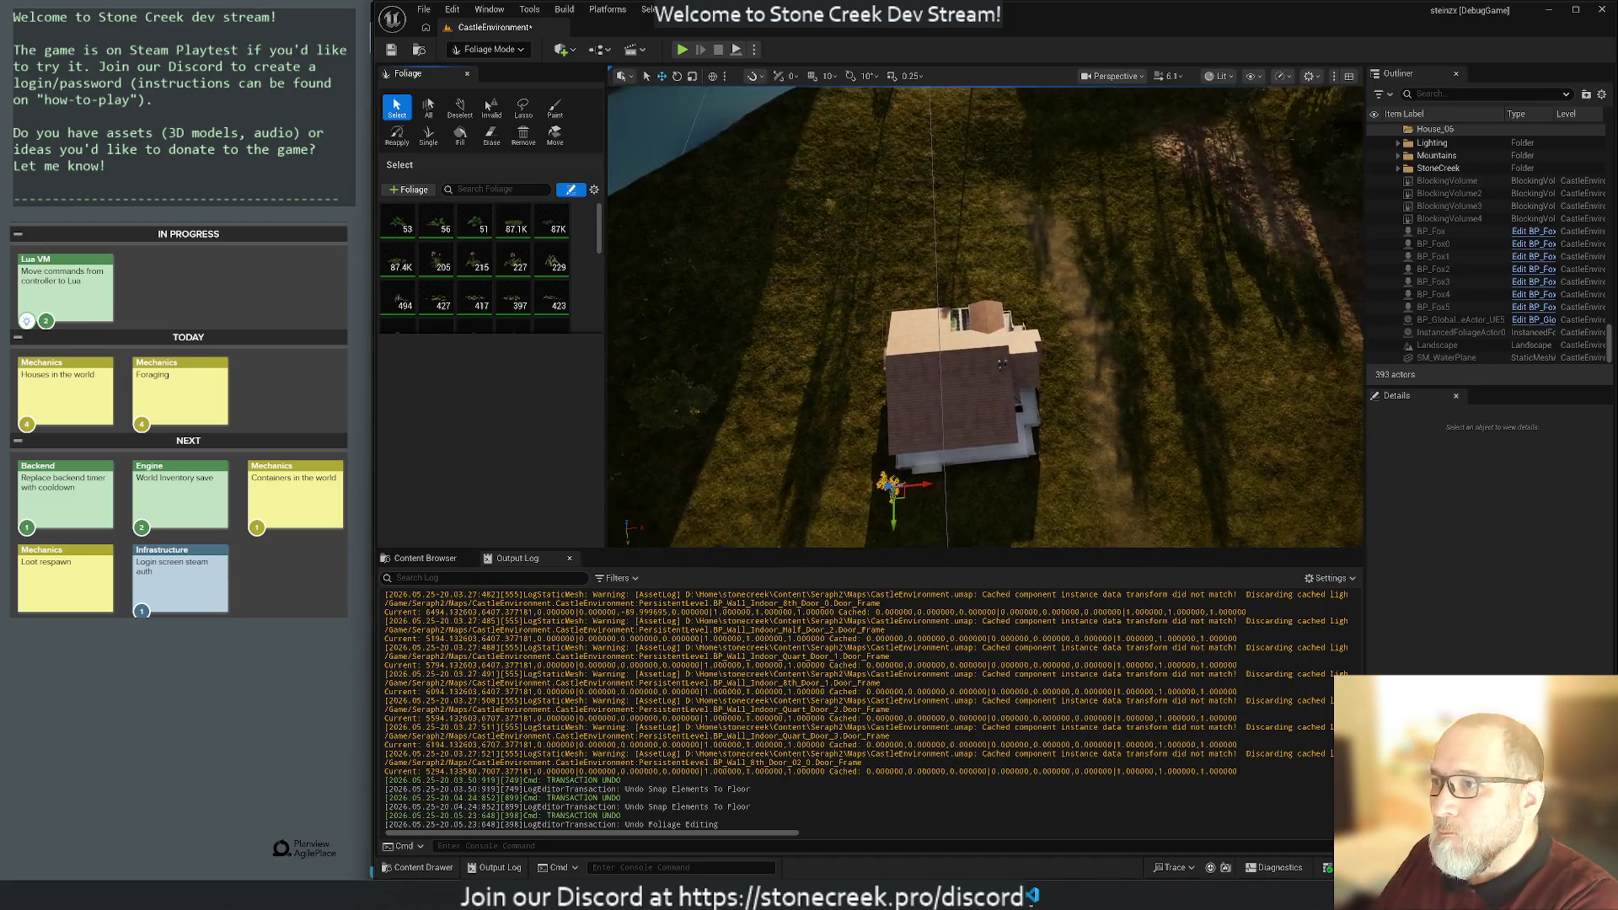
Move the foliage bush to a new spot on the grass above the house.
click(690, 346)
mouse_move(721, 373)
mouse_down()
mouse_move(1088, 278)
mouse_move(1031, 246)
mouse_up()
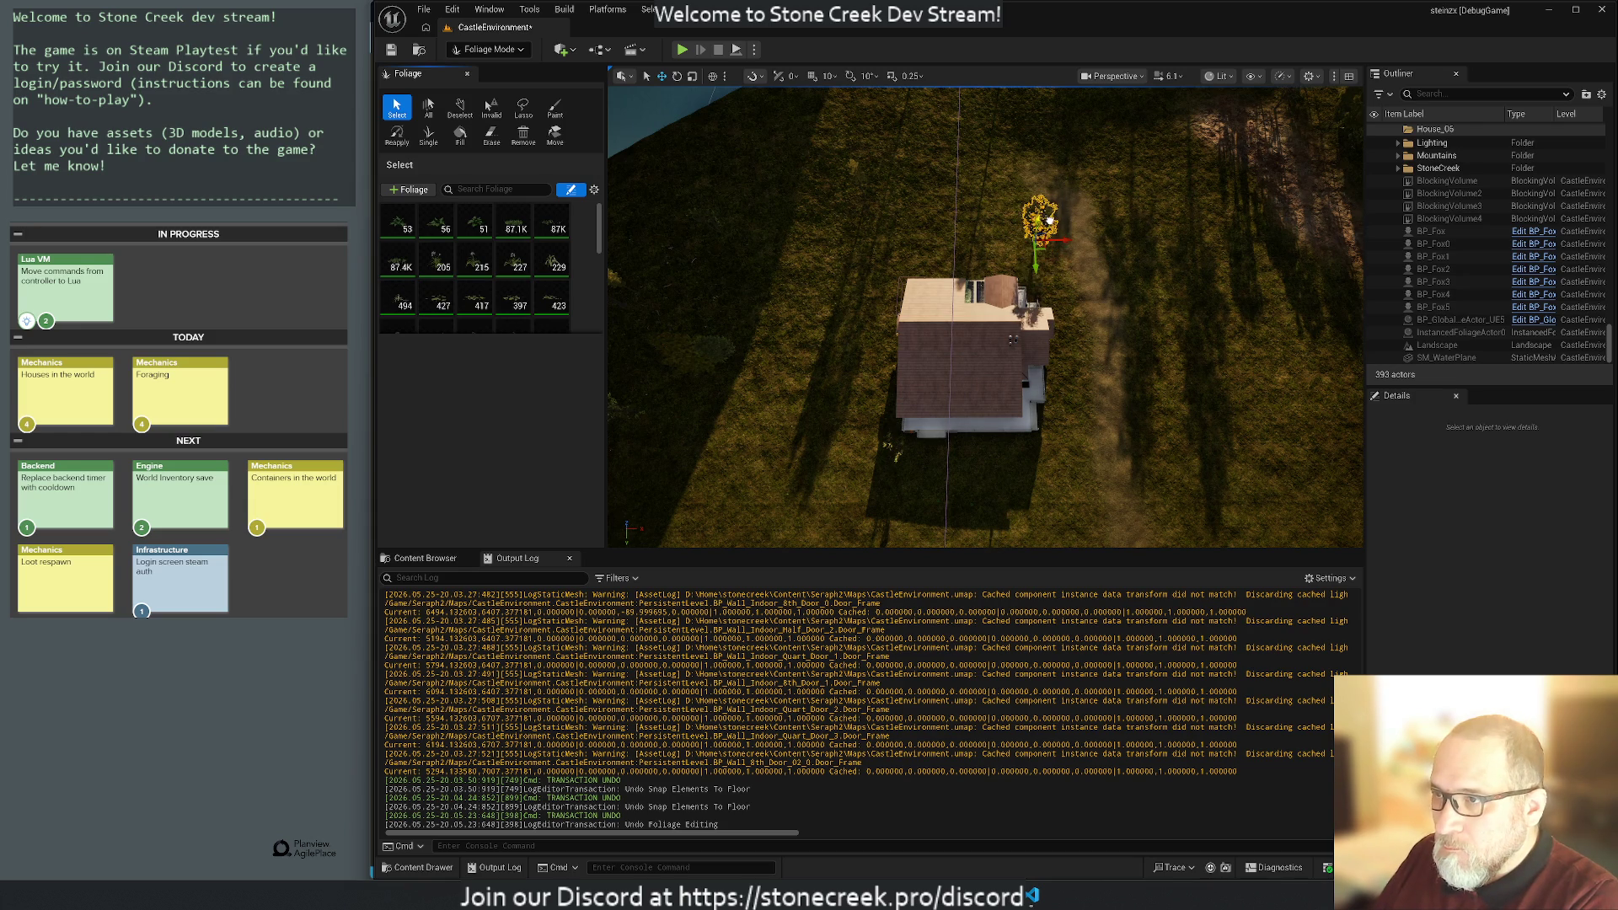
drag(950, 227, 923, 135)
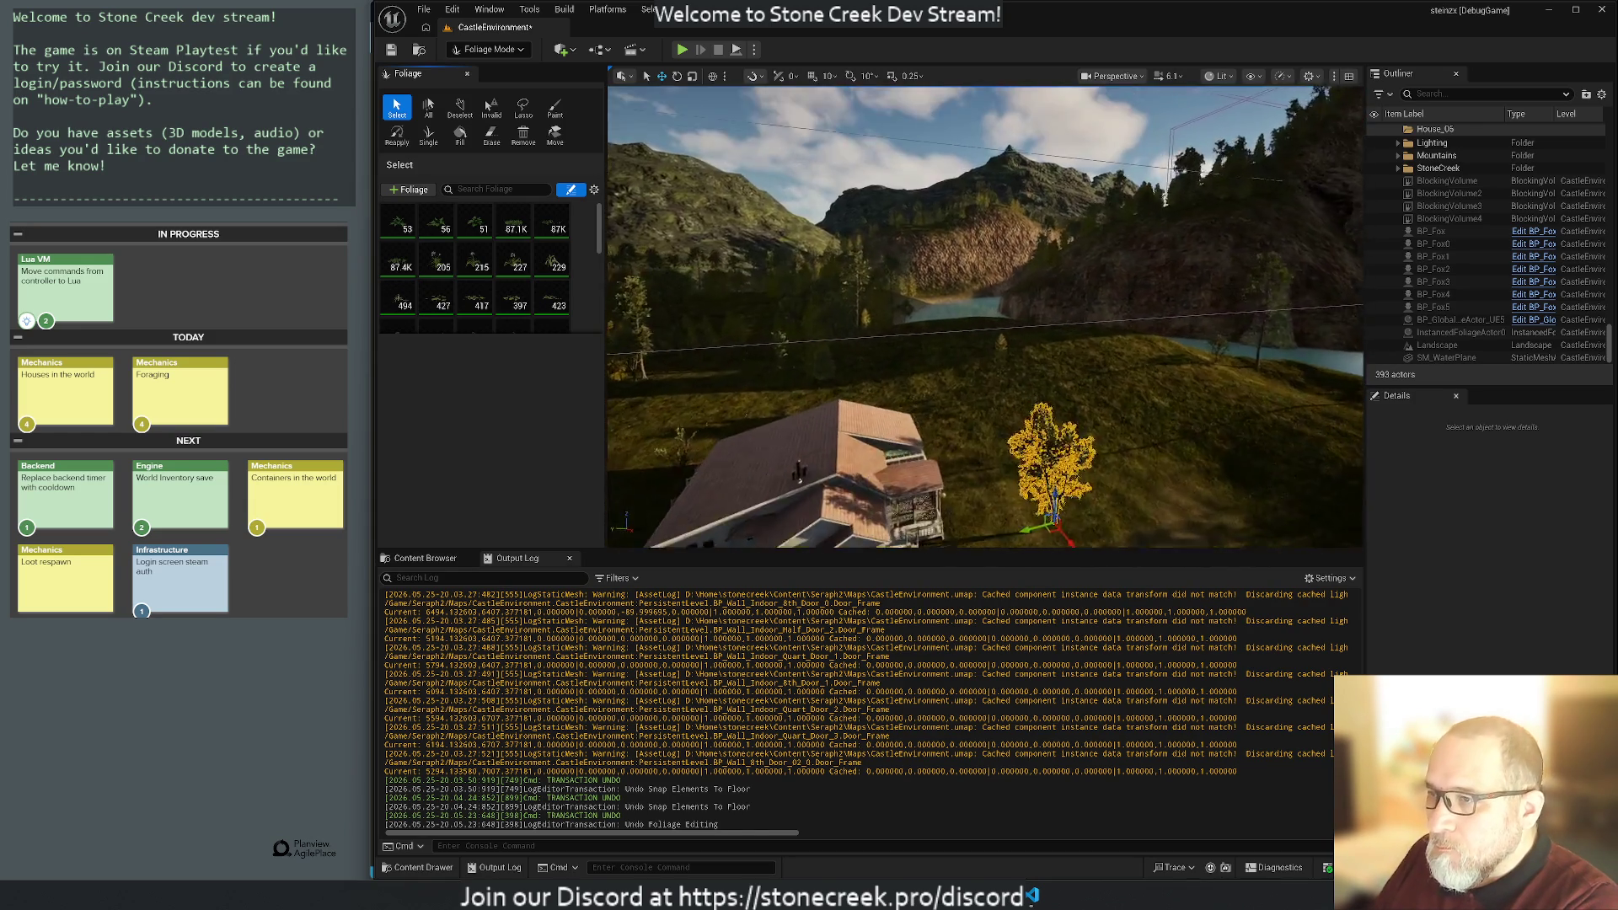
Zoom in on the yellow-leaved tree, raise it slightly, then deselect it.
key(f)
mouse_move(1014, 228)
mouse_down()
mouse_move(1015, 211)
mouse_move(1059, 469)
mouse_move(1045, 224)
mouse_up()
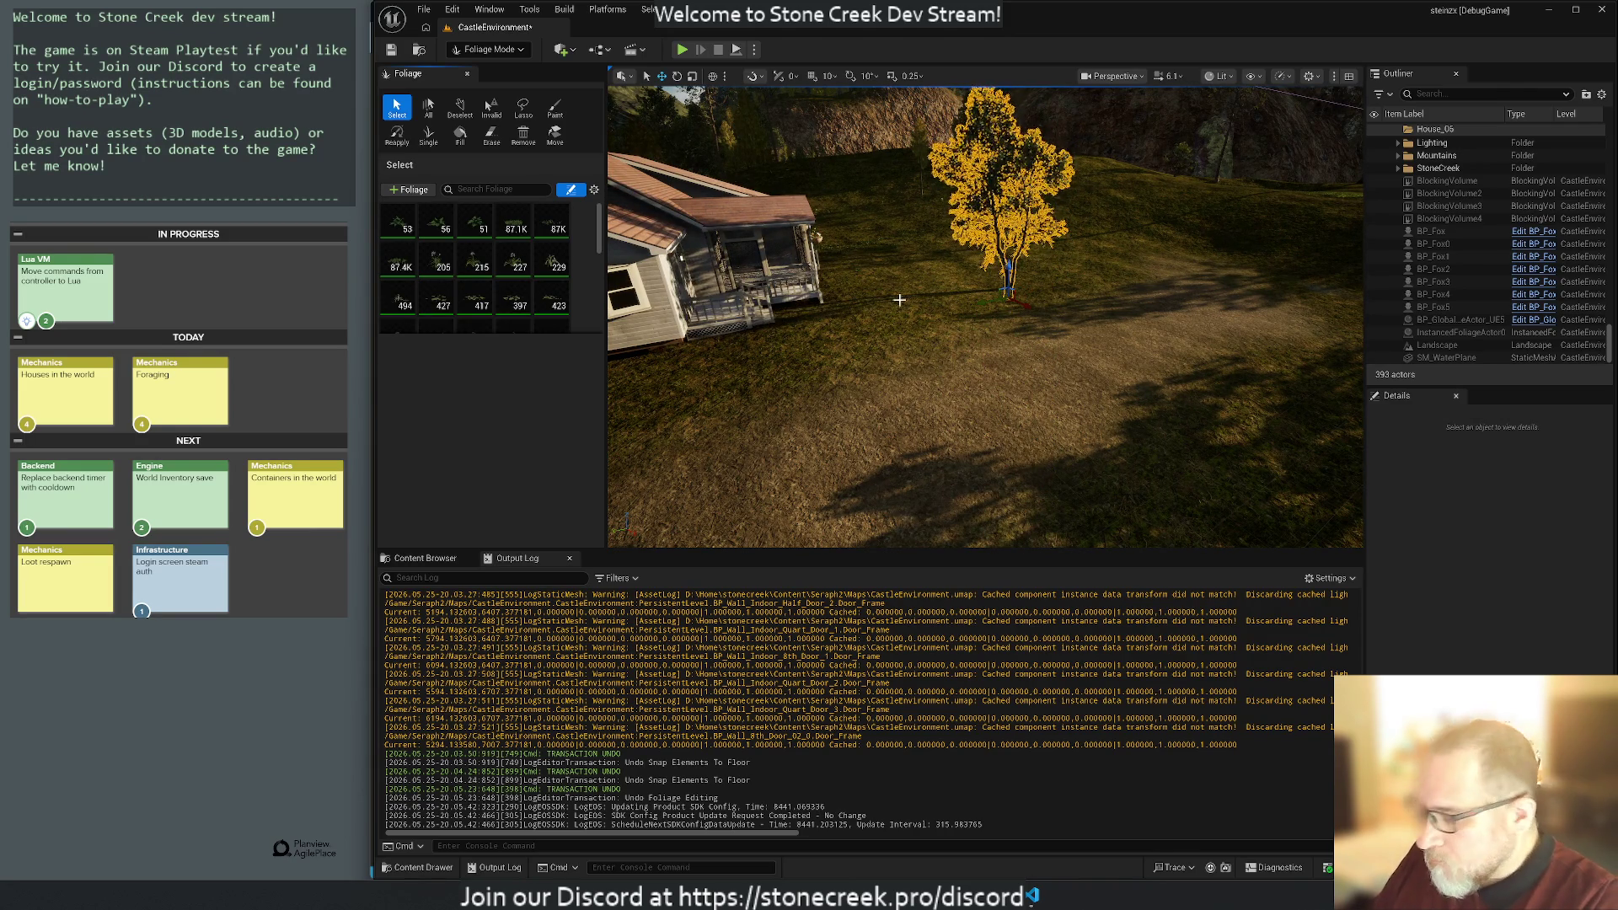
key(f)
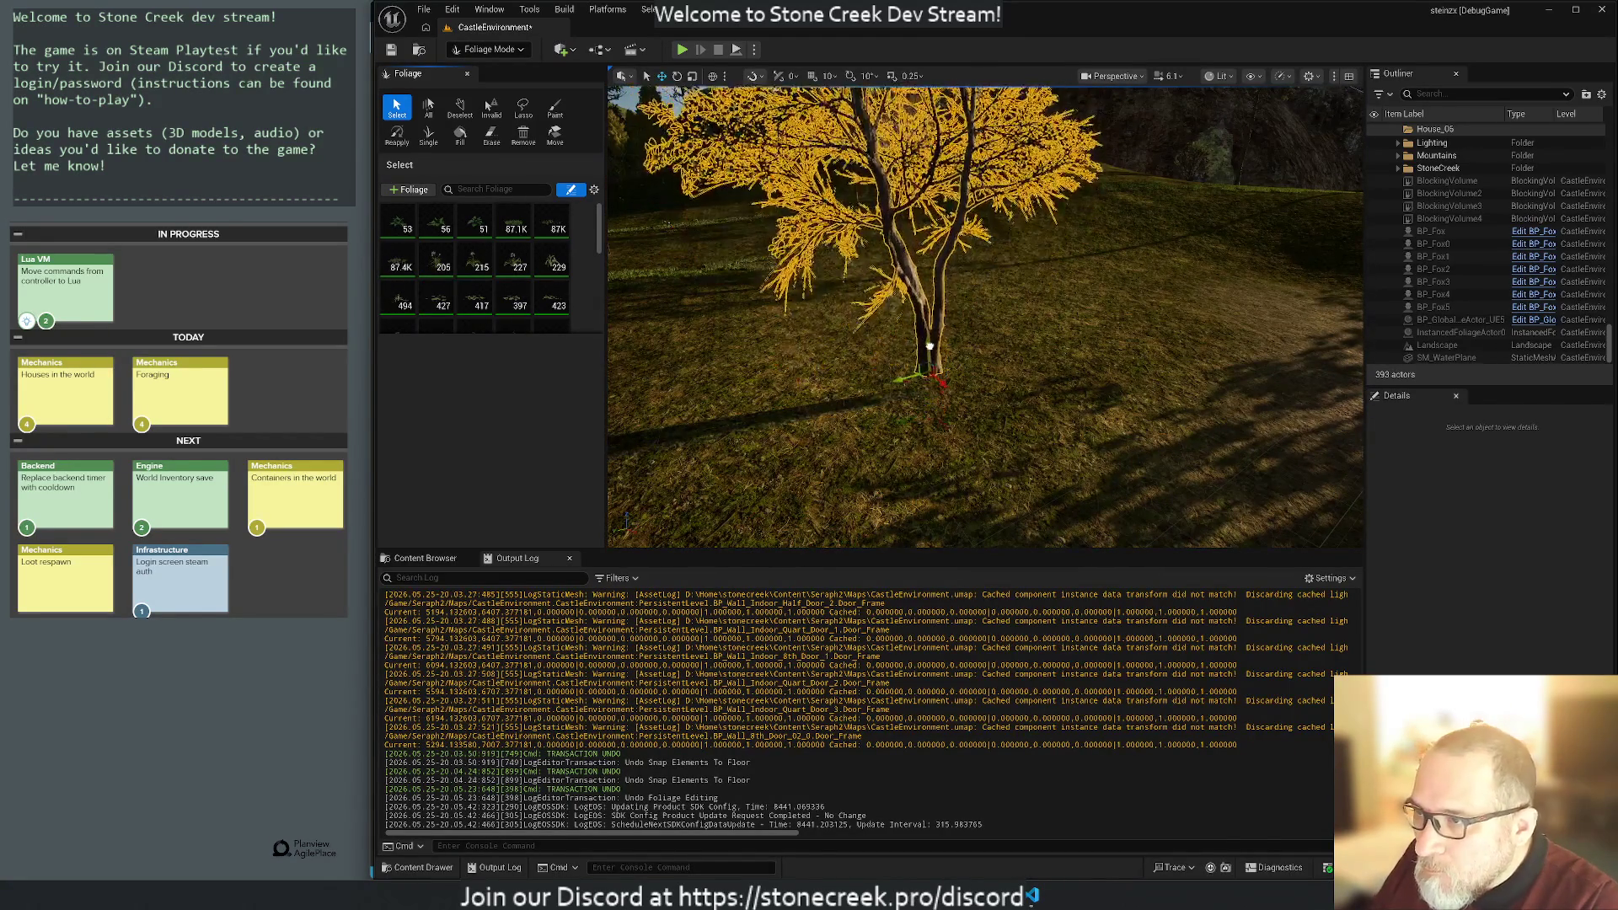
scroll(927, 320, up, 2)
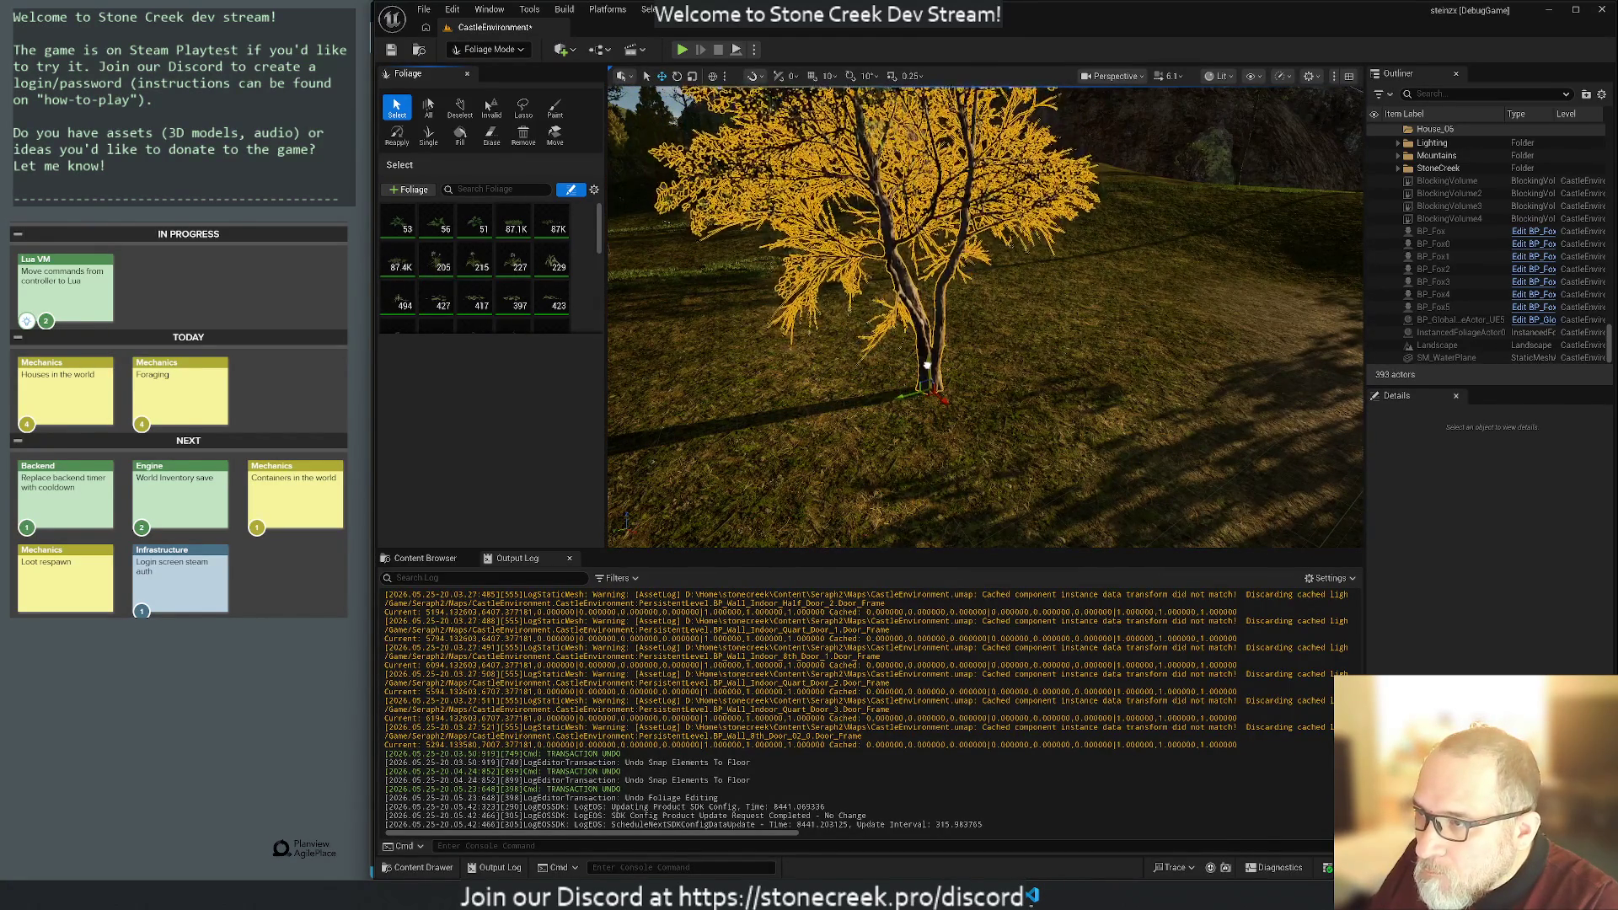
drag(924, 358, 927, 321)
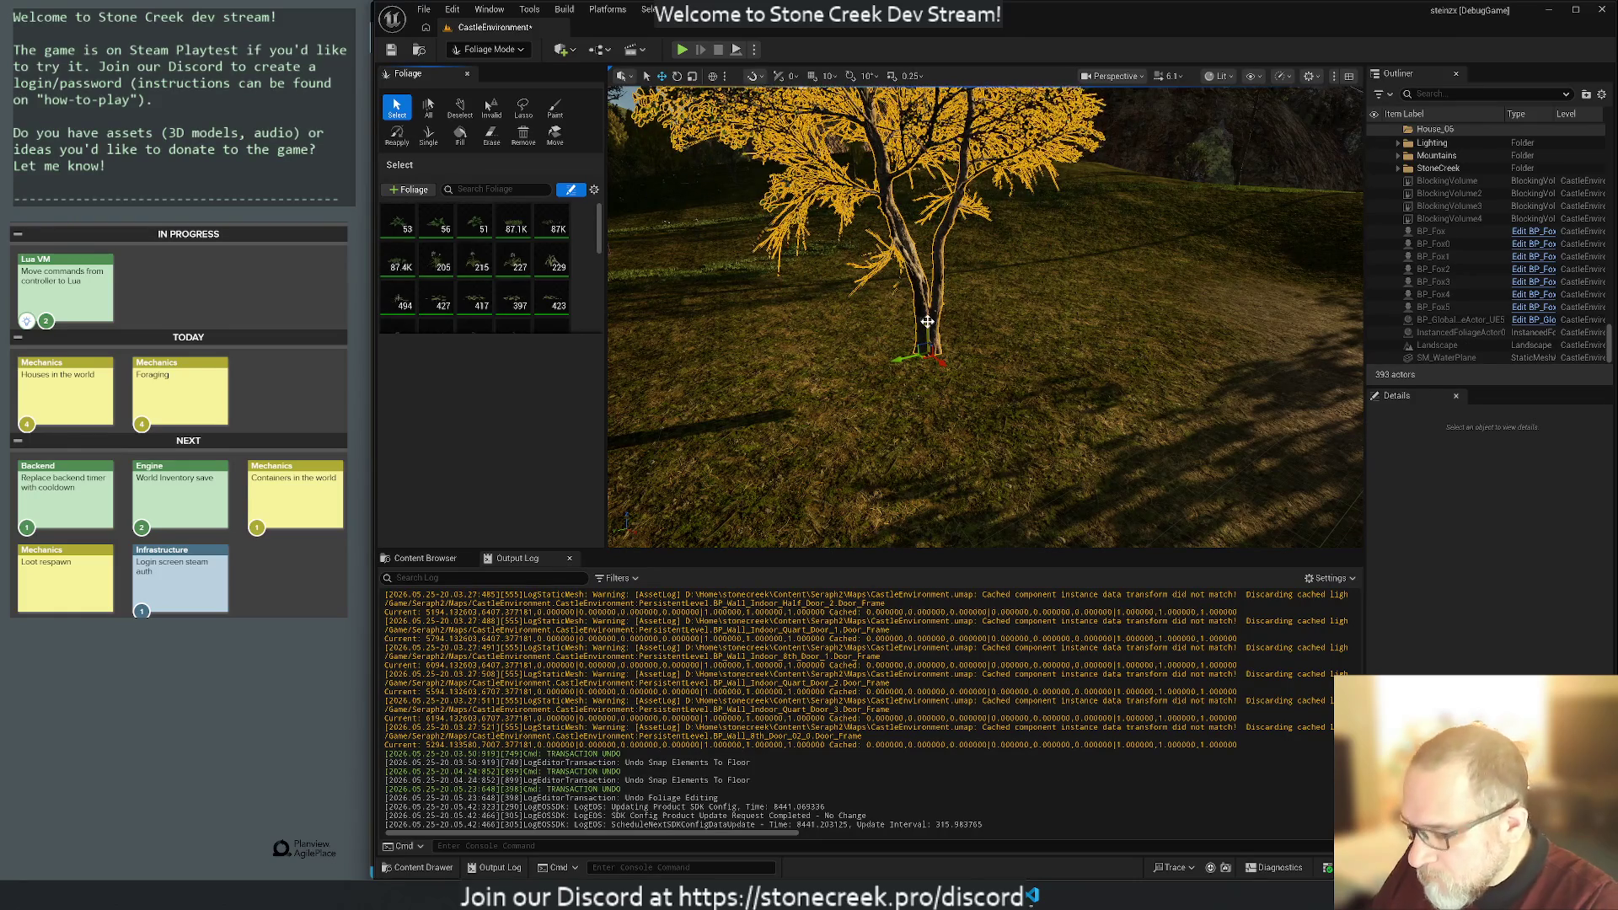
click(690, 338)
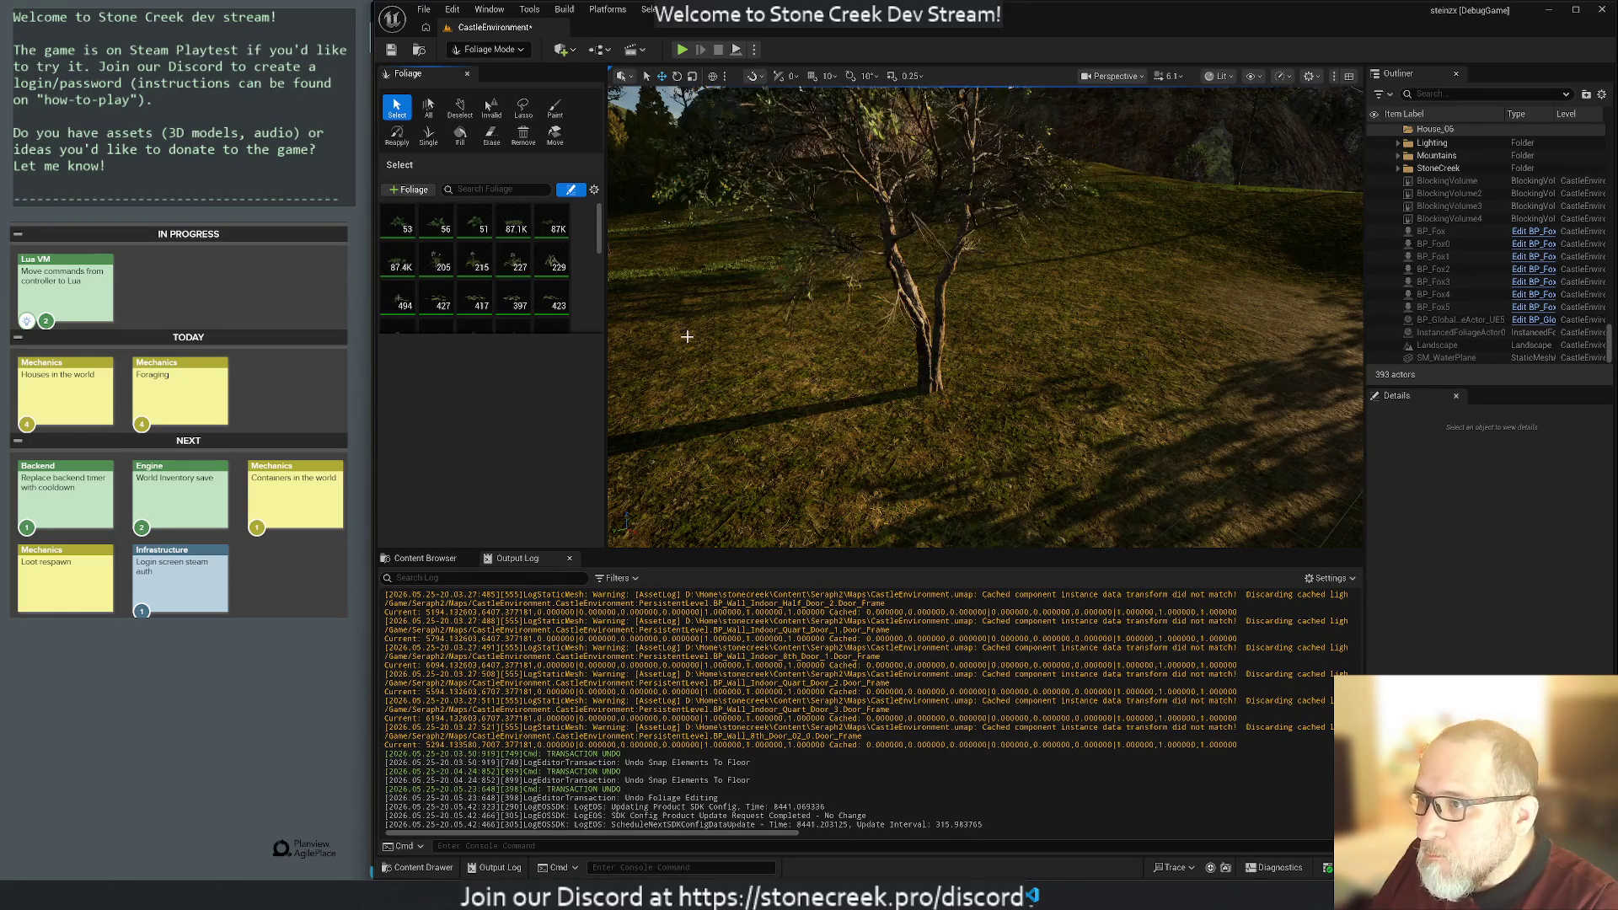
mouse_move(689, 338)
mouse_down()
mouse_move(580, 340)
mouse_move(577, 366)
mouse_move(576, 329)
mouse_move(536, 335)
mouse_up()
drag(985, 317, 971, 314)
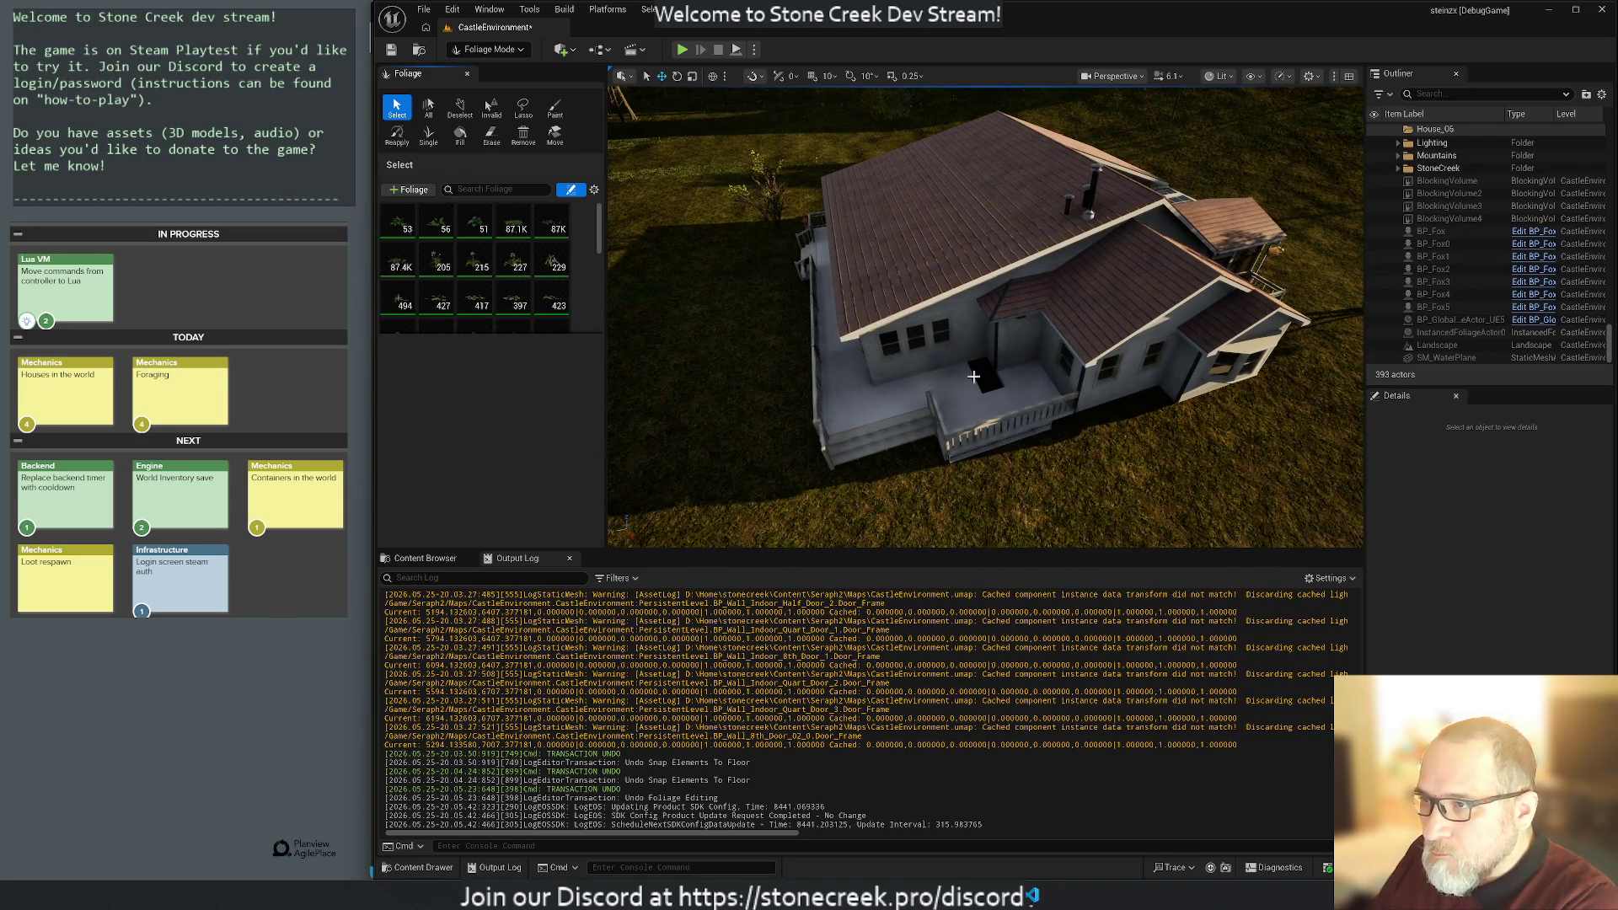
mouse_move(981, 378)
mouse_down()
mouse_move(976, 330)
mouse_move(912, 338)
mouse_up()
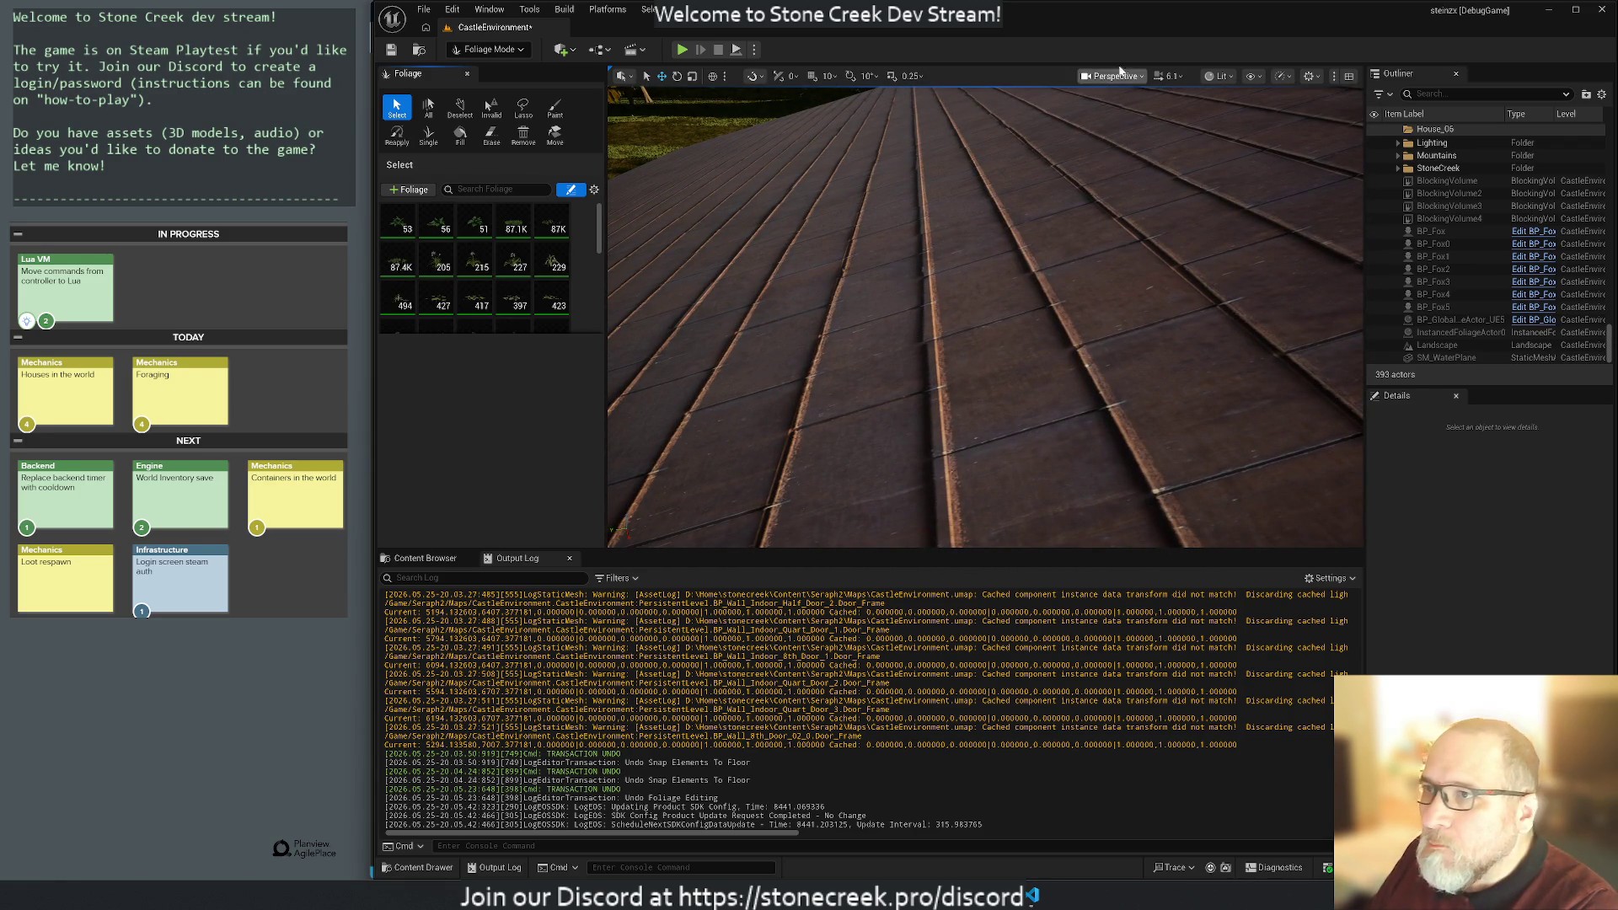
click(1117, 76)
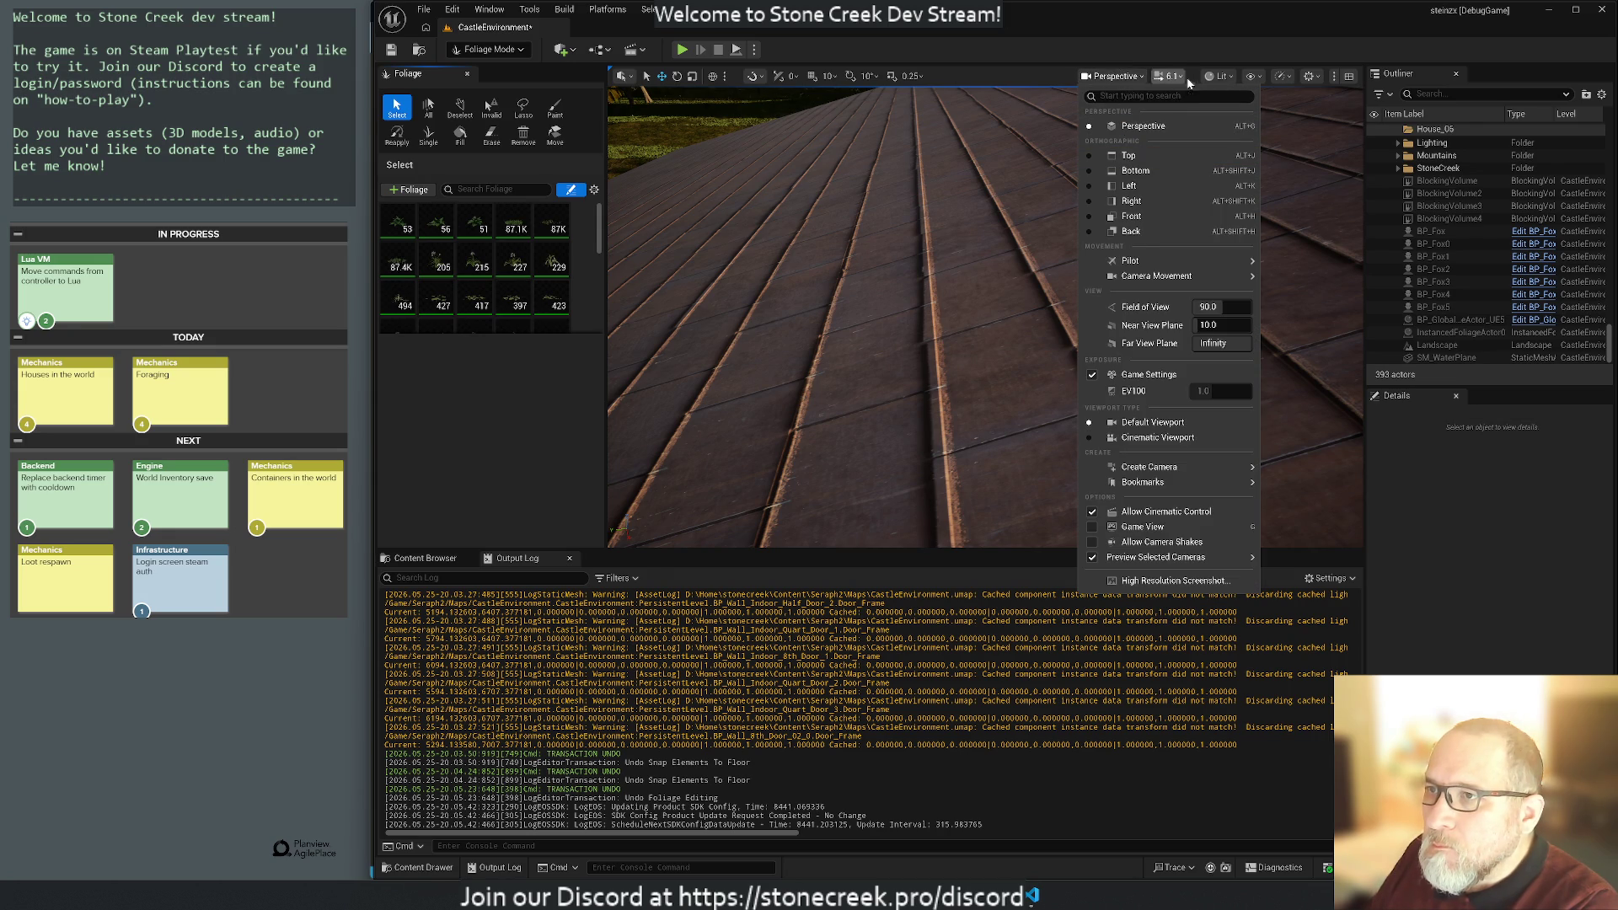
Set the viewport view mode to Unlit and slow the camera while flying over the roof.
click(1214, 76)
click(1230, 140)
mouse_move(986, 316)
mouse_down()
mouse_move(948, 324)
mouse_move(948, 282)
mouse_move(948, 320)
mouse_move(885, 322)
mouse_up()
scroll(987, 316, down, 1)
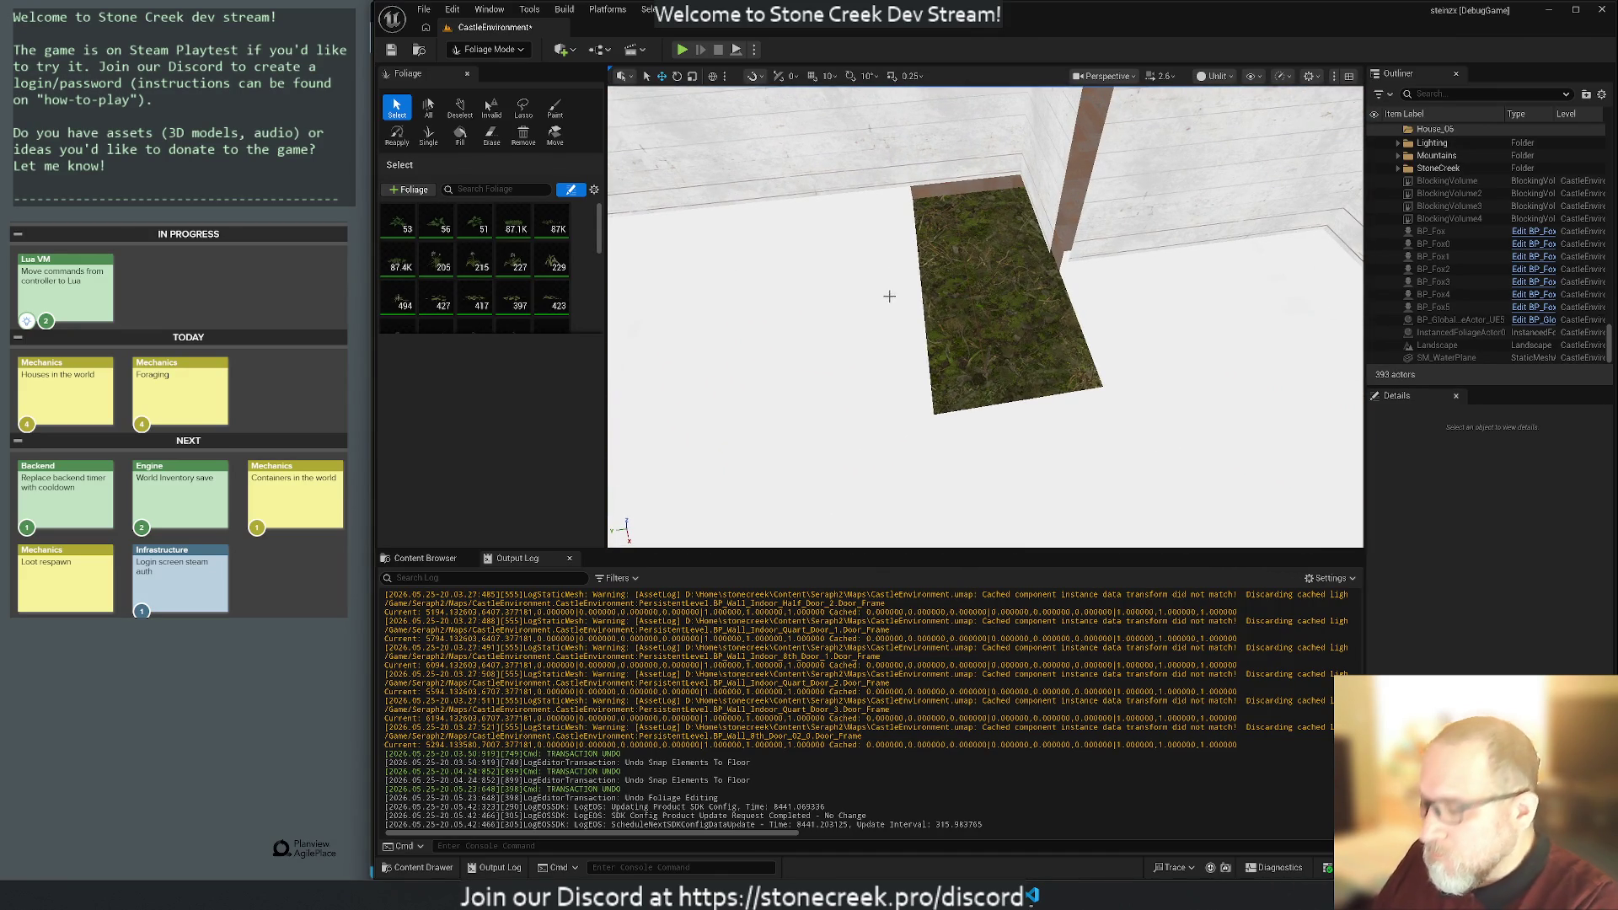
Fly over the courtyard grass patch and roof, then leave Foliage Mode for Selection Mode.
drag(899, 284, 898, 253)
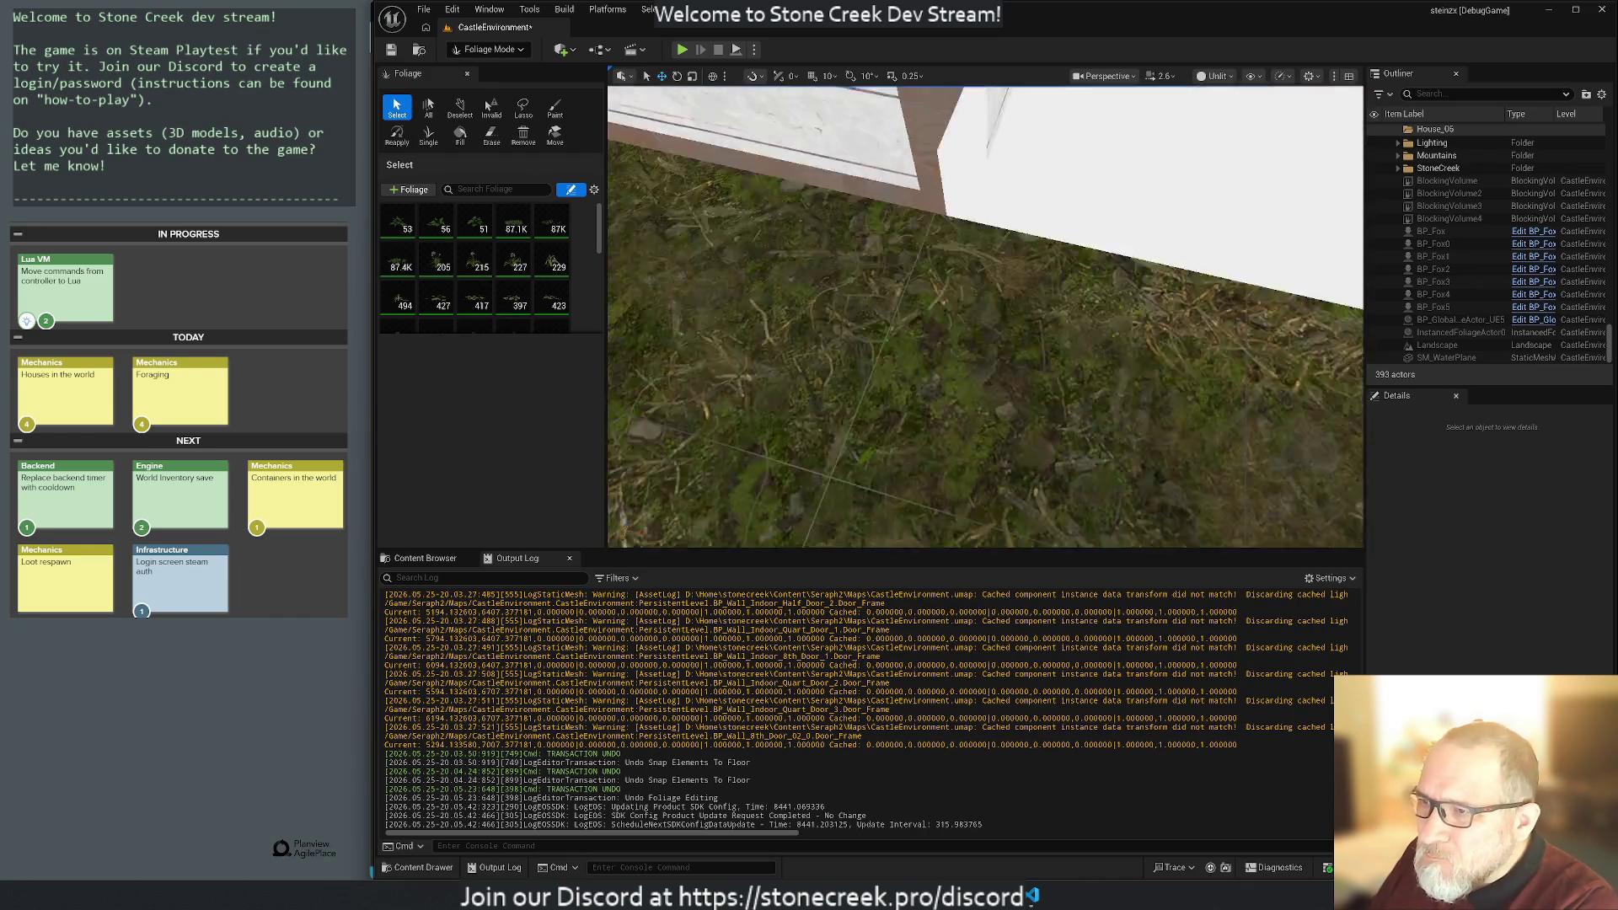
mouse_move(899, 253)
mouse_down()
mouse_move(919, 203)
mouse_move(935, 287)
mouse_move(918, 278)
mouse_move(949, 251)
mouse_move(877, 287)
mouse_up()
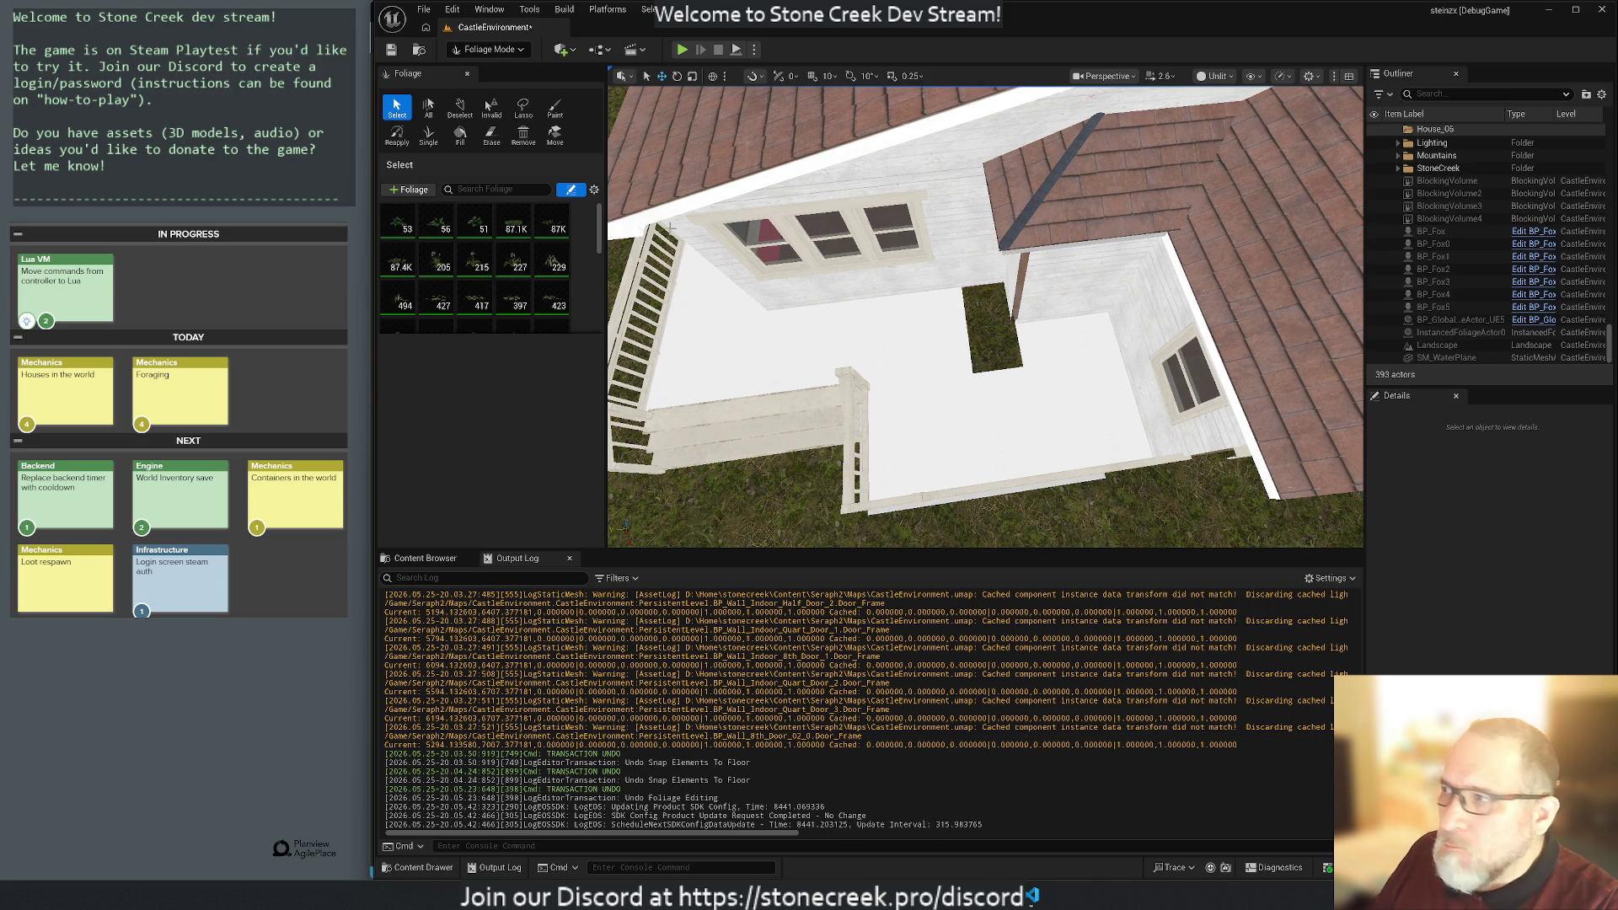
click(466, 74)
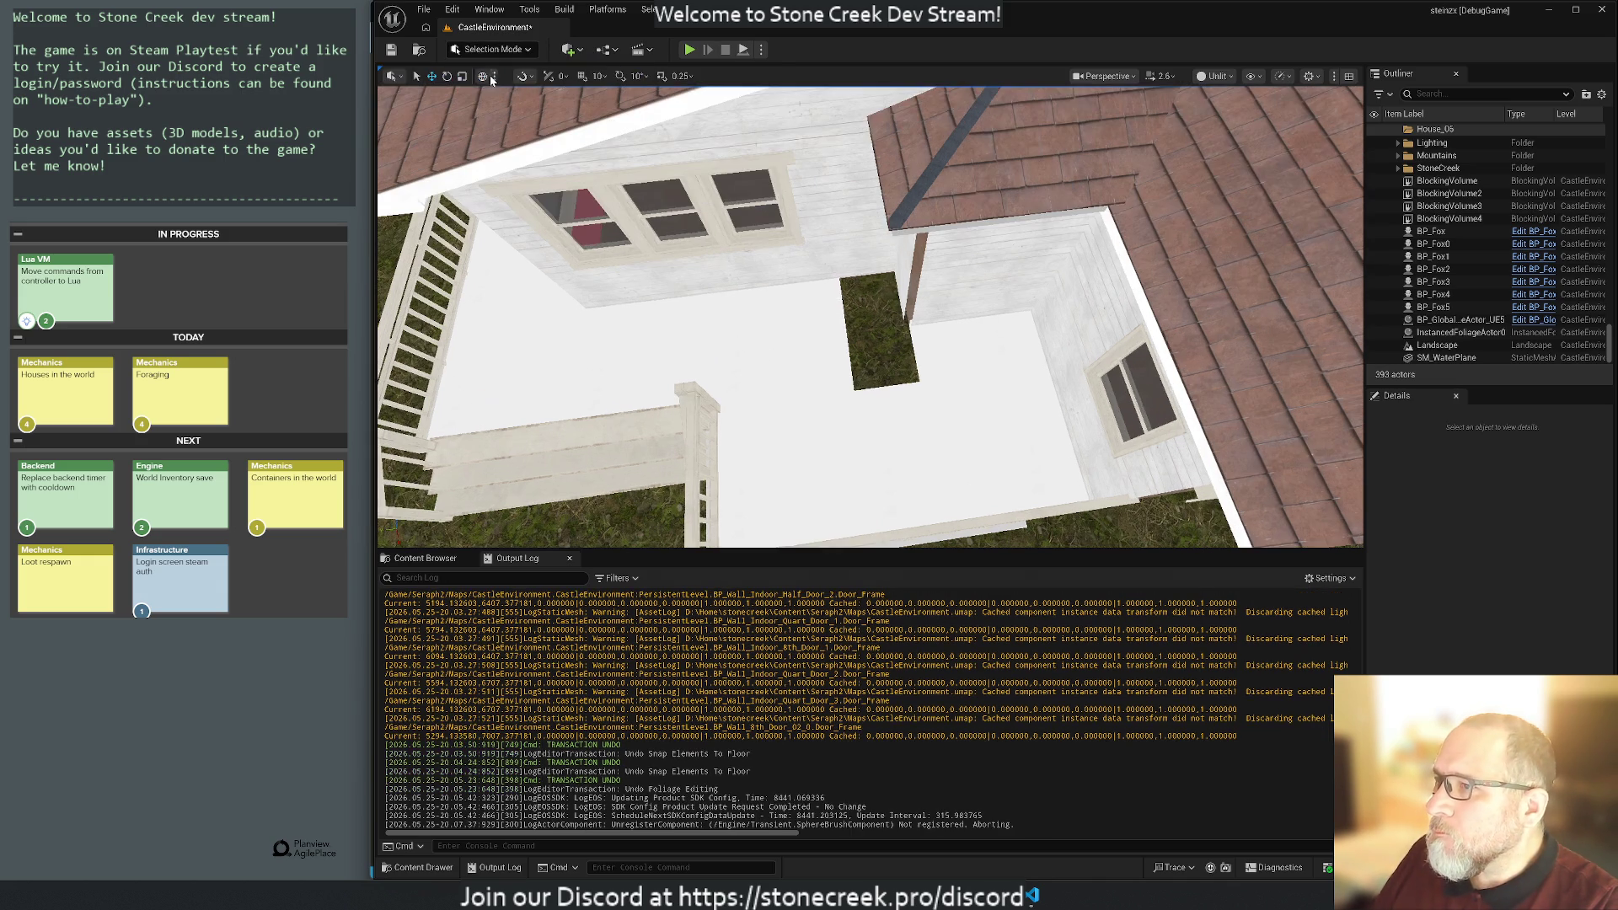
Ungroup the House_06 meshes through the right-click Groups menu.
click(813, 338)
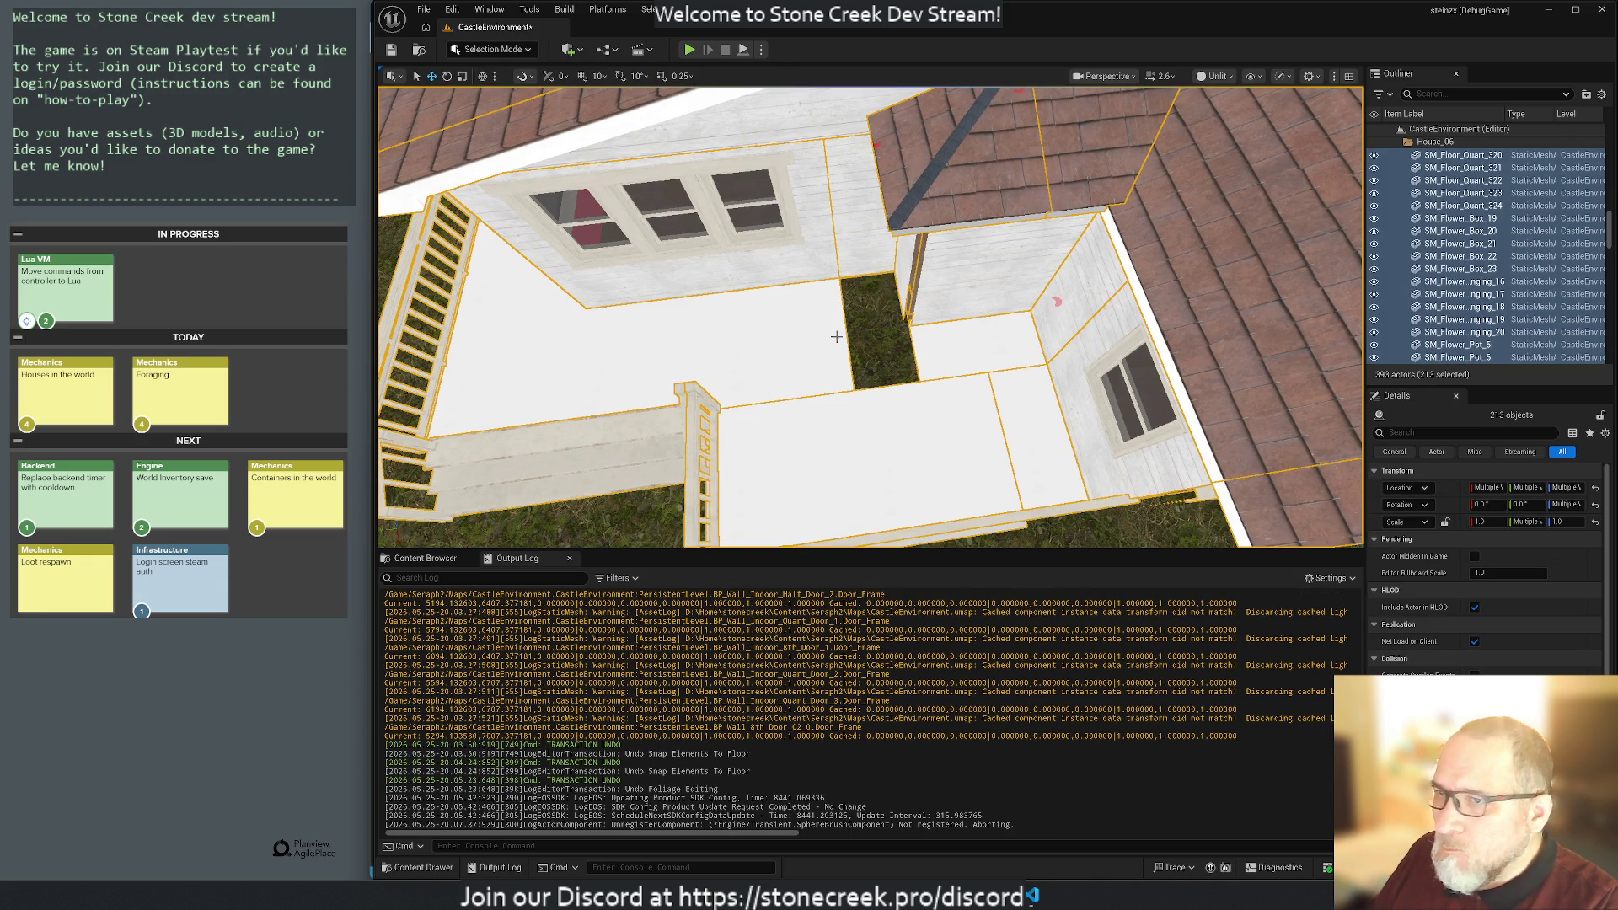
right_click(983, 268)
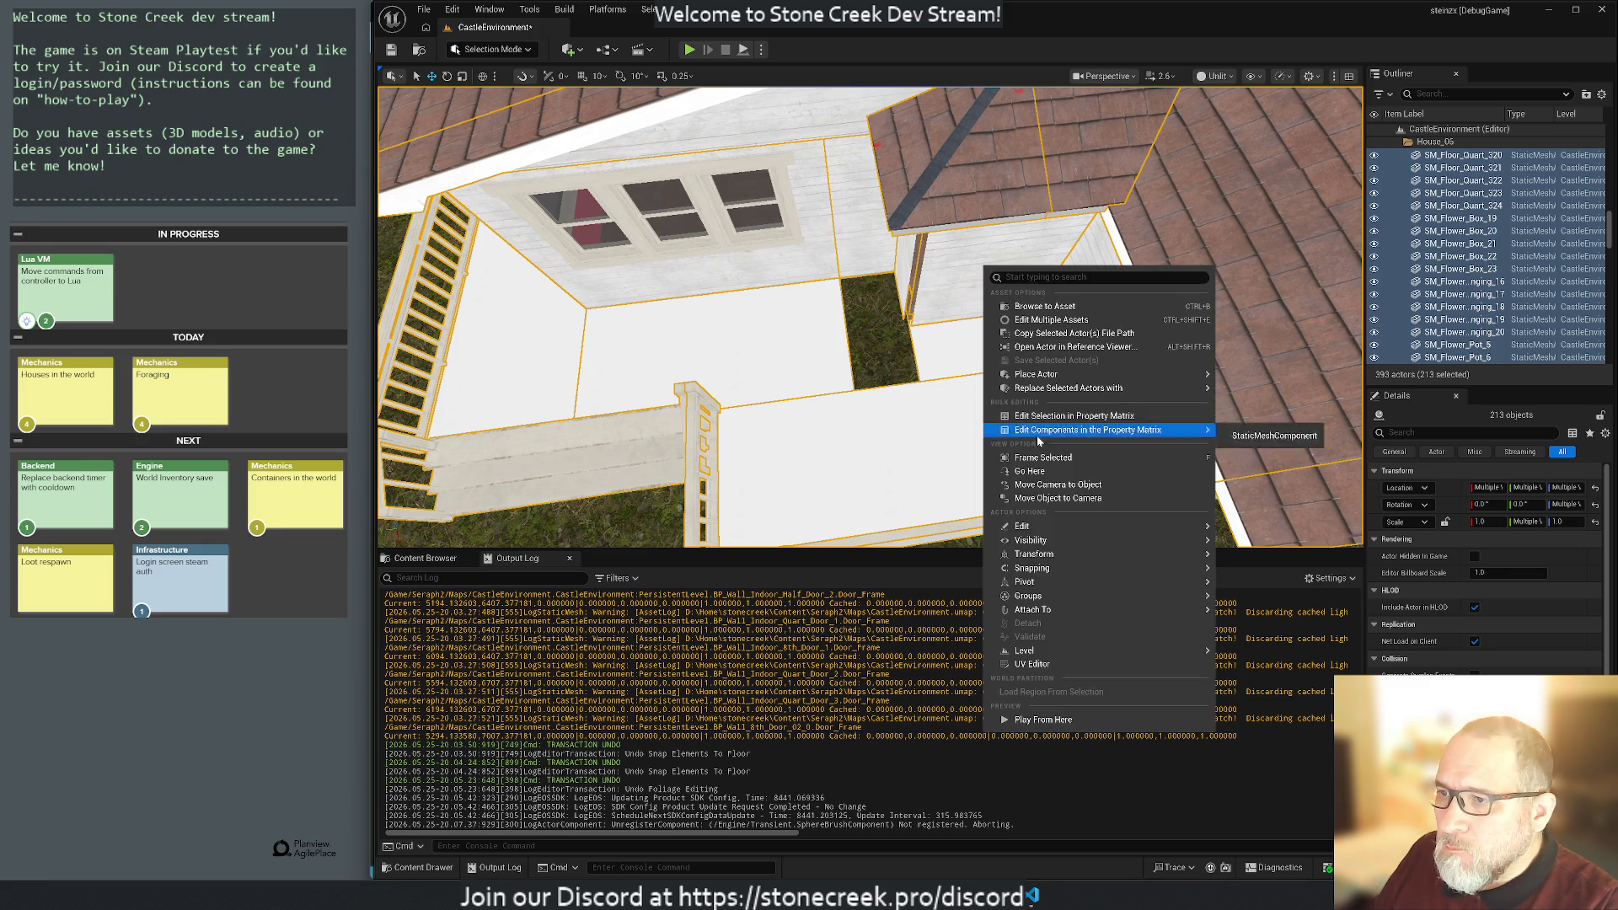
mouse_move(1086, 605)
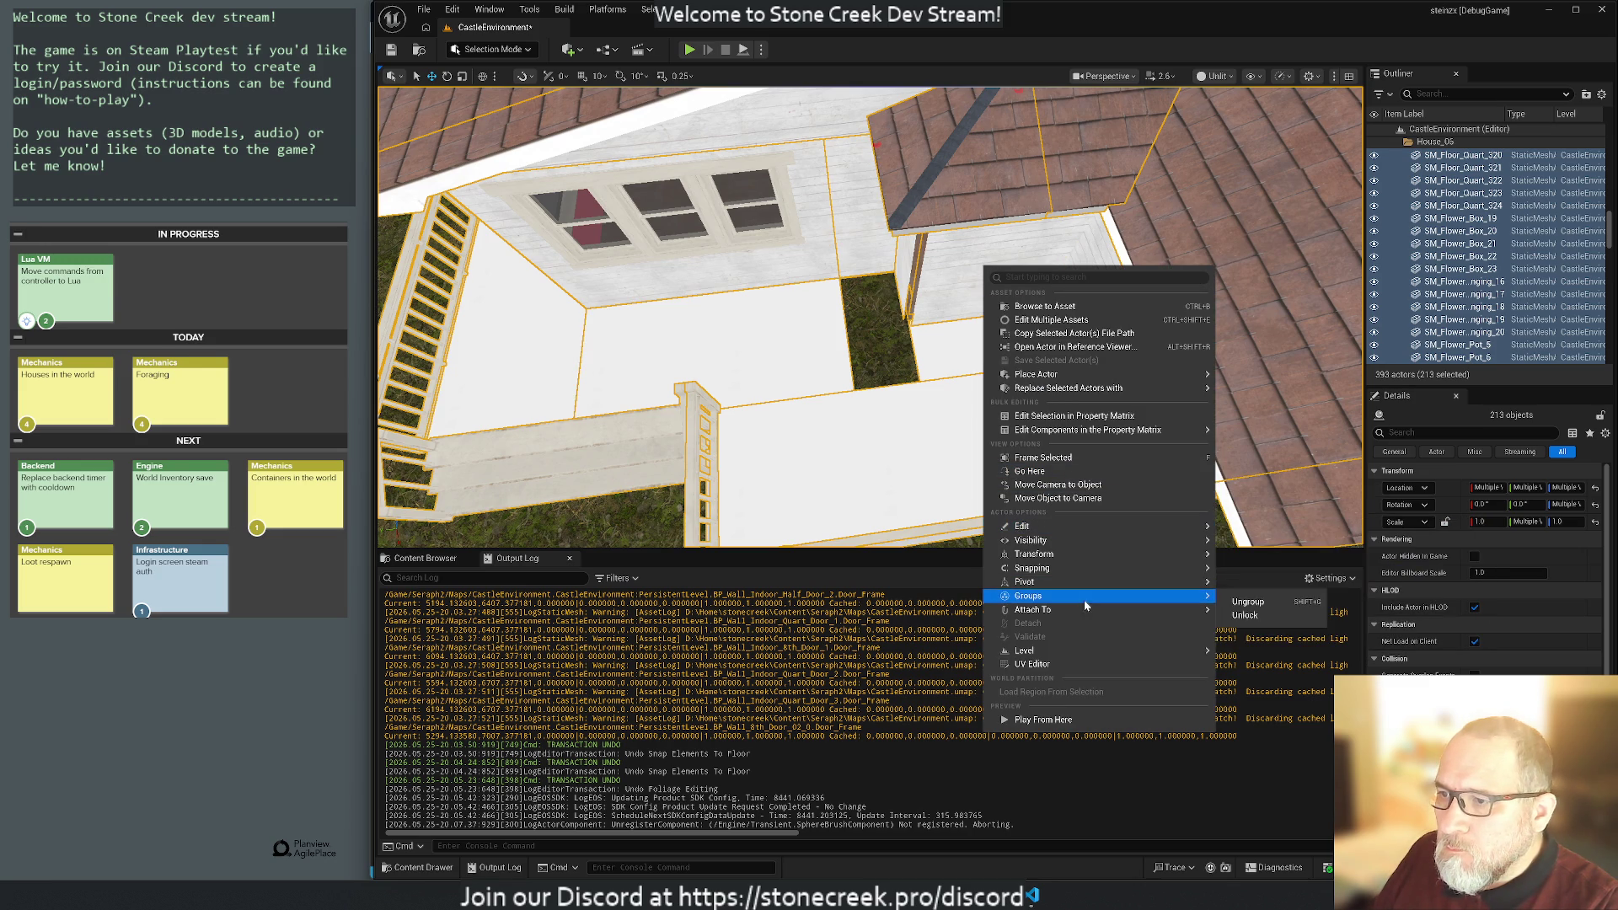
click(1248, 603)
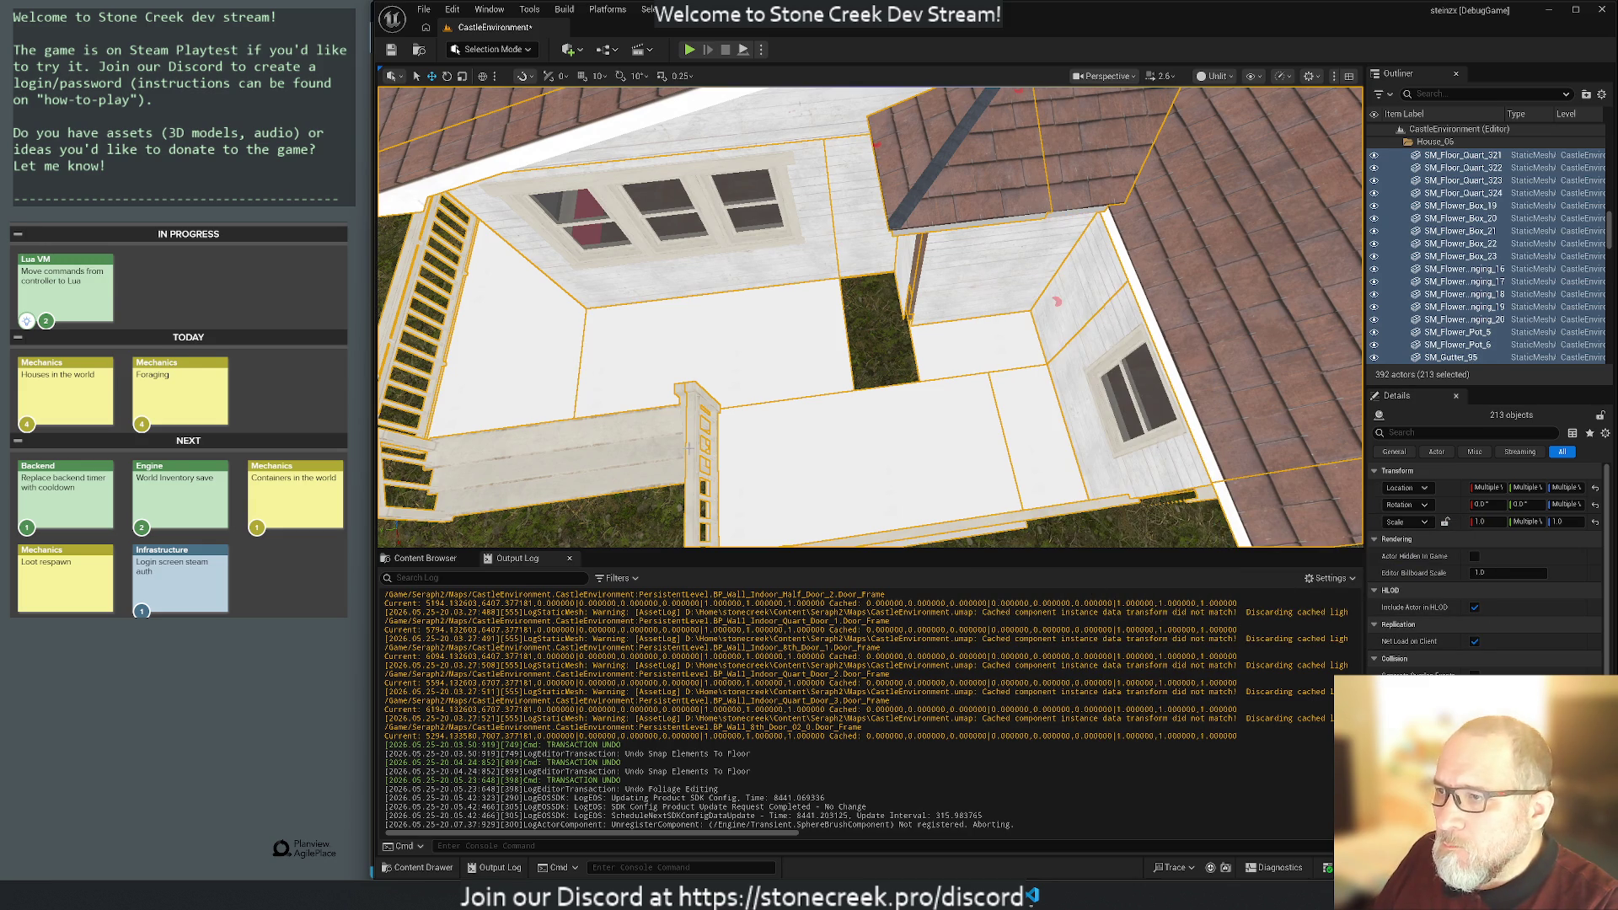
Cut and paste floor piece SM_Floor_8th_46, slide it left and rotate it 90 degrees.
click(873, 392)
click(934, 351)
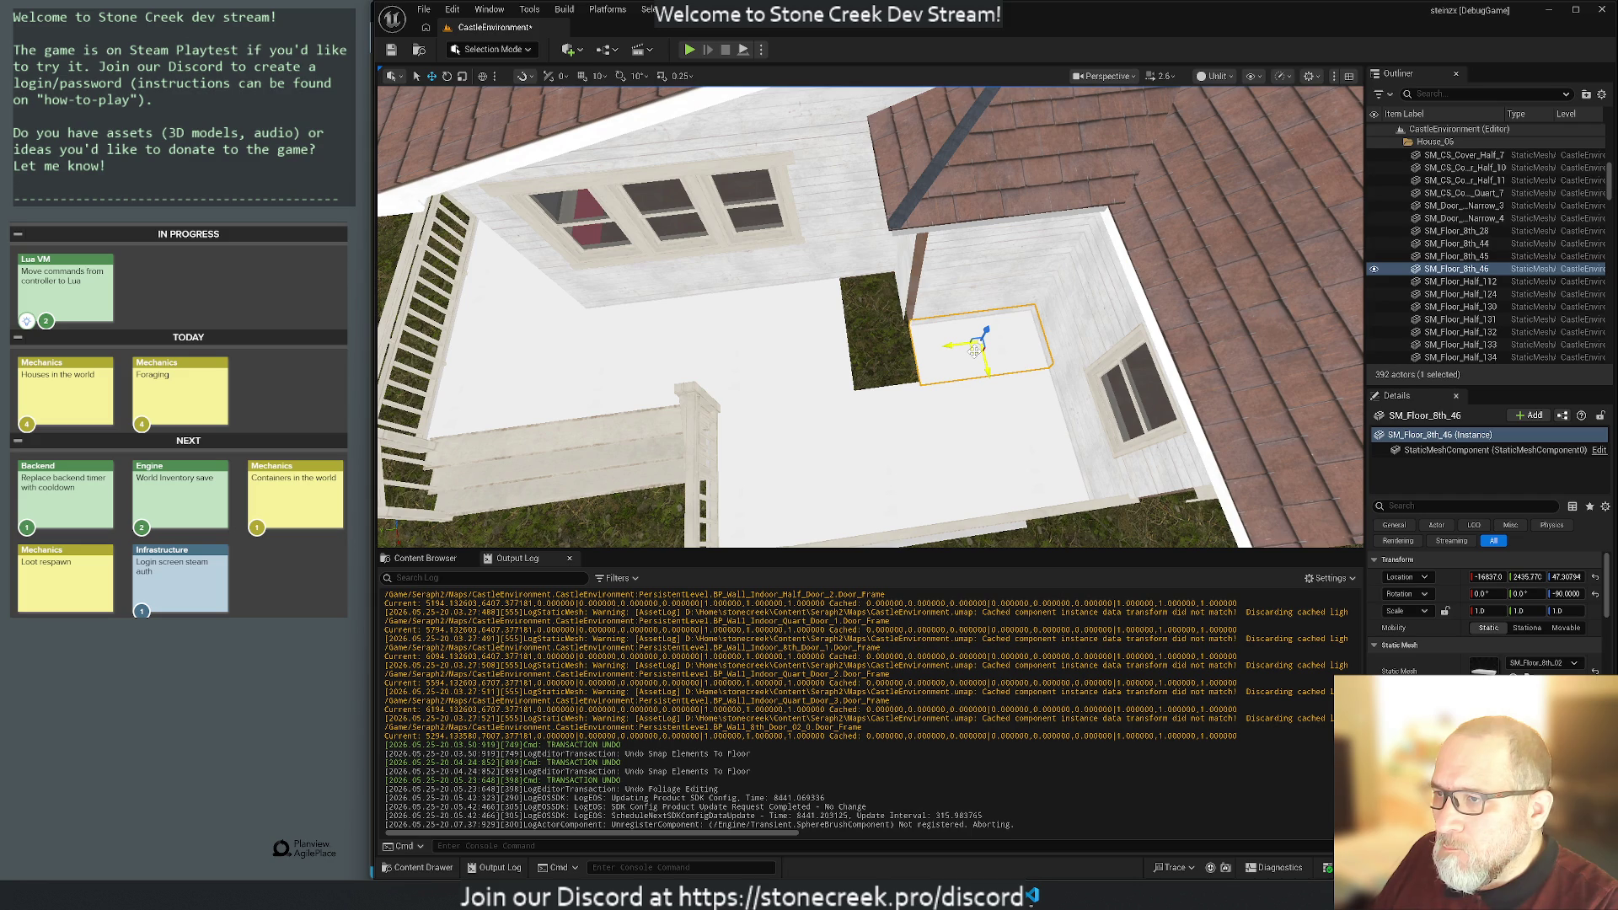
key(Delete)
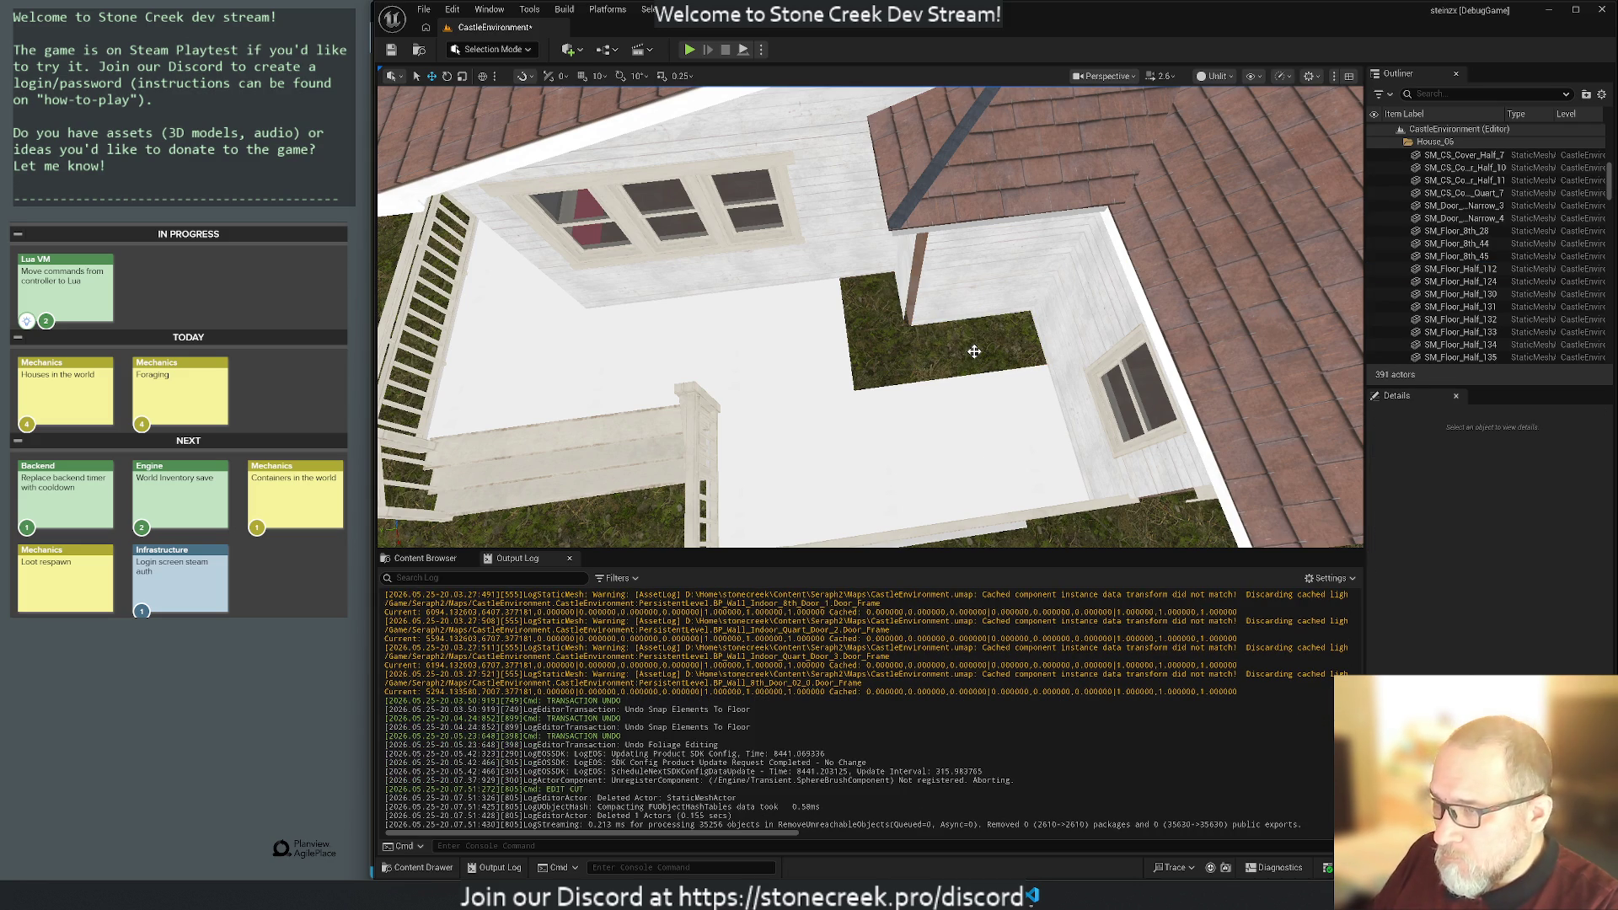
key(ctrl+v)
key(ctrl+v)
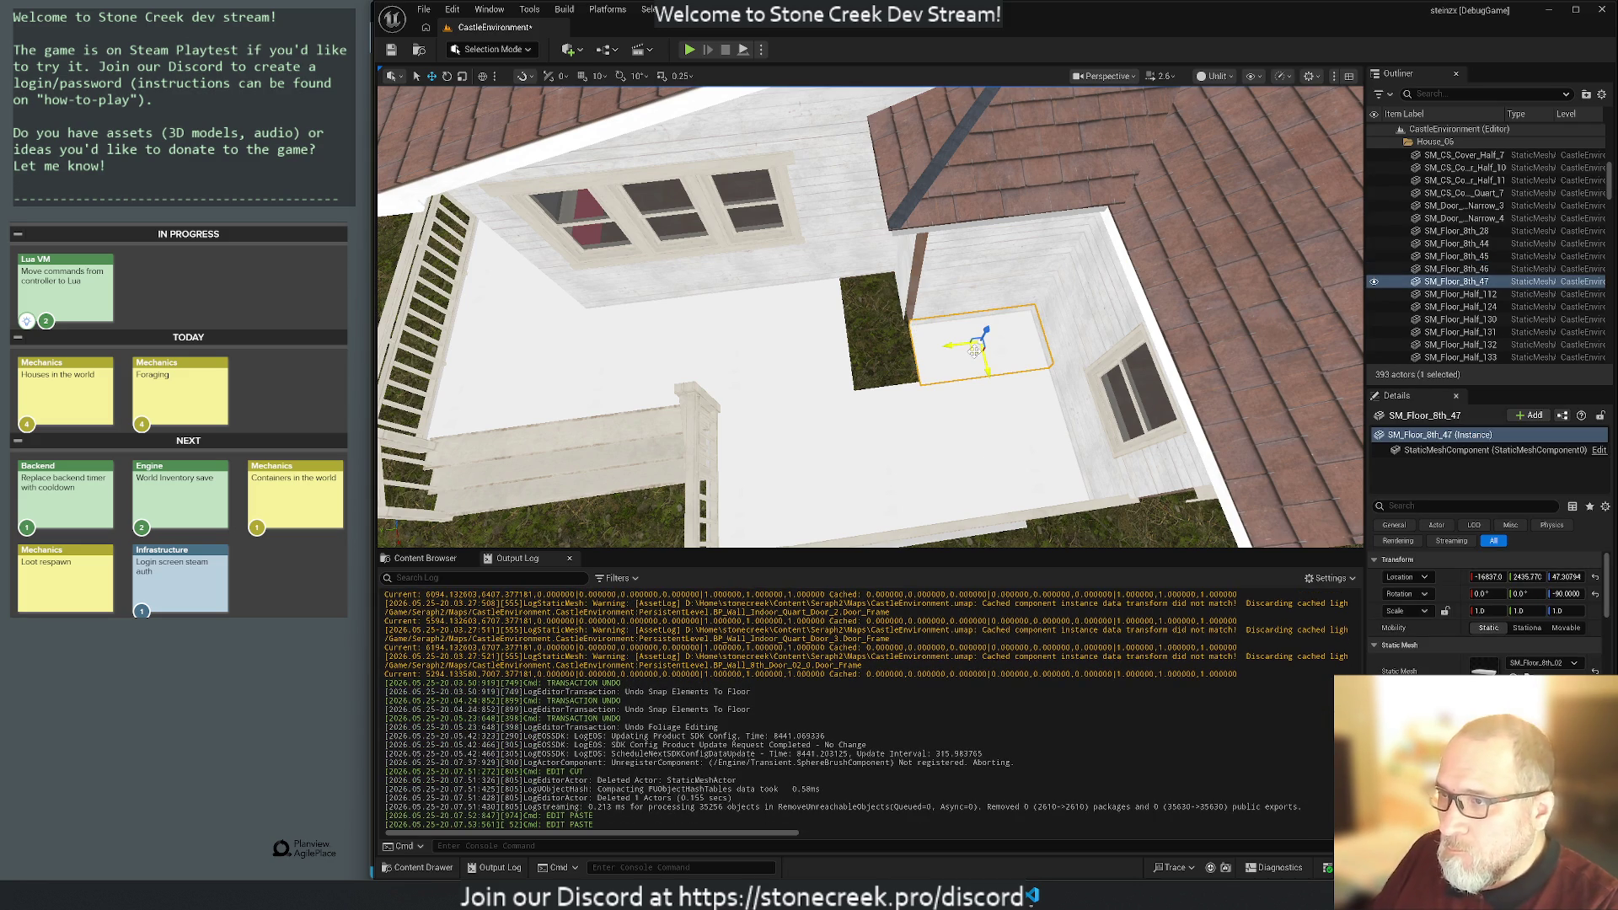
drag(949, 346, 766, 375)
key(e)
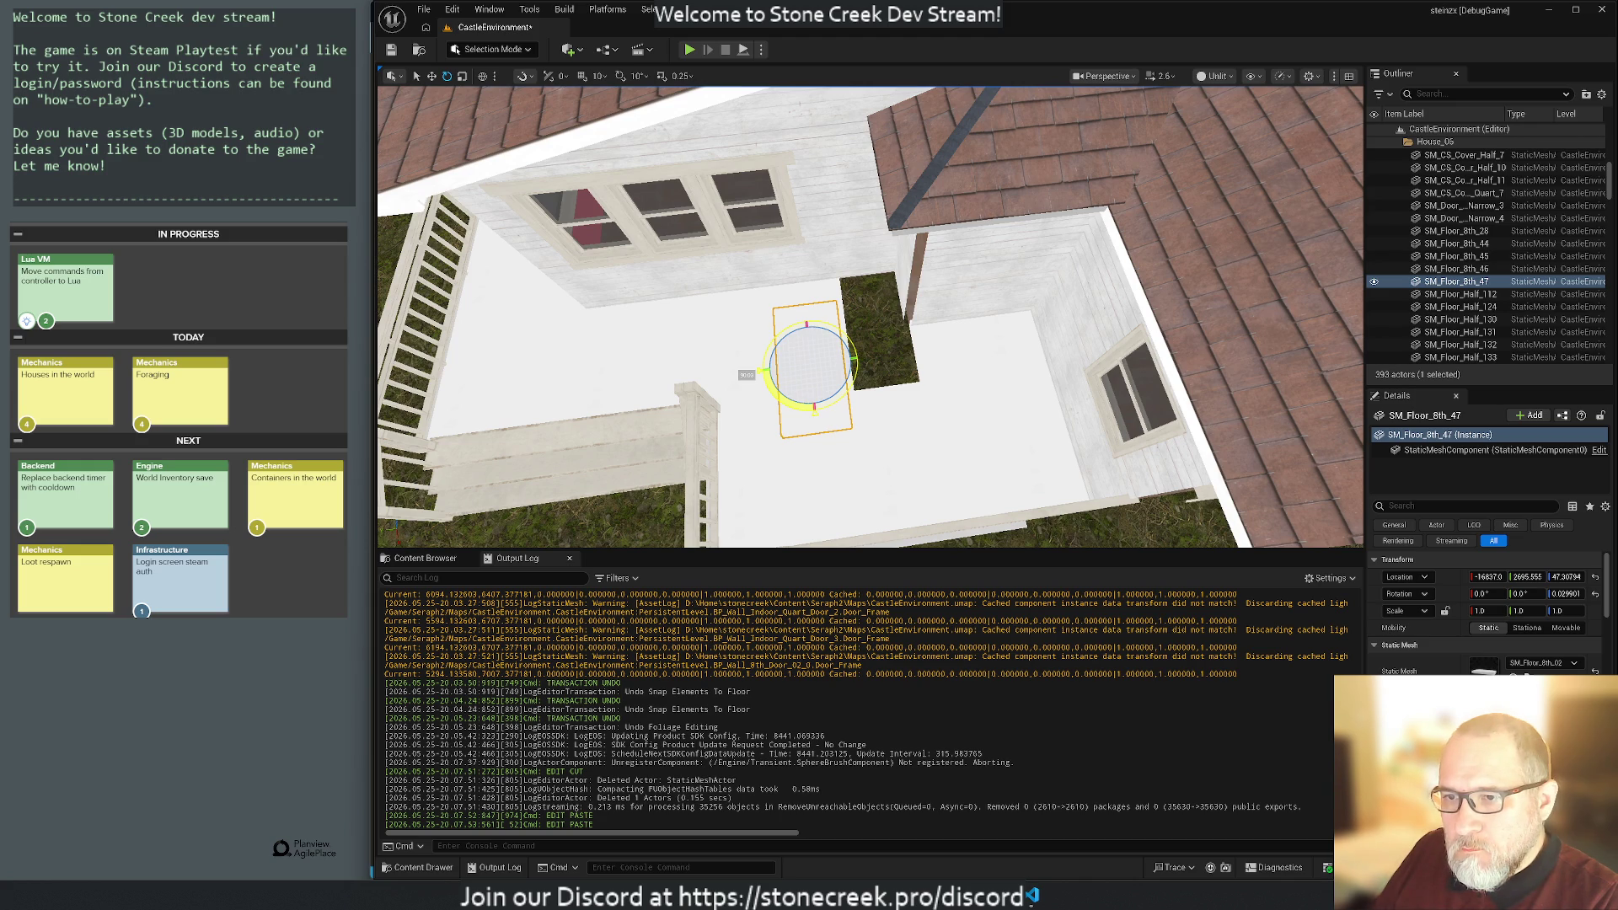
drag(767, 375, 767, 375)
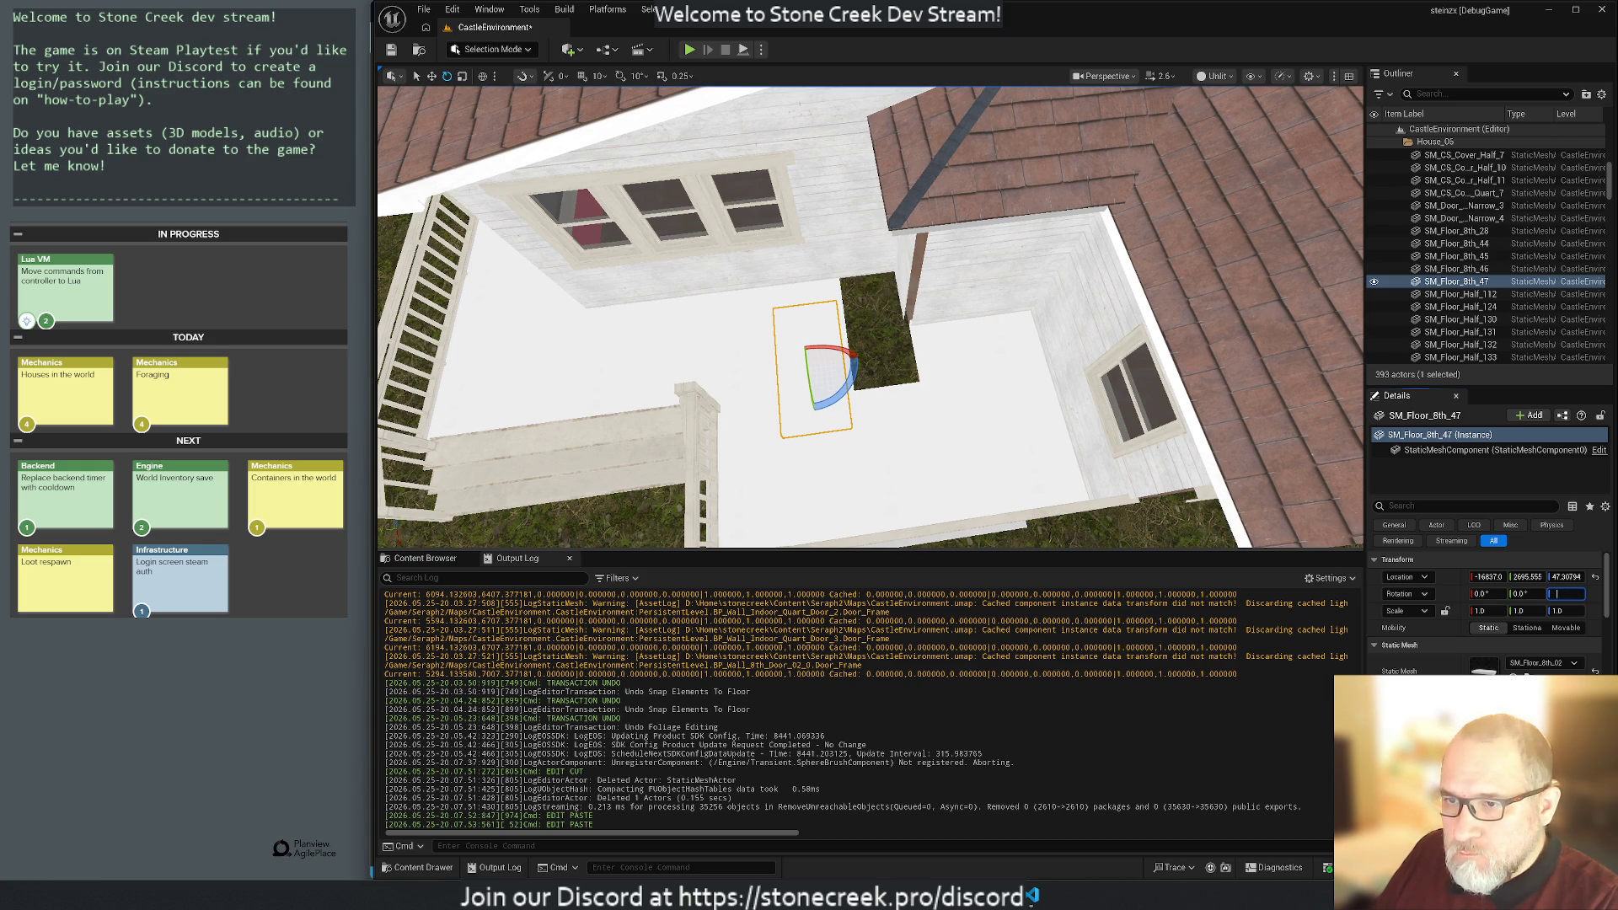
Shift the pasted floor piece up and right over the porch's grass gap.
click(1113, 491)
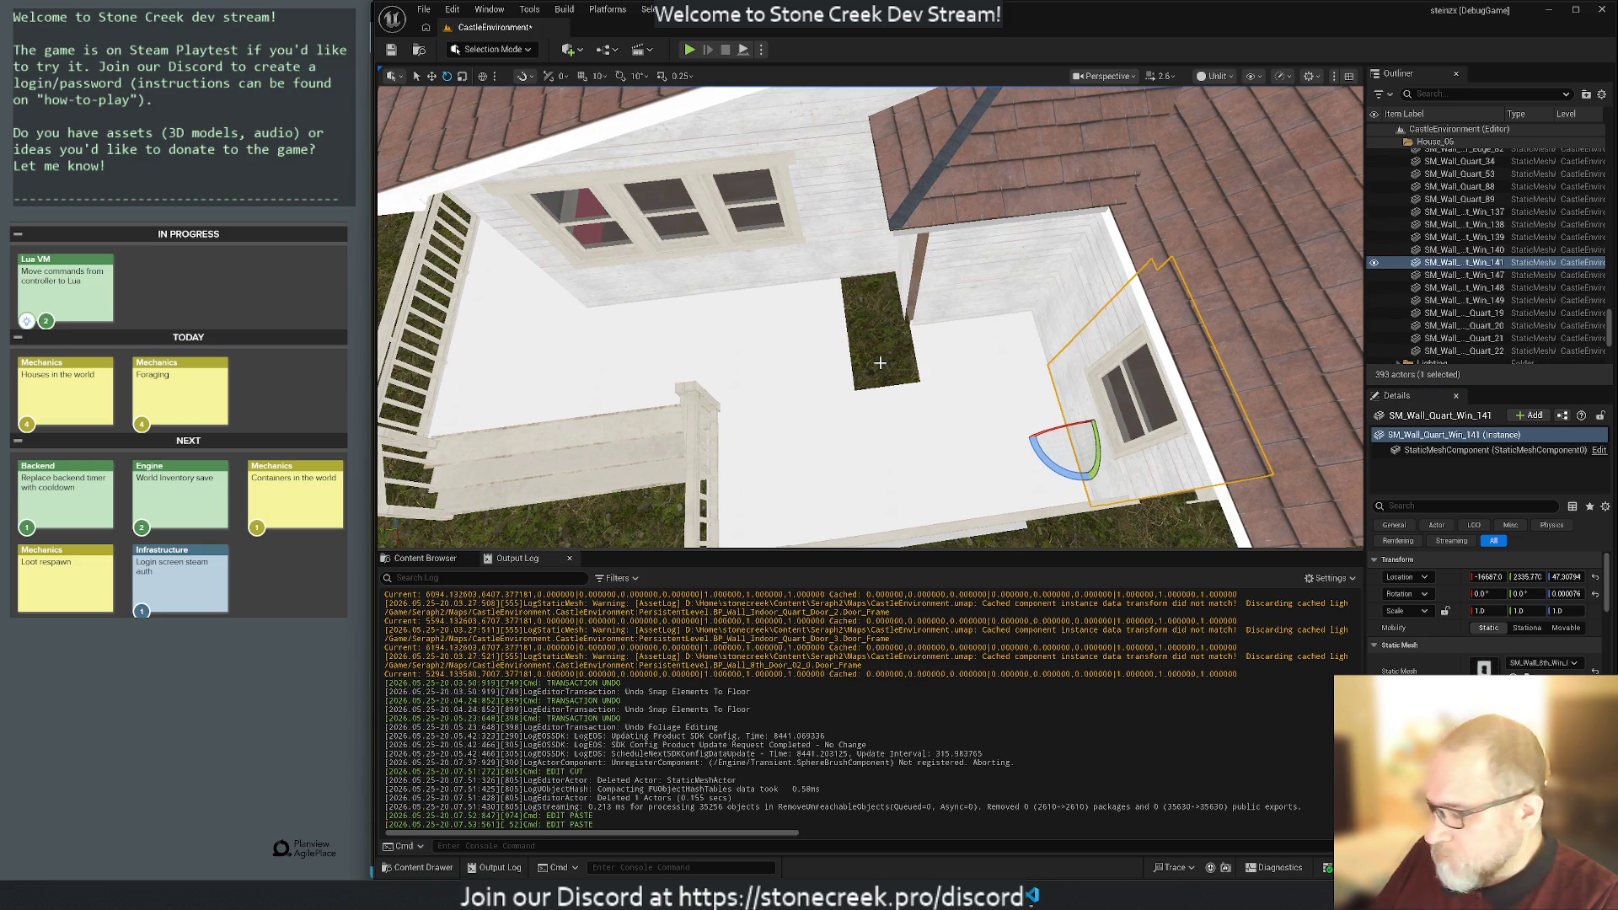
key(ctrl+z)
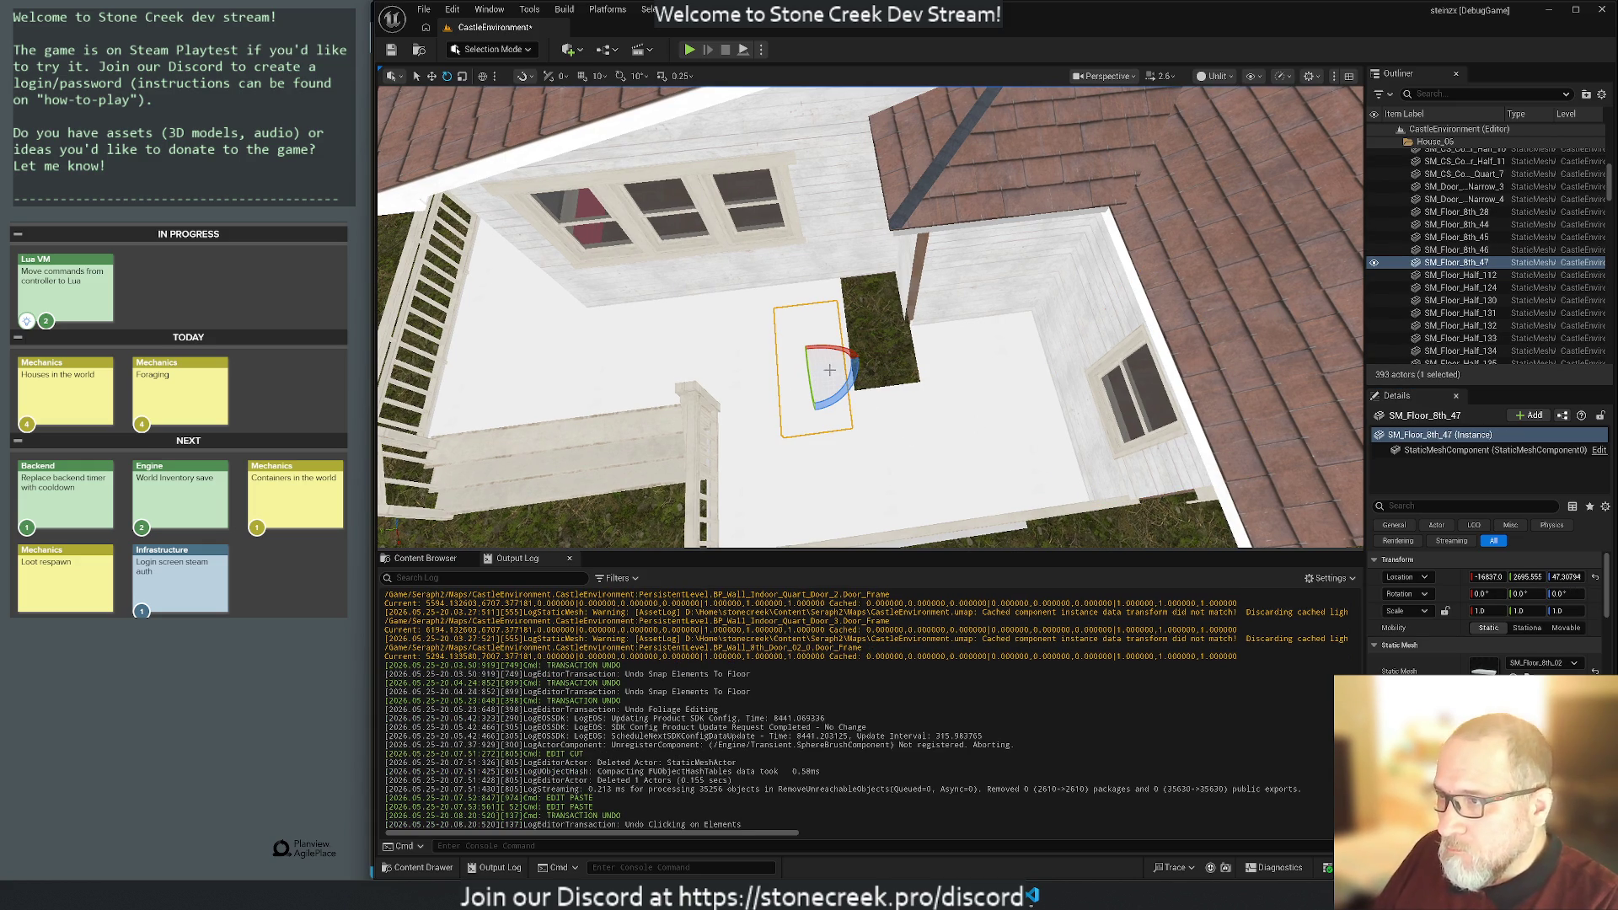
key(r)
key(w)
drag(805, 375, 877, 339)
click(790, 363)
scroll(790, 363, down, 5)
mouse_move(868, 320)
mouse_down()
mouse_move(868, 270)
mouse_move(895, 226)
mouse_move(877, 210)
mouse_move(839, 287)
mouse_move(885, 286)
mouse_move(860, 270)
mouse_move(897, 371)
mouse_up()
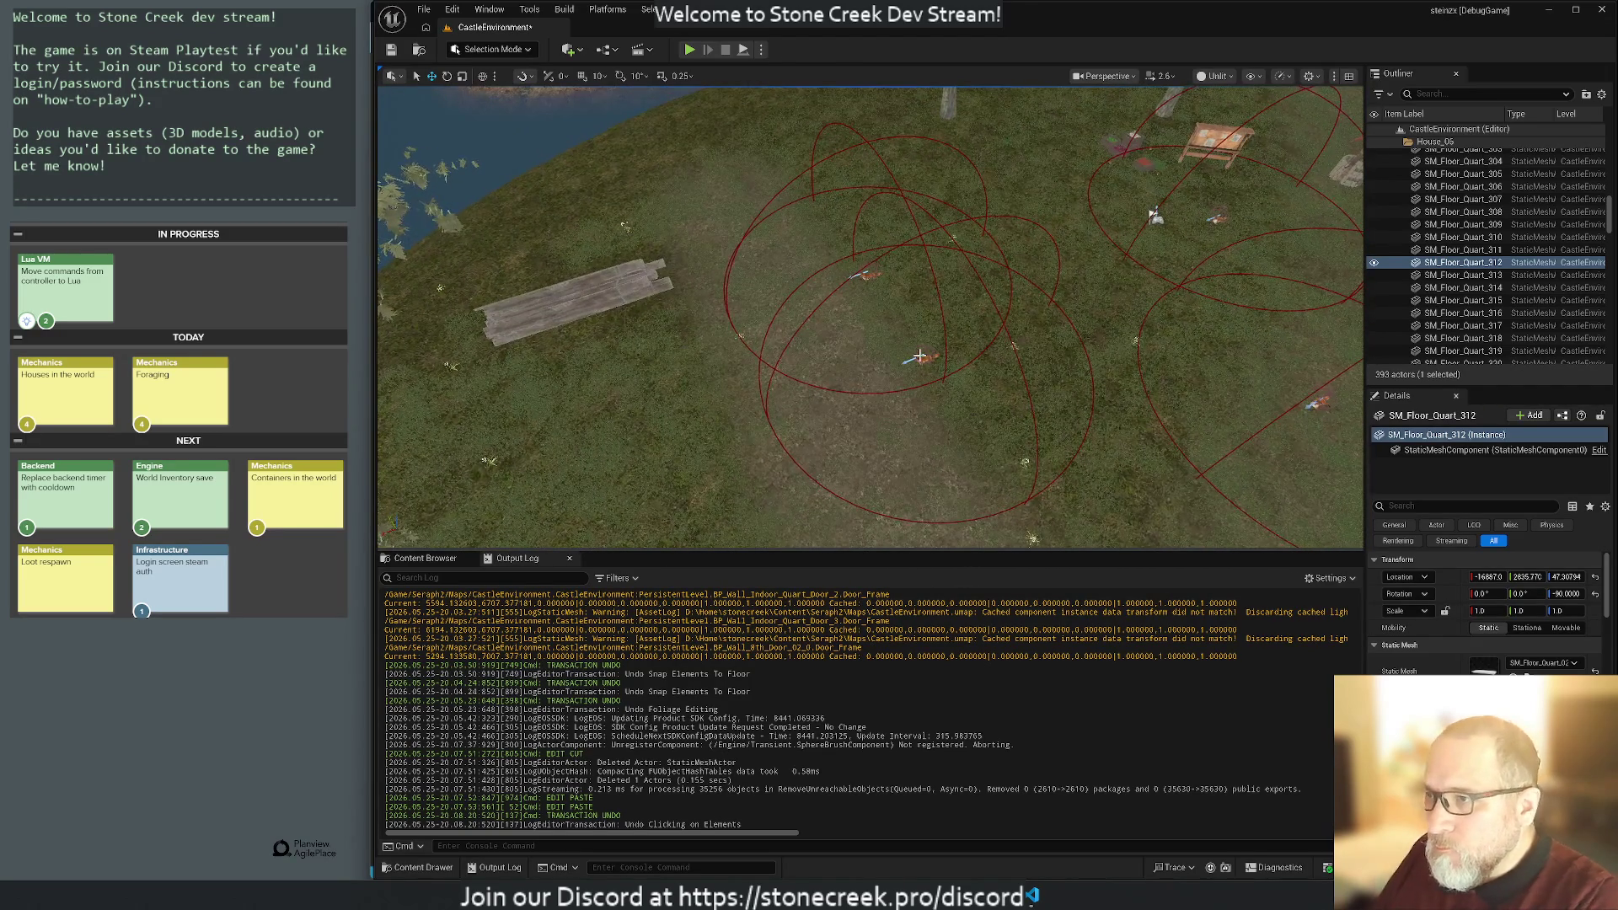
click(932, 363)
Open fox BP_Fox3's blueprint in the full editor and frame its Range Sphere in the preview.
click(927, 361)
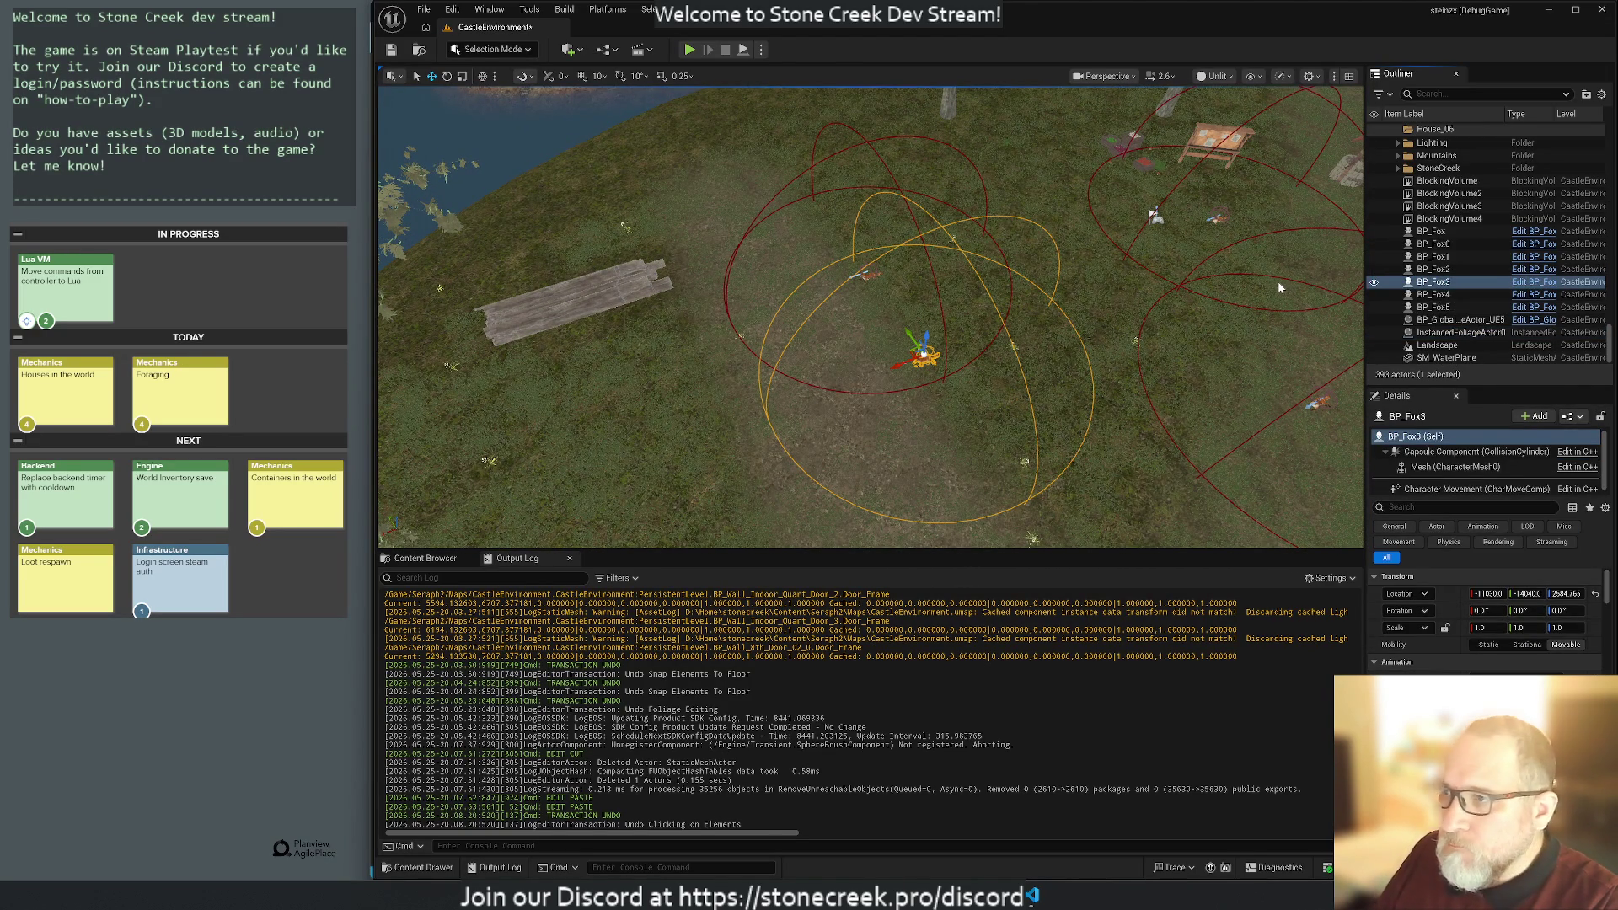
key(ctrl+e)
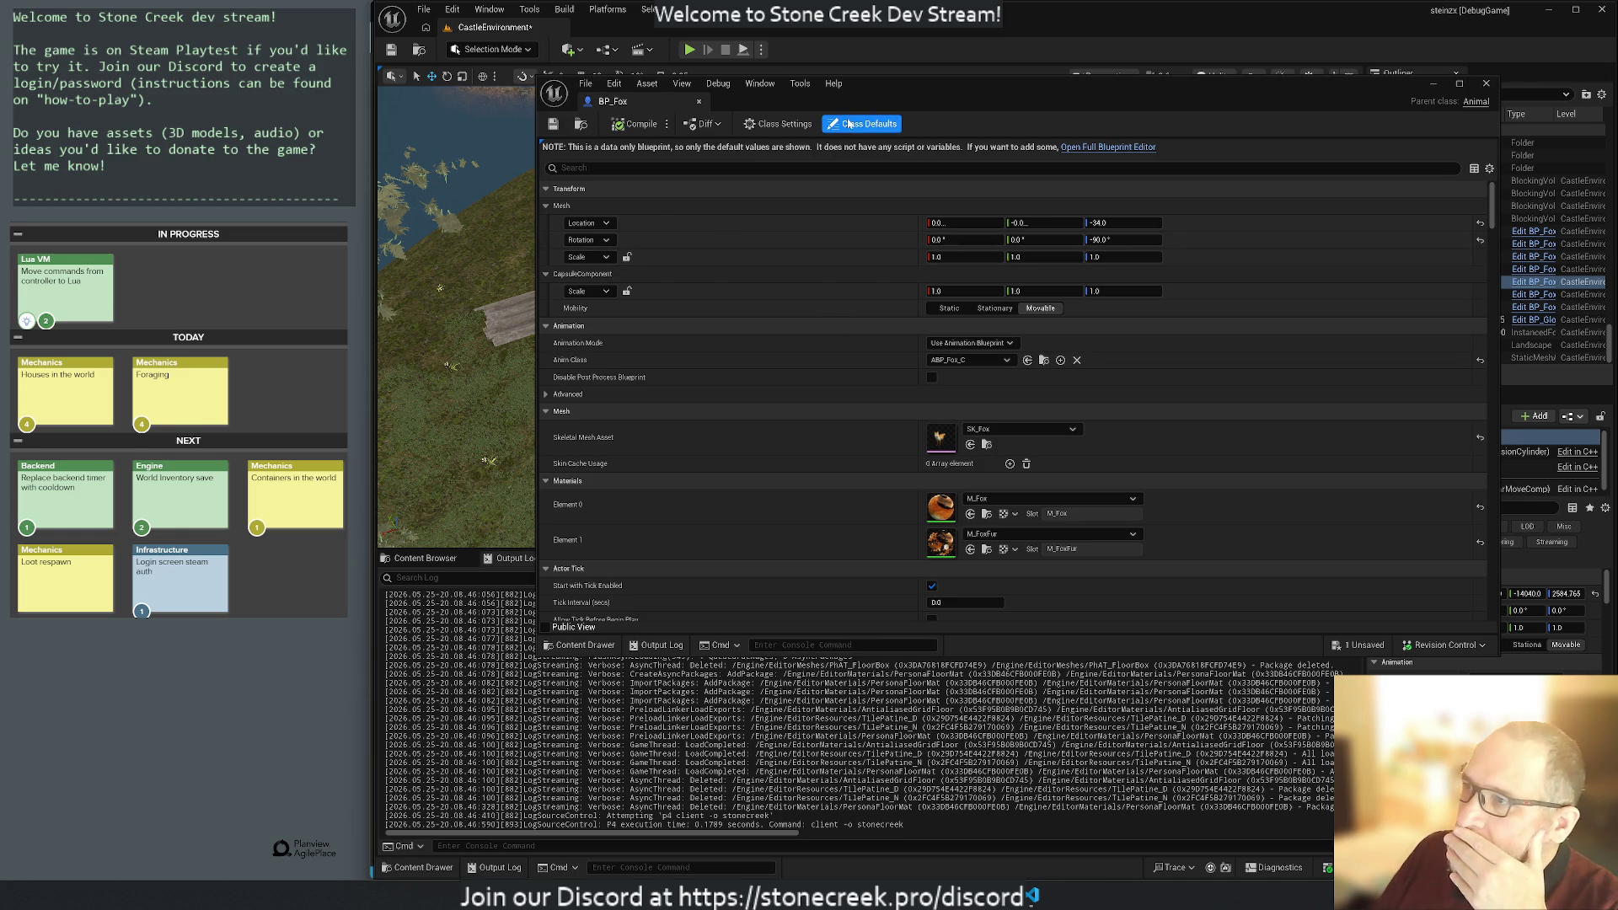
click(1109, 148)
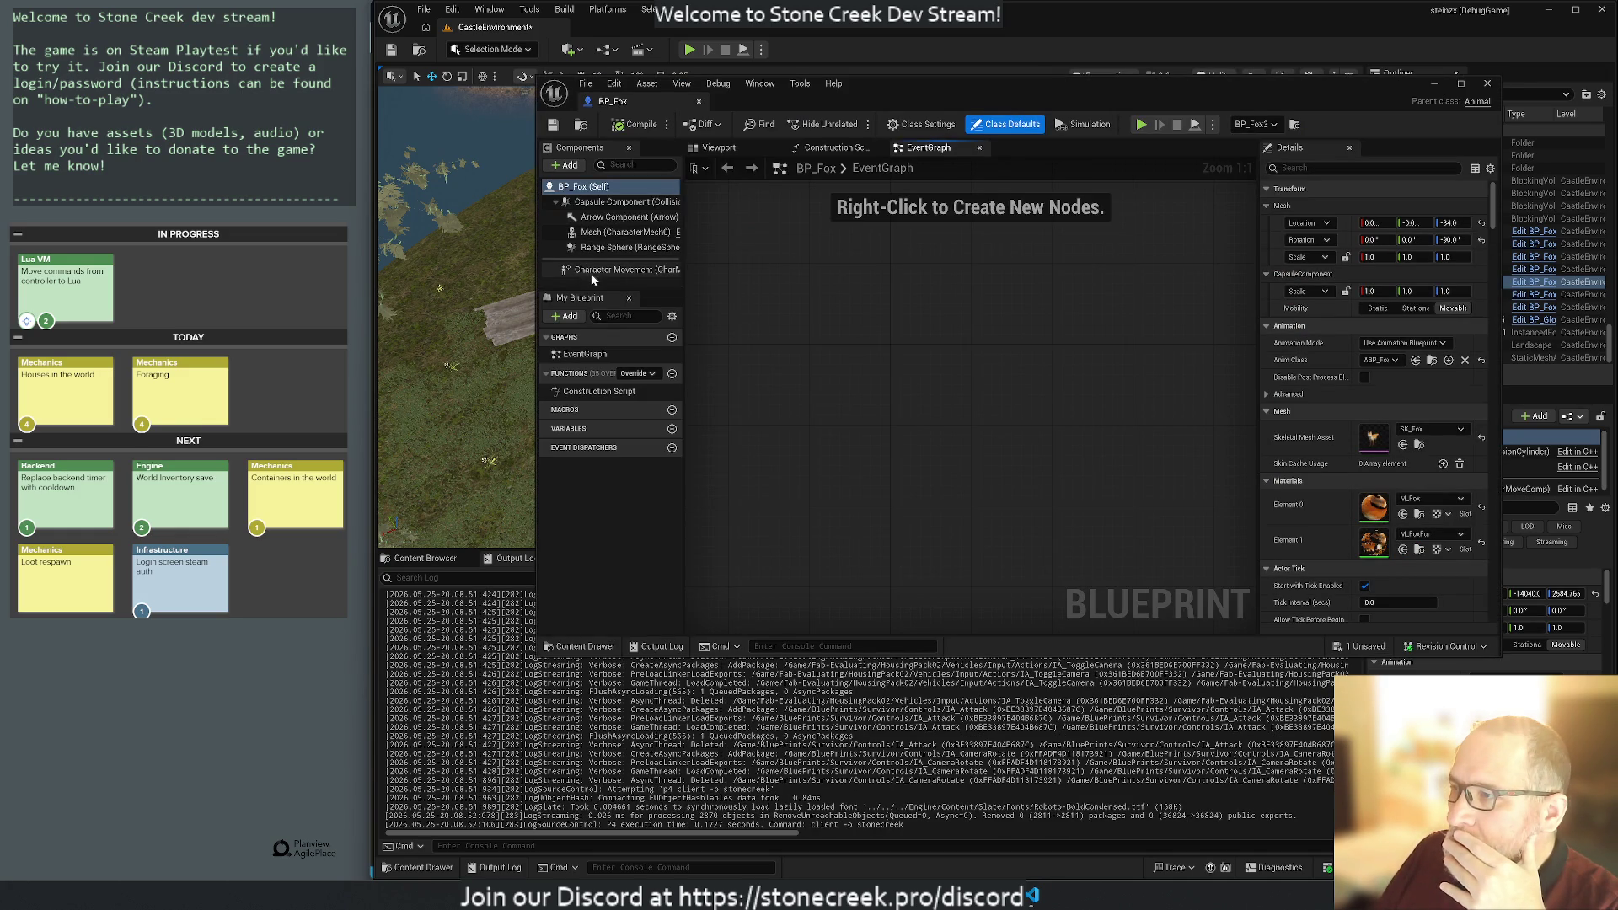
click(611, 247)
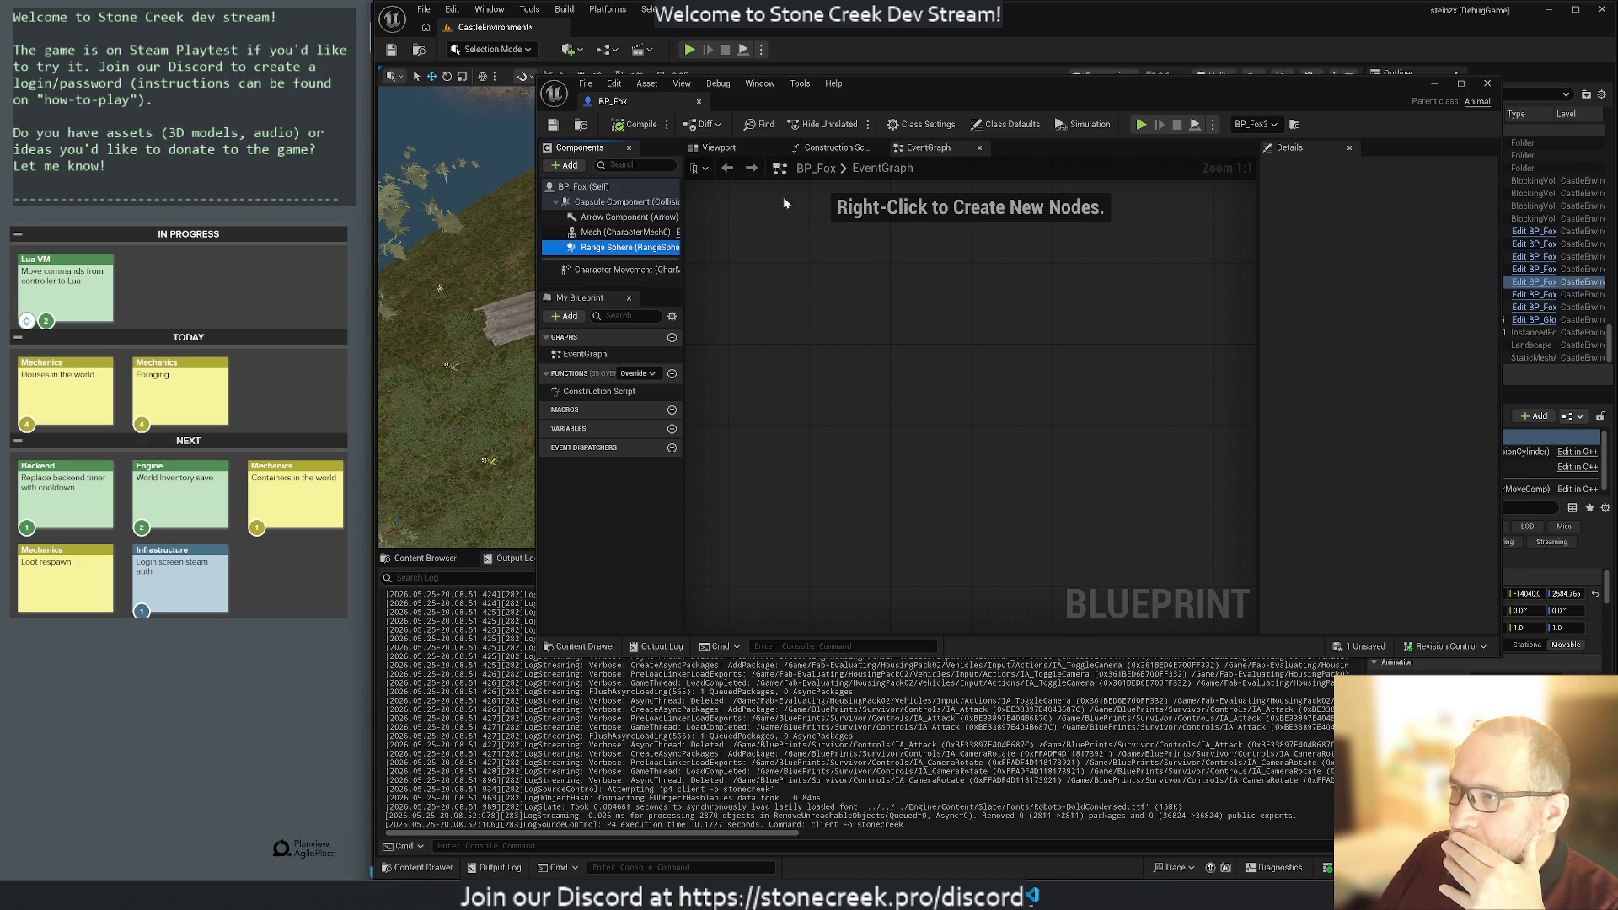
click(730, 150)
mouse_move(789, 353)
mouse_down()
mouse_move(843, 363)
mouse_move(809, 358)
mouse_move(809, 329)
mouse_up()
key(f)
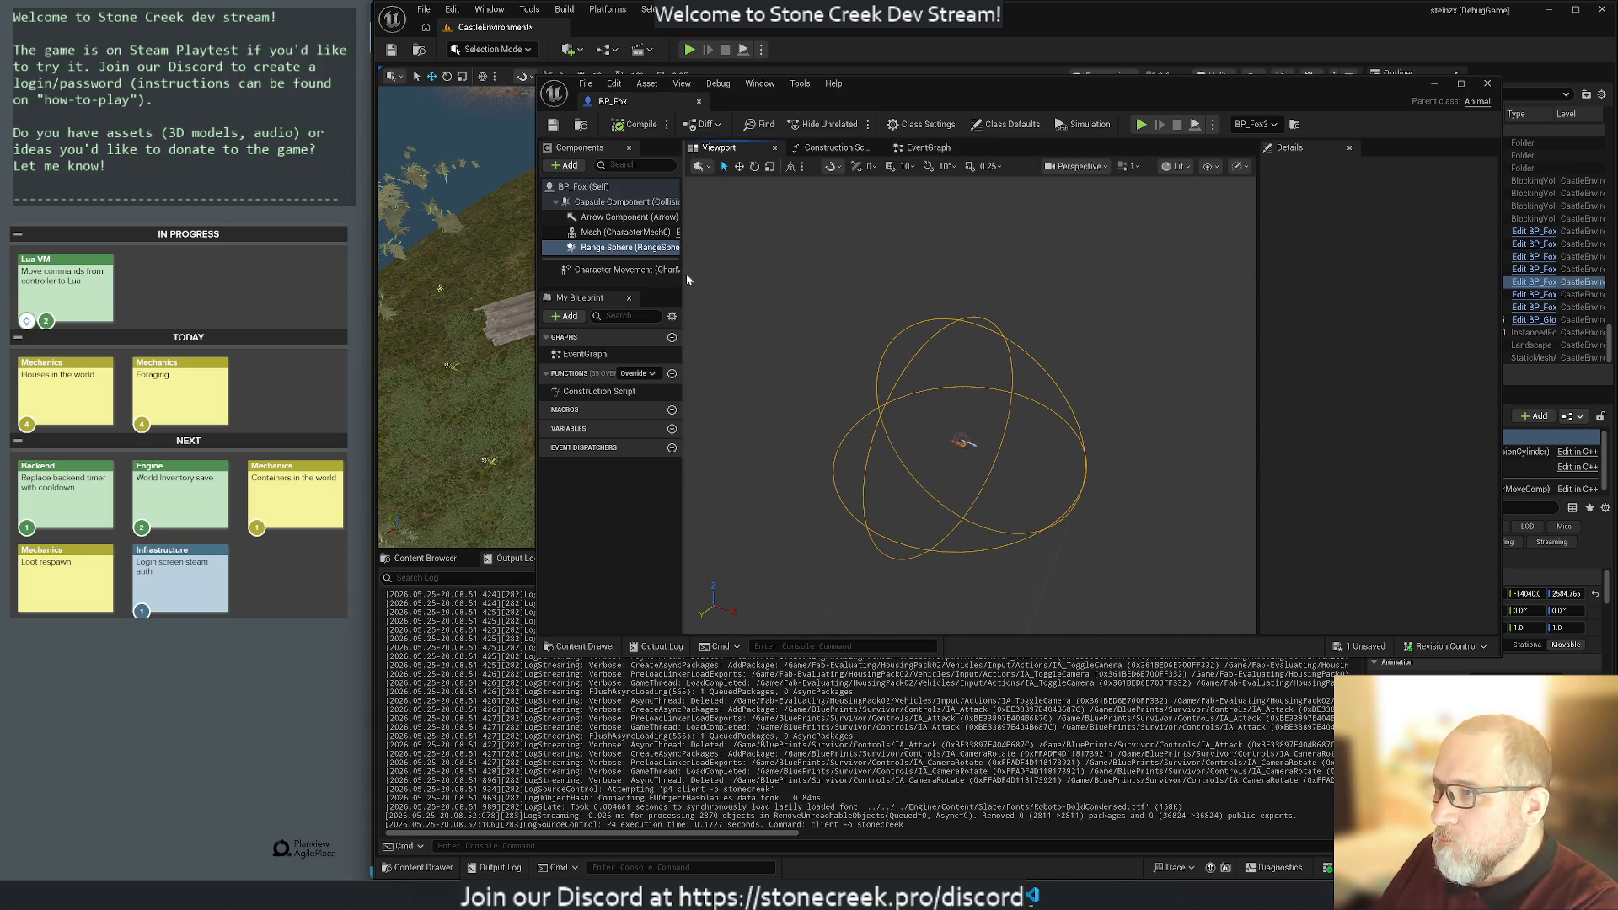
drag(682, 278, 776, 279)
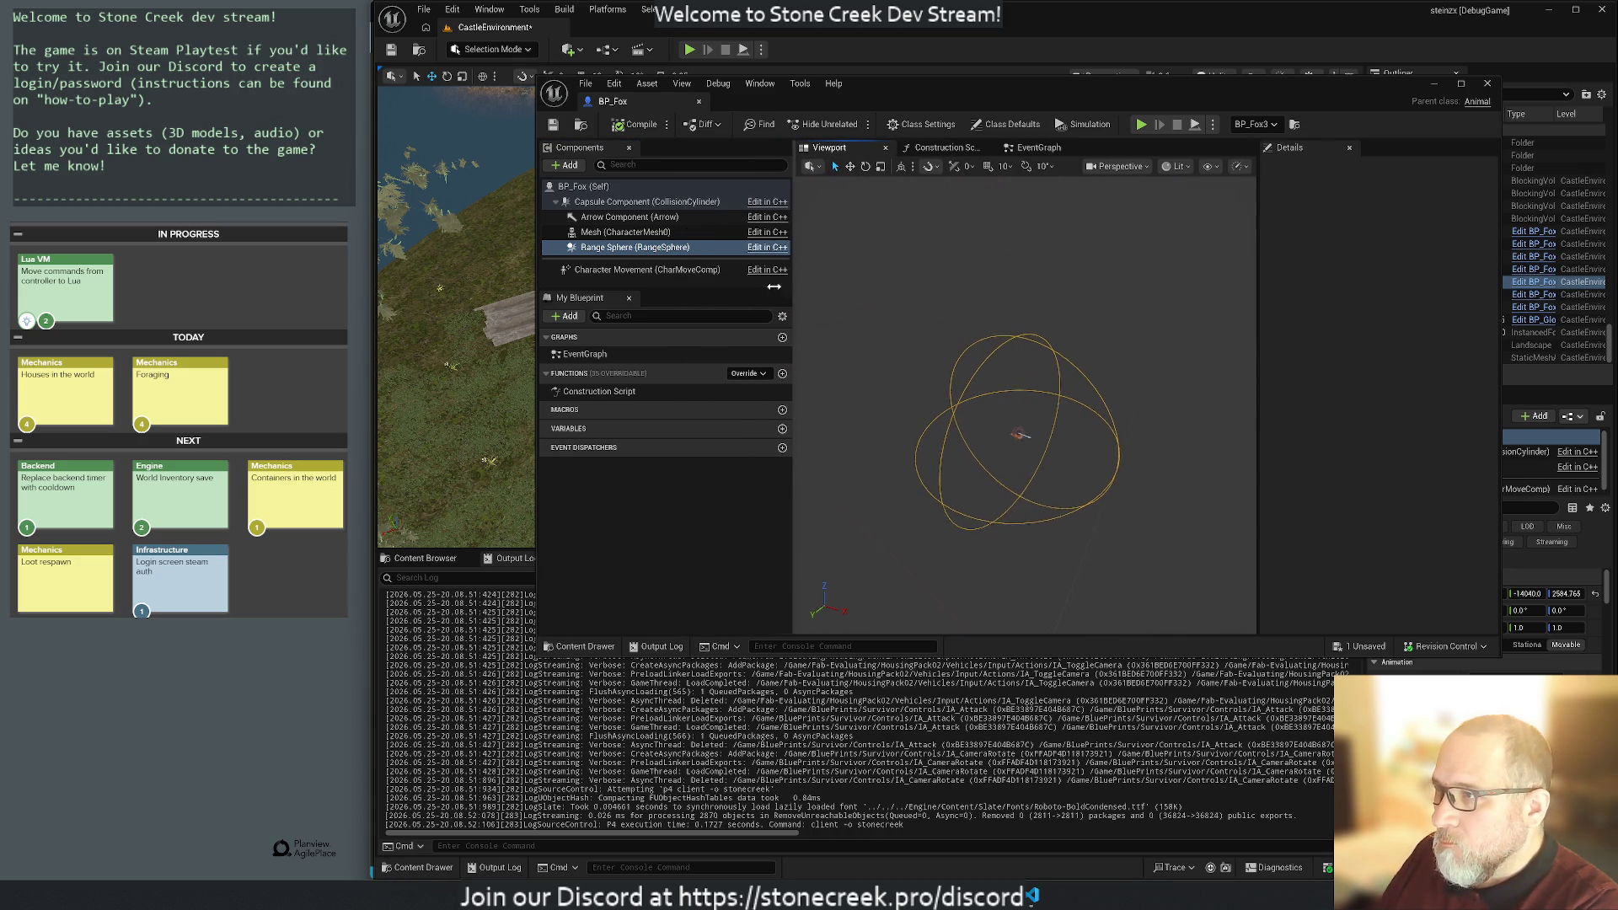
Review the capsule, Range Sphere, Character Movement and Mesh components' properties.
click(610, 204)
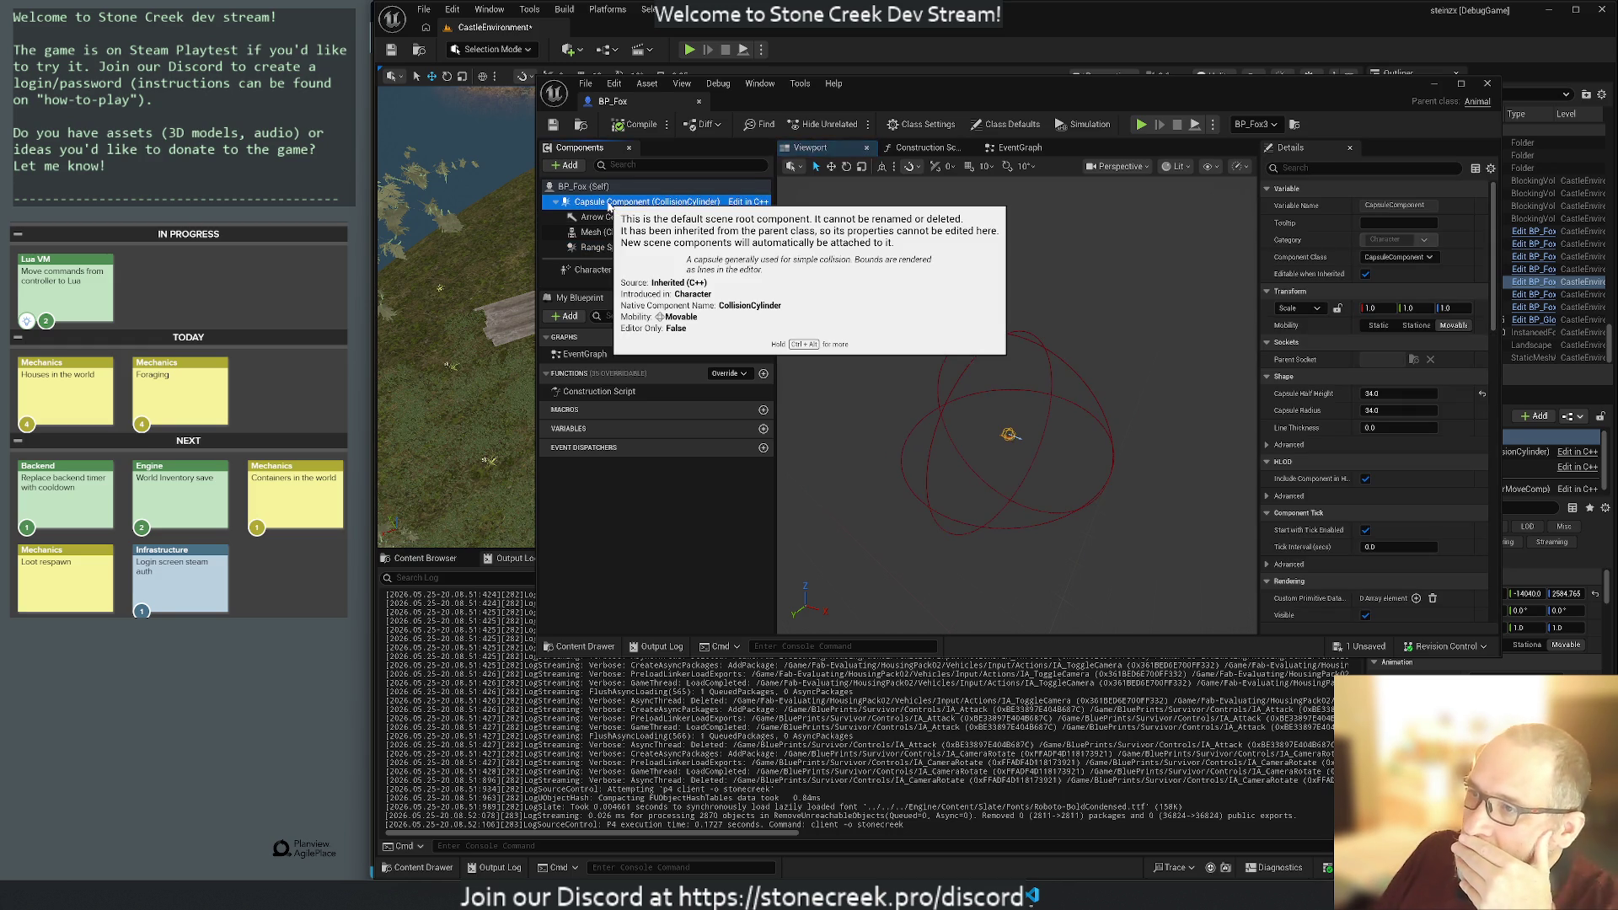
click(895, 301)
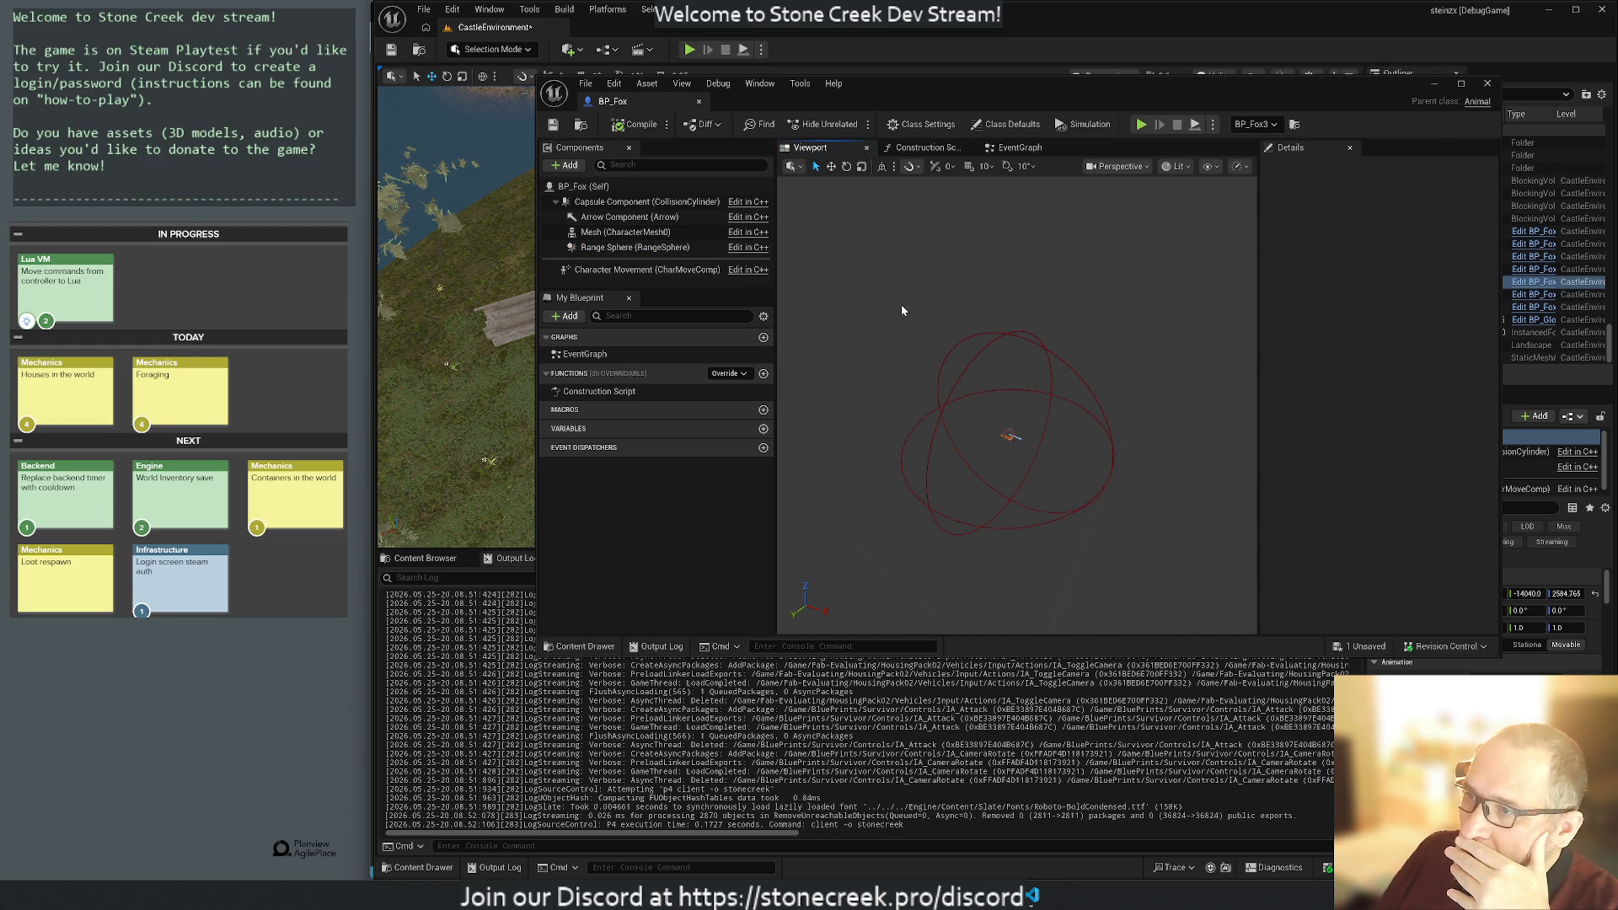
click(941, 368)
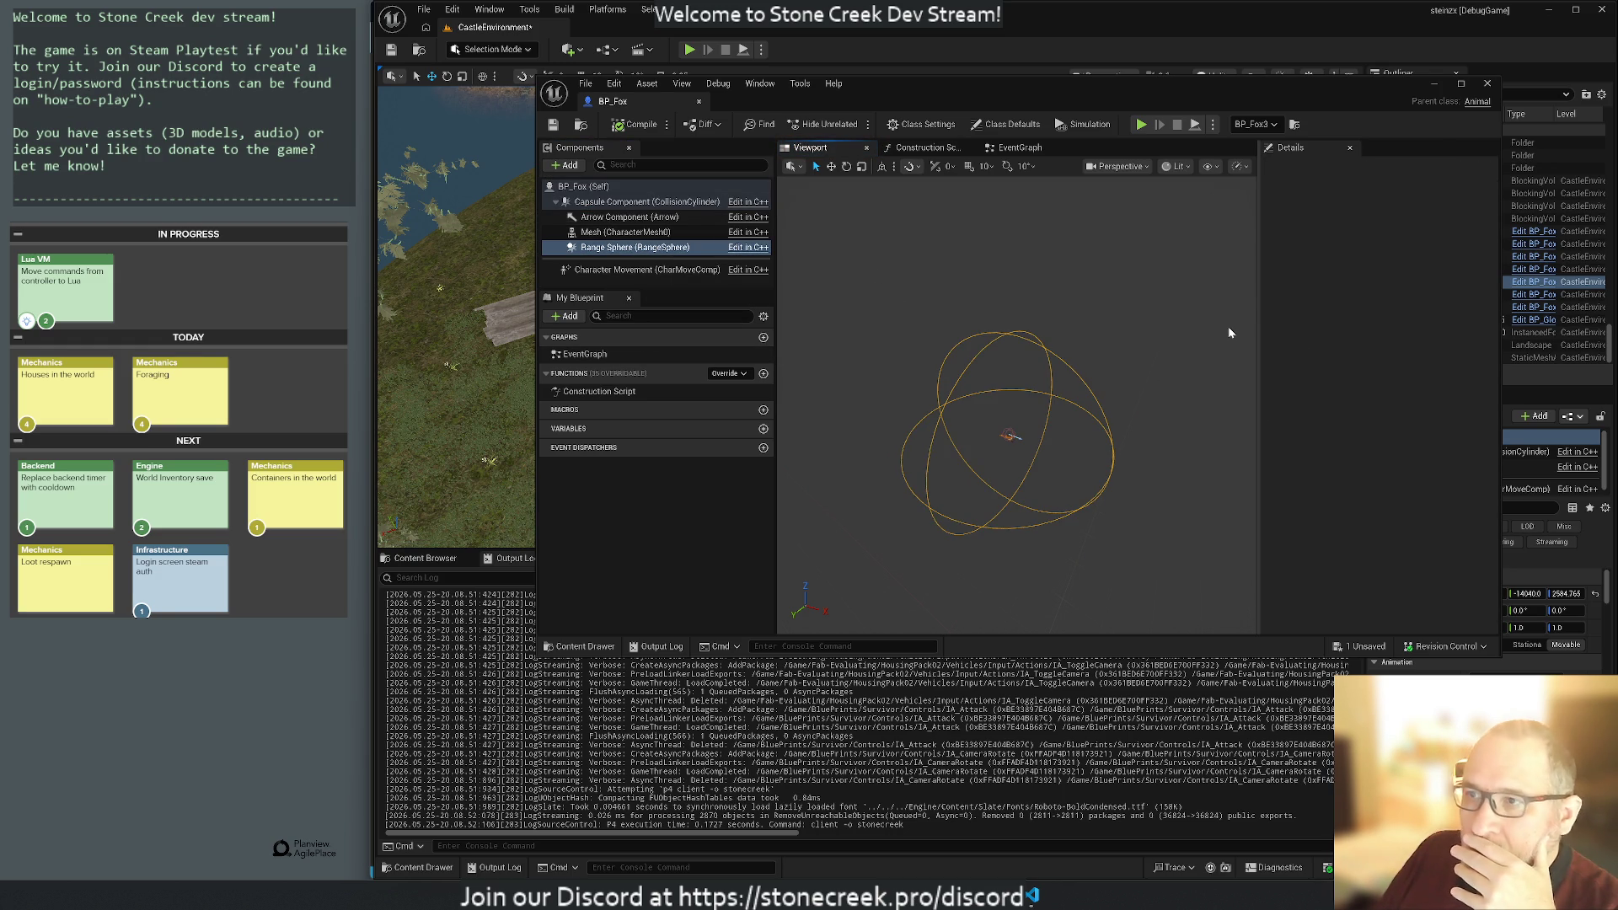
click(633, 244)
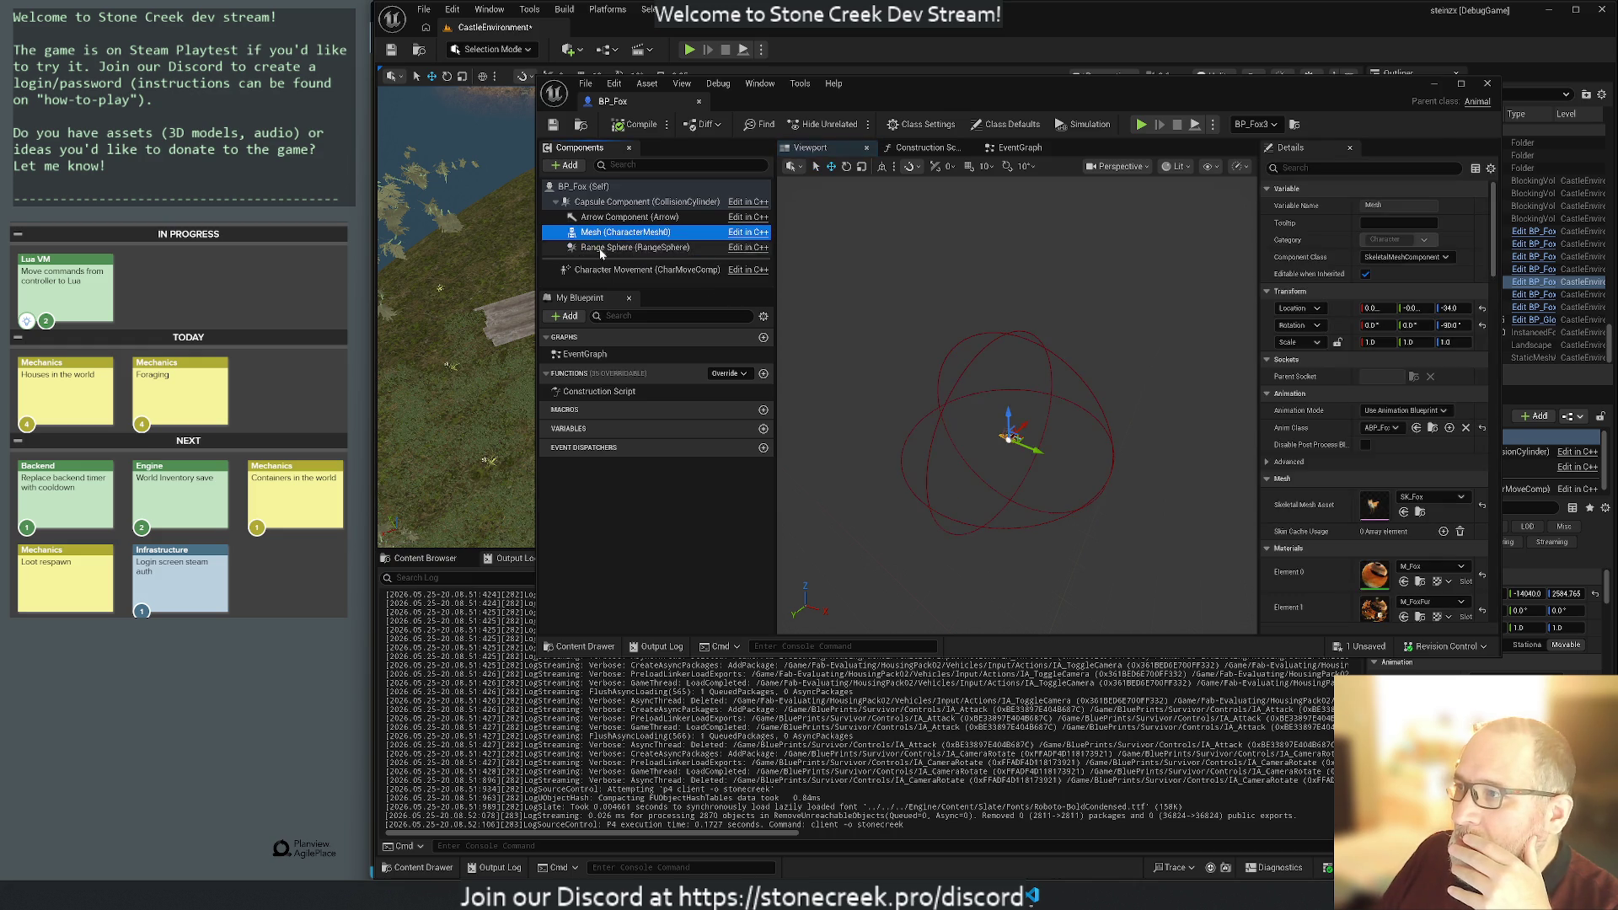
click(592, 205)
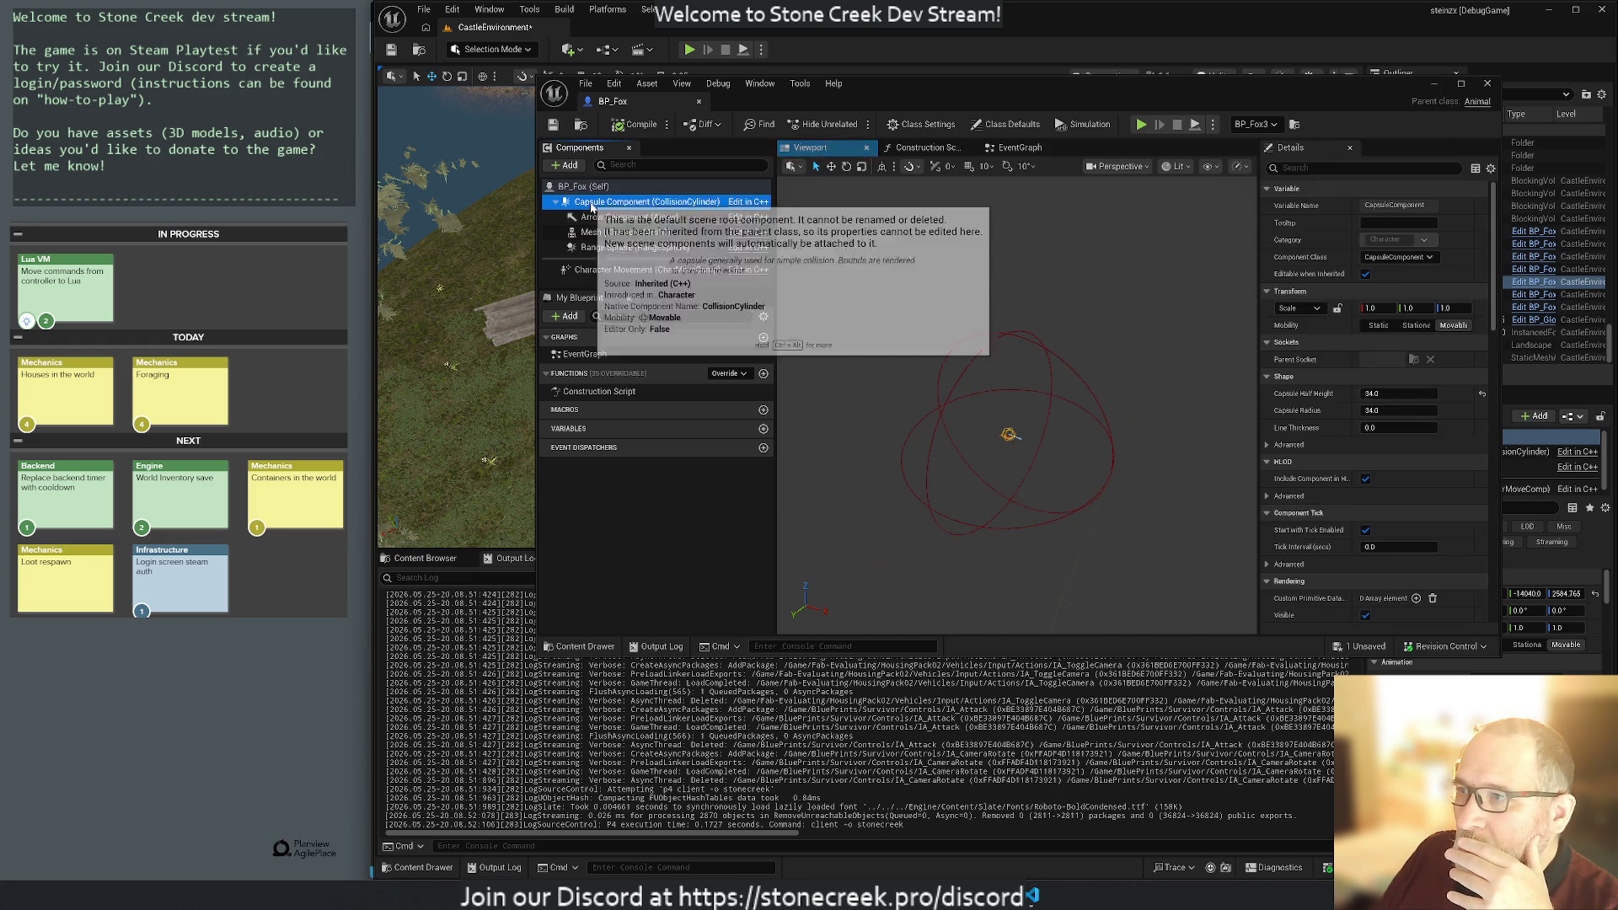
scroll(1388, 504, down, 4)
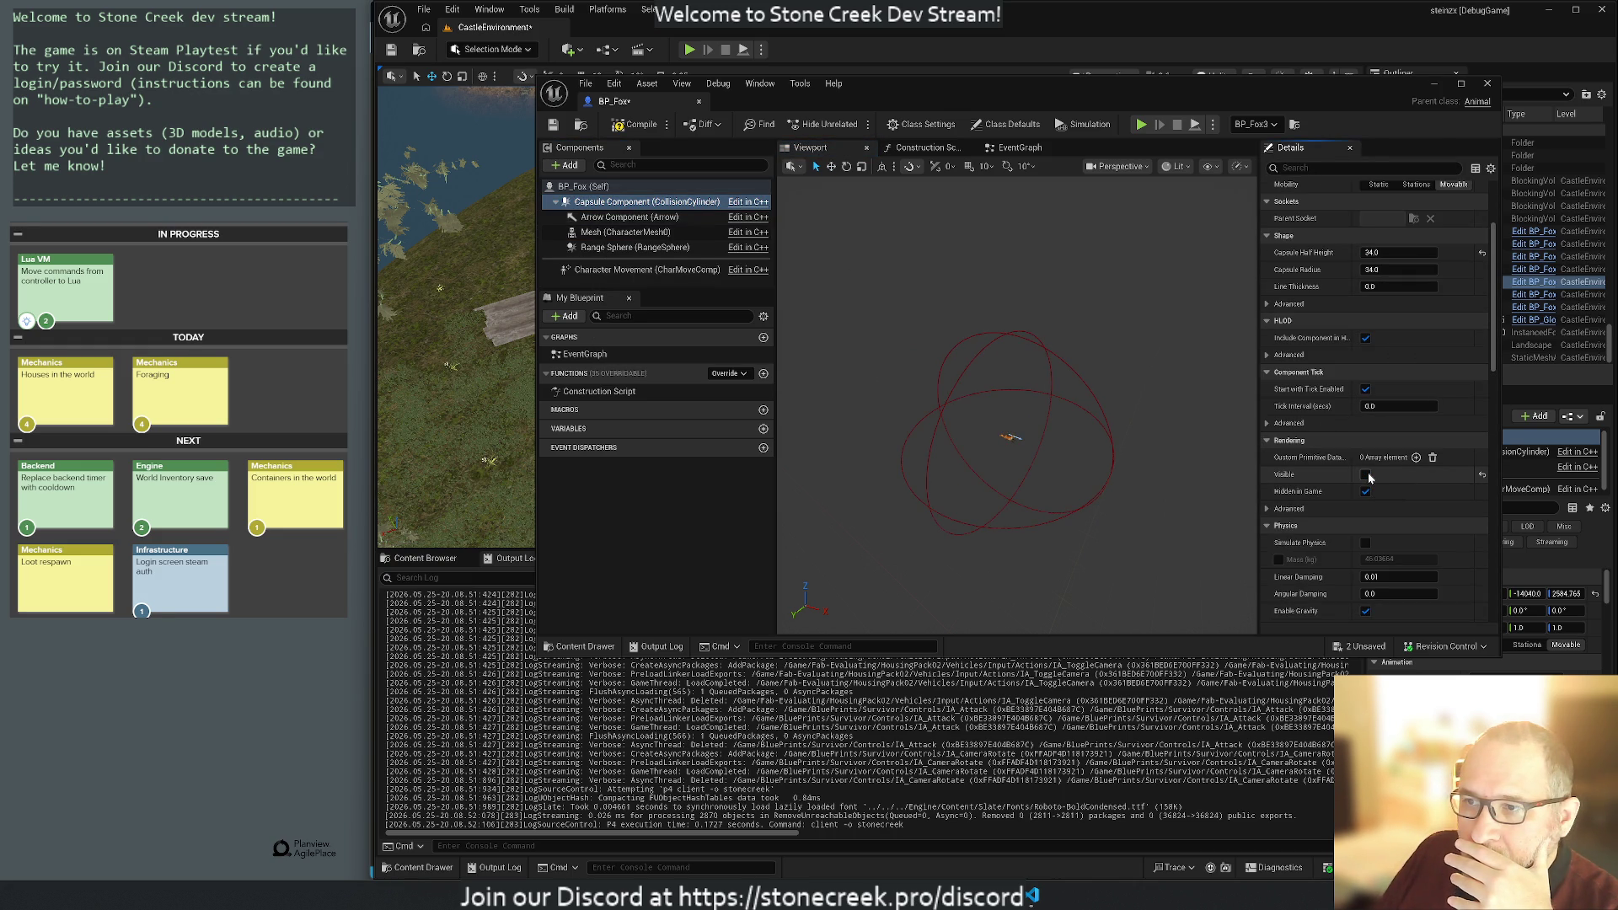
click(628, 271)
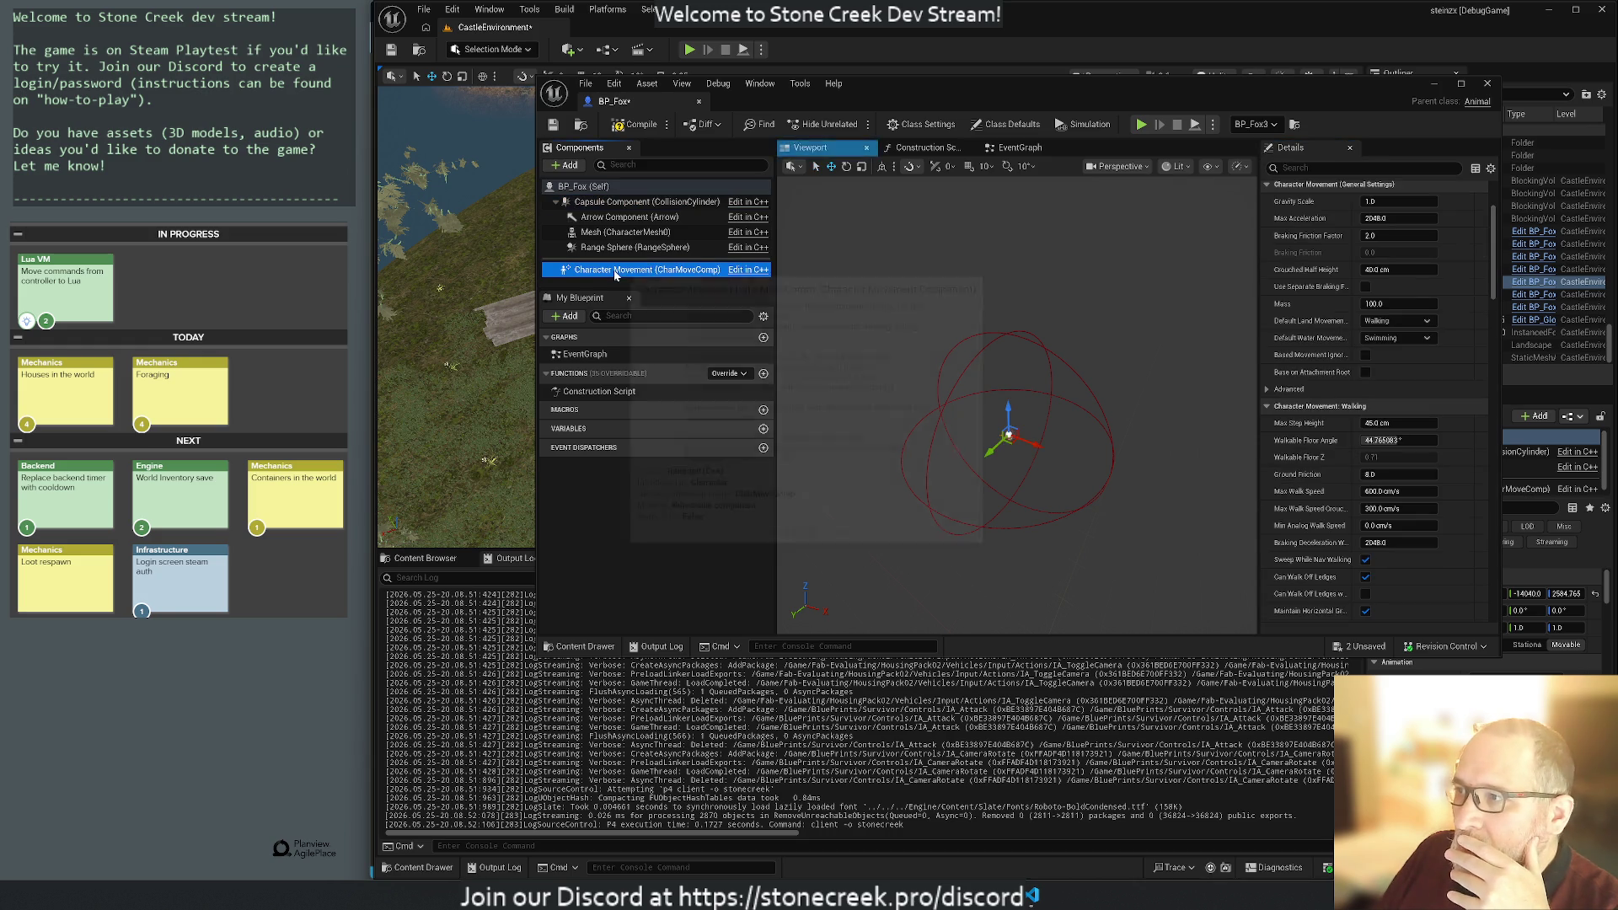
scroll(1347, 406, up, 3)
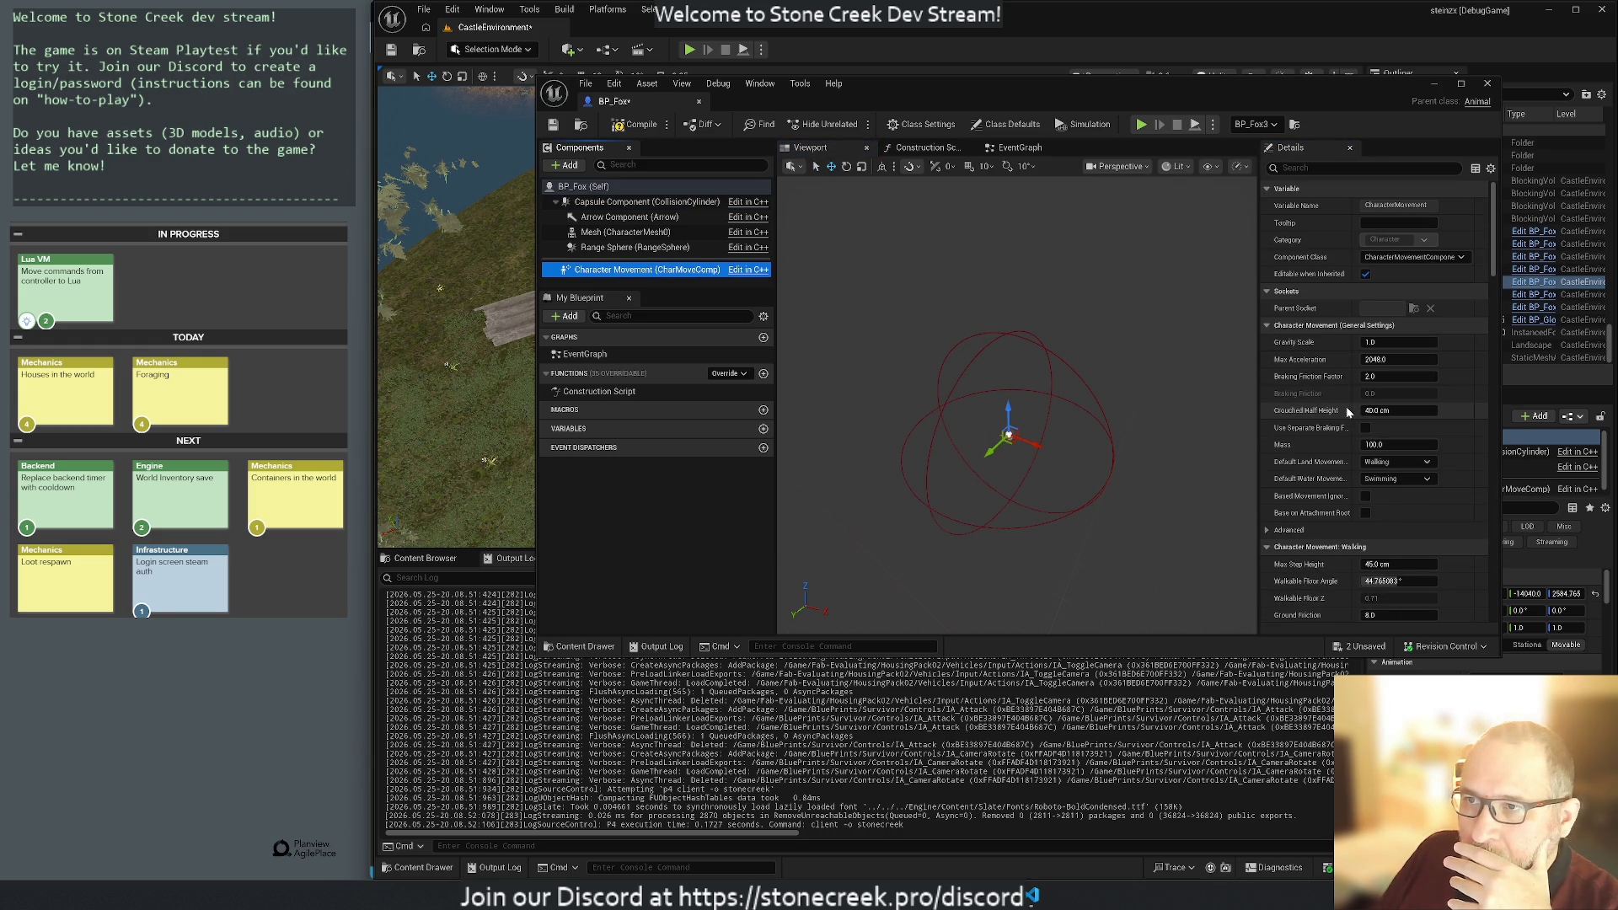
scroll(1344, 522, down, 6)
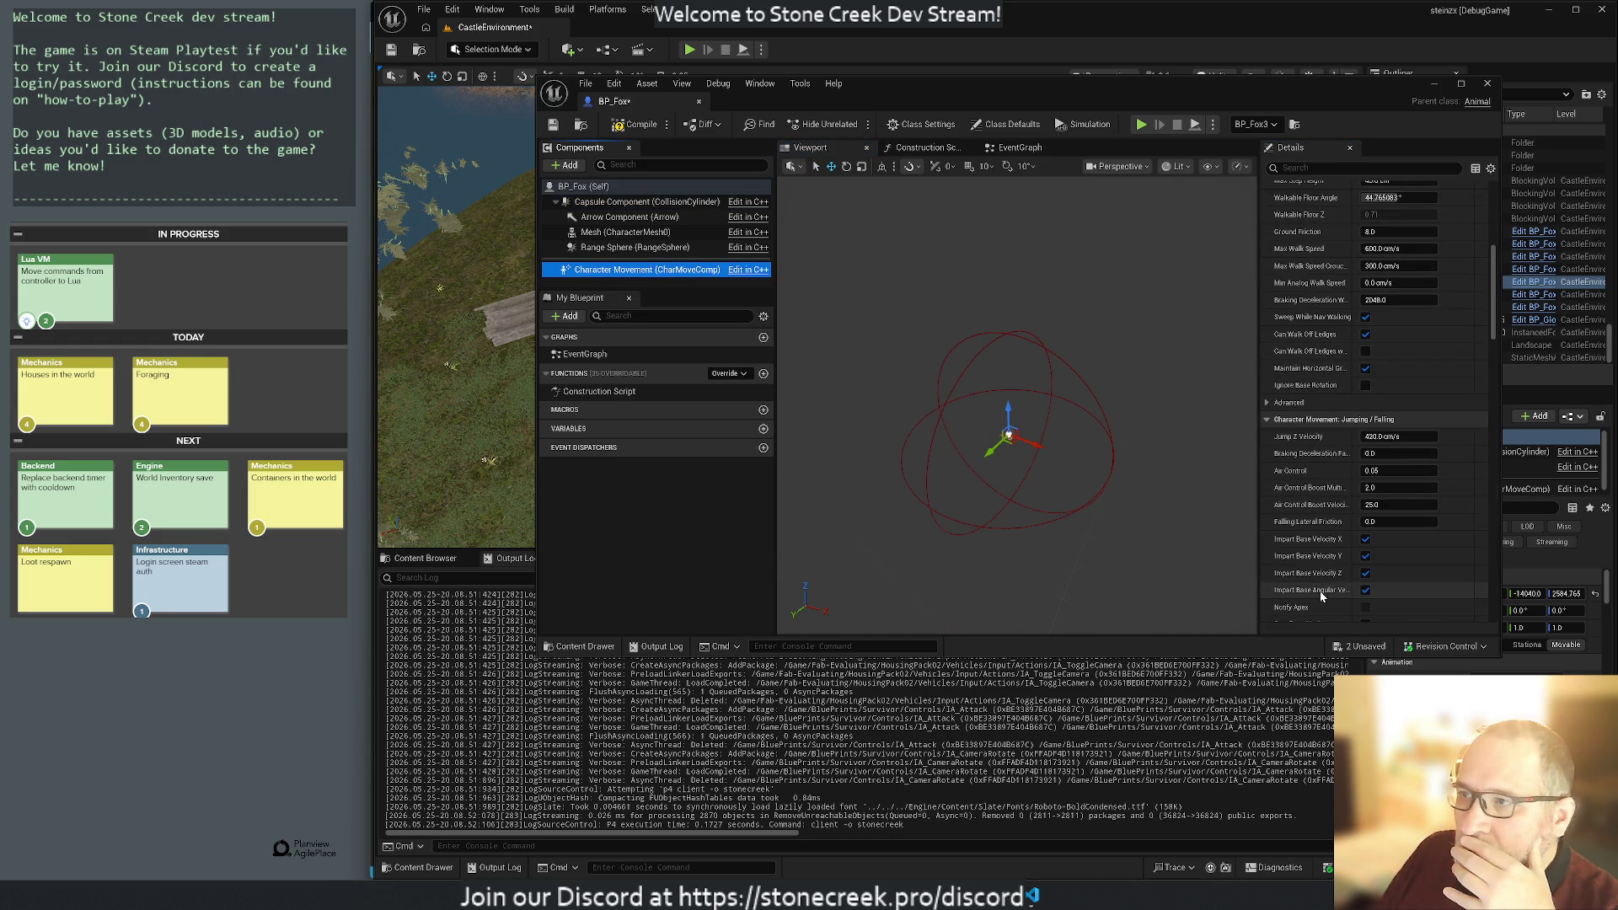
click(624, 247)
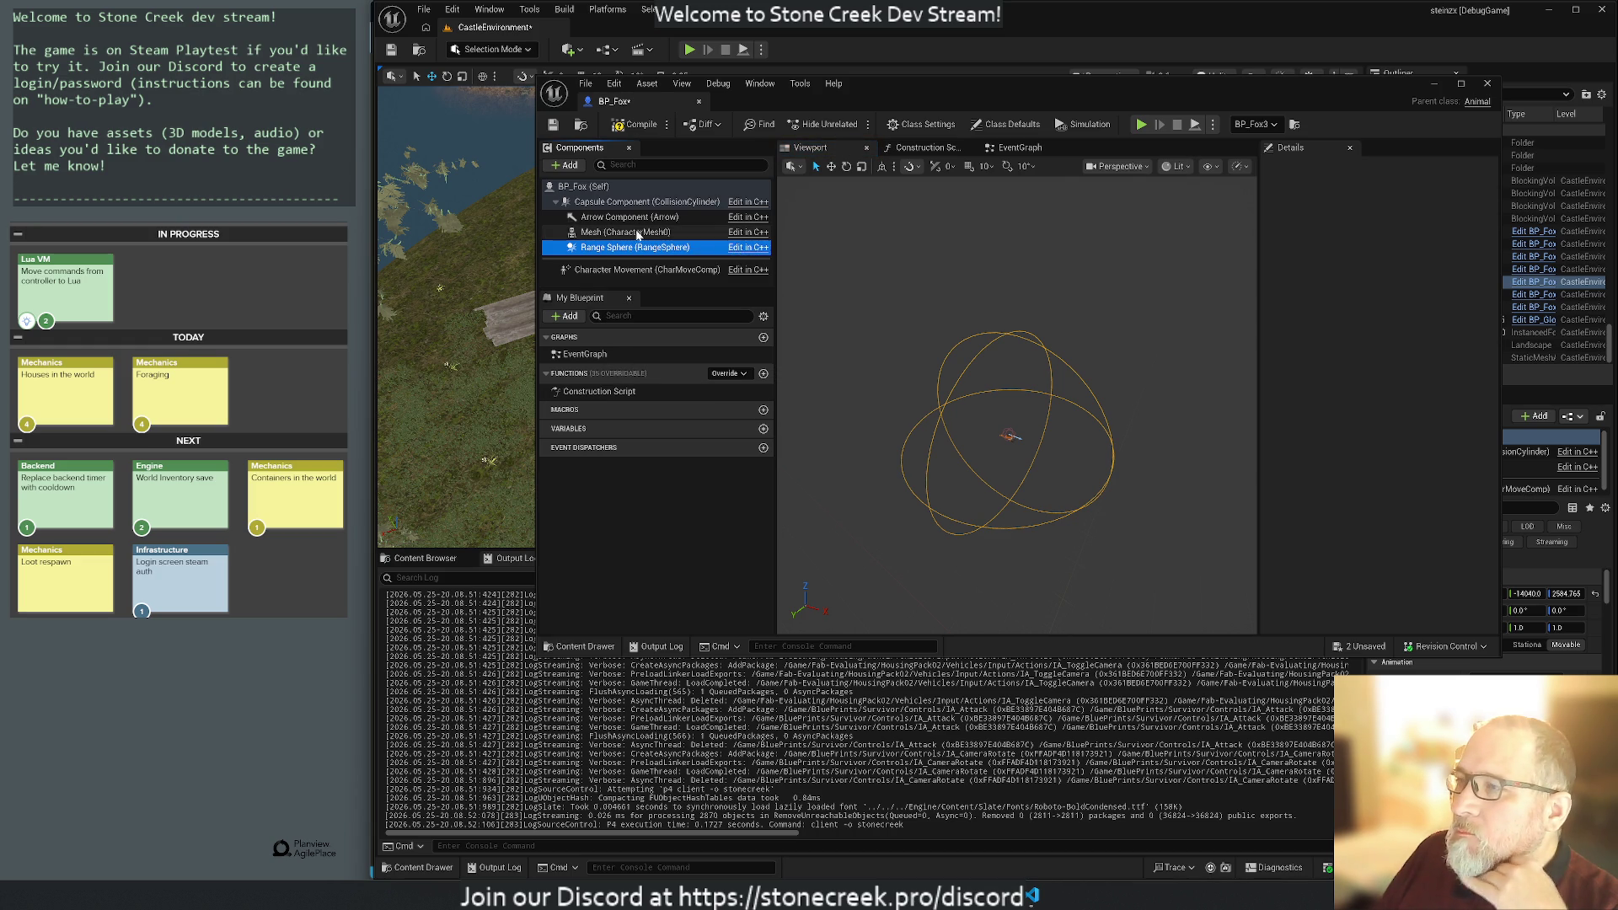
click(599, 233)
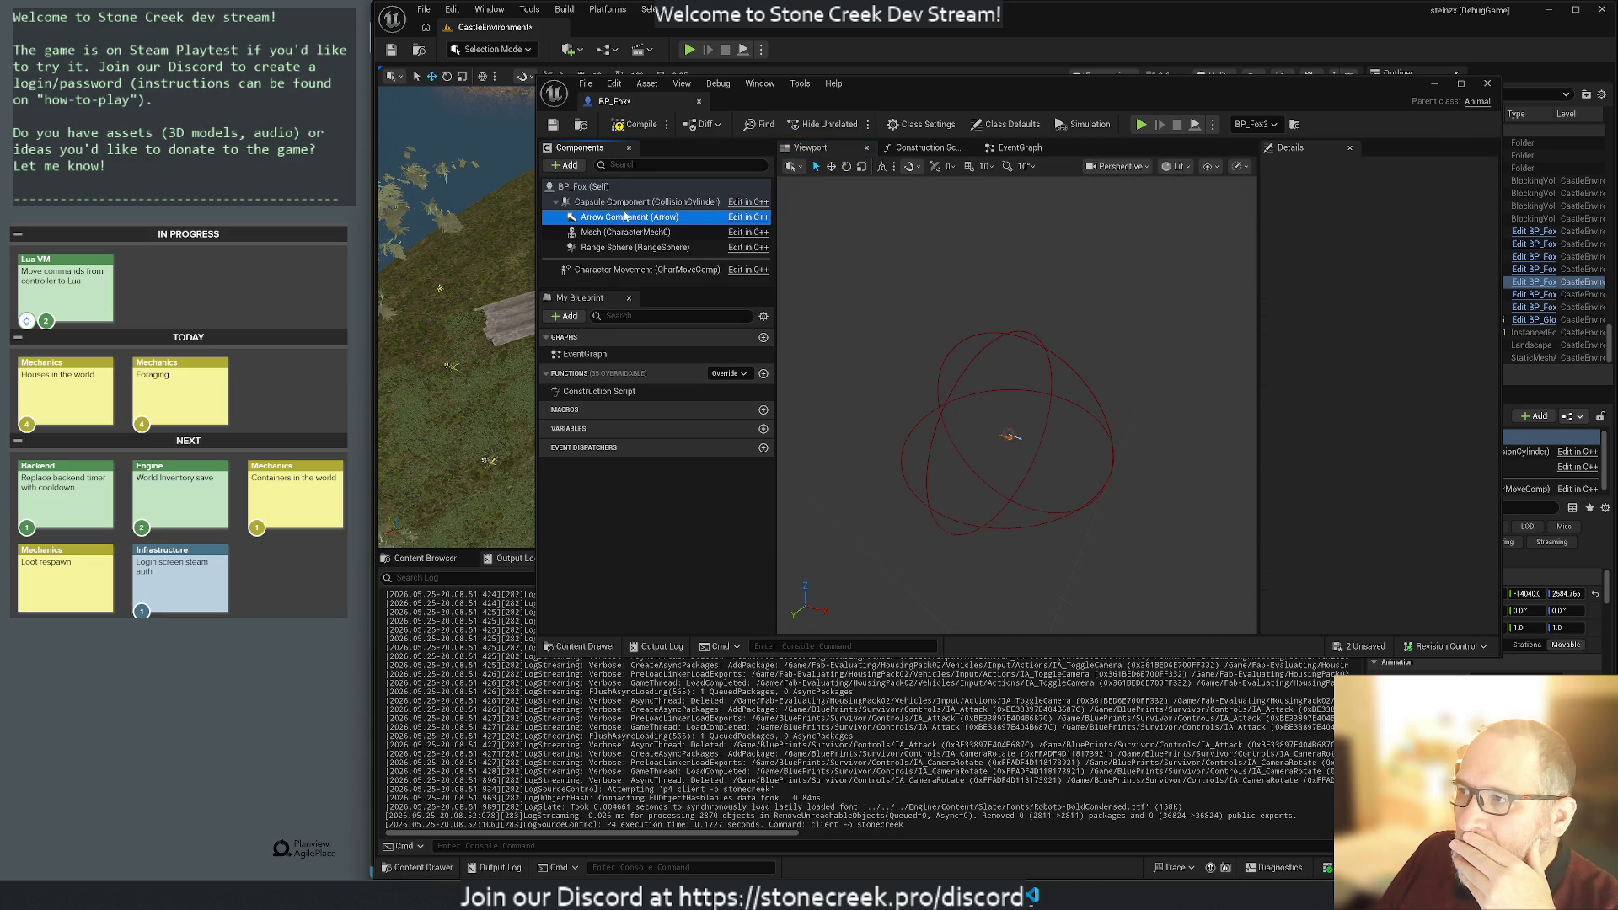
click(613, 209)
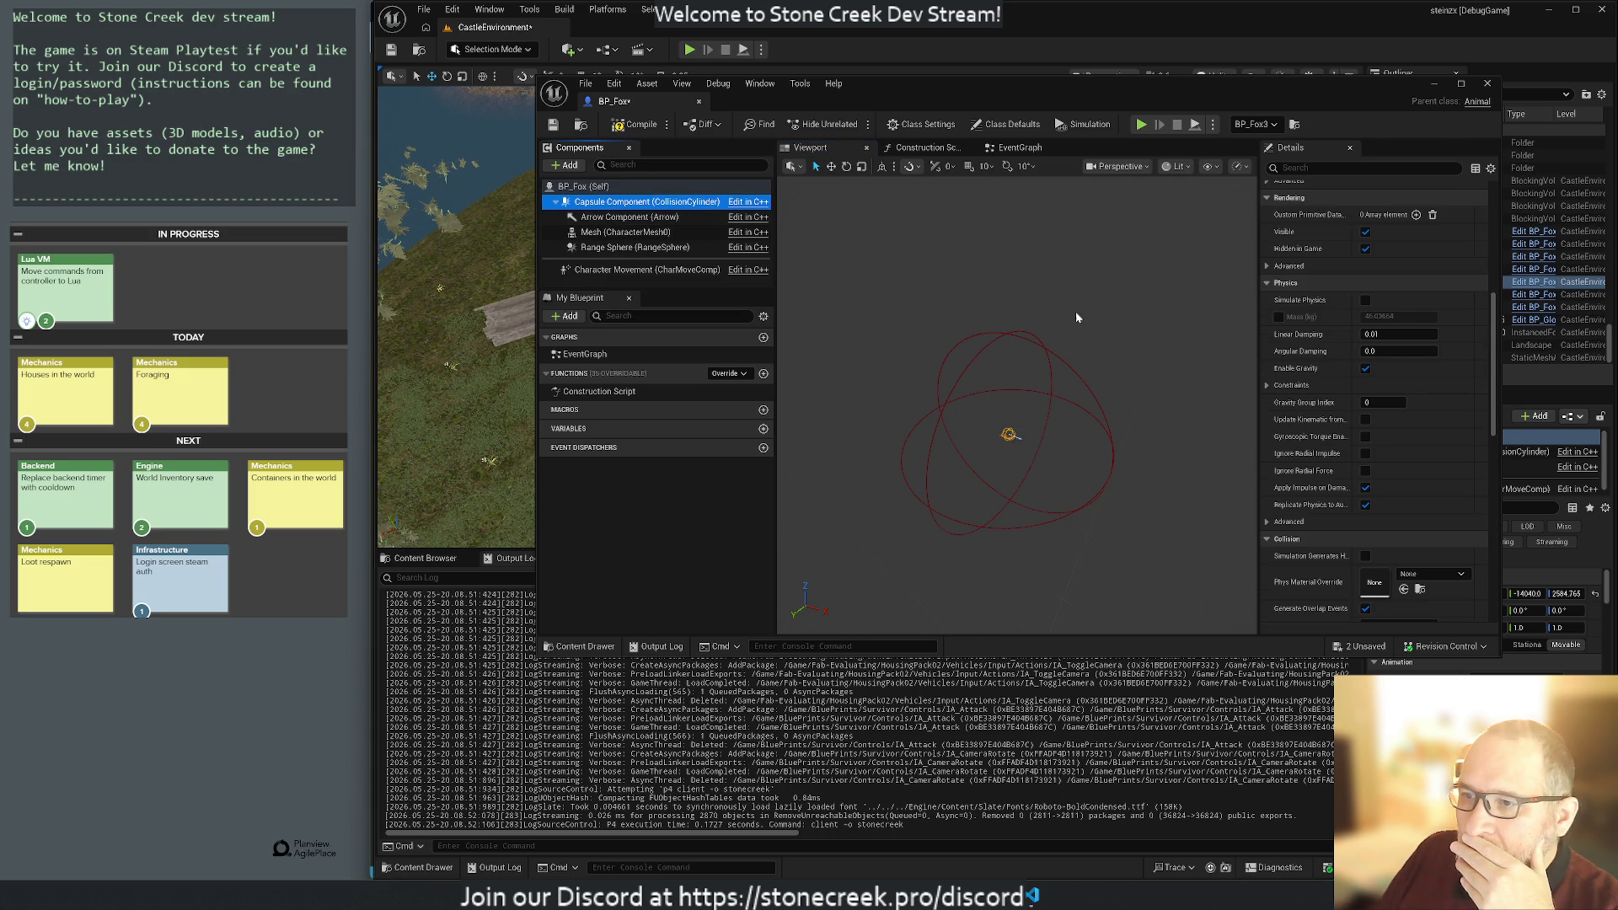
scroll(1389, 347, down, 10)
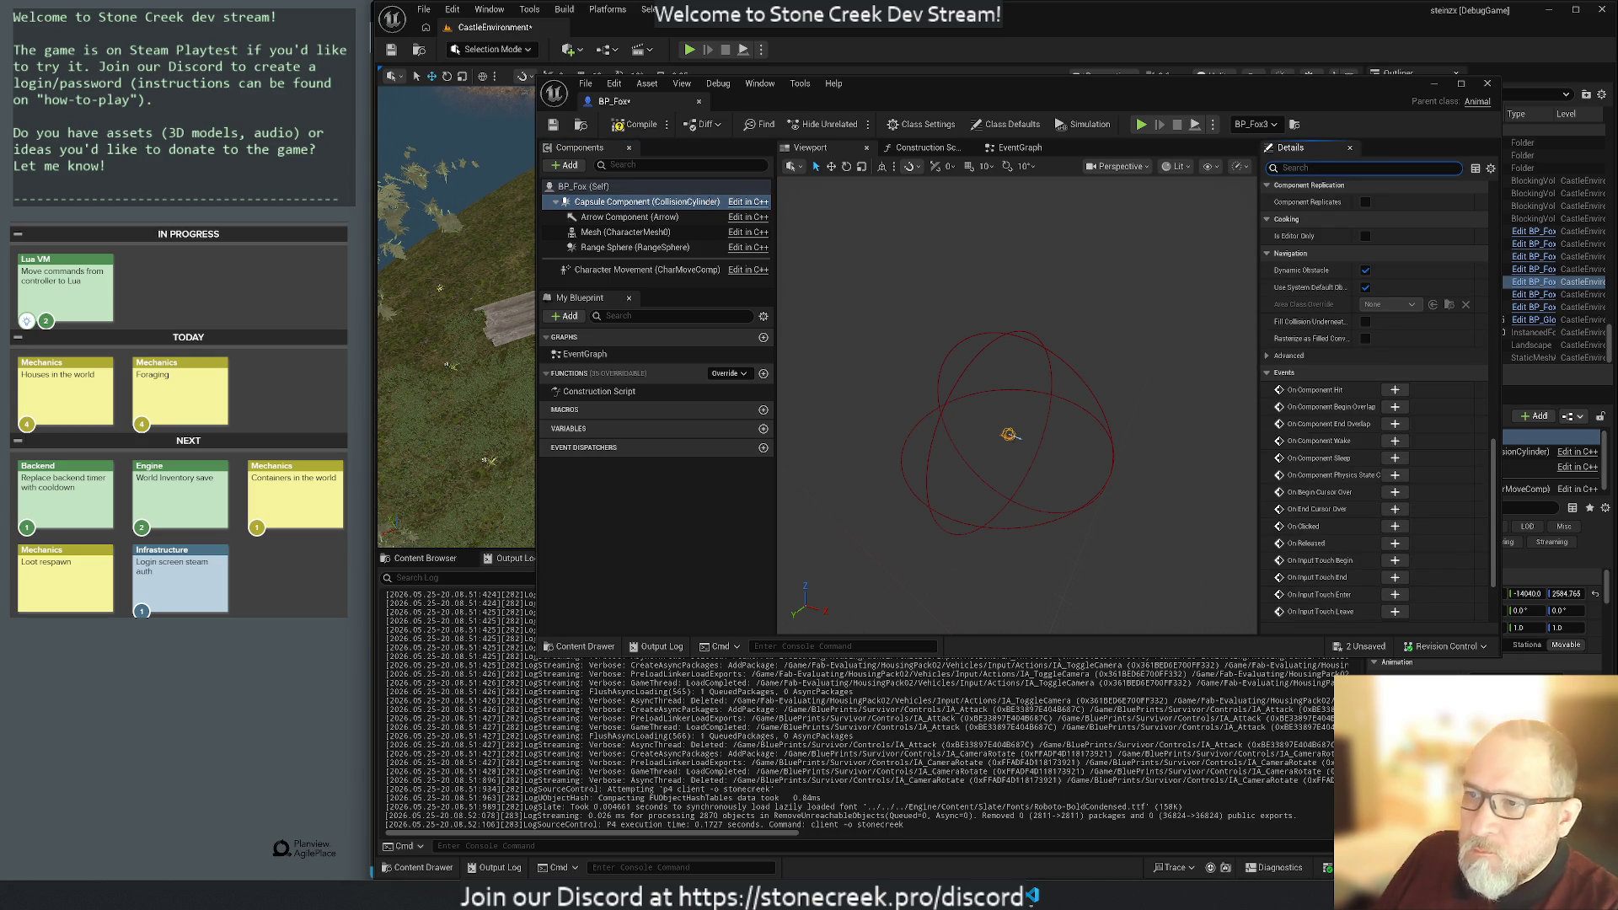
Filter the Range Sphere's Details by 'visi' to check visibility, then close the blueprint editor.
text(visi)
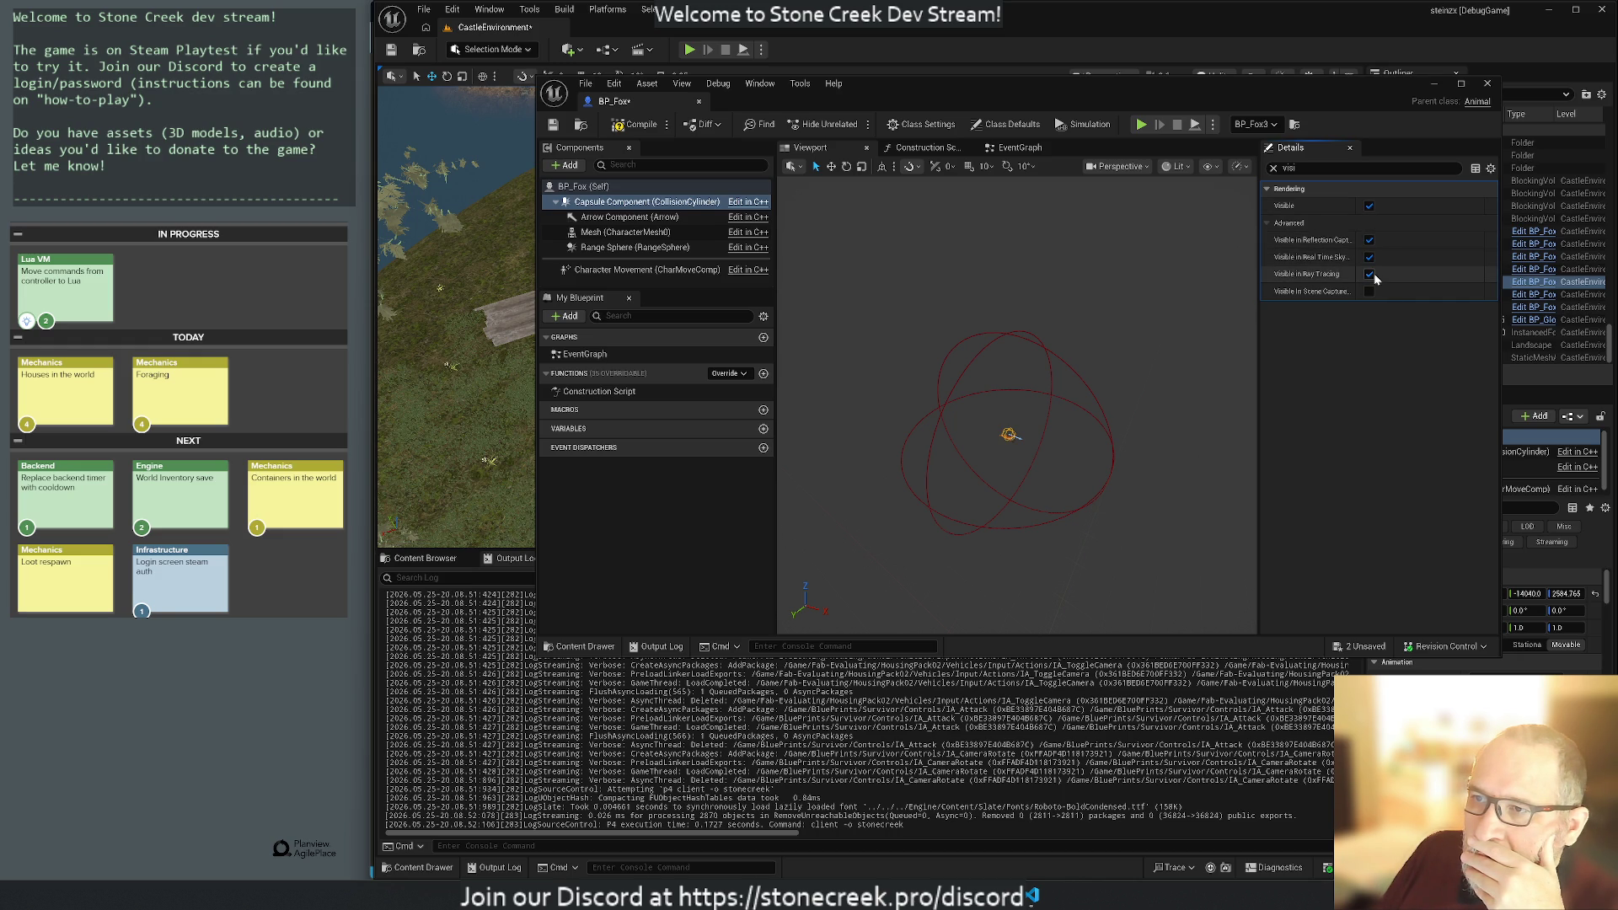
click(599, 249)
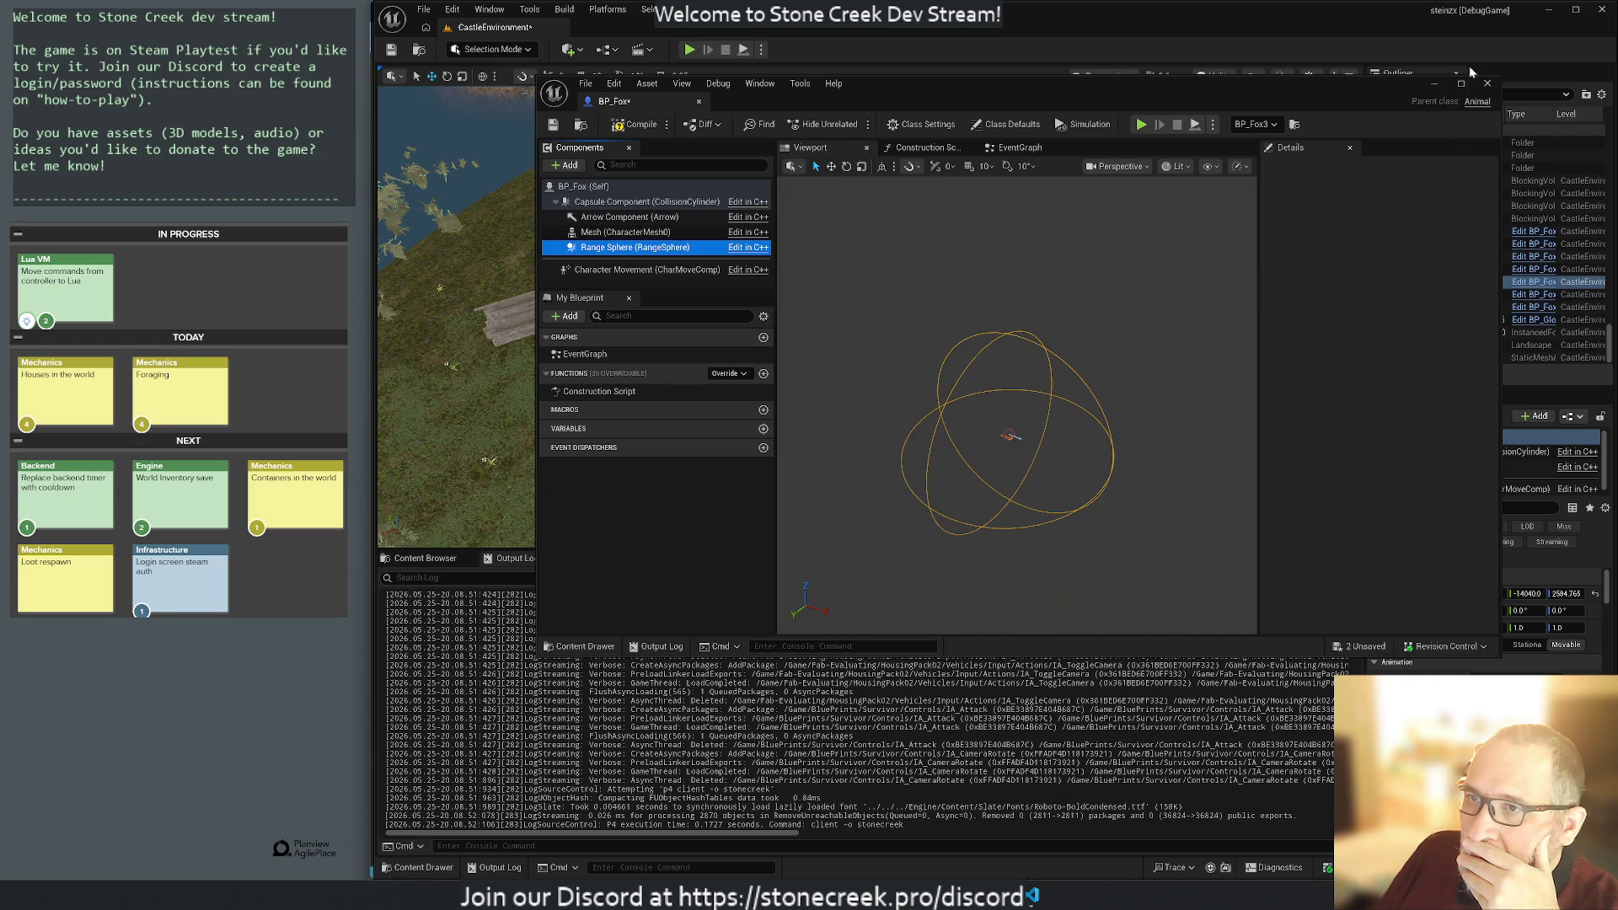
click(1487, 86)
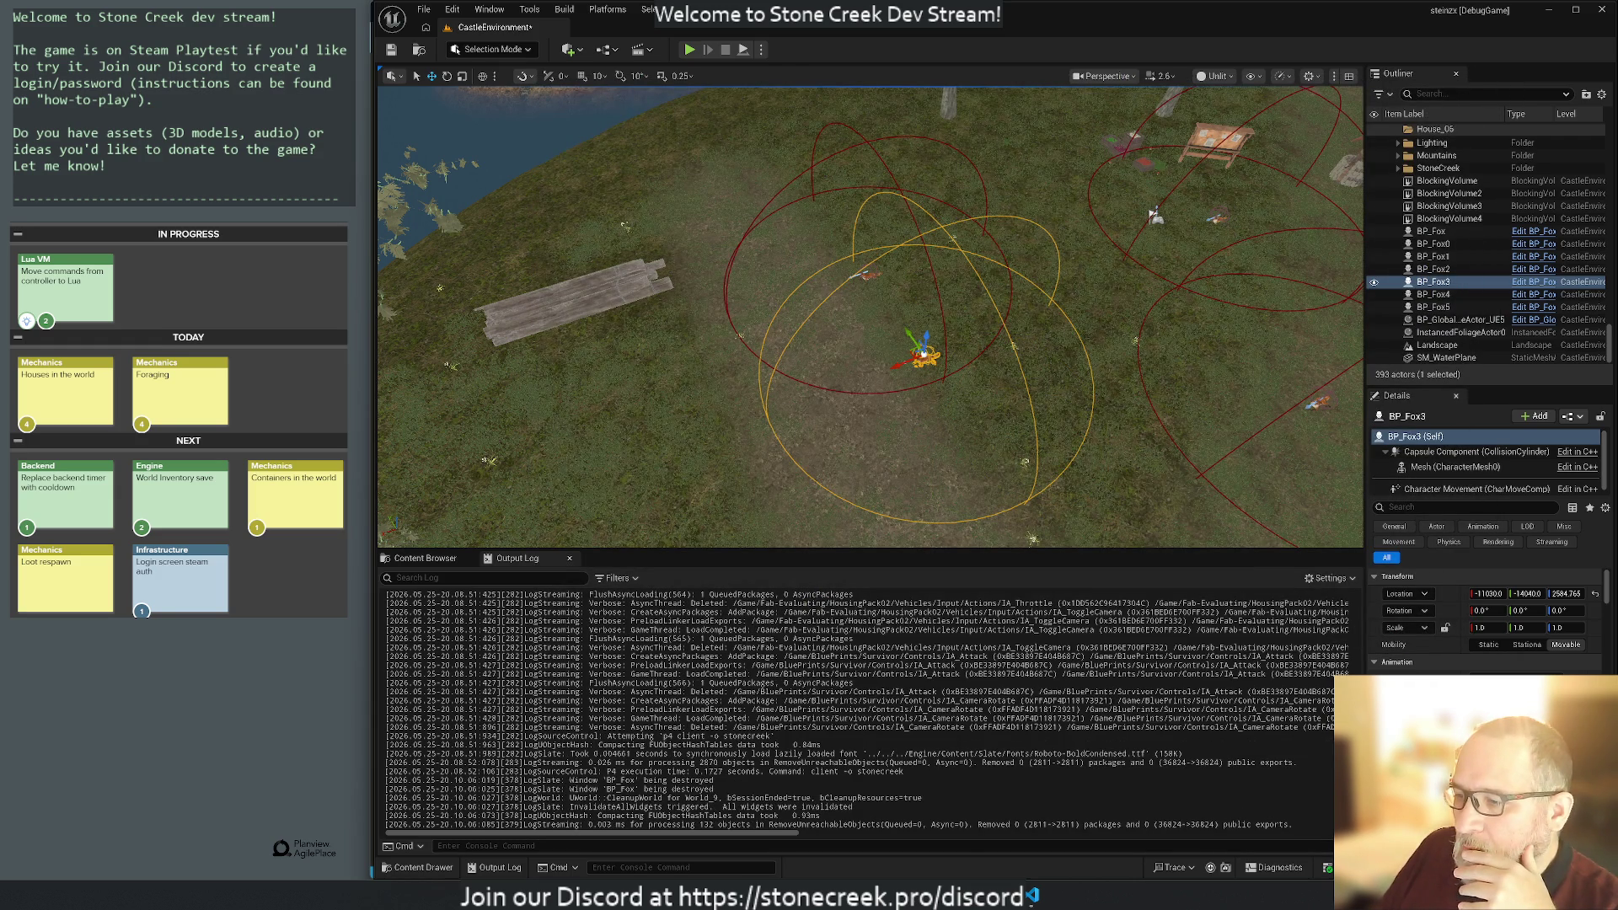
click(919, 817)
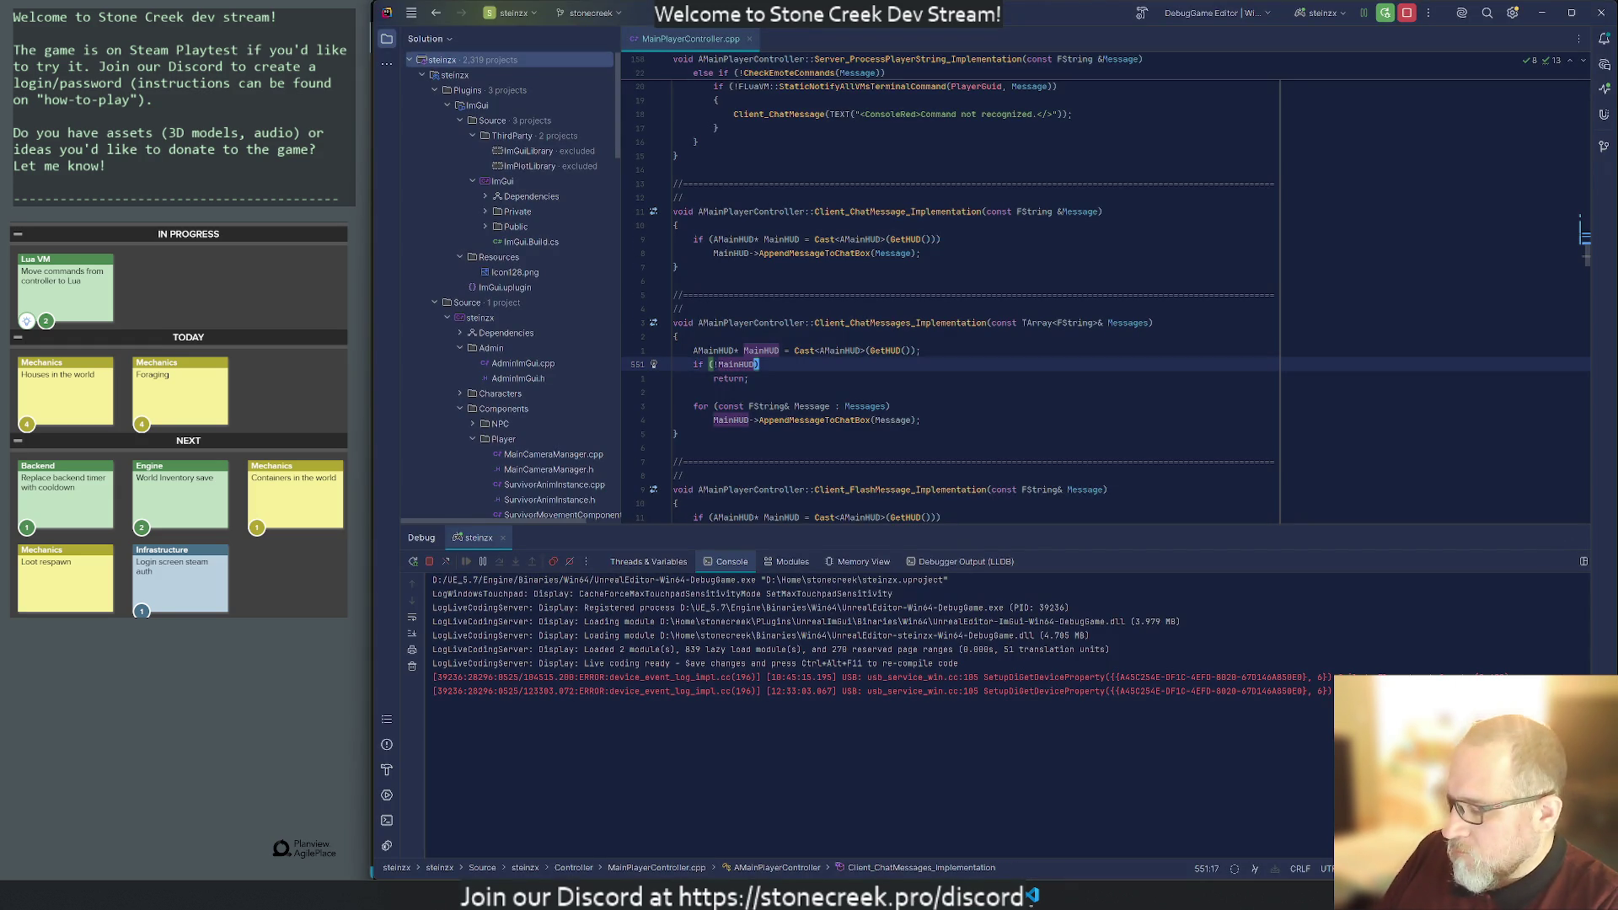
Open Animal.cpp in Rider and step through the RangeSphere references.
key(ctrl+t)
text(Animal)
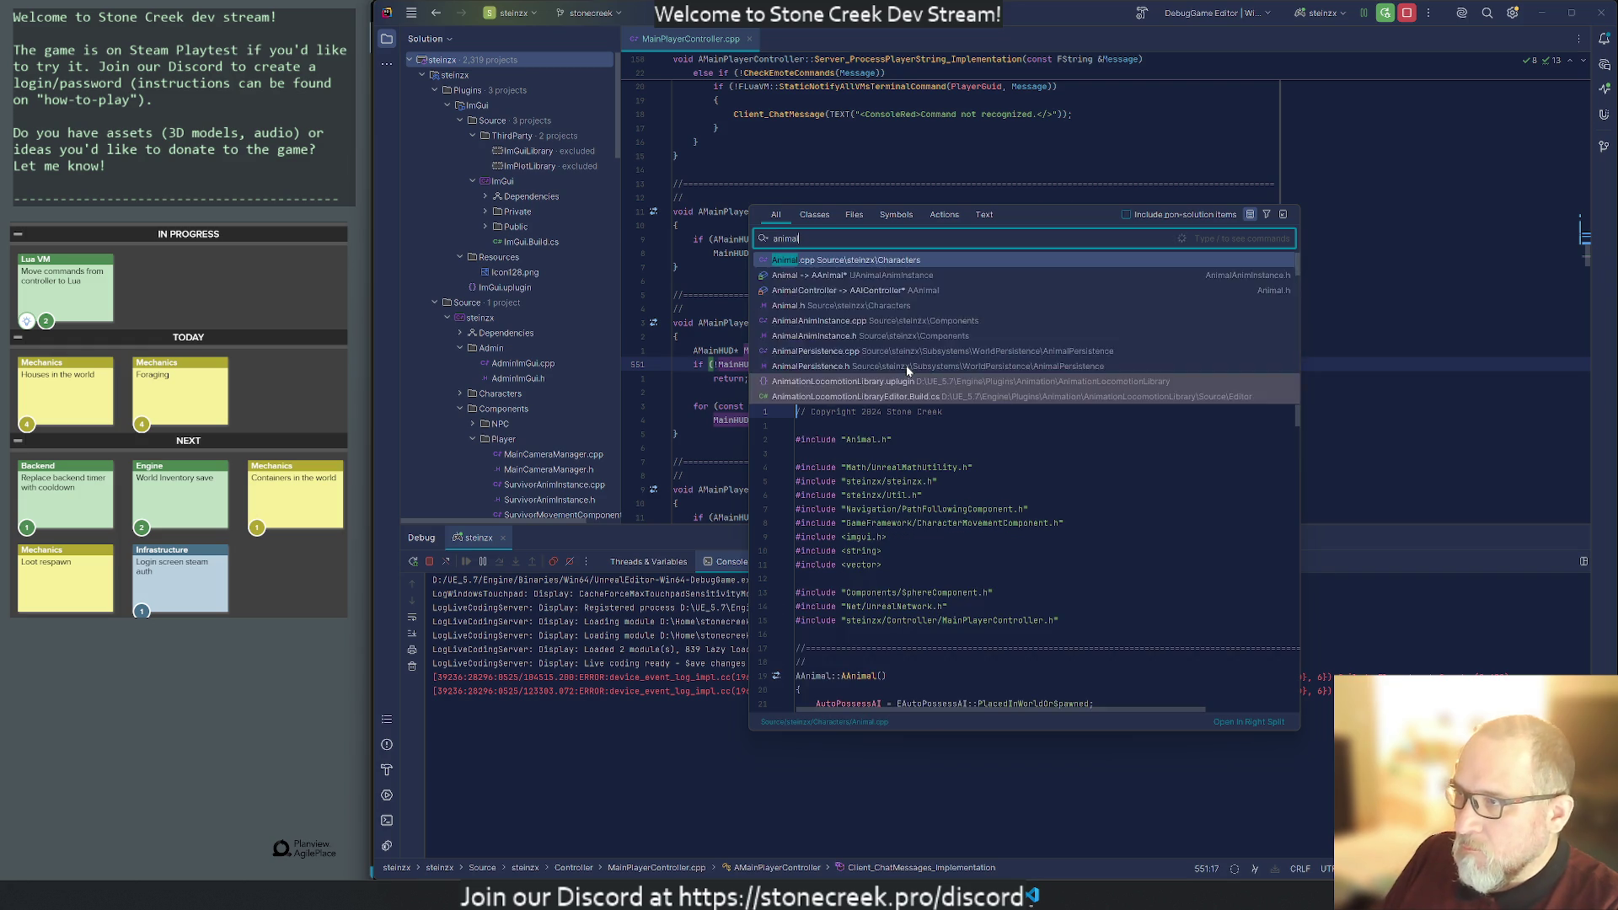
click(908, 372)
key(Down)
key(Down)
key(Down)
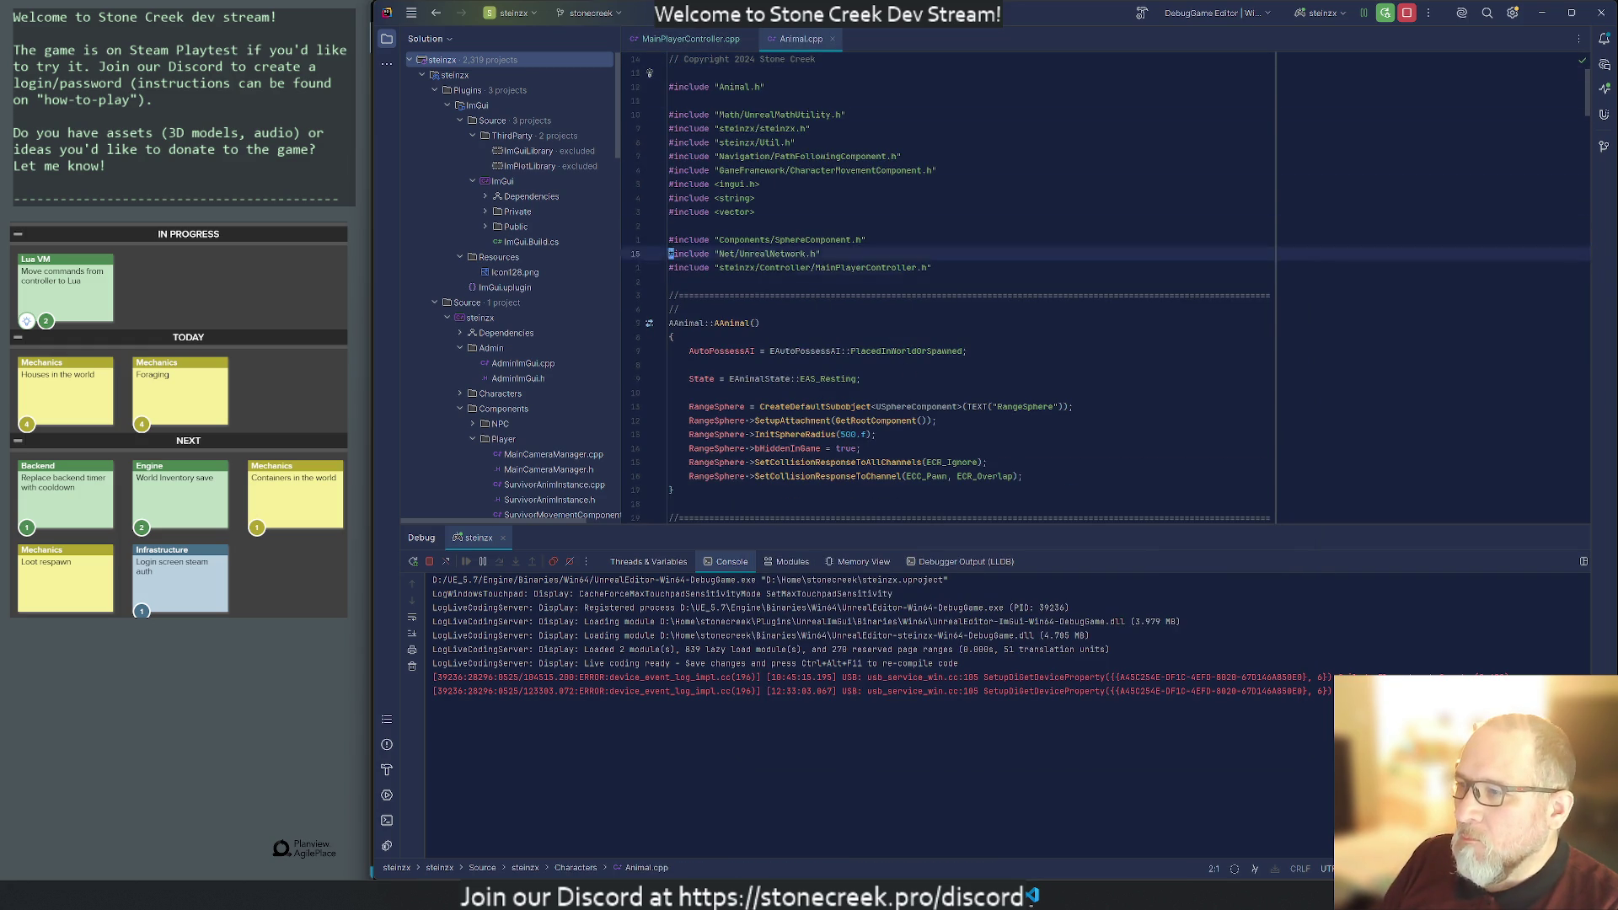
key(Up)
key(Up)
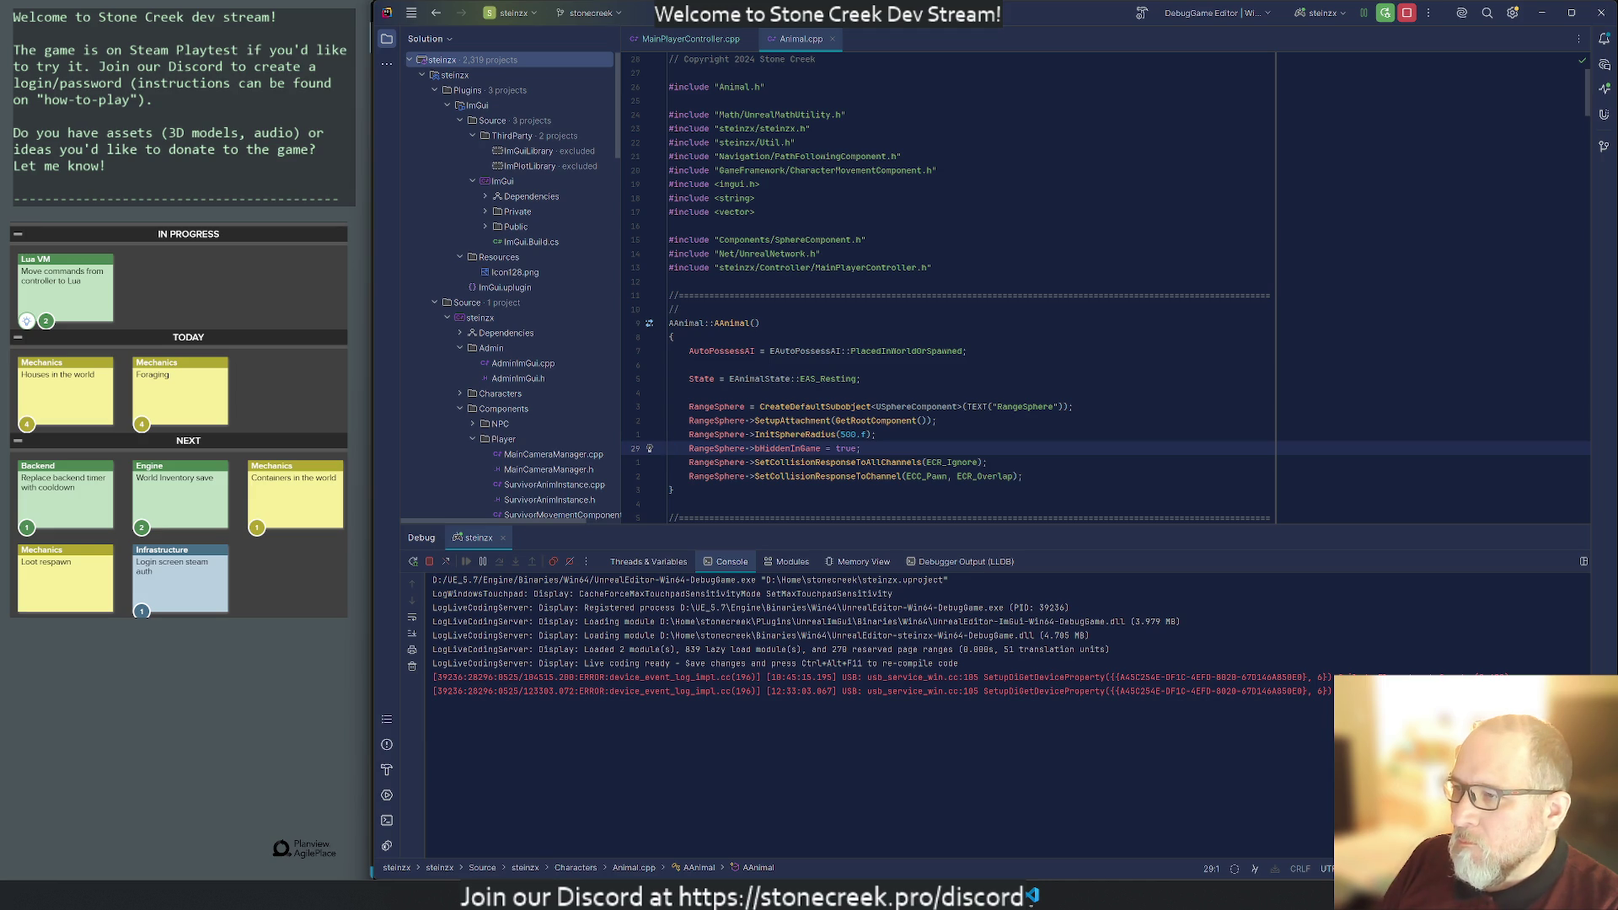
key(Down)
key(Down)
key(Down)
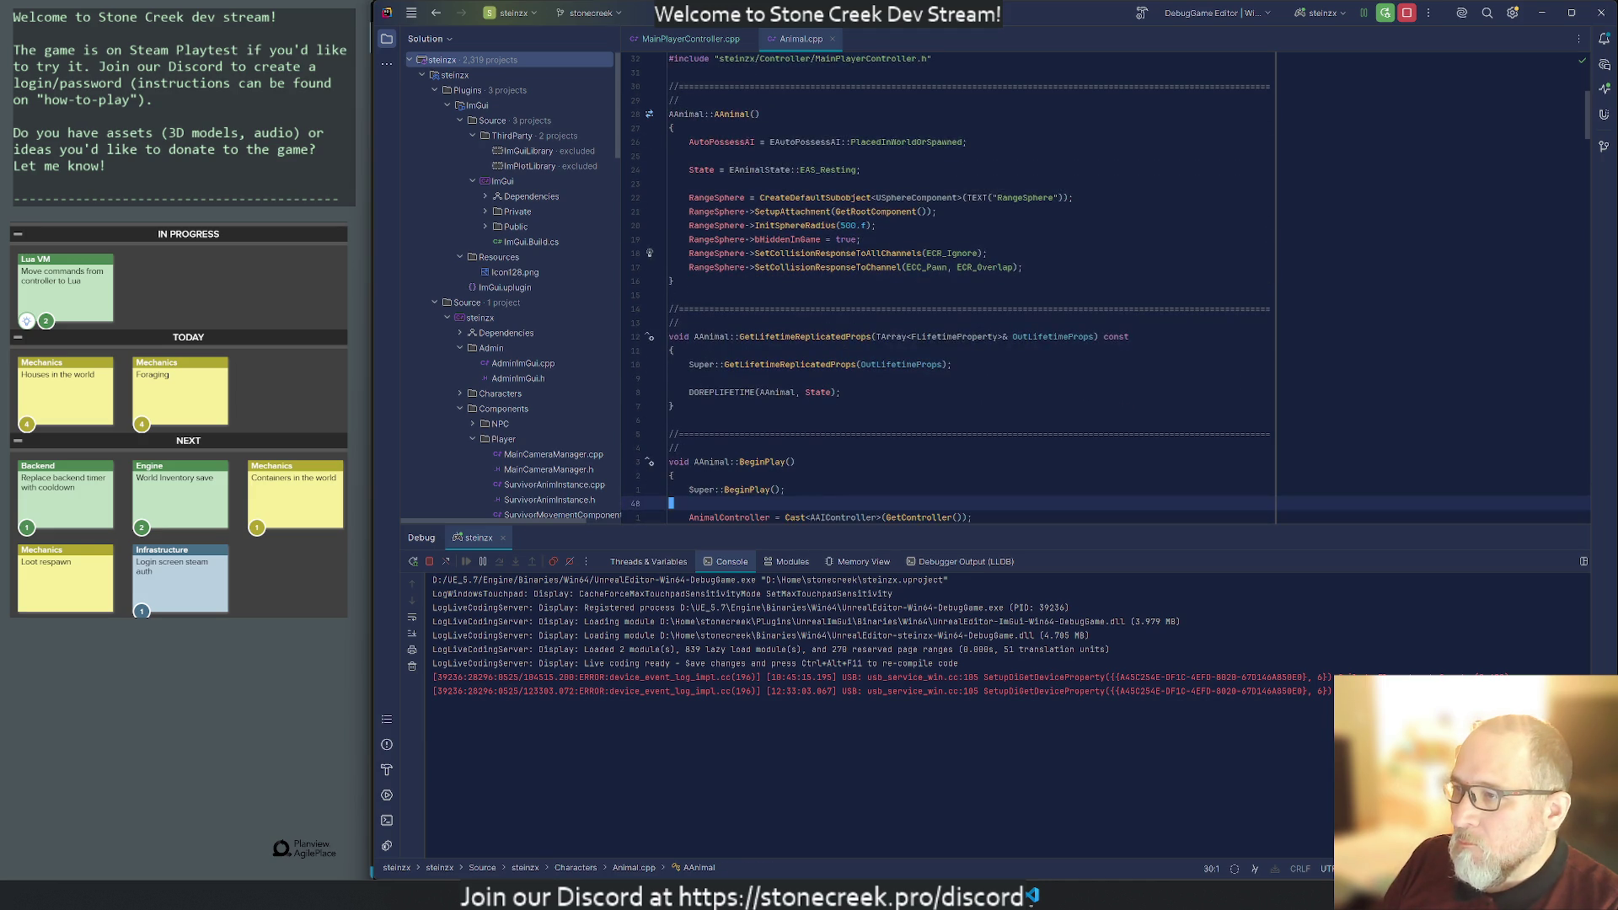
key(Up)
key(Up)
key(Up)
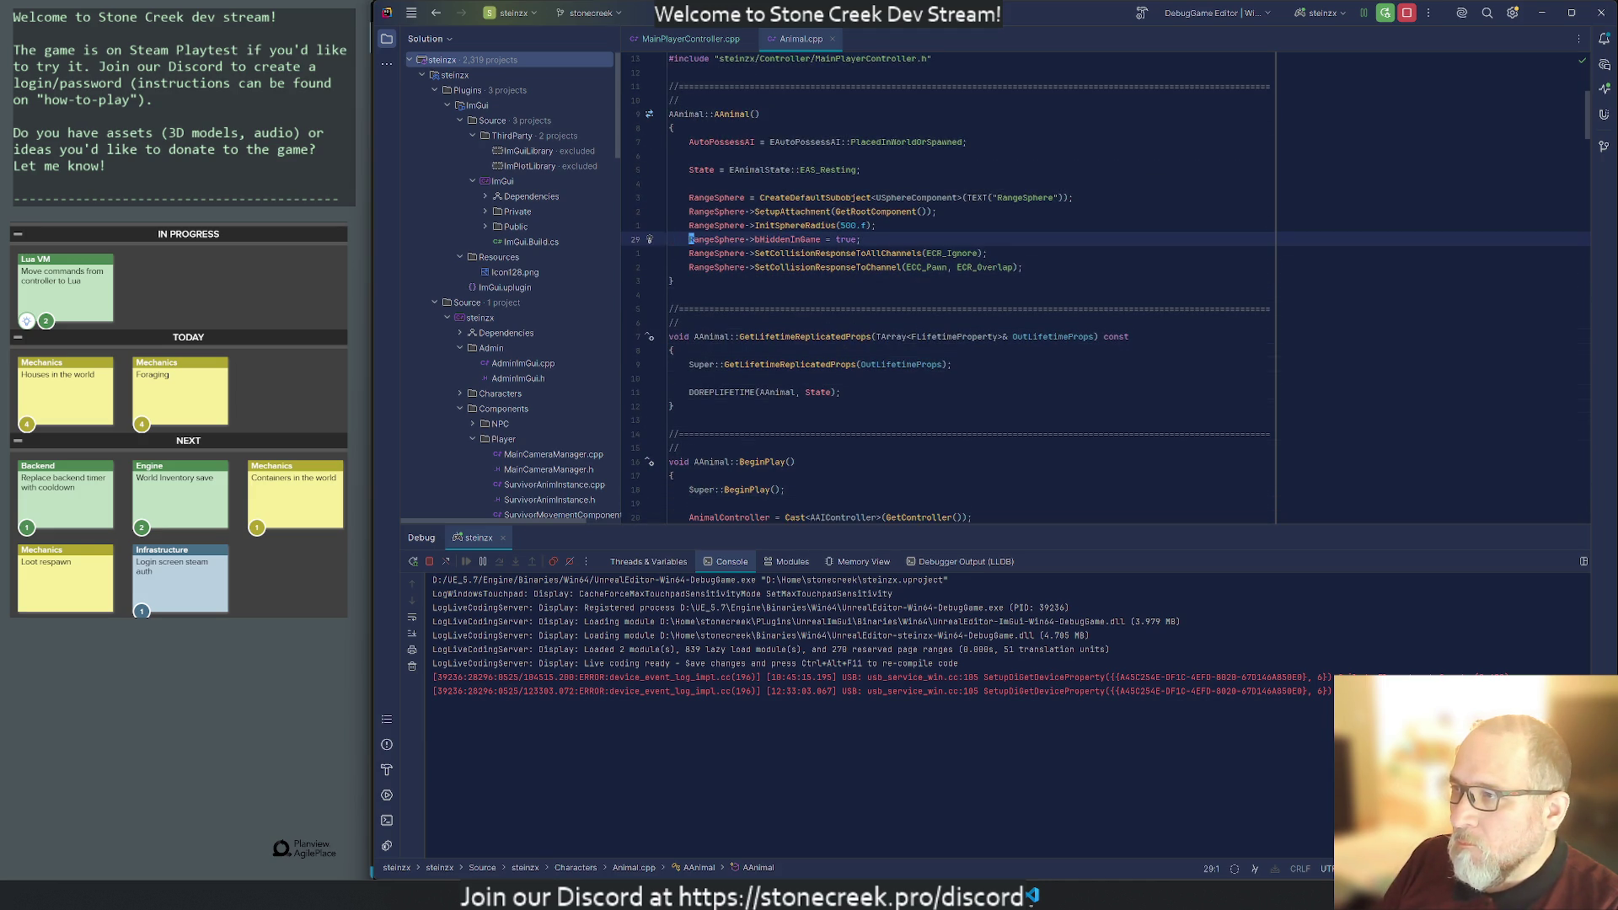
key(asterisk)
key(n)
key(n)
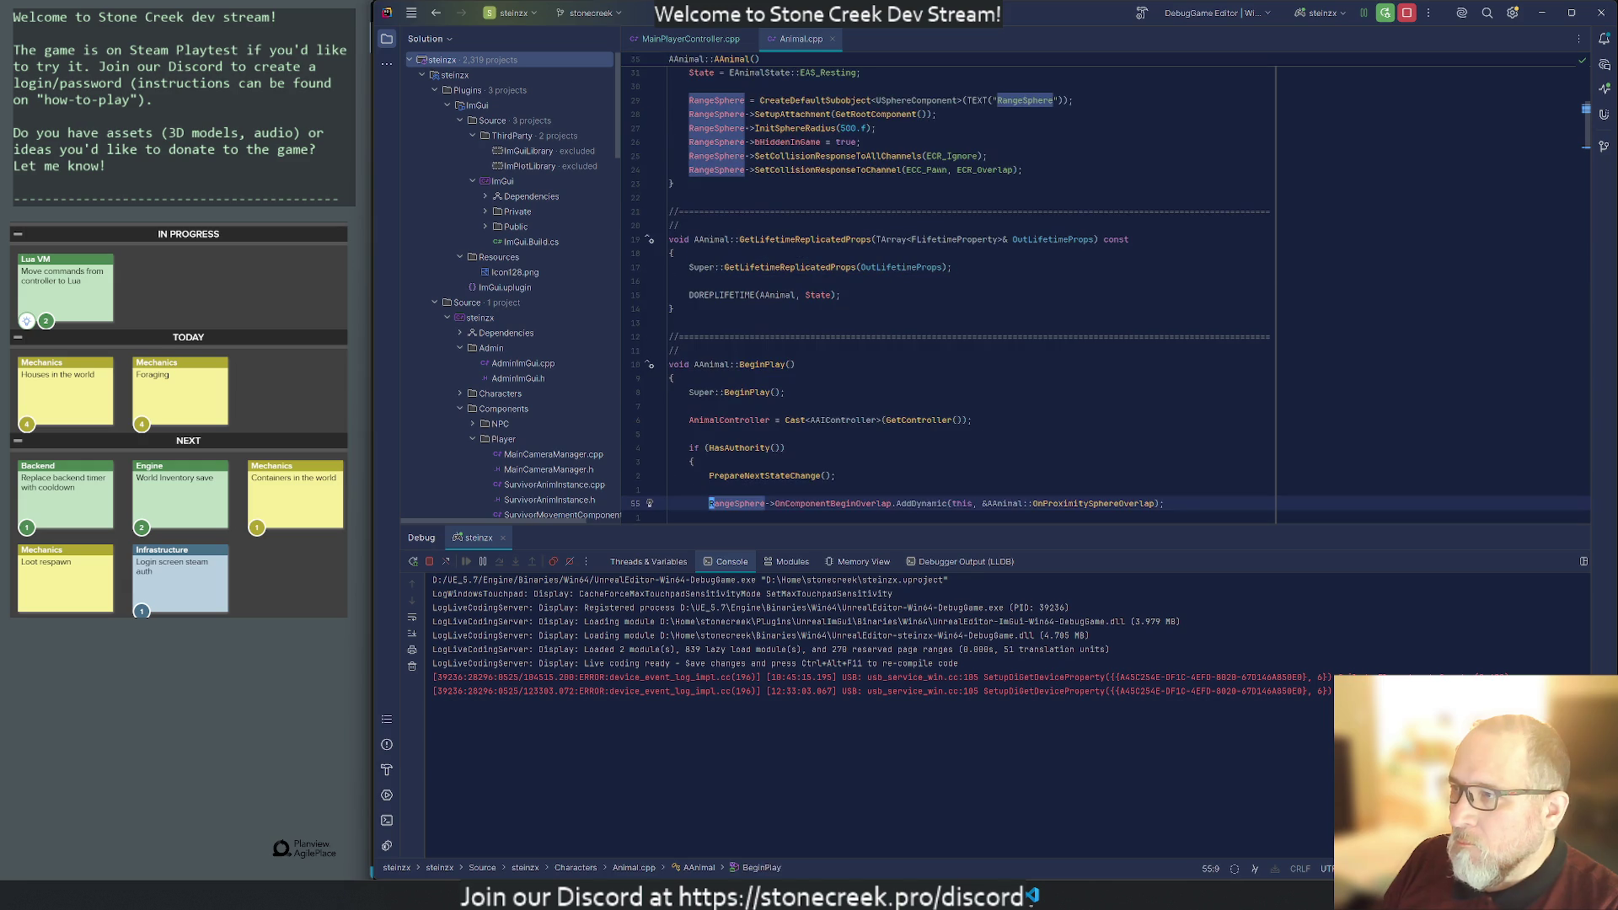
key(n)
Start a RangeSphere IsVisible line below bHiddenInGame, then delete it and close Animal.cpp.
key(Down)
key(Down)
key(Down)
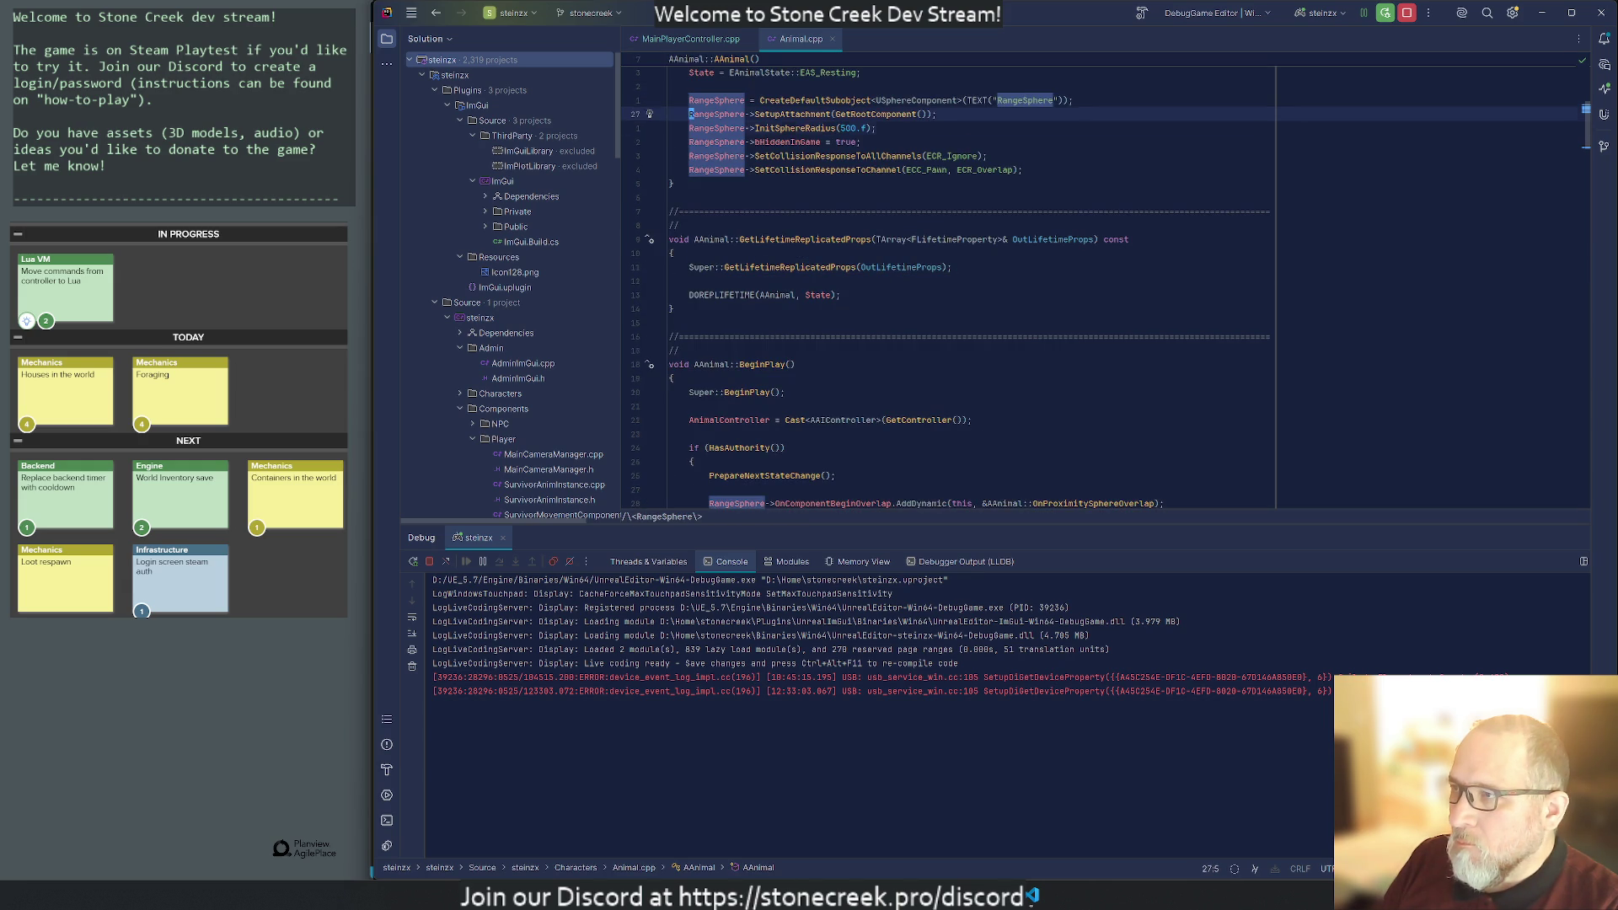
text(oRangeSphere)
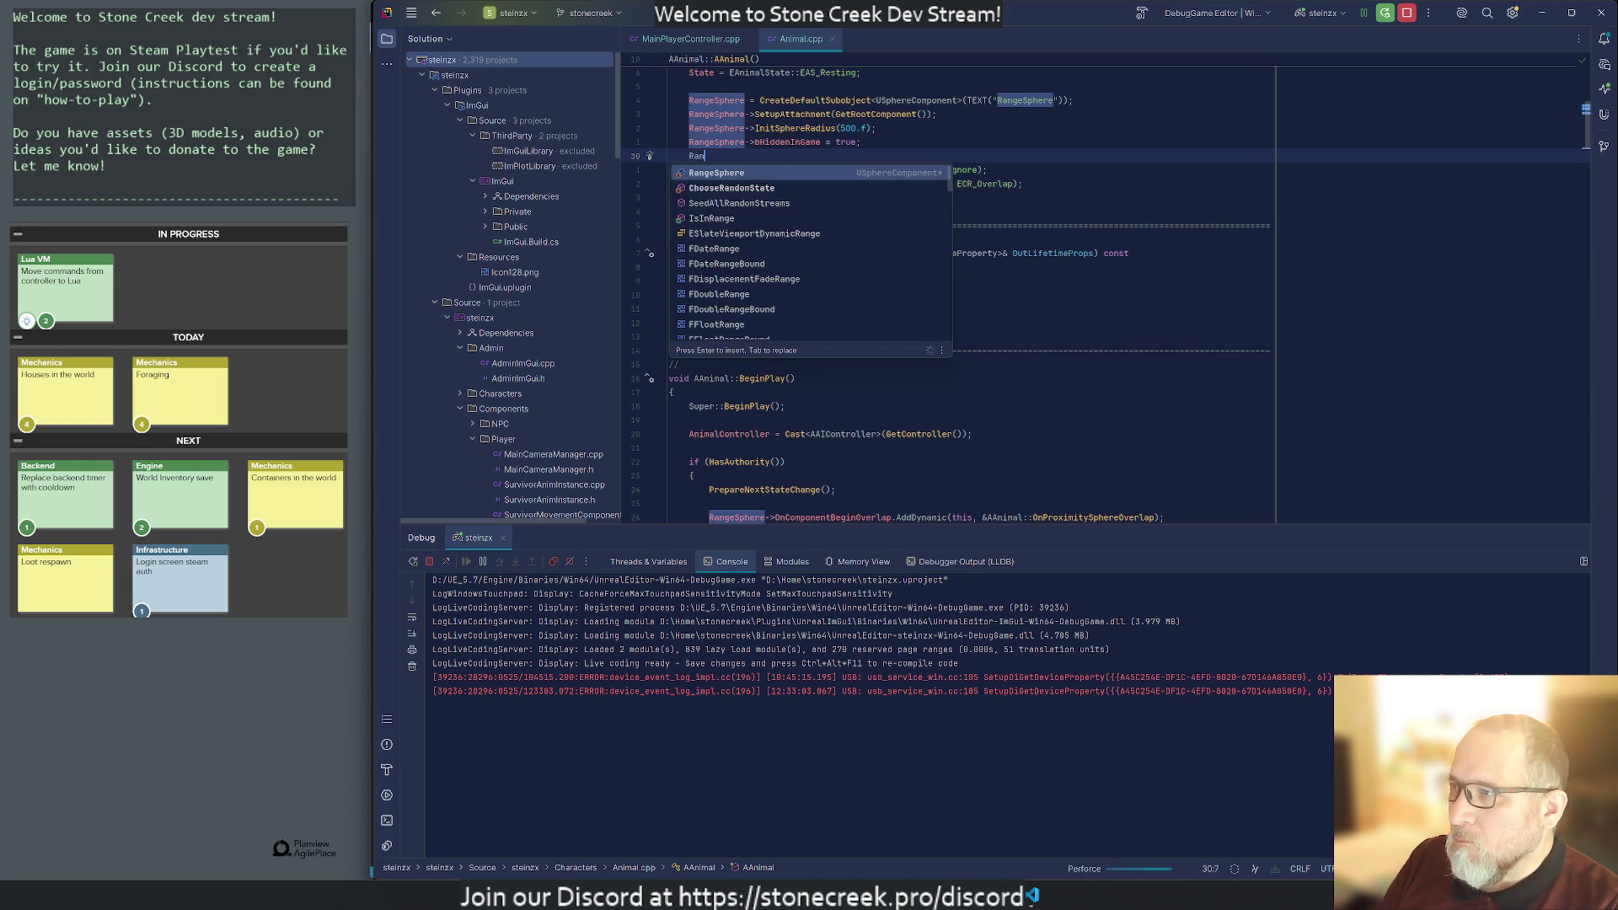
text(->)
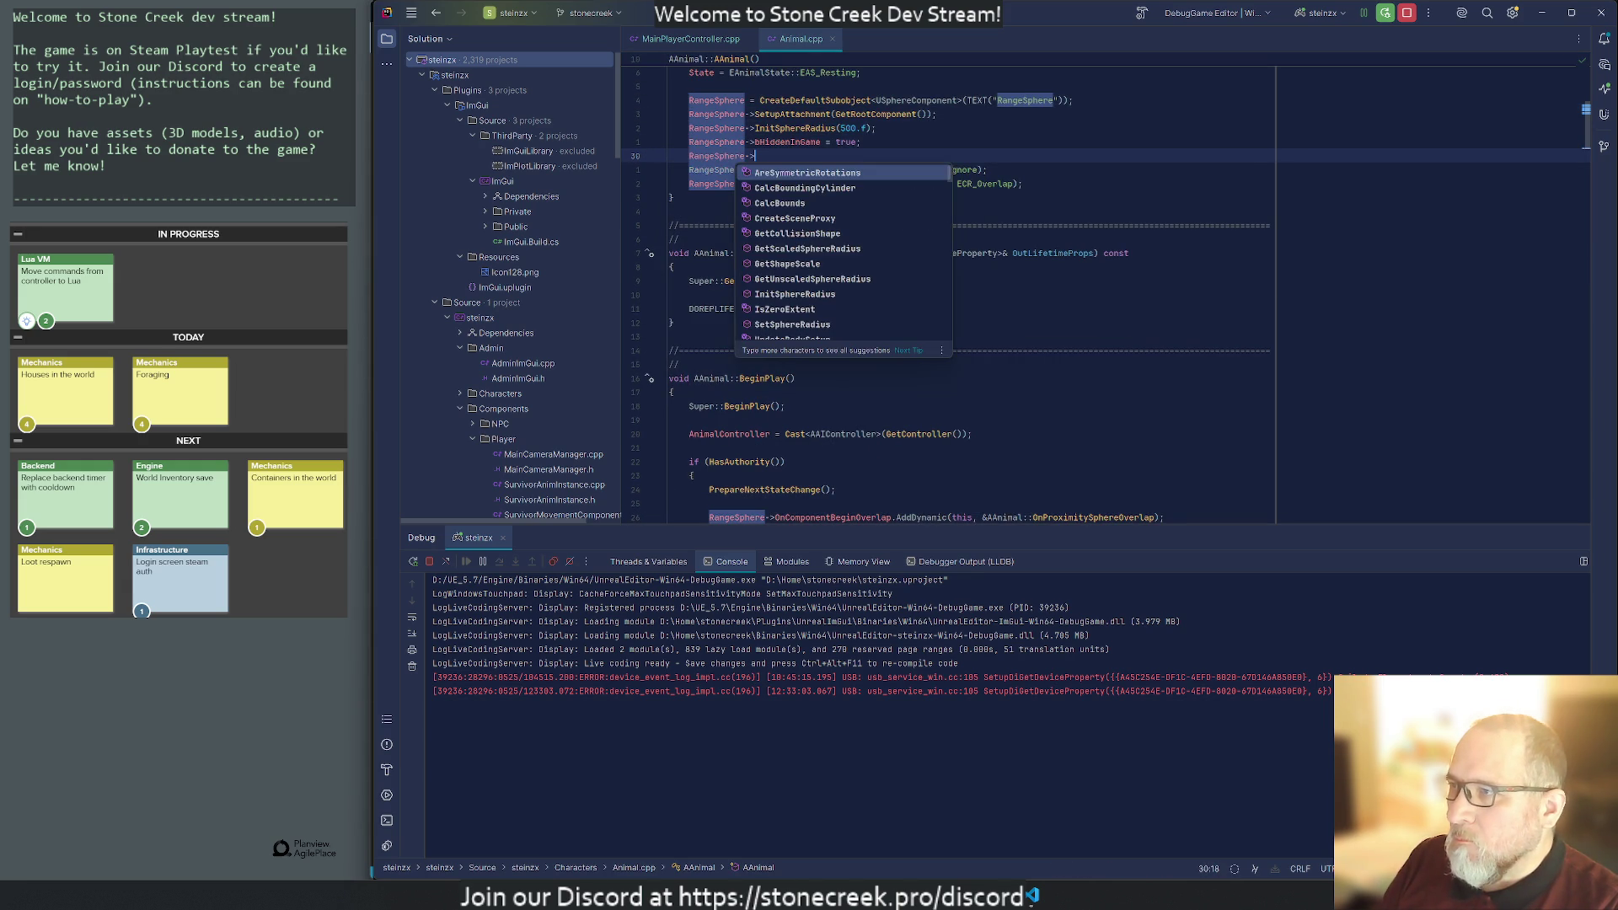
text(visi)
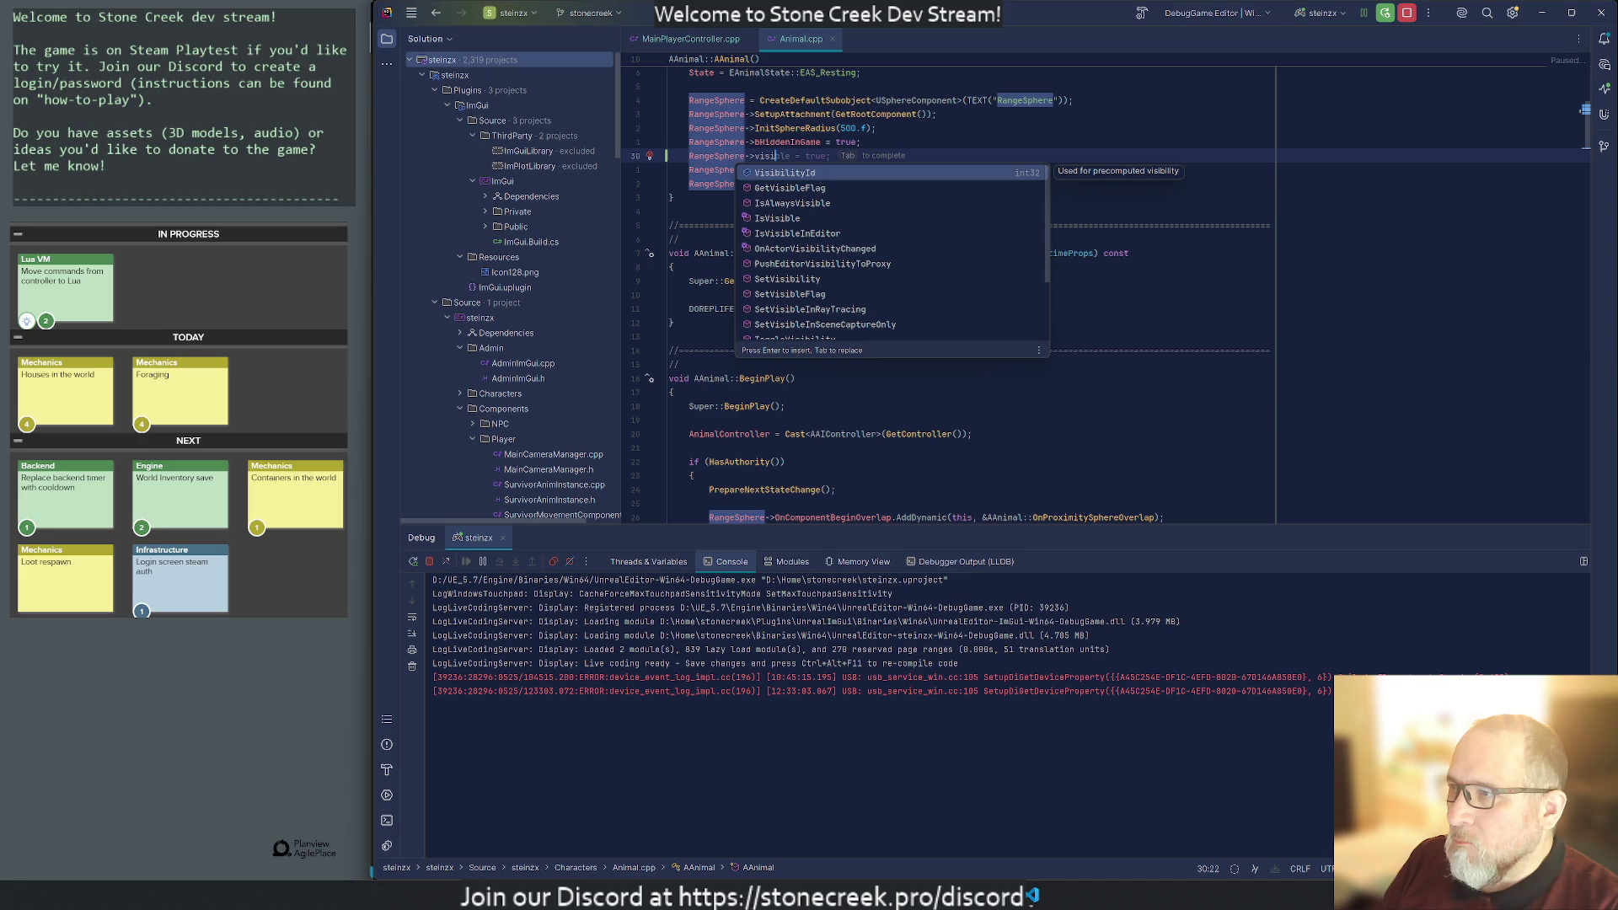
text(ble)
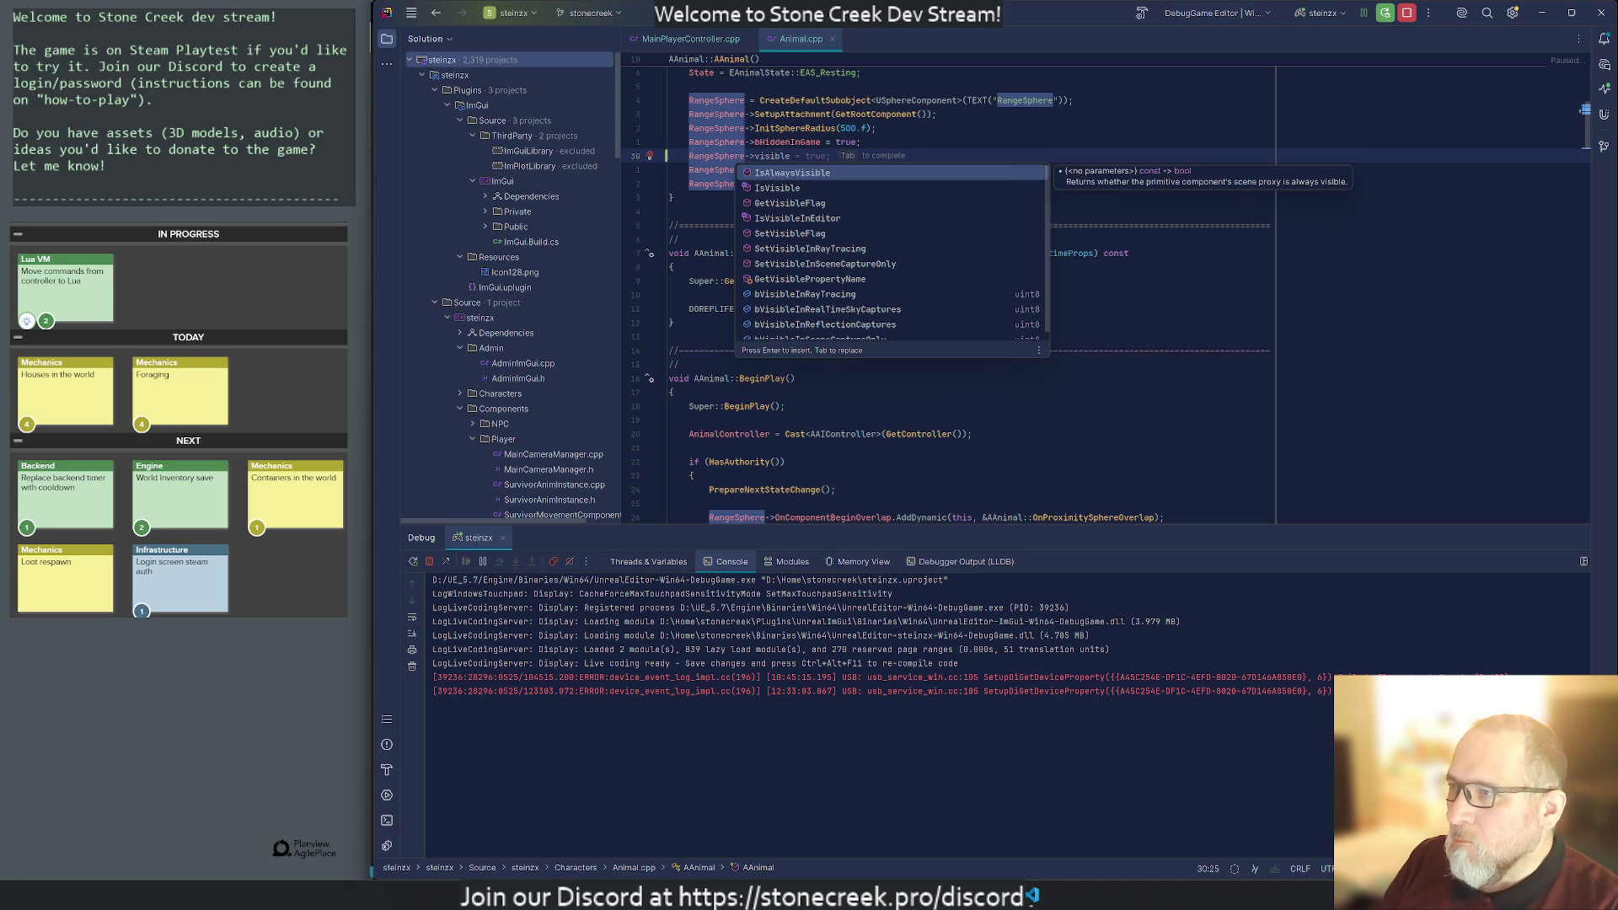
key(Down)
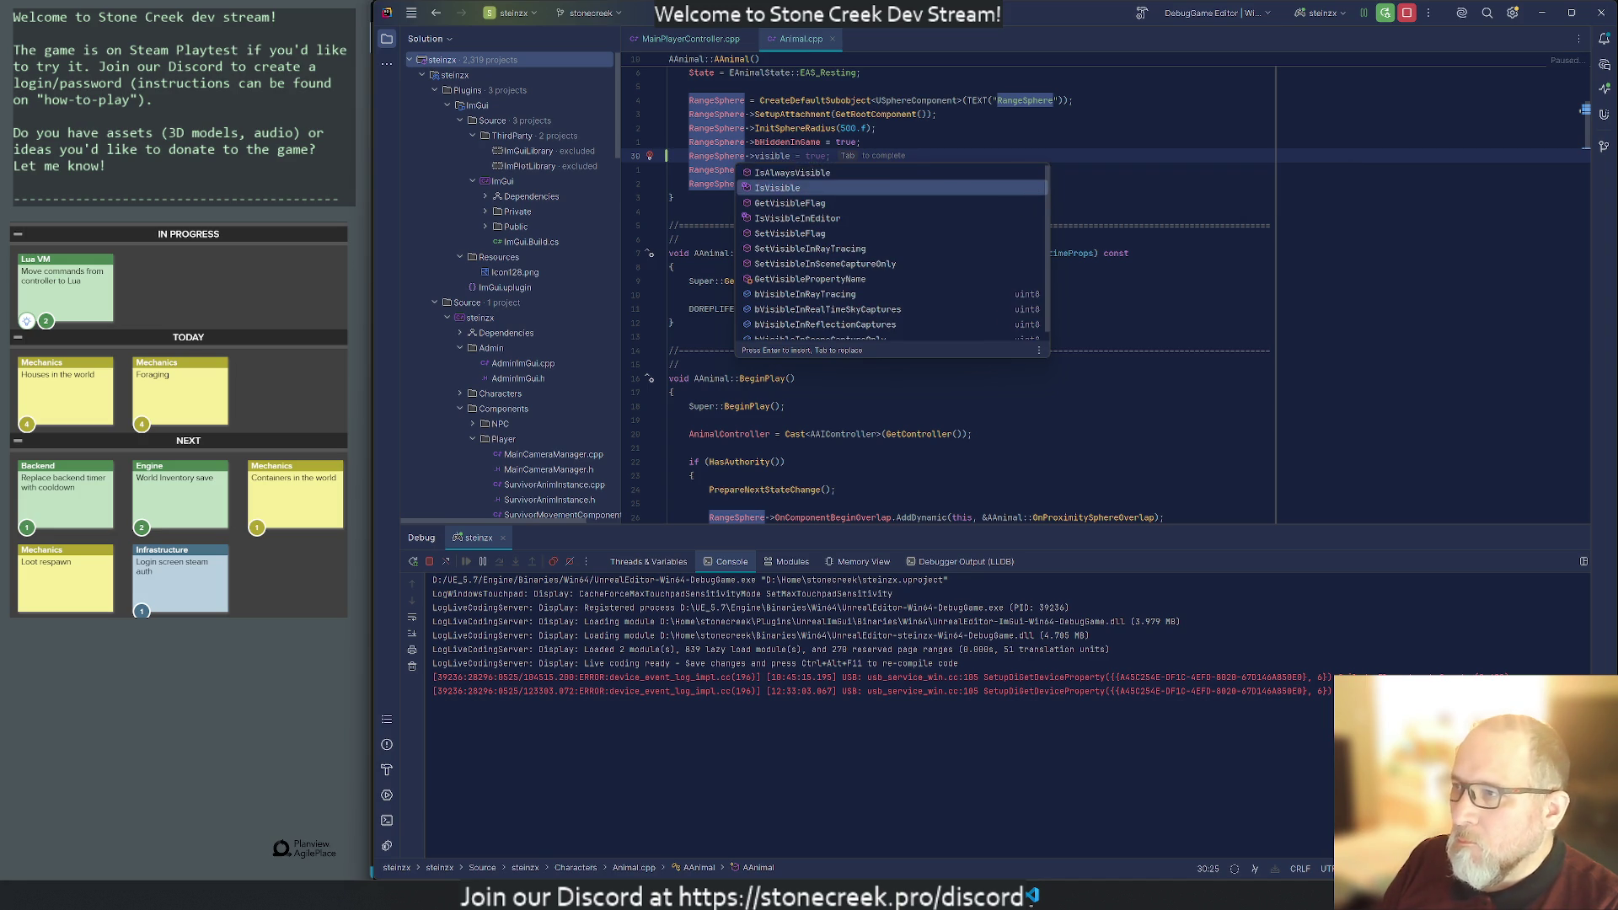
key(Return)
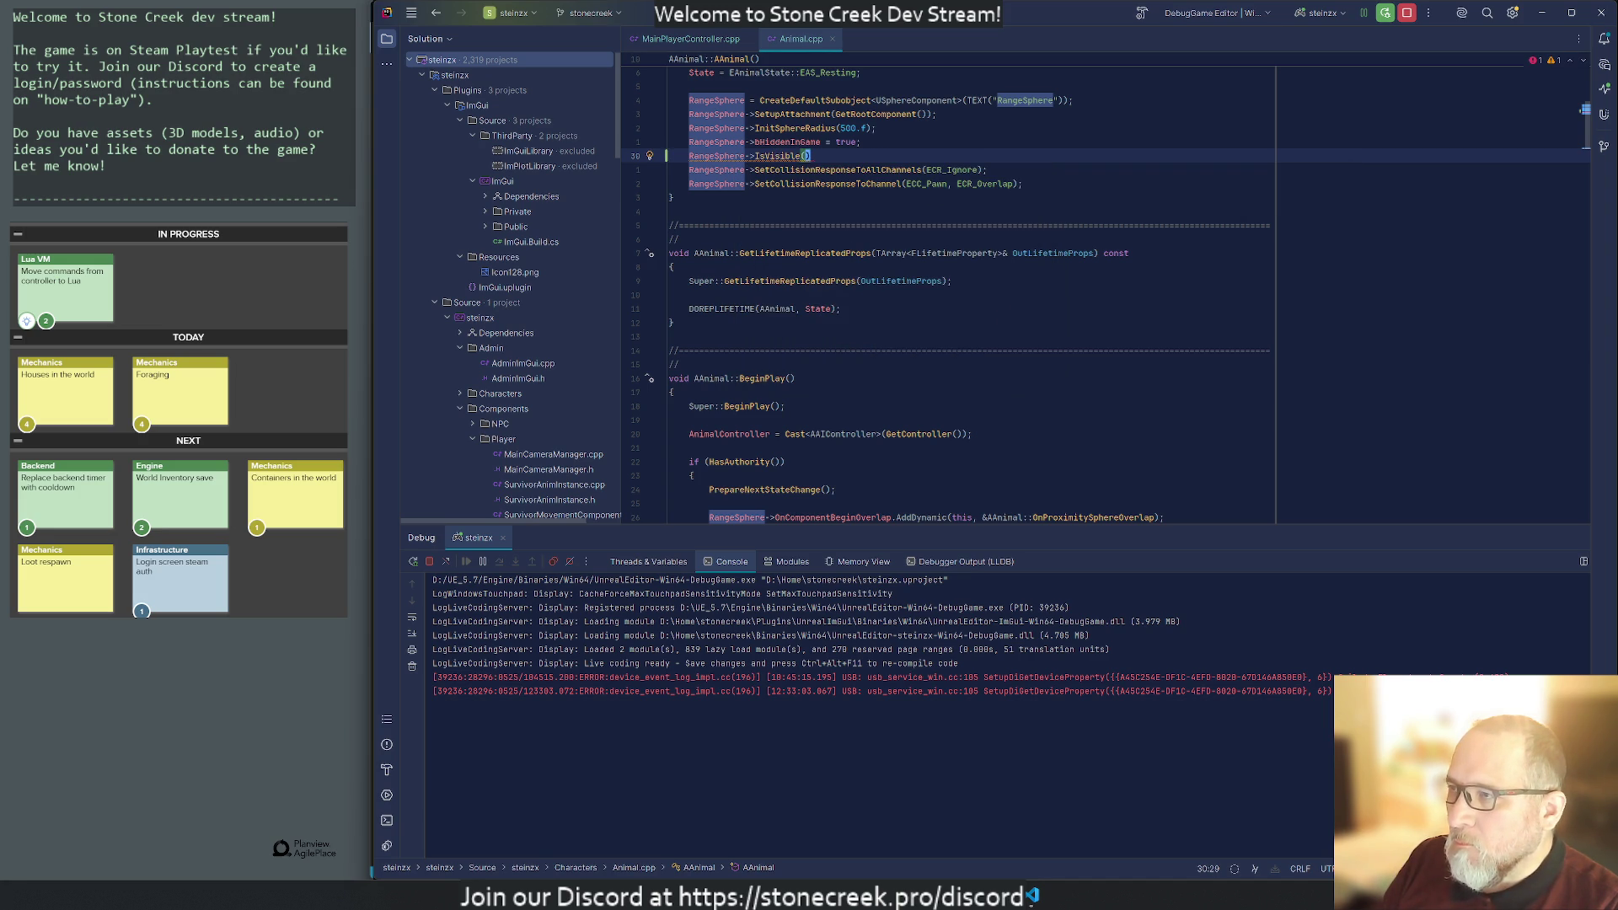
key(ctrl+y)
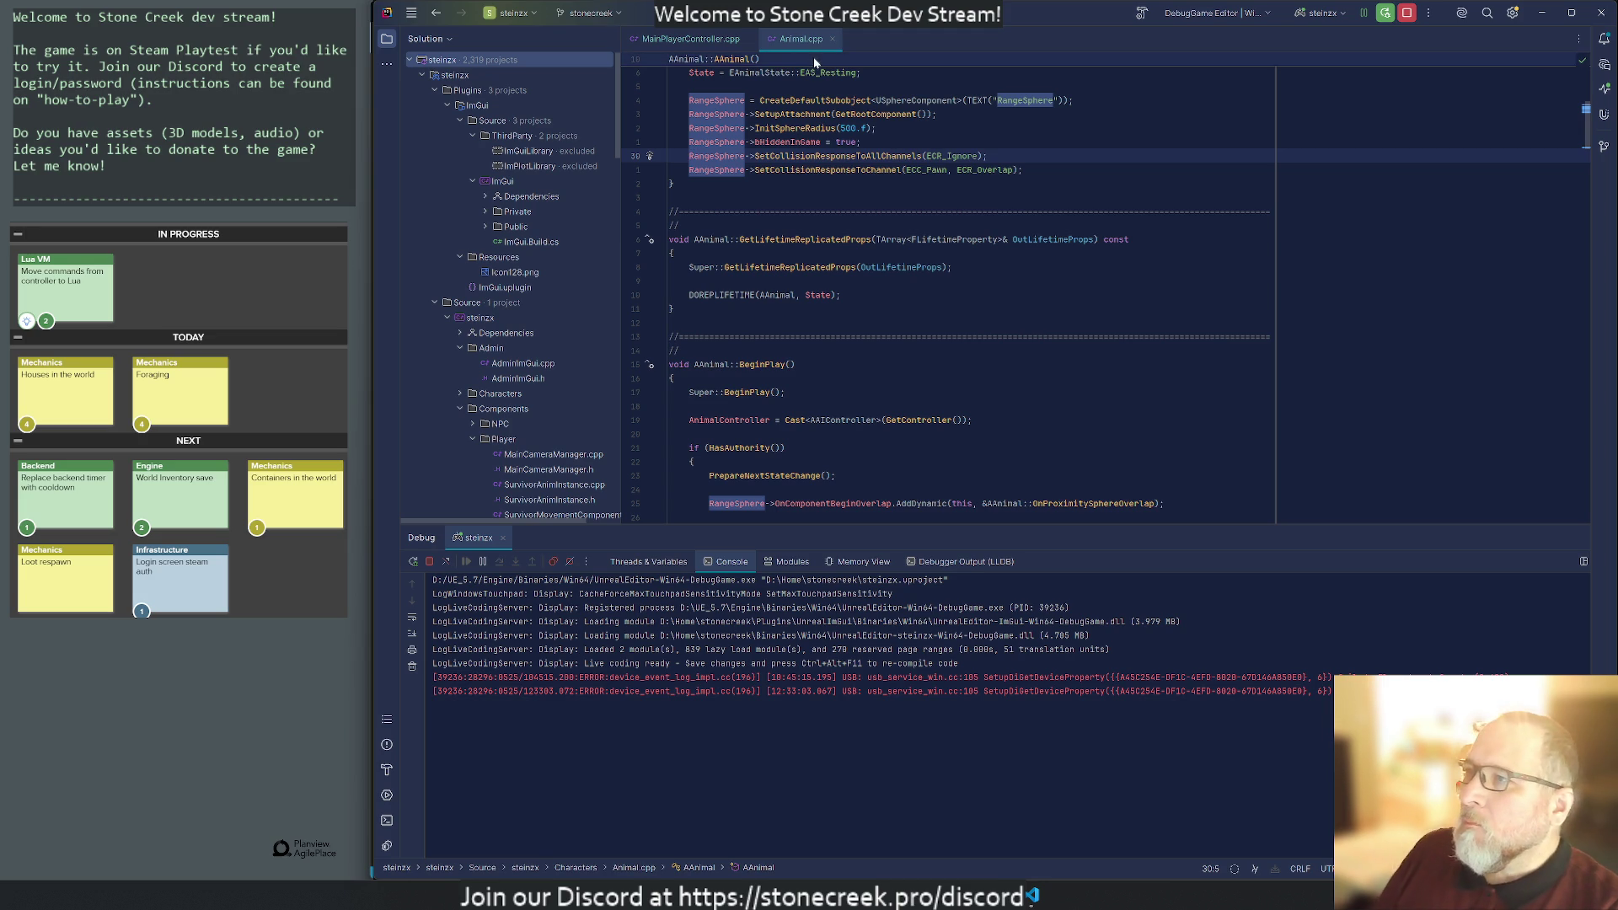
click(832, 39)
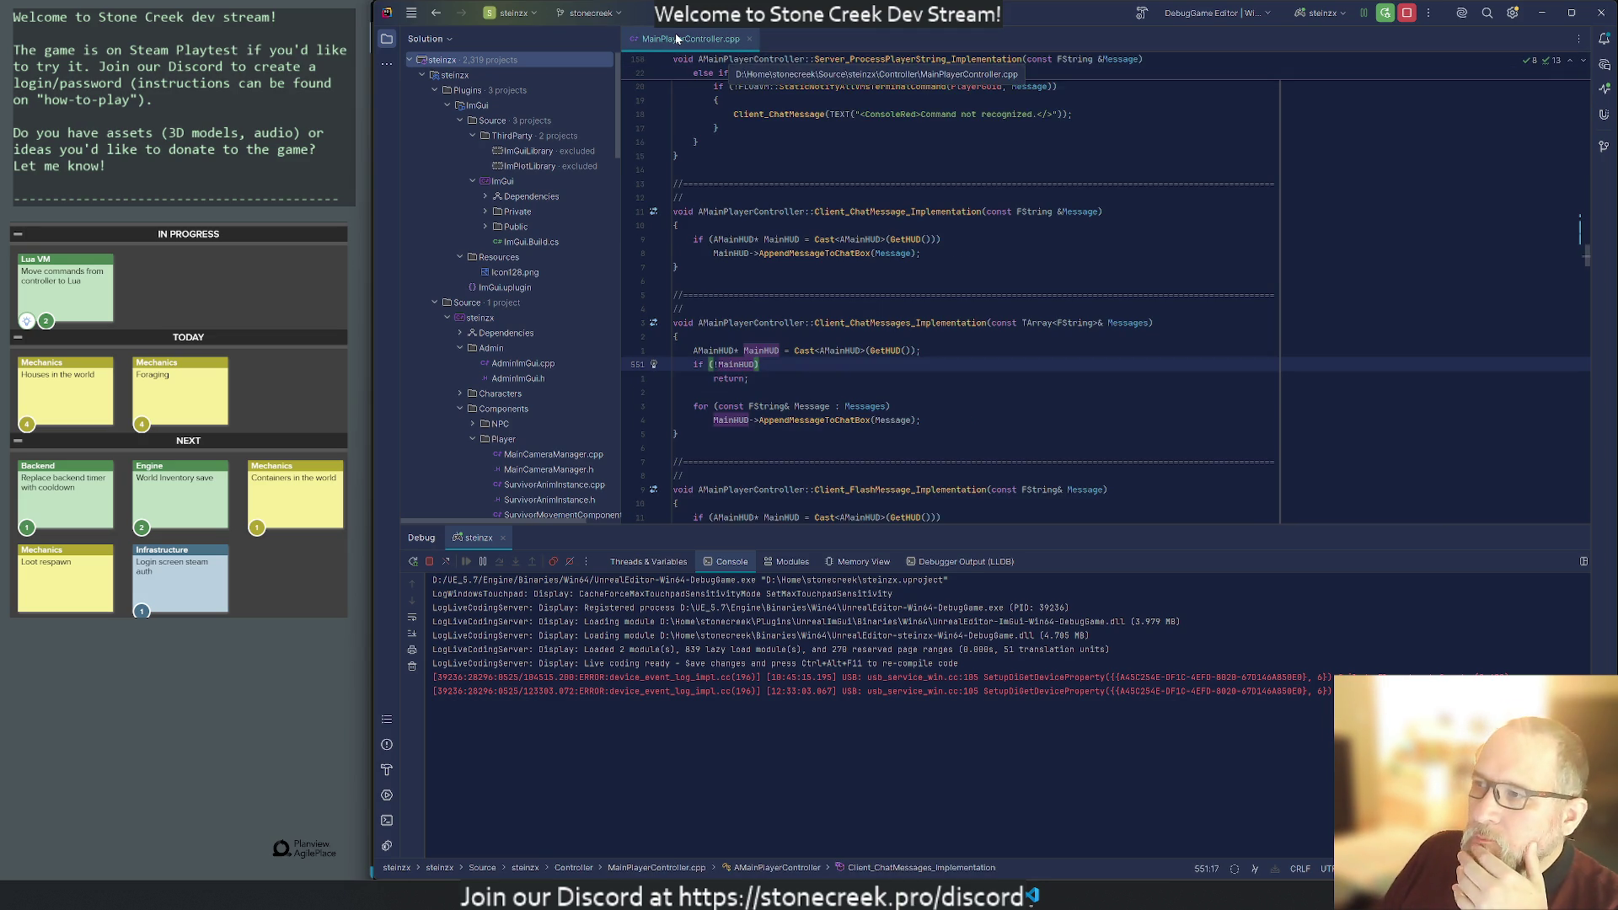
key(alt+Tab)
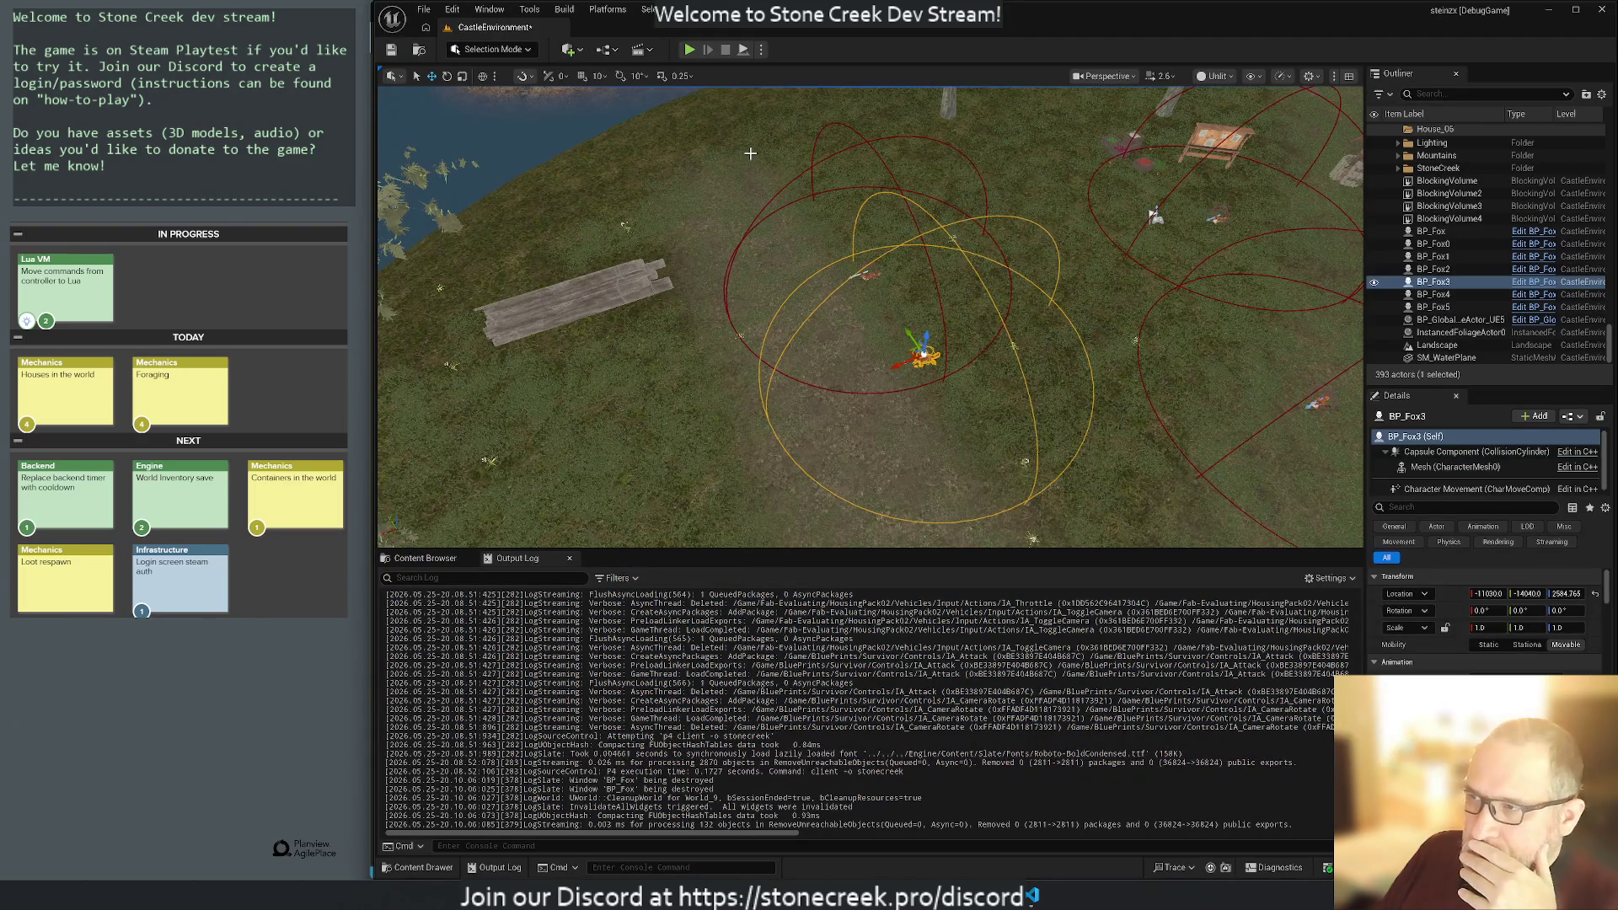
Toggle the viewport view mode to Lit and back to Unlit.
click(1212, 76)
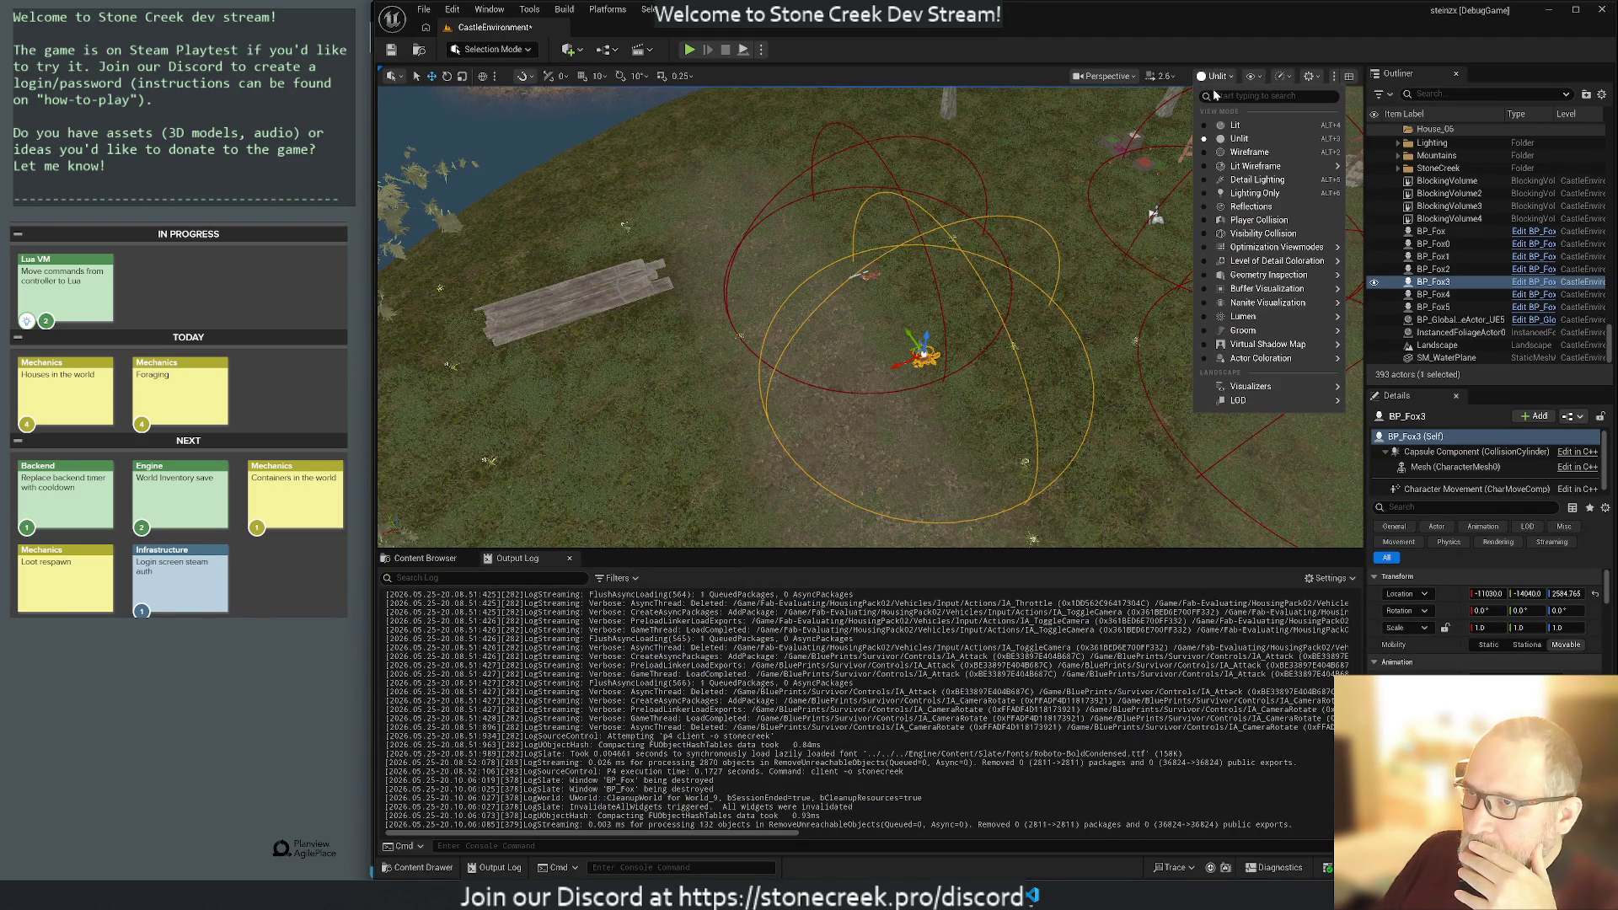
click(1232, 126)
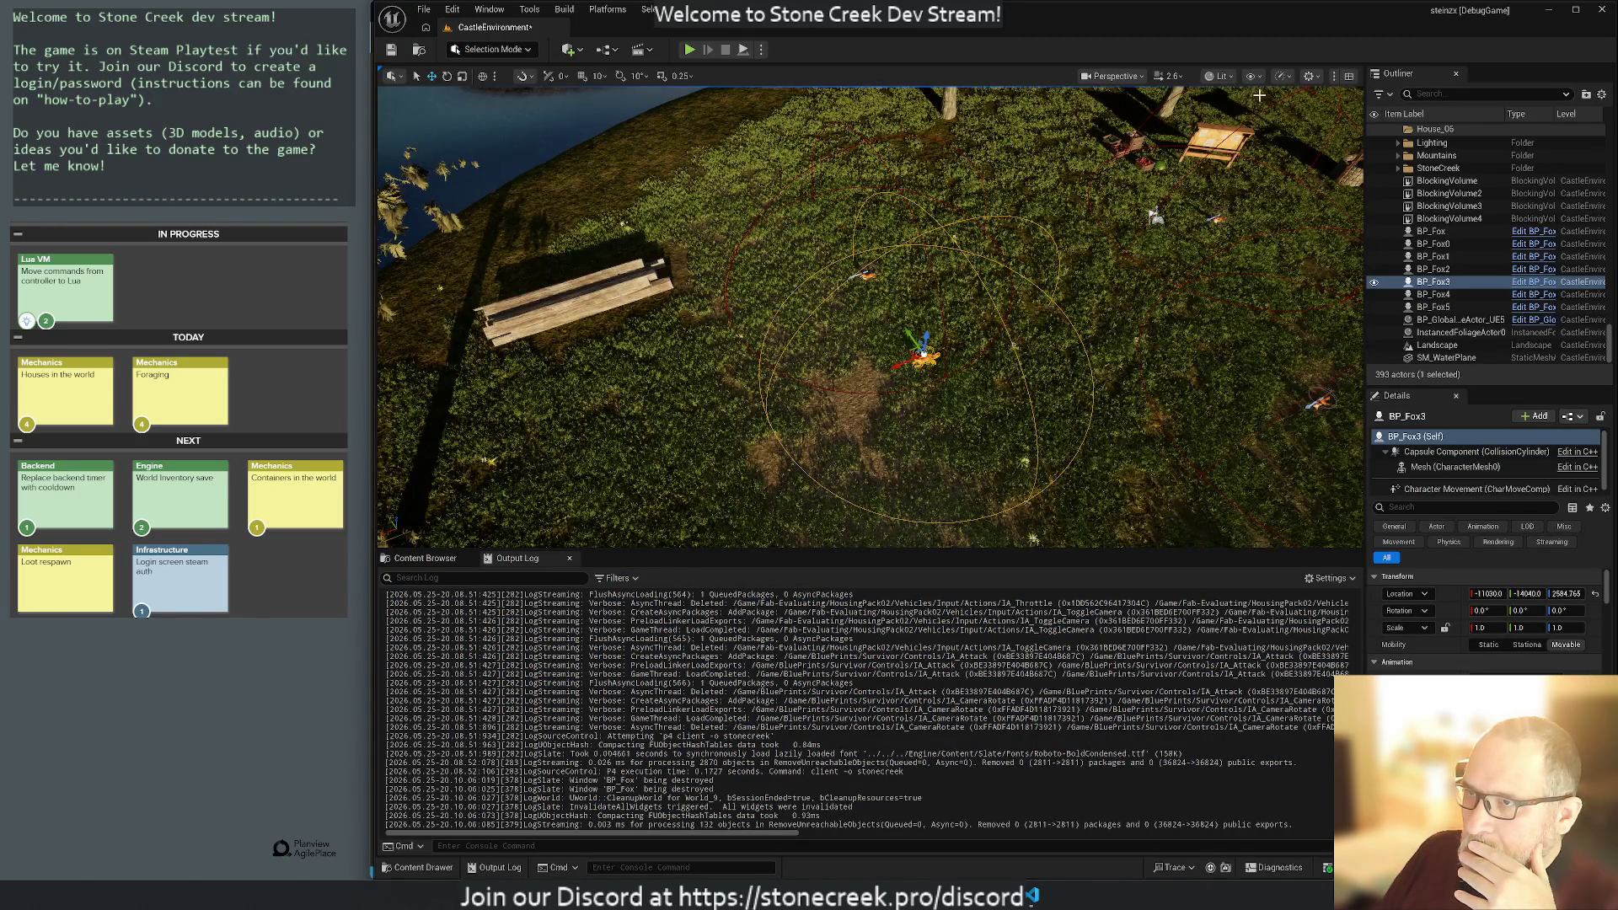
click(1221, 80)
click(1241, 140)
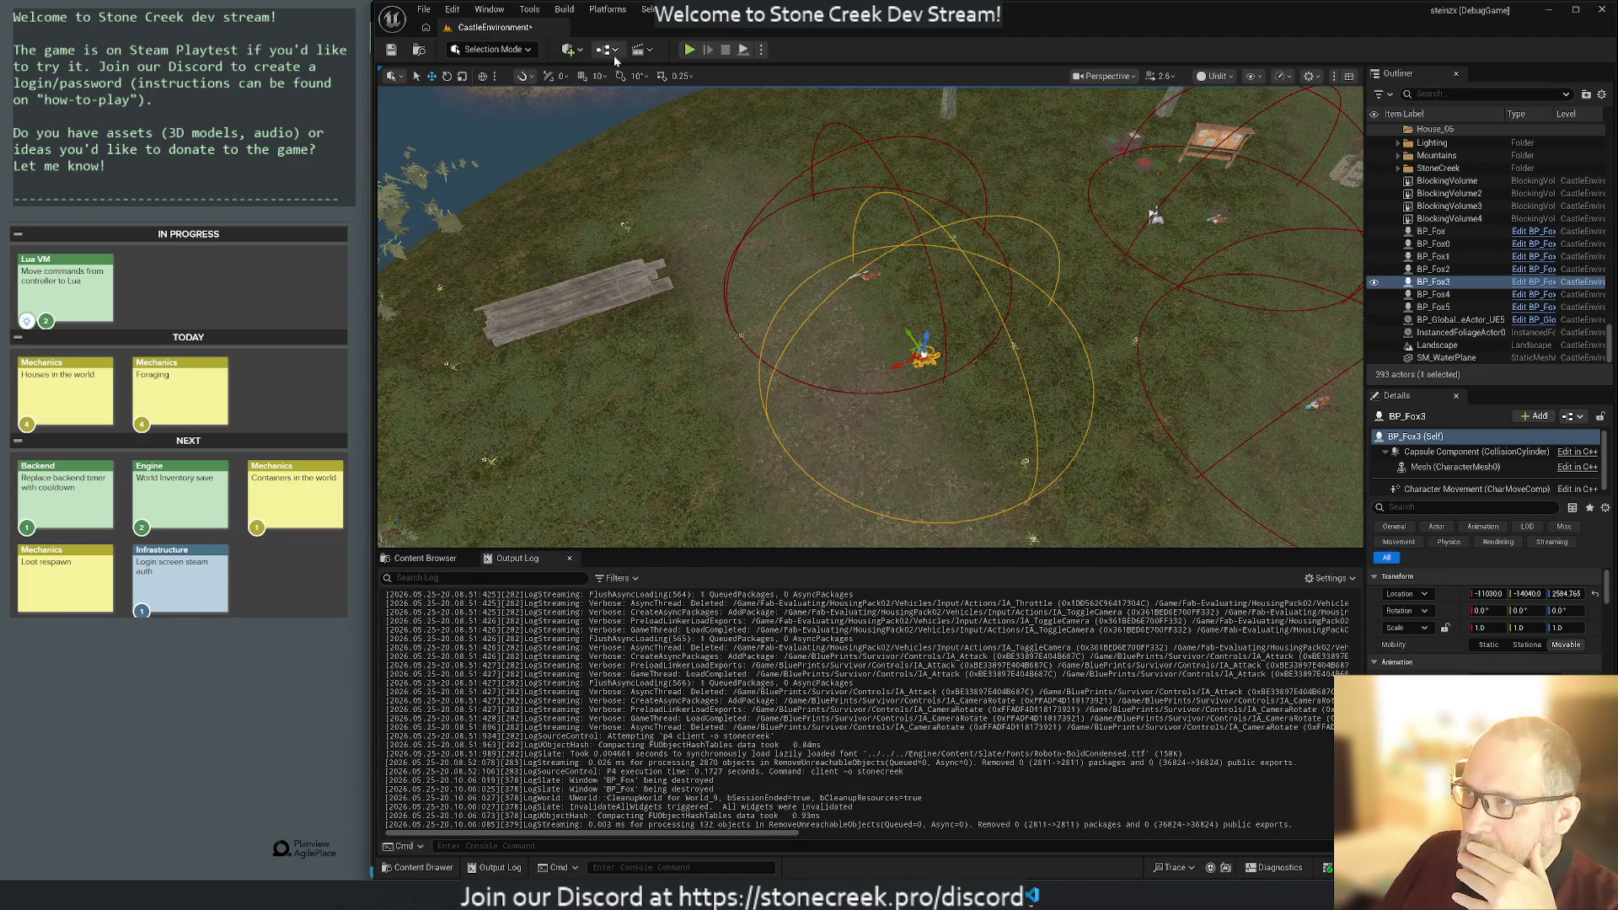
Play the level in the editor with Alt+P and orbit the camera around the character.
key(alt+p)
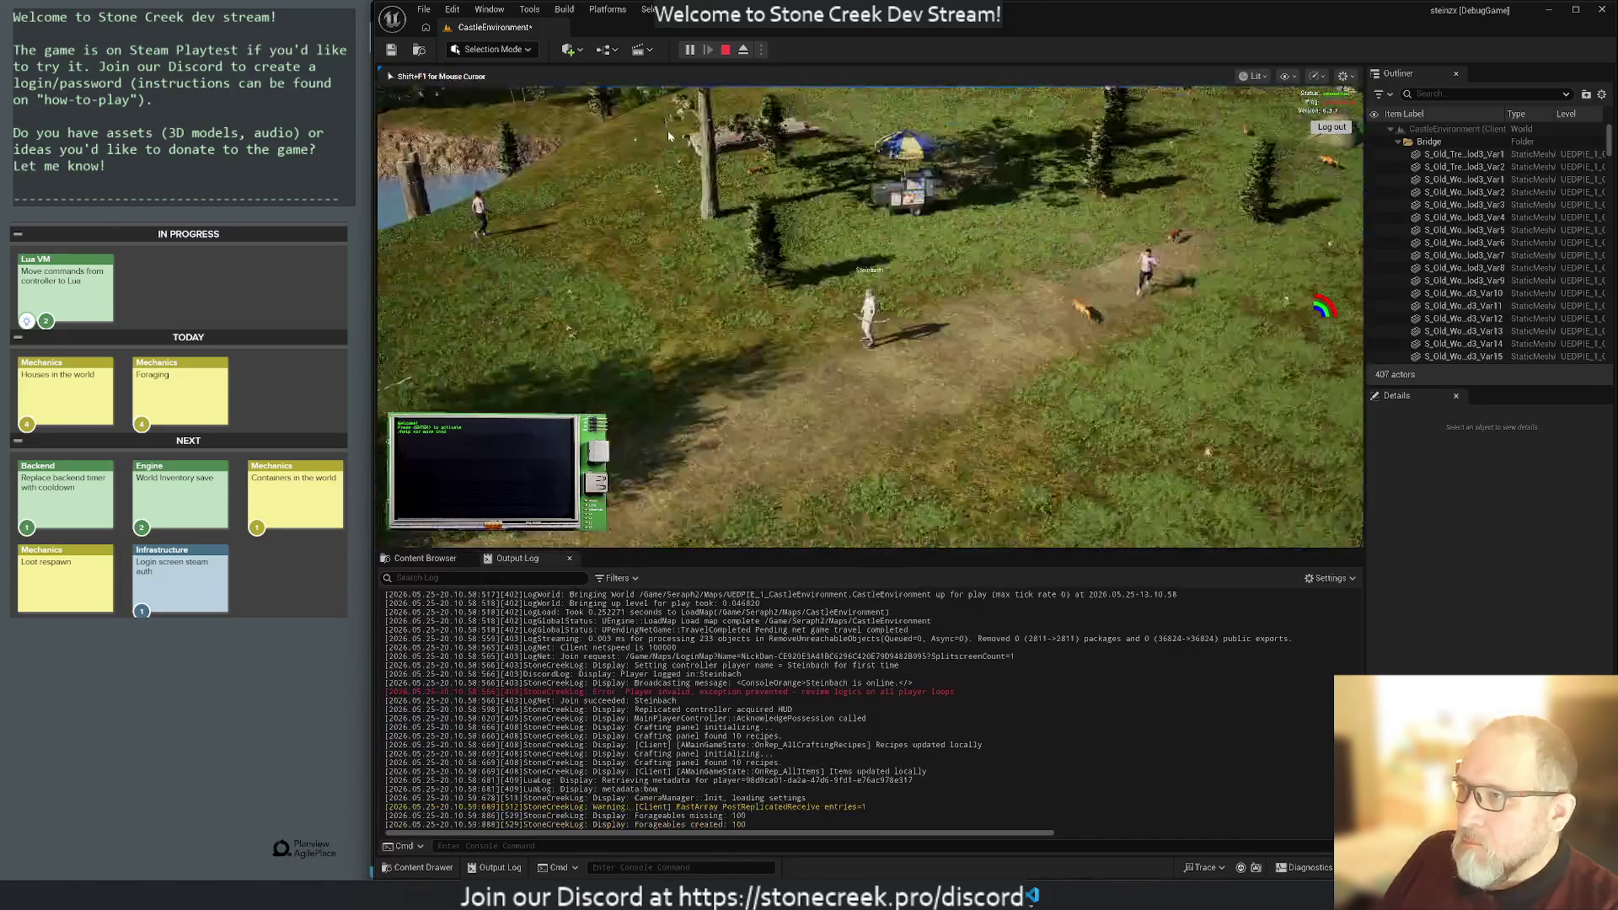
scroll(1043, 142, up, 5)
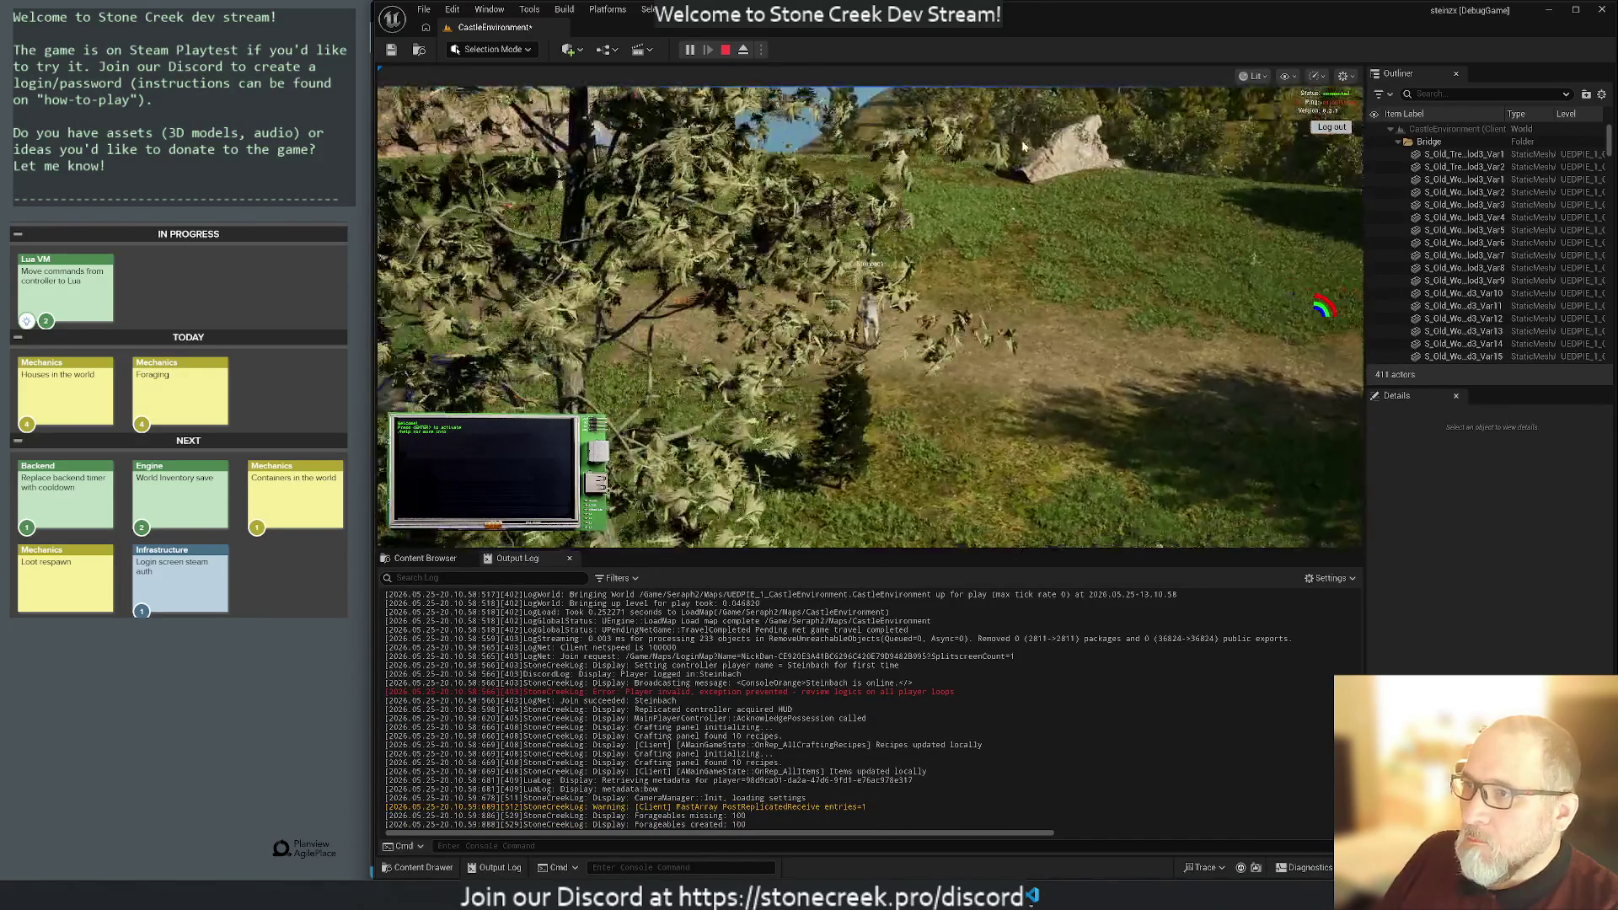
scroll(1043, 141, down, 5)
mouse_move(870, 320)
mouse_down()
mouse_move(1104, 320)
mouse_move(1107, 191)
mouse_move(1085, 88)
mouse_move(1187, 46)
mouse_move(1136, 6)
mouse_move(1035, 6)
mouse_move(964, 53)
mouse_move(1000, 93)
mouse_move(990, 215)
mouse_up()
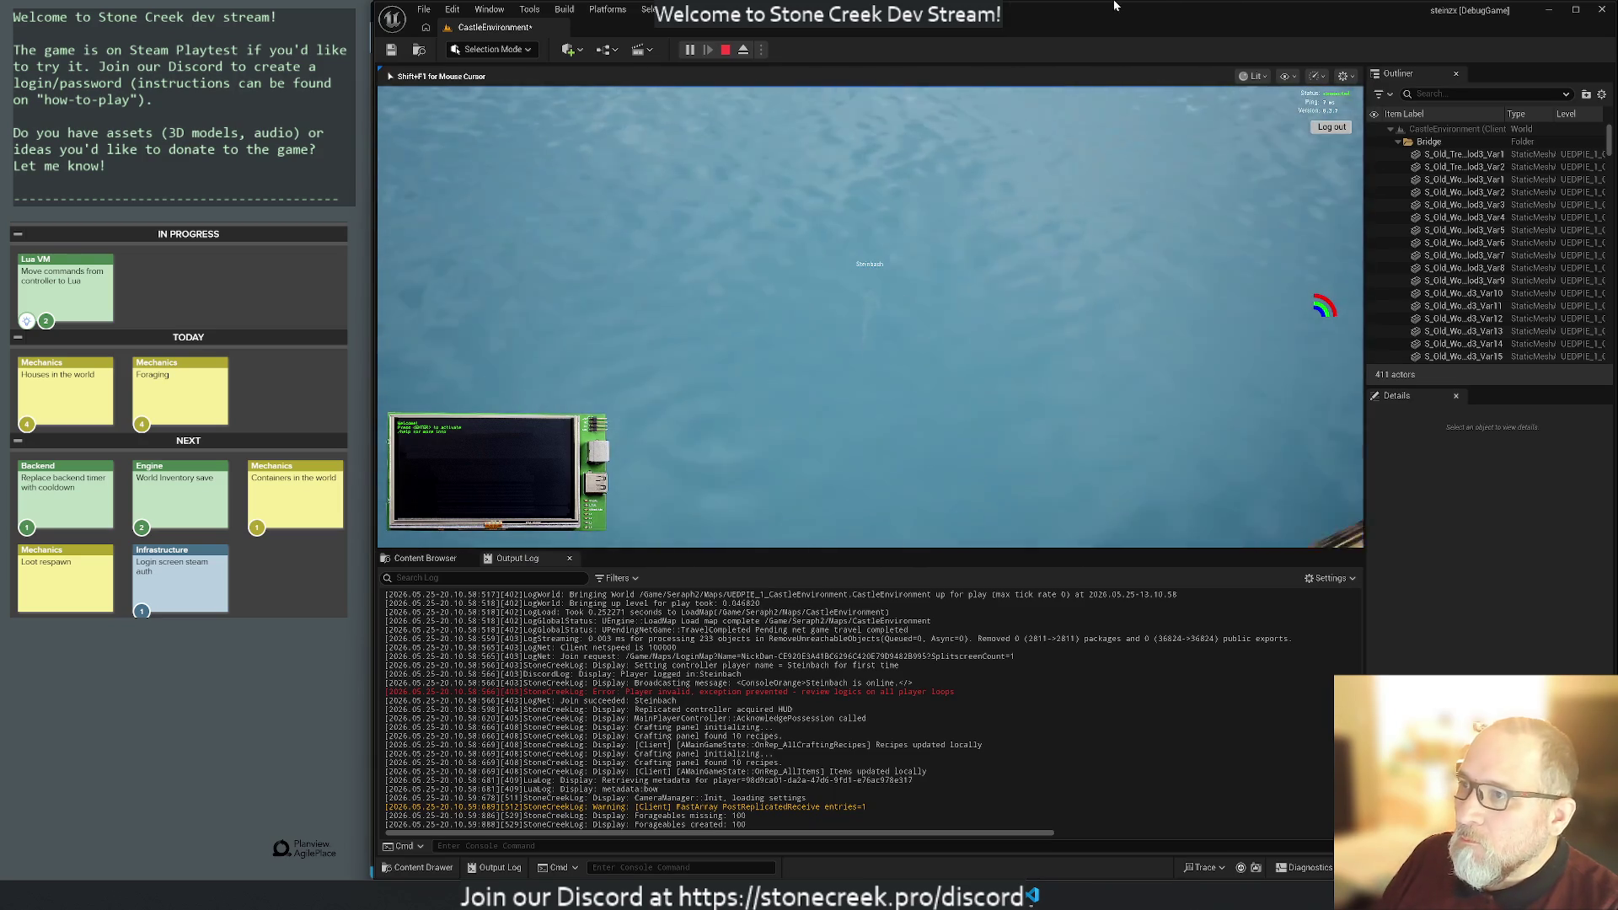
click(868, 285)
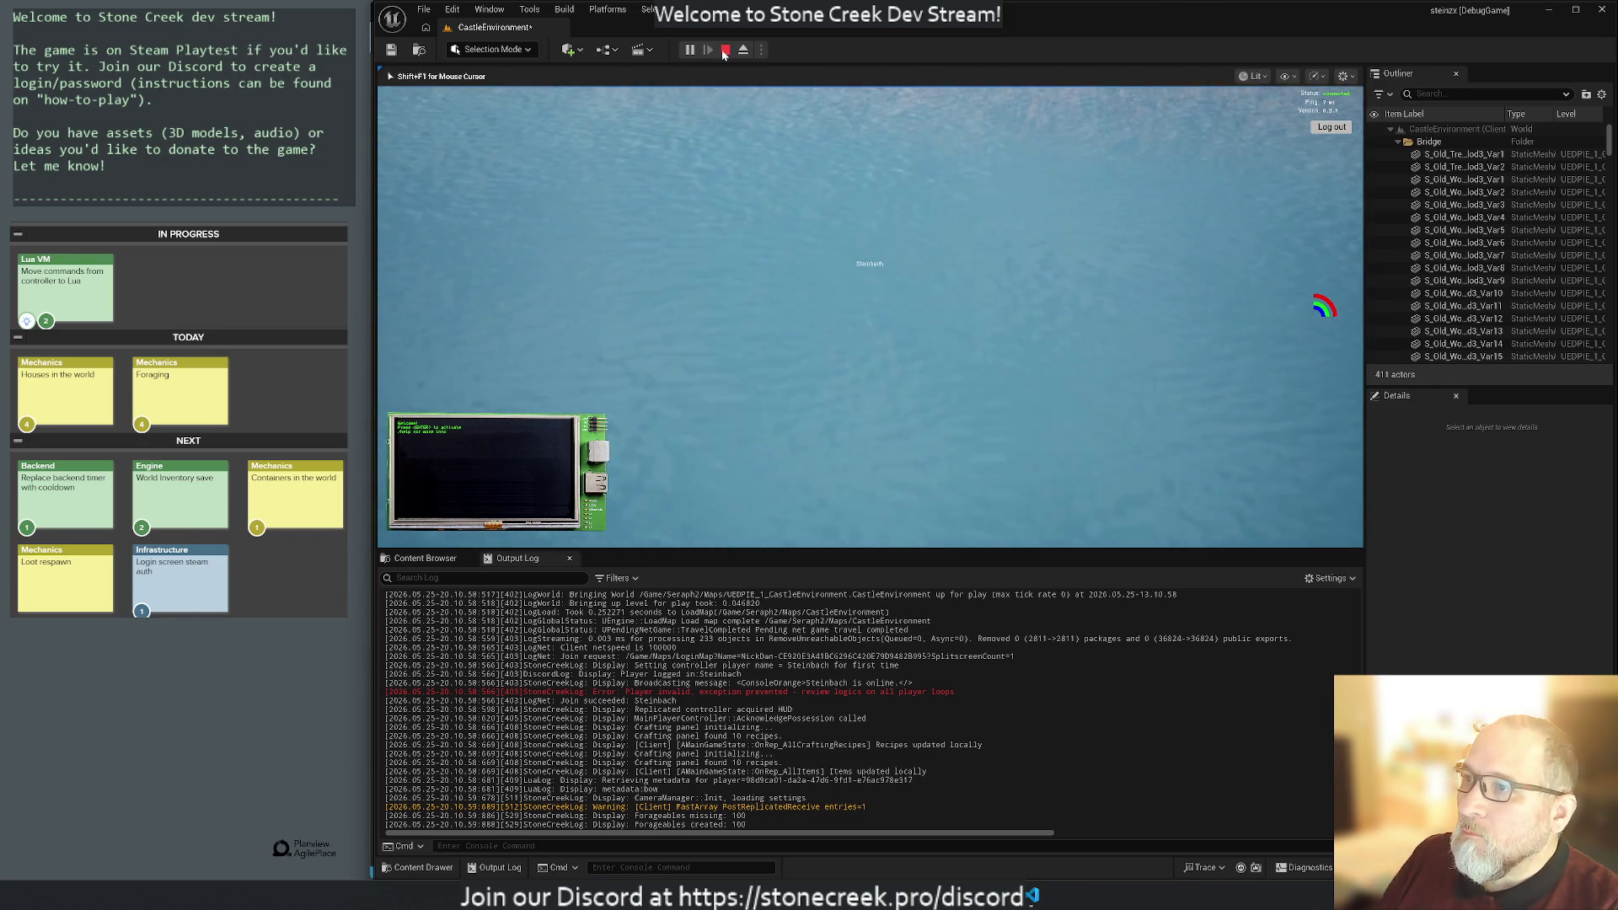
click(776, 319)
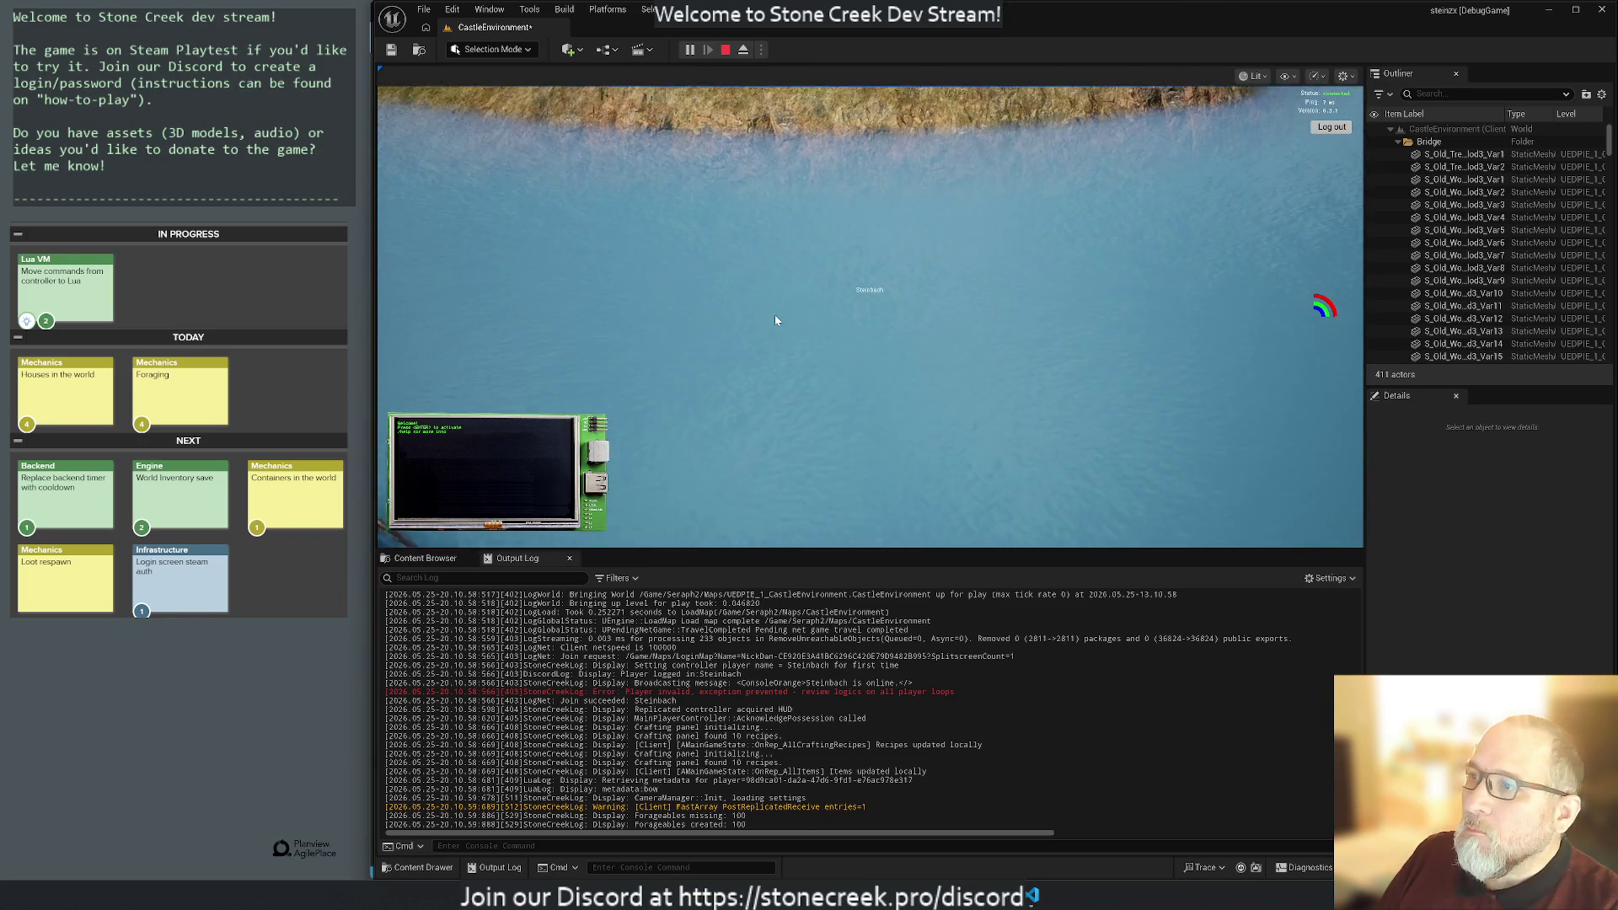
Walk the character with W past the trees to the farmhouse front door.
key(shift+F1)
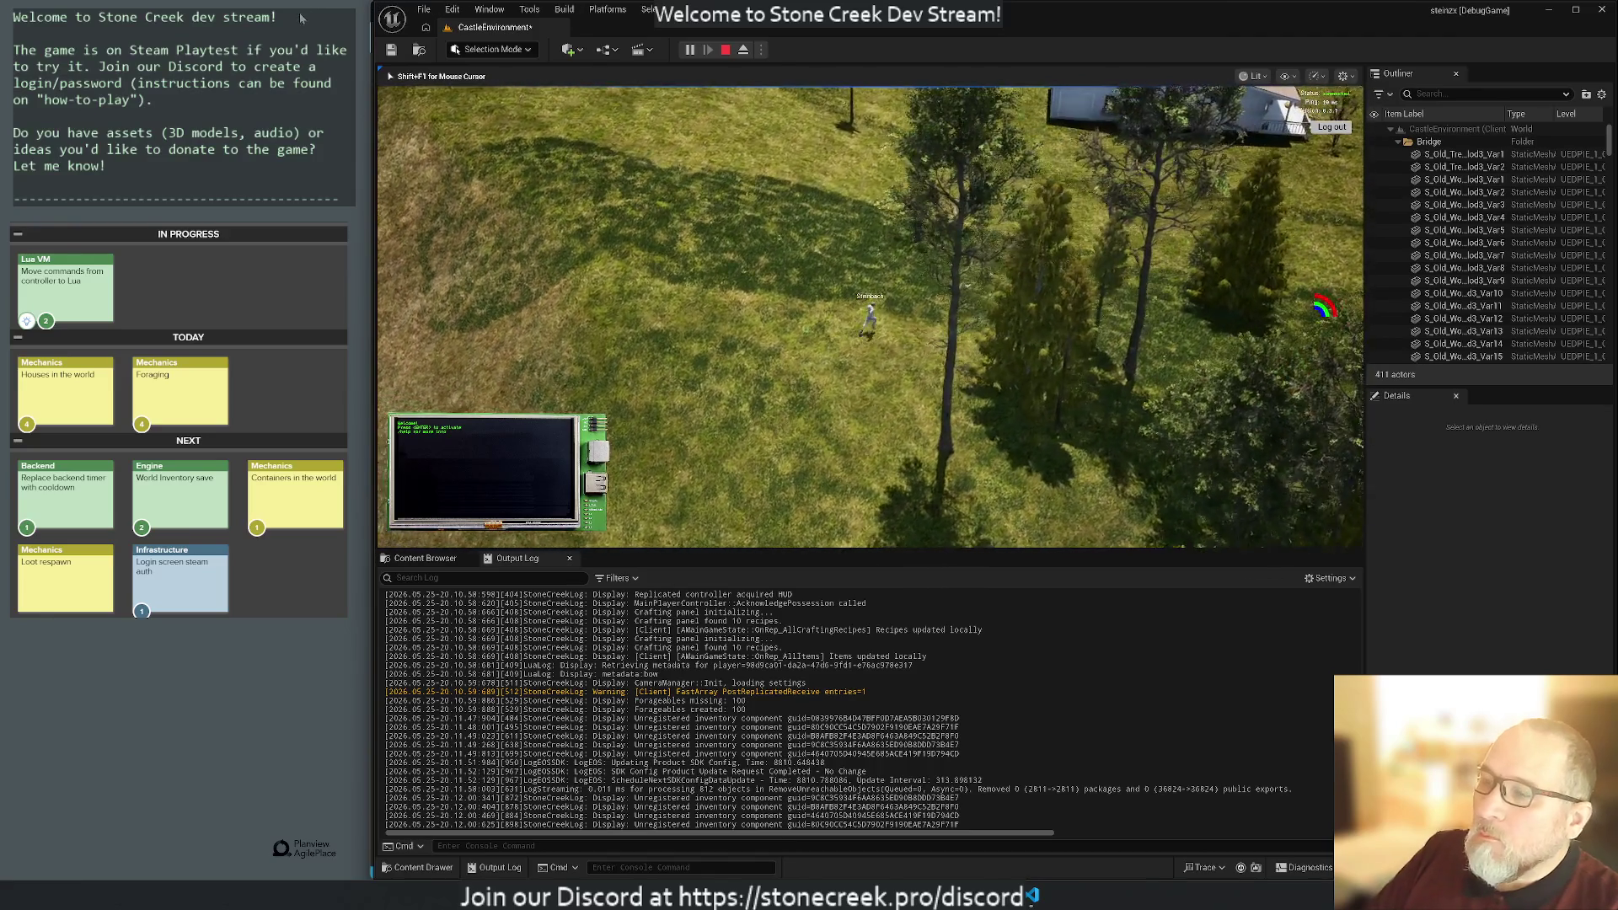
key(w)
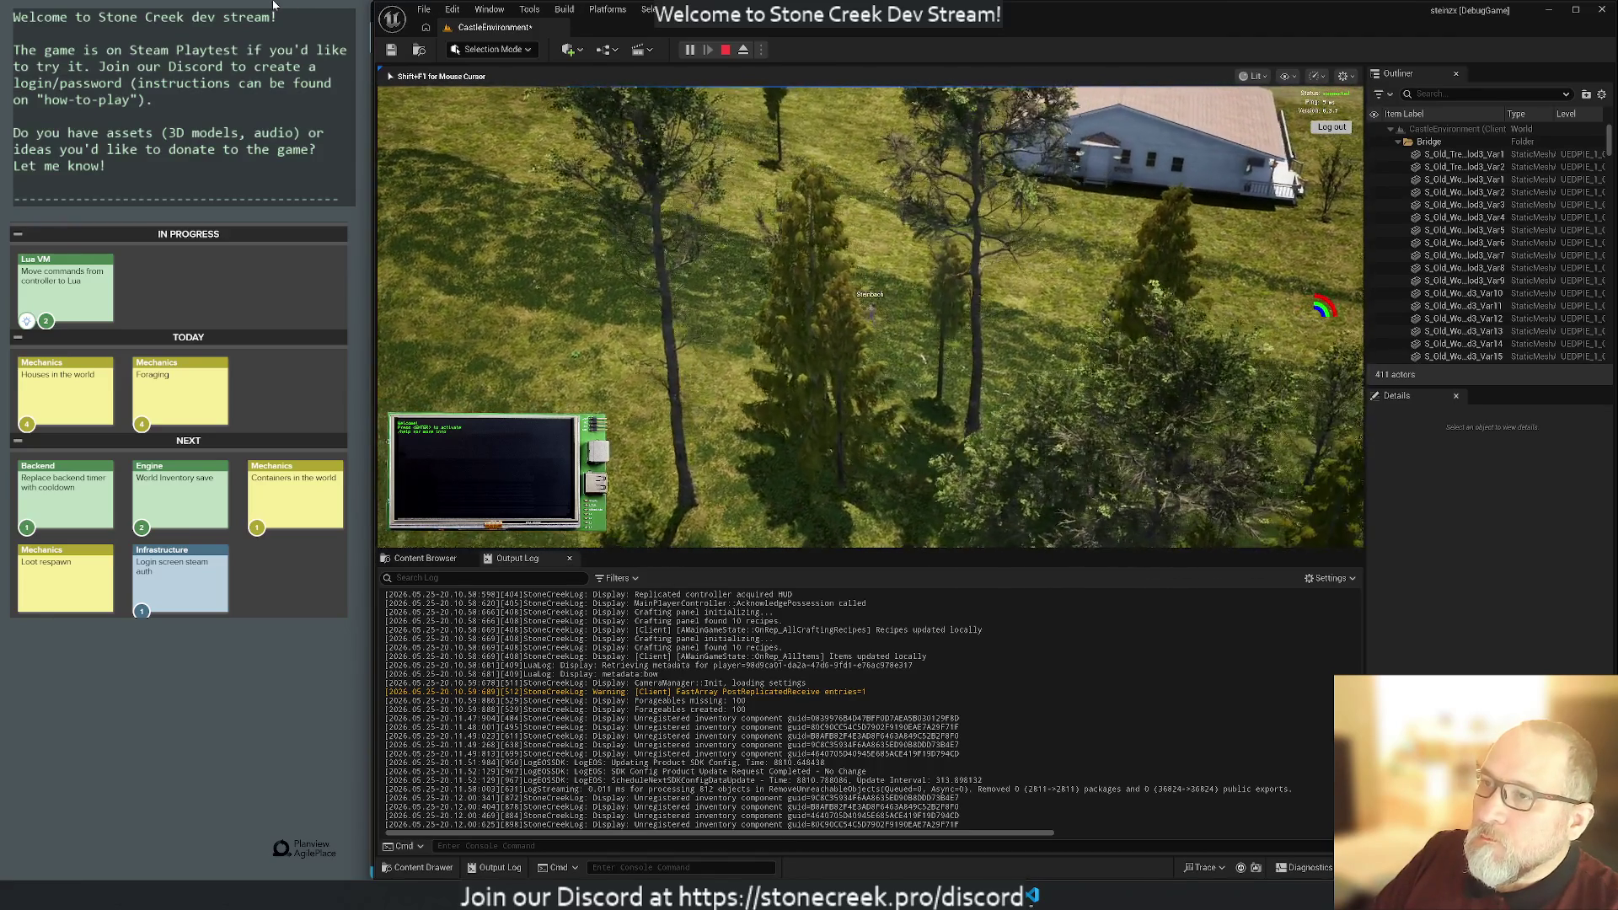
key(w)
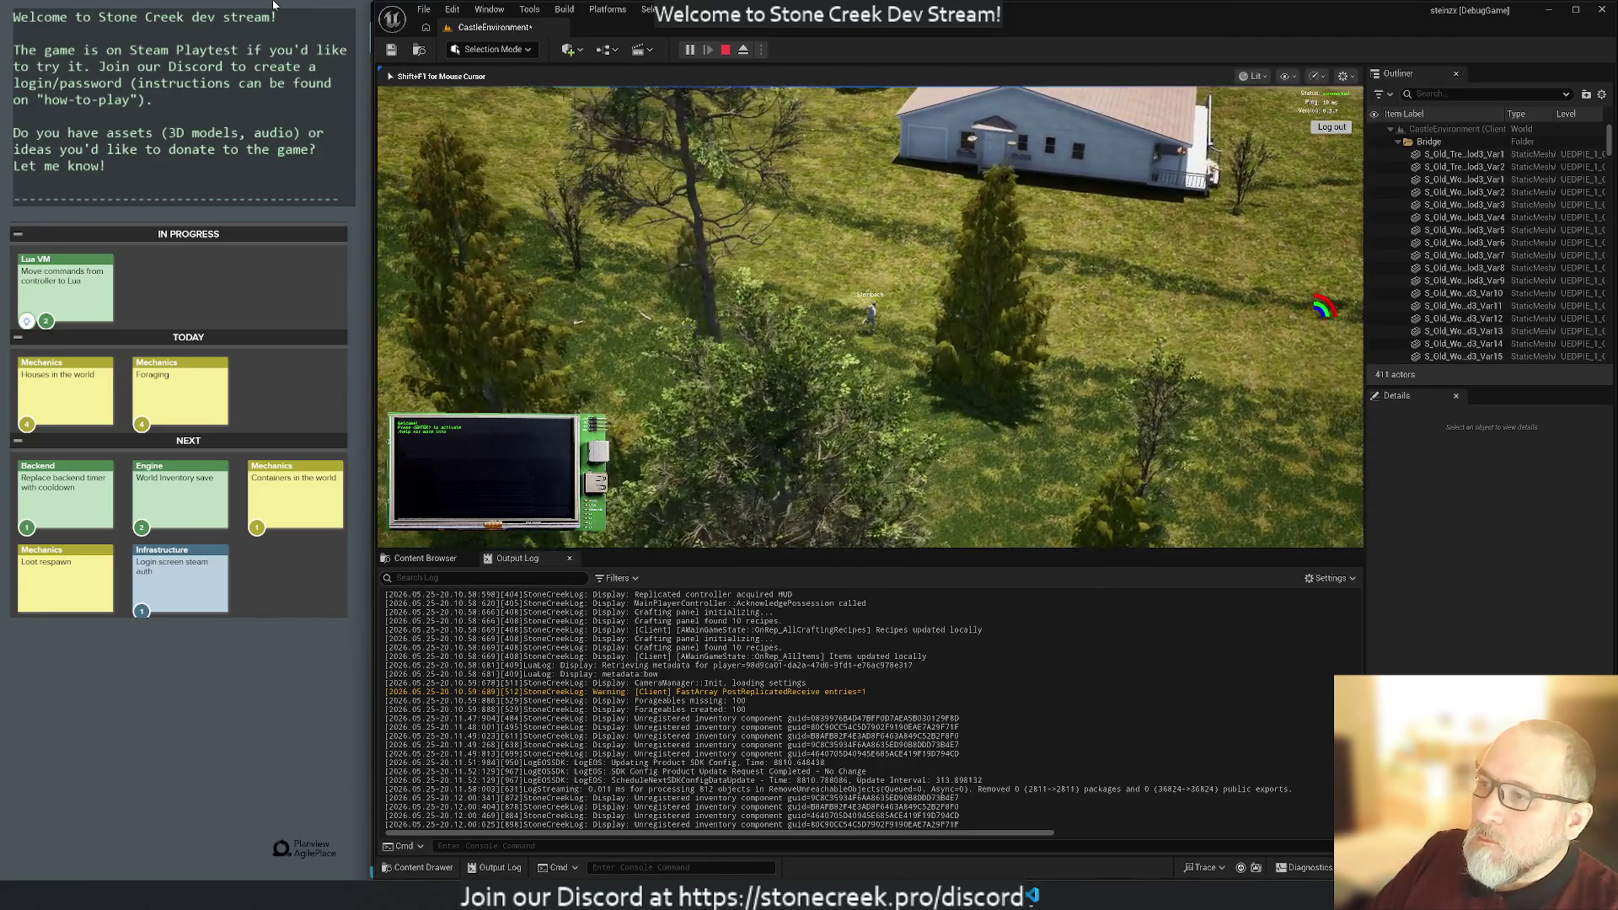
key(w)
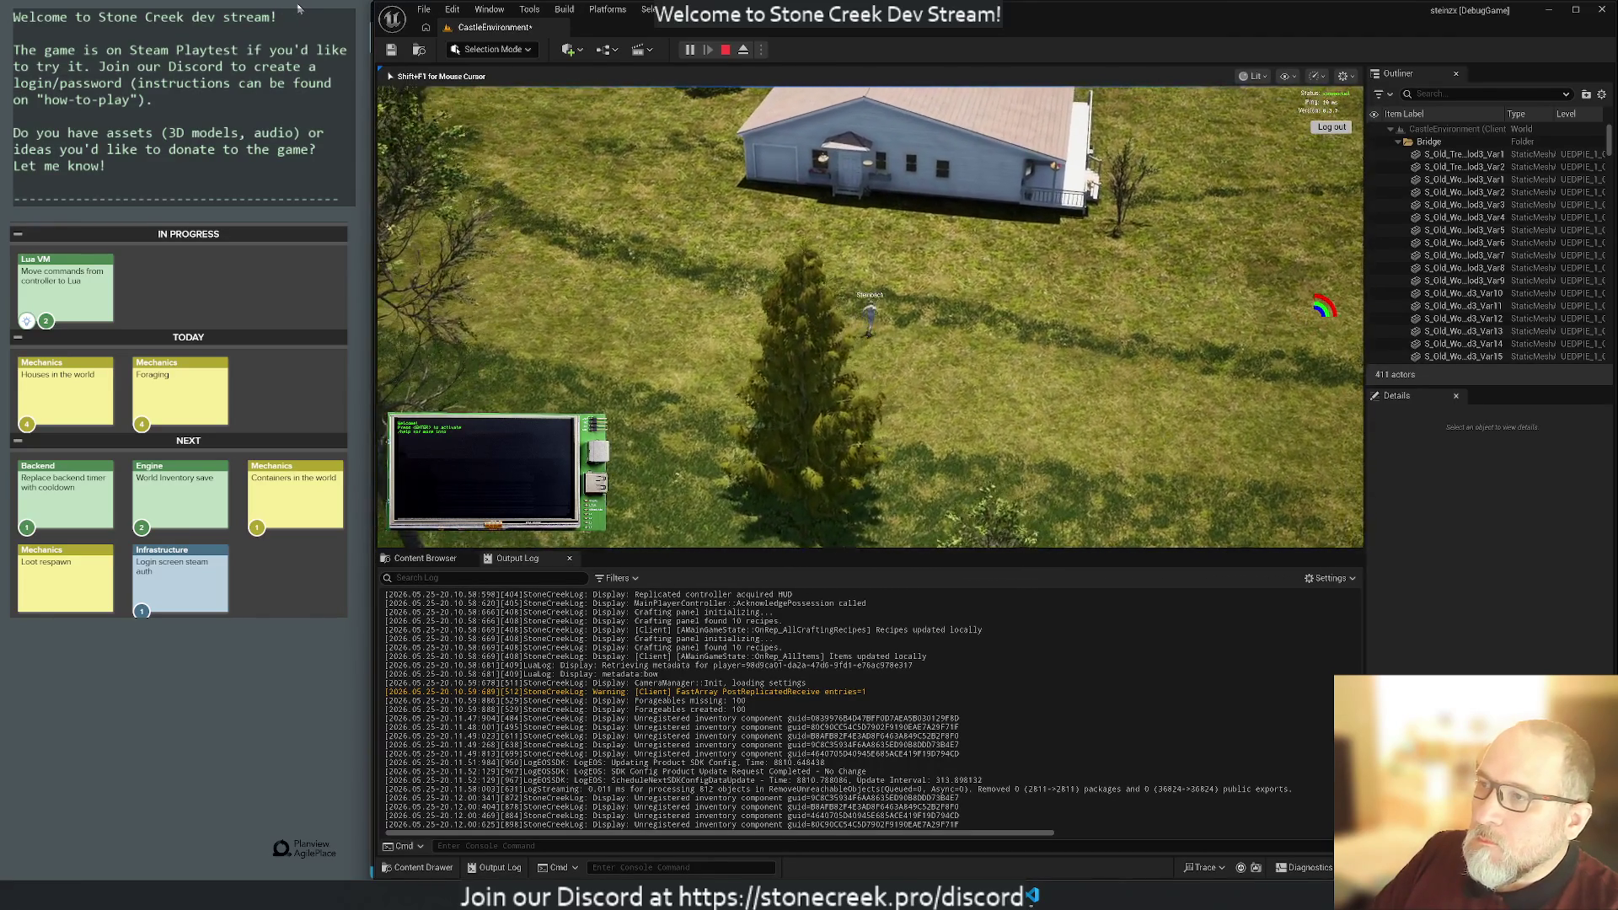
click(700, 366)
scroll(700, 366, up, 5)
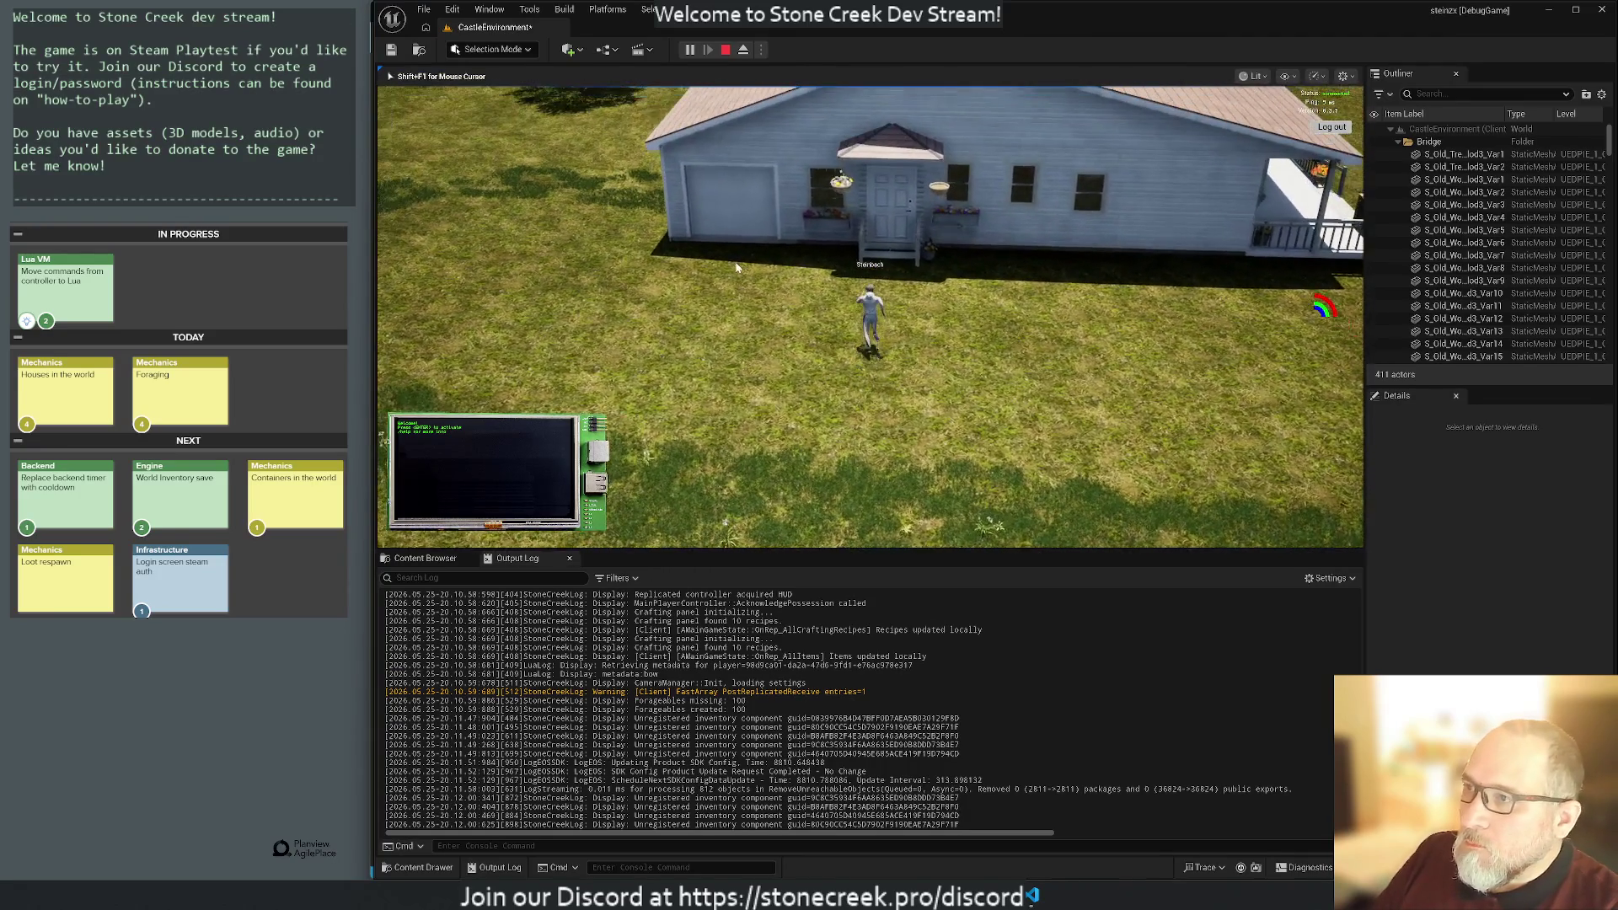
key(w)
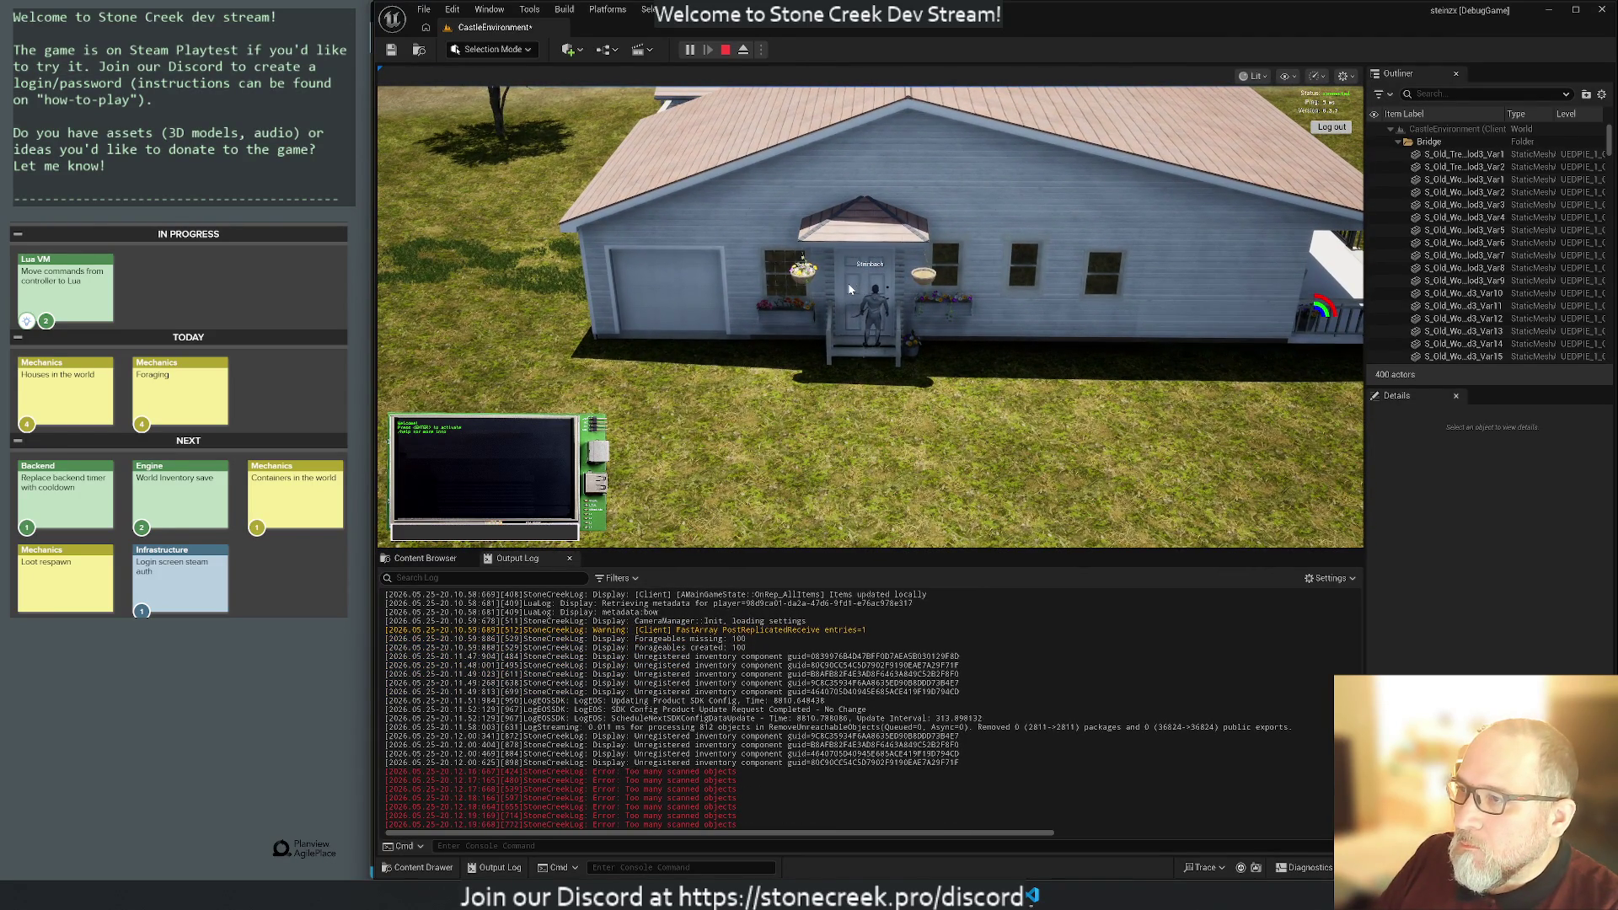
Walk to the garage door, run around the house looking at the roof, then stop the session.
click(712, 287)
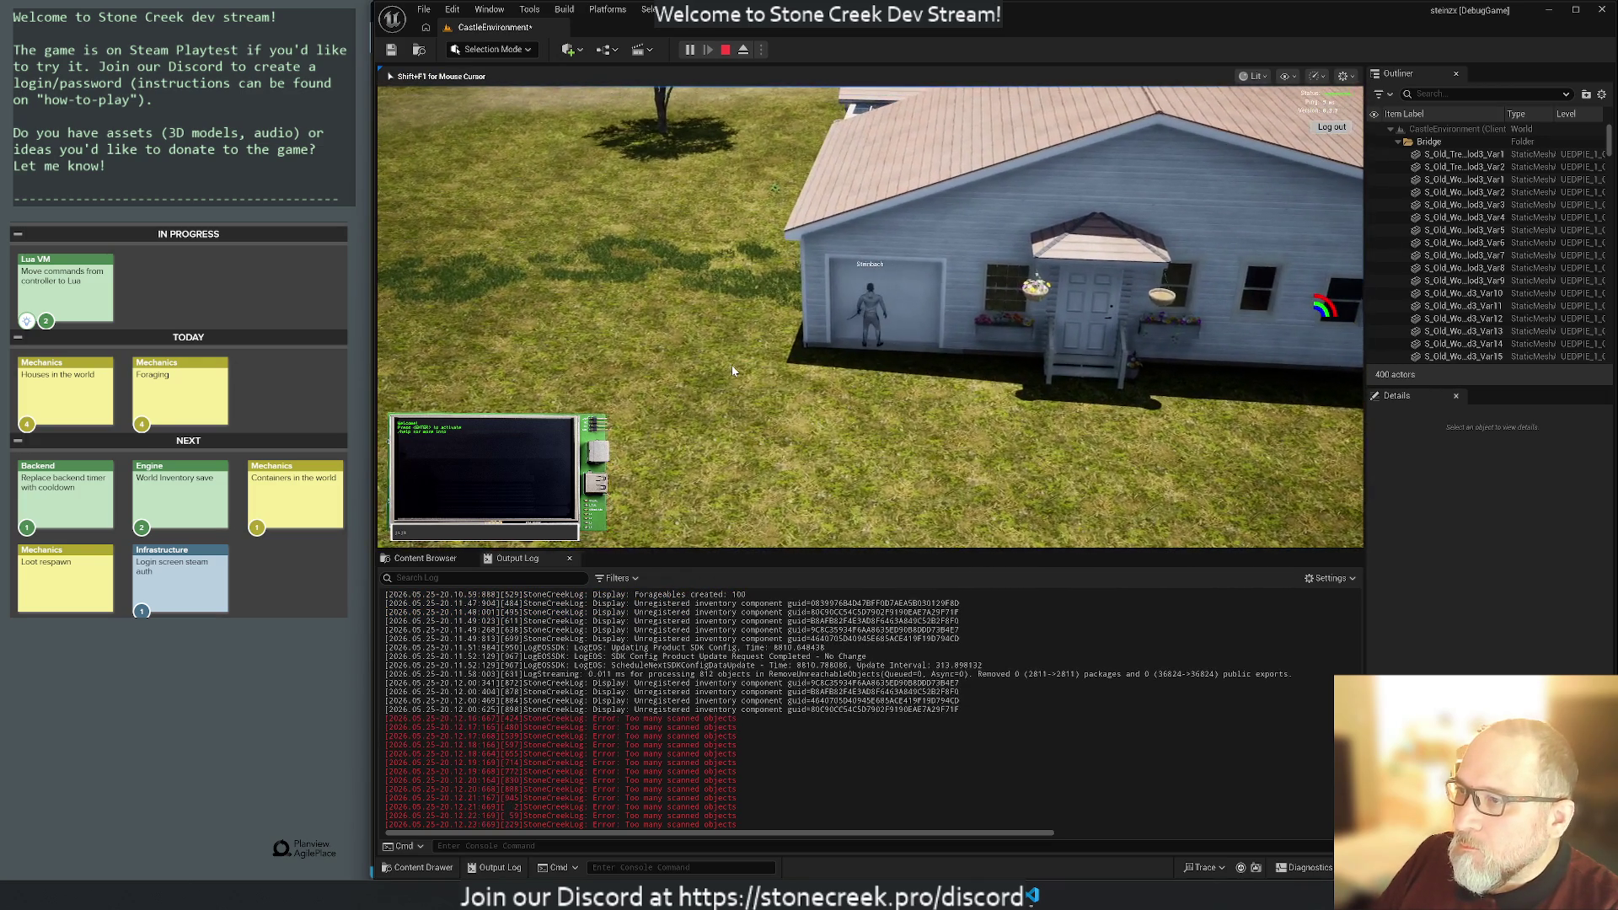
click(989, 290)
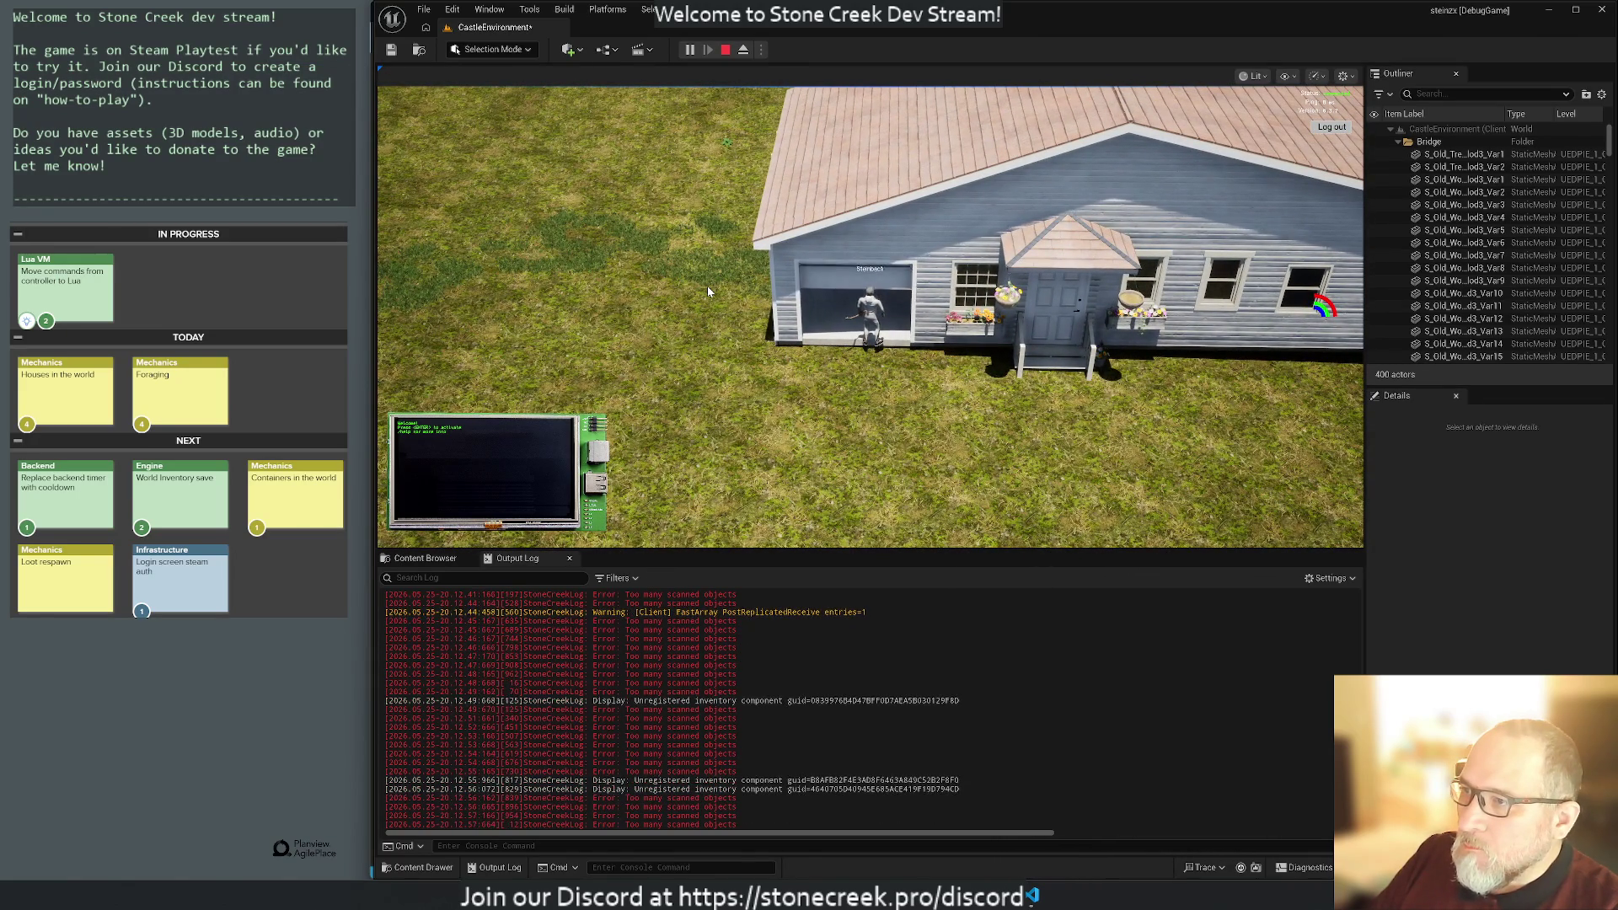
click(708, 291)
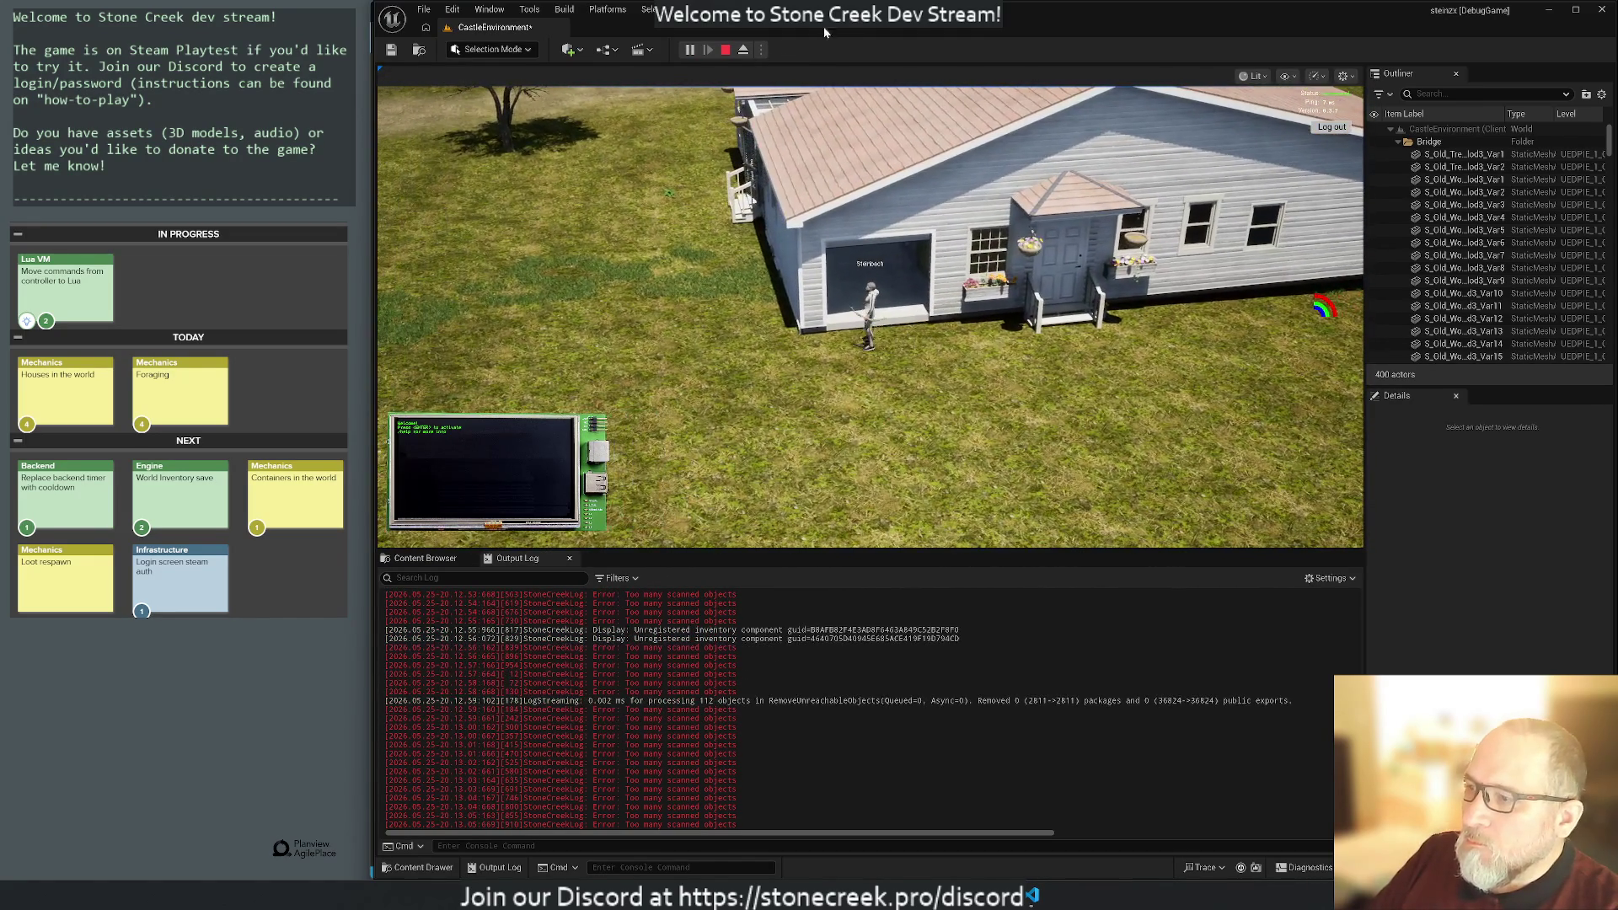
click(781, 255)
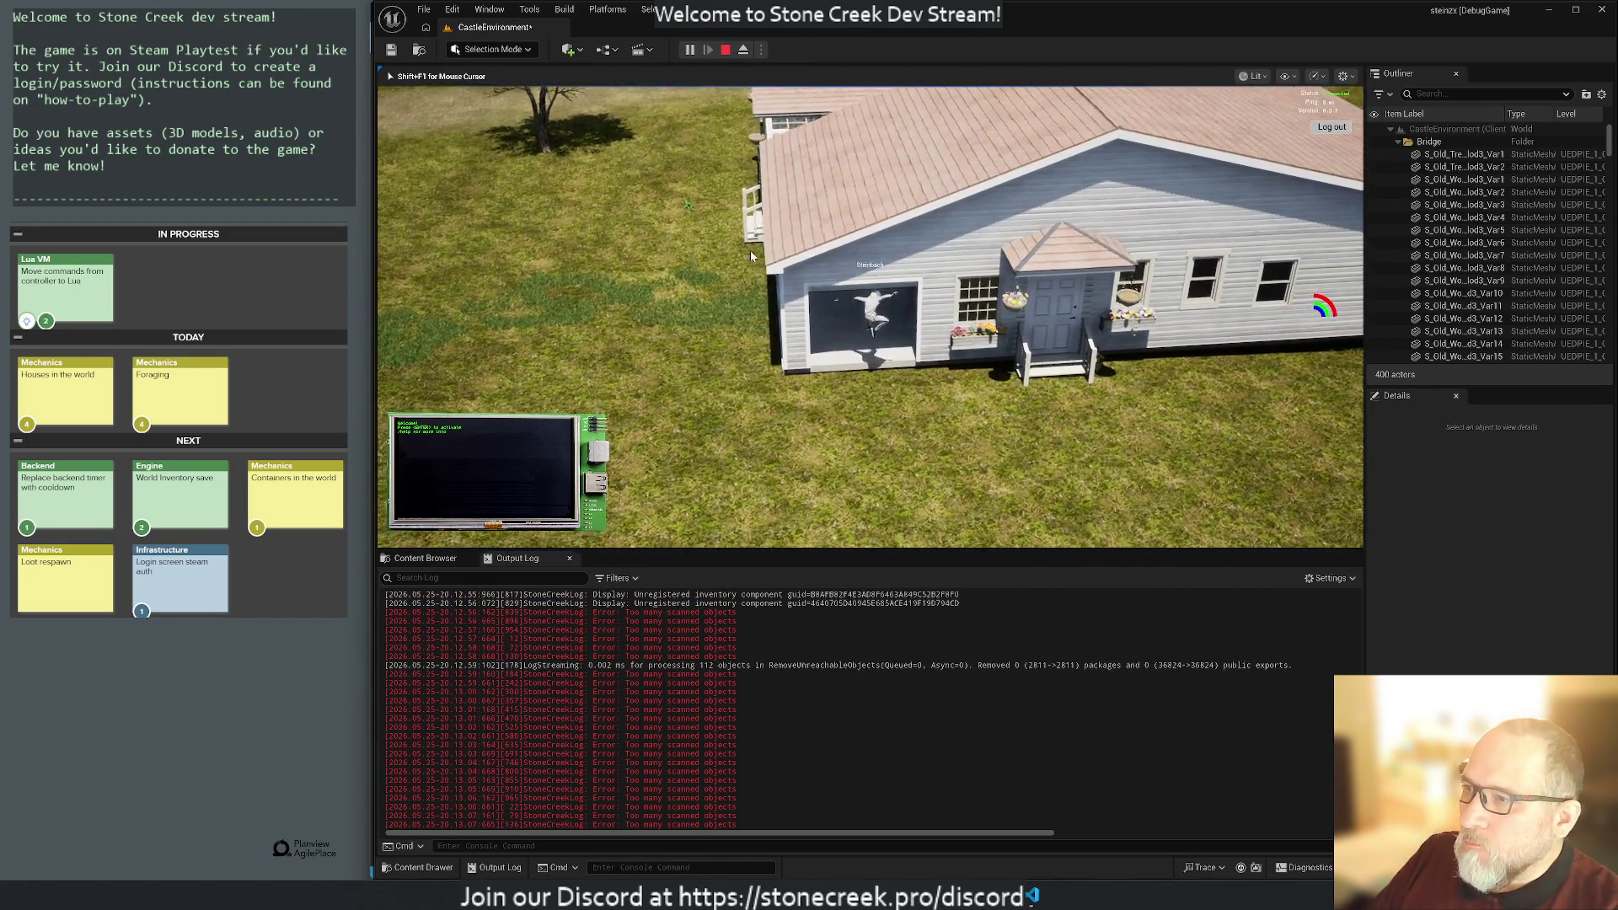
key(w)
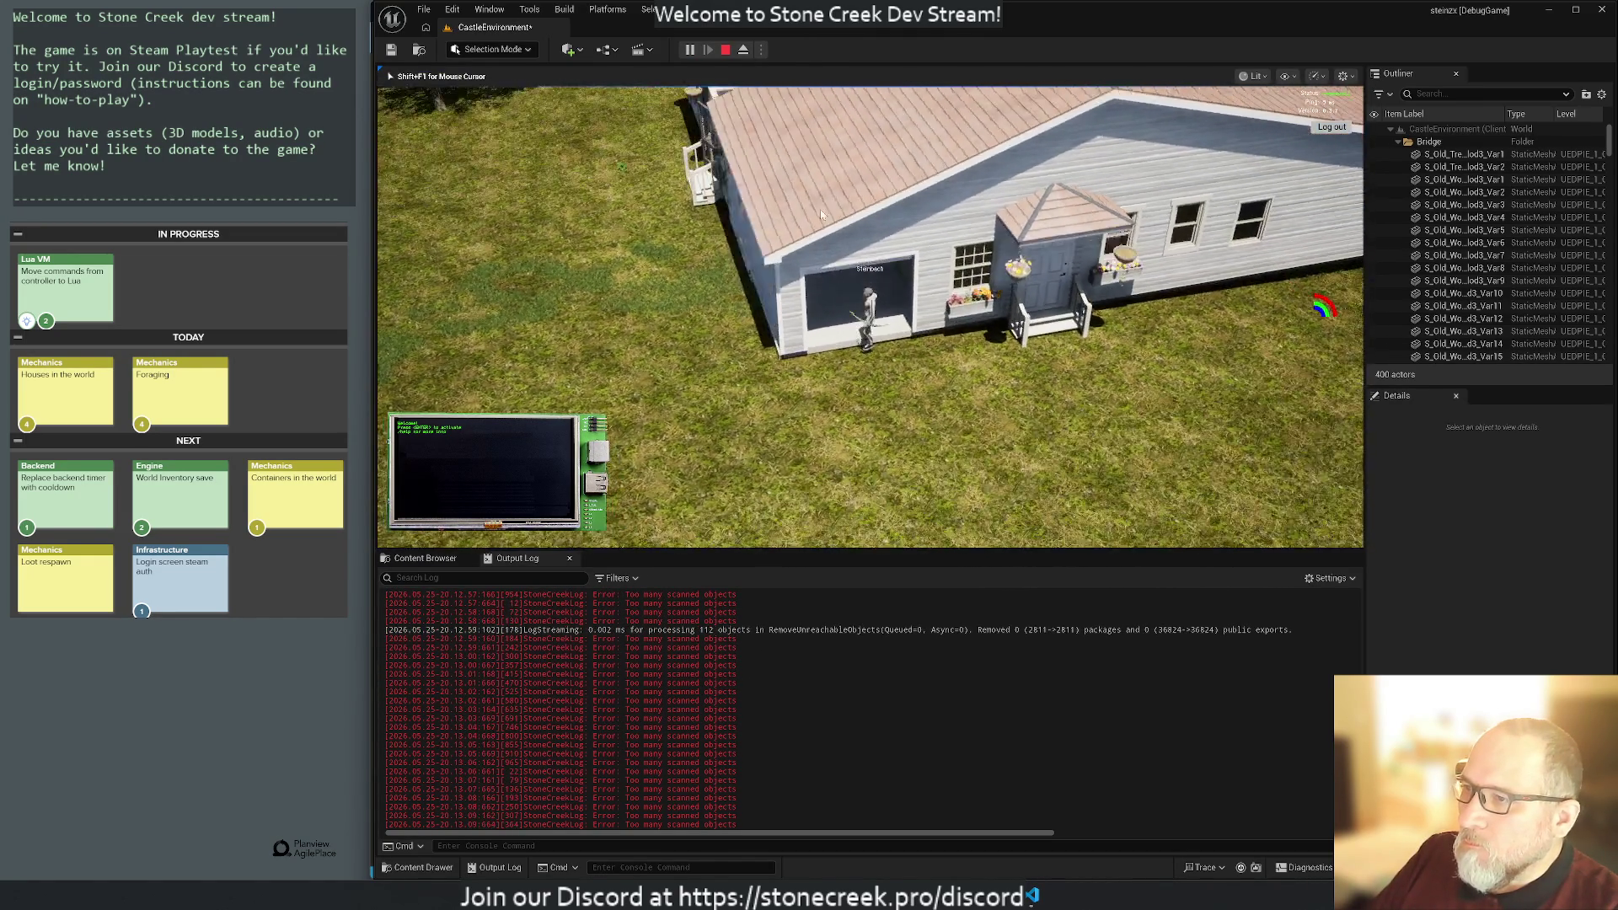
mouse_move(735, 123)
mouse_down()
mouse_move(747, 155)
mouse_move(674, 266)
mouse_move(440, 133)
mouse_move(723, 86)
mouse_move(738, 64)
mouse_move(395, 73)
mouse_move(906, 428)
mouse_up()
key(w)
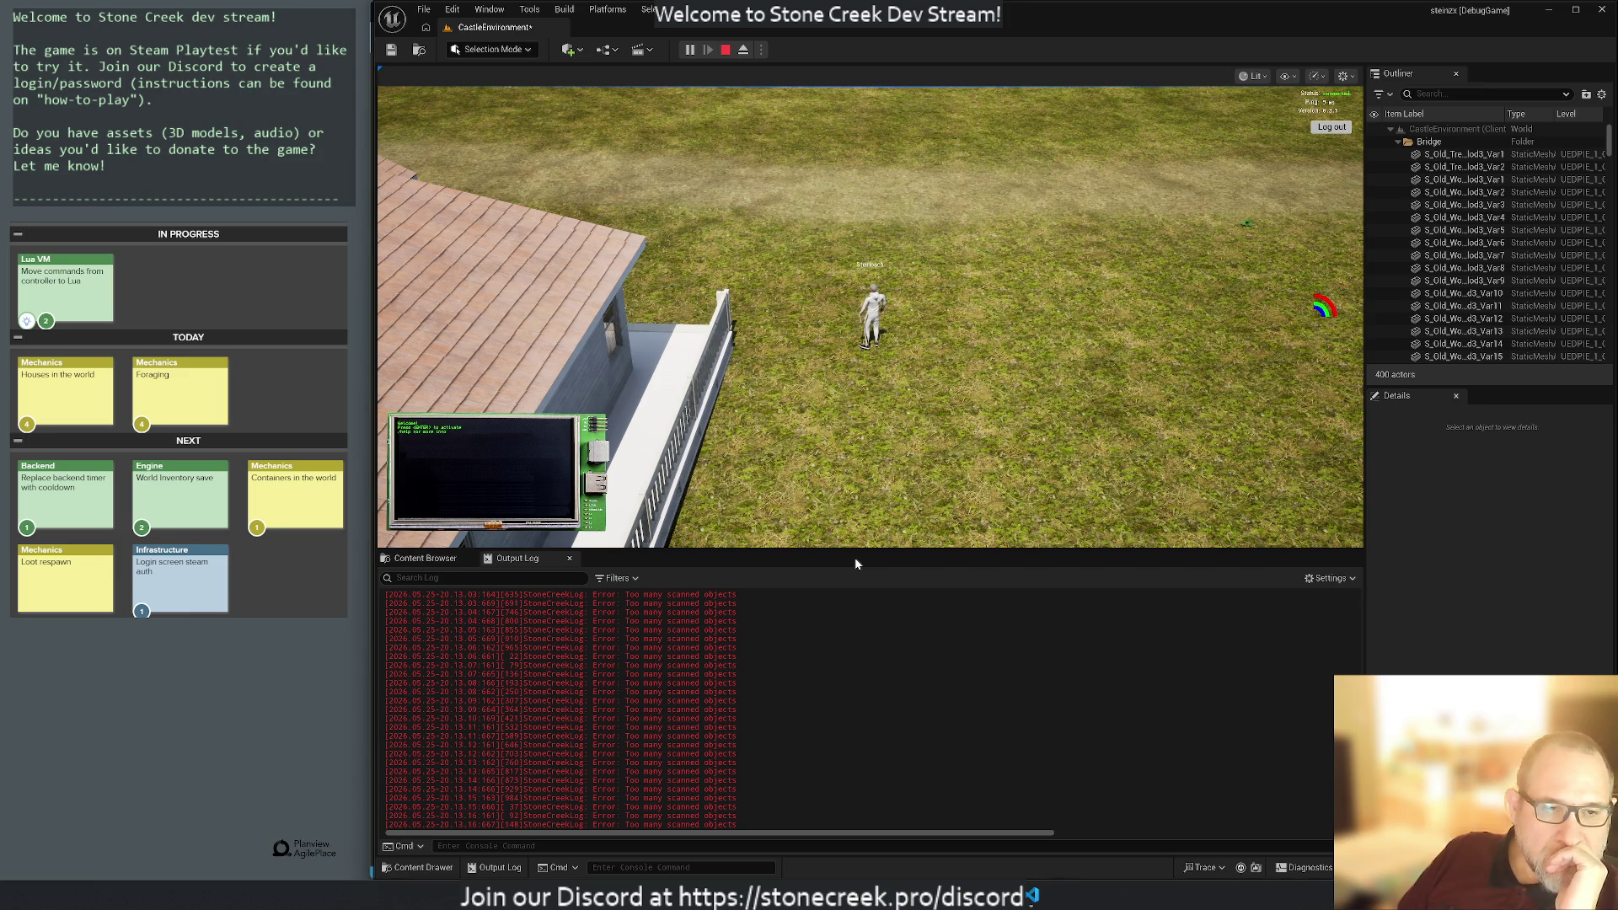
click(725, 50)
Pull back to see the whole house and select roof piece SM_Roof_Open_9 and door BP_Door_Screen_6.
drag(870, 396, 810, 453)
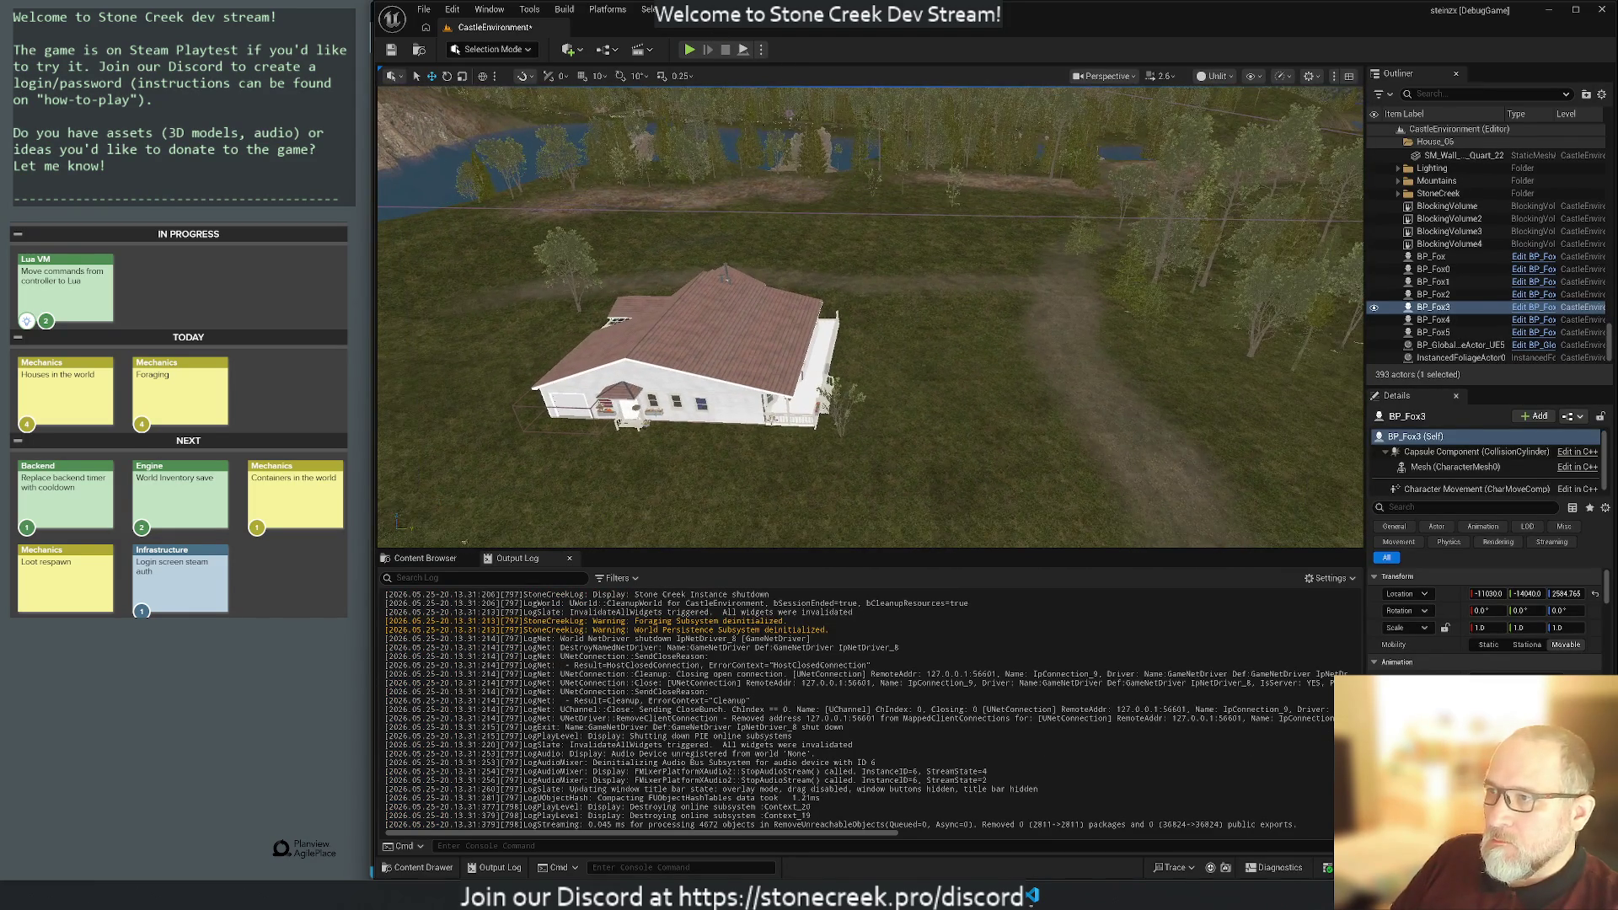
click(710, 331)
scroll(1475, 245, up, 20)
scroll(1465, 244, up, 20)
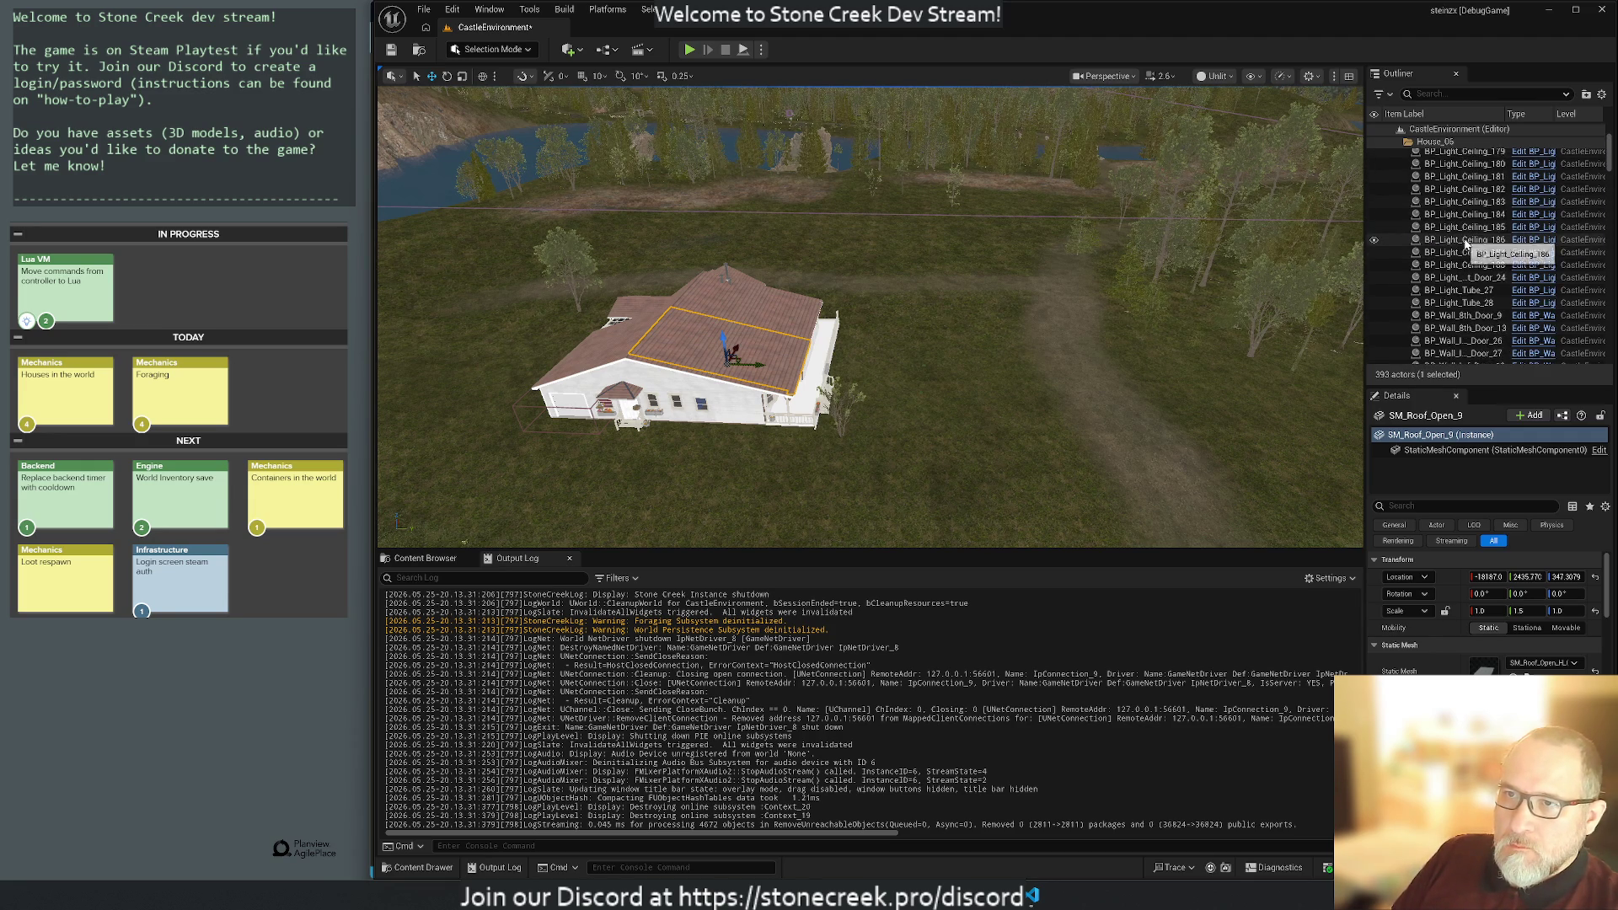
scroll(1465, 243, up, 5)
click(1461, 168)
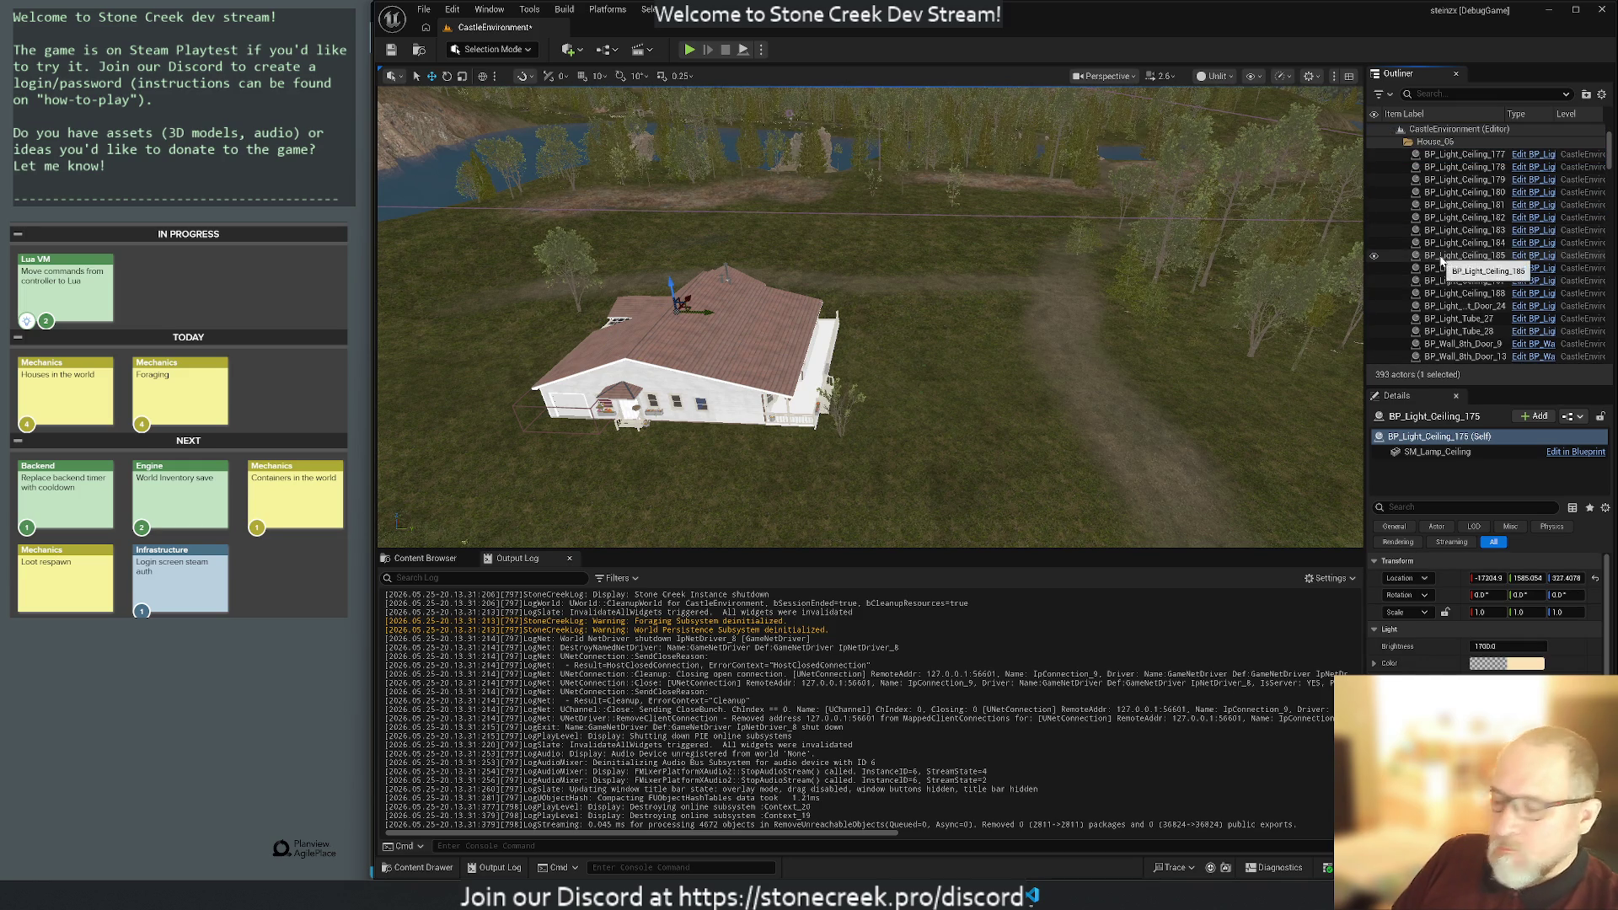
Select ceiling lights BP_Light_Ceiling_175 through 188 in the Outliner and delete them.
key(f)
mouse_move(924, 269)
mouse_down()
mouse_move(910, 278)
mouse_move(902, 253)
mouse_move(927, 287)
mouse_move(910, 270)
mouse_move(894, 287)
mouse_move(902, 312)
mouse_move(902, 278)
mouse_up()
drag(1281, 240, 1284, 236)
scroll(1433, 253, down, 3)
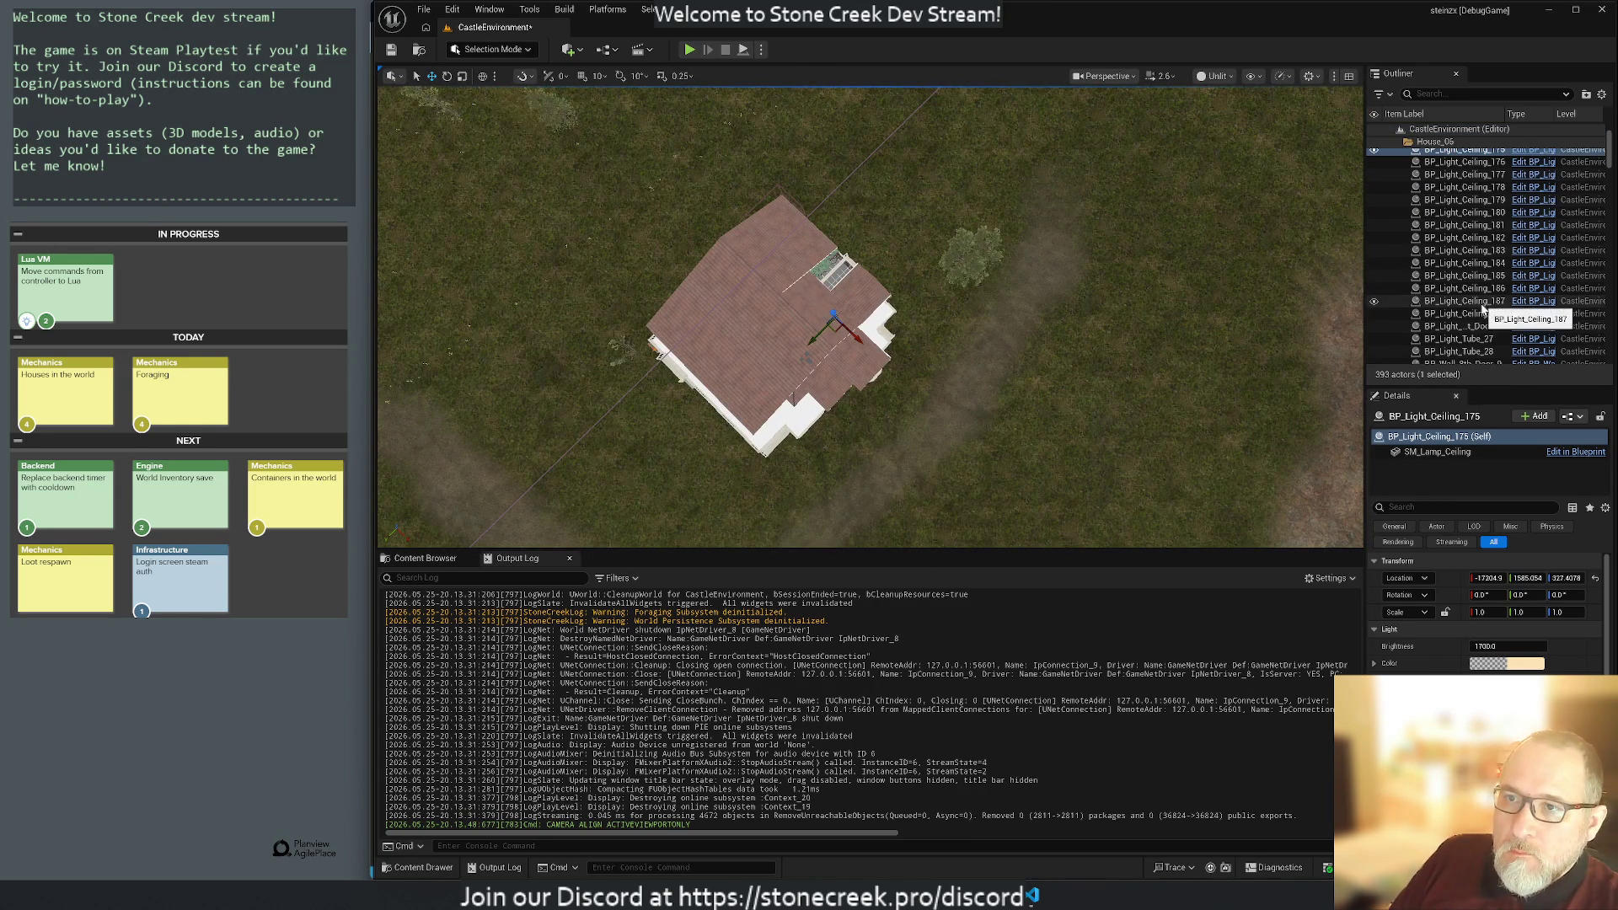
shift+click(1457, 314)
key(Delete)
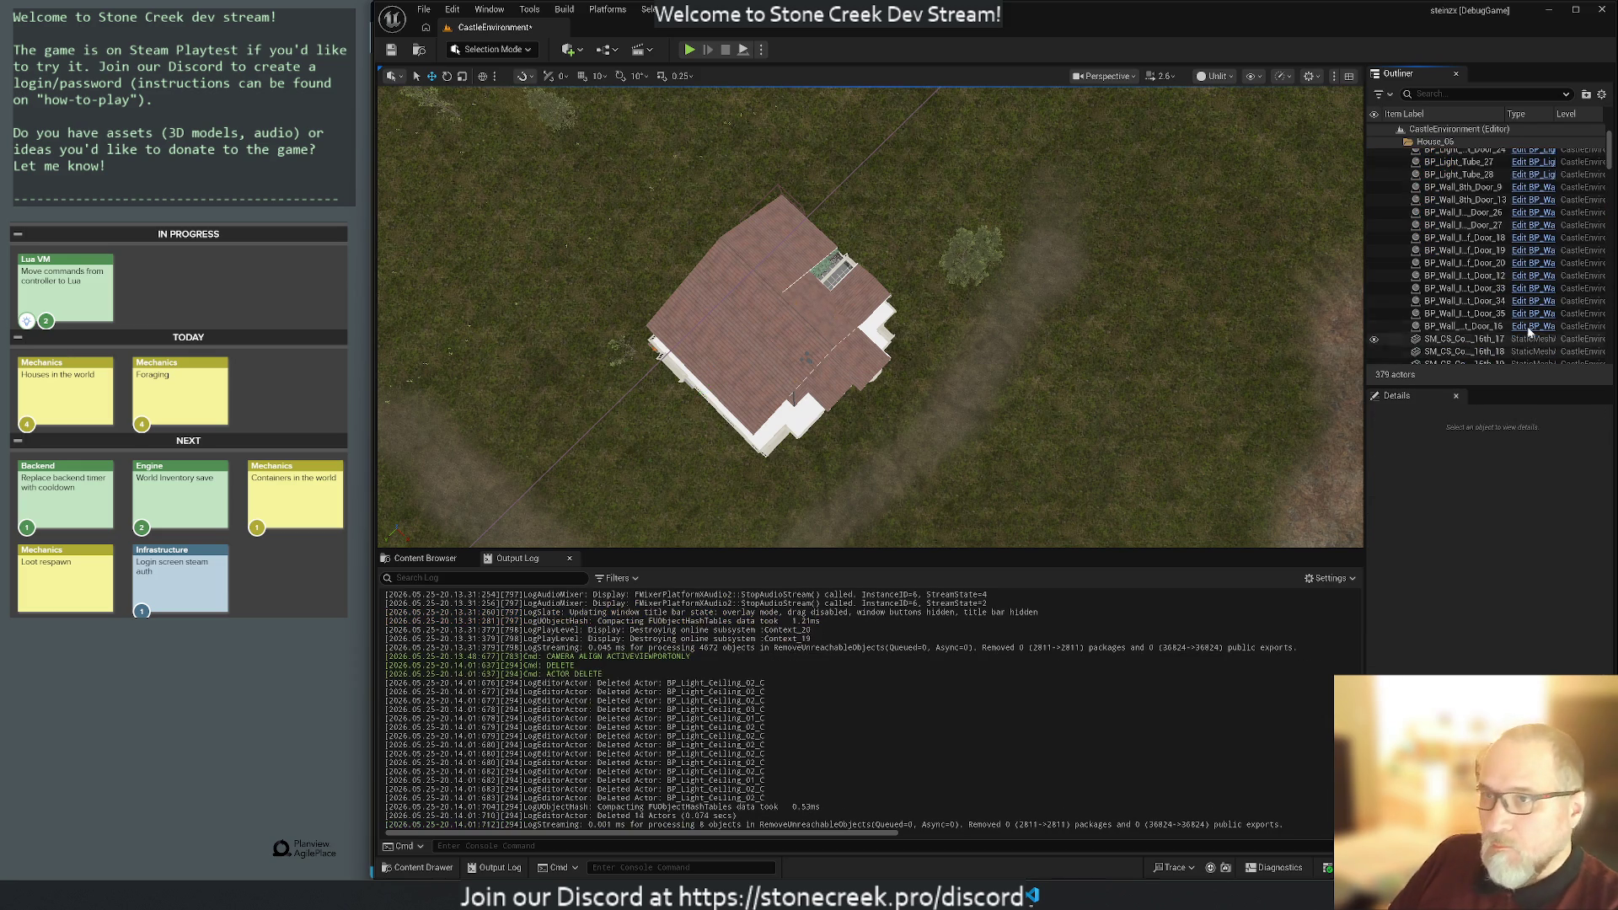
Widen the Outliner's Type column, select BP_Wall_Quart_Door_16, and fly the camera toward the house.
scroll(1463, 261, up, 3)
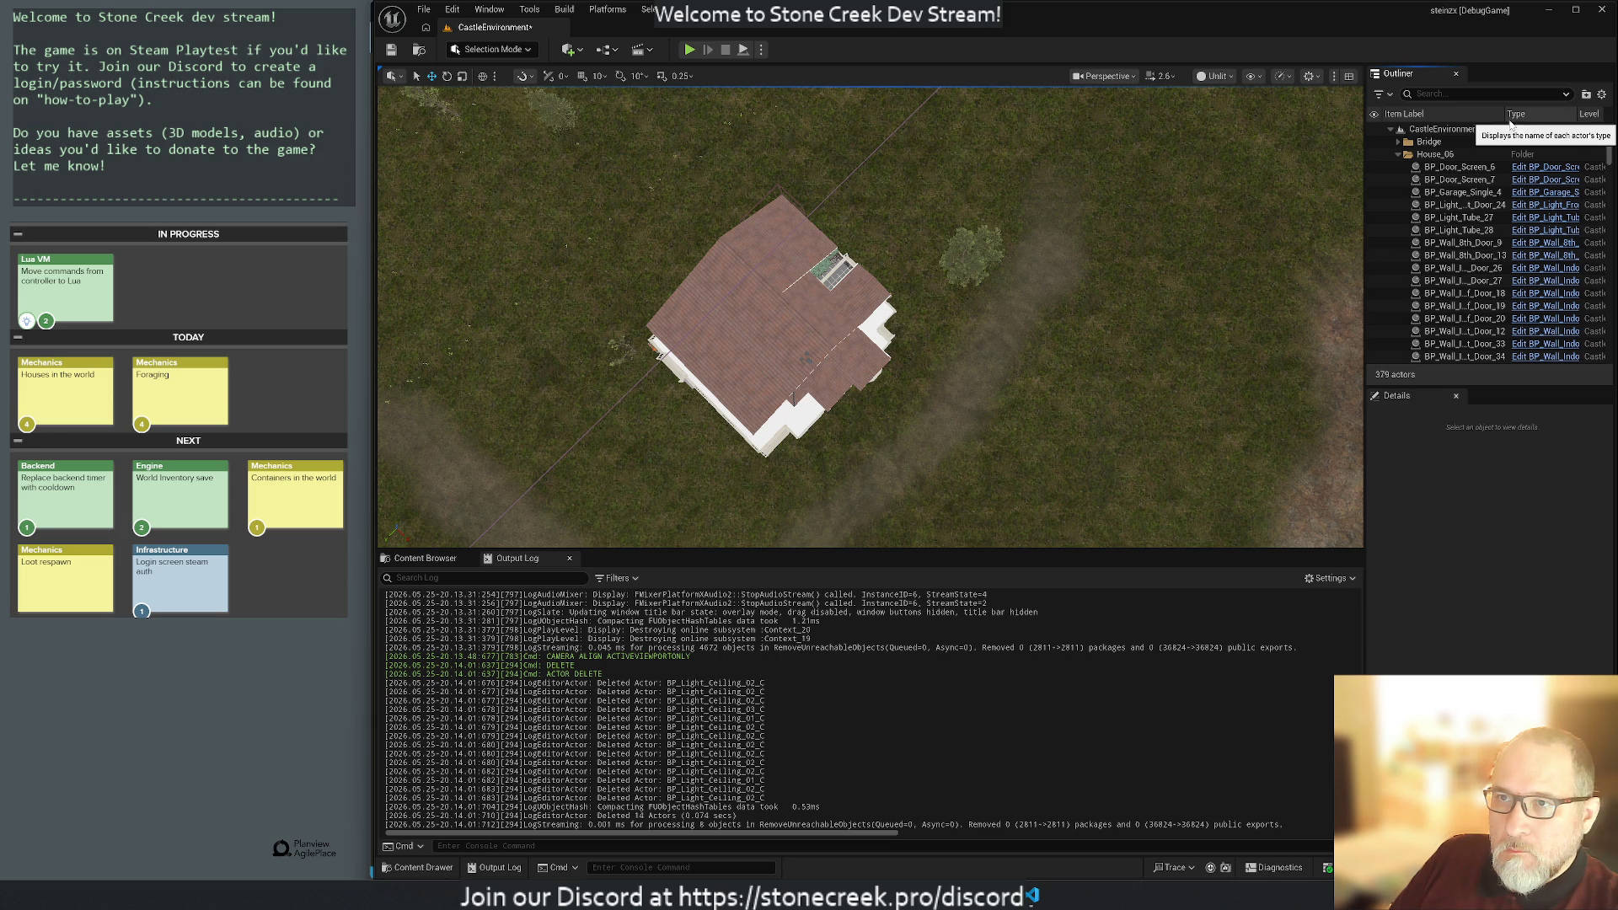
drag(1507, 114, 1437, 113)
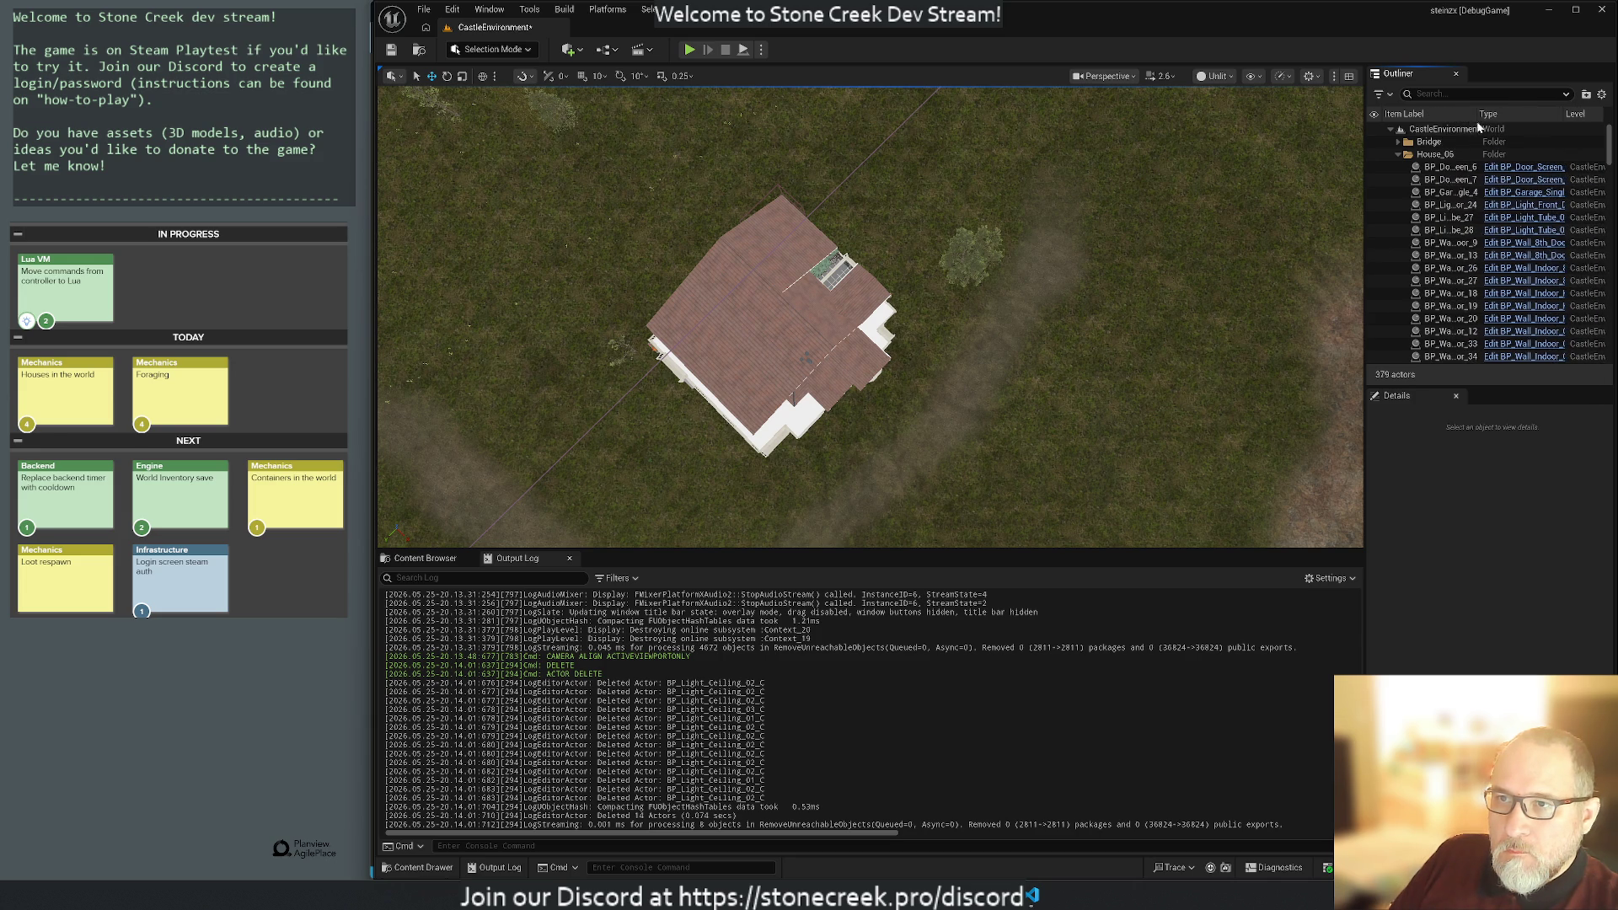
scroll(1526, 291, down, 3)
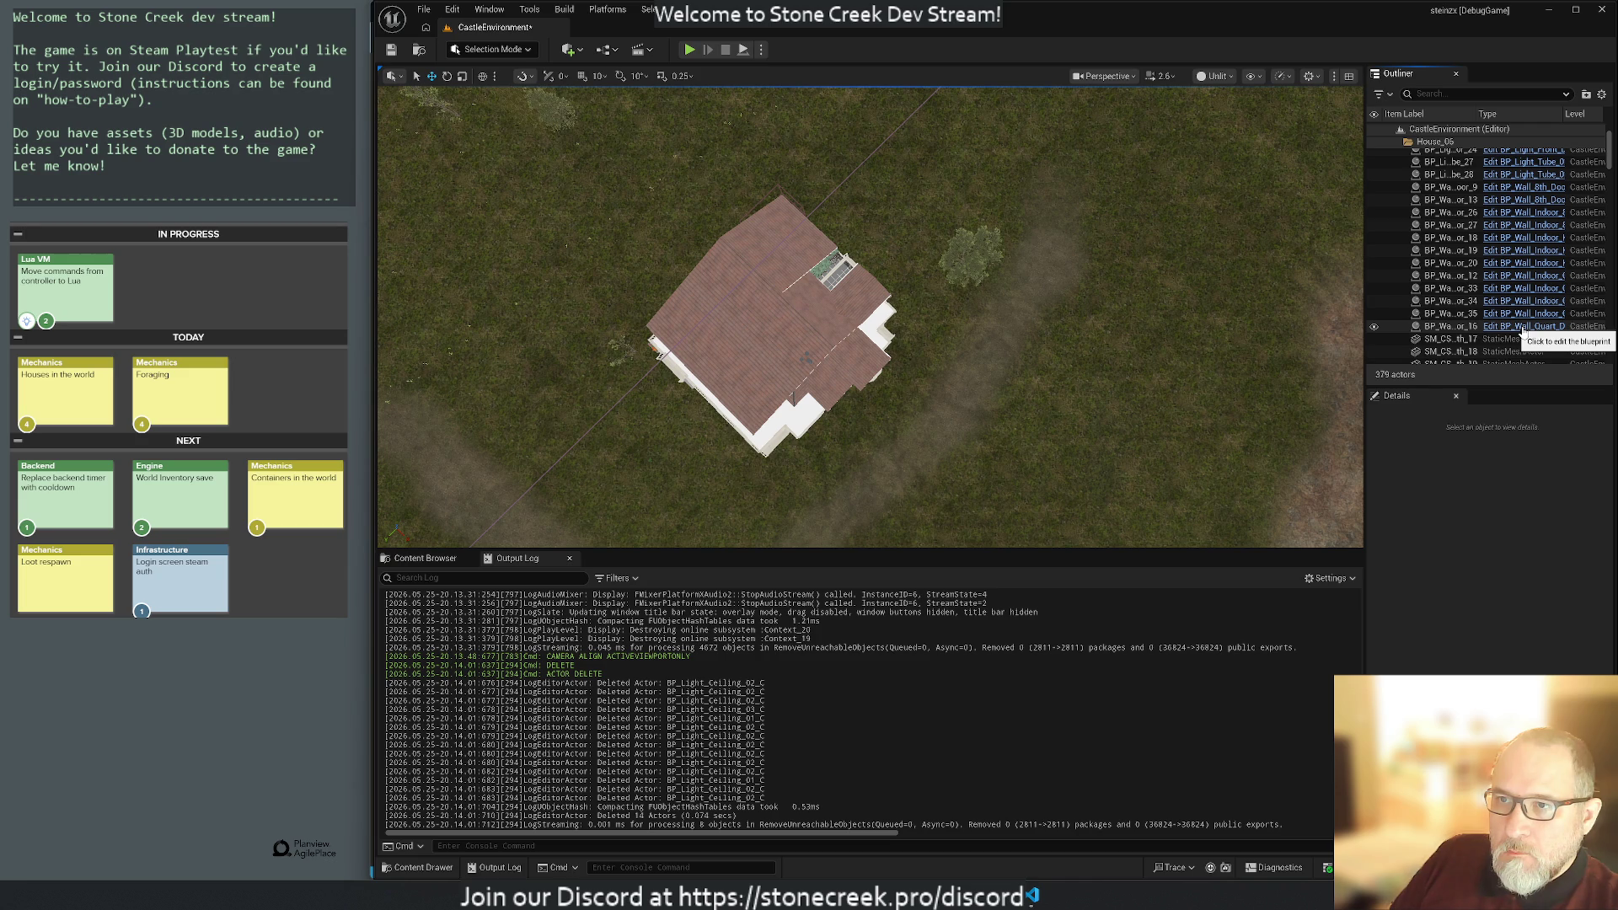
click(1438, 329)
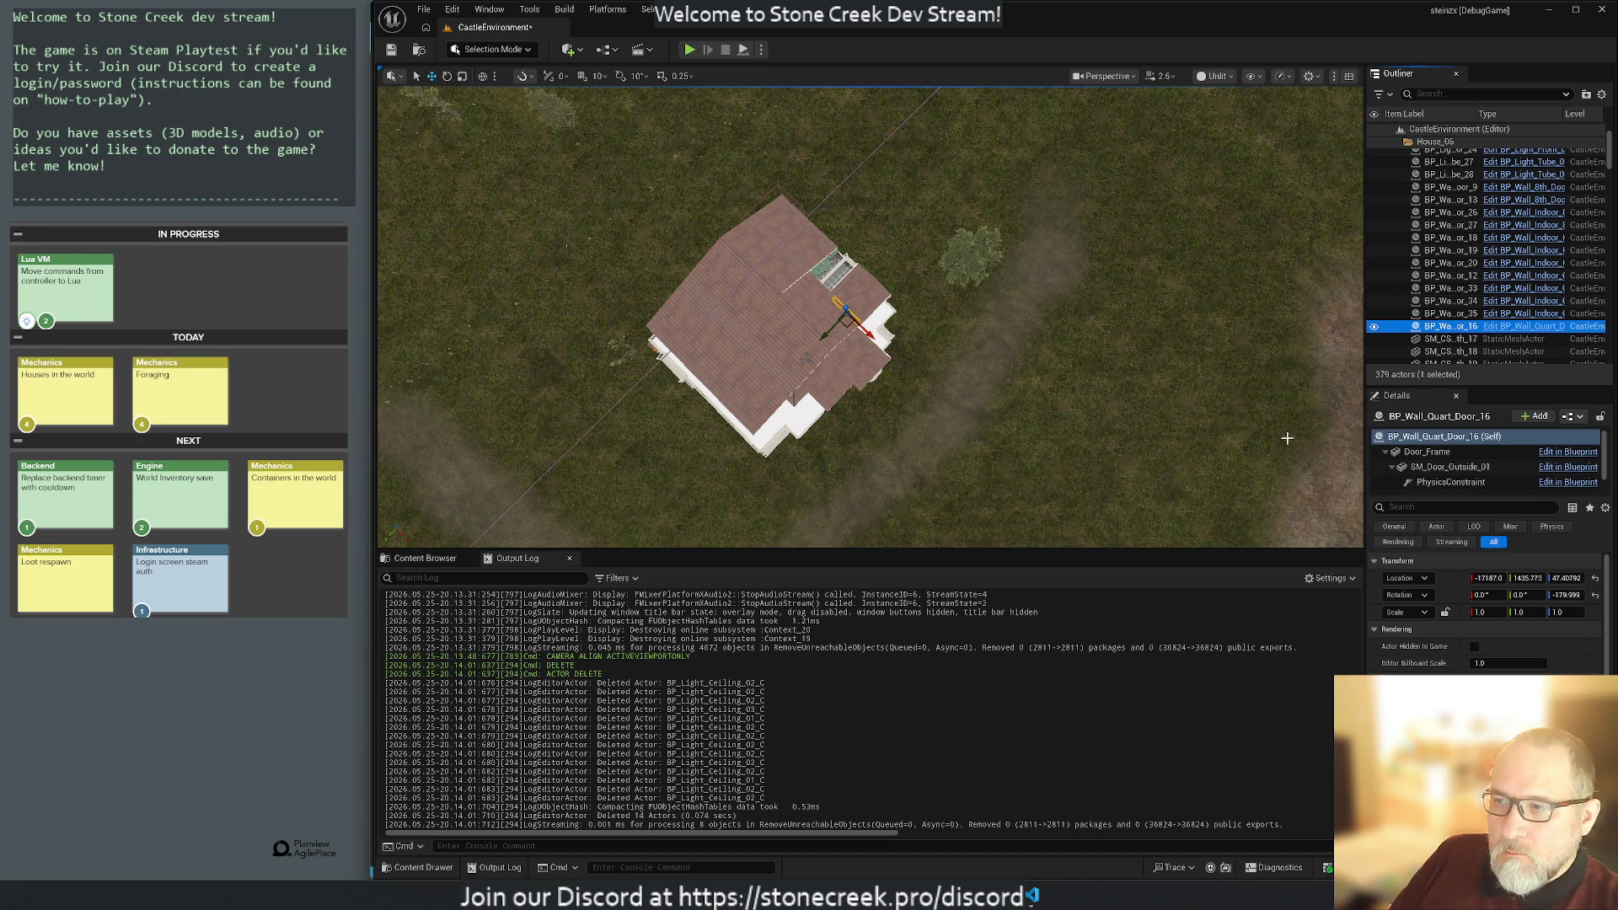
drag(1073, 383, 1073, 333)
Frame and orbit BP_Wall_Quart_Door_16, then test-delete it and undo the deletion.
key(f)
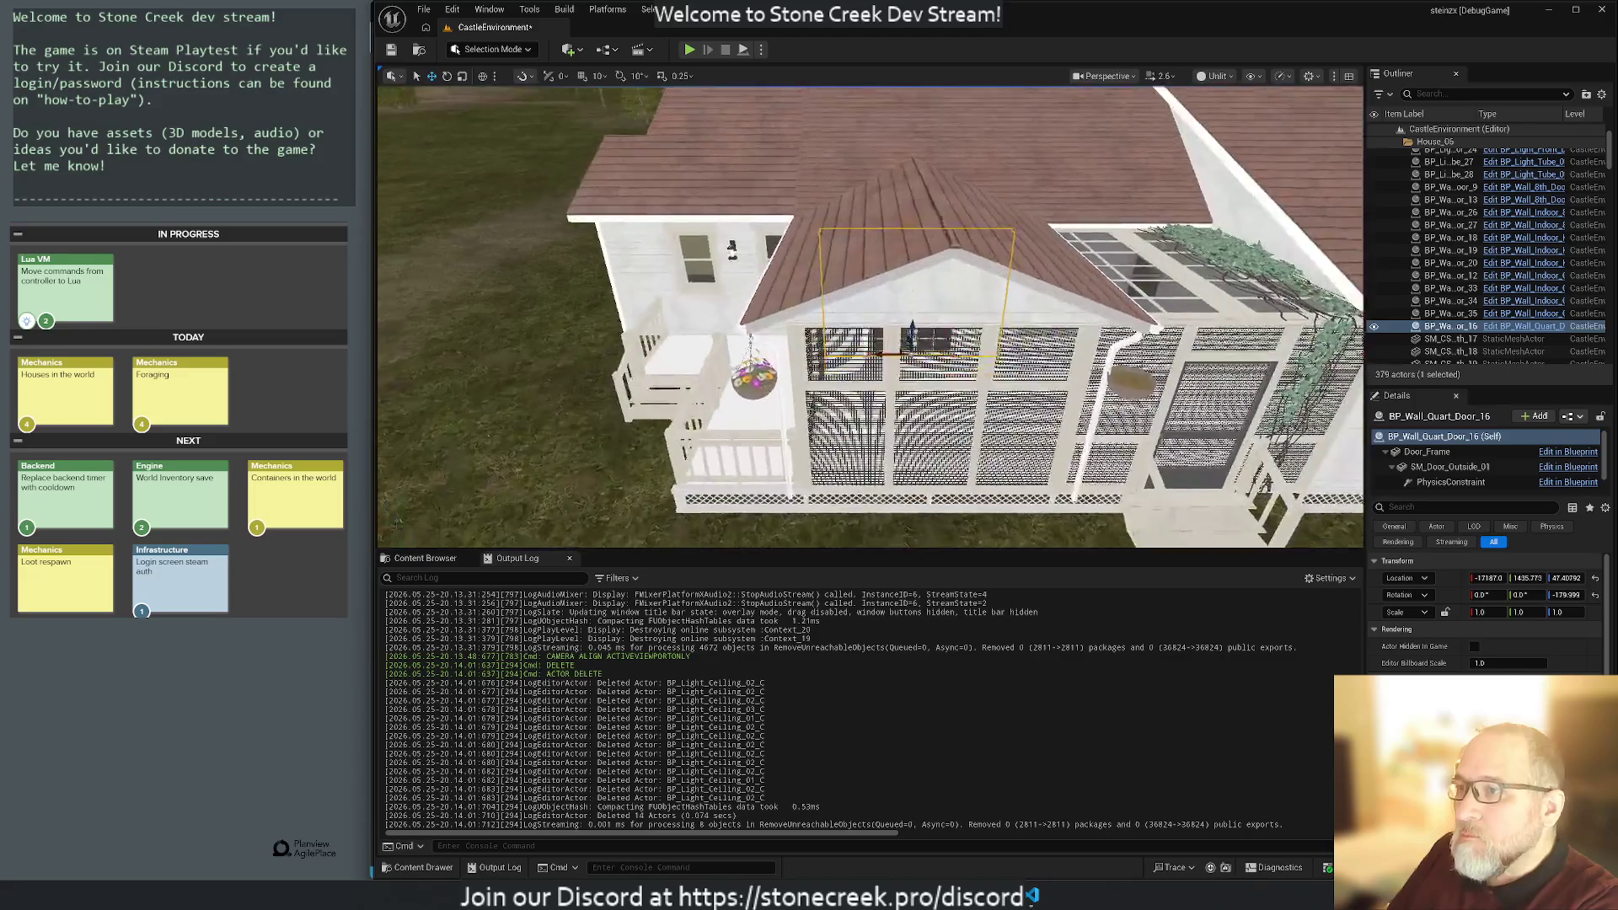
drag(870, 316, 768, 328)
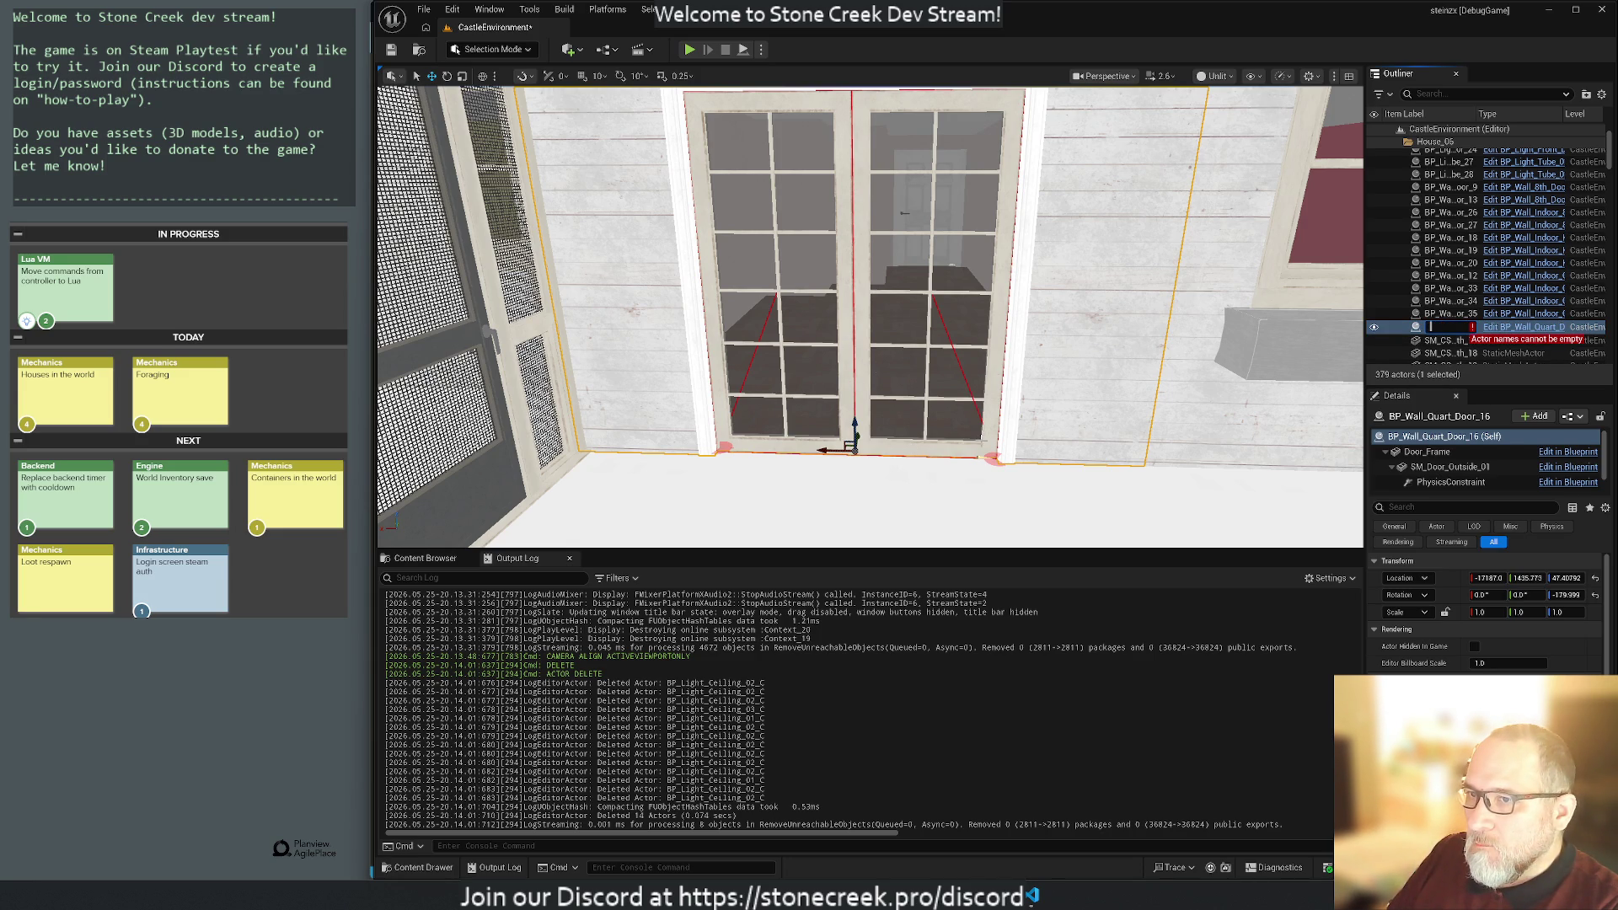
key(Delete)
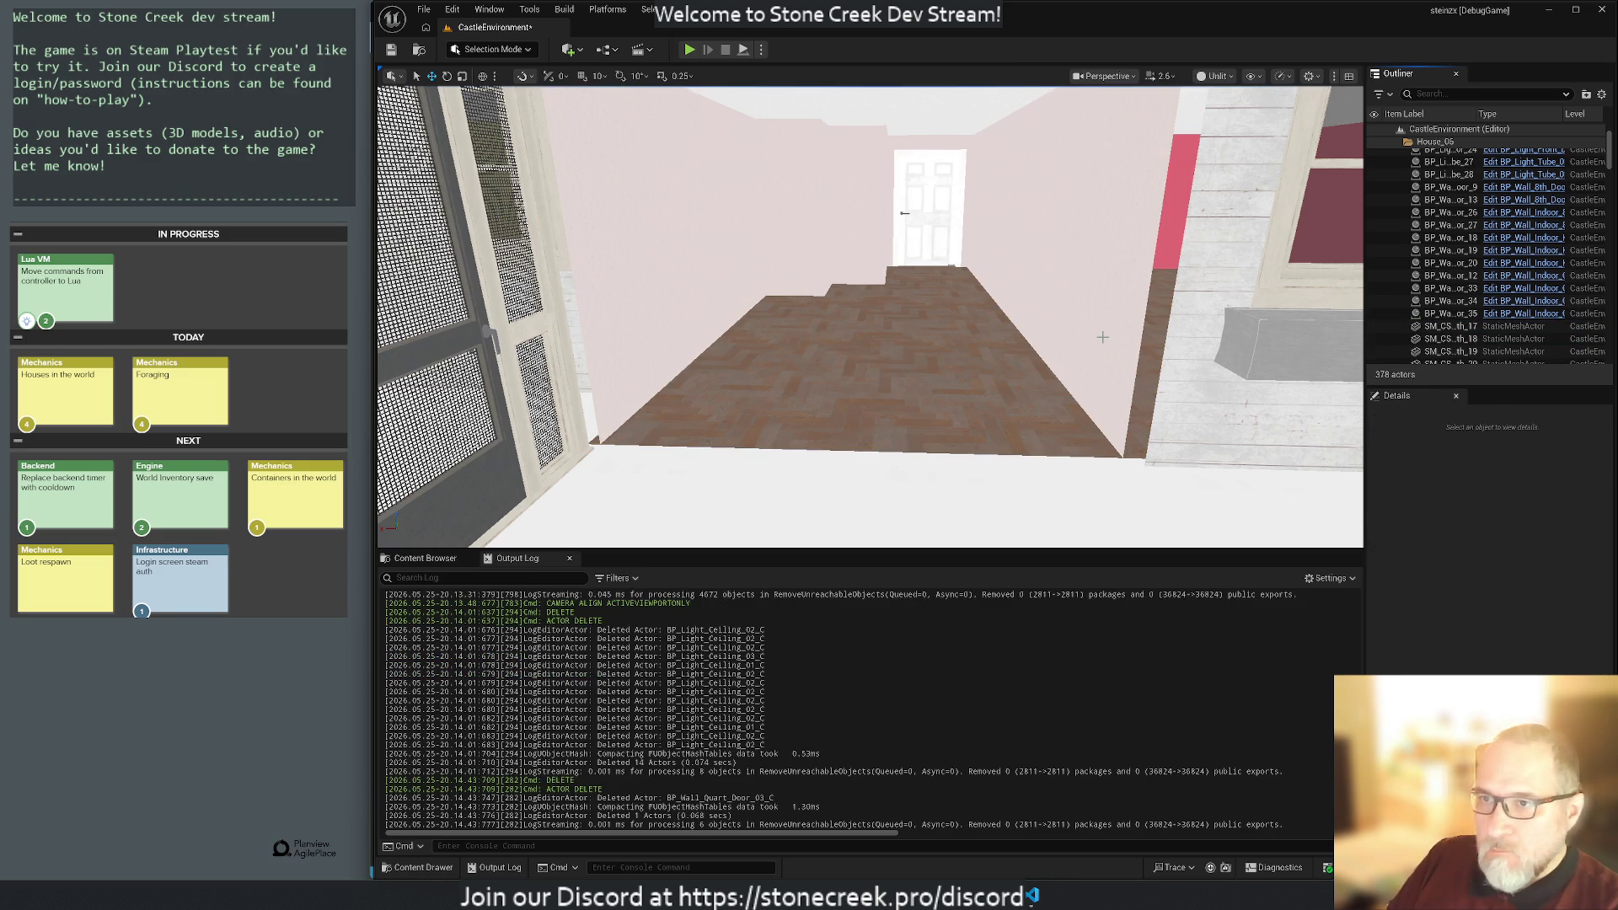
key(ctrl+z)
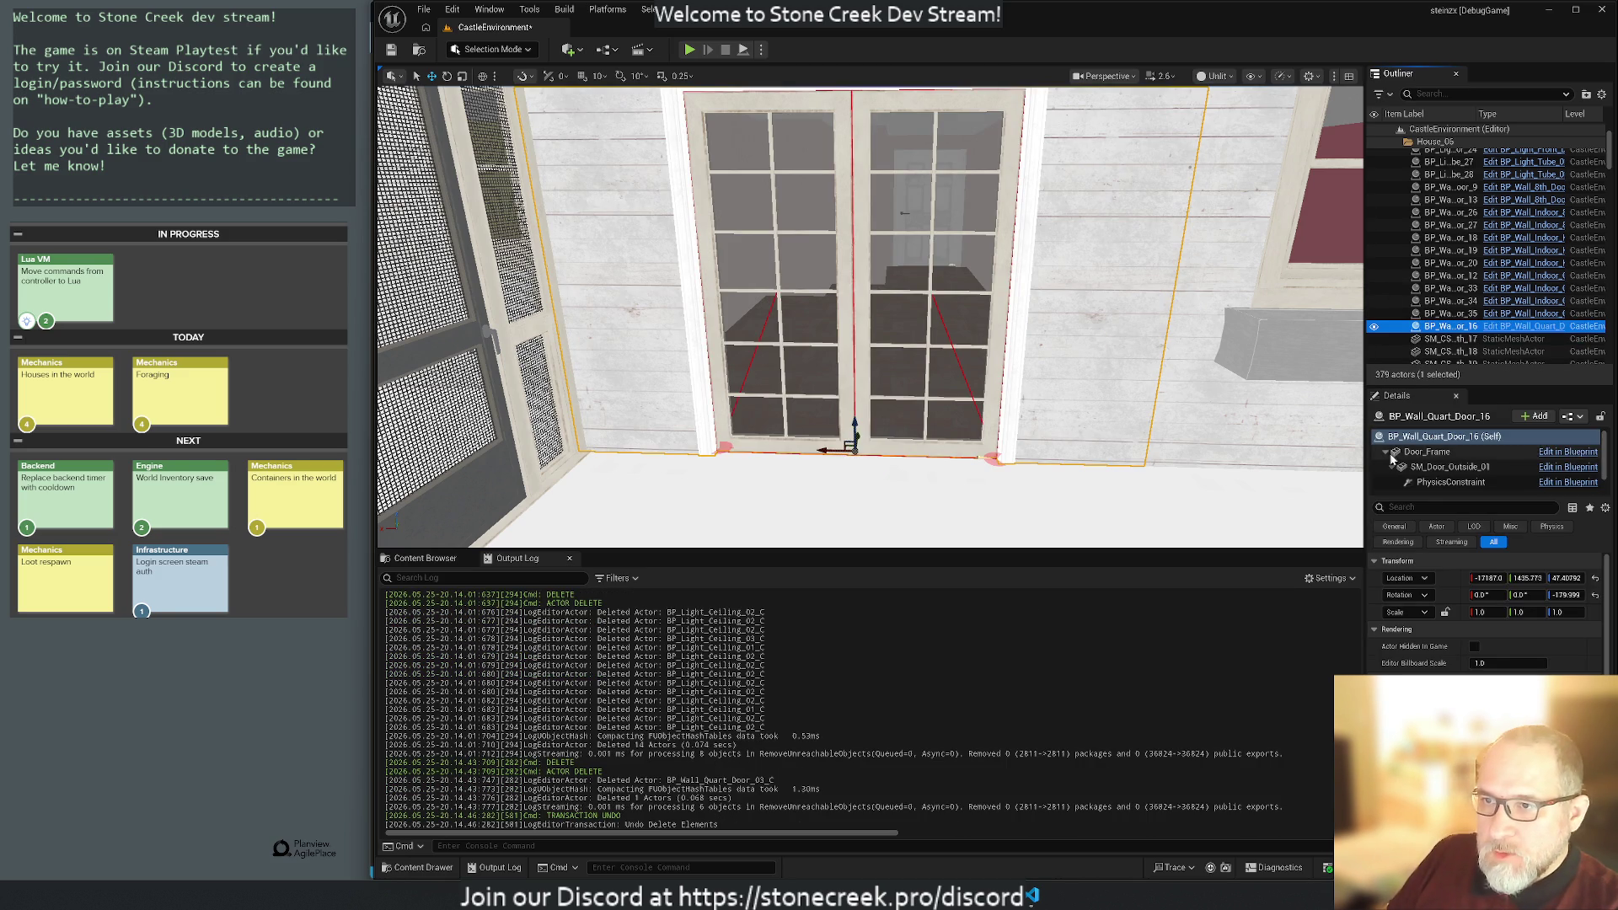
Inspect the Door_Frame, SM_Door_Outside_01 and PhysicsConstraint components, then orbit the house from the landscape.
click(1432, 459)
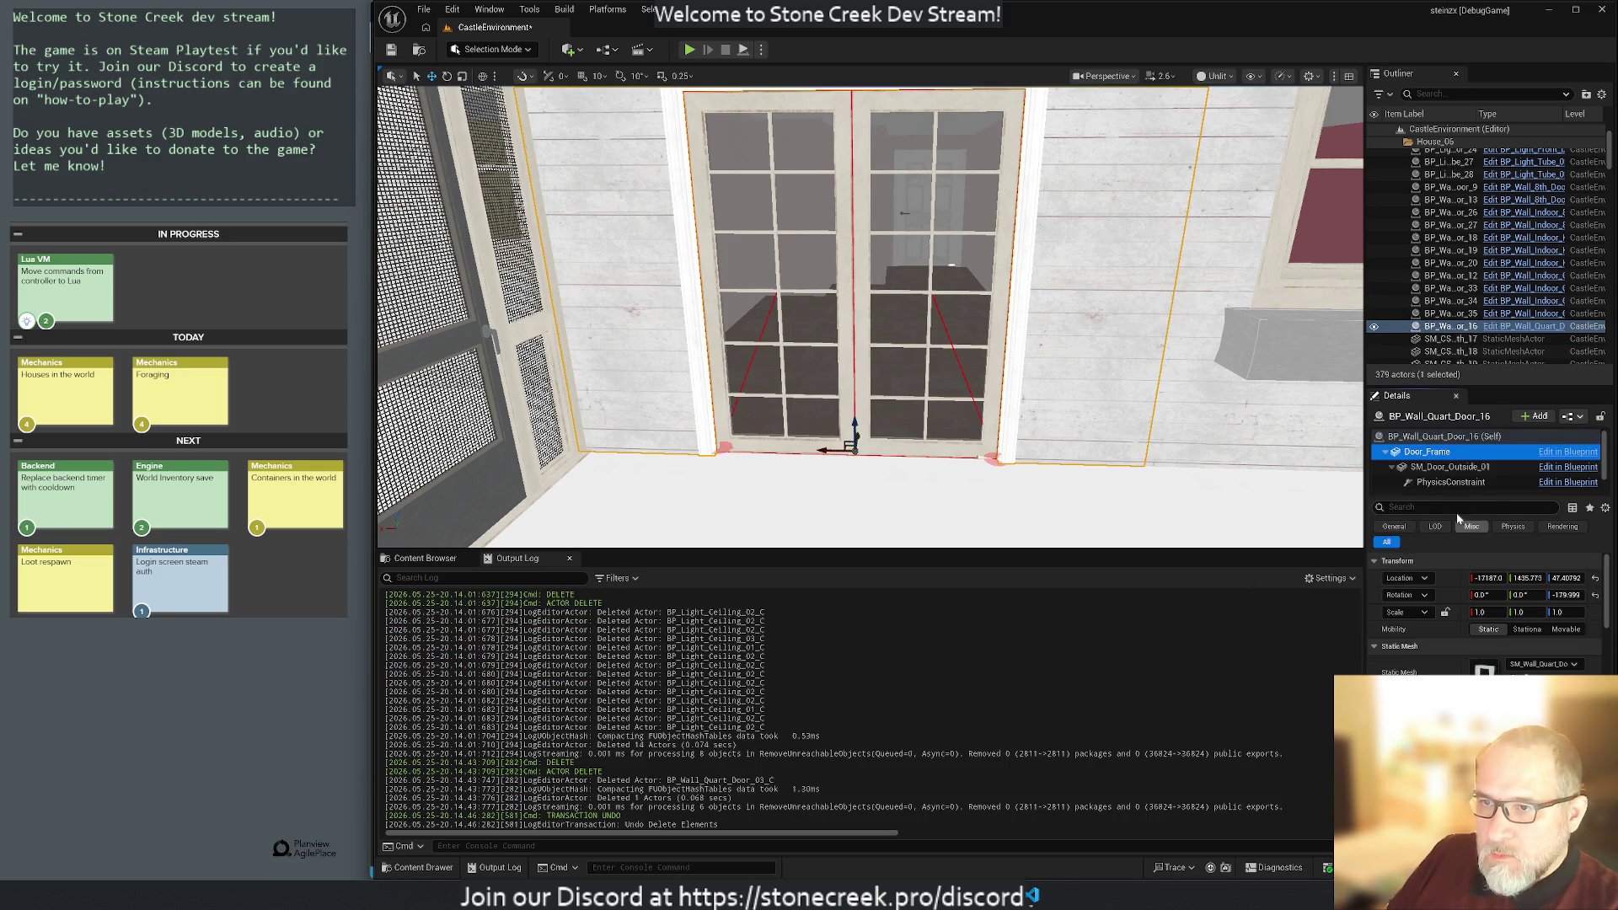
click(1443, 469)
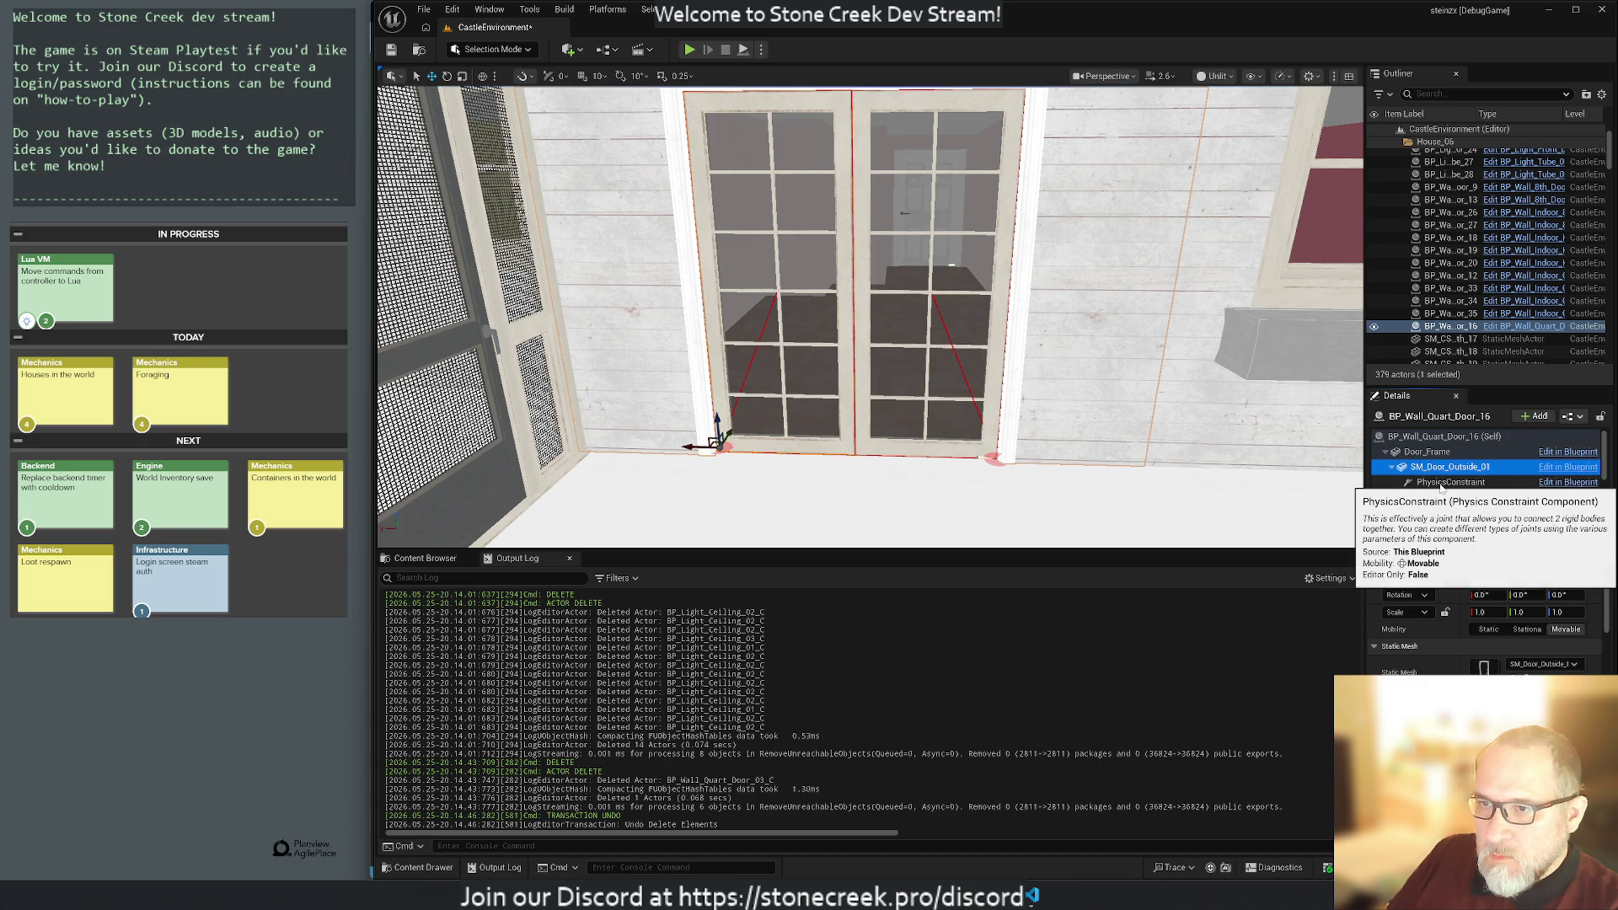
click(1443, 483)
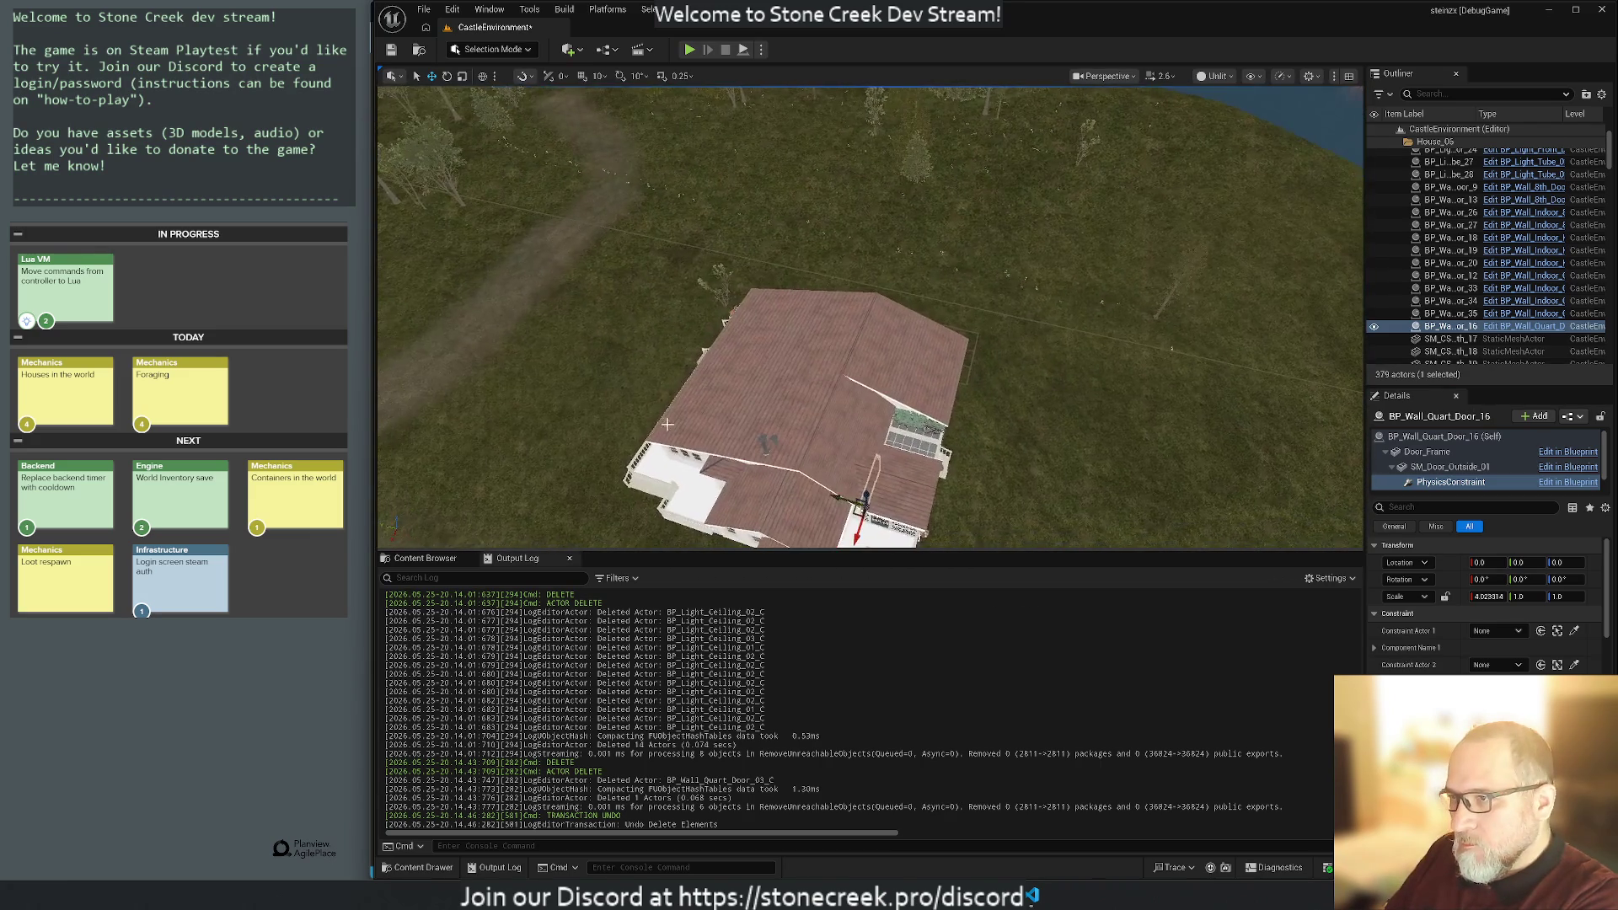
click(559, 386)
drag(1096, 423, 1074, 448)
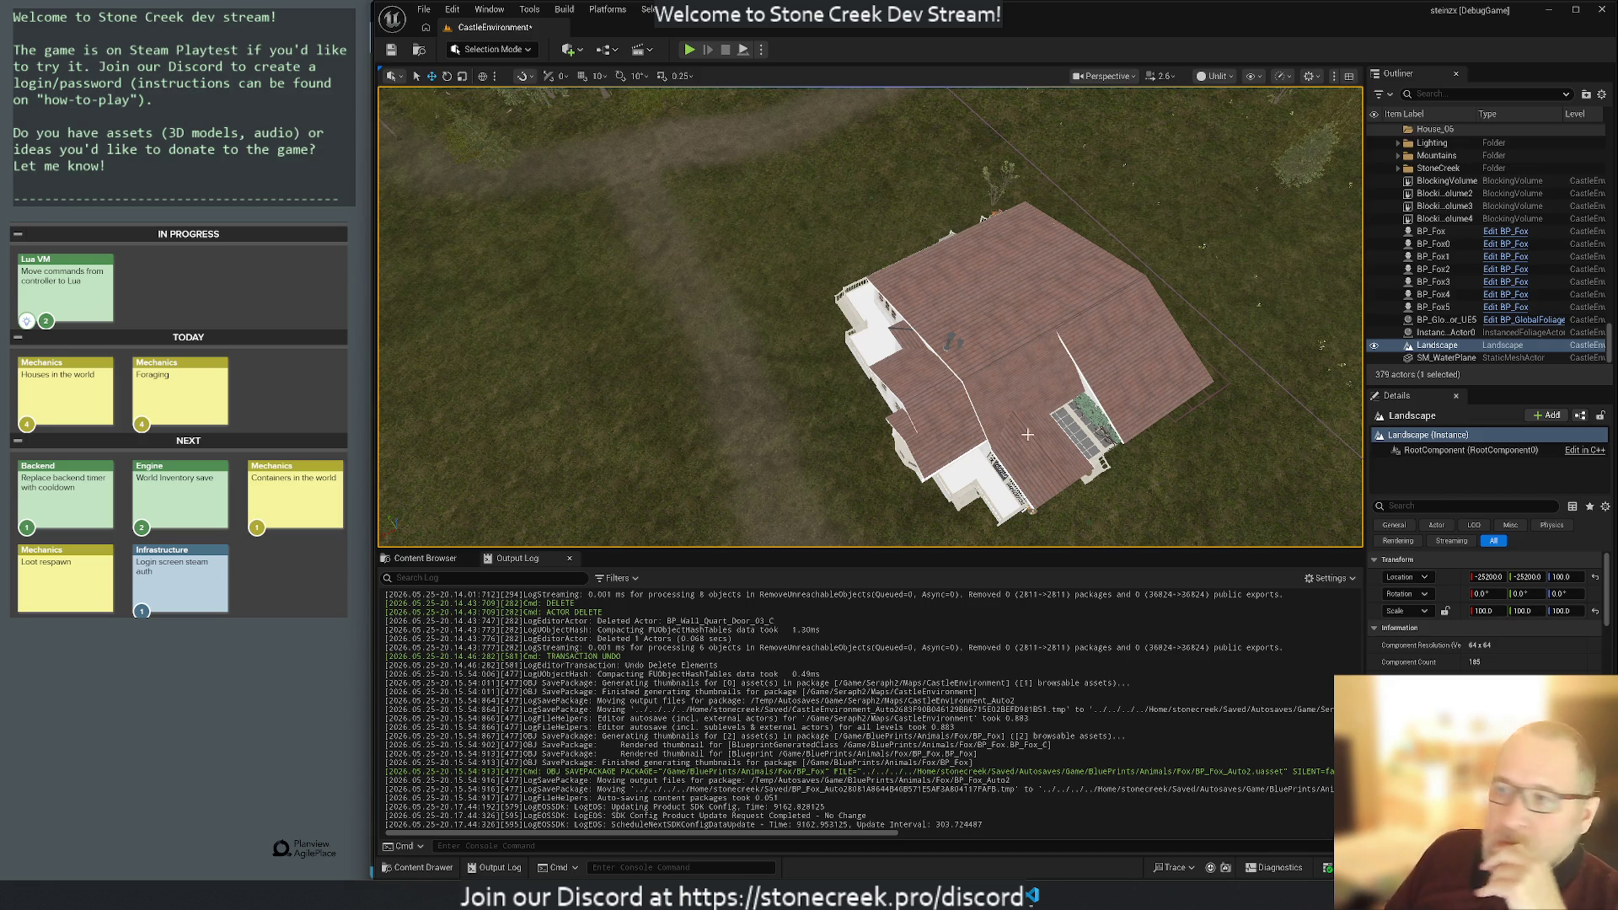
Pan the view down over the house's tiled roof.
mouse_move(863, 448)
mouse_down()
mouse_move(863, 480)
mouse_move(841, 354)
mouse_move(864, 430)
mouse_up()
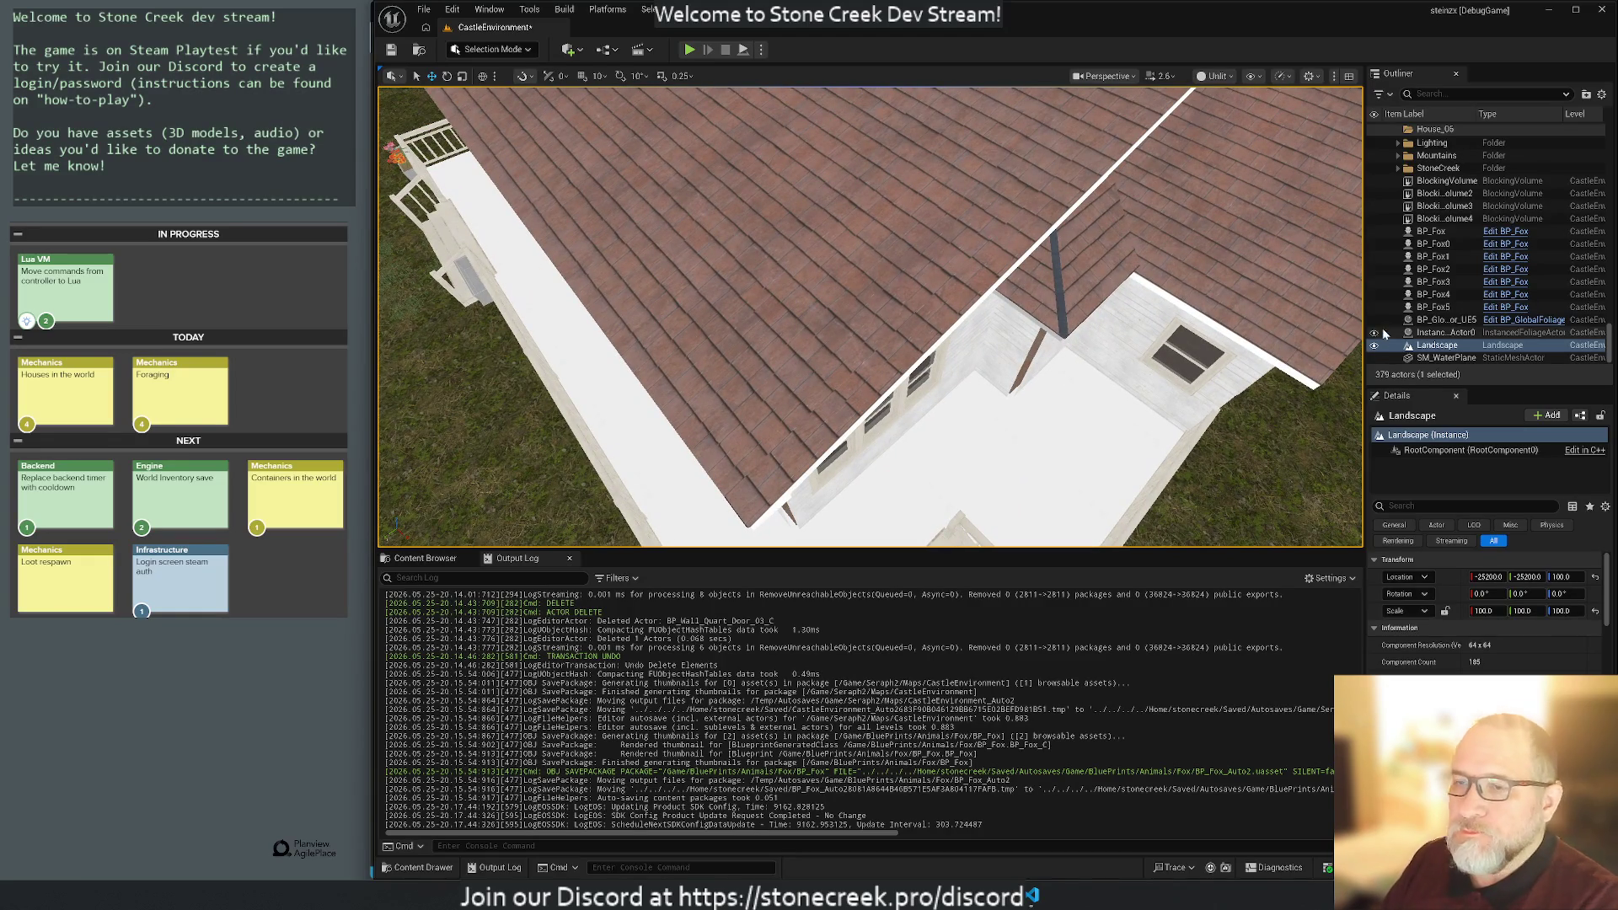
Enlarge the Outliner, select a roof piece, then scroll to the top and select BP_Wall_Quart_Door_16.
drag(1481, 389, 1483, 582)
click(908, 233)
scroll(1461, 317, down, 10)
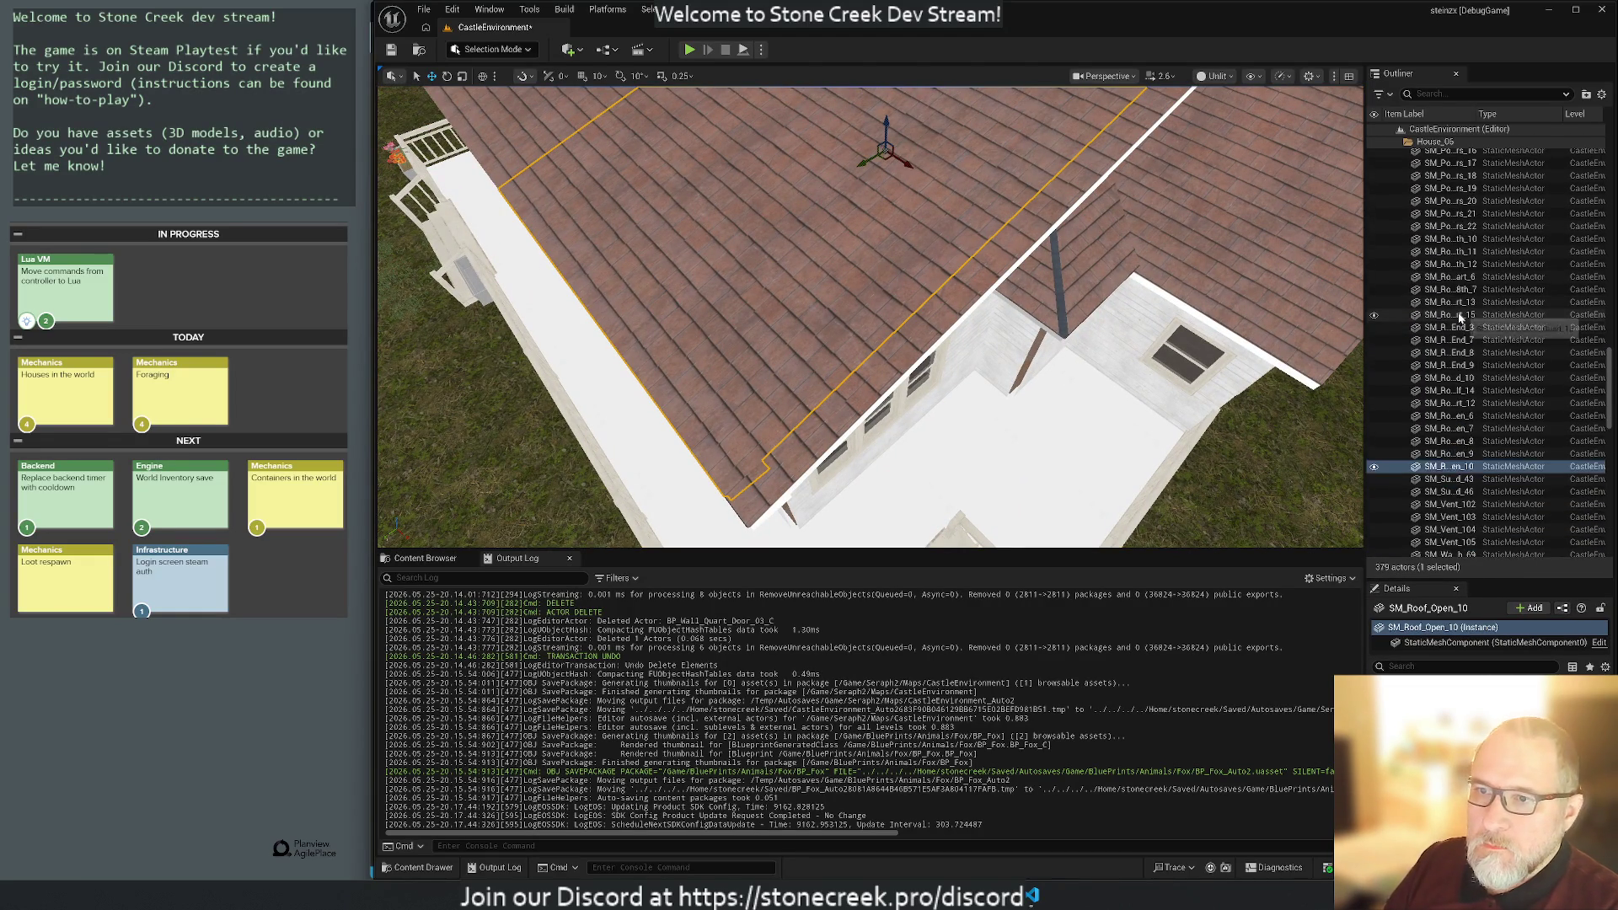
scroll(1528, 425, down, 3)
scroll(1524, 421, up, 3)
scroll(1524, 421, up, 15)
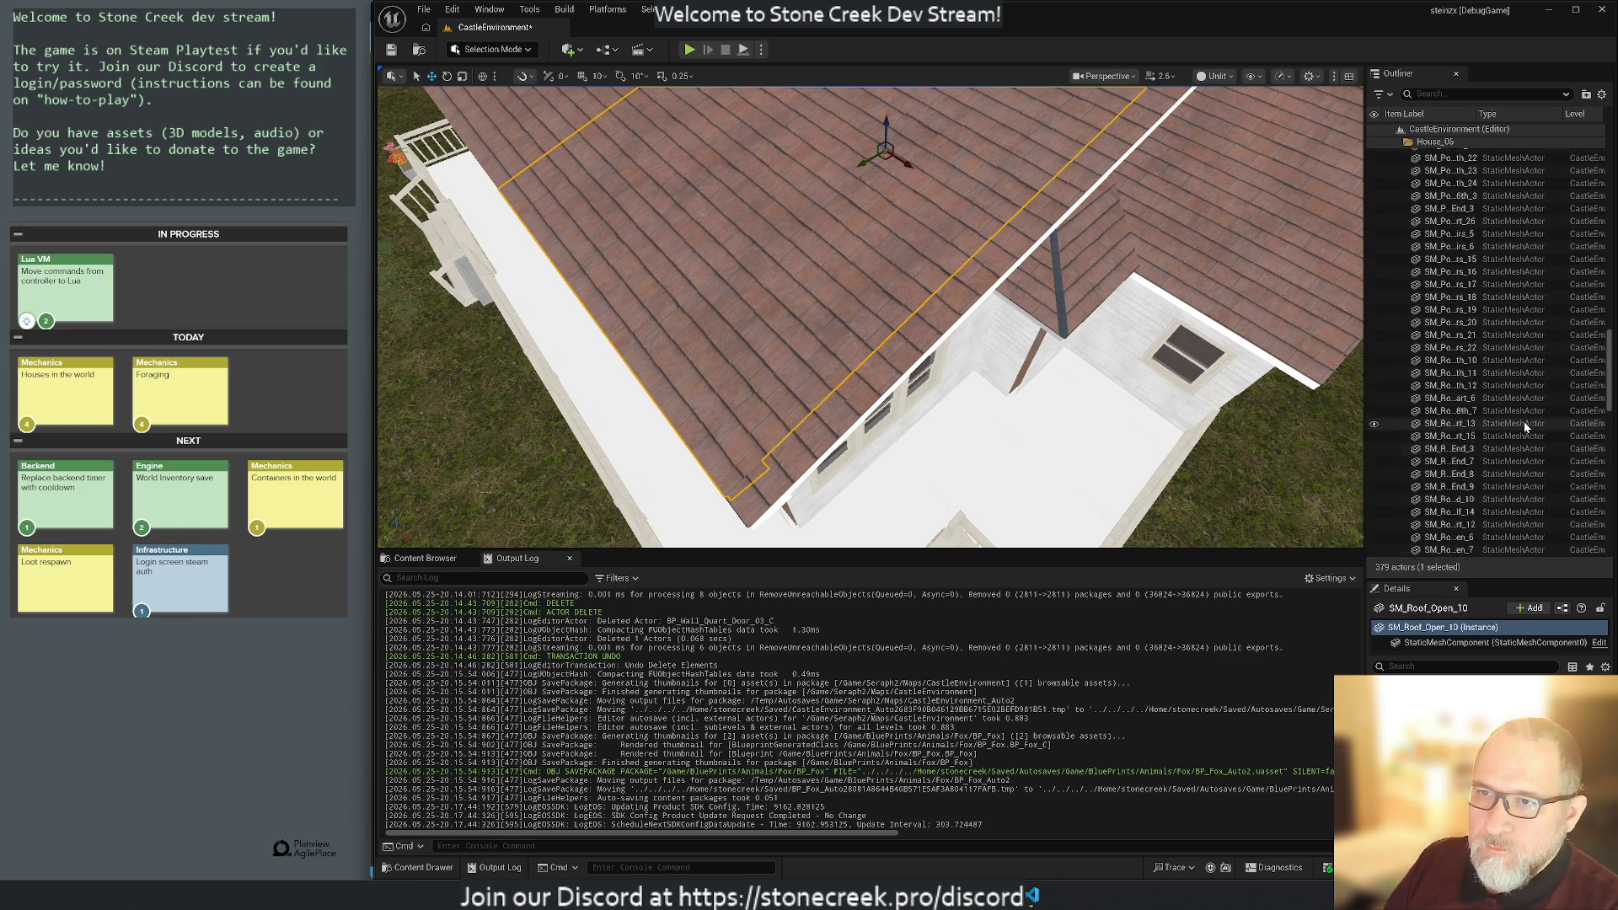
scroll(1523, 421, up, 15)
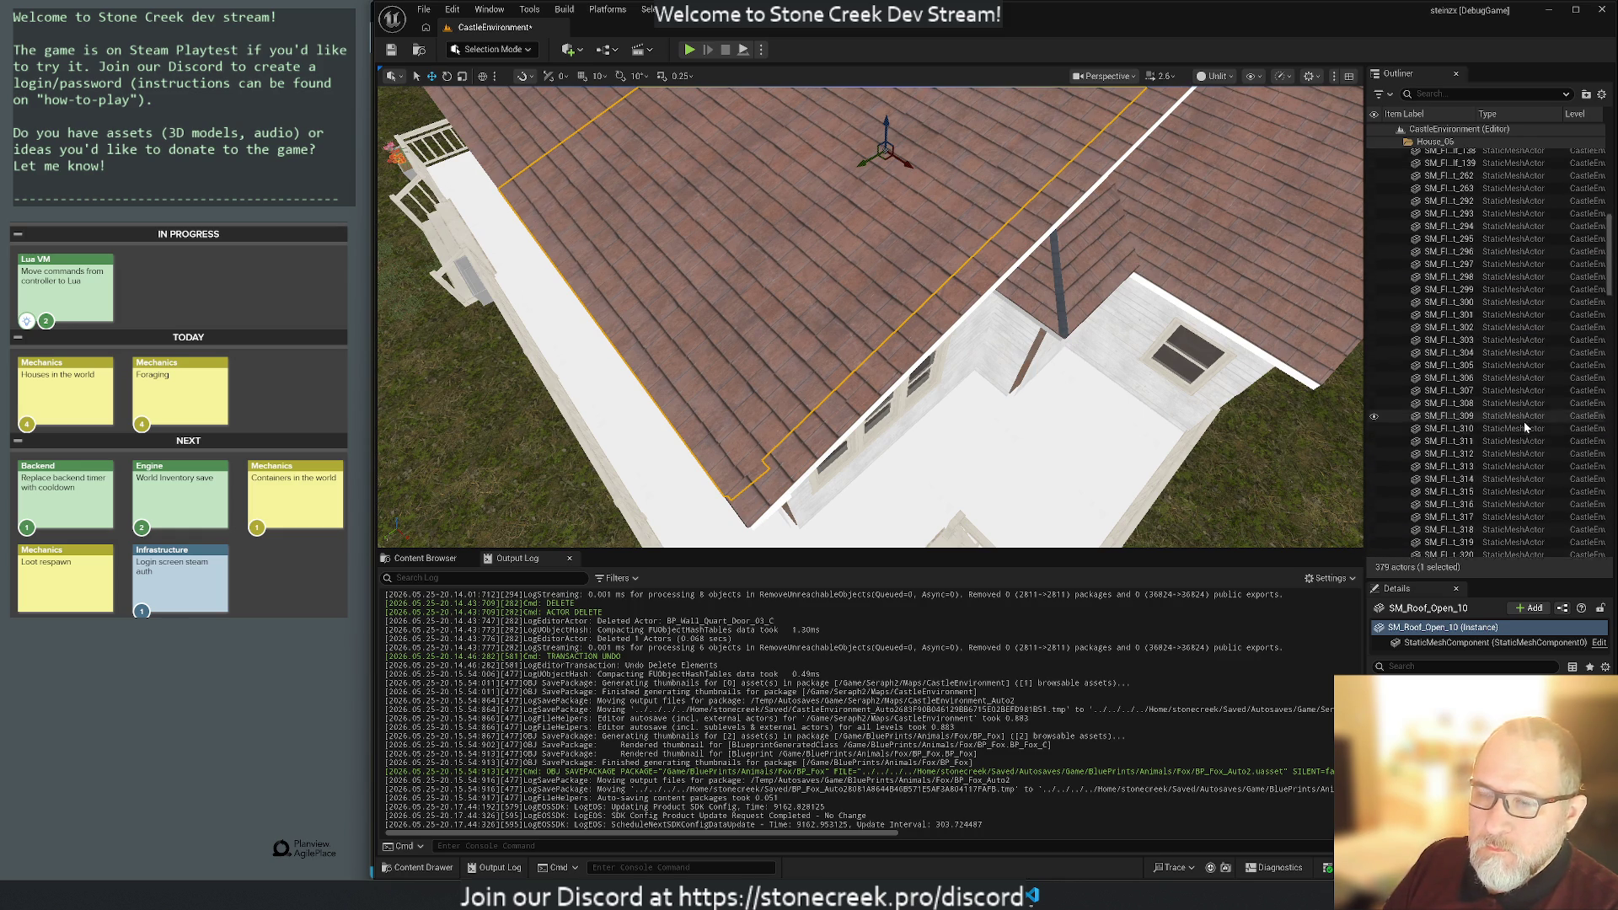
scroll(1524, 421, up, 6)
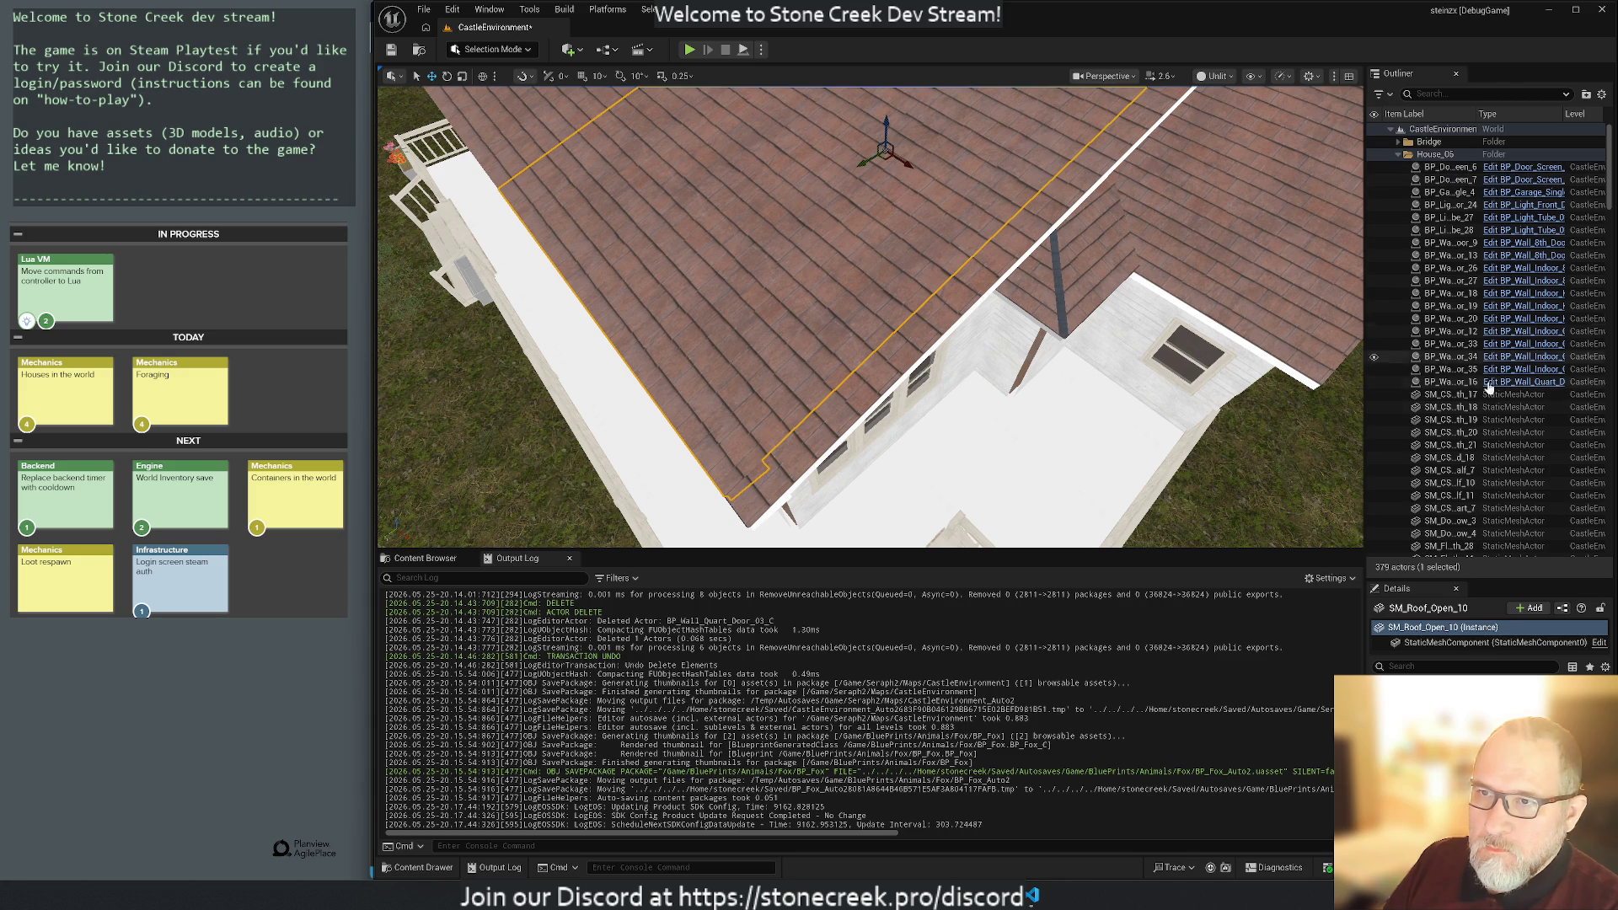
click(1455, 383)
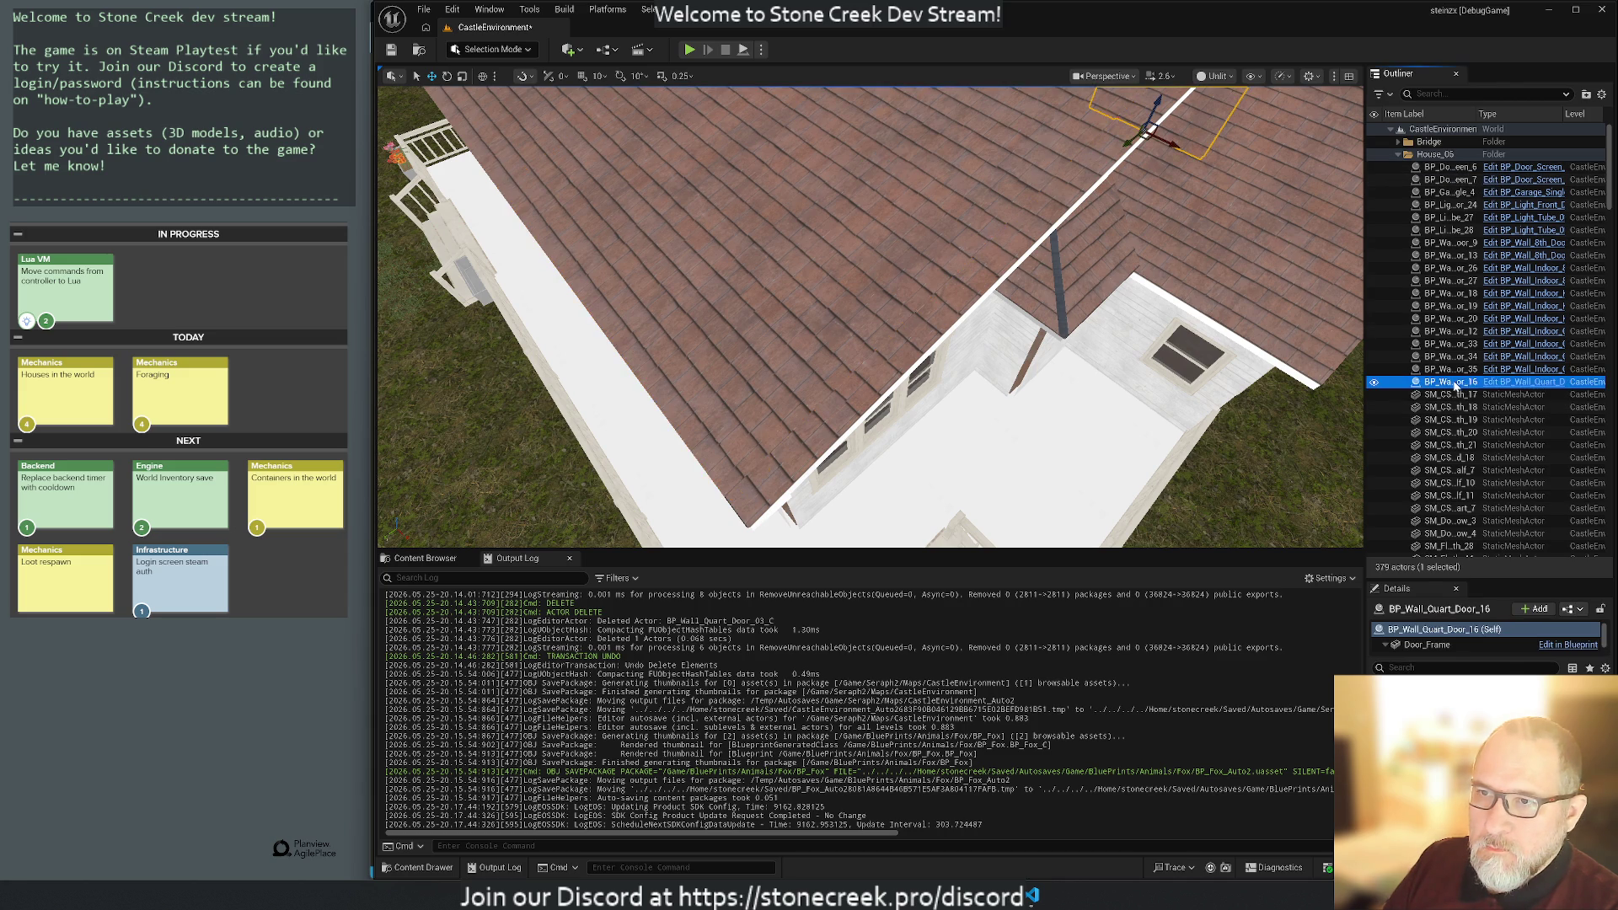
Frame BP_Wall_Quart_Door_16 inside the house and raise the door wall along Z.
key(f)
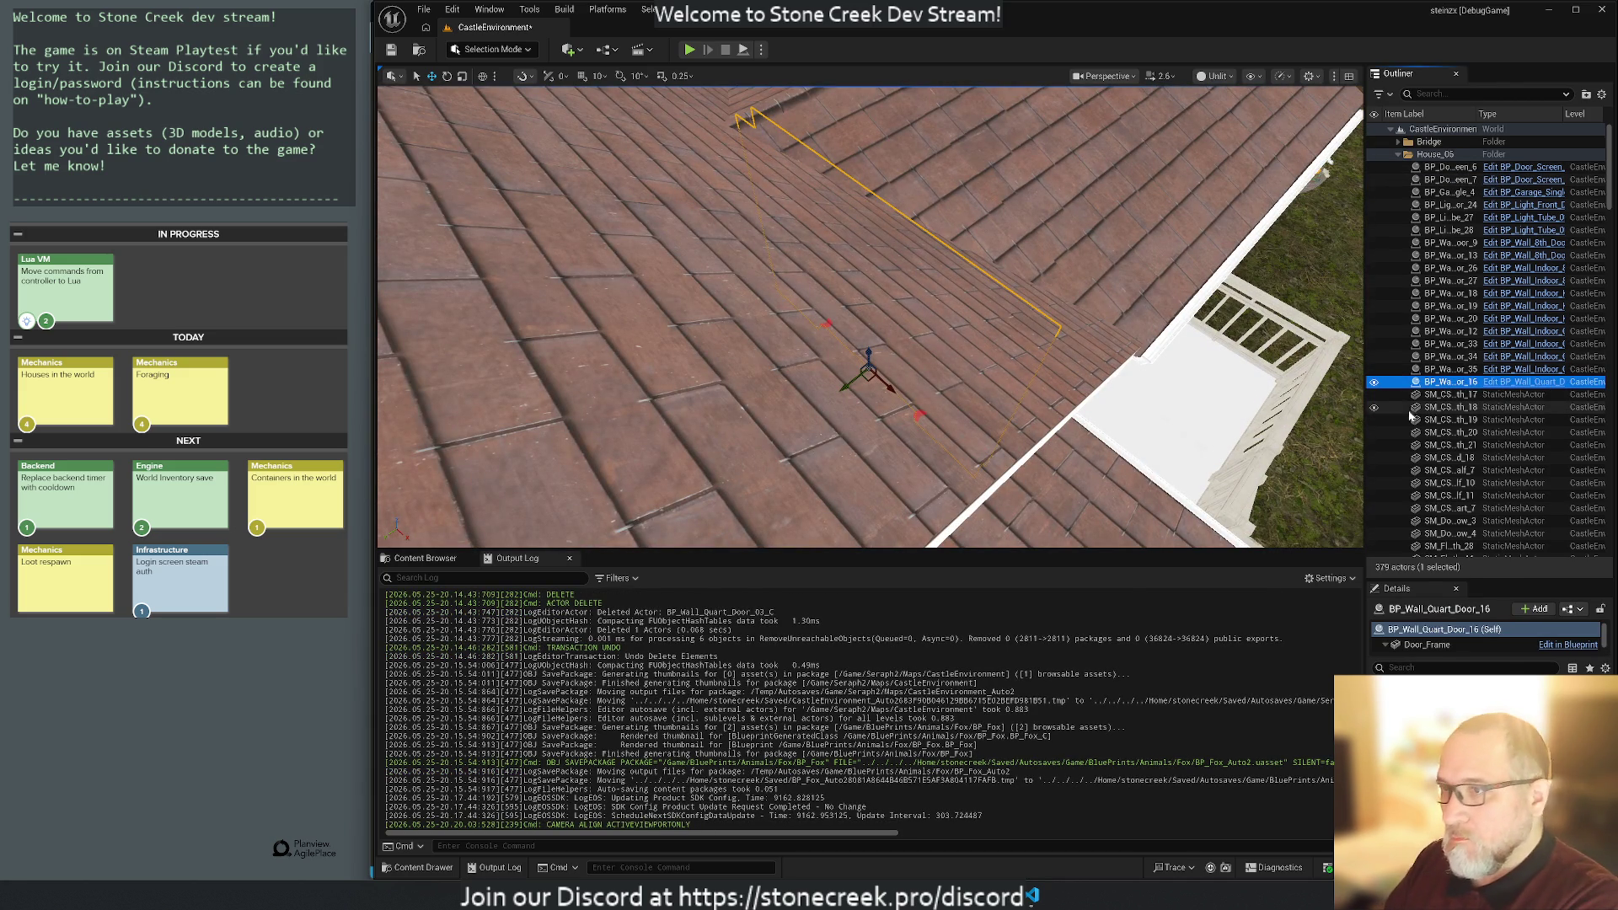
scroll(1393, 412, up, 1)
scroll(1394, 411, down, 1)
mouse_move(883, 410)
mouse_down()
mouse_move(847, 341)
mouse_move(785, 363)
mouse_move(741, 341)
mouse_move(848, 440)
mouse_move(853, 287)
mouse_up()
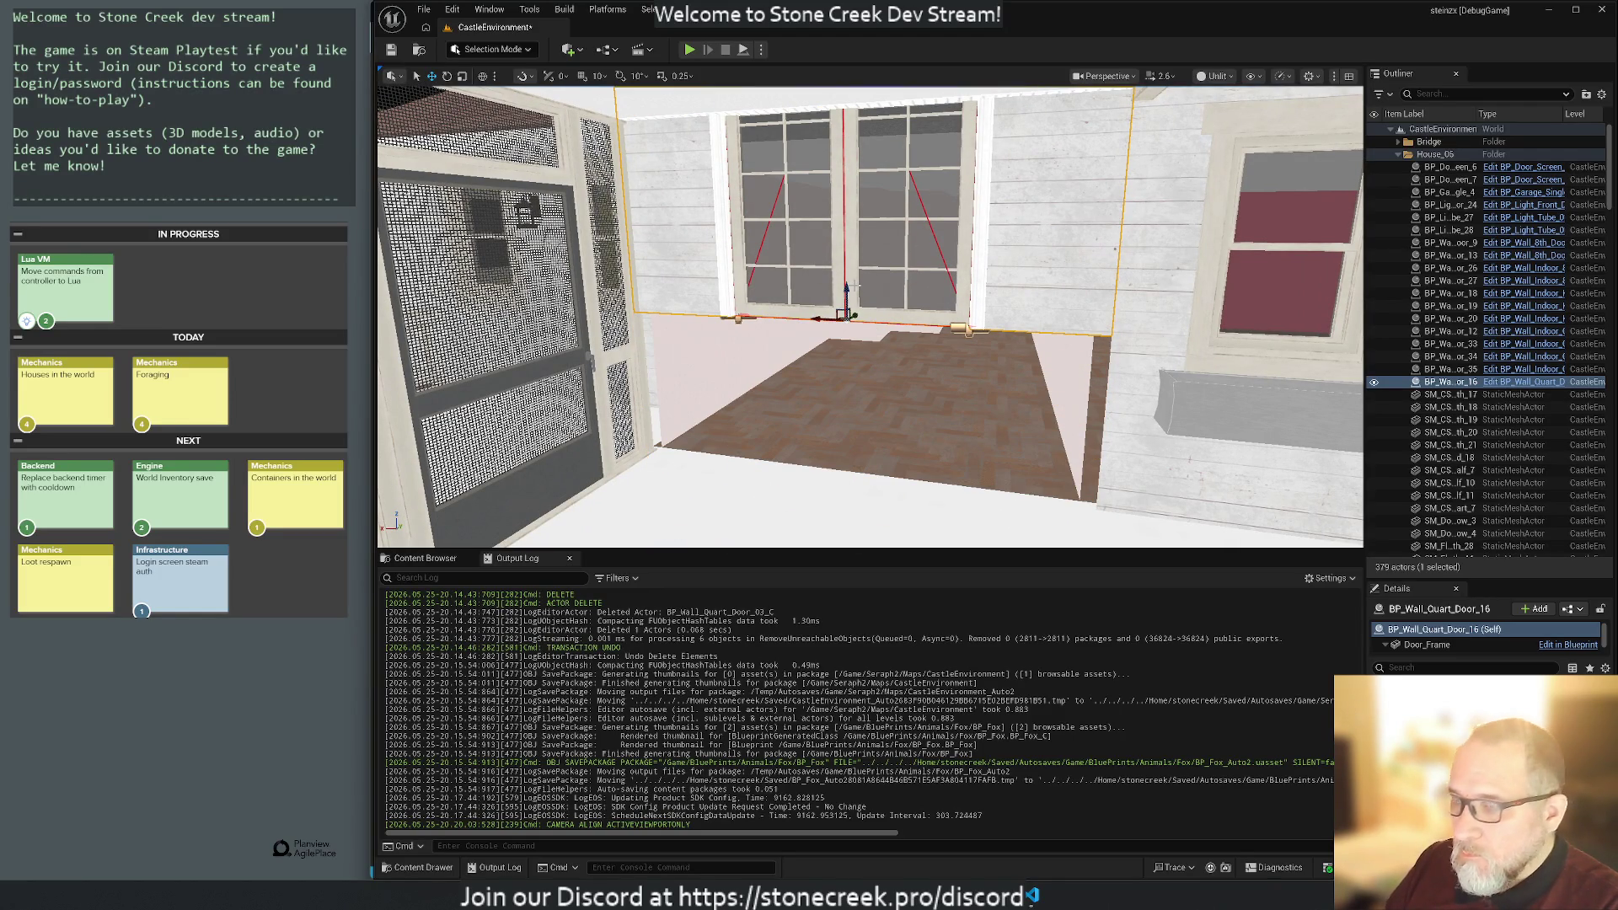
Undo the door-wall raise, then test-lift the SM_Door_Outside_Narrow_01 panel and undo it.
key(ctrl+z)
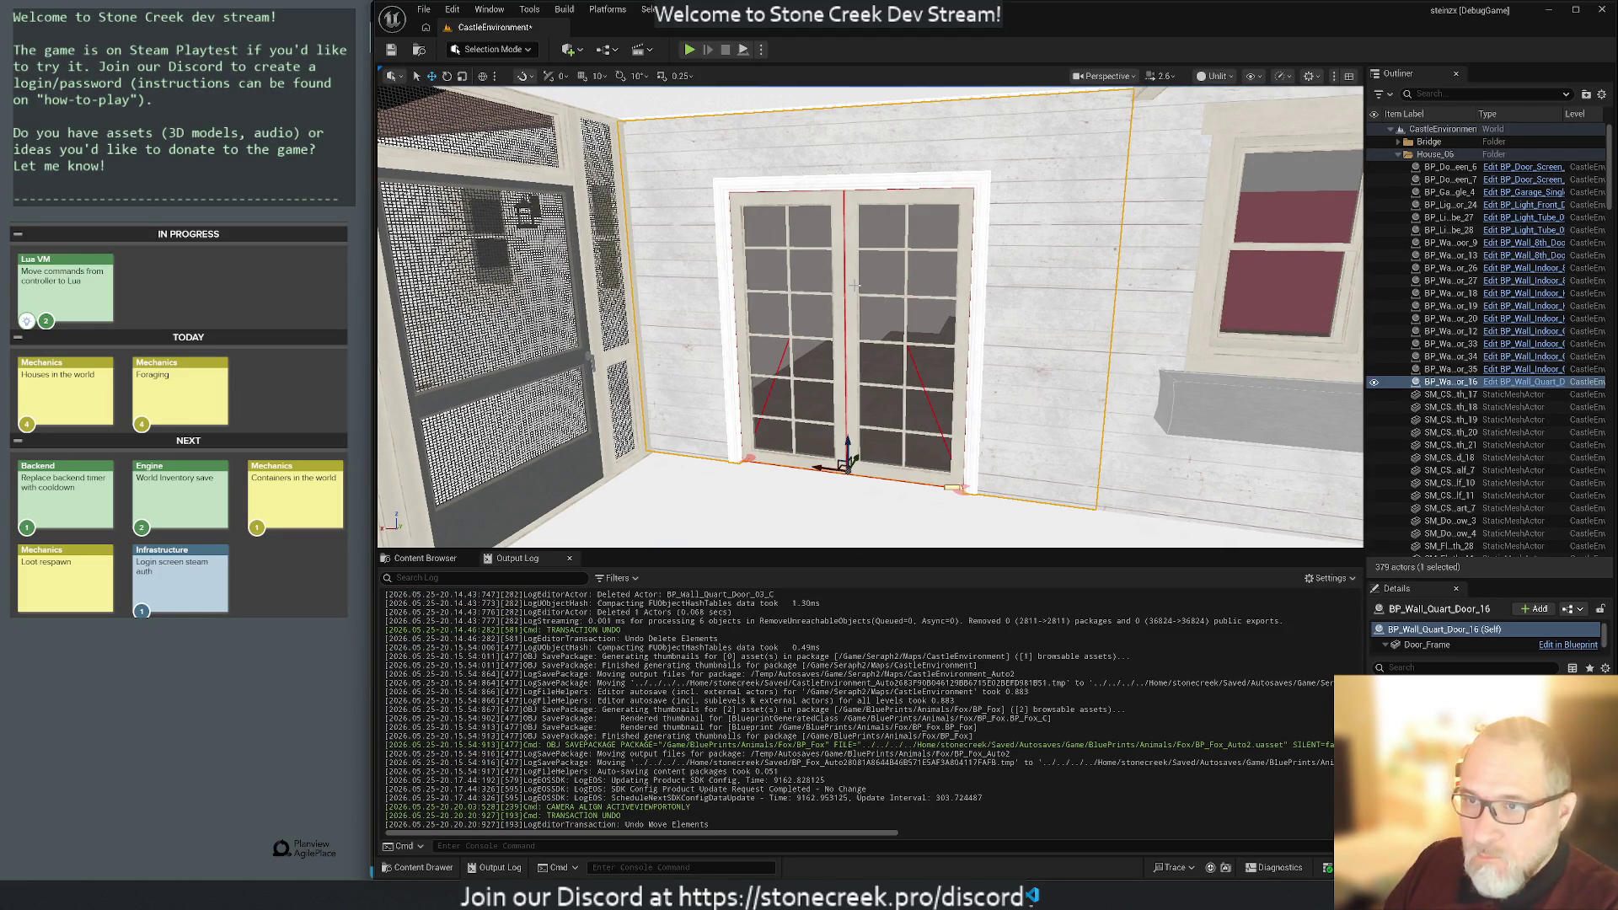
drag(1423, 578, 1423, 462)
drag(1446, 558, 1446, 678)
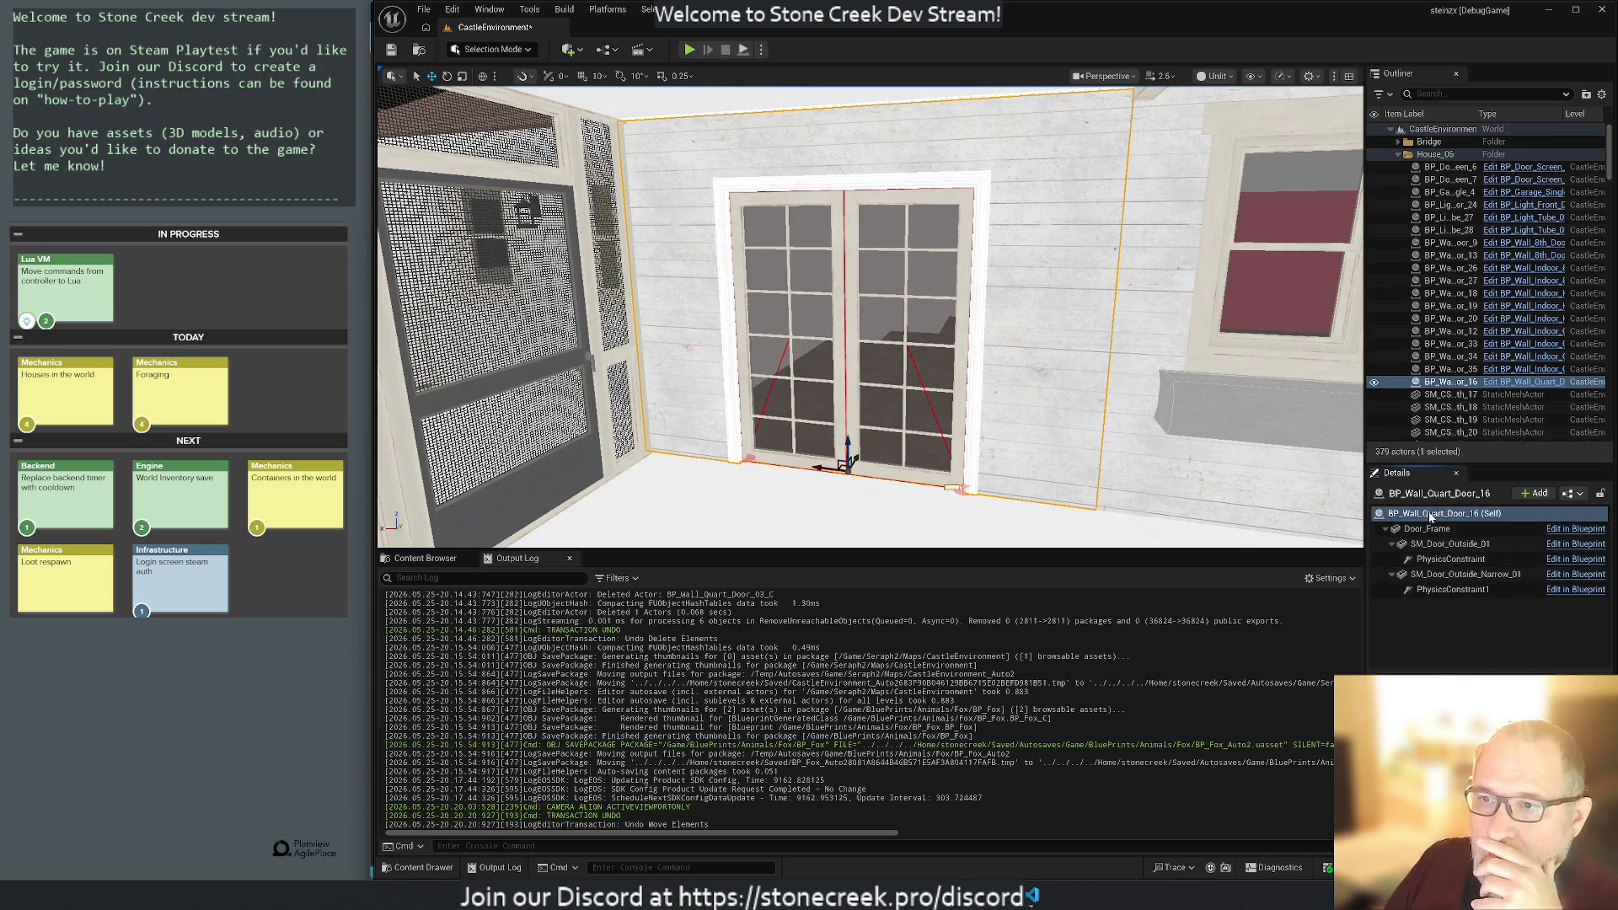
click(1451, 576)
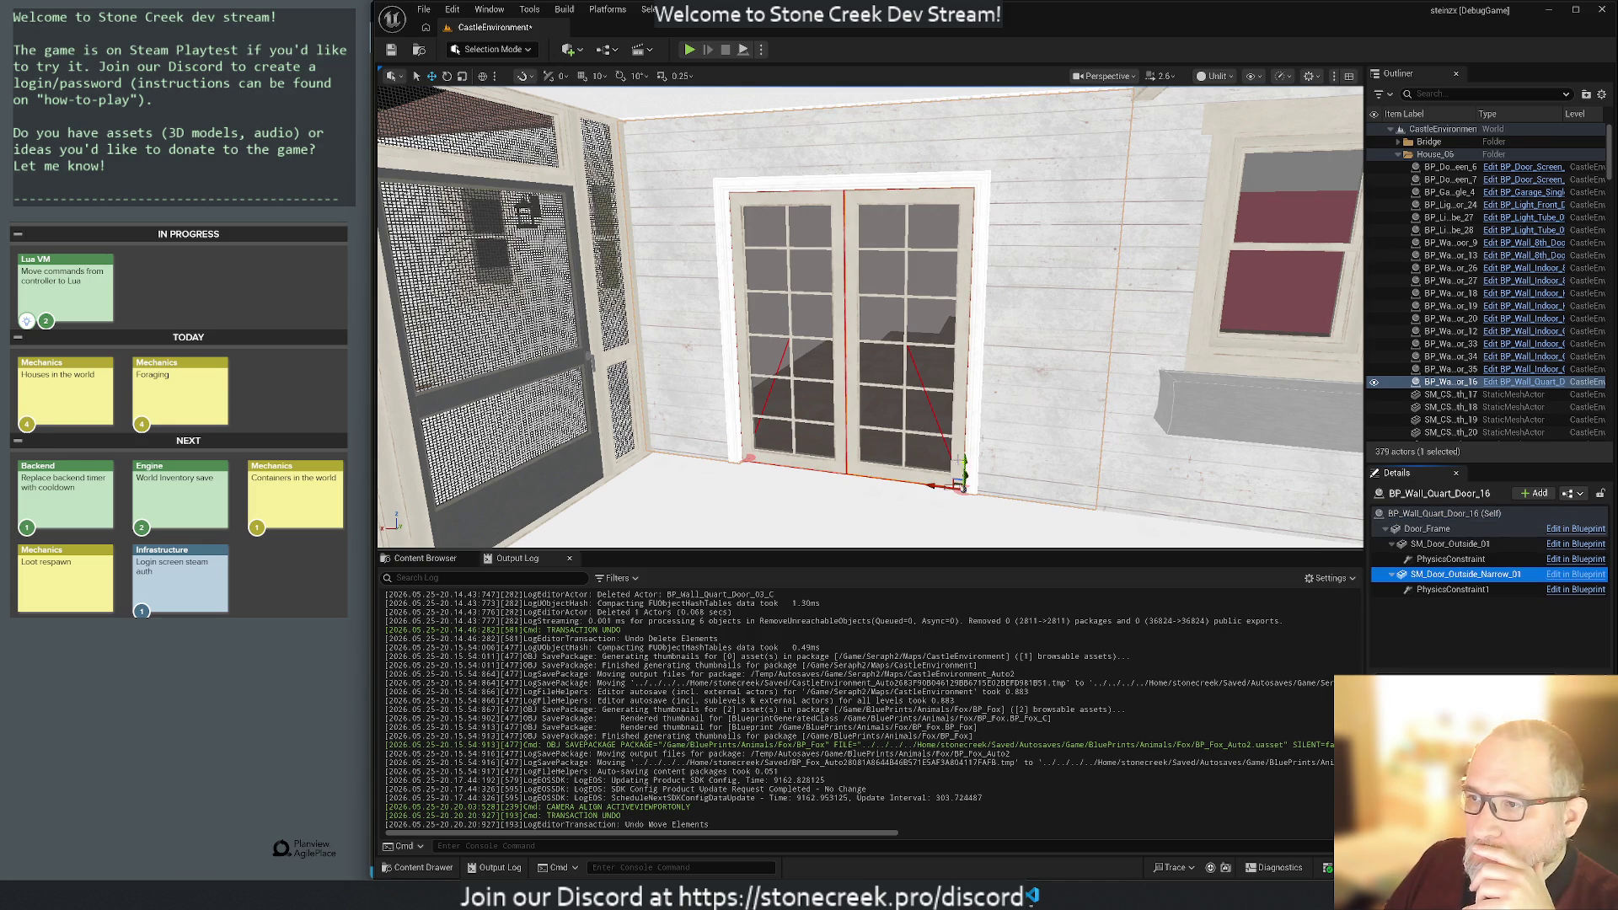
drag(964, 457, 965, 395)
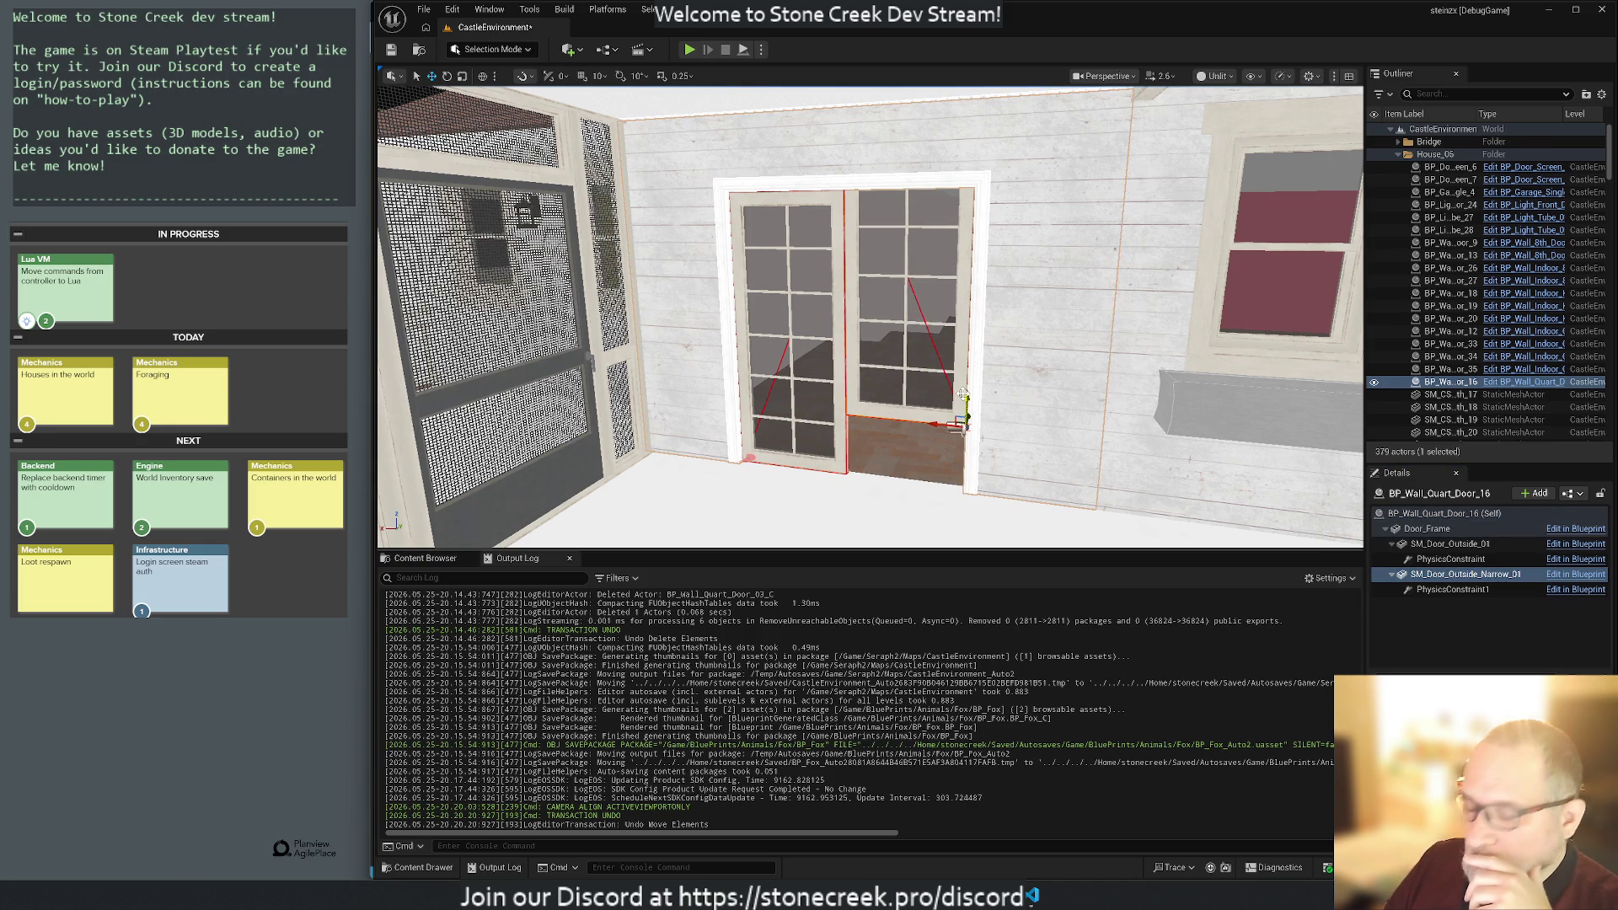
key(ctrl+z)
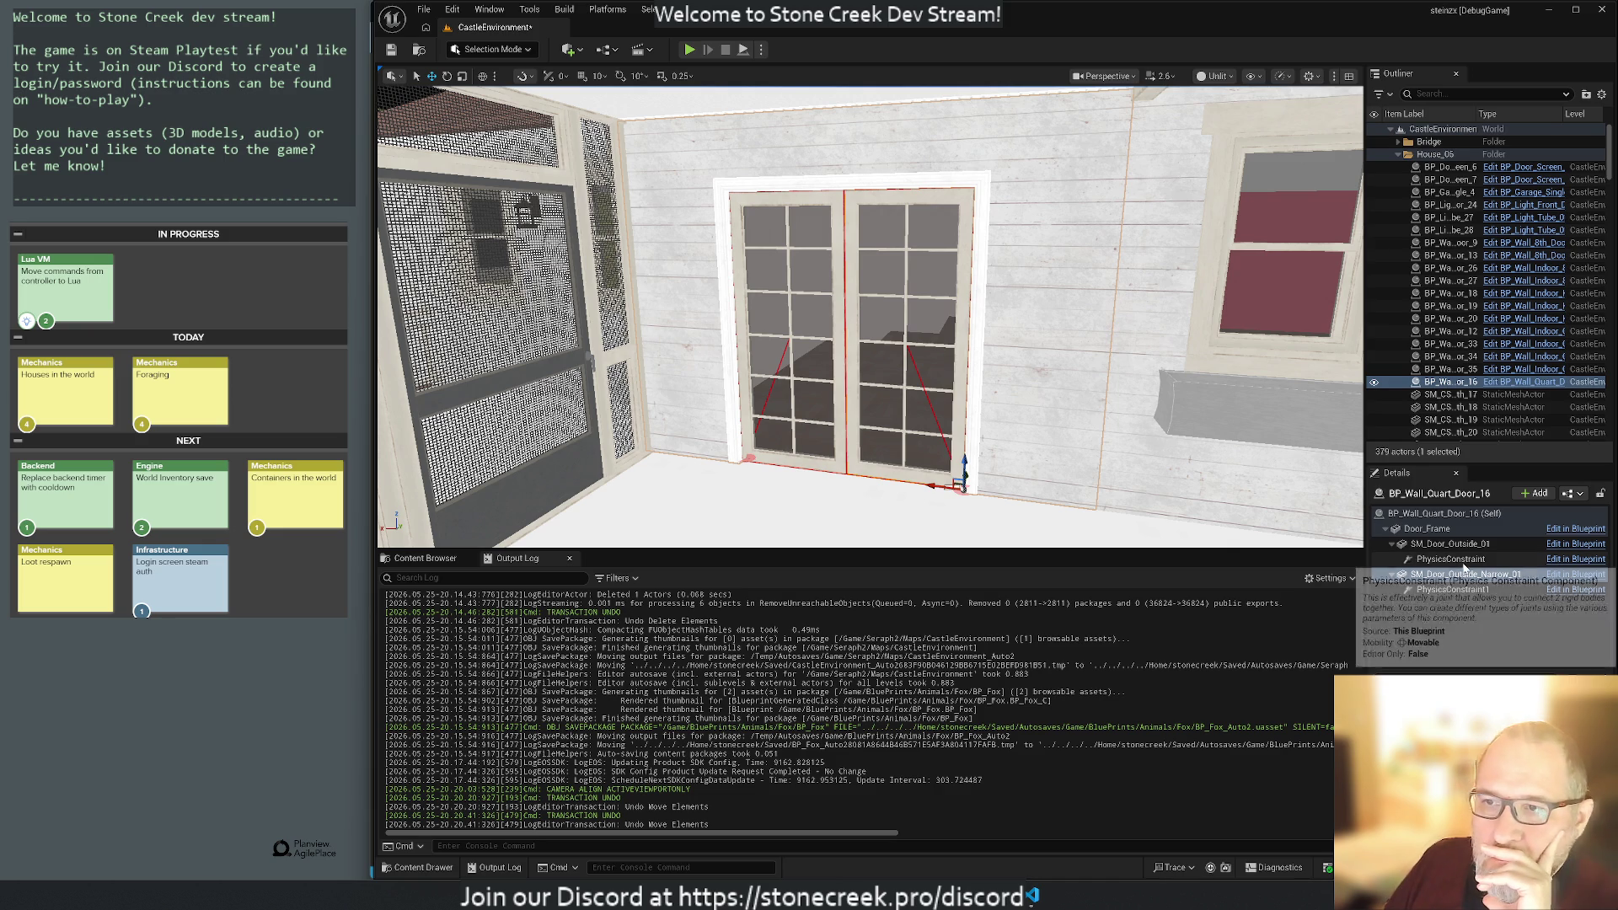
Inspect the SM_Door_Outside_01 and Door_Frame components, then show the Walls_Outside/Quarter wall meshes.
click(1438, 544)
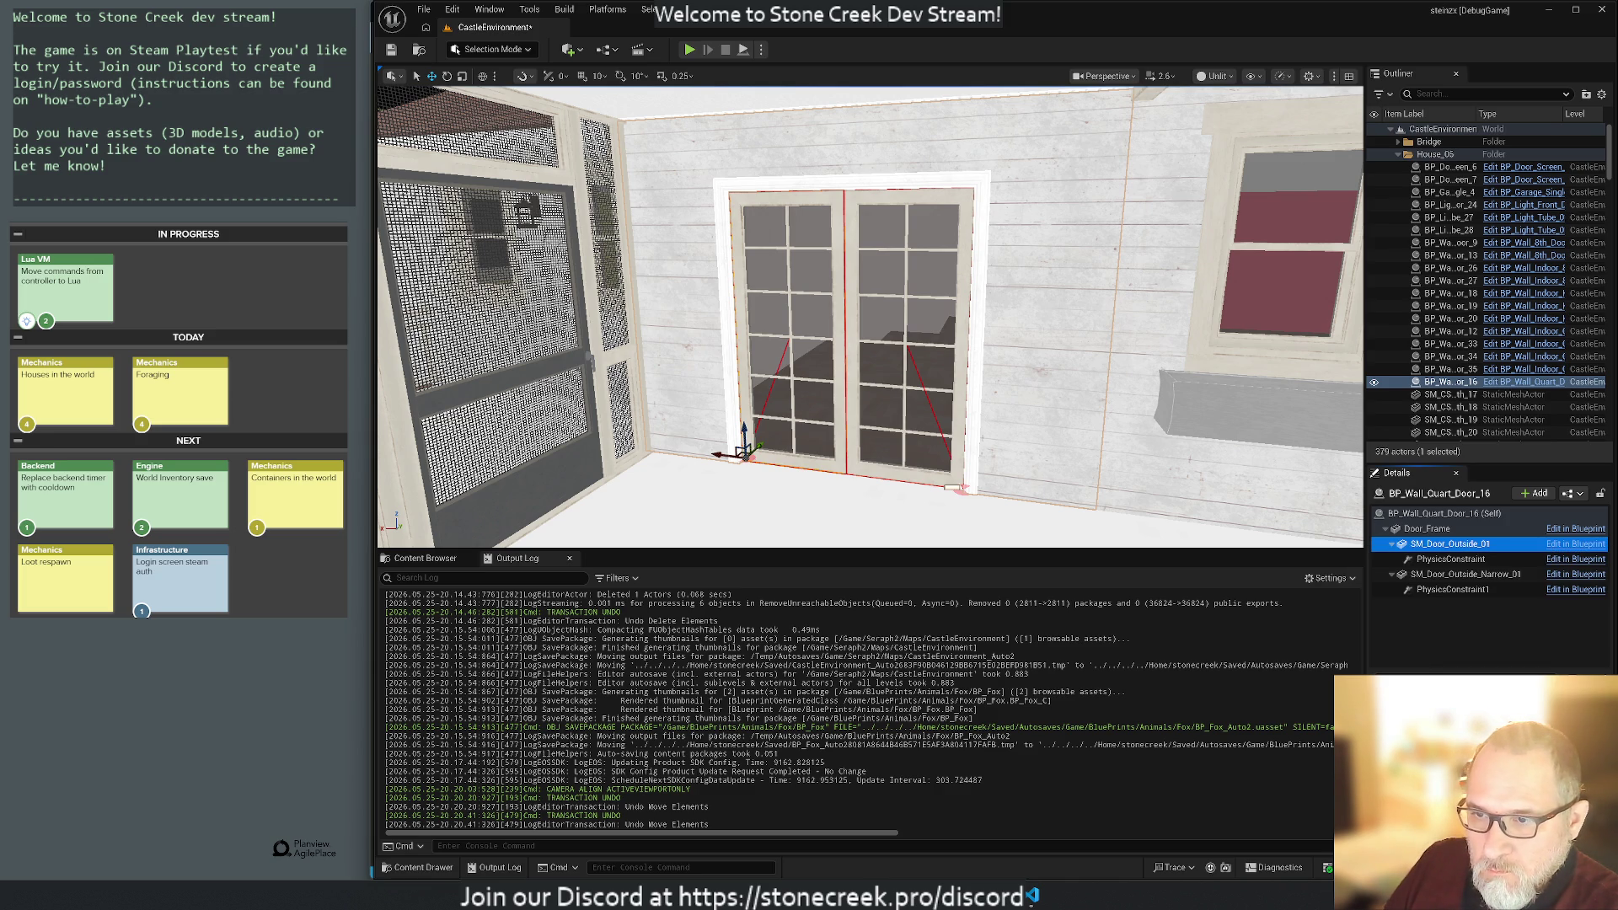
click(1424, 530)
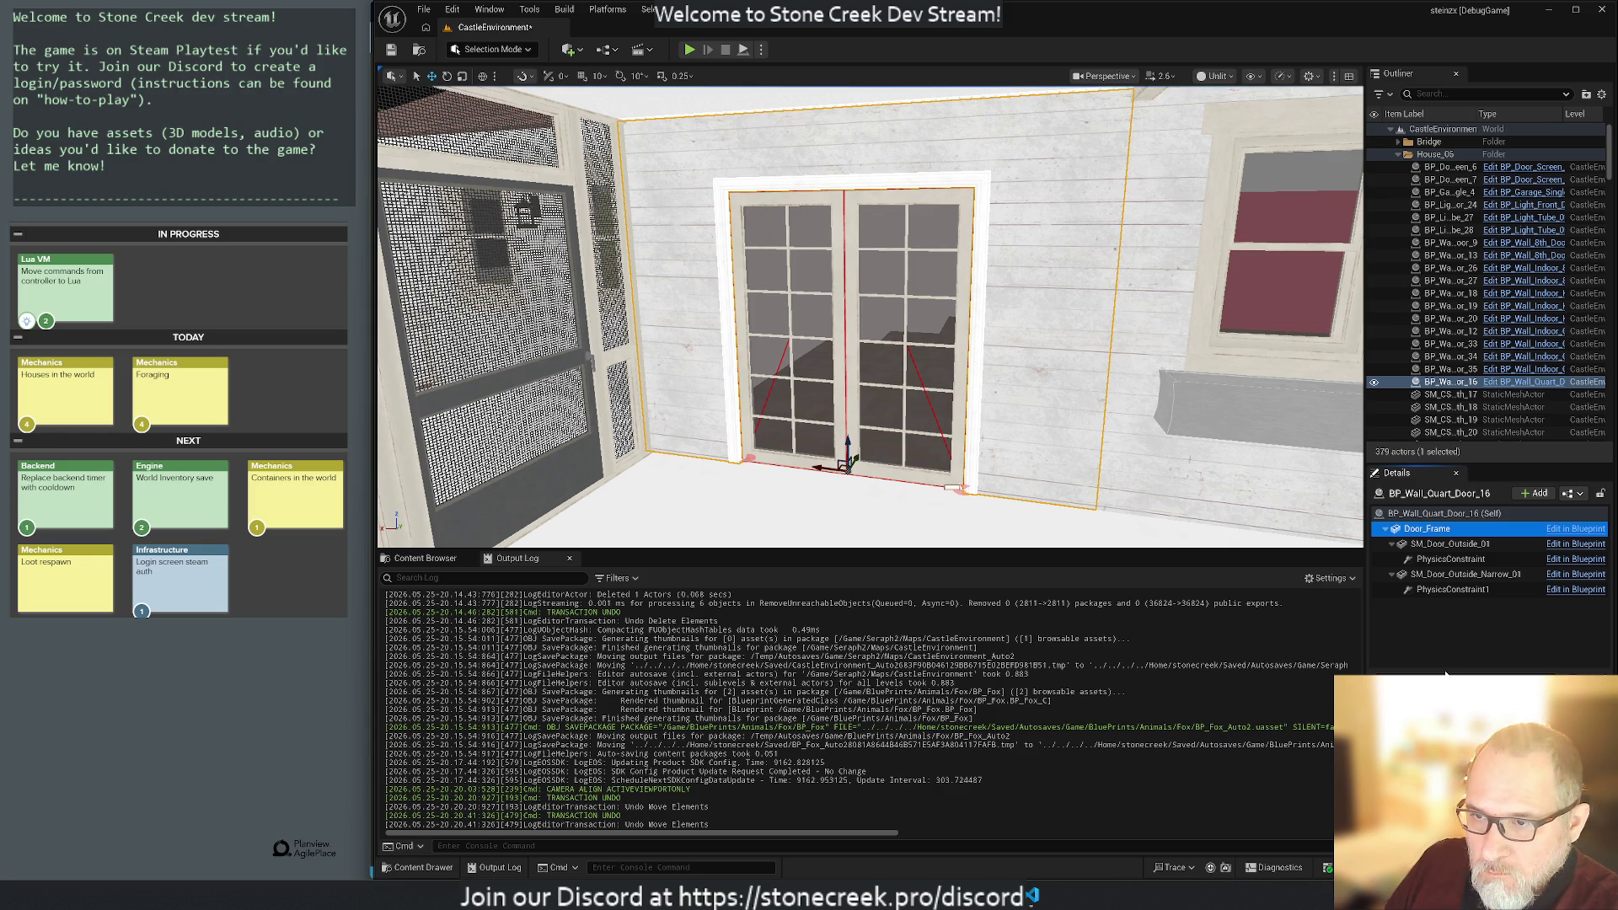
drag(1445, 673, 1443, 628)
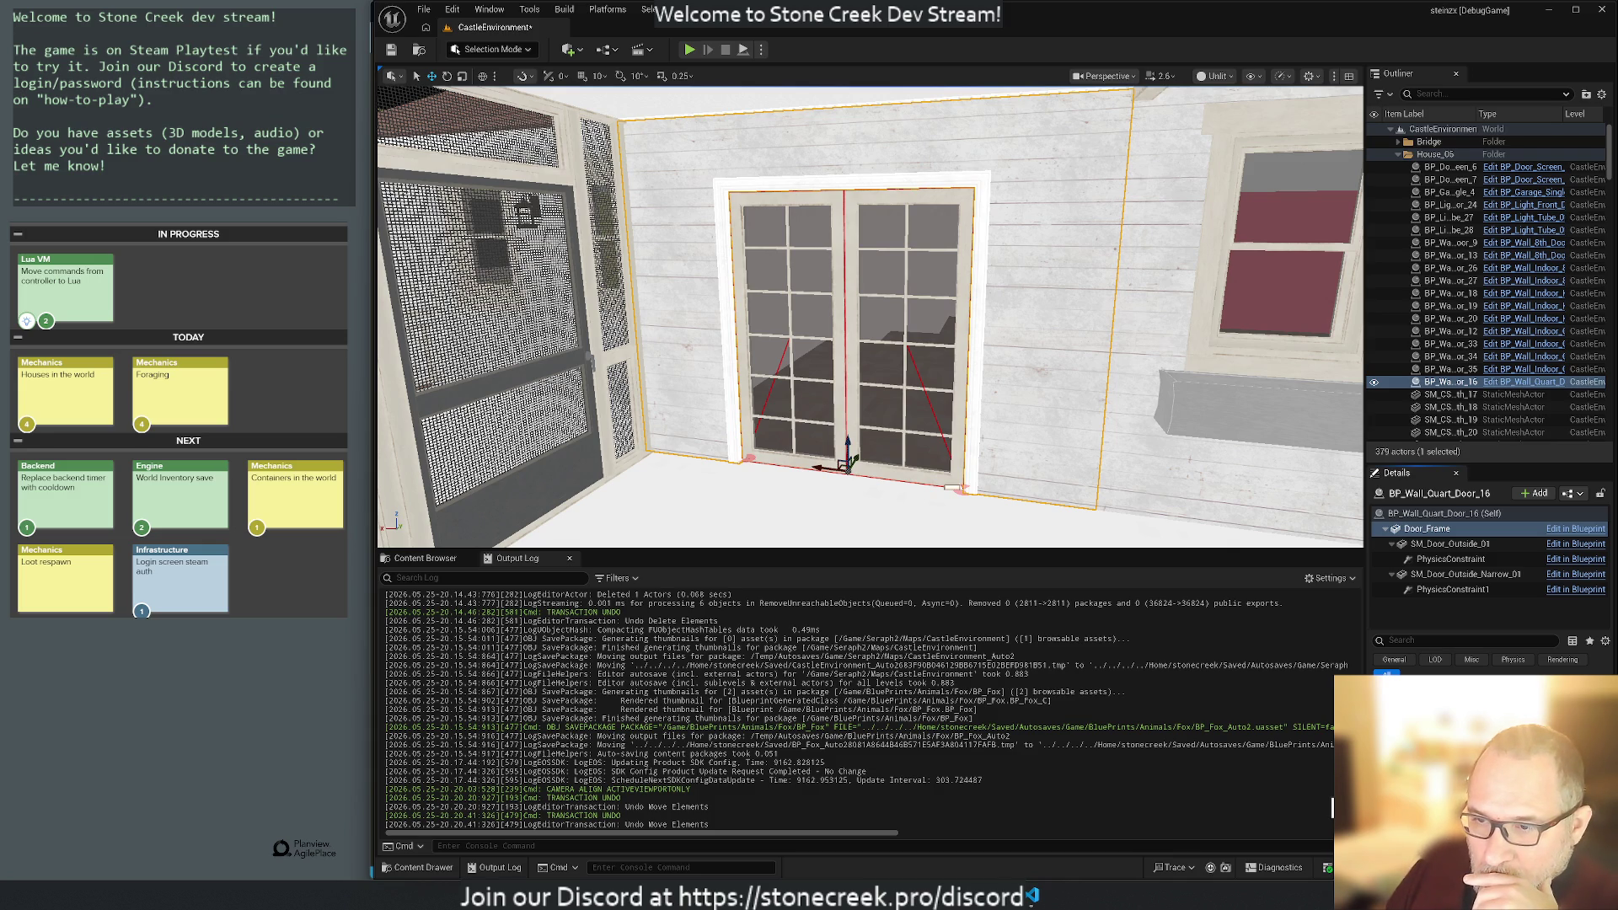
click(426, 558)
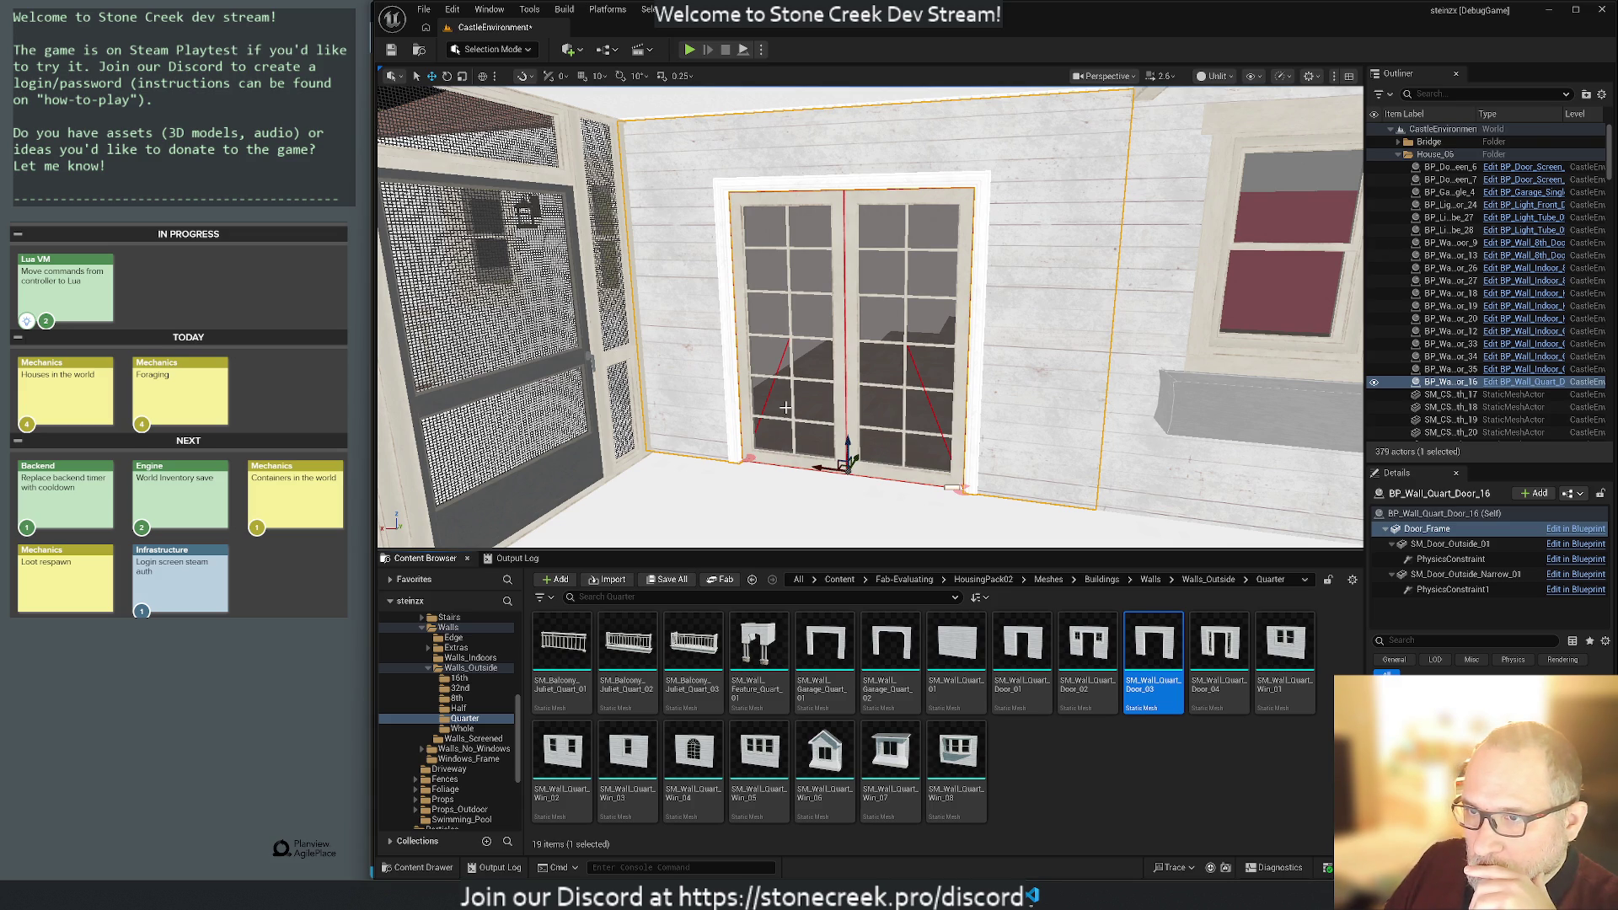
Place SM_Wall_Quart_Door_03 flush with the siding, then browse to the blueprint's SM_Door_Outside_01 mesh.
mouse_move(1153, 658)
mouse_down()
mouse_move(1036, 651)
mouse_move(851, 556)
mouse_move(854, 520)
mouse_up()
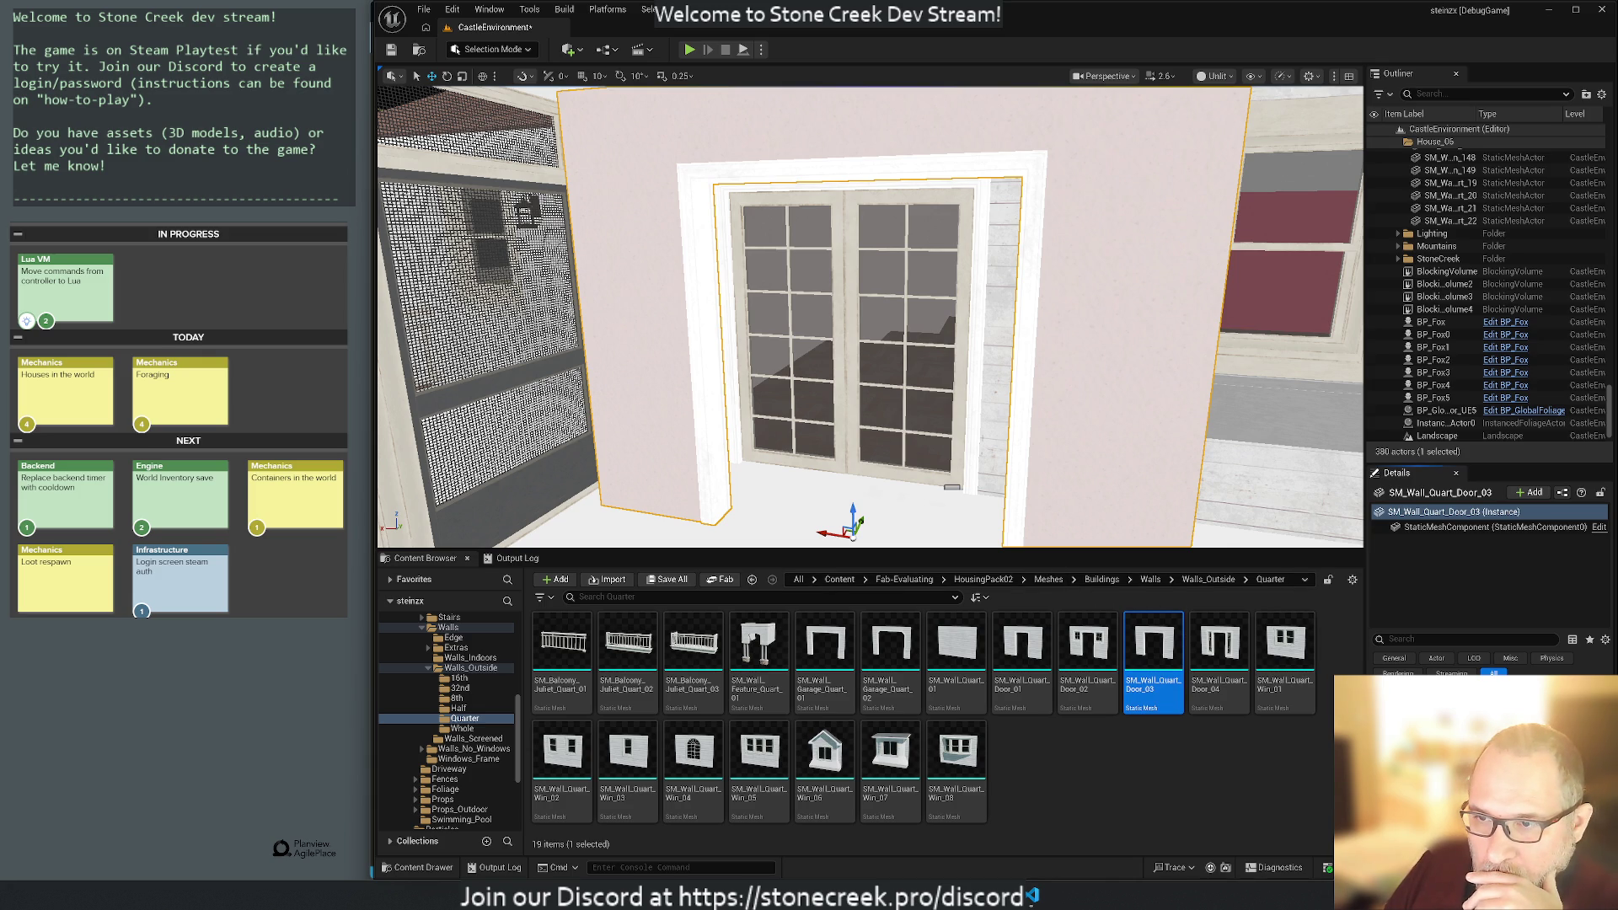
key(ctrl+z)
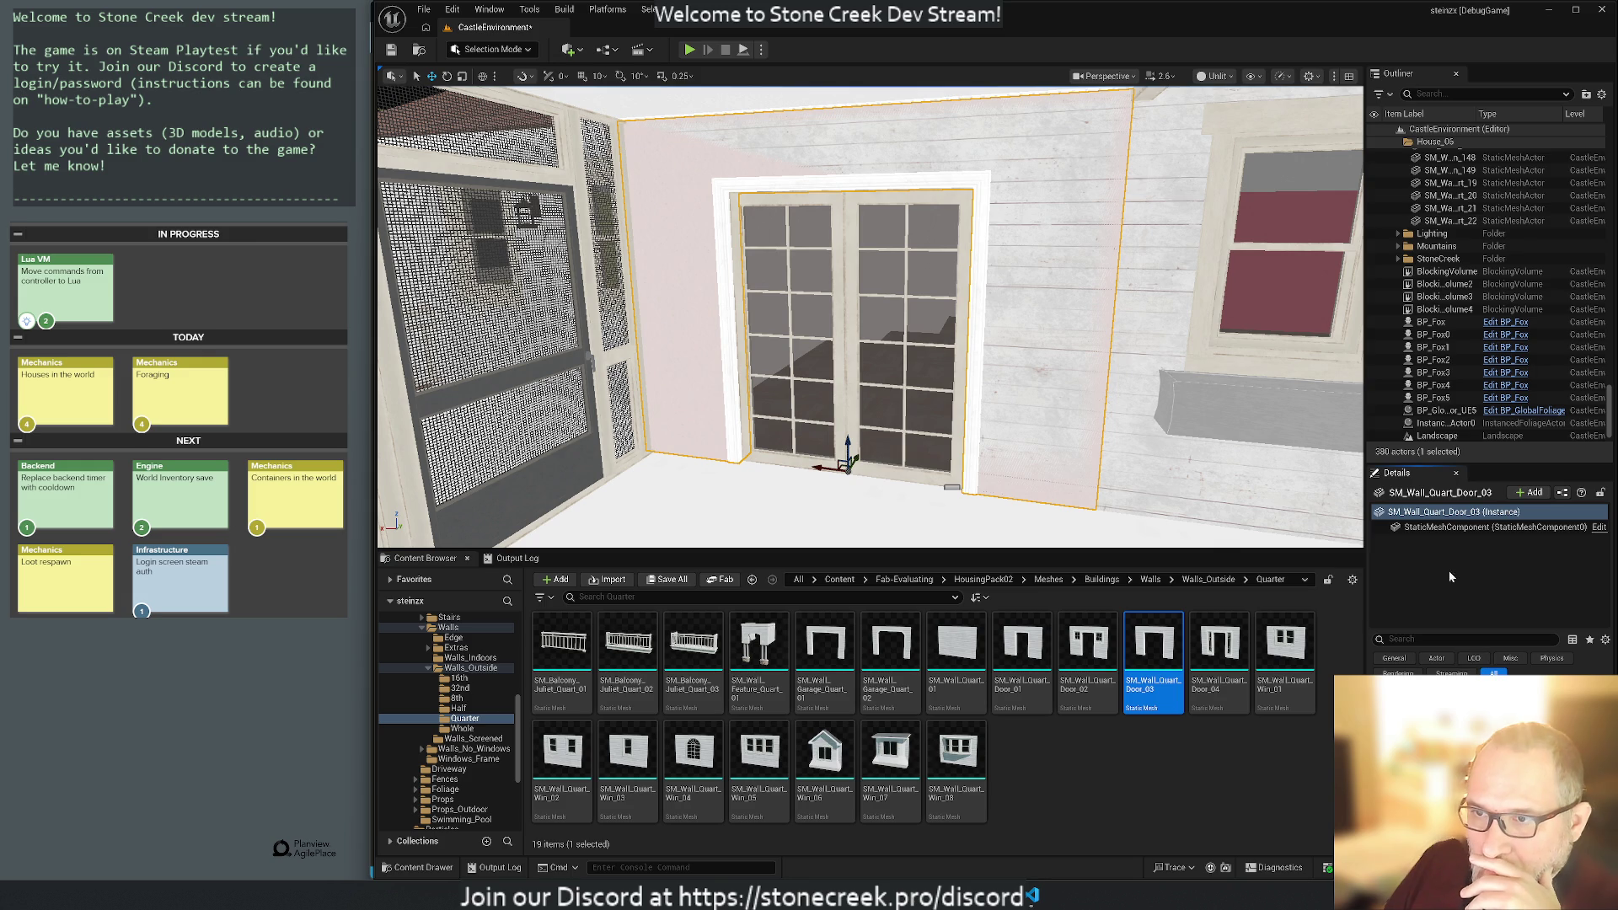
click(1020, 407)
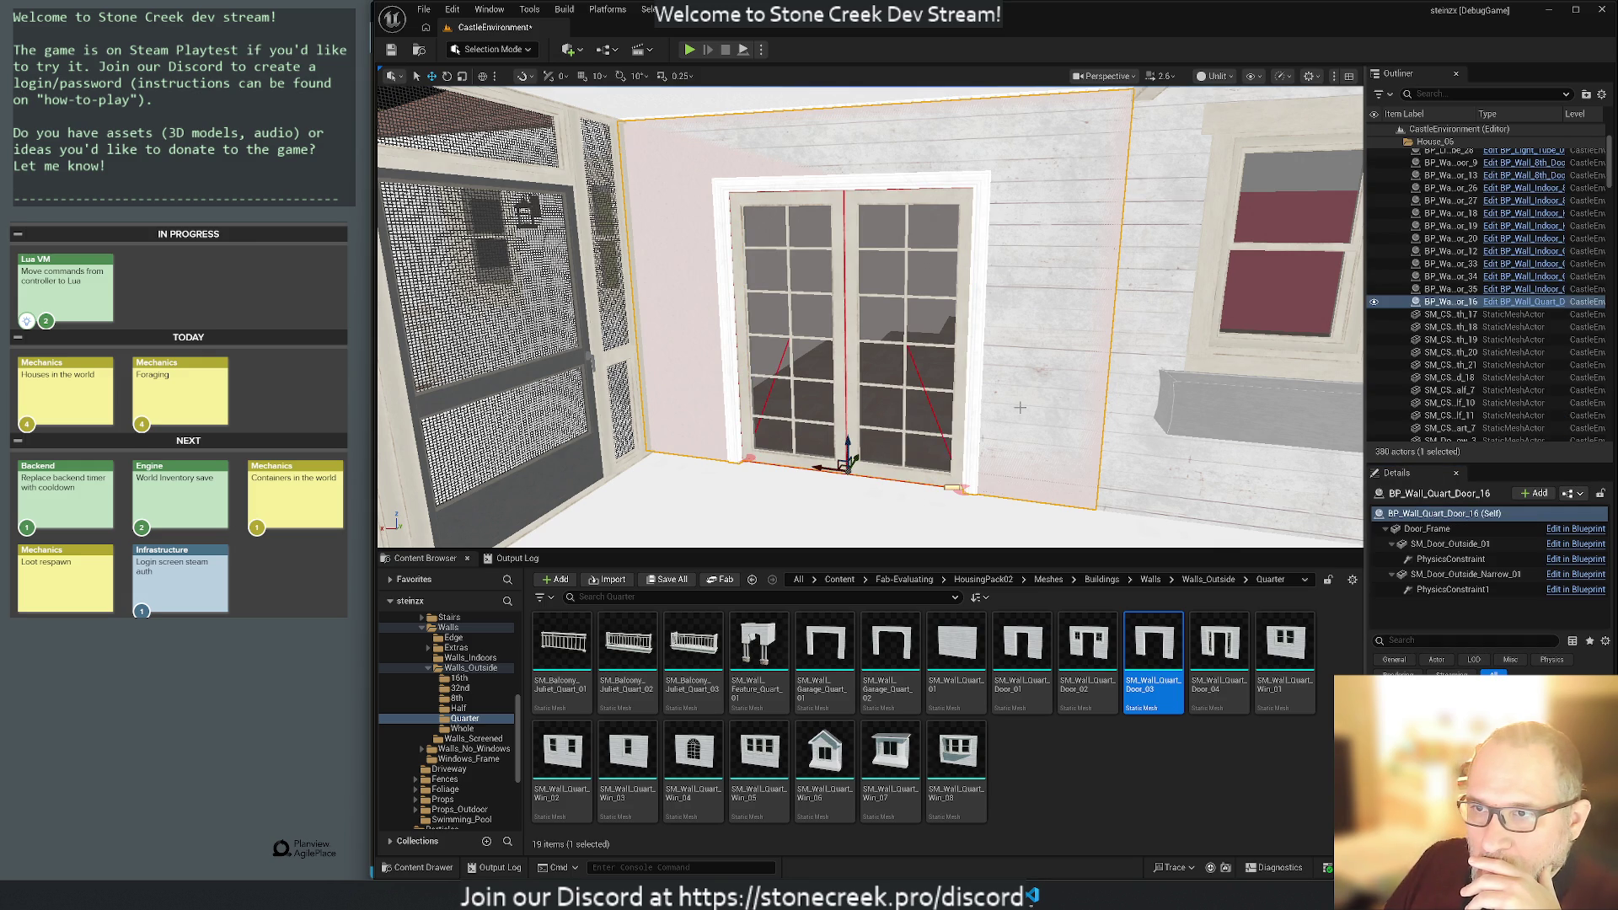
click(1441, 546)
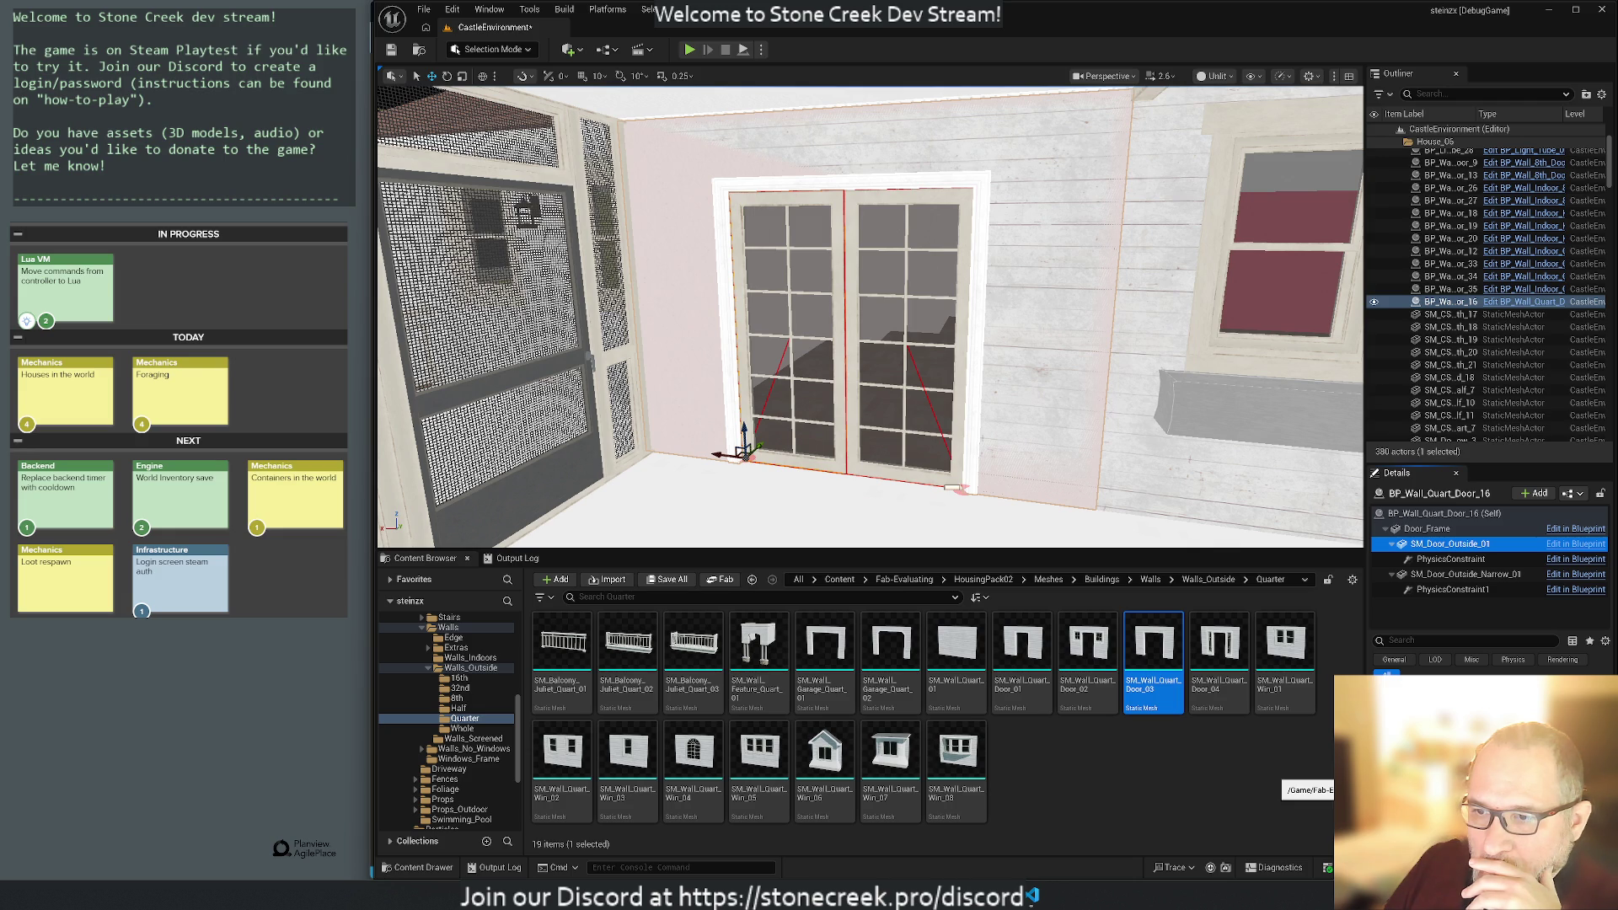
key(ctrl+b)
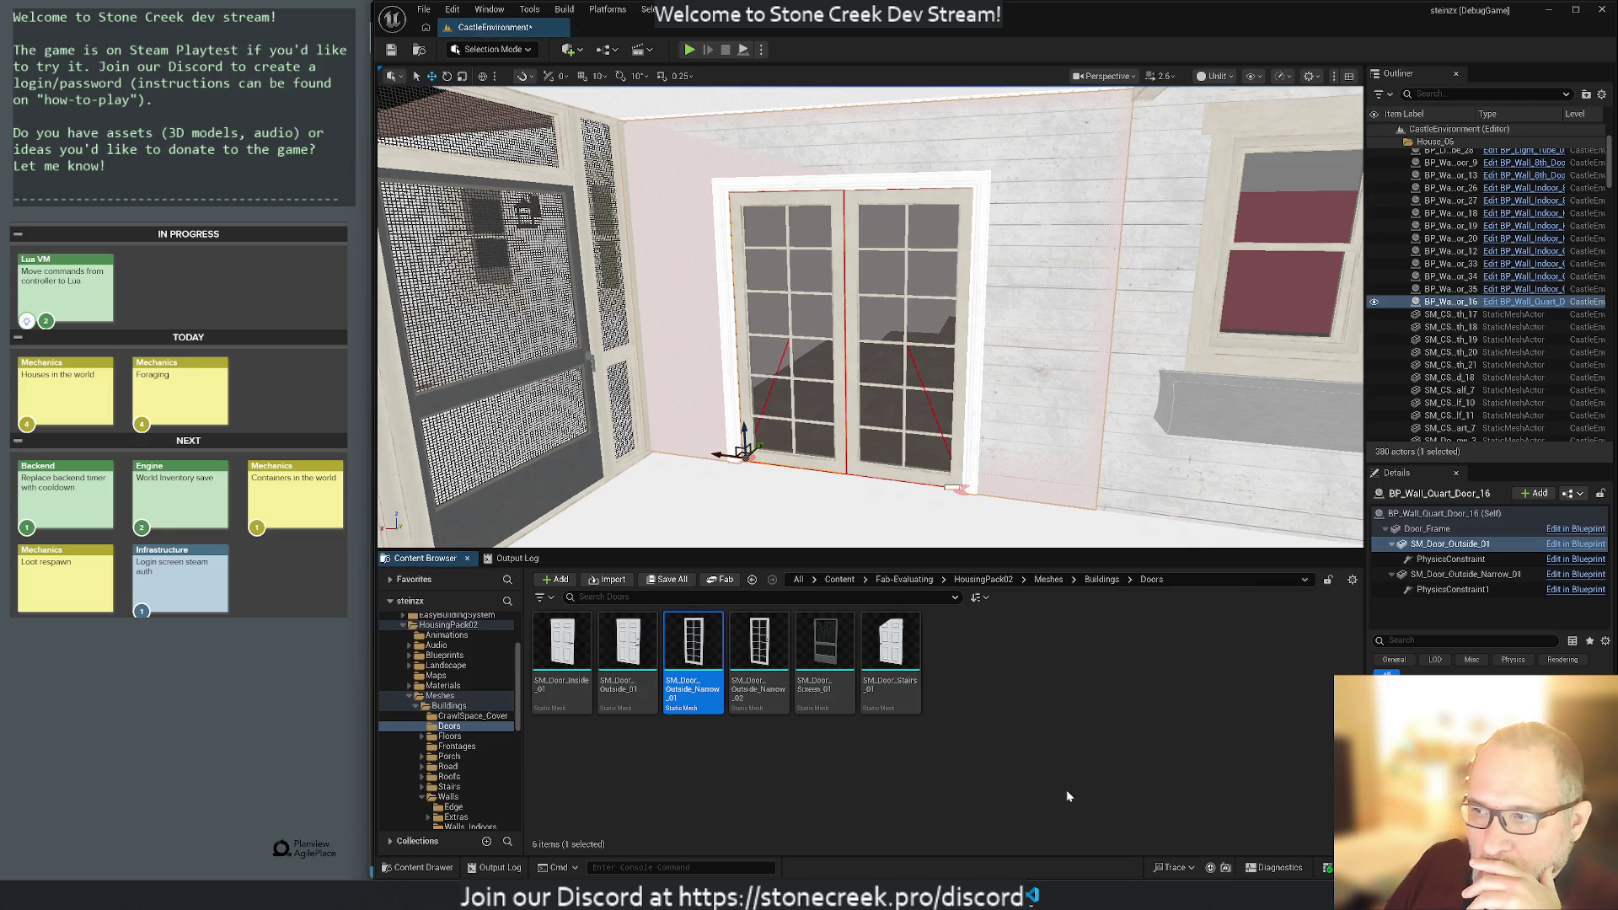
Place an SM_Door_Outside_Narrow_01 mesh in the level and compare it with the blueprint door.
mouse_move(699, 664)
mouse_down()
mouse_move(666, 506)
mouse_move(738, 502)
mouse_up()
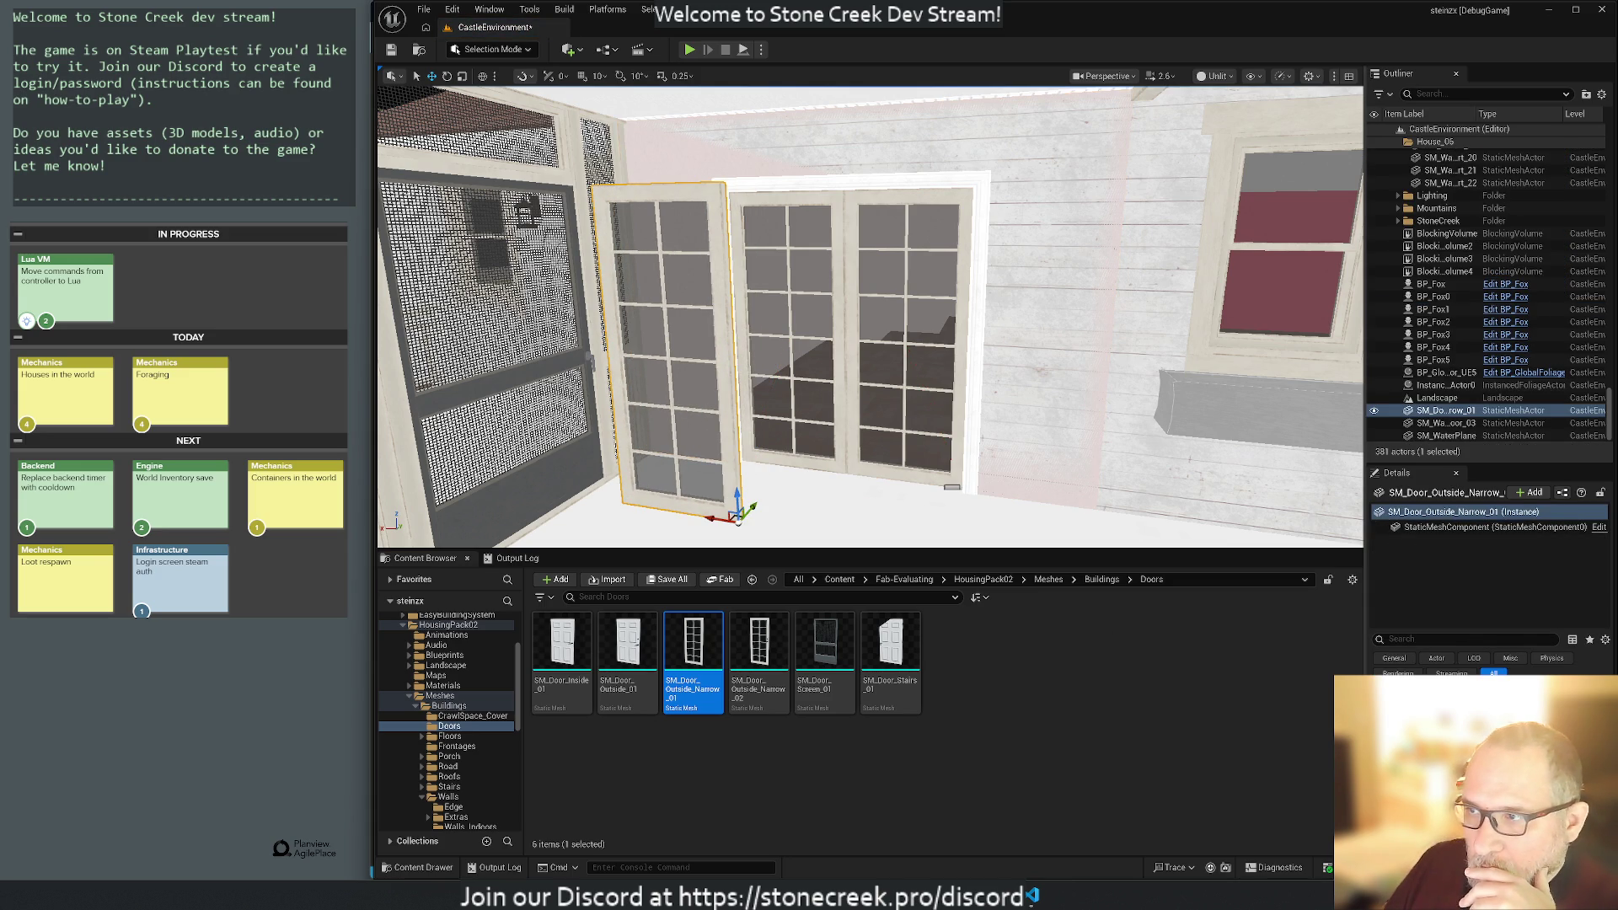
click(806, 393)
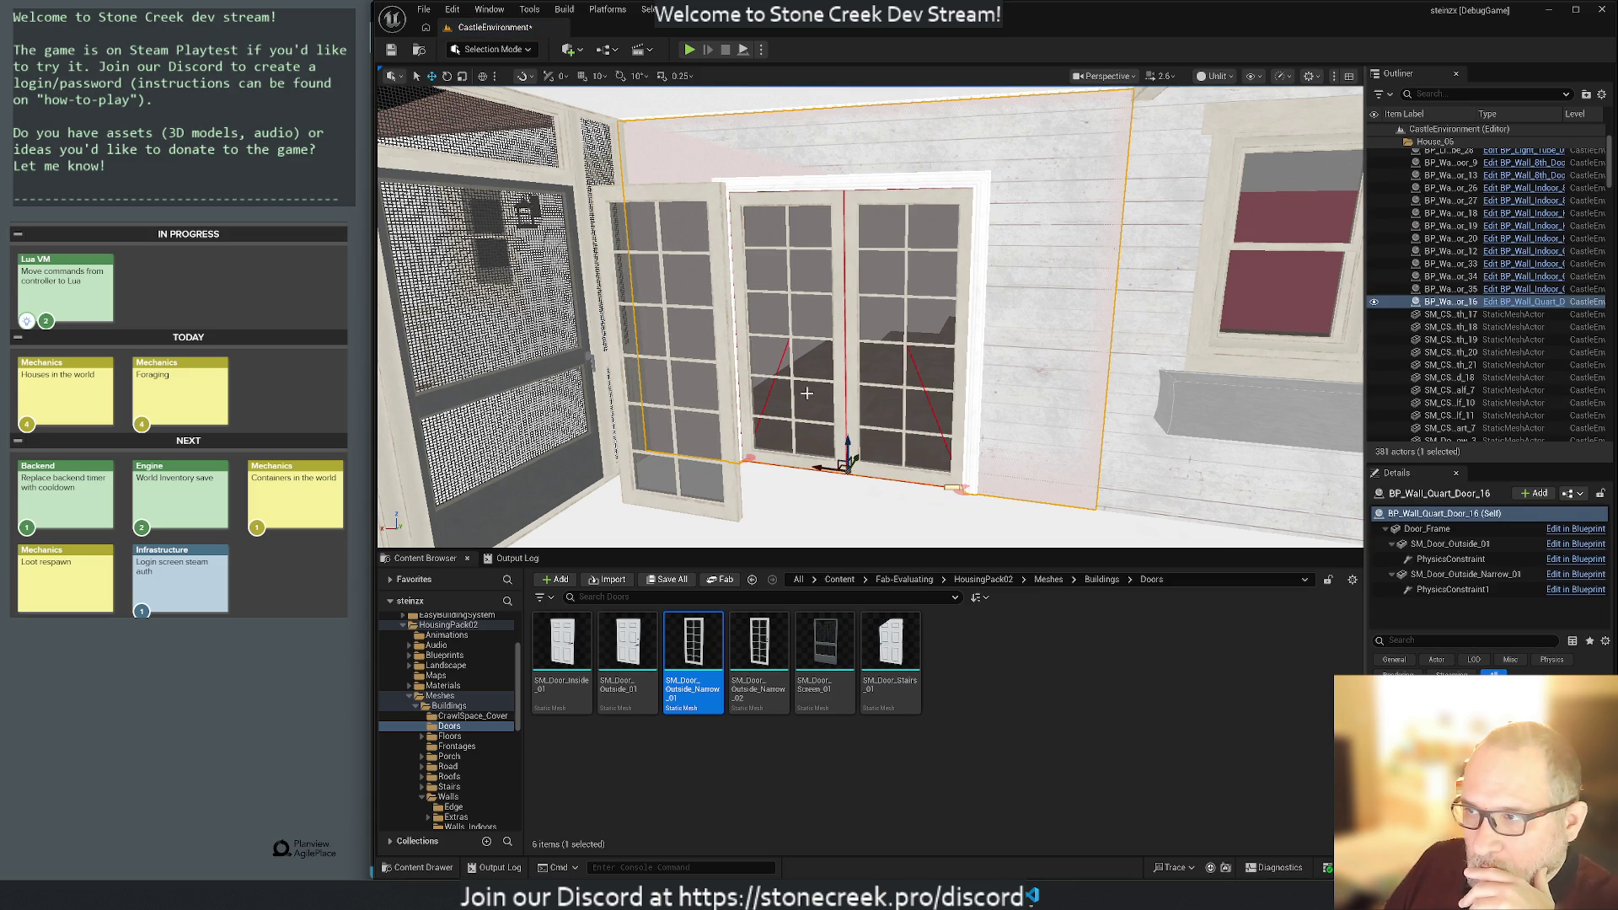
click(1450, 544)
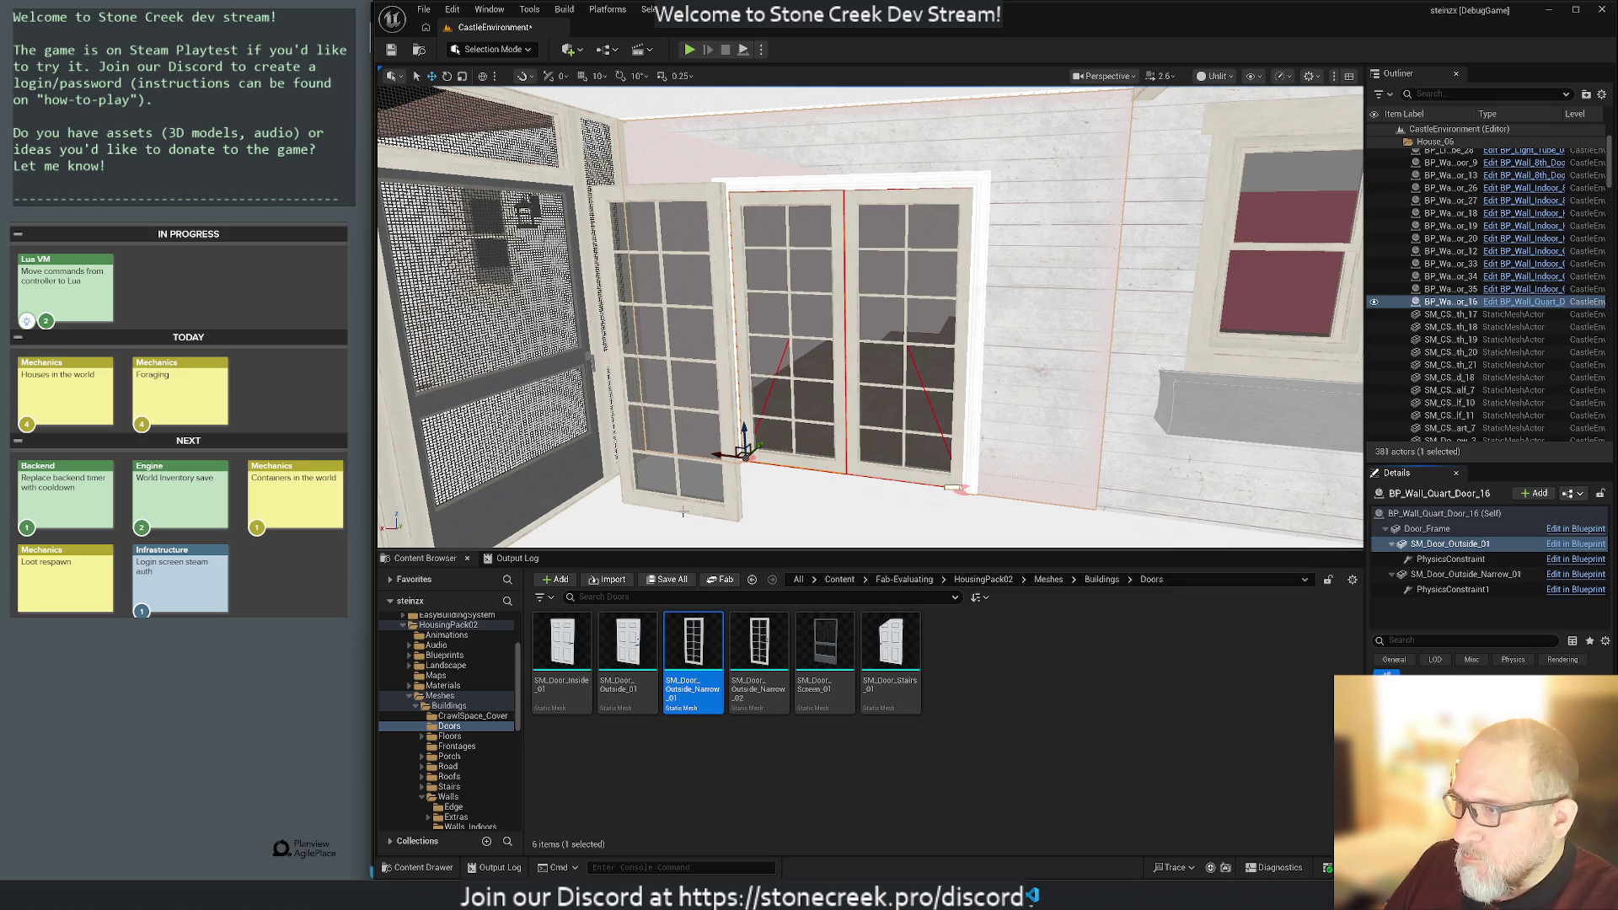
click(681, 510)
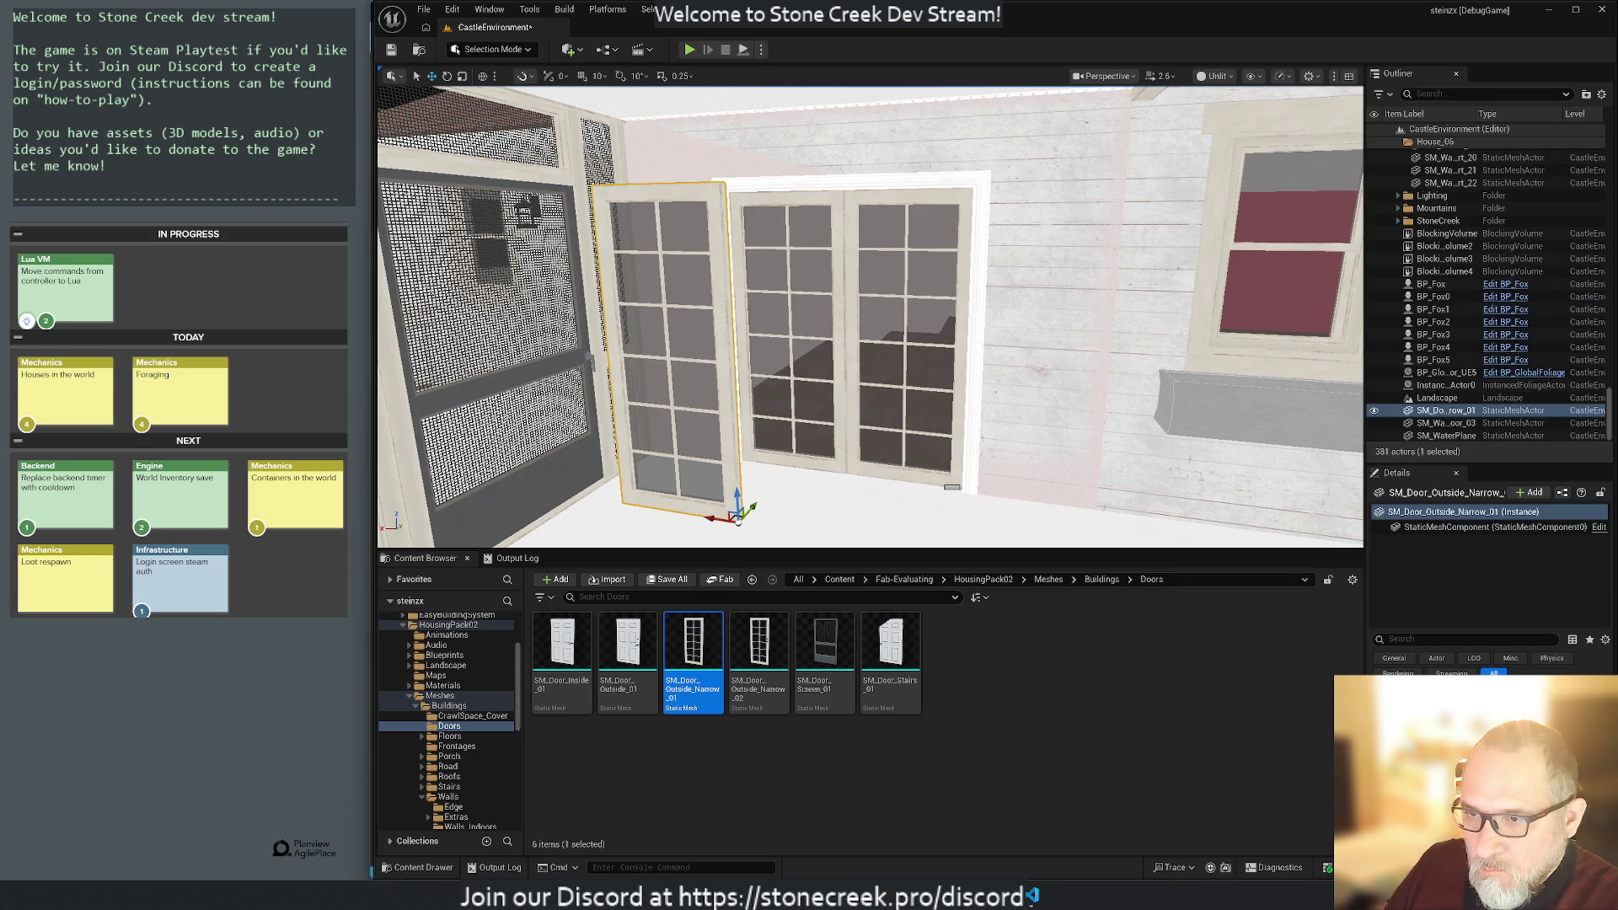
key(h)
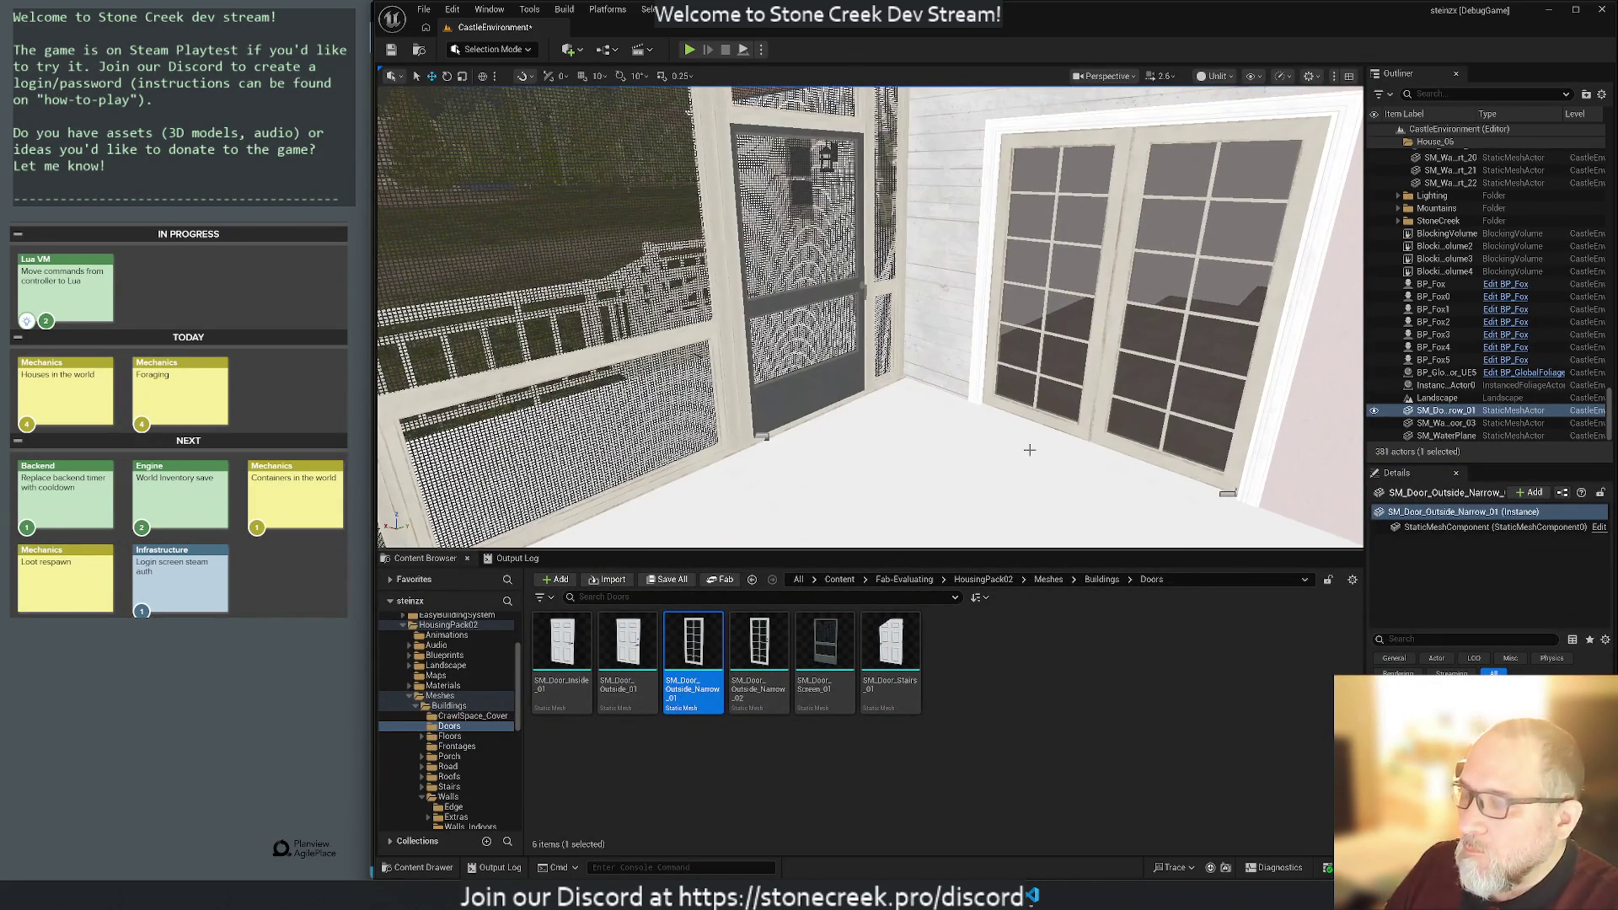
key(f)
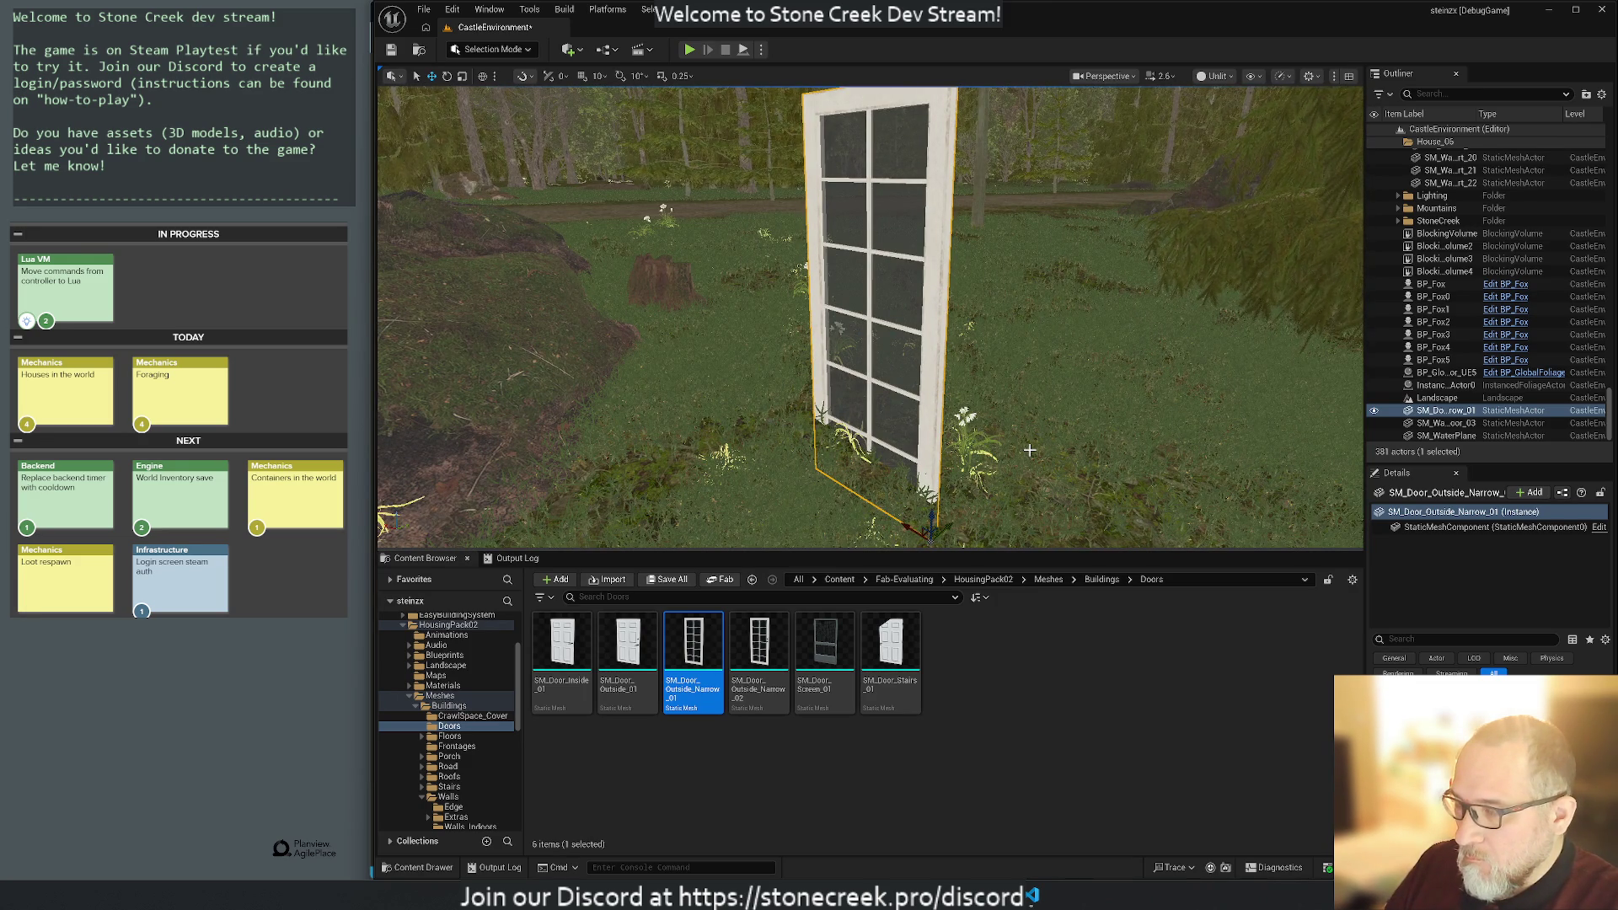
key(h)
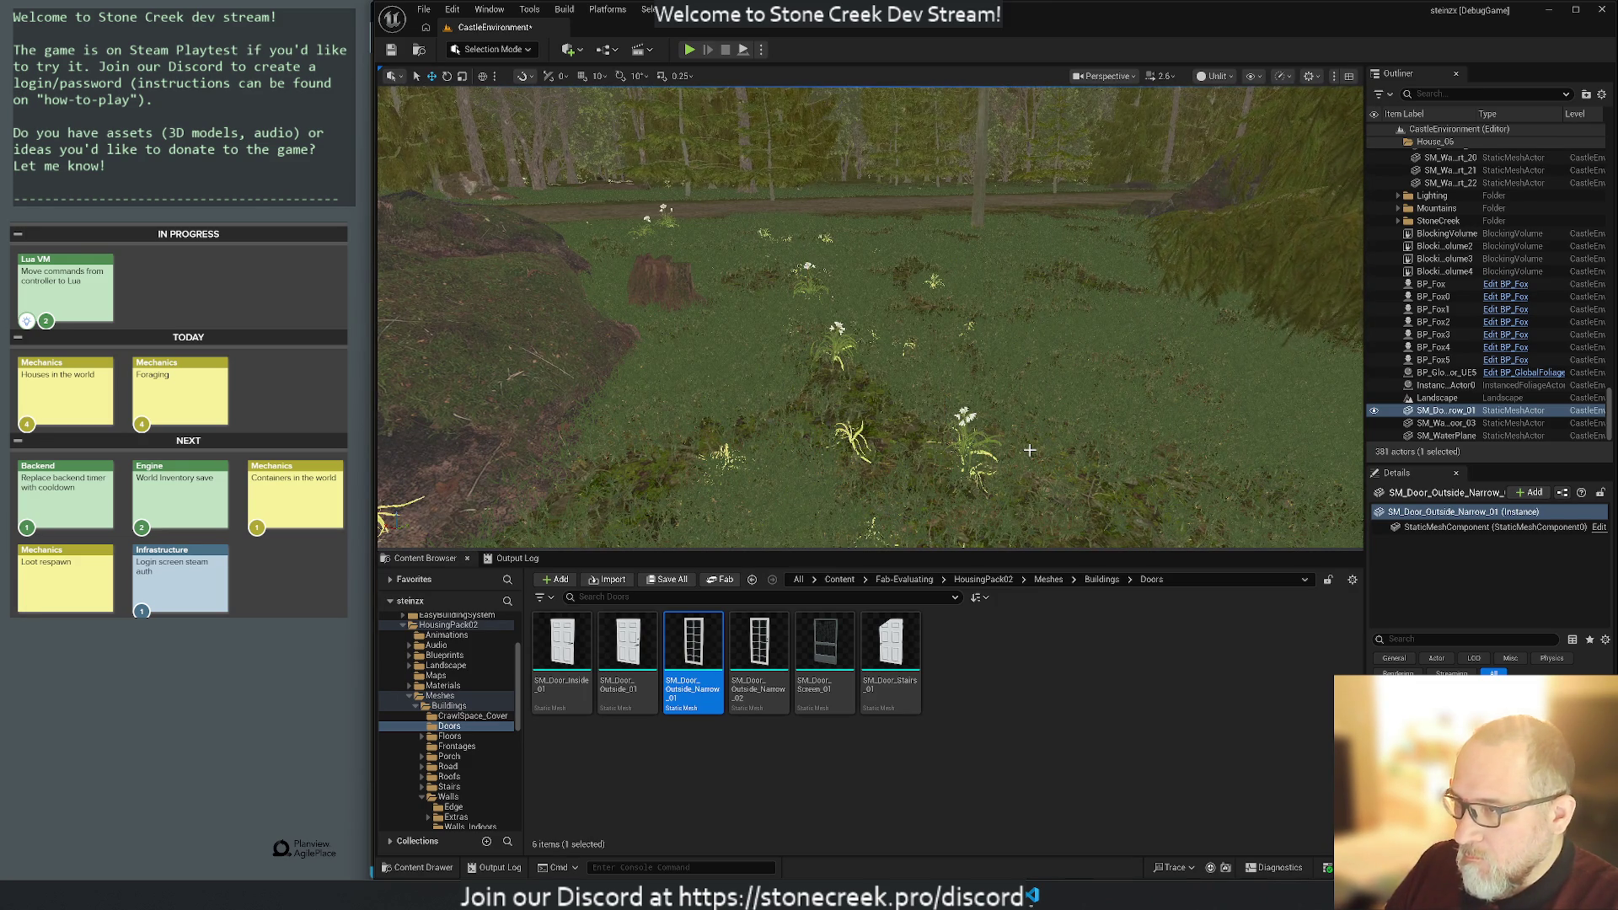
key(ctrl+z)
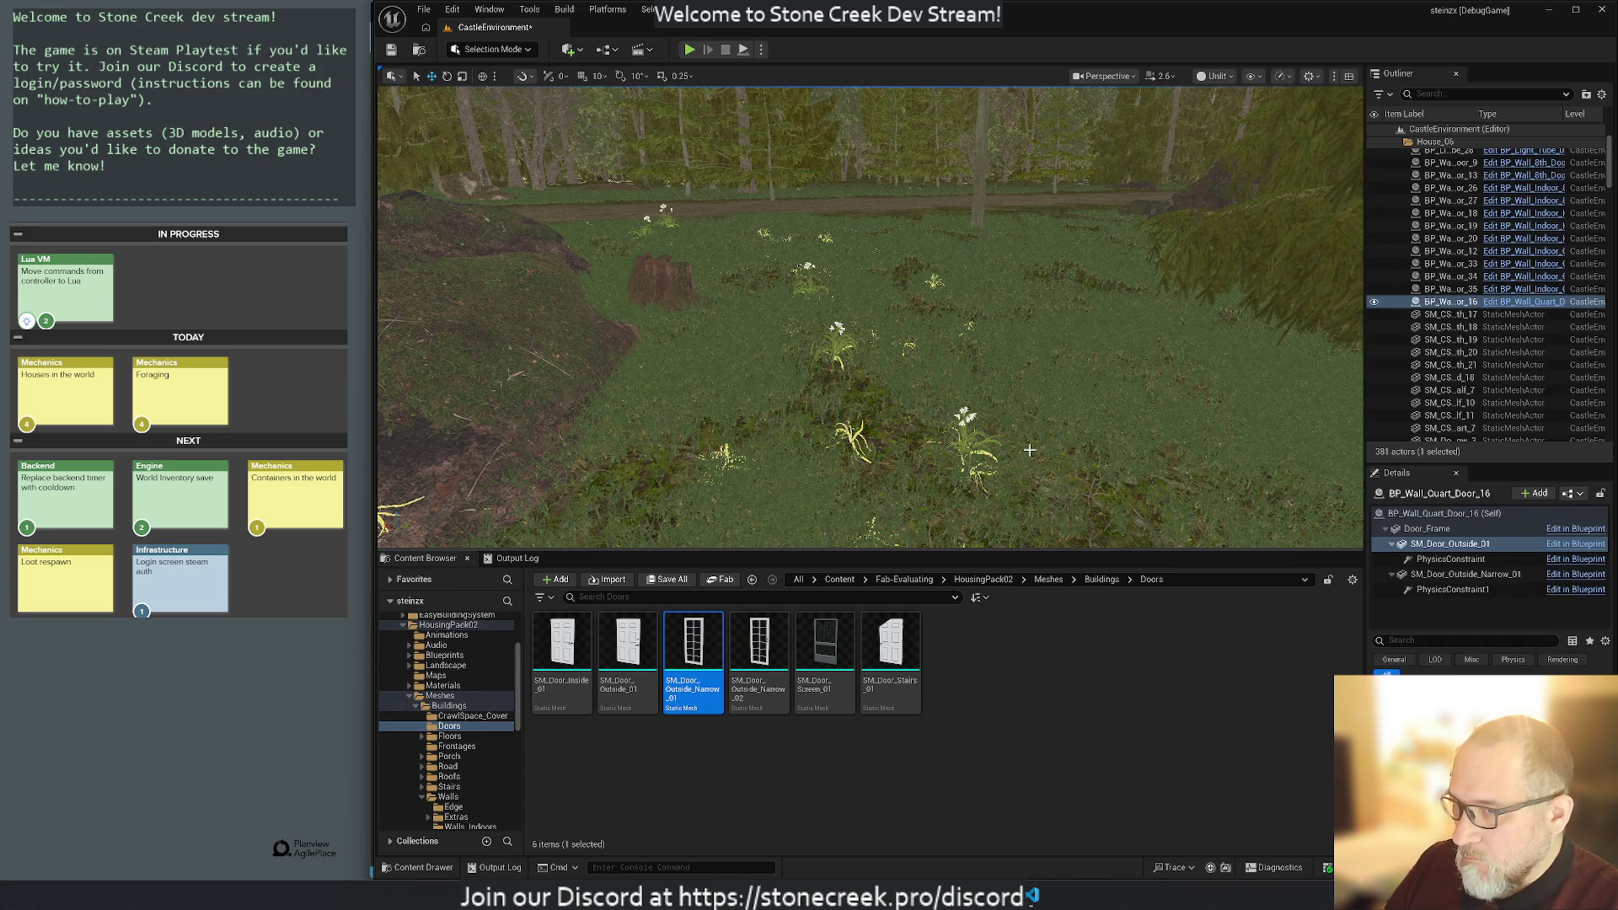
key(f)
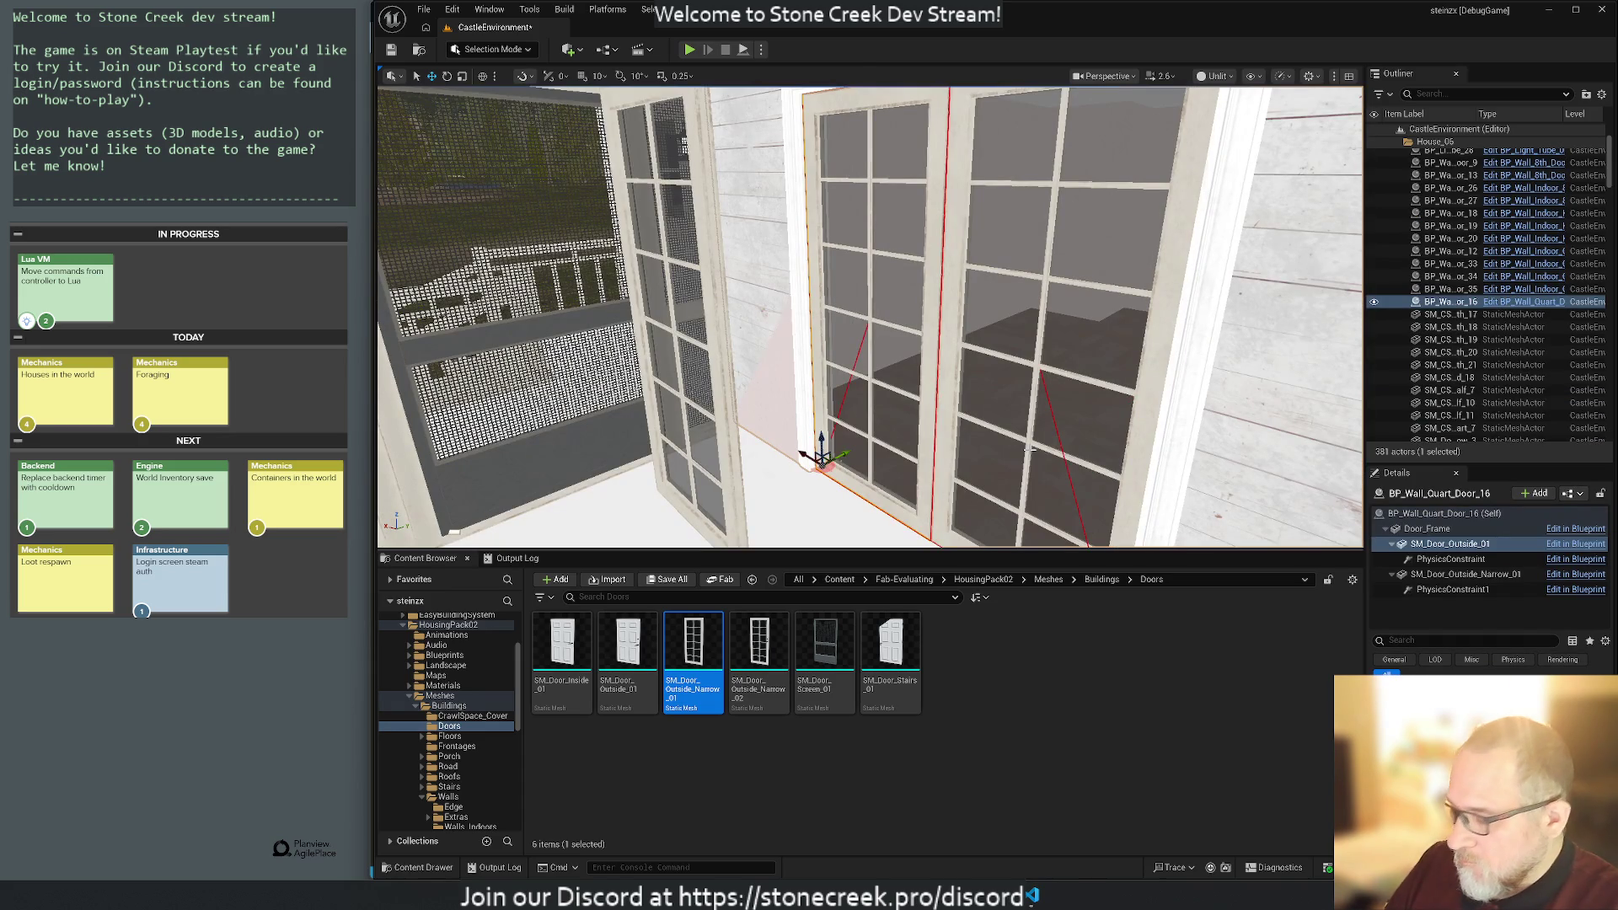
Delete BP_Wall_Quart_Door_16 and stand the narrow door upright in the doorway.
click(1028, 449)
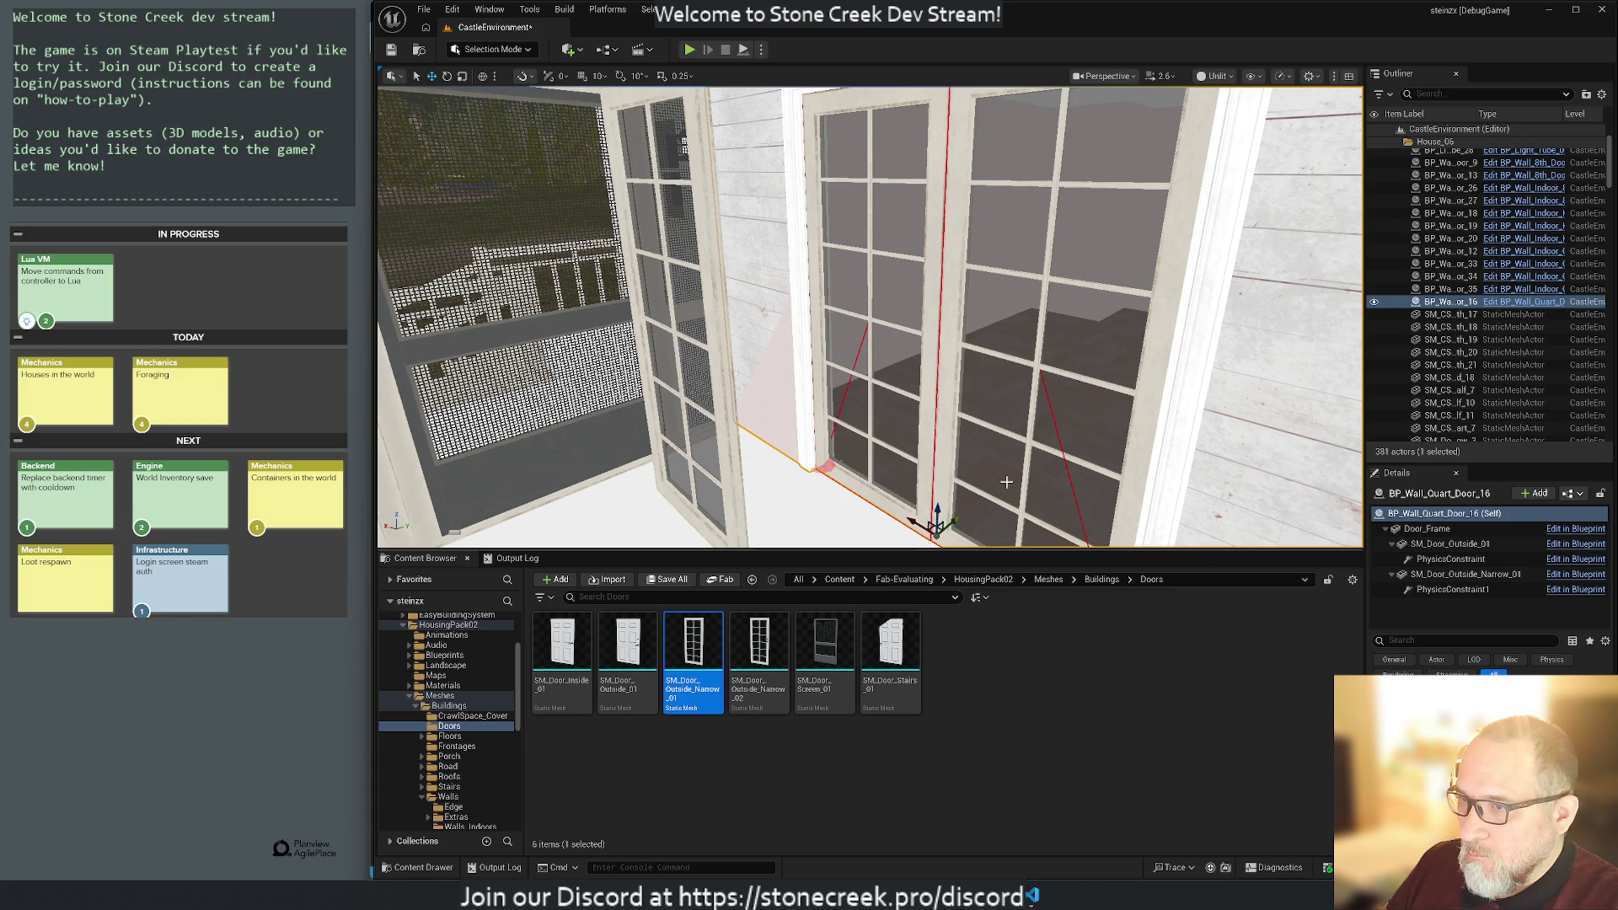
click(1448, 303)
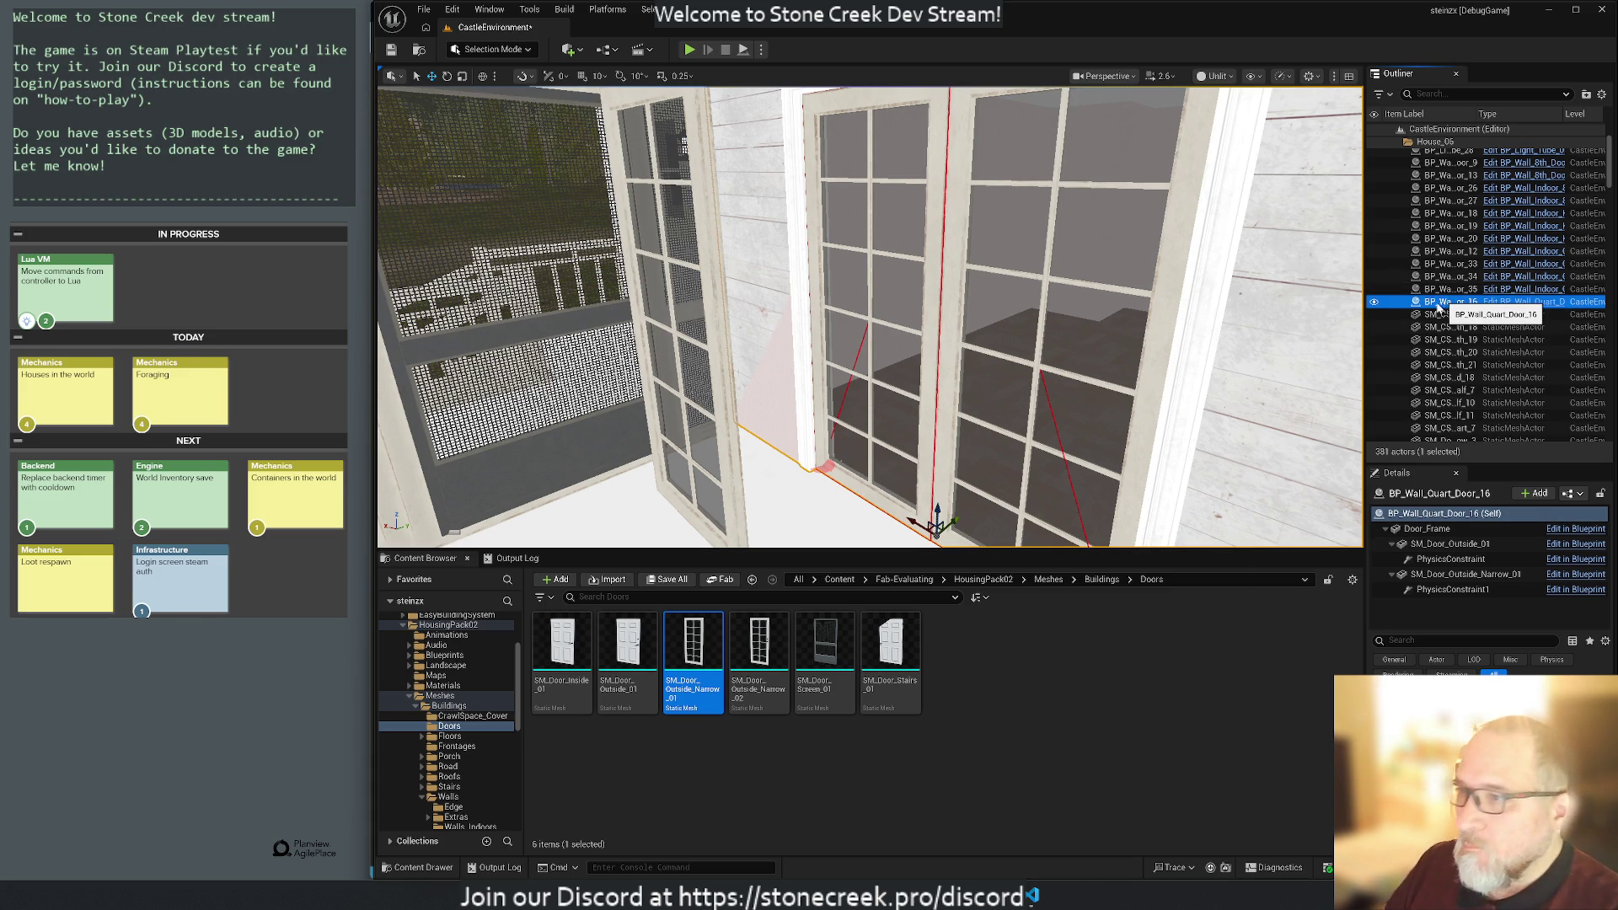
key(Delete)
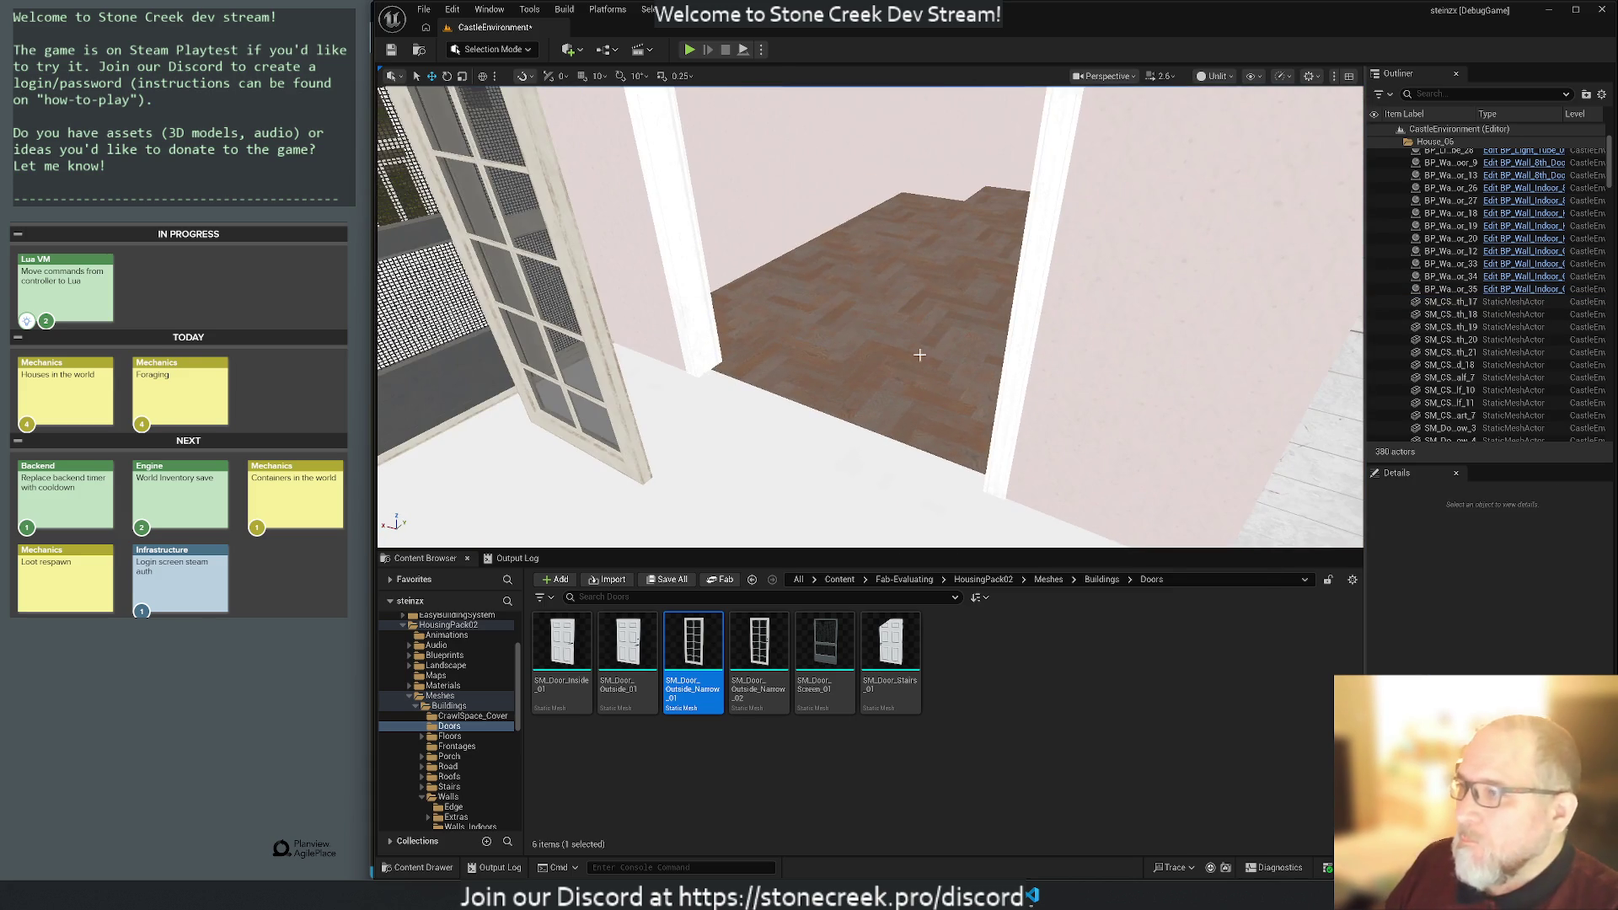
click(710, 419)
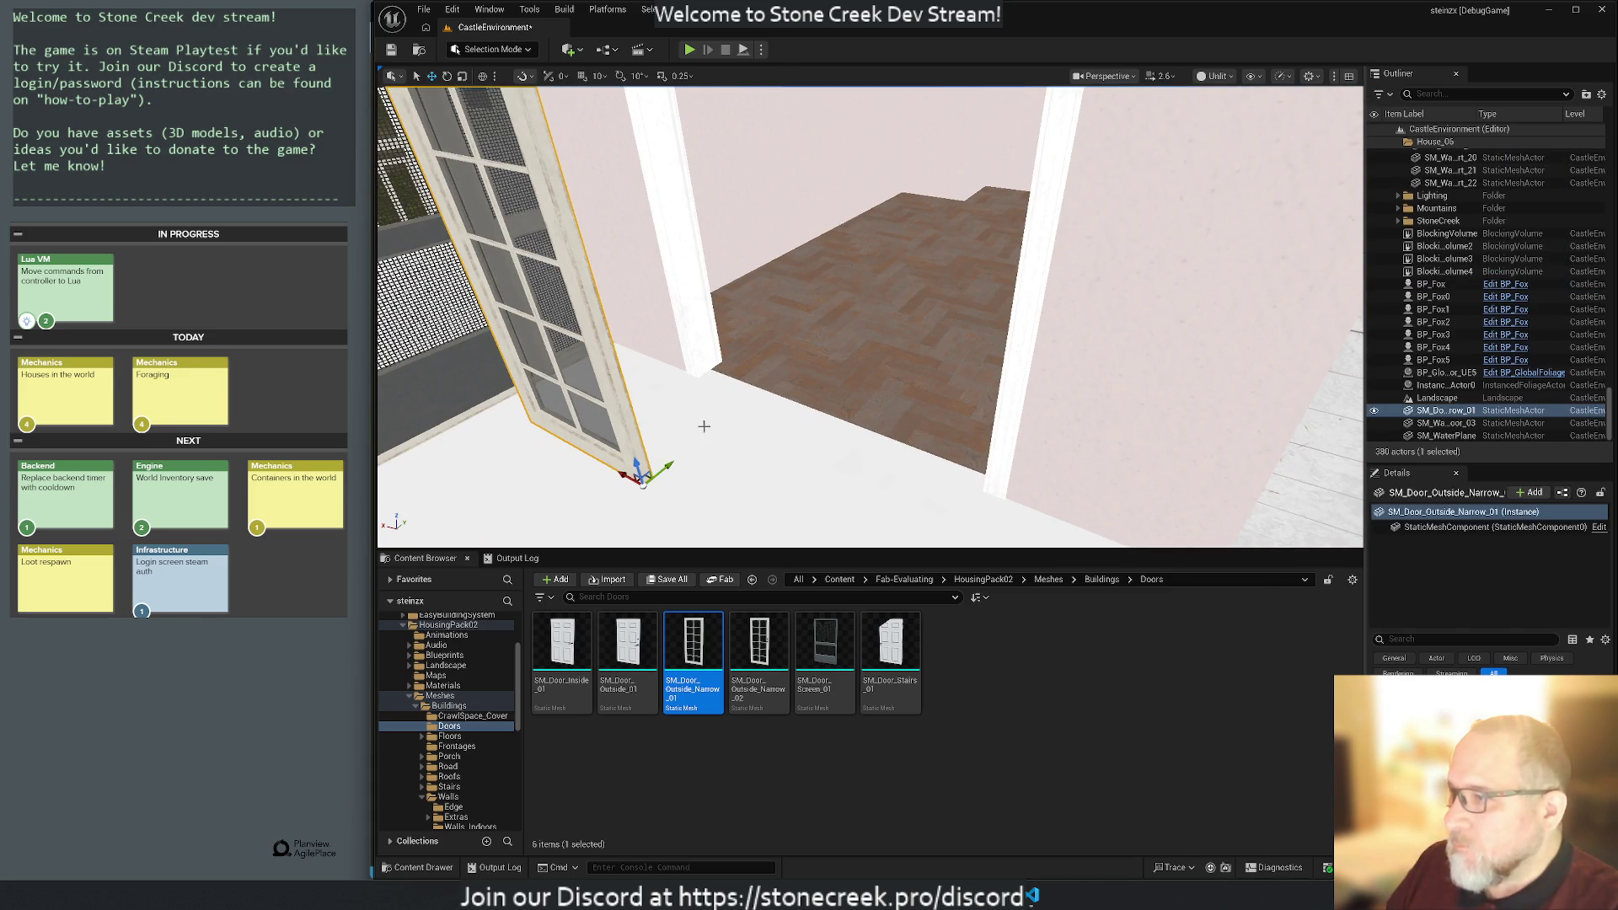
mouse_move(669, 465)
mouse_down()
mouse_move(872, 400)
mouse_move(862, 410)
mouse_up()
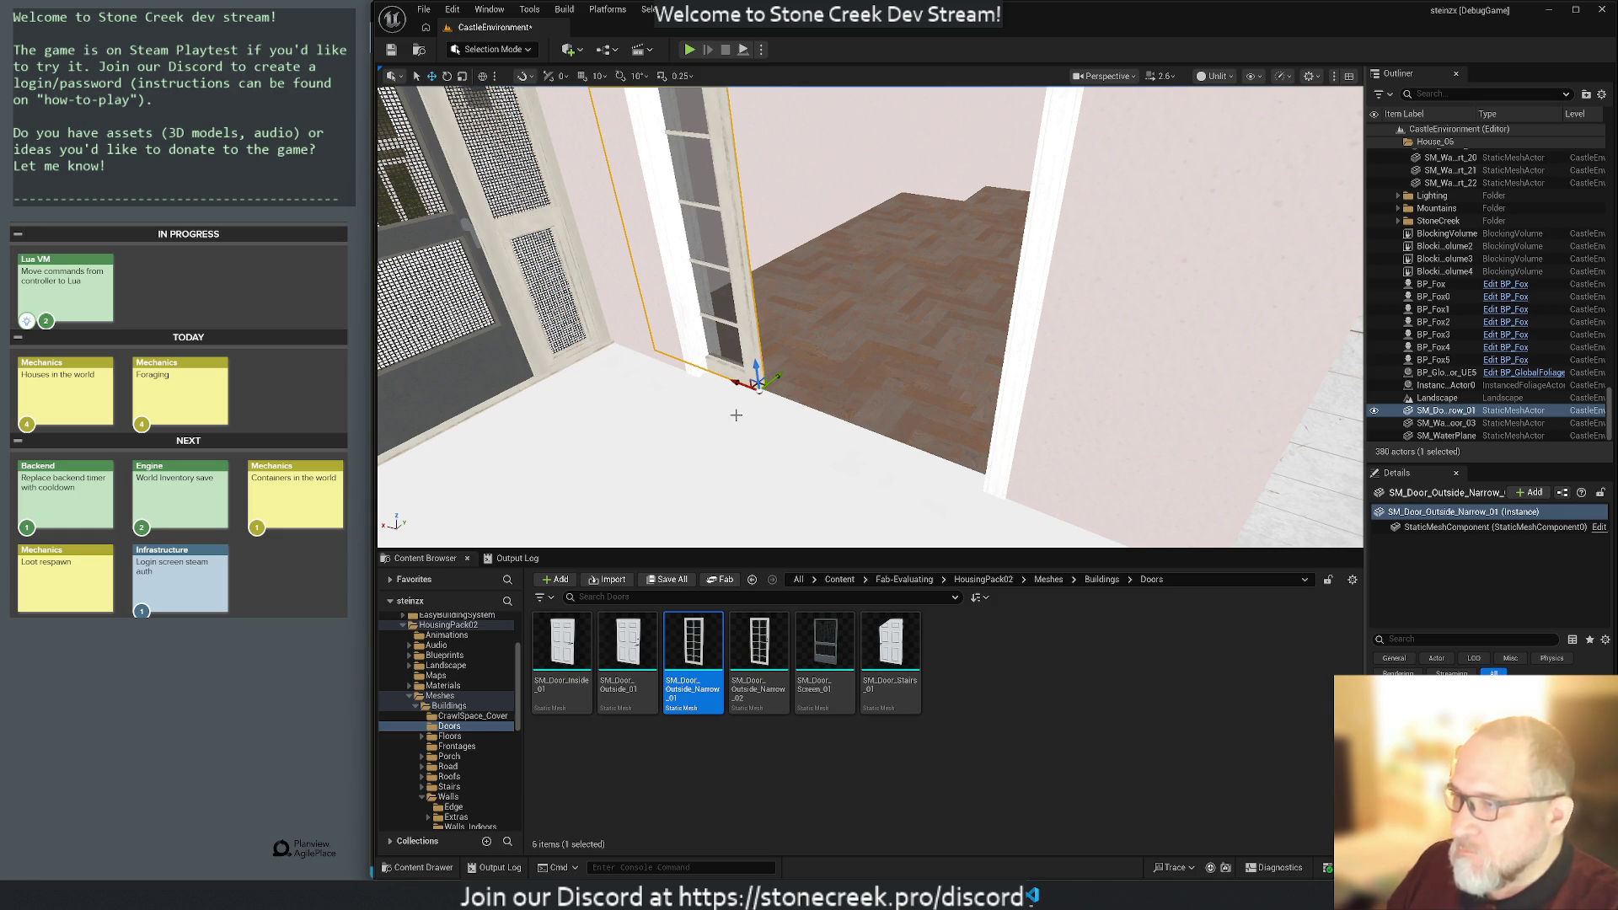
Alt-drag a duplicate of the narrow door to form the second leaf of the double door.
drag(722, 422, 758, 383)
mouse_move(839, 455)
mouse_down()
mouse_move(914, 422)
mouse_move(1203, 424)
mouse_move(958, 450)
mouse_up()
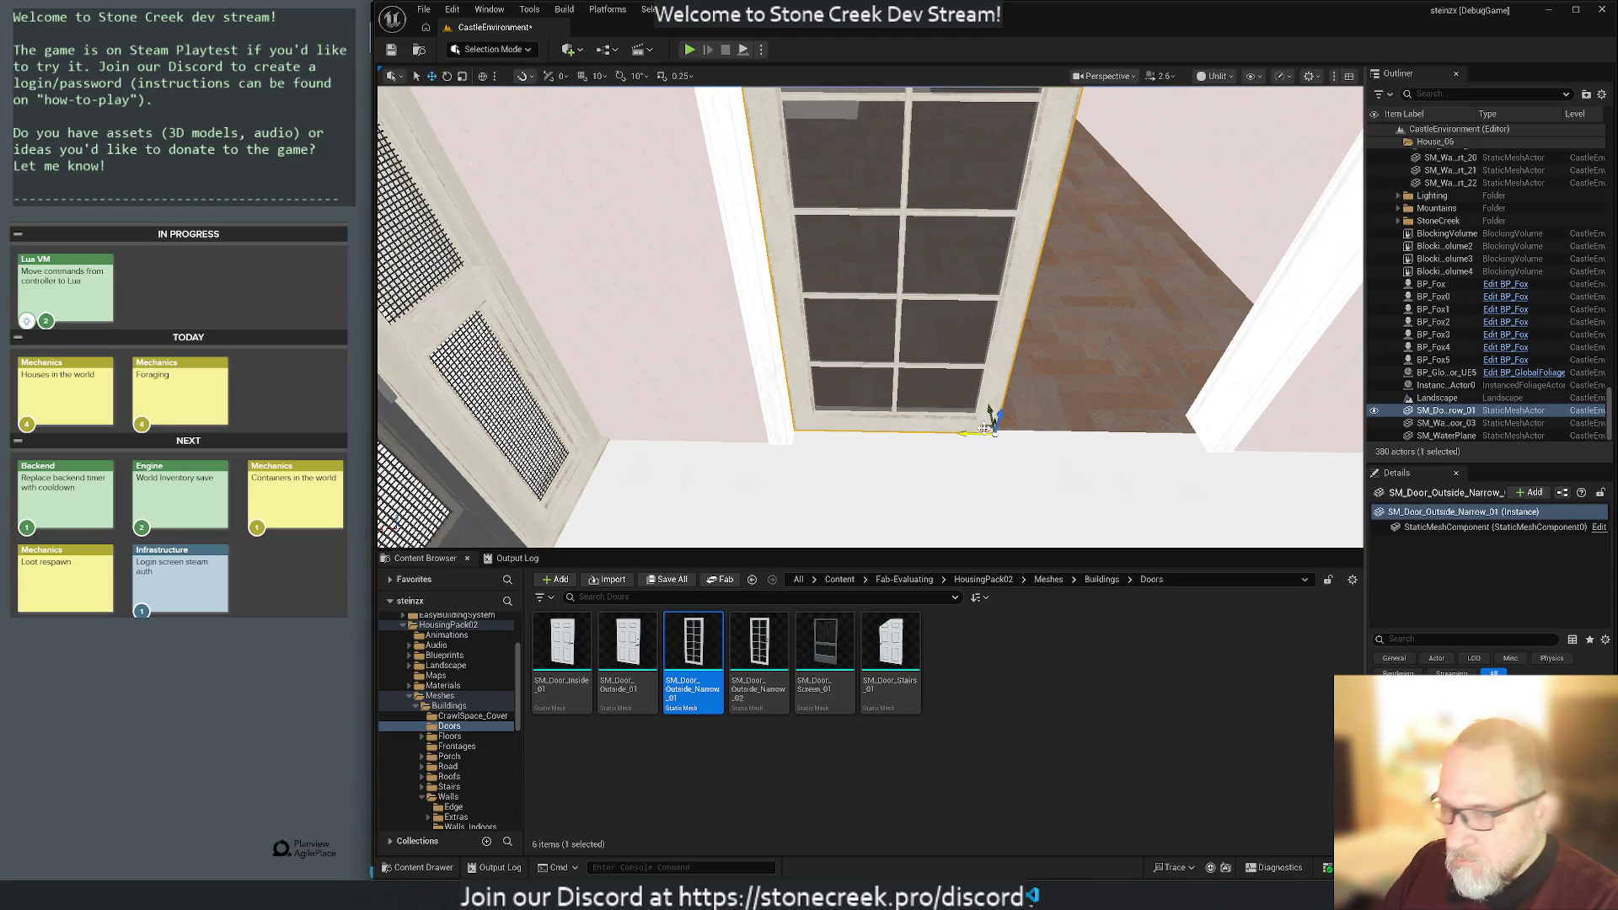
drag(973, 425, 837, 407)
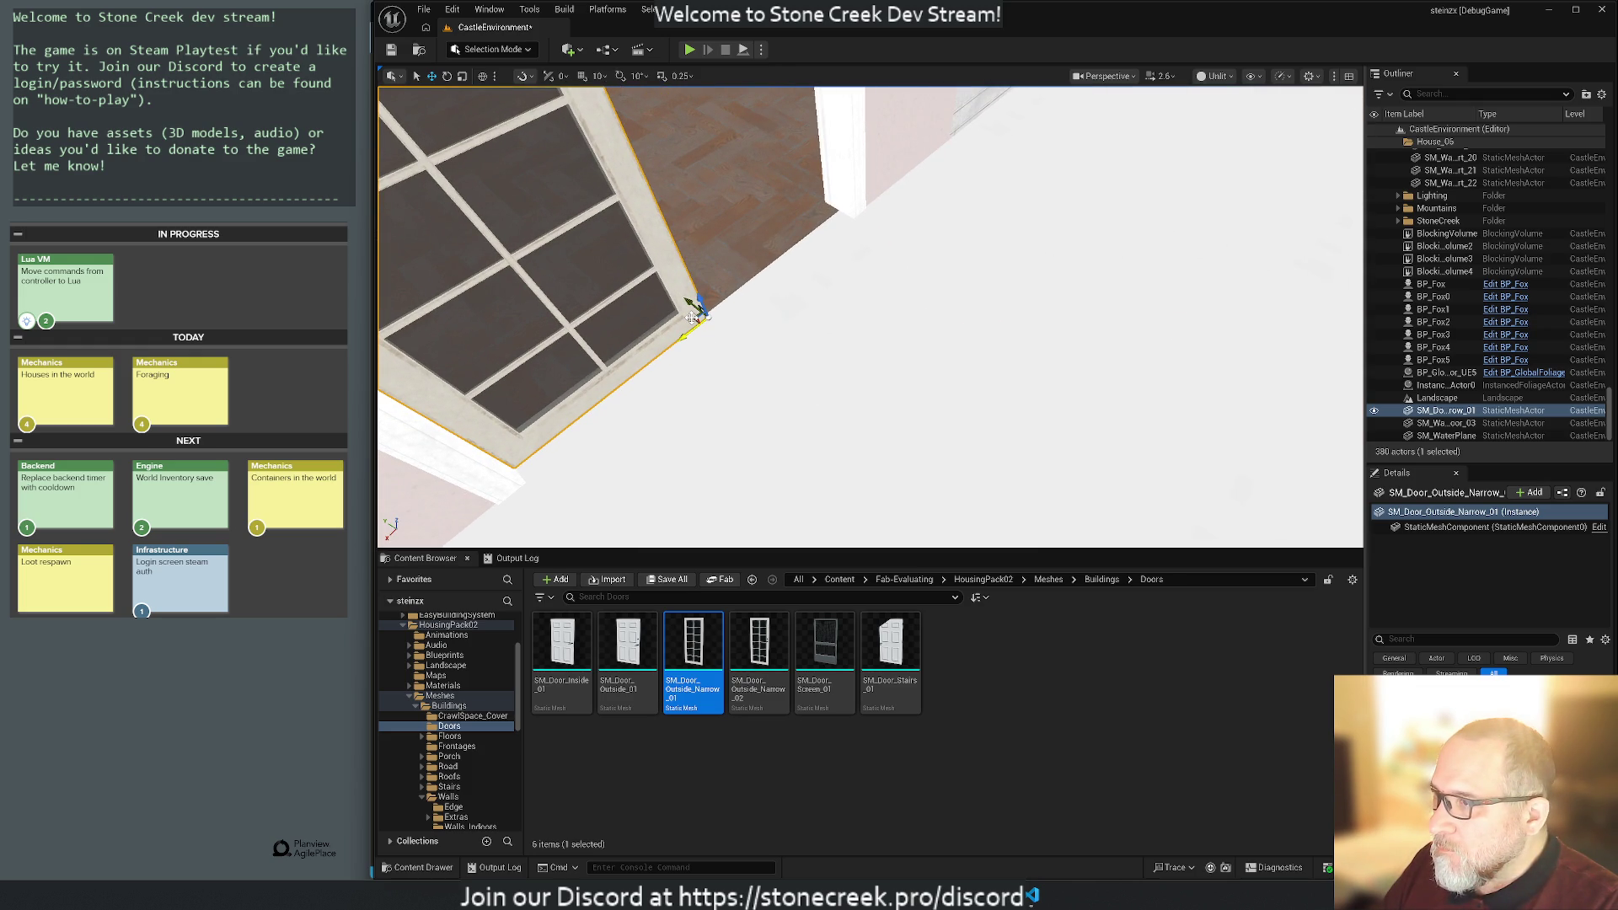
mouse_move(693, 316)
mouse_down()
mouse_move(780, 235)
mouse_move(852, 217)
mouse_move(873, 240)
mouse_move(828, 291)
mouse_move(784, 253)
mouse_move(821, 205)
mouse_move(855, 246)
mouse_up()
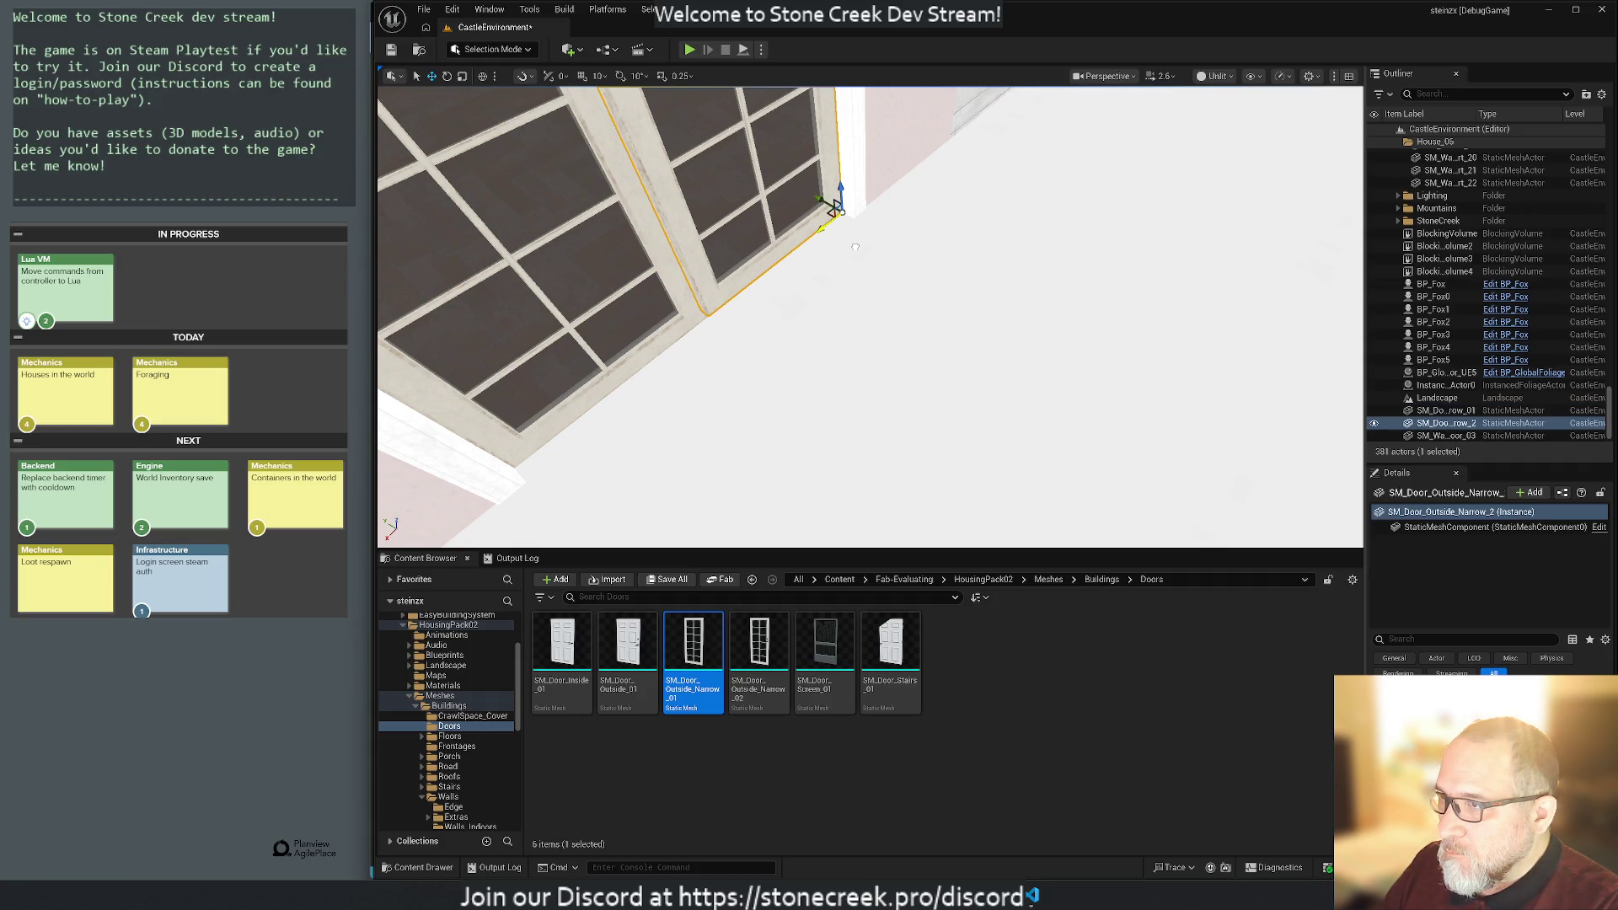
drag(849, 336, 936, 377)
click(1022, 502)
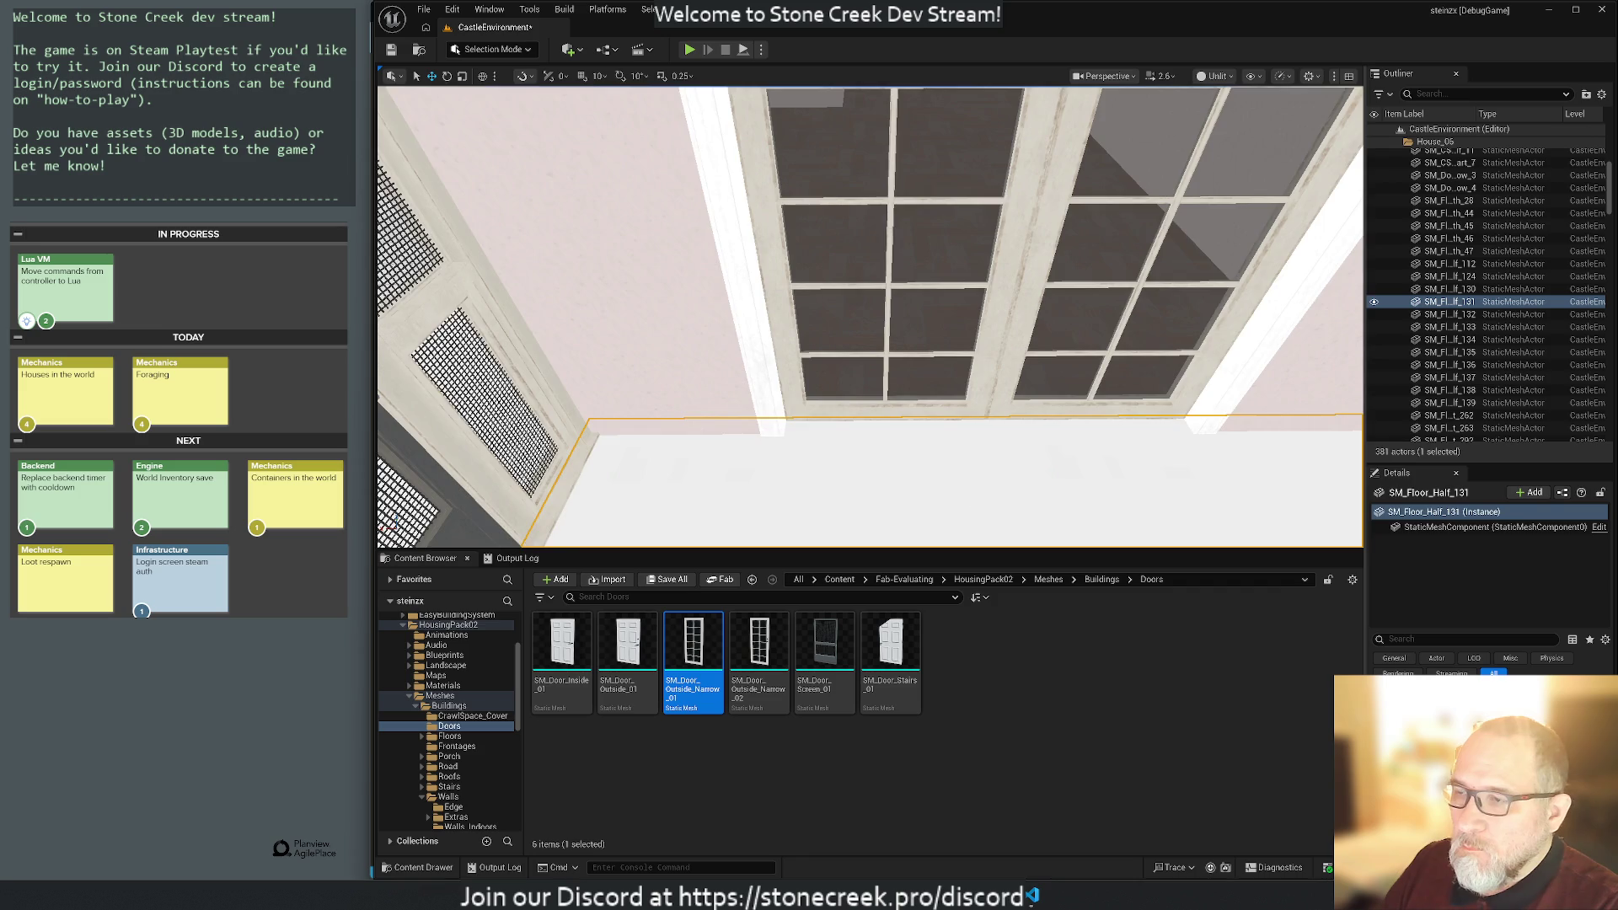
Select the doorway wall and both narrow door leaves, hiding them and then showing them again.
scroll(978, 508, up, 4)
click(640, 332)
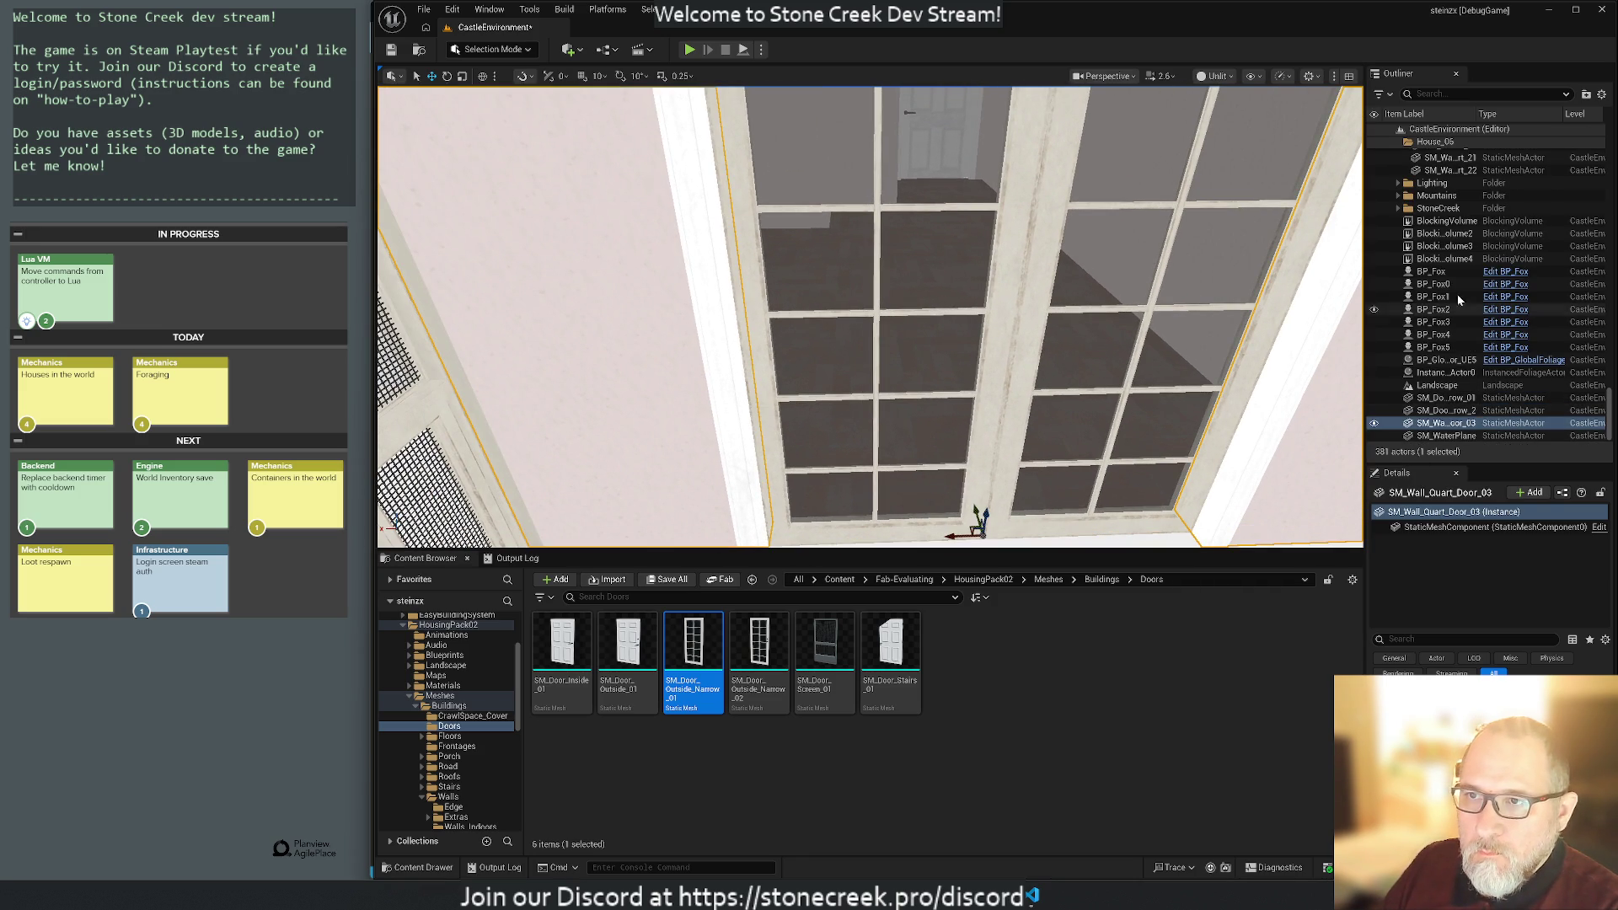
click(1439, 411)
click(1433, 398)
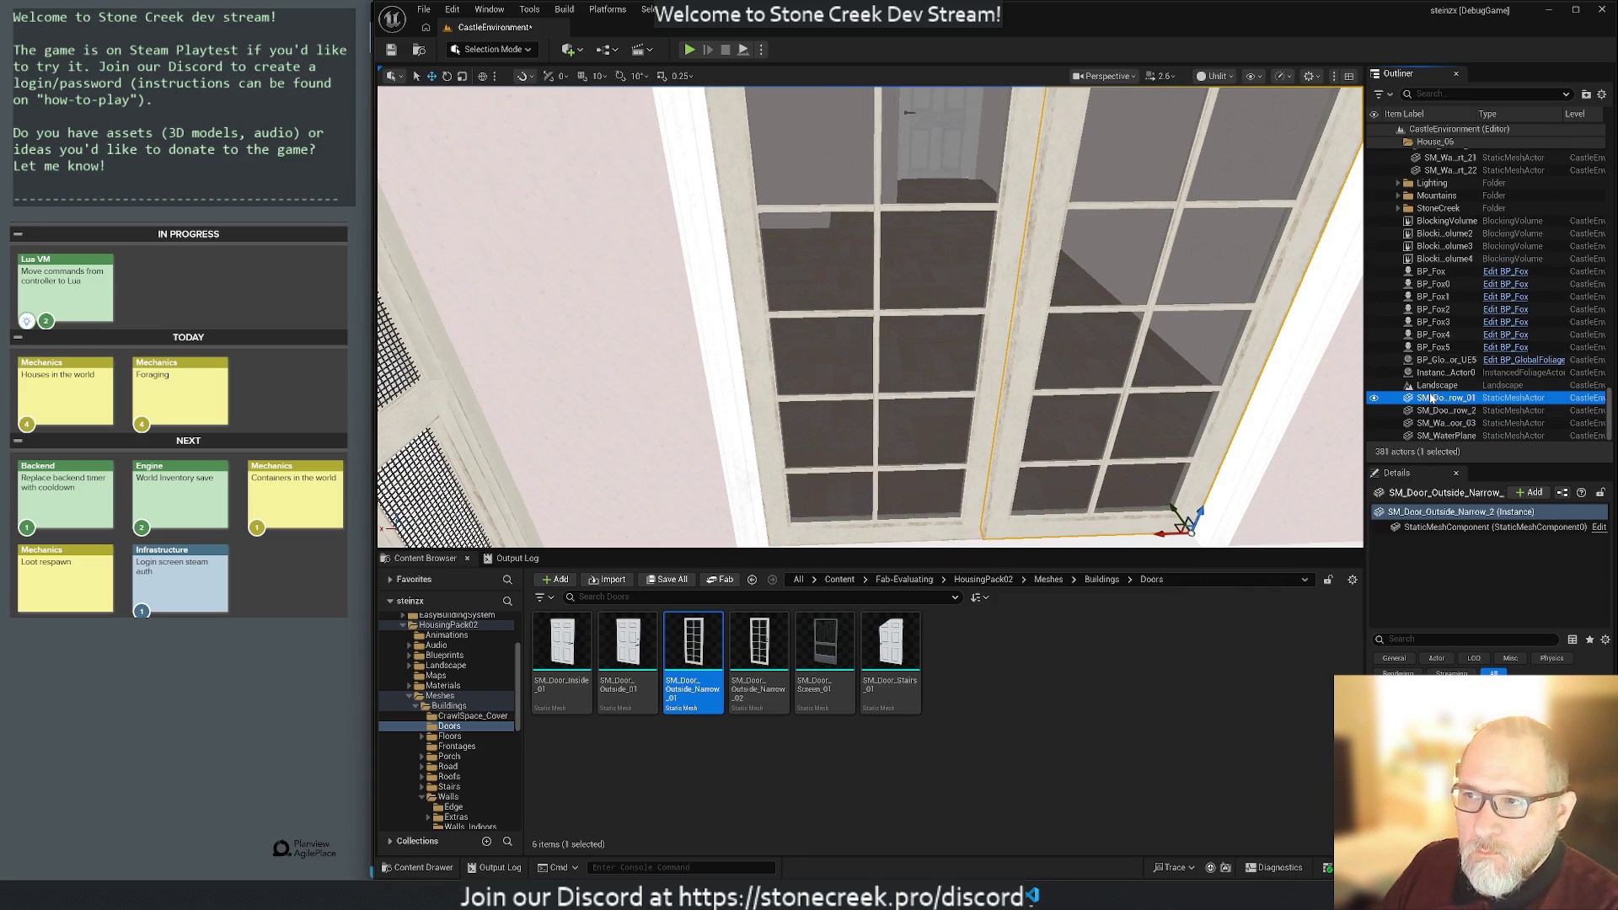
click(1447, 423)
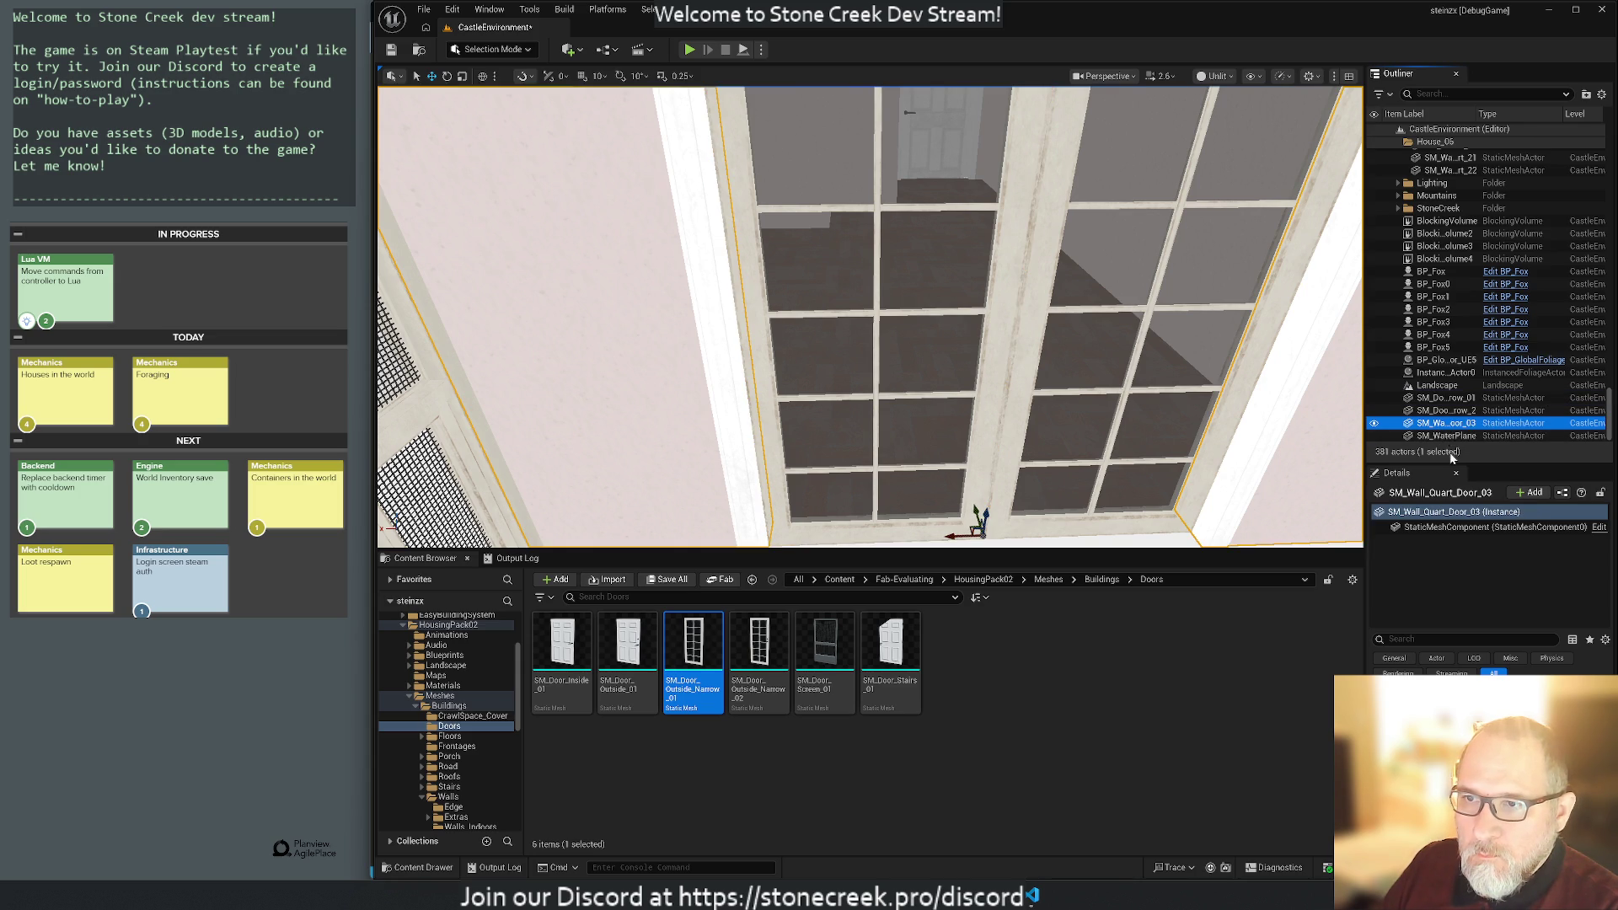
click(1374, 423)
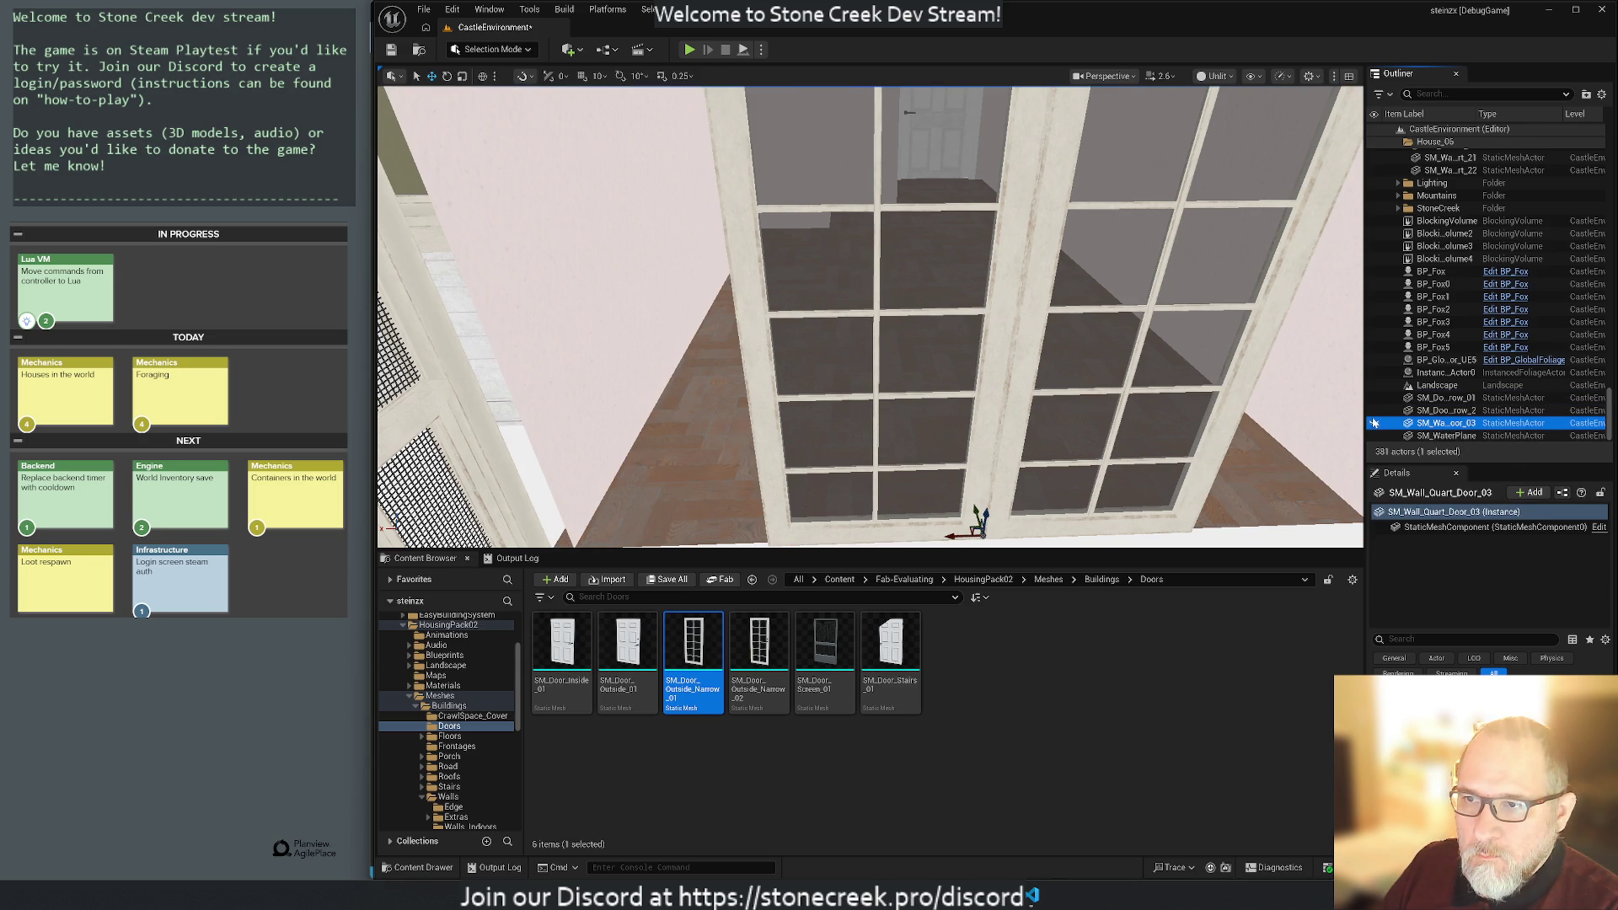
click(1374, 410)
click(1374, 398)
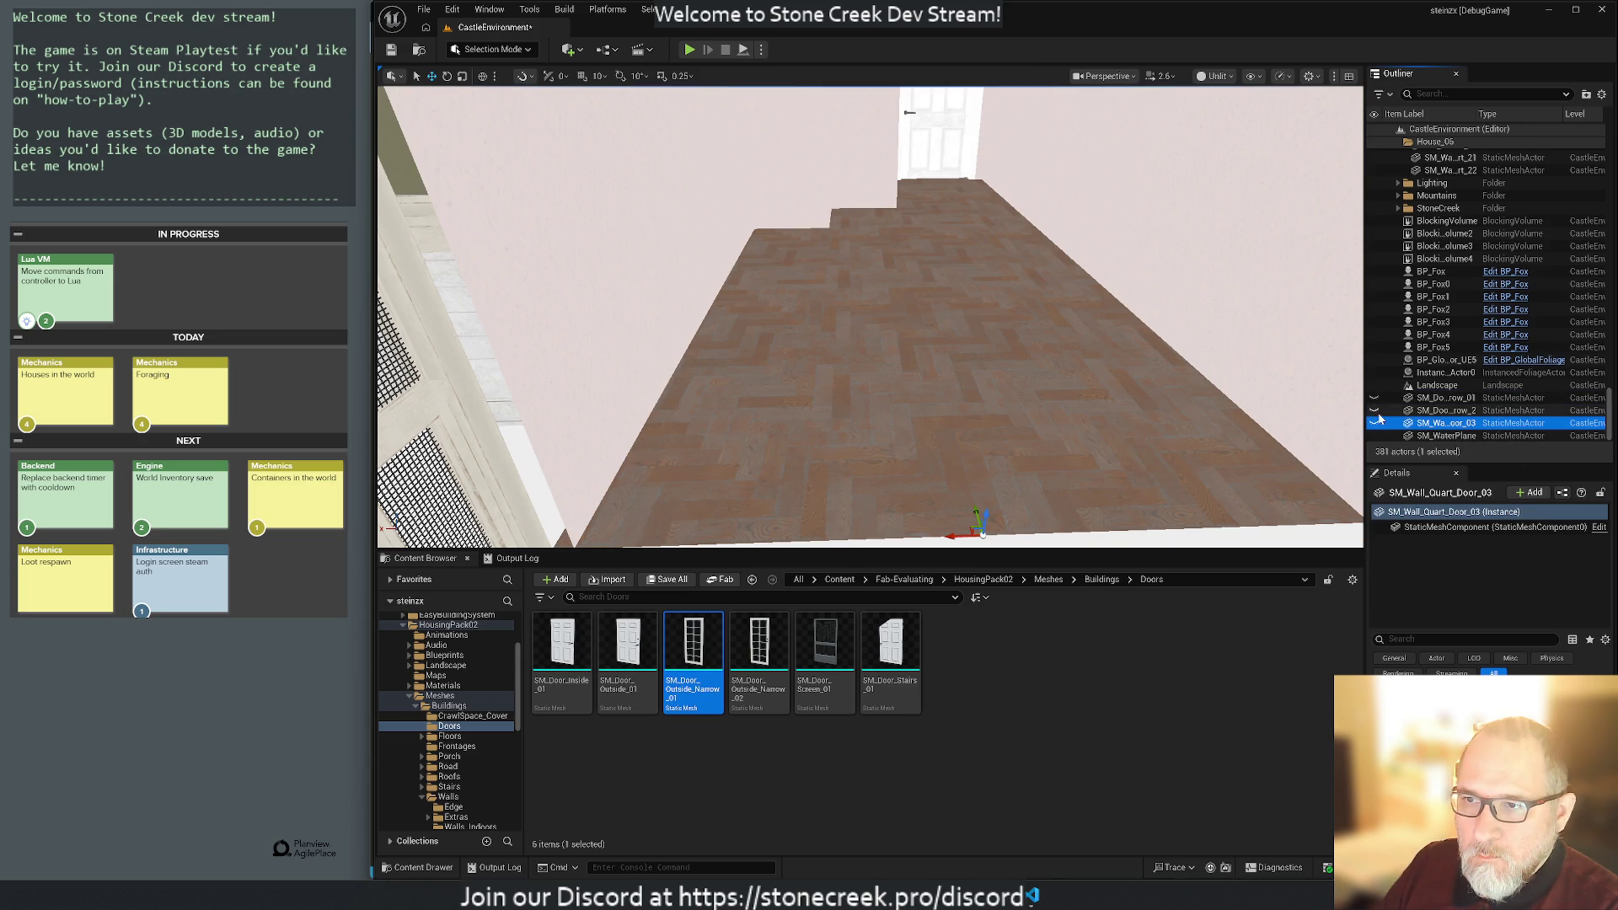
shift+click(1435, 398)
click(1375, 423)
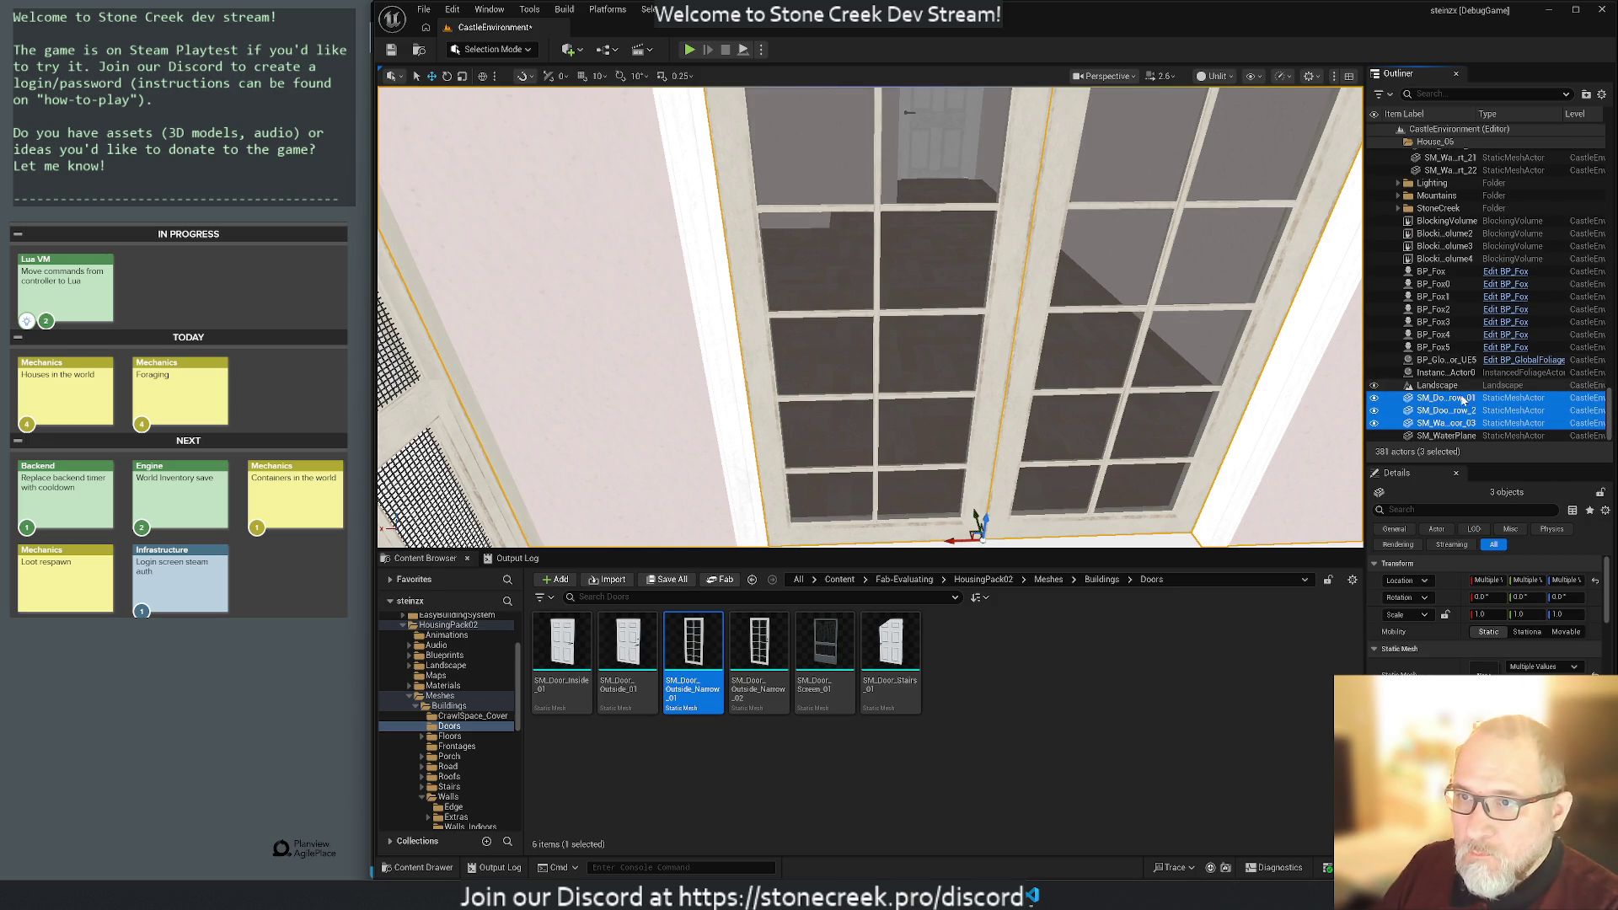
Try moving a floor piece into House_06, then select BP_Wall_Indoor_Quart_Door_35.
scroll(1454, 228, up, 10)
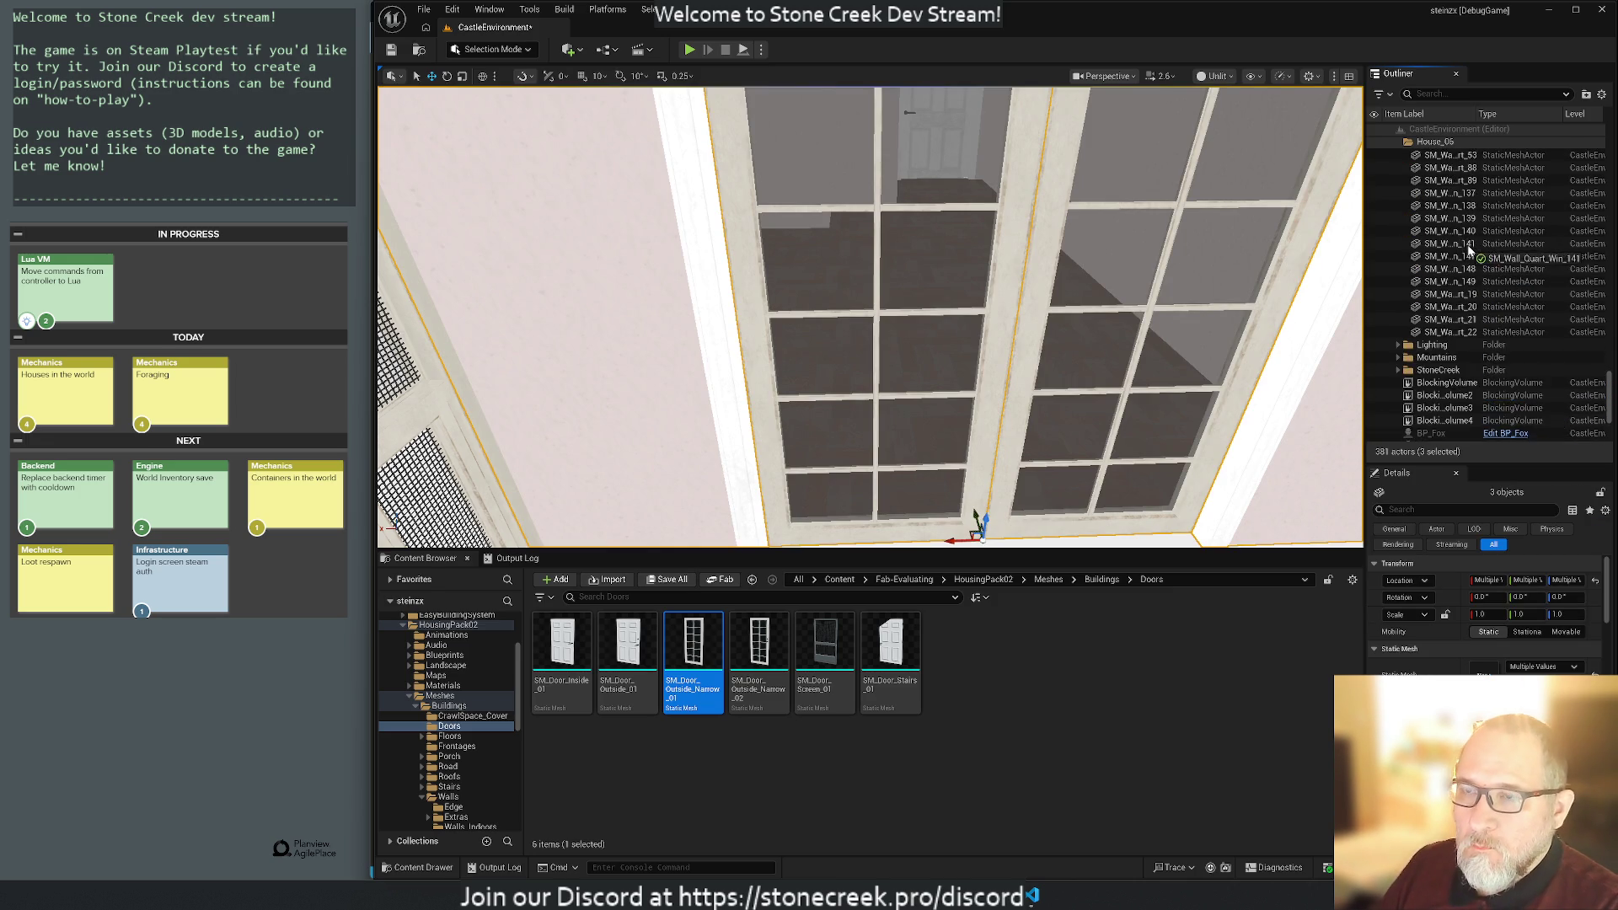
scroll(1465, 291, up, 15)
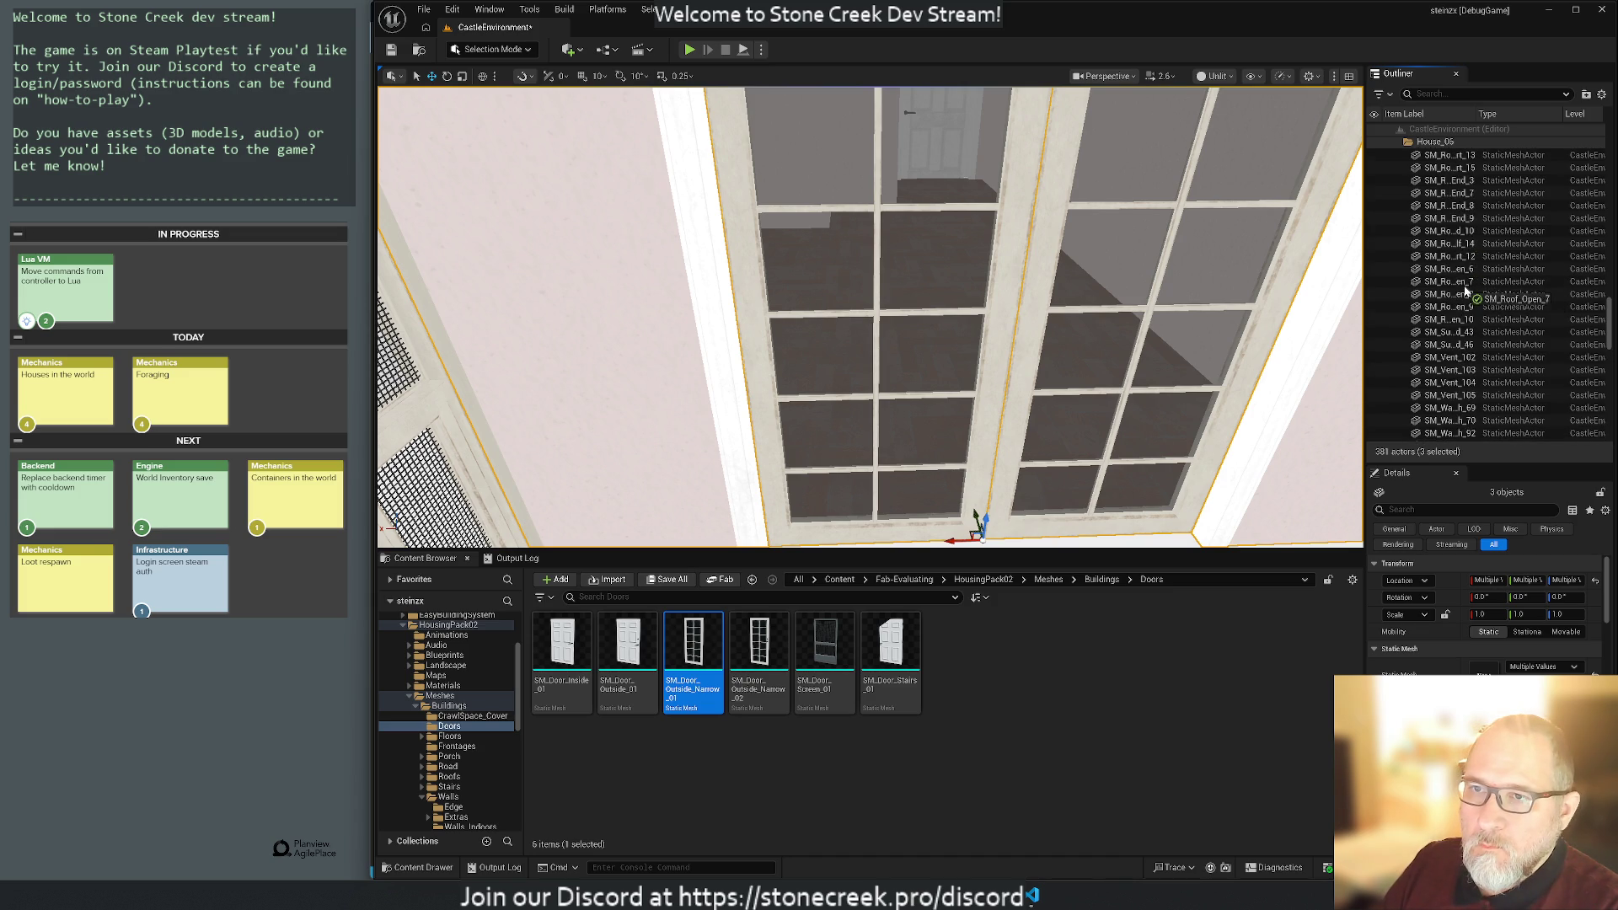
scroll(1465, 291, up, 15)
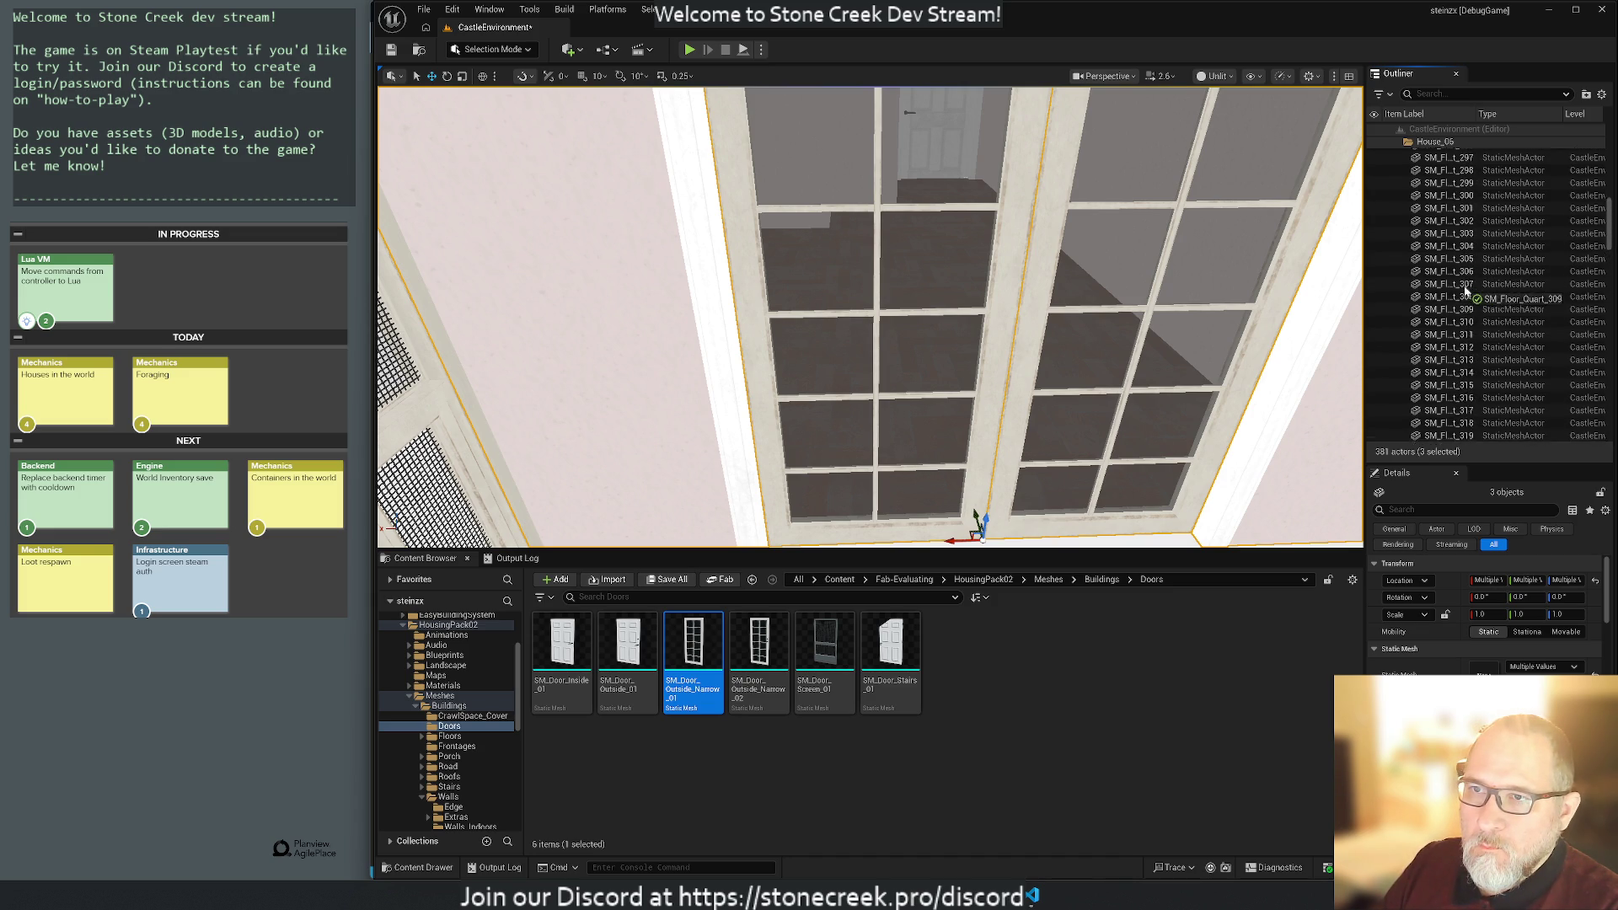
scroll(1467, 292, up, 10)
drag(1466, 293, 1433, 159)
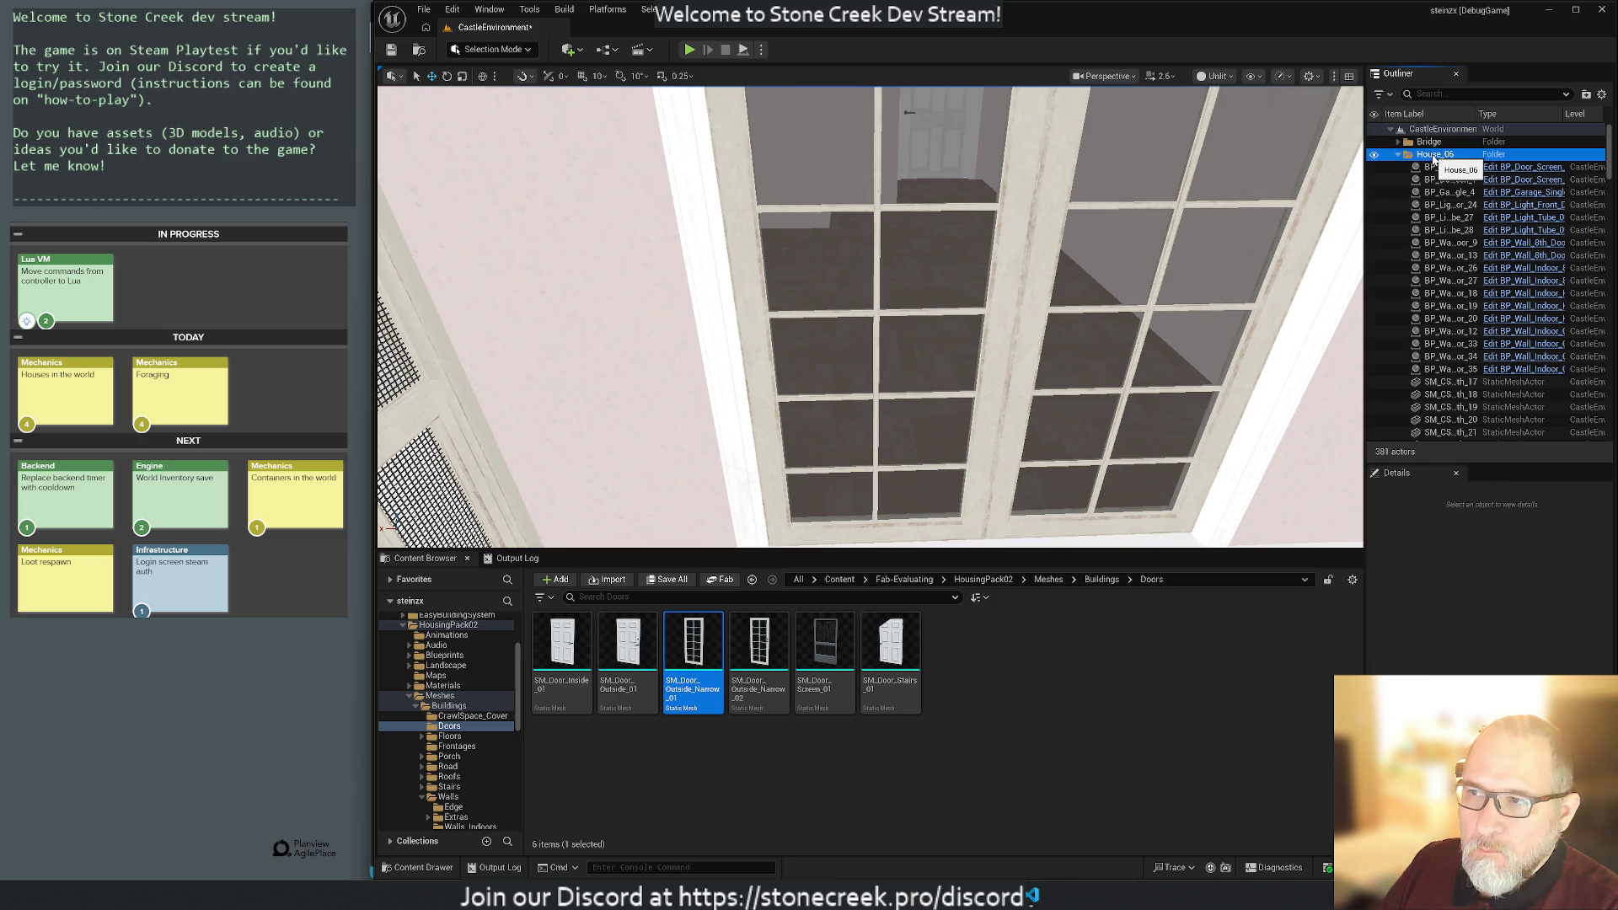
scroll(1442, 278, down, 2)
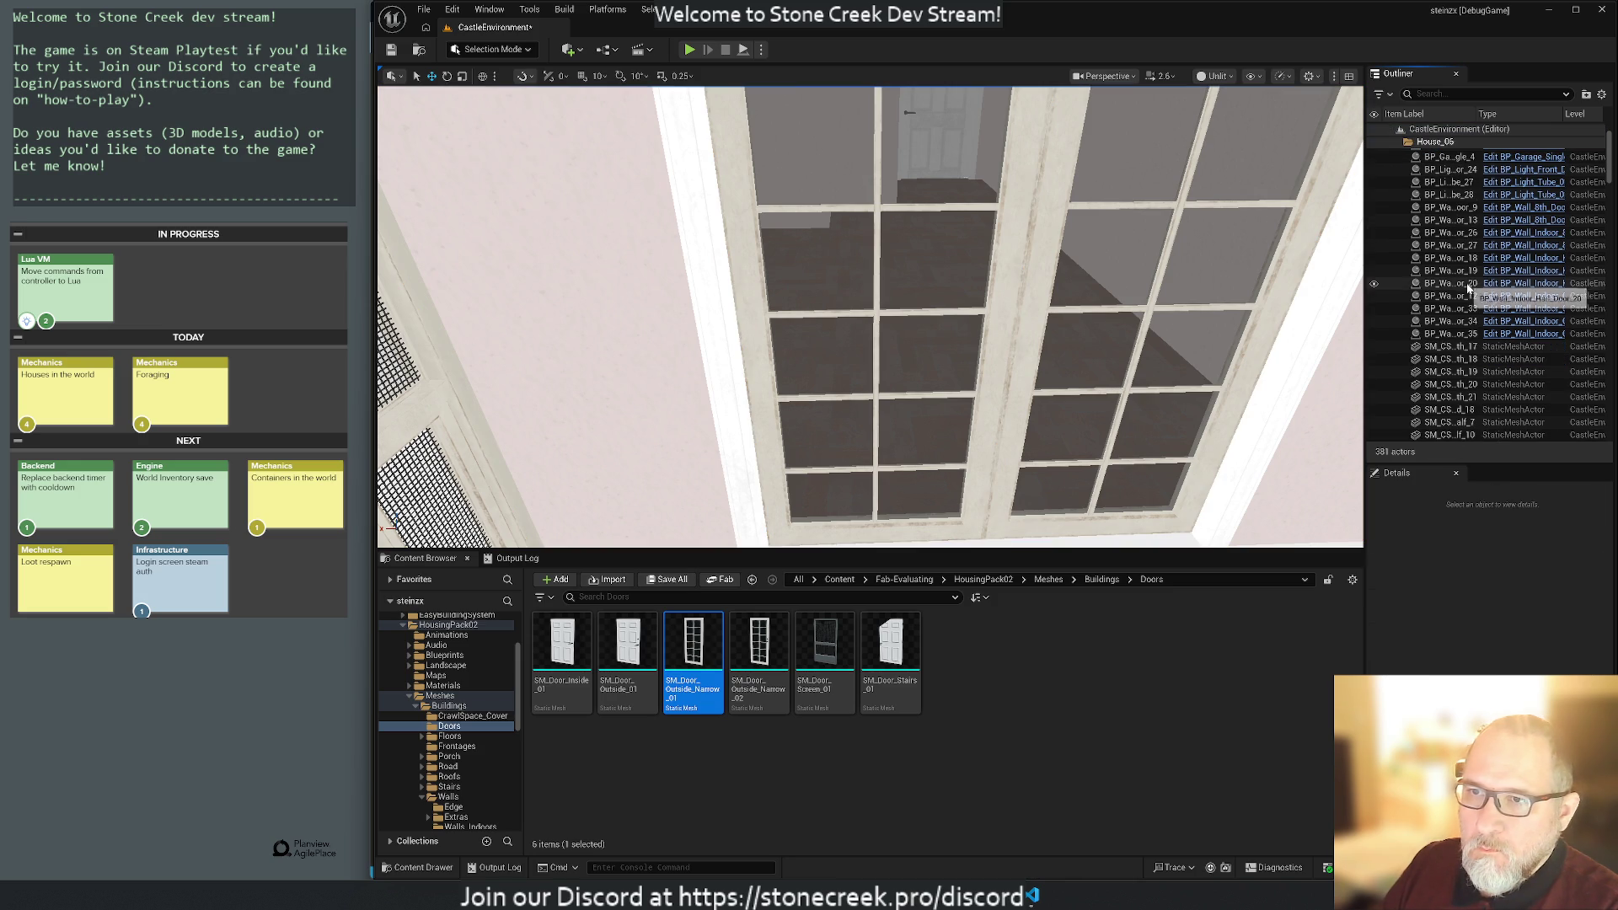
click(1443, 336)
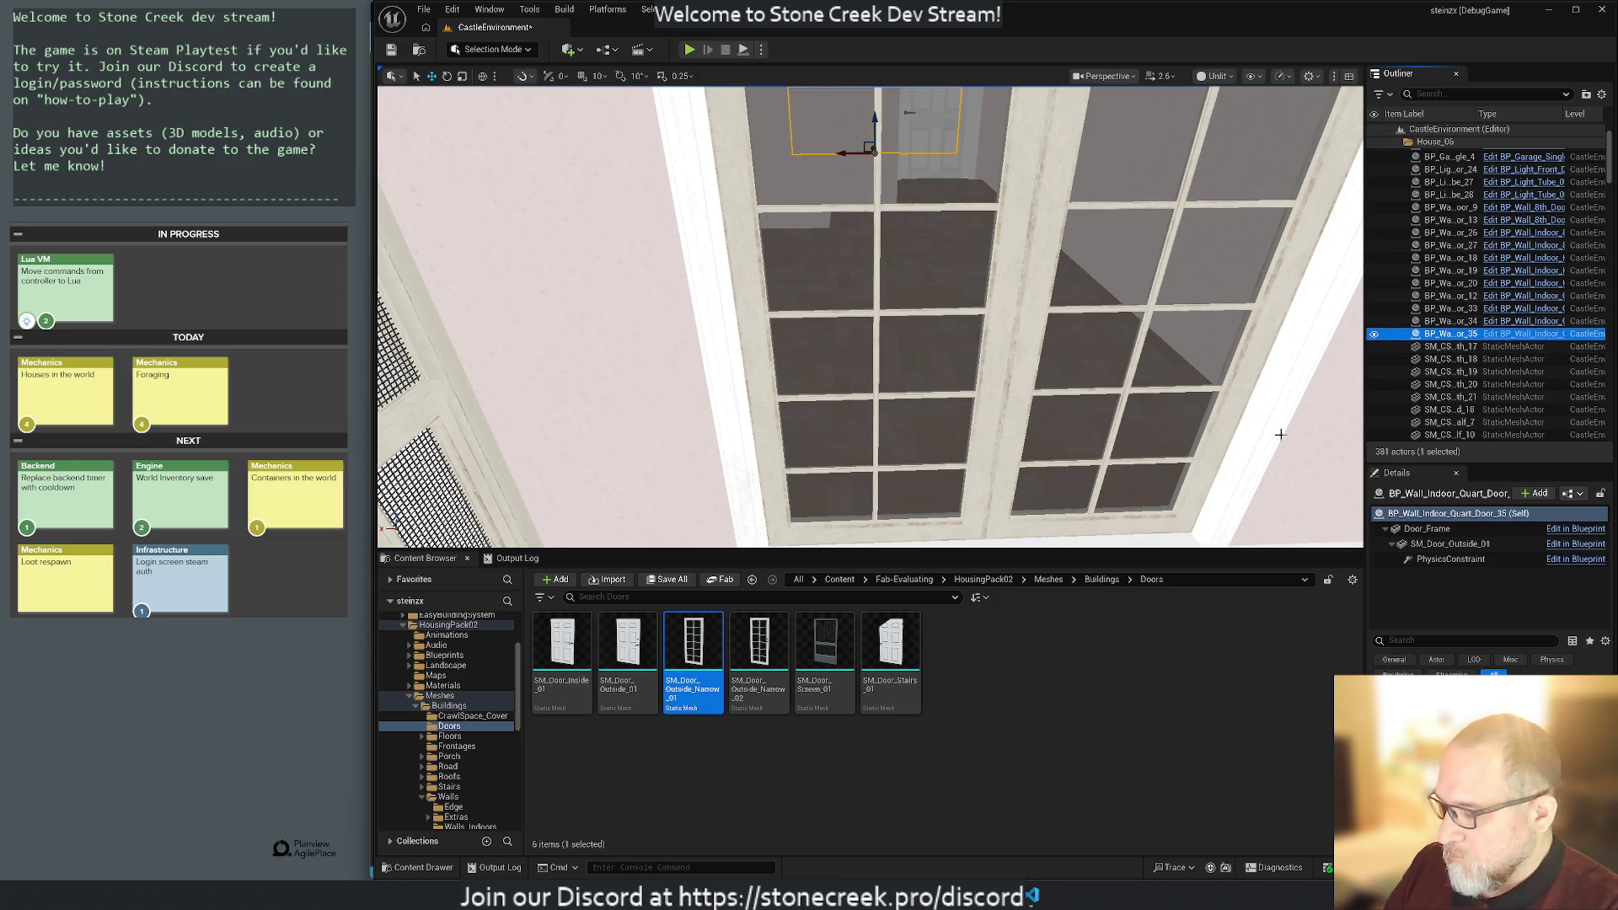
Frame the BP_Wall_Indoor_Quart_Door_35 blueprint and locate its Door_Frame mesh SM_Wall_Indoor_Quart_Door_01.
key(f)
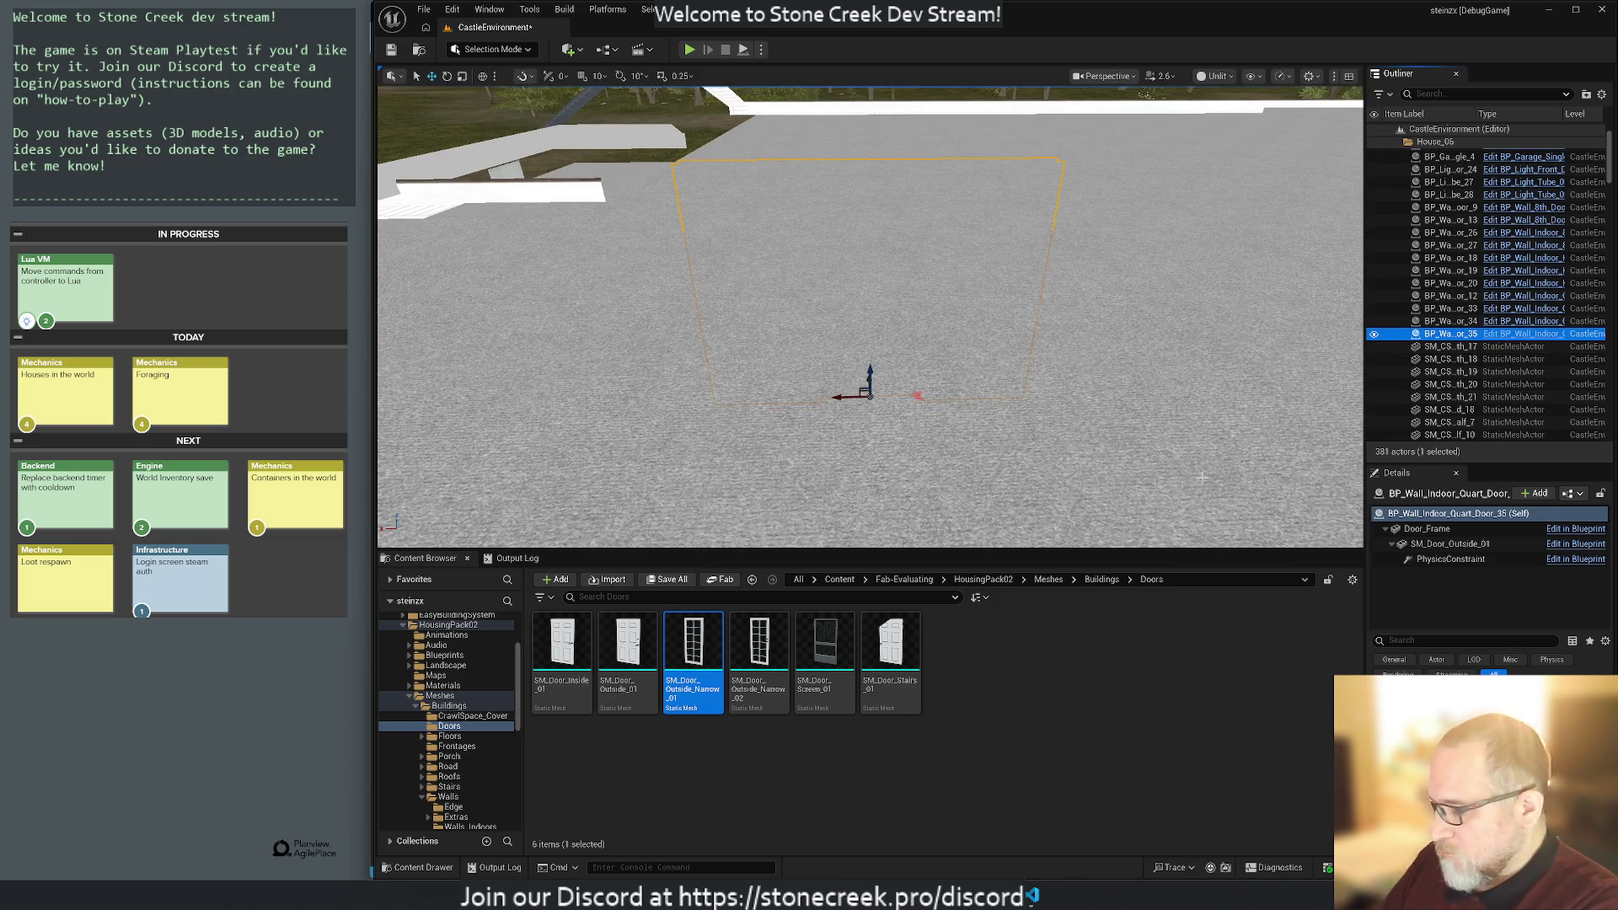
mouse_move(1190, 483)
mouse_down()
mouse_move(1168, 371)
mouse_move(1129, 489)
mouse_move(1020, 380)
mouse_up()
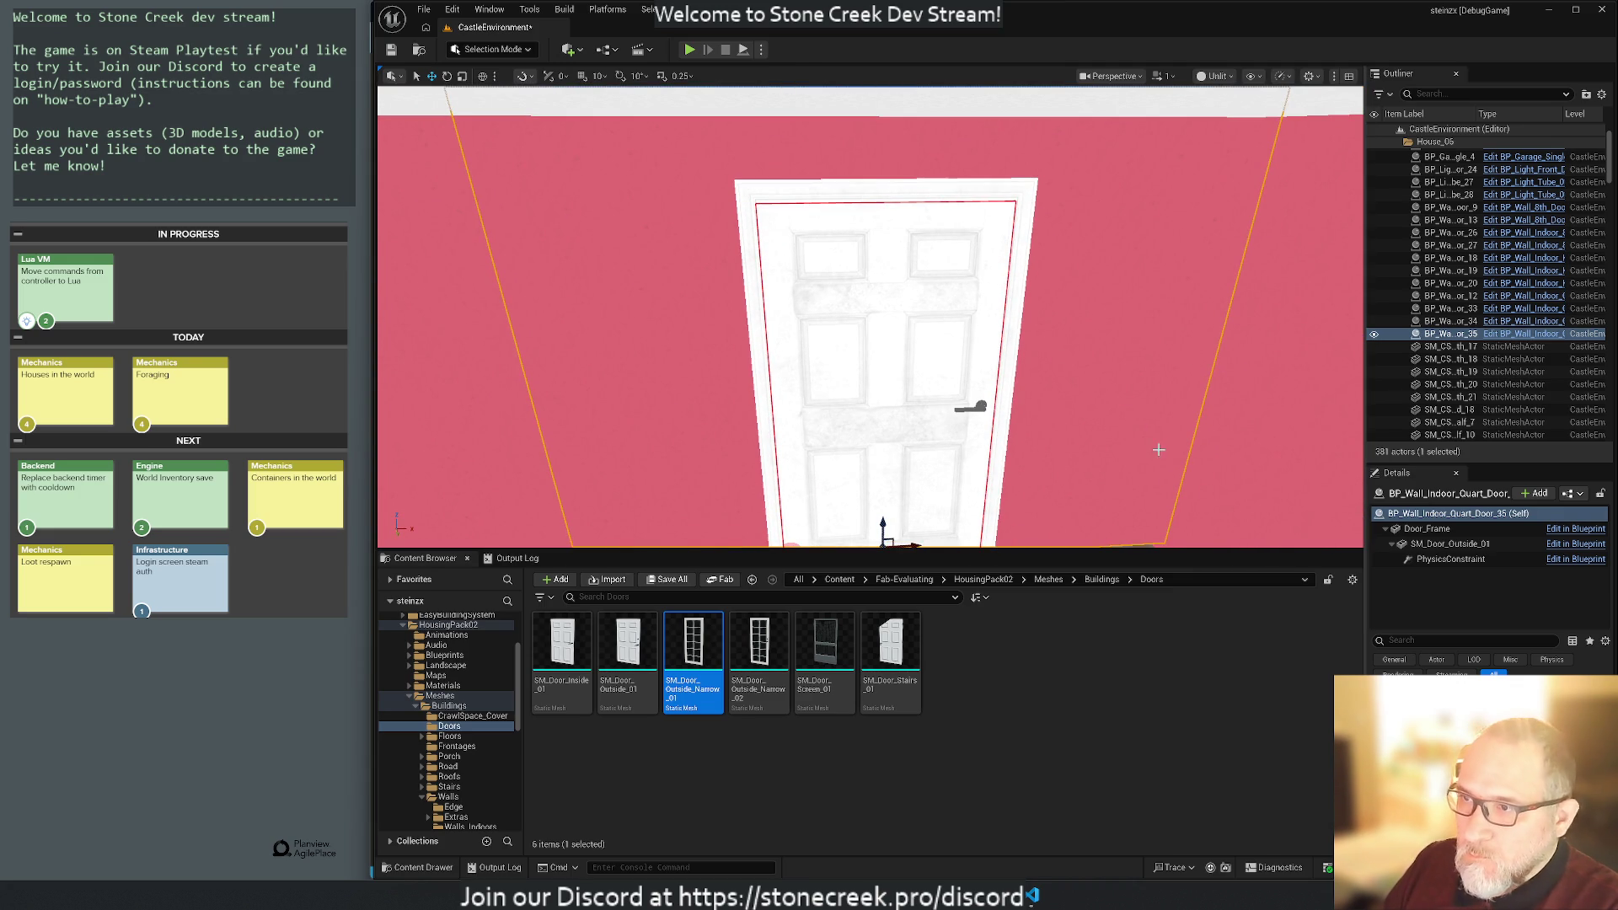
click(1441, 529)
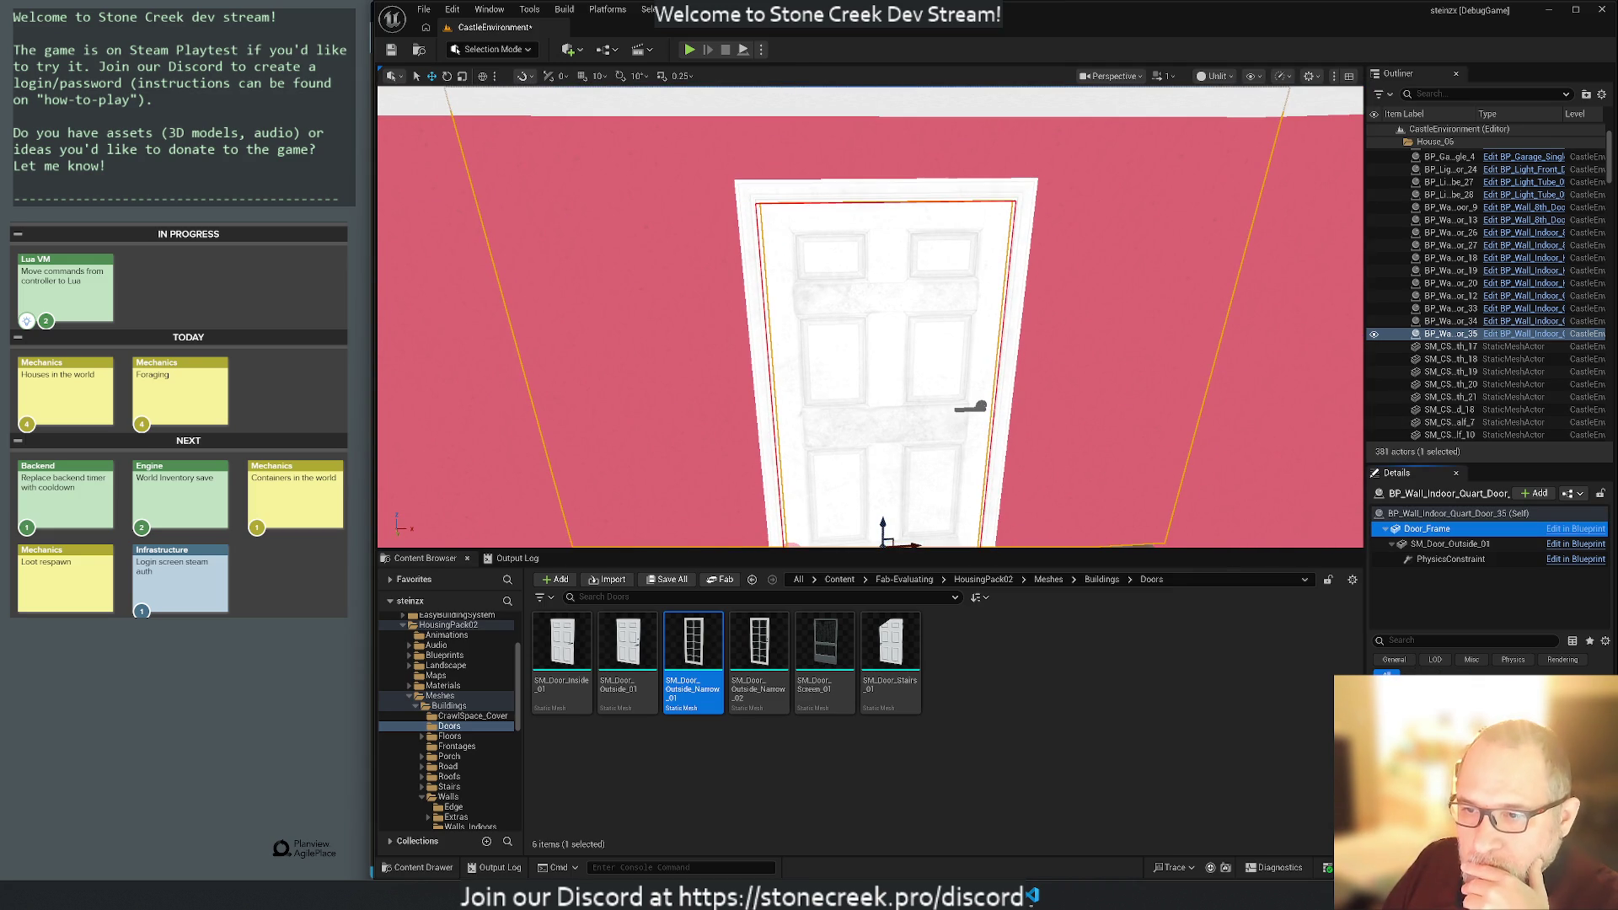
key(ctrl+b)
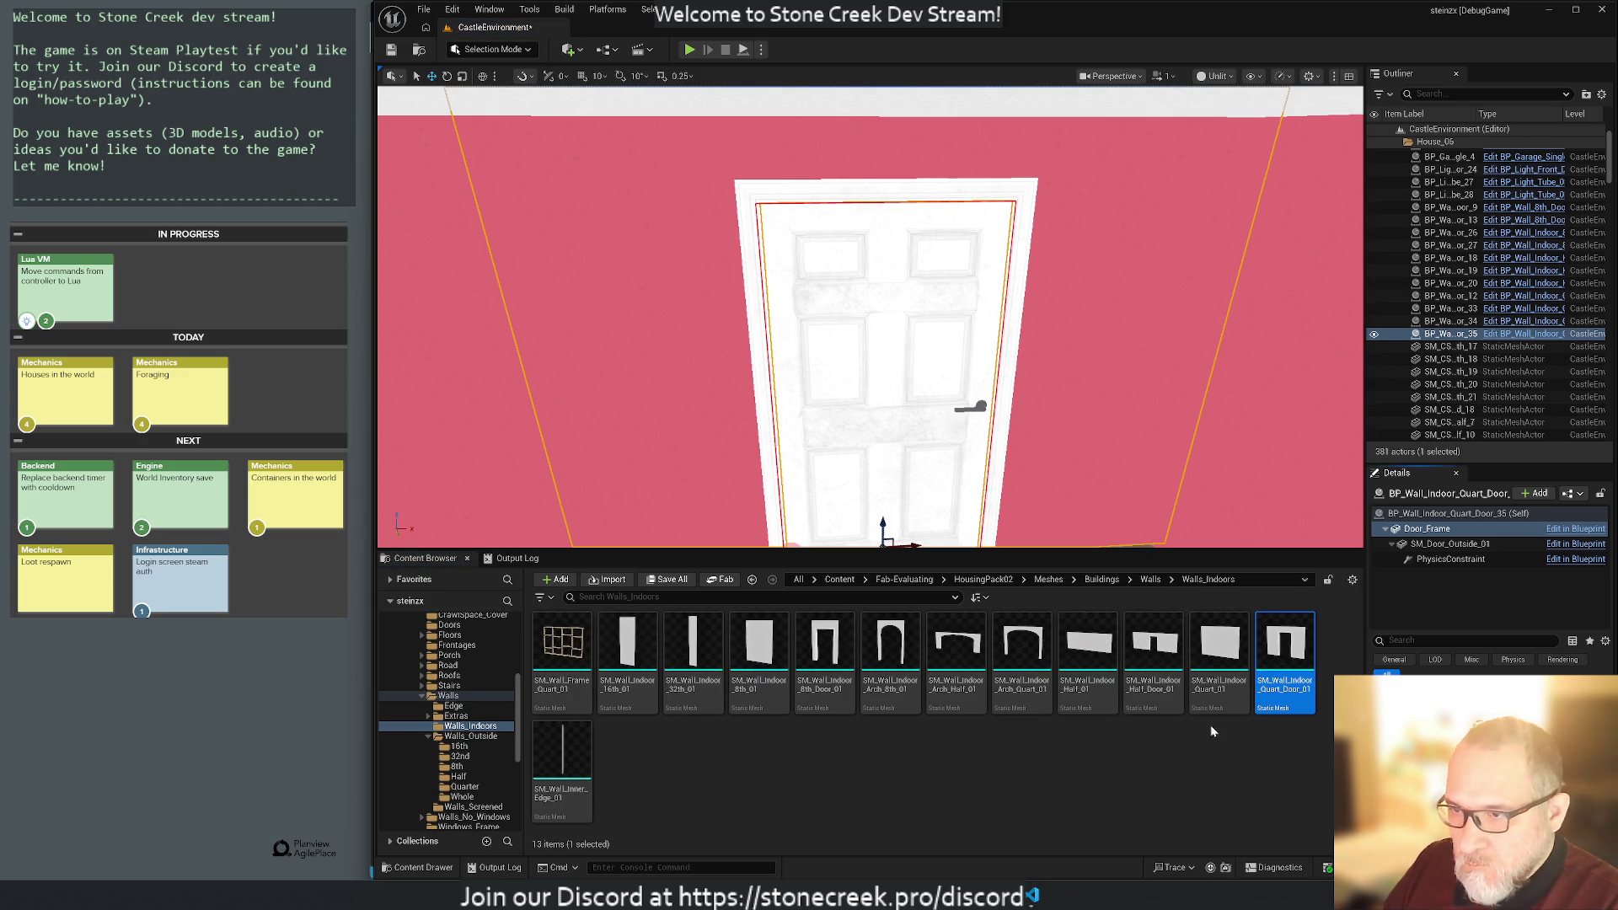
Place an SM_Wall_Indoor_Quart_Door_01 wall at the door blueprint's spot and frame it.
mouse_move(1285, 653)
mouse_down()
mouse_move(1083, 581)
mouse_move(1032, 516)
mouse_up()
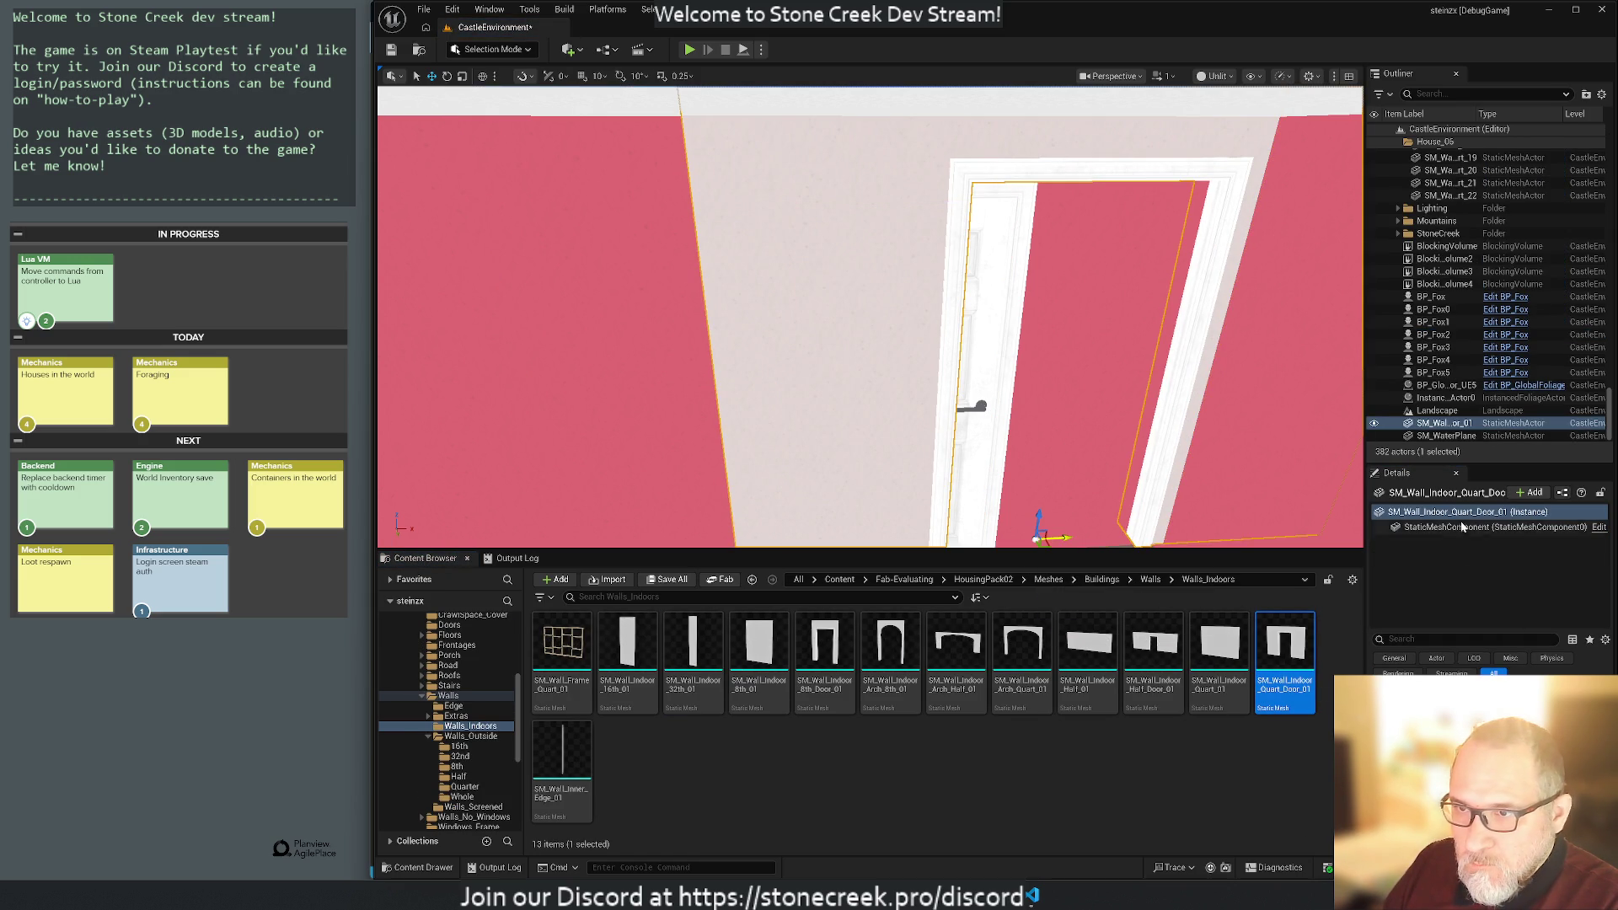
drag(1445, 423, 1429, 145)
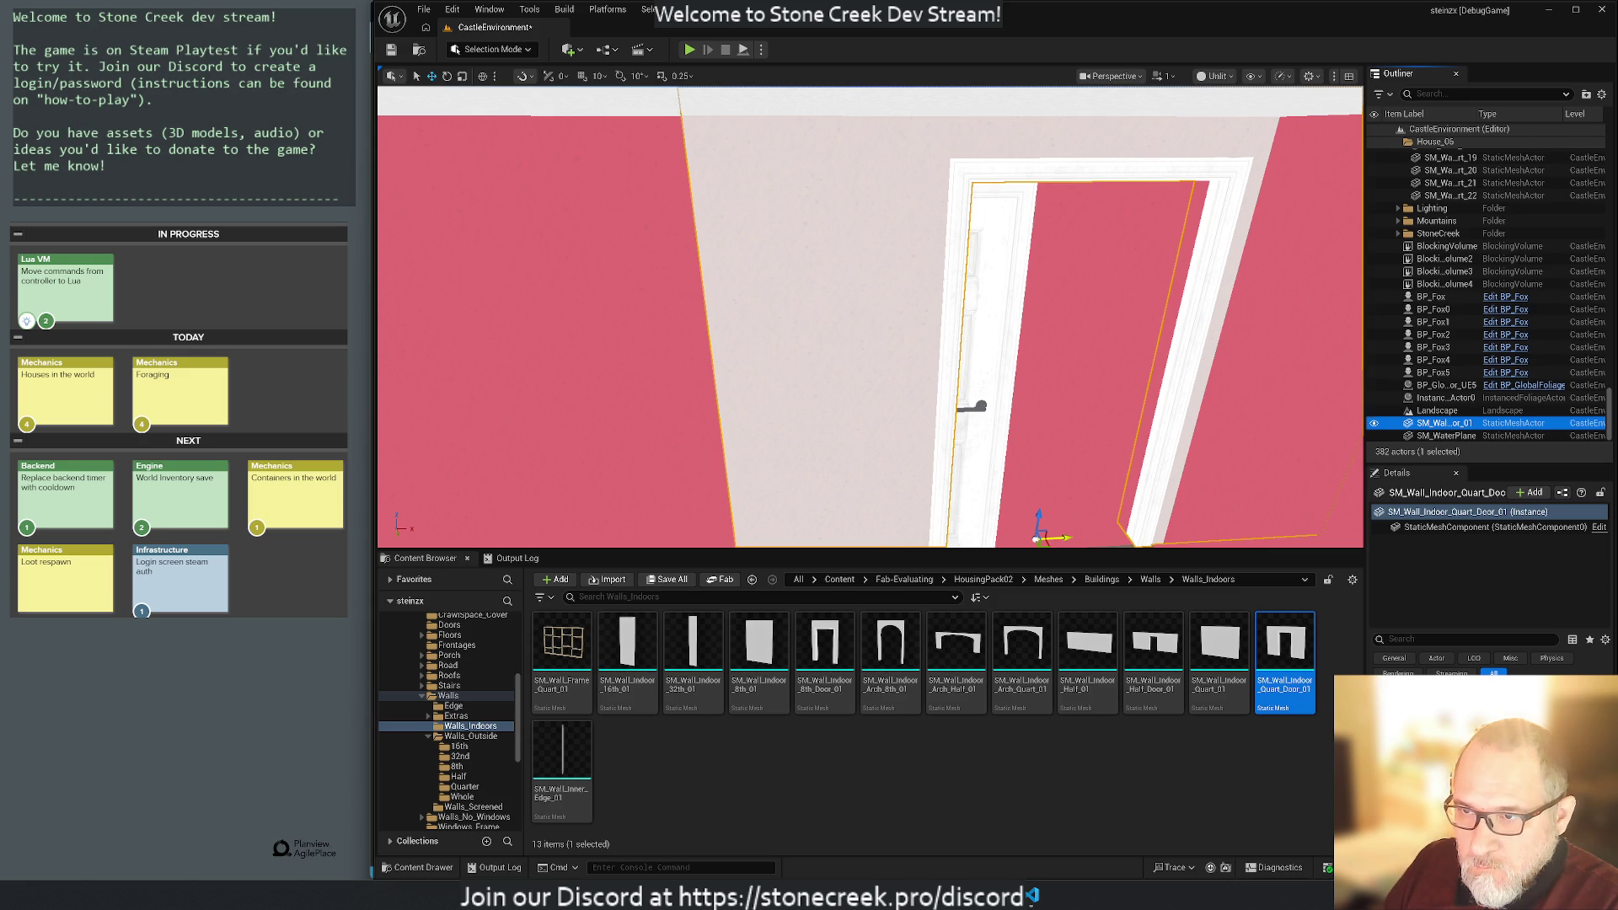
double_click(1444, 423)
mouse_move(1204, 448)
mouse_down()
mouse_move(1054, 397)
mouse_move(1055, 472)
mouse_up()
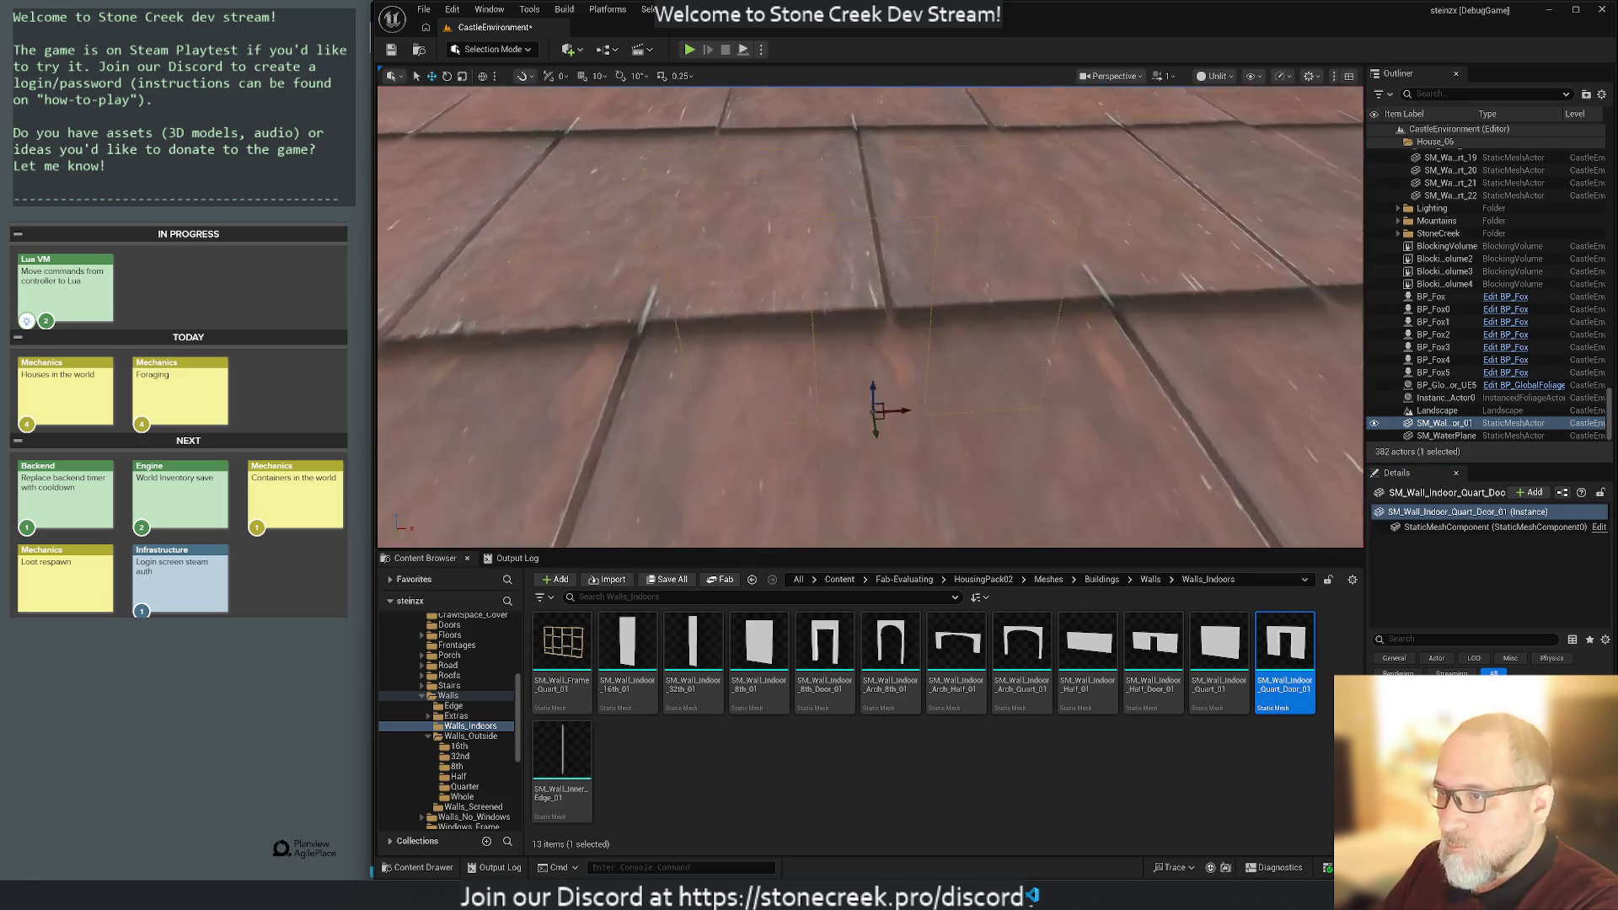
key(f)
drag(1325, 377, 1325, 377)
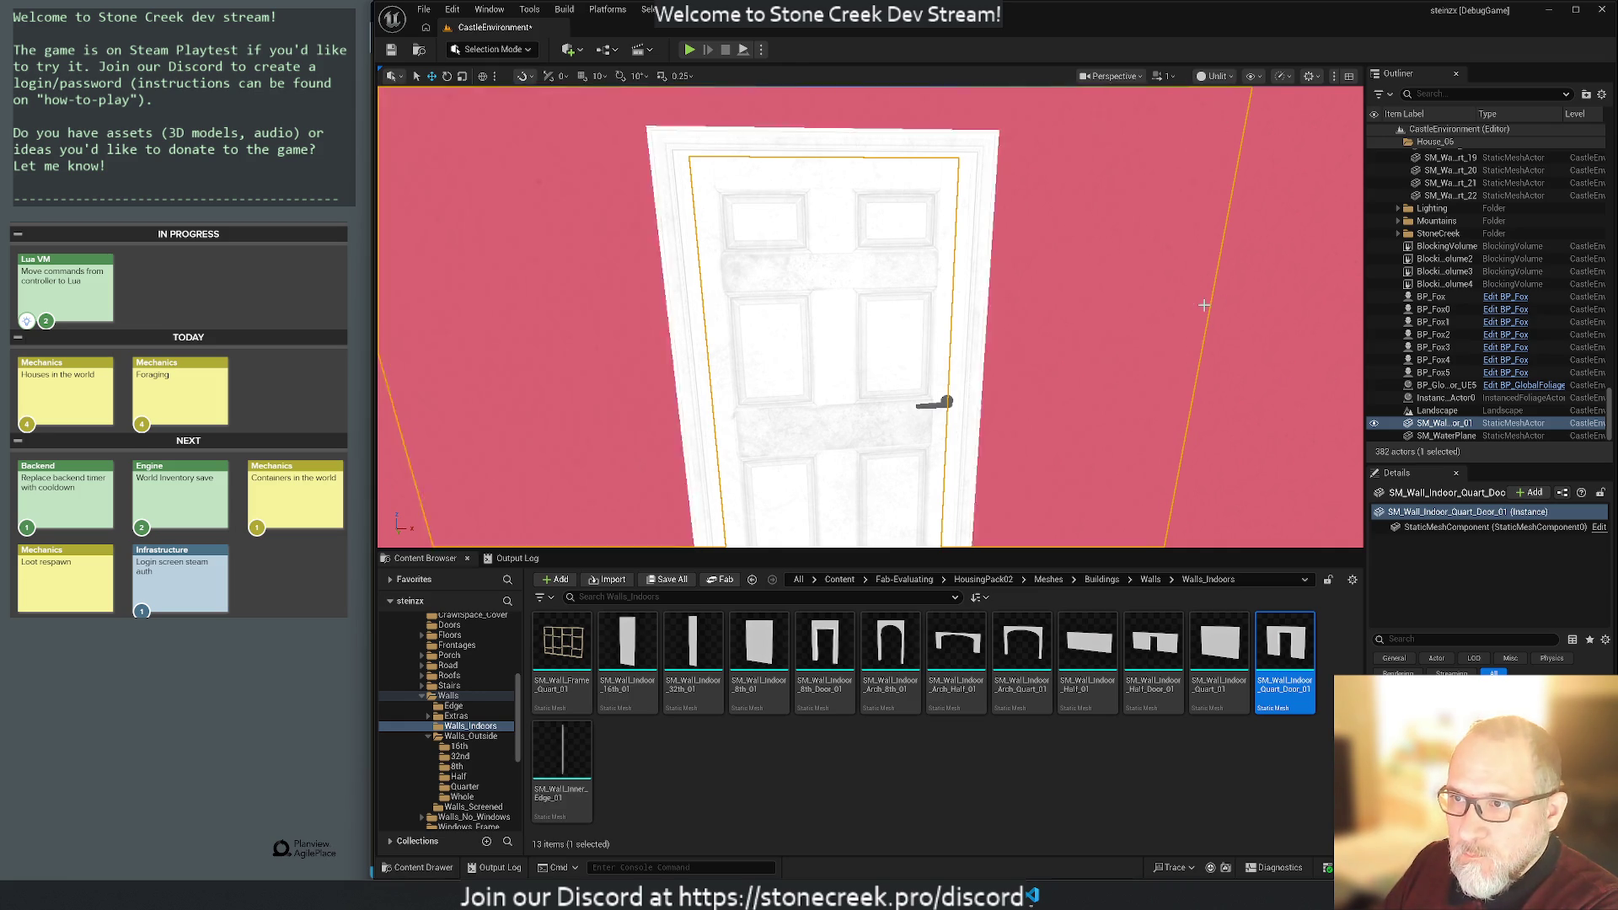
Trace the blueprint's door leaf component to its mesh in the Doors asset folder.
click(829, 385)
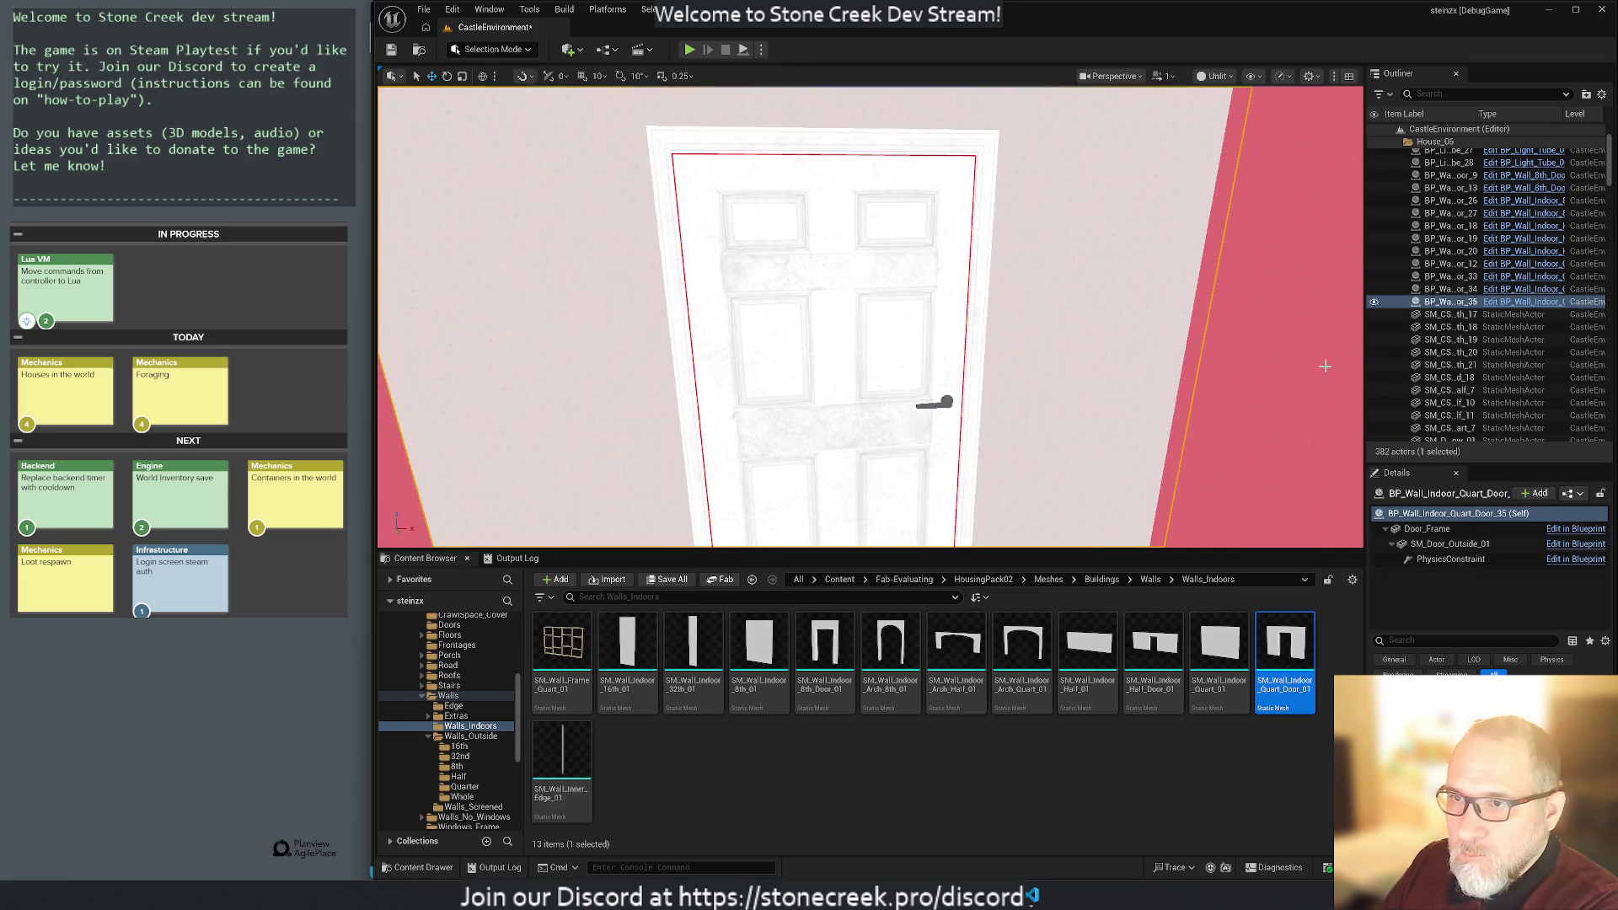
click(1427, 531)
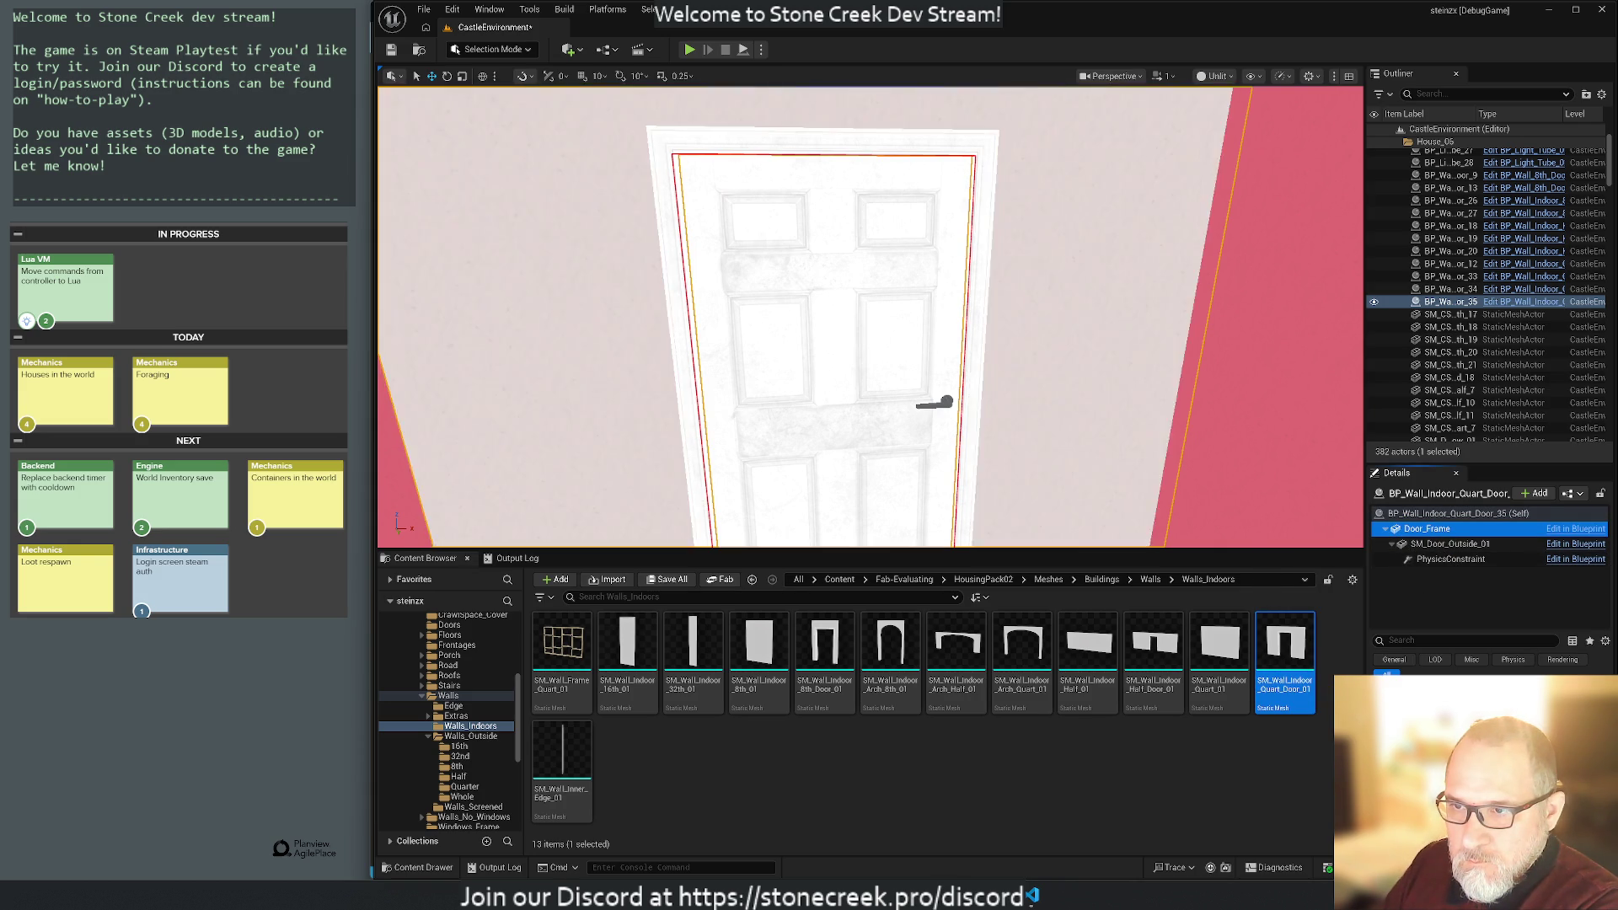
click(1450, 544)
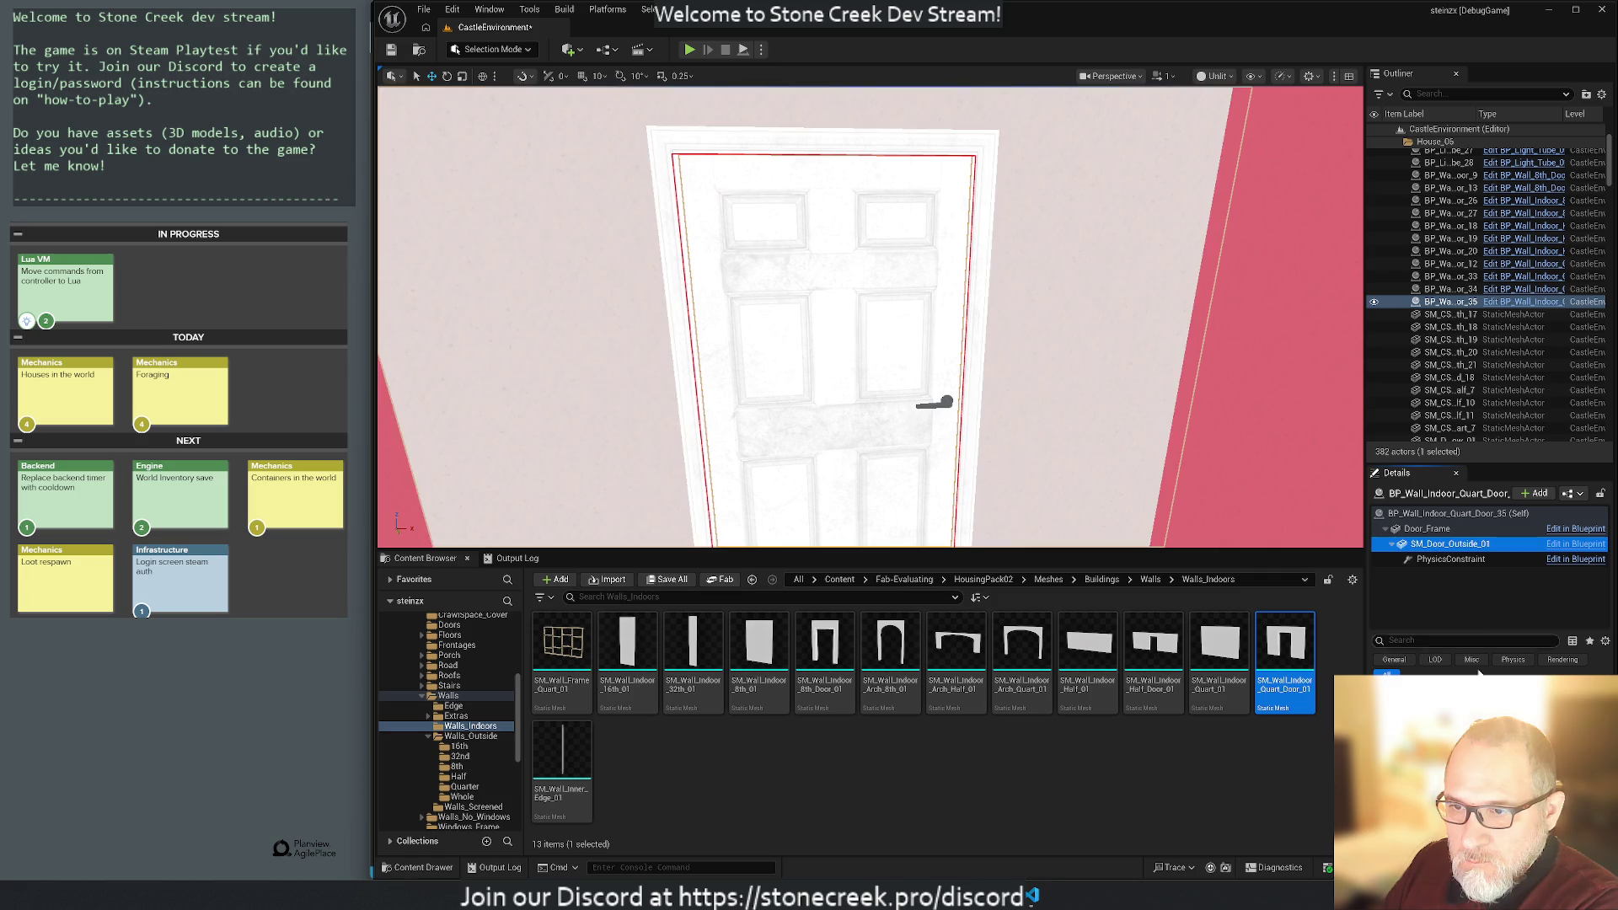
key(ctrl+b)
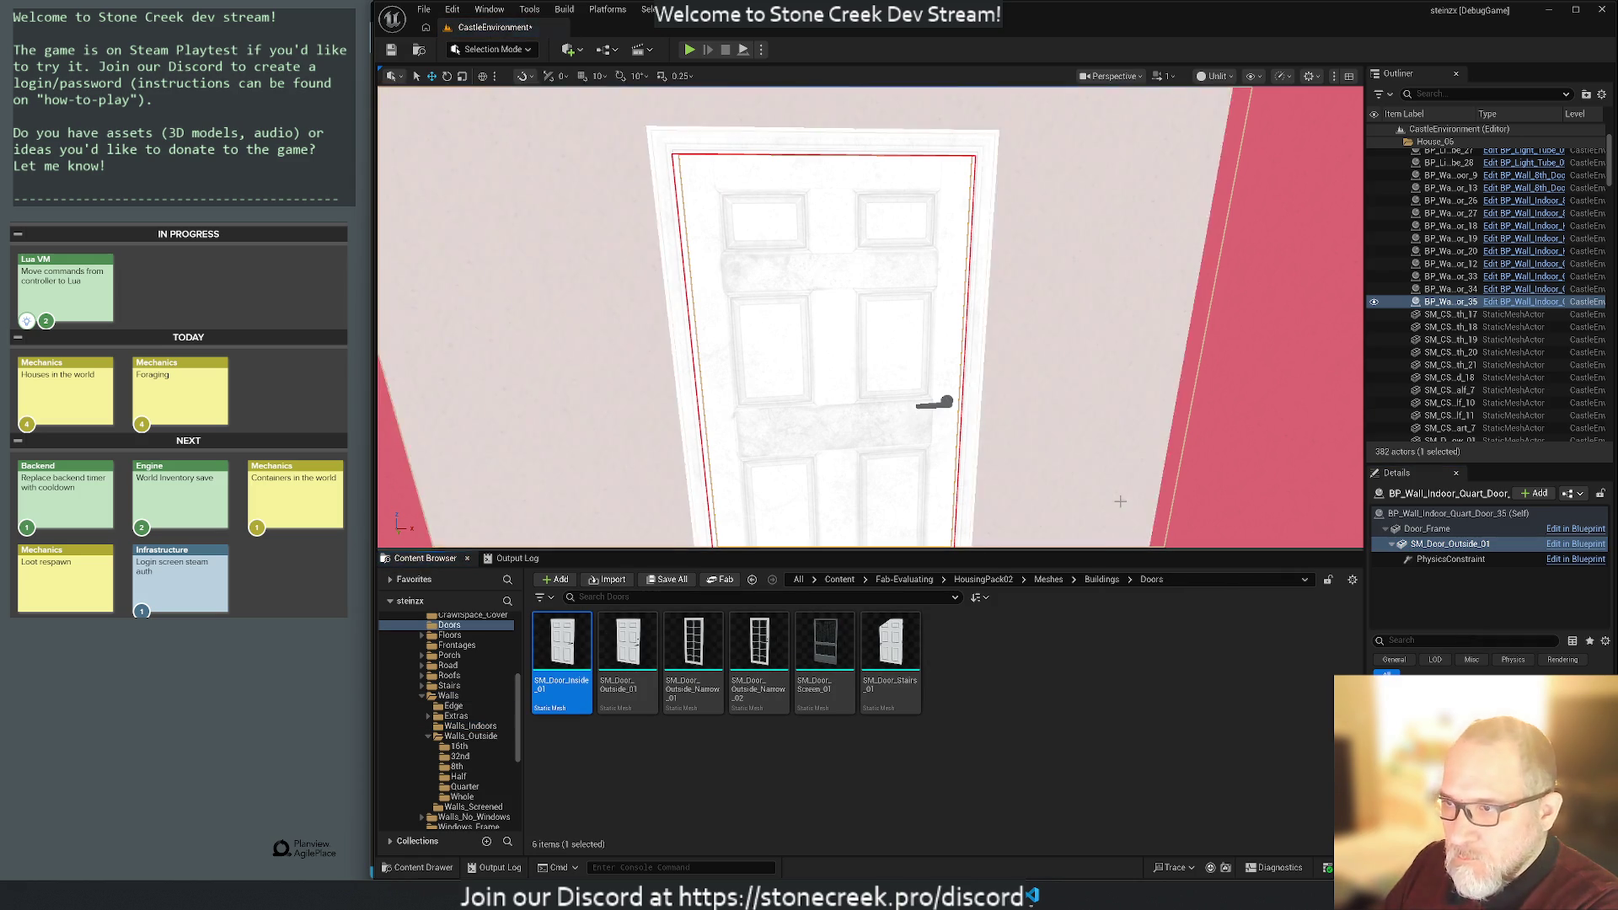
Place an SM_Door_Inside_01 door in the doorway and delete the old door blueprint.
scroll(1120, 502, down, 3)
mouse_move(563, 649)
mouse_down()
mouse_move(720, 552)
mouse_move(860, 510)
mouse_up()
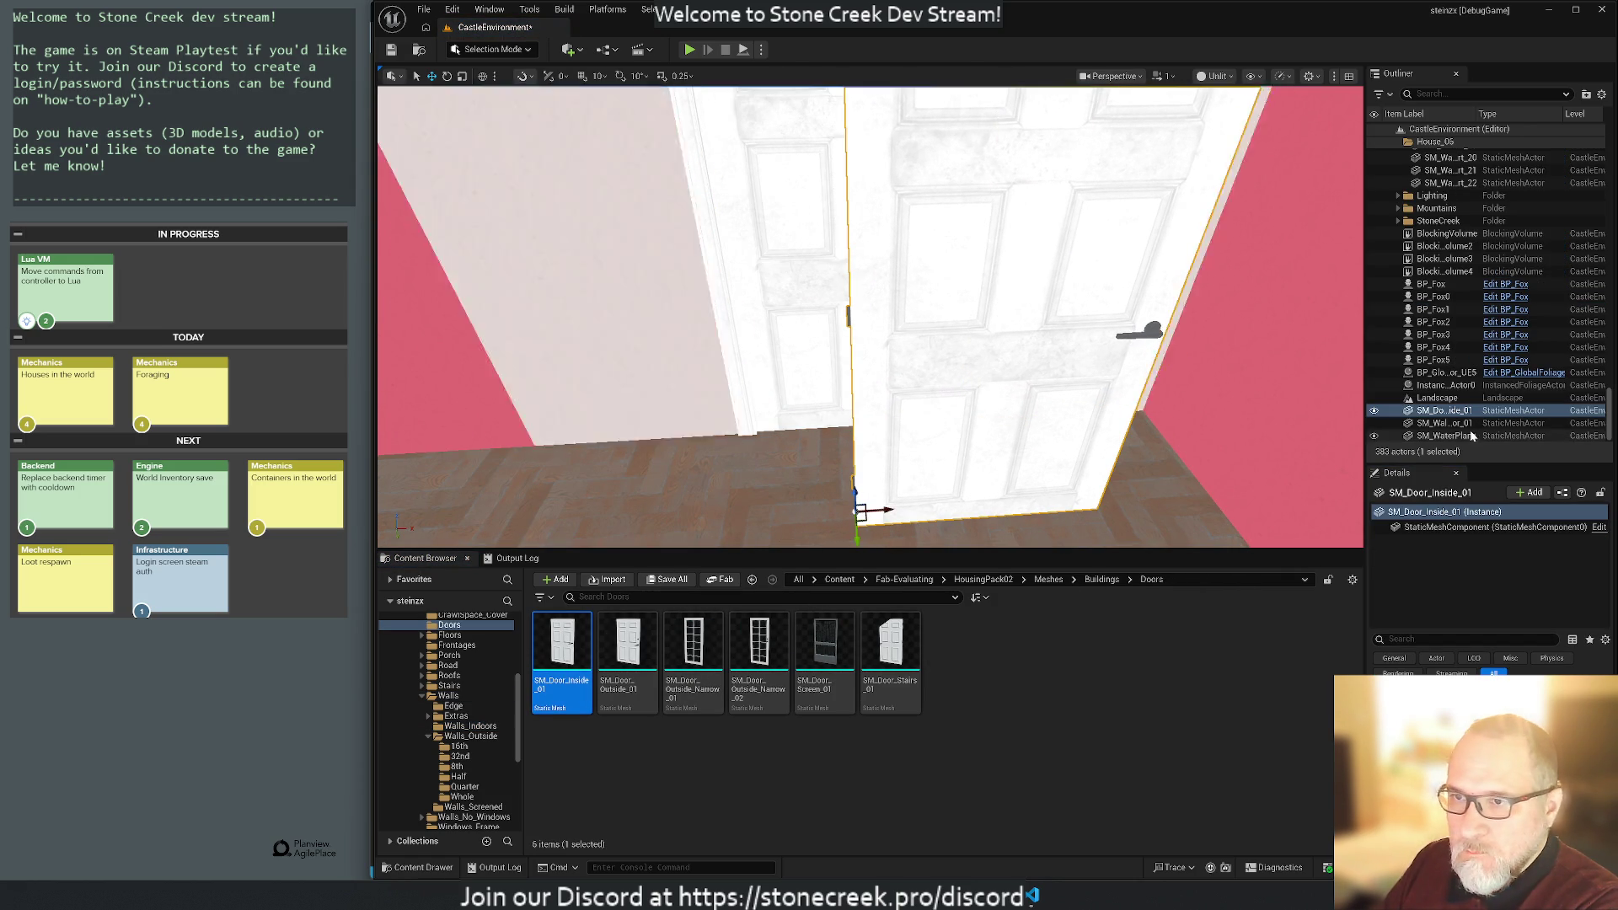
click(583, 299)
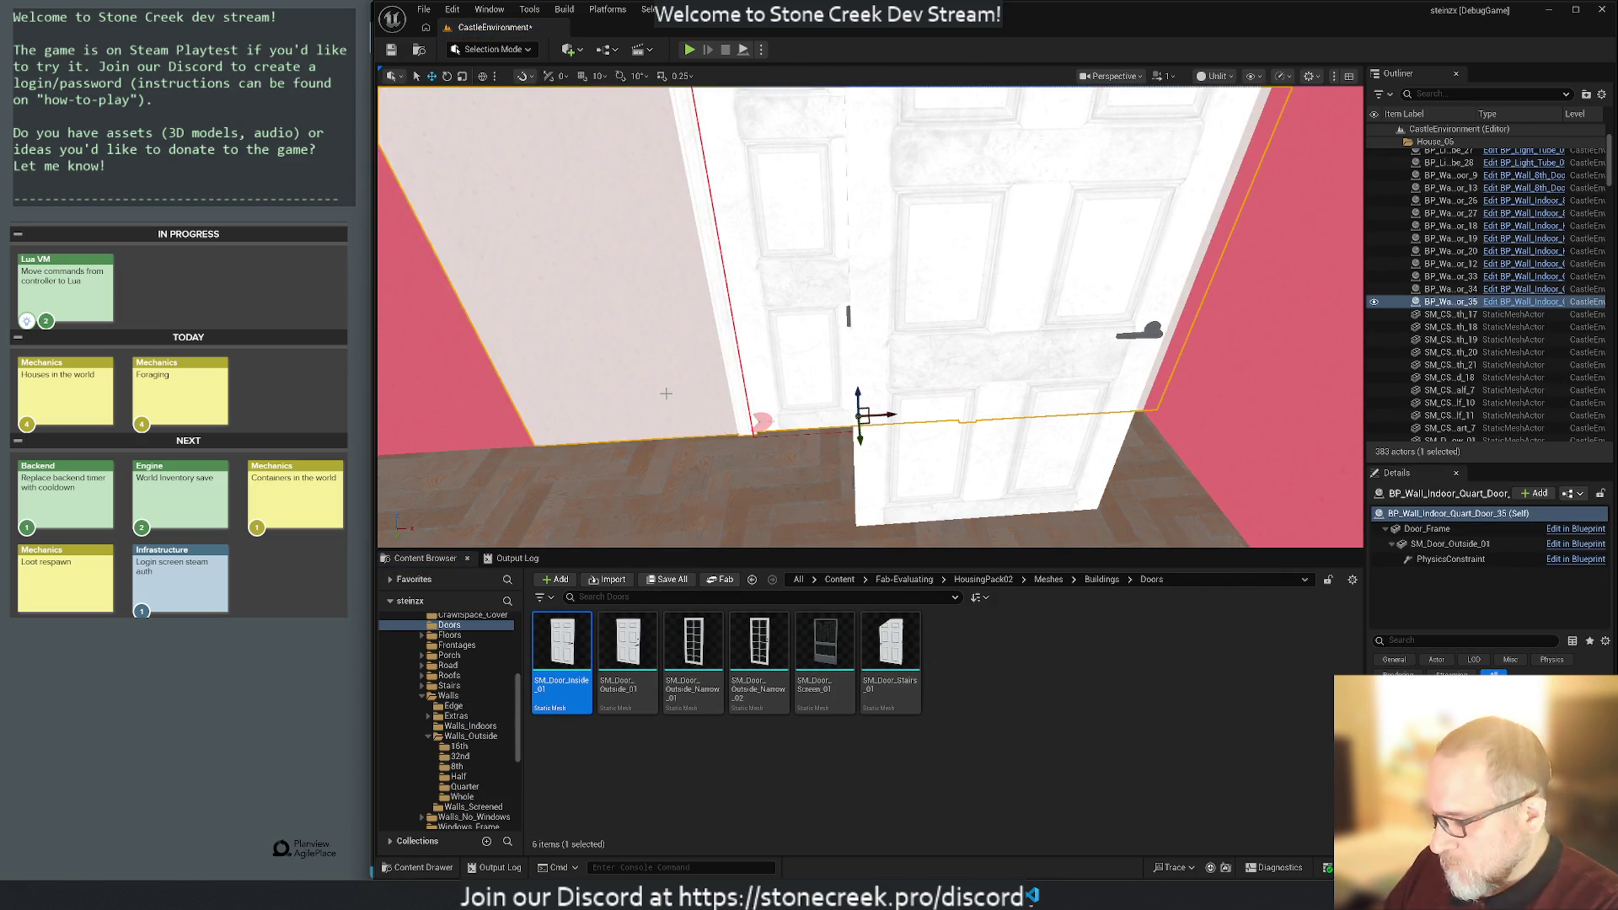
key(Delete)
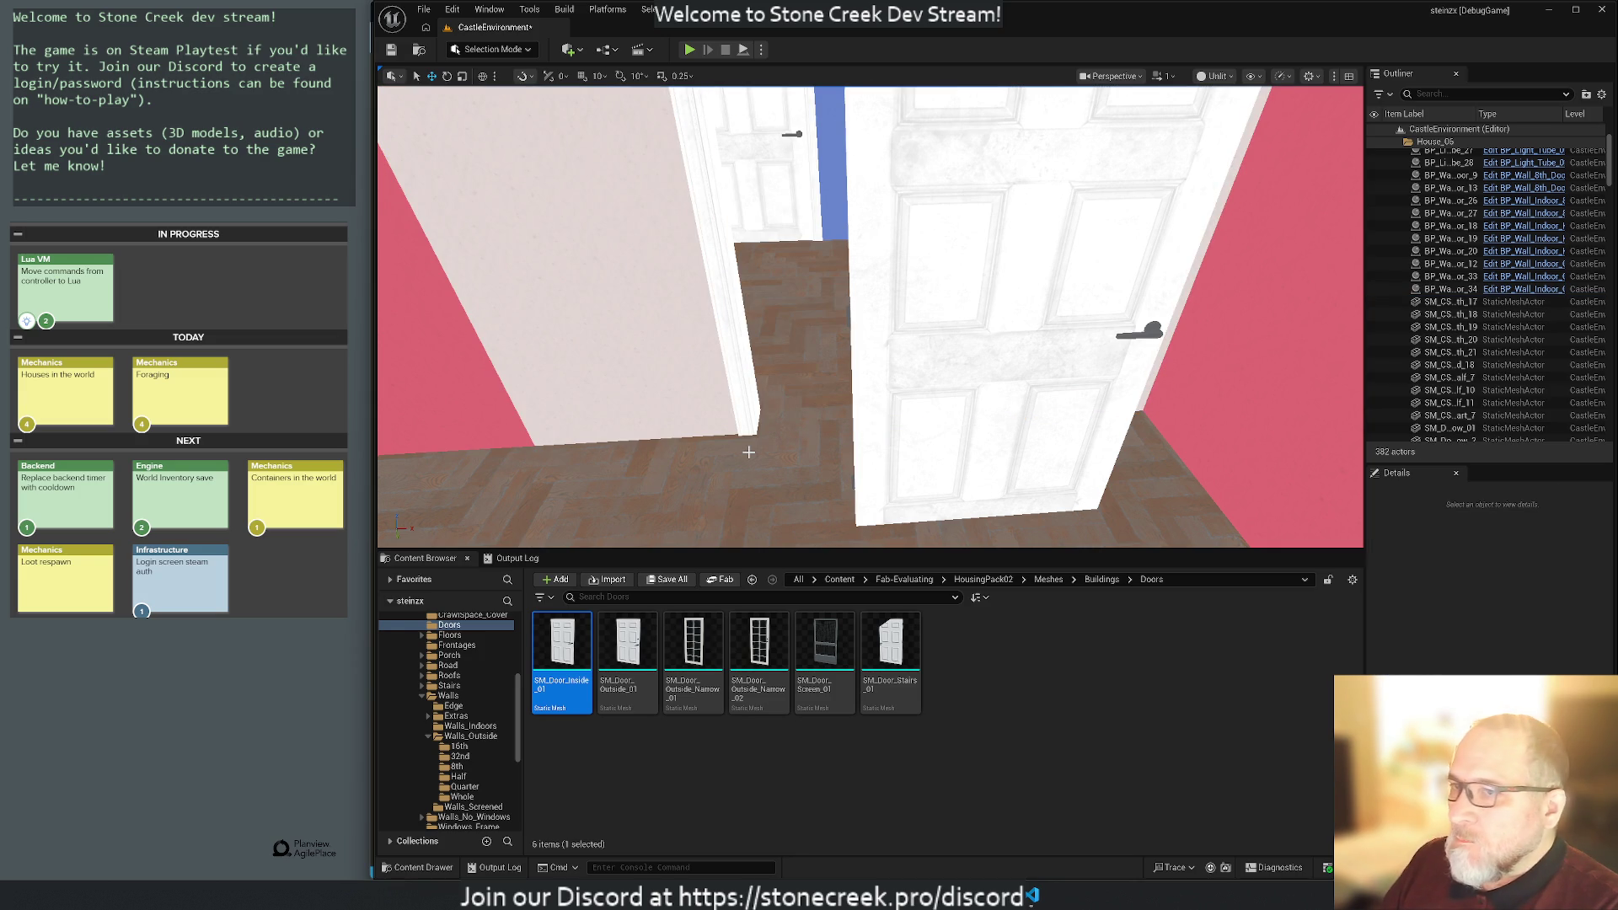
Nudge the new door flush into the wall frame and collapse House_06 in the Outliner.
click(1014, 521)
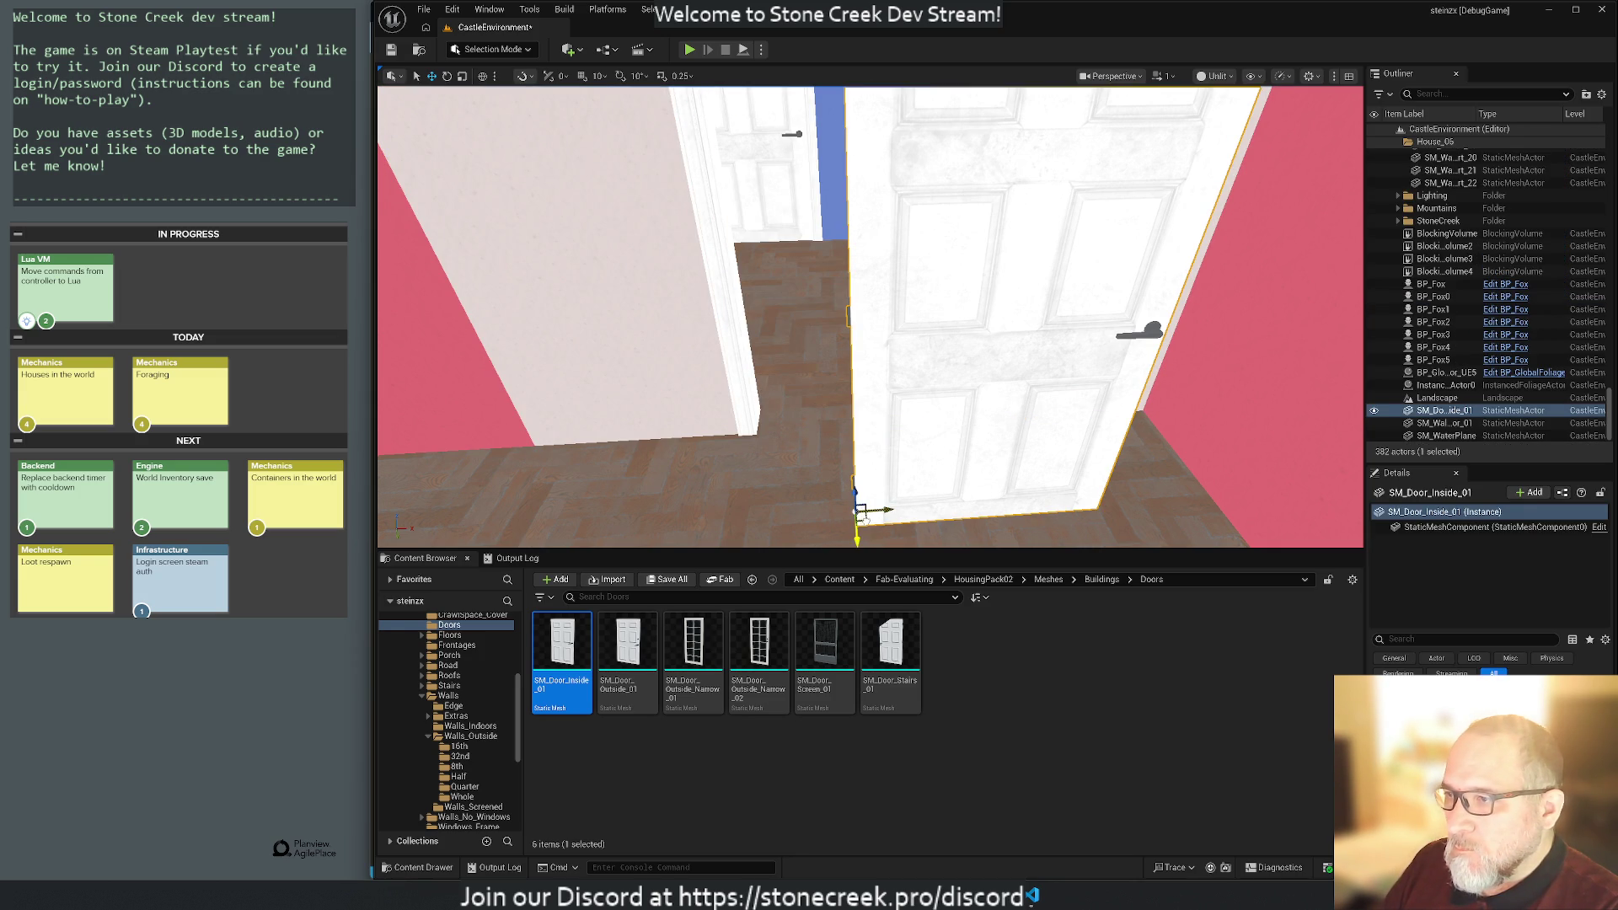
key(f)
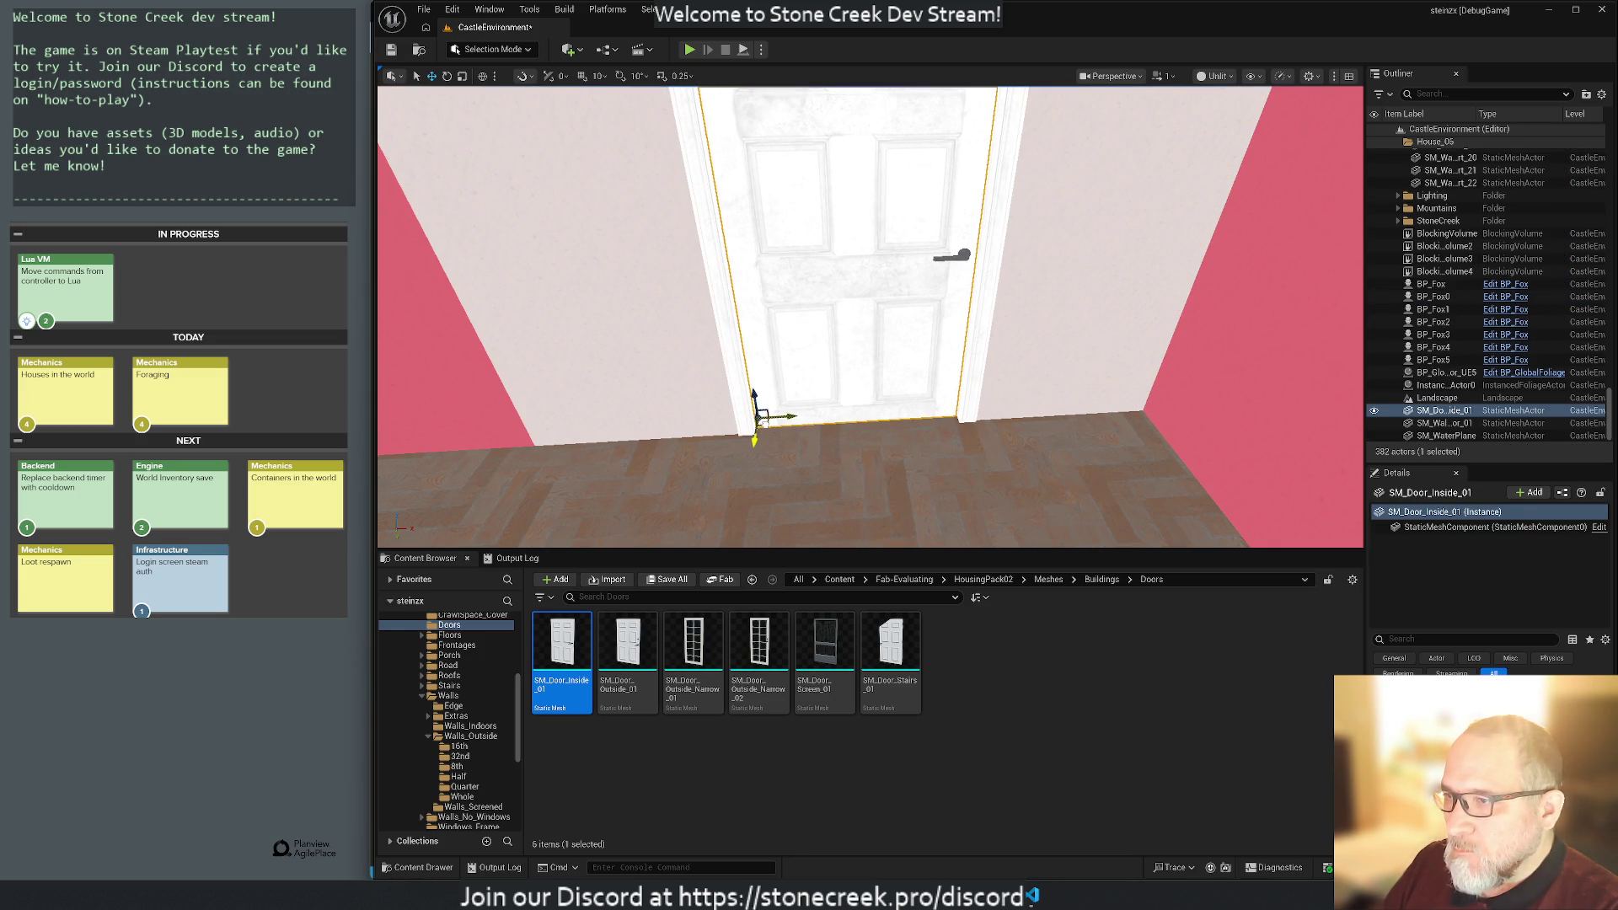
drag(761, 415, 776, 421)
drag(744, 420, 761, 419)
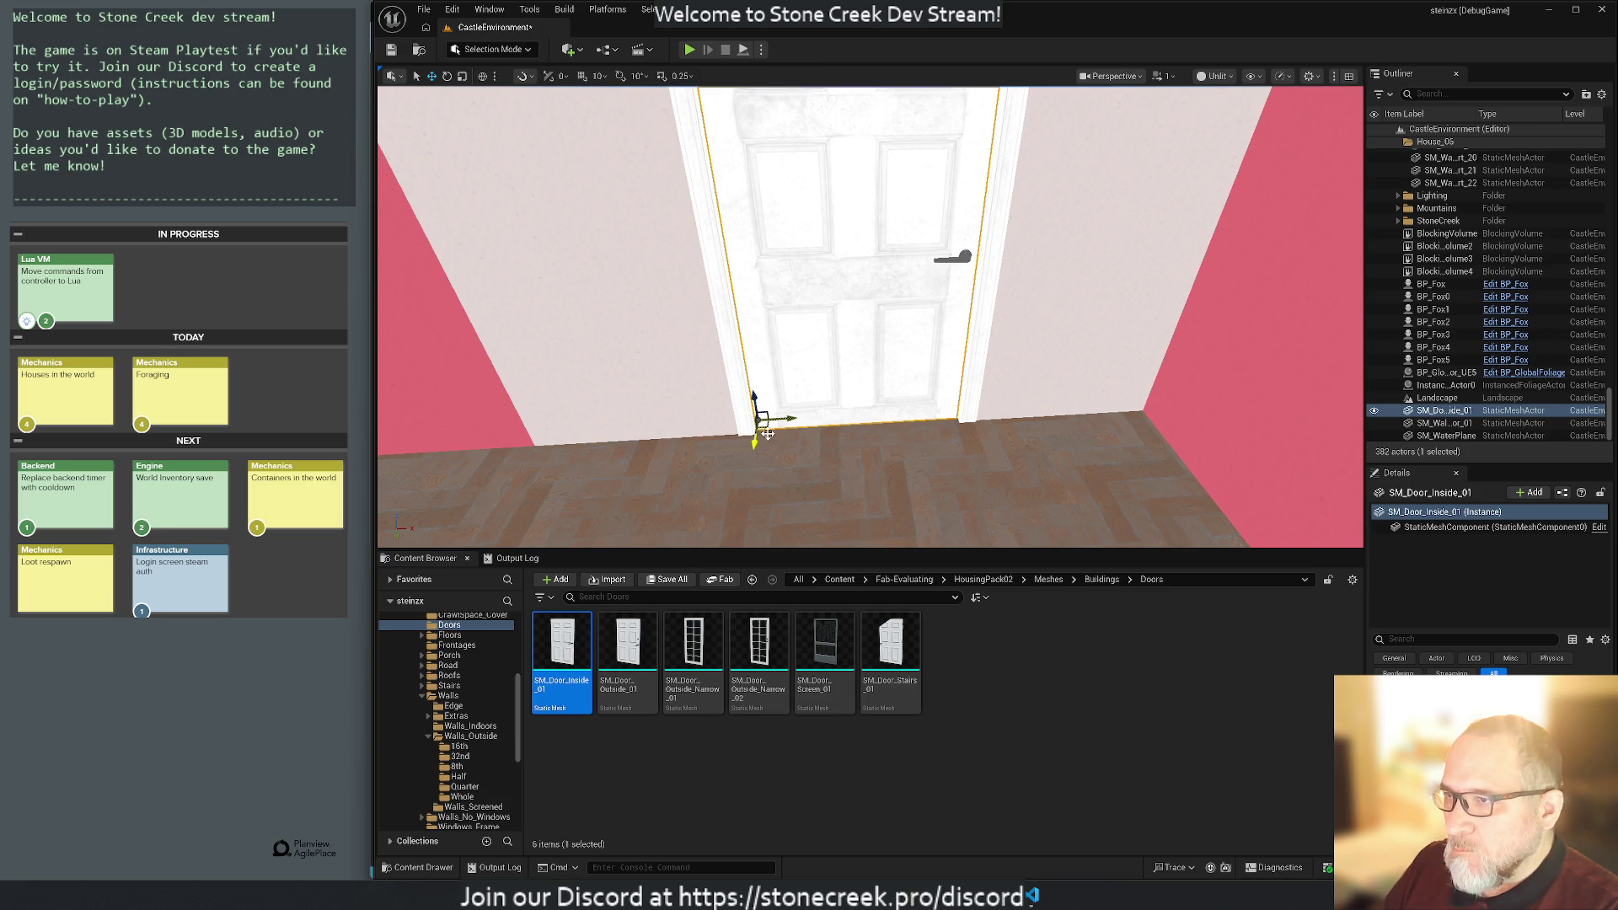
click(805, 516)
mouse_move(805, 516)
mouse_down()
mouse_move(805, 480)
mouse_move(869, 464)
mouse_up()
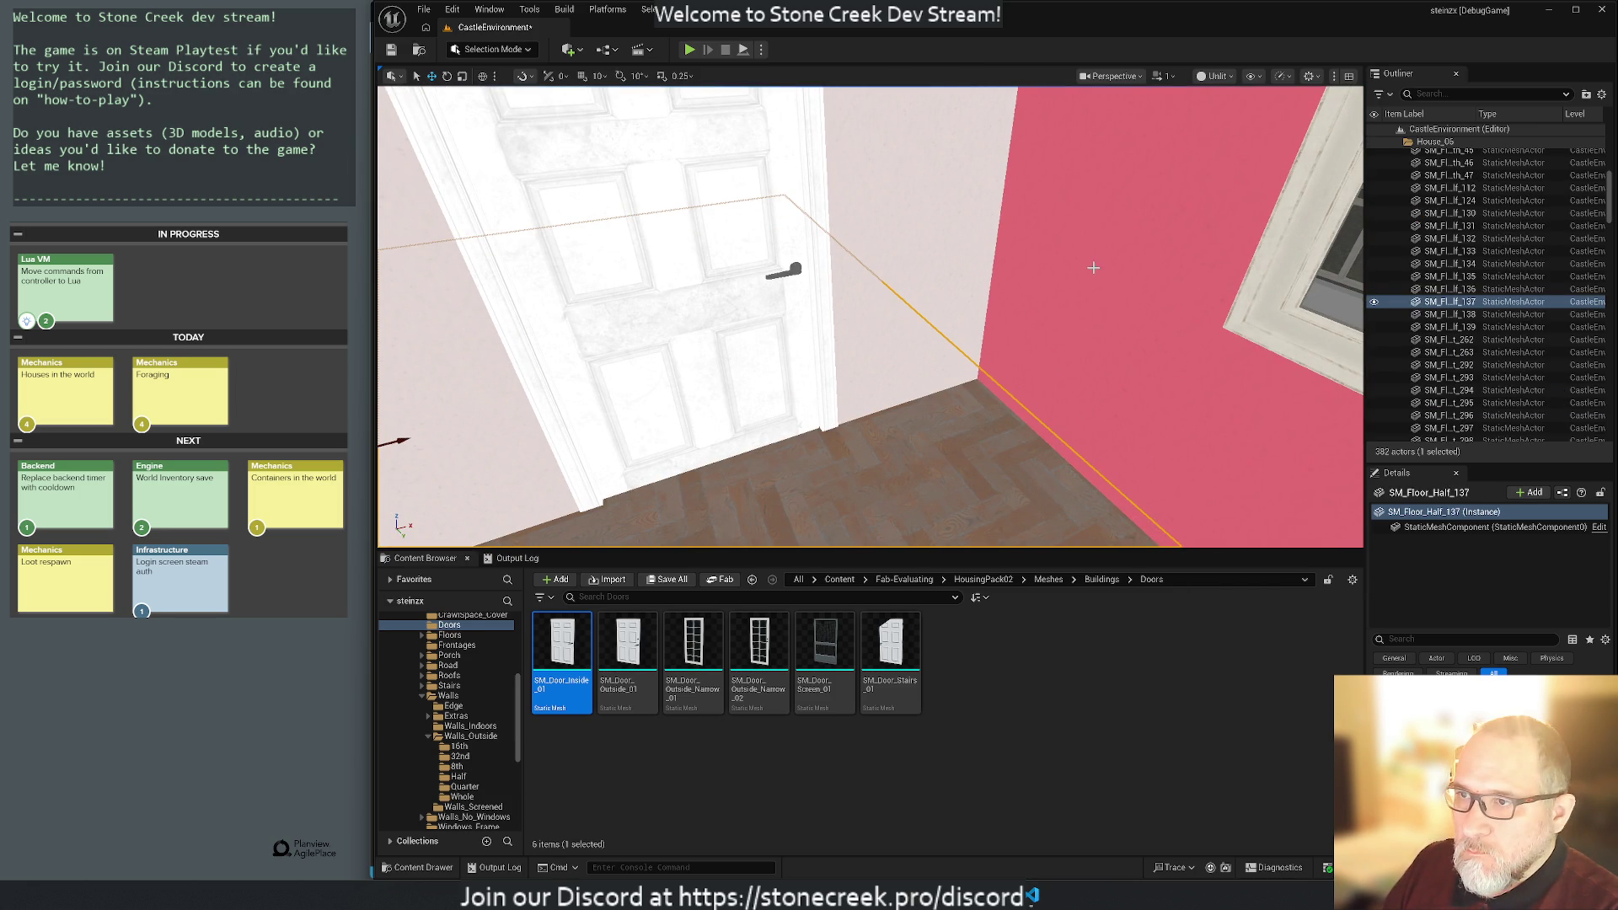
click(1068, 363)
click(641, 337)
scroll(1509, 362, up, 5)
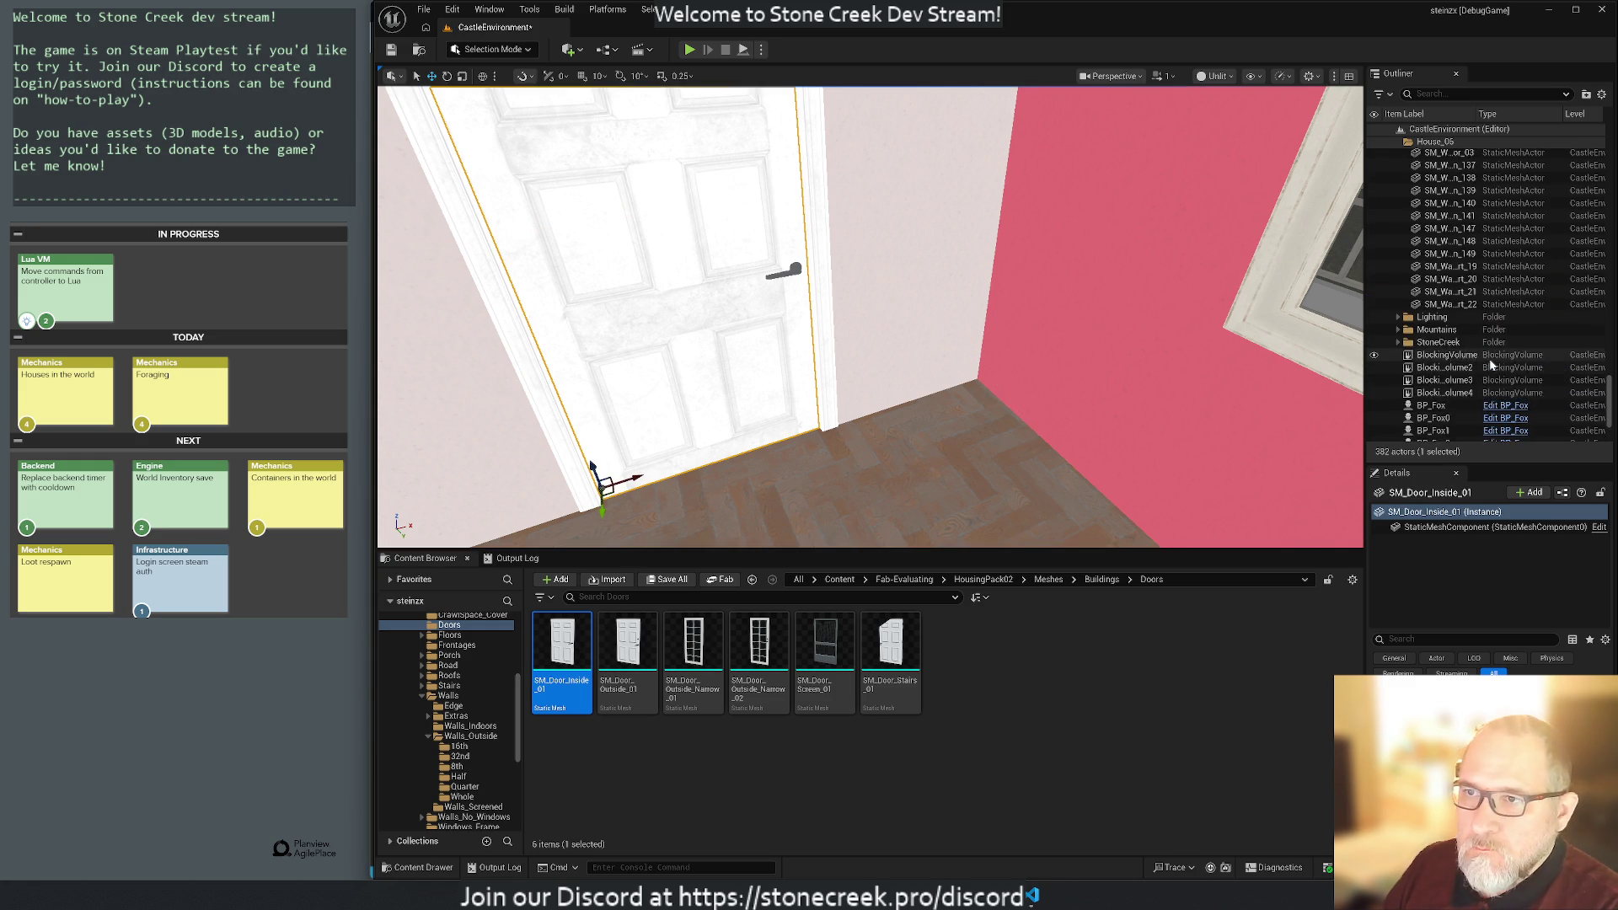
drag(1610, 396, 1610, 150)
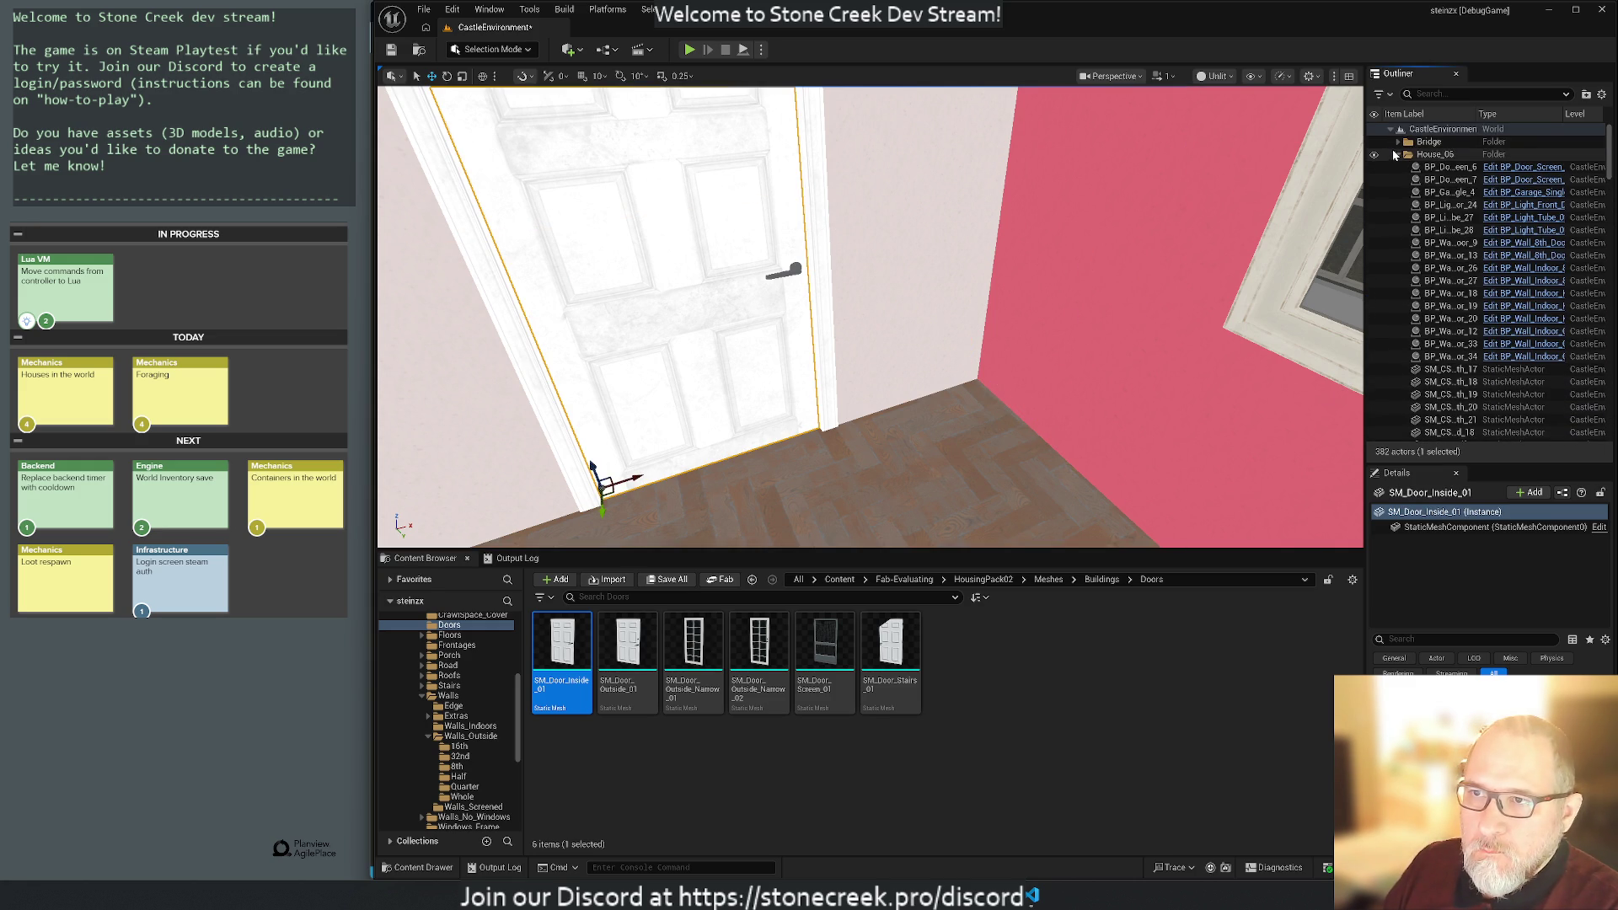
click(1398, 153)
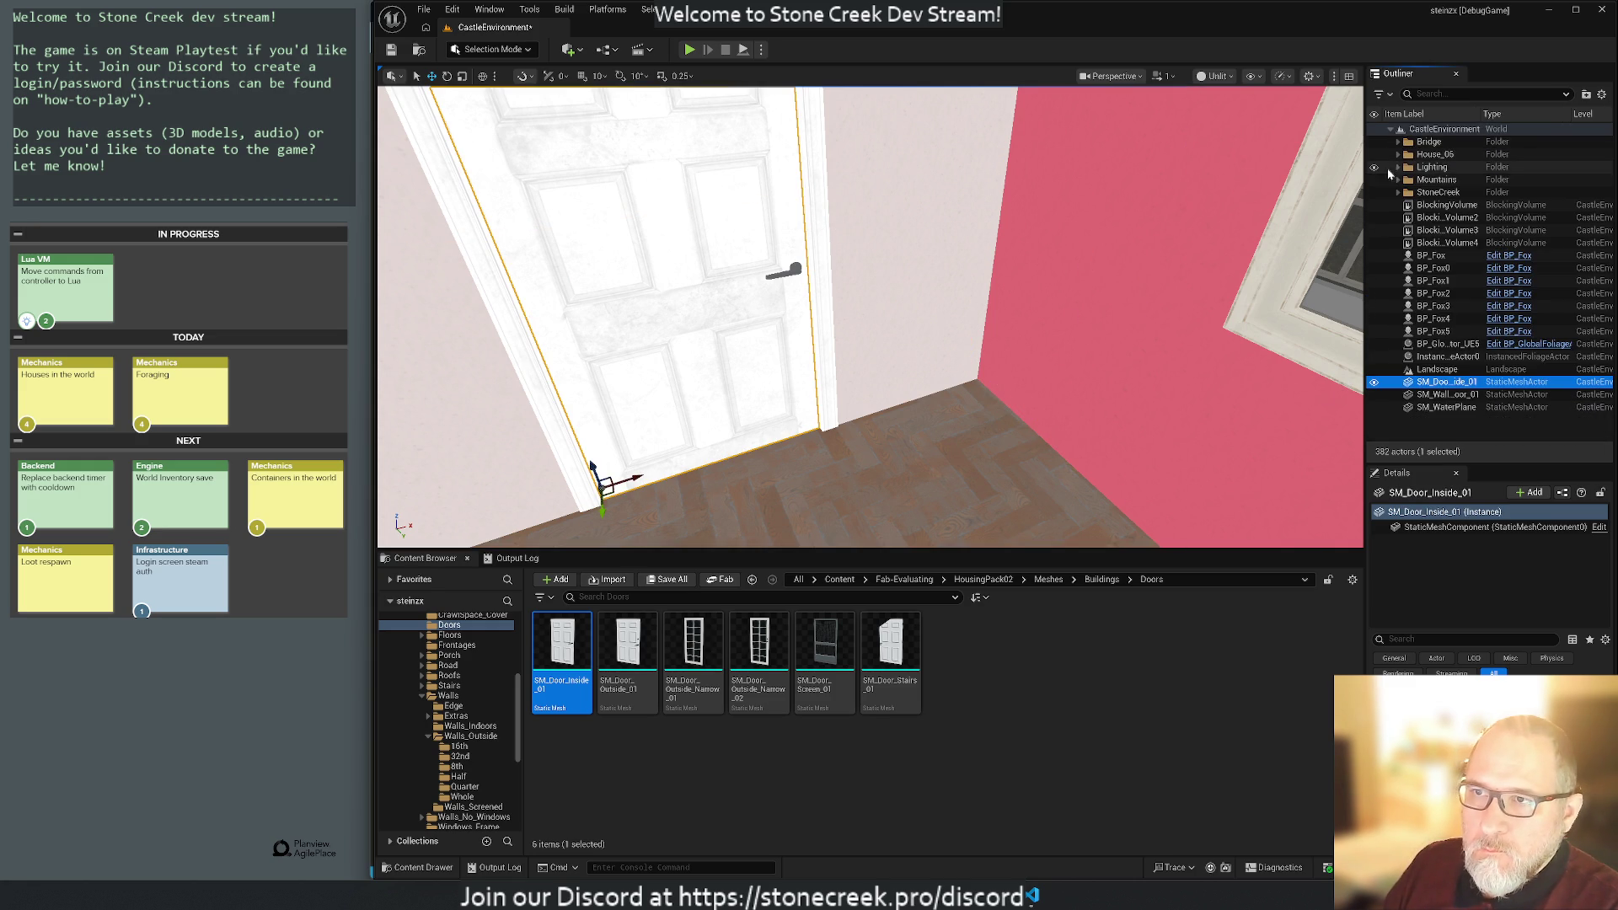
Create a top-level Commons folder and file the loose top-level actors into it.
right_click(1424, 128)
click(1458, 152)
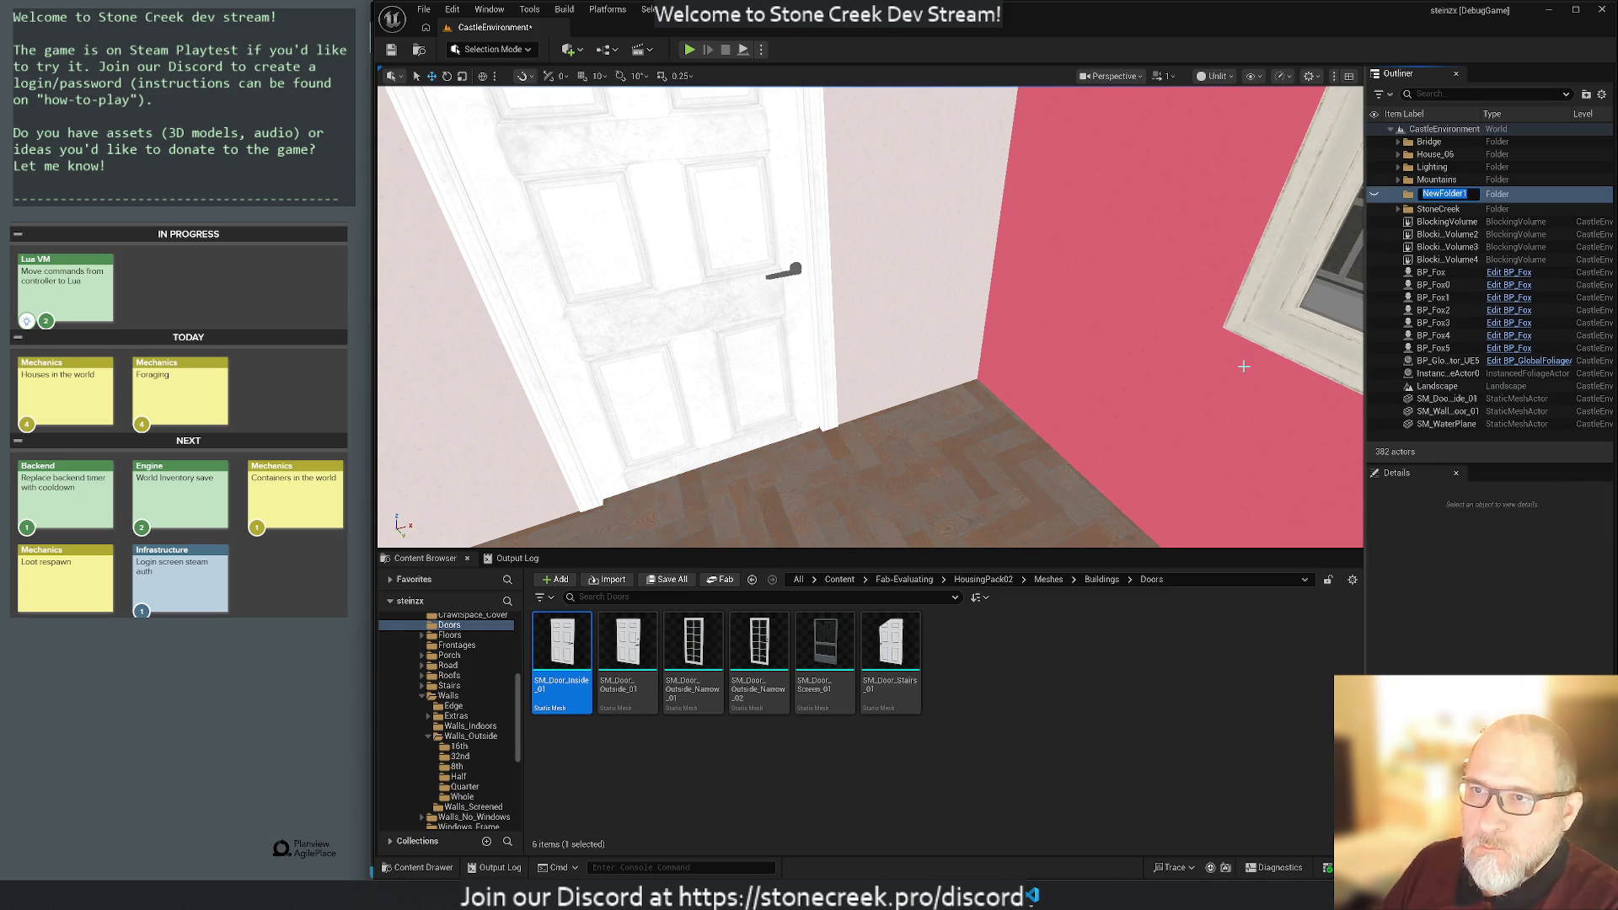
text(Commons)
key(Return)
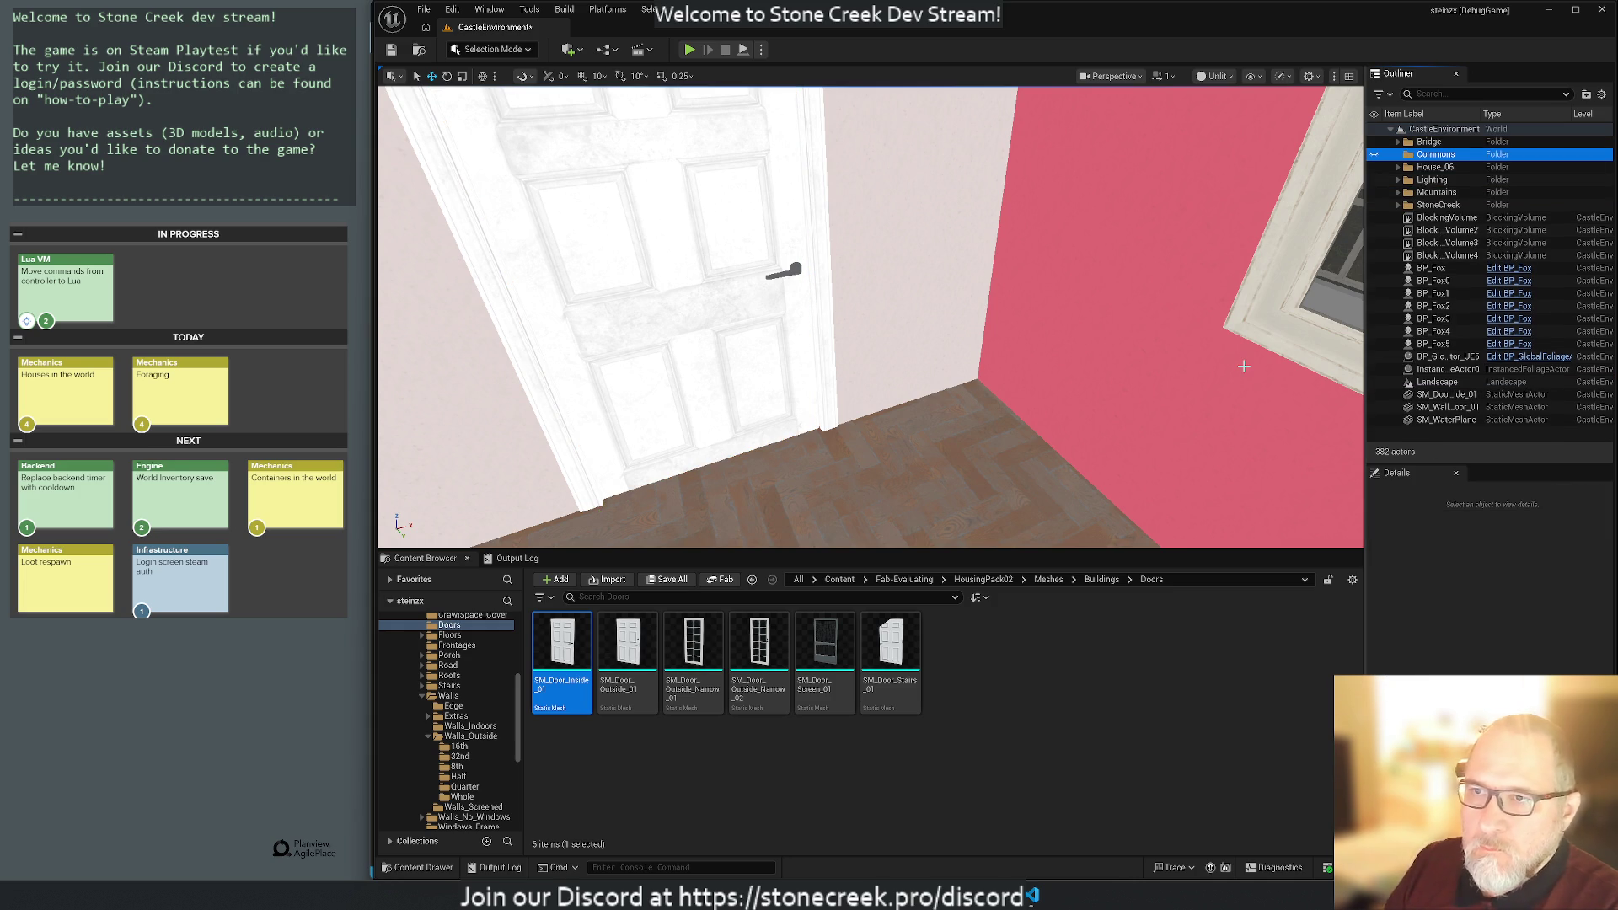
click(1443, 218)
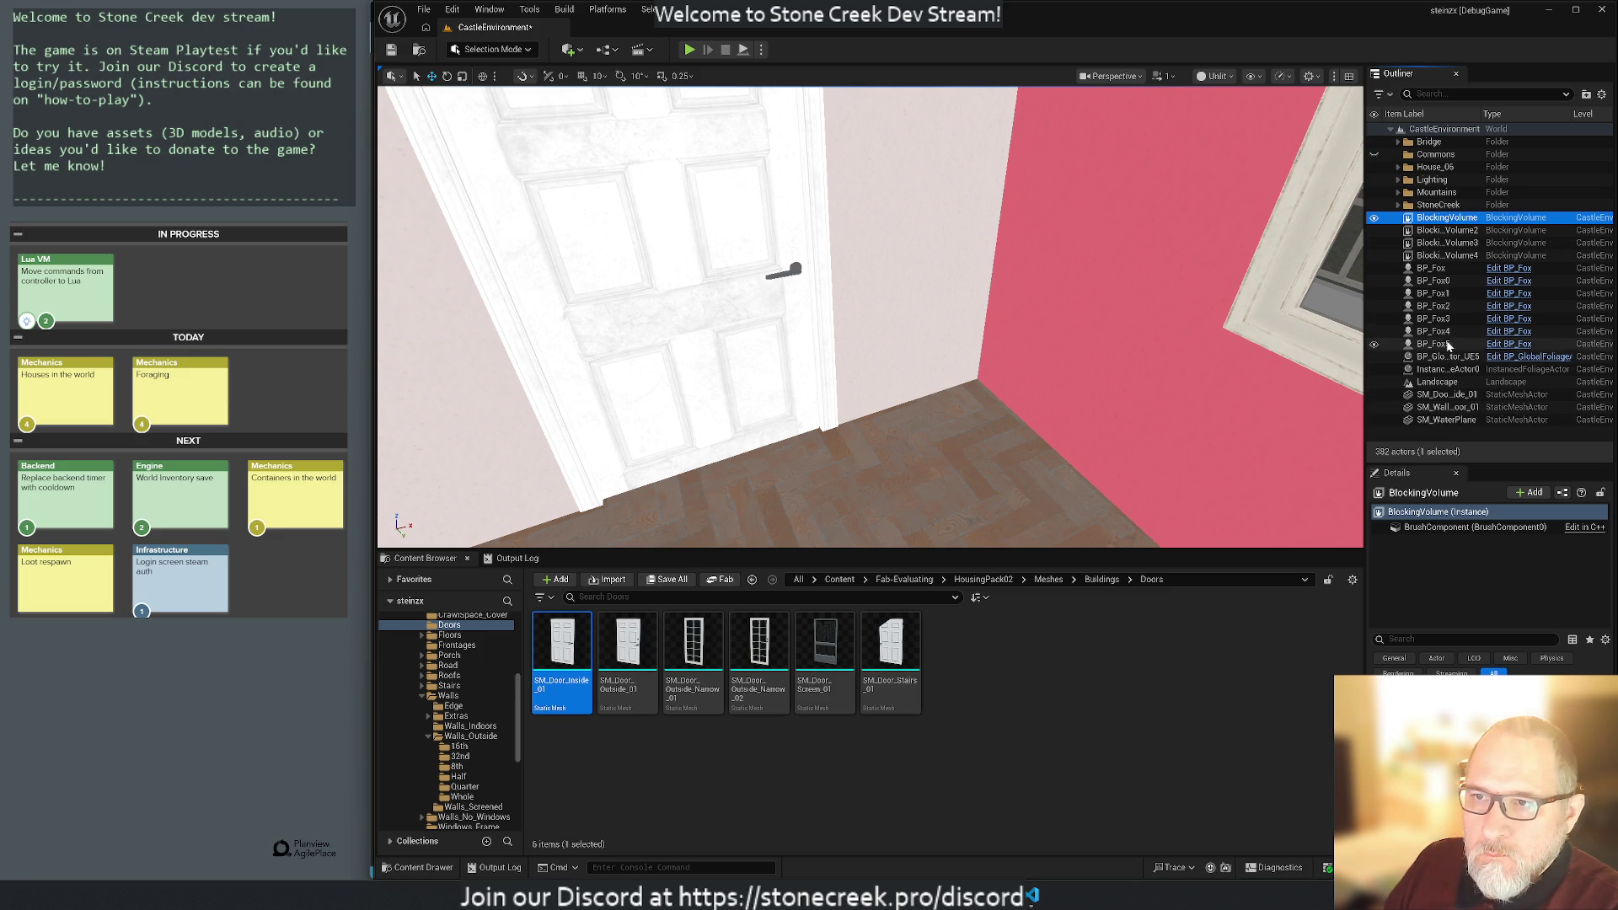
shift+click(1433, 360)
drag(1432, 360, 1427, 156)
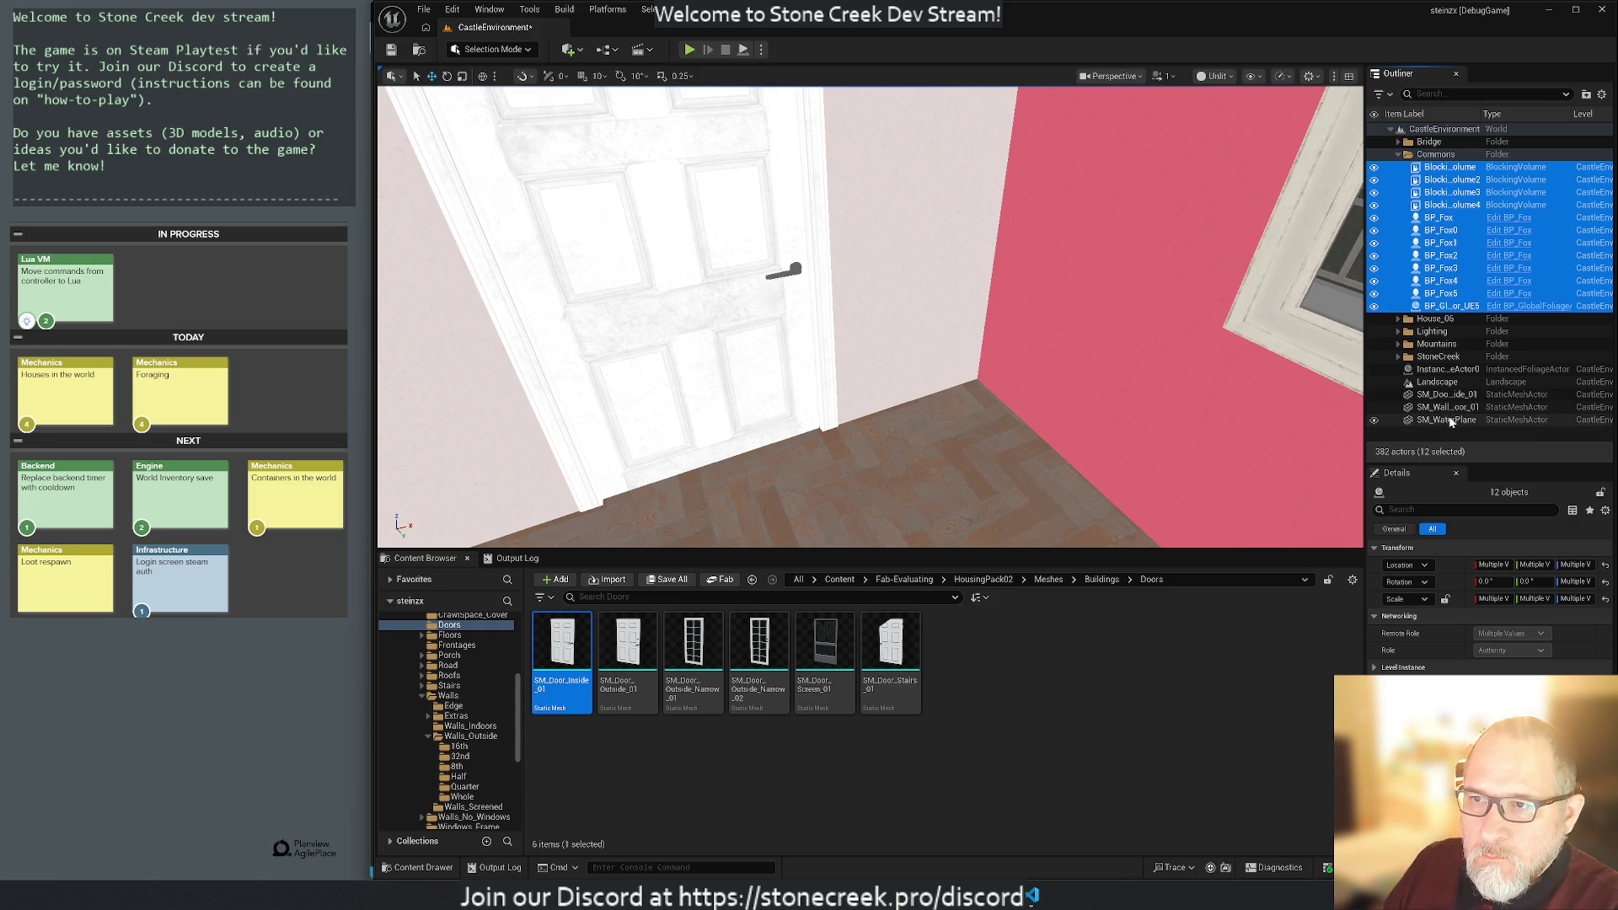
Move the Instanced Foliage Actor and Landscape into the Commons folder.
click(1443, 369)
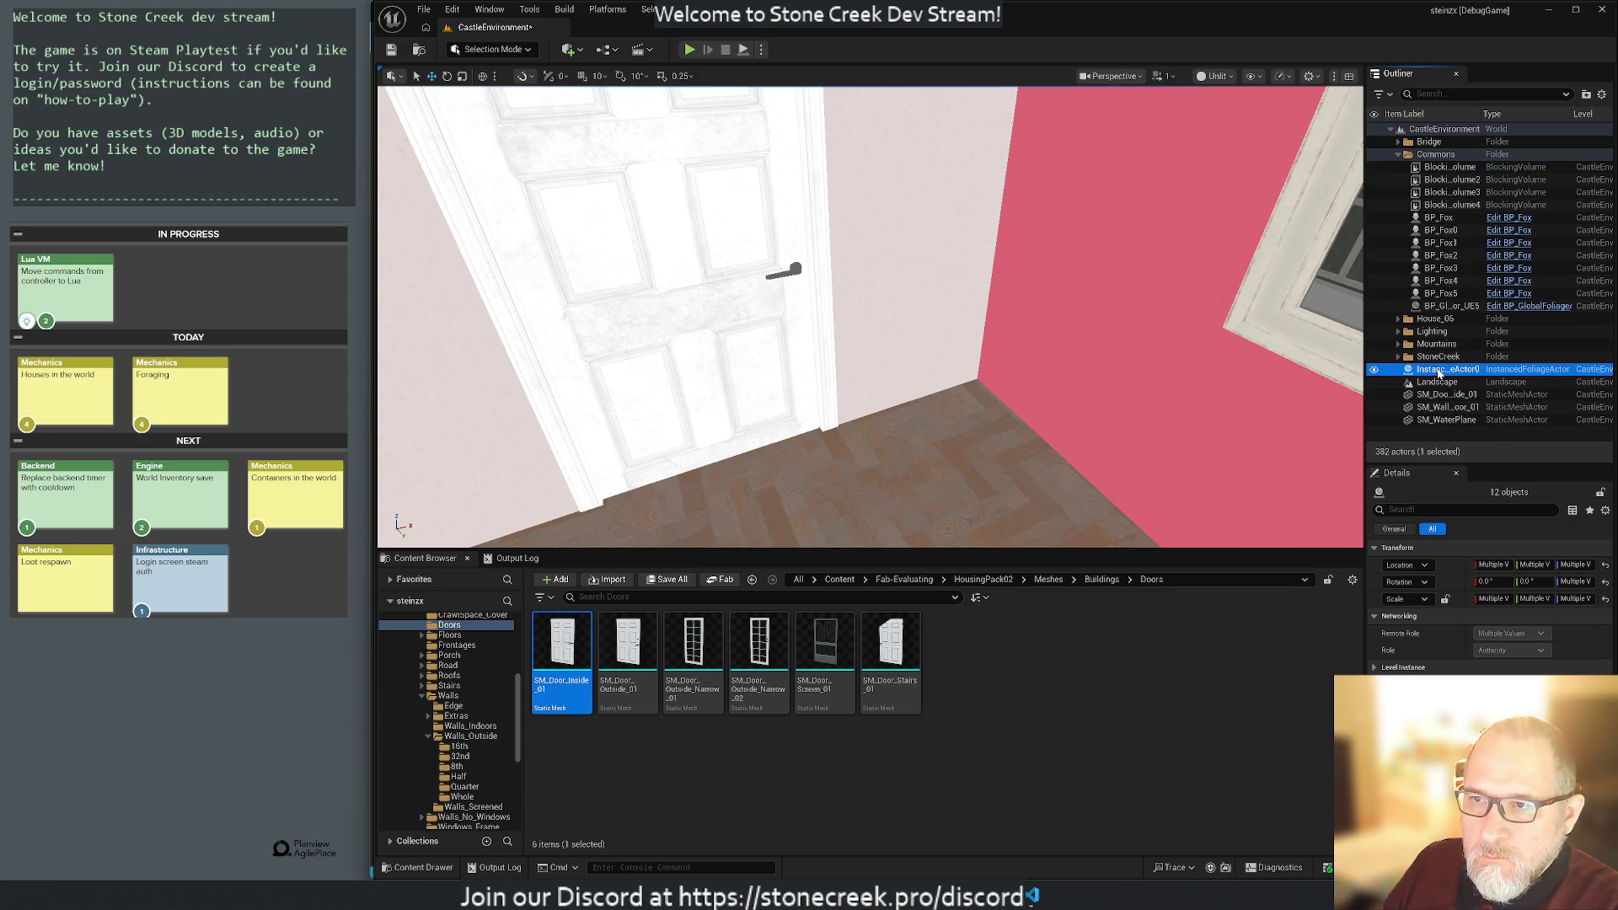
ctrl+click(1439, 384)
mouse_move(1433, 376)
mouse_down()
mouse_move(1470, 245)
mouse_move(1424, 152)
mouse_move(1431, 169)
mouse_up()
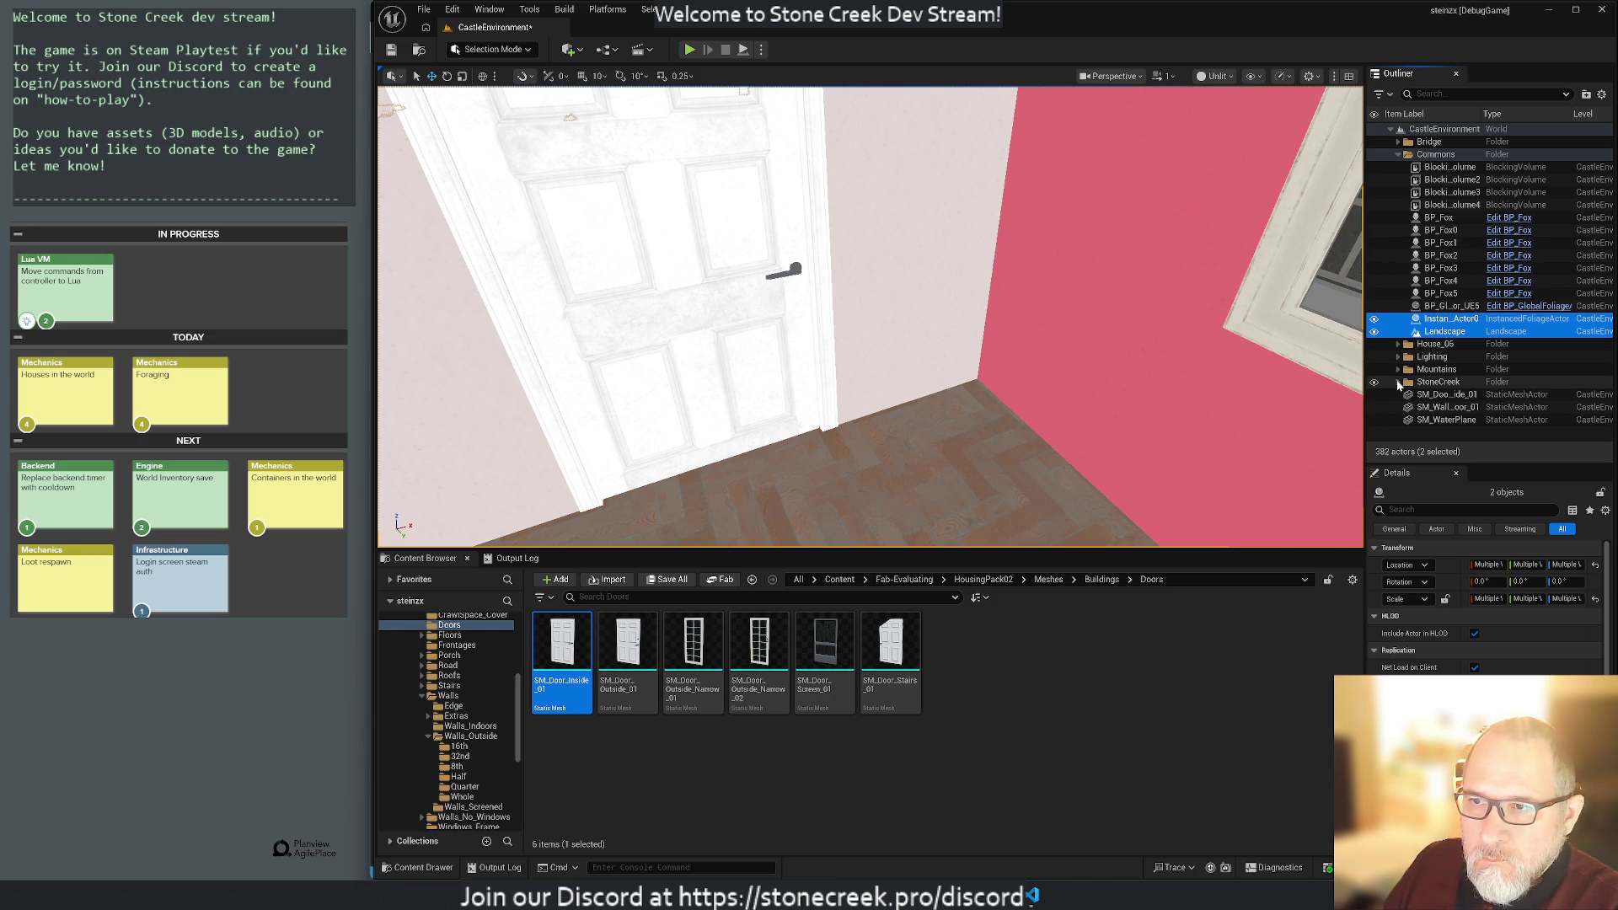
Collapse the Ruins, StarterArea and Commons folders in the Outliner.
click(1400, 384)
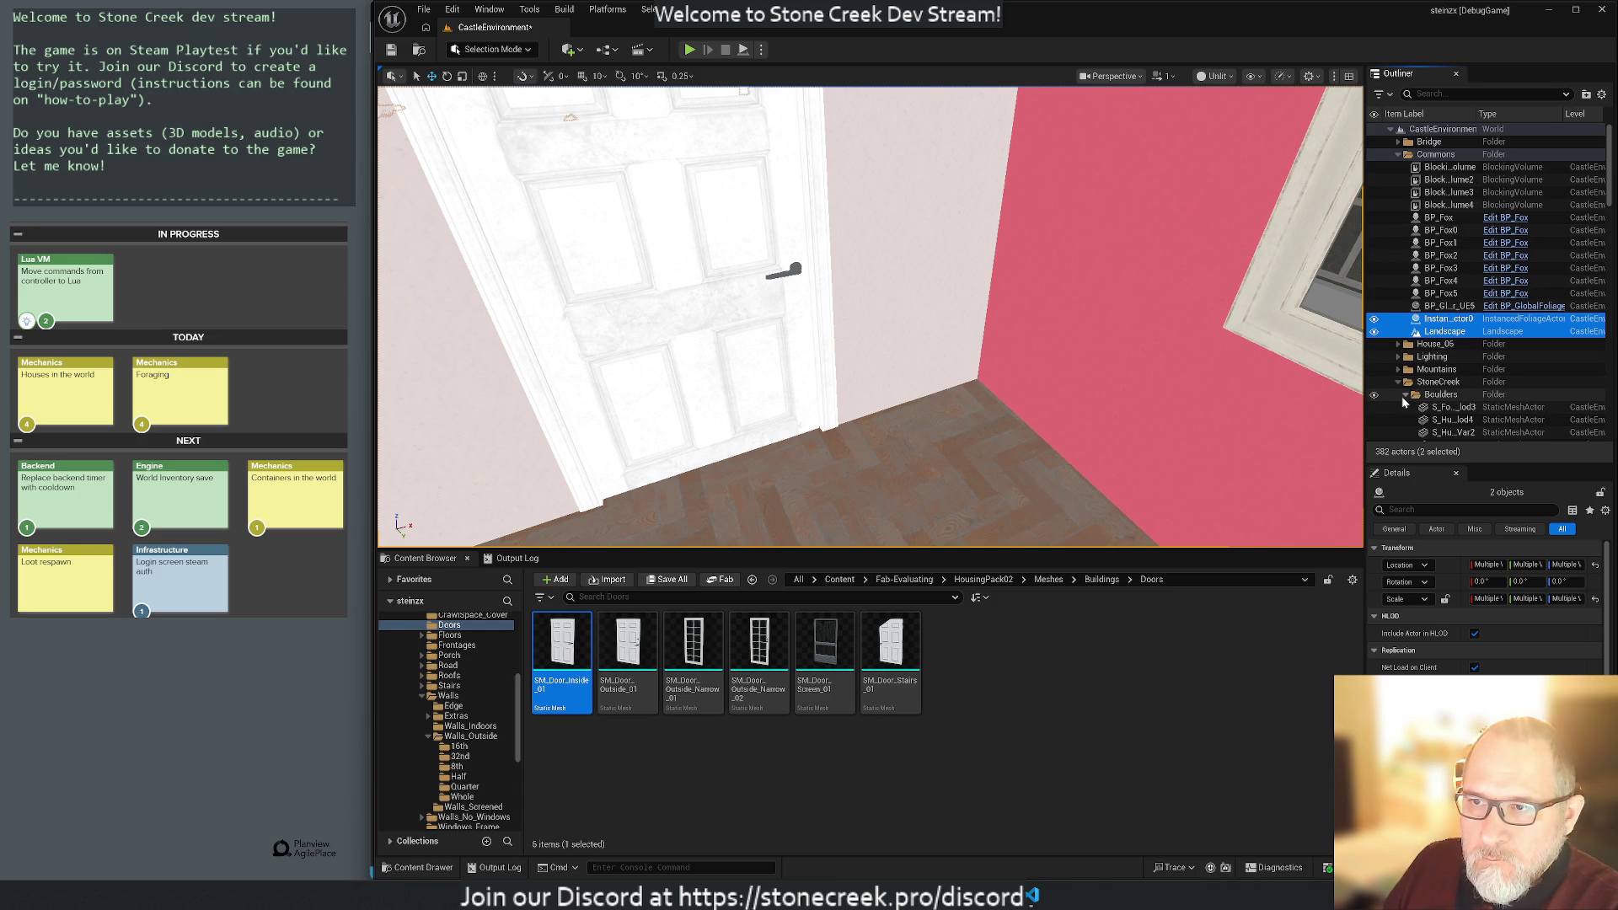
click(1406, 407)
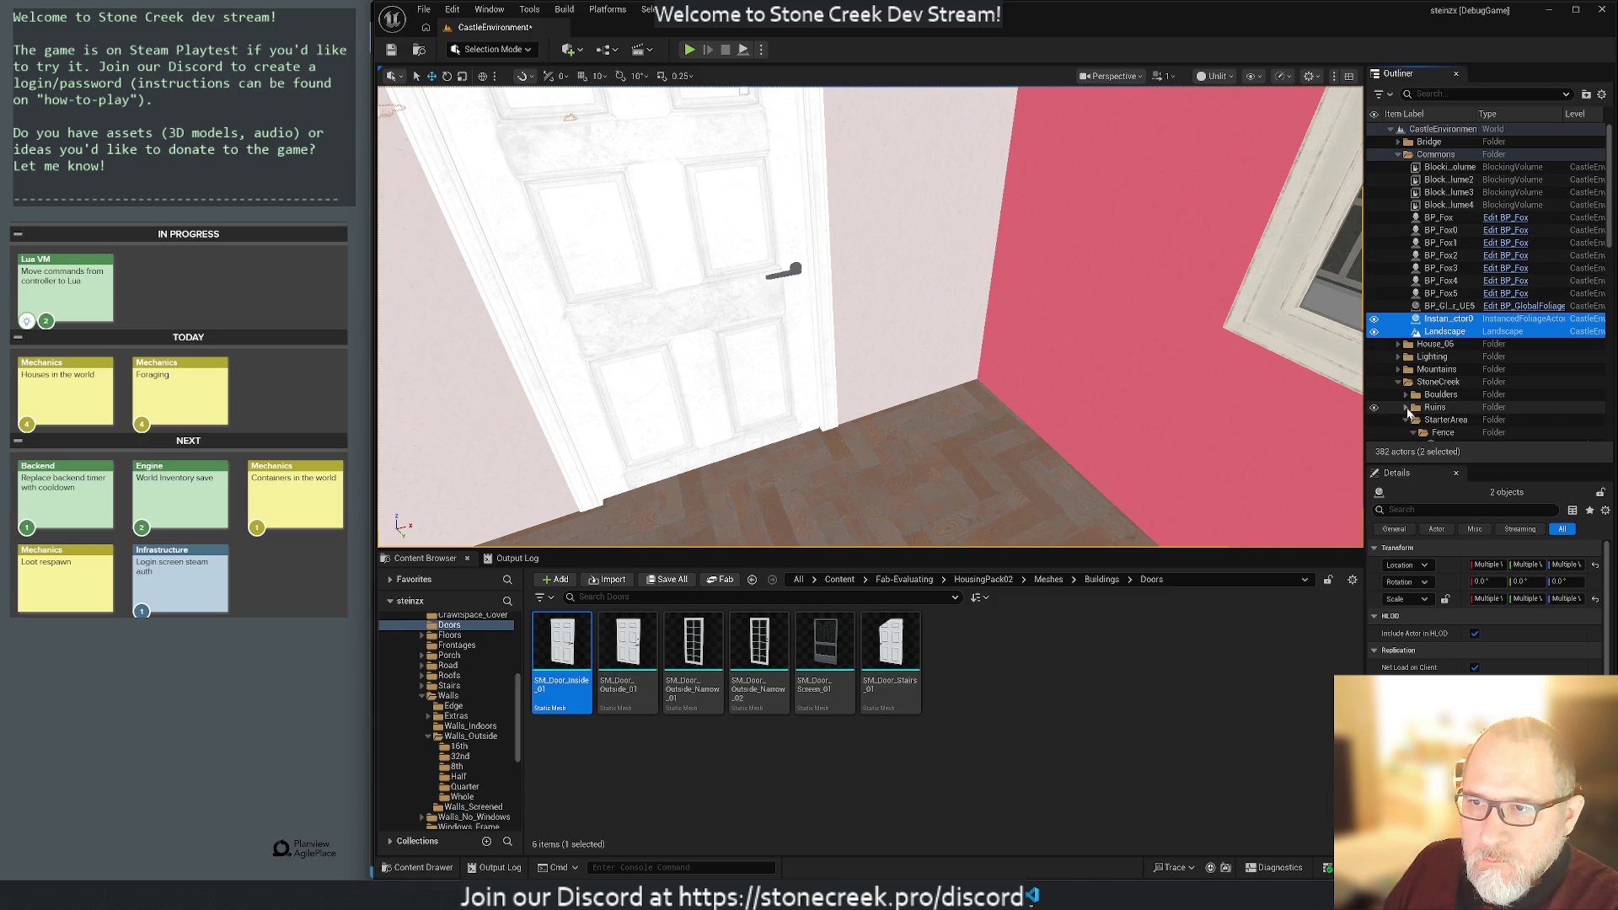
scroll(1406, 424, down, 5)
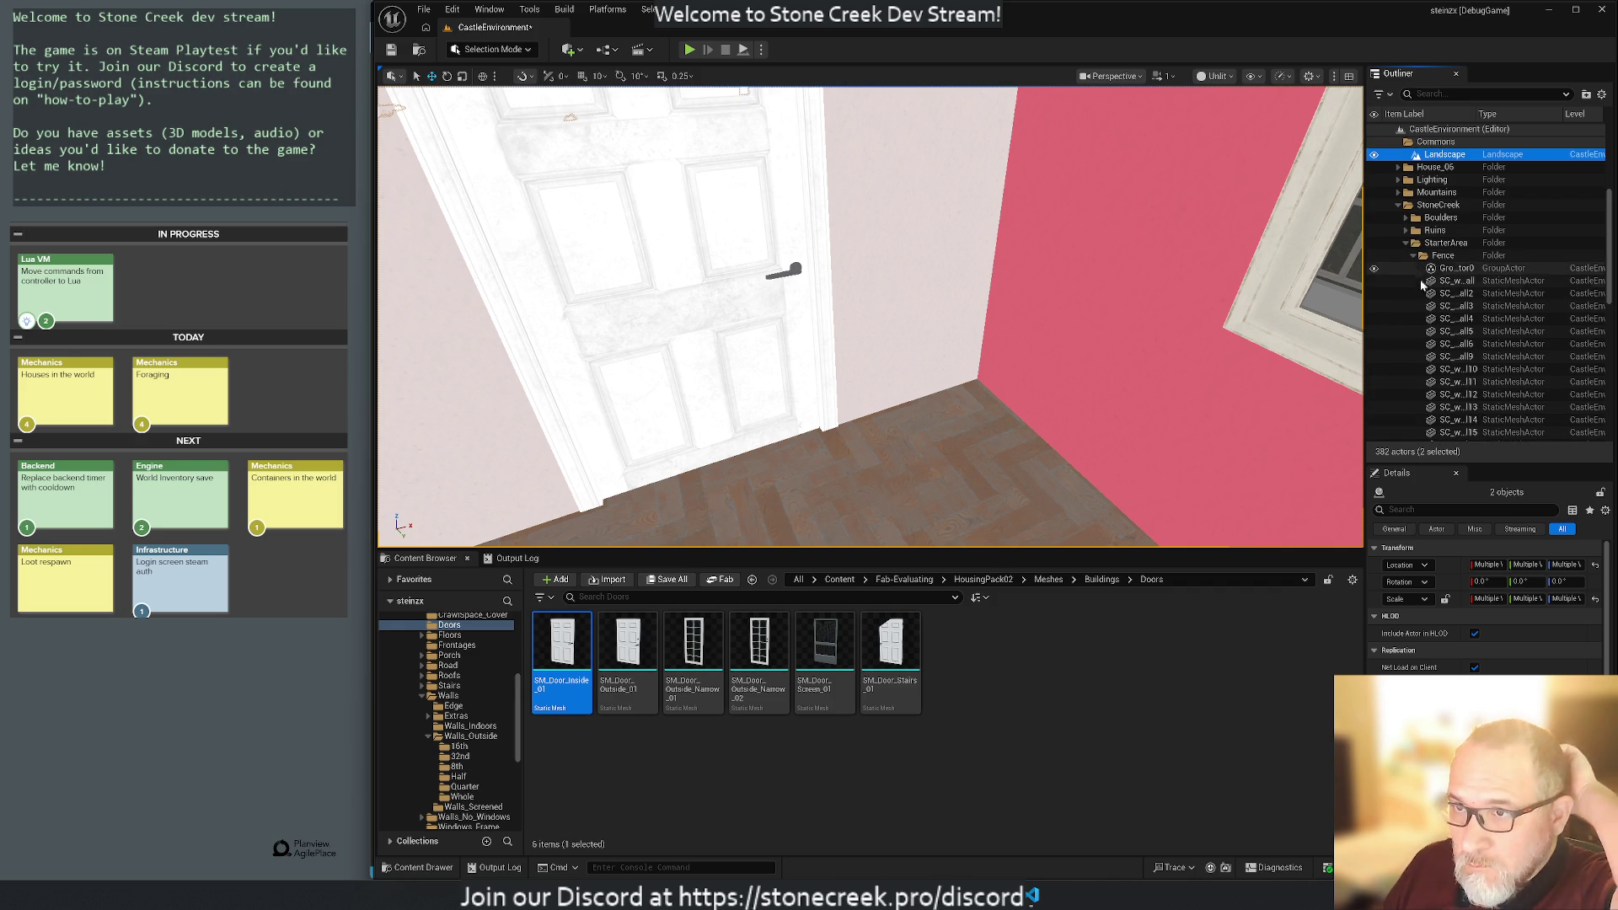
scroll(1417, 354, up, 5)
click(1406, 420)
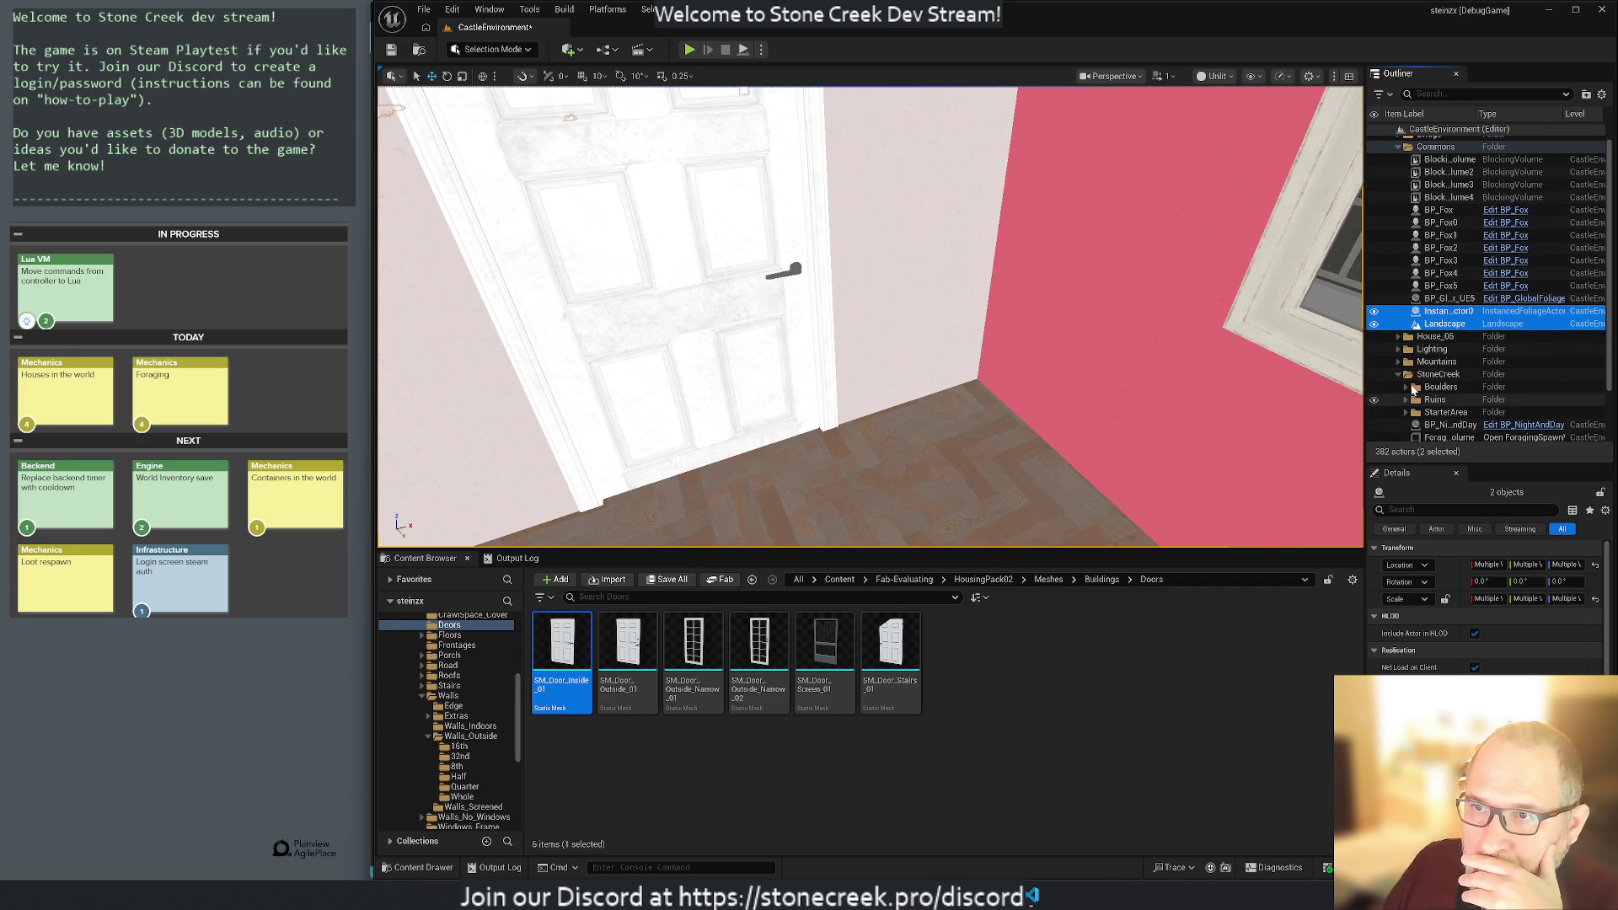
scroll(1425, 263, up, 1)
click(1399, 157)
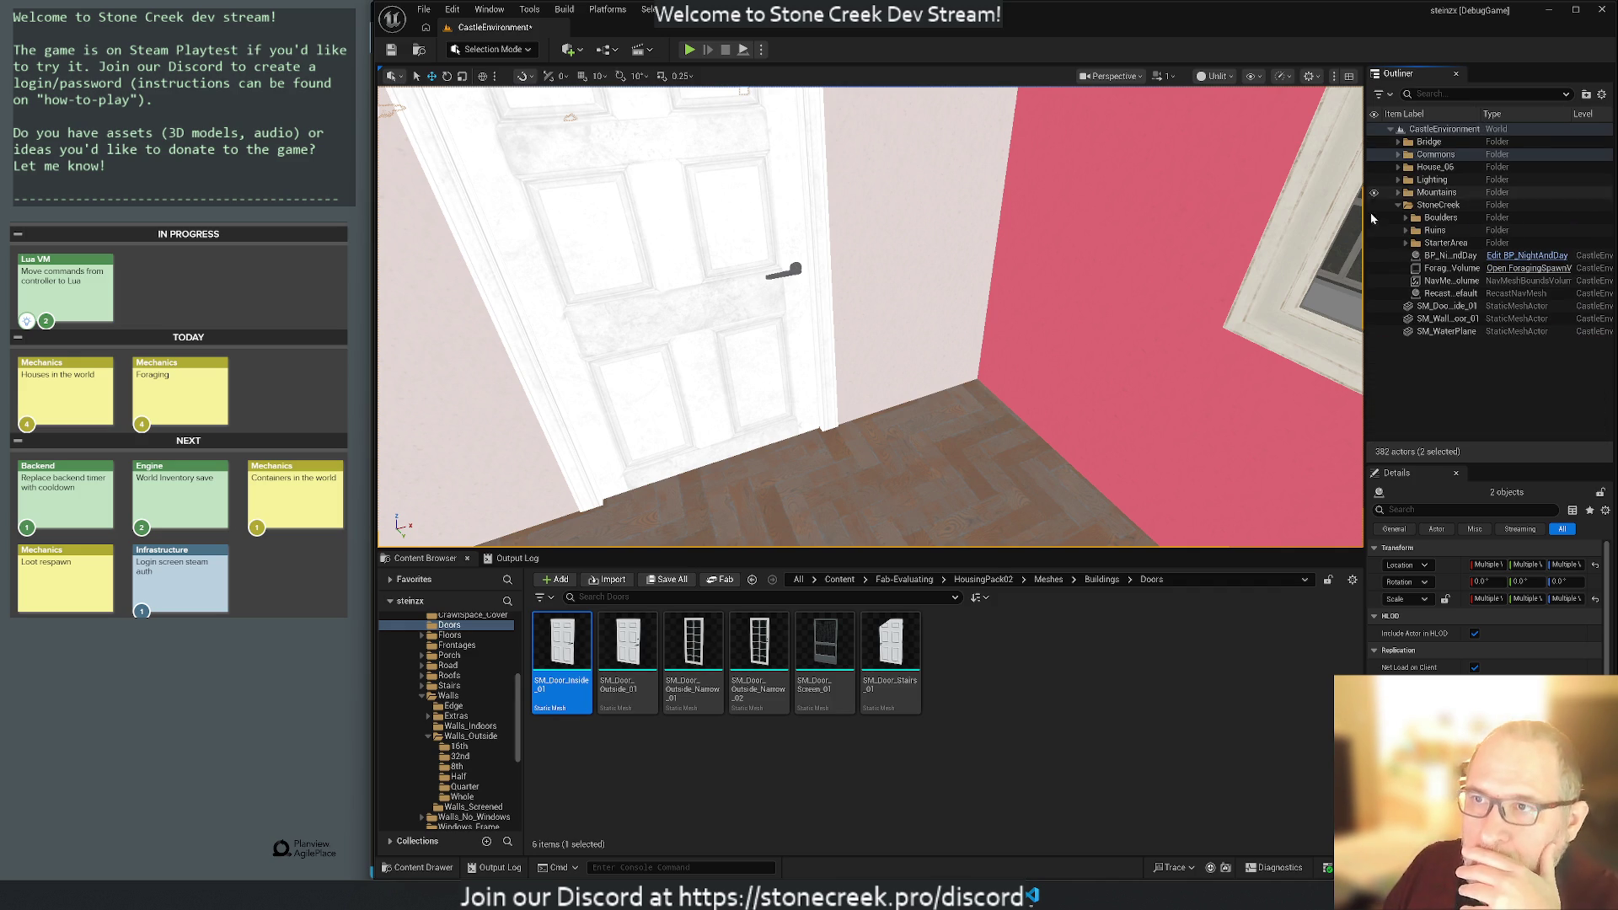
Move the StarterArea and Ruins folders out of StoneCreek to the Outliner's top level.
click(1443, 245)
drag(1443, 245, 1409, 266)
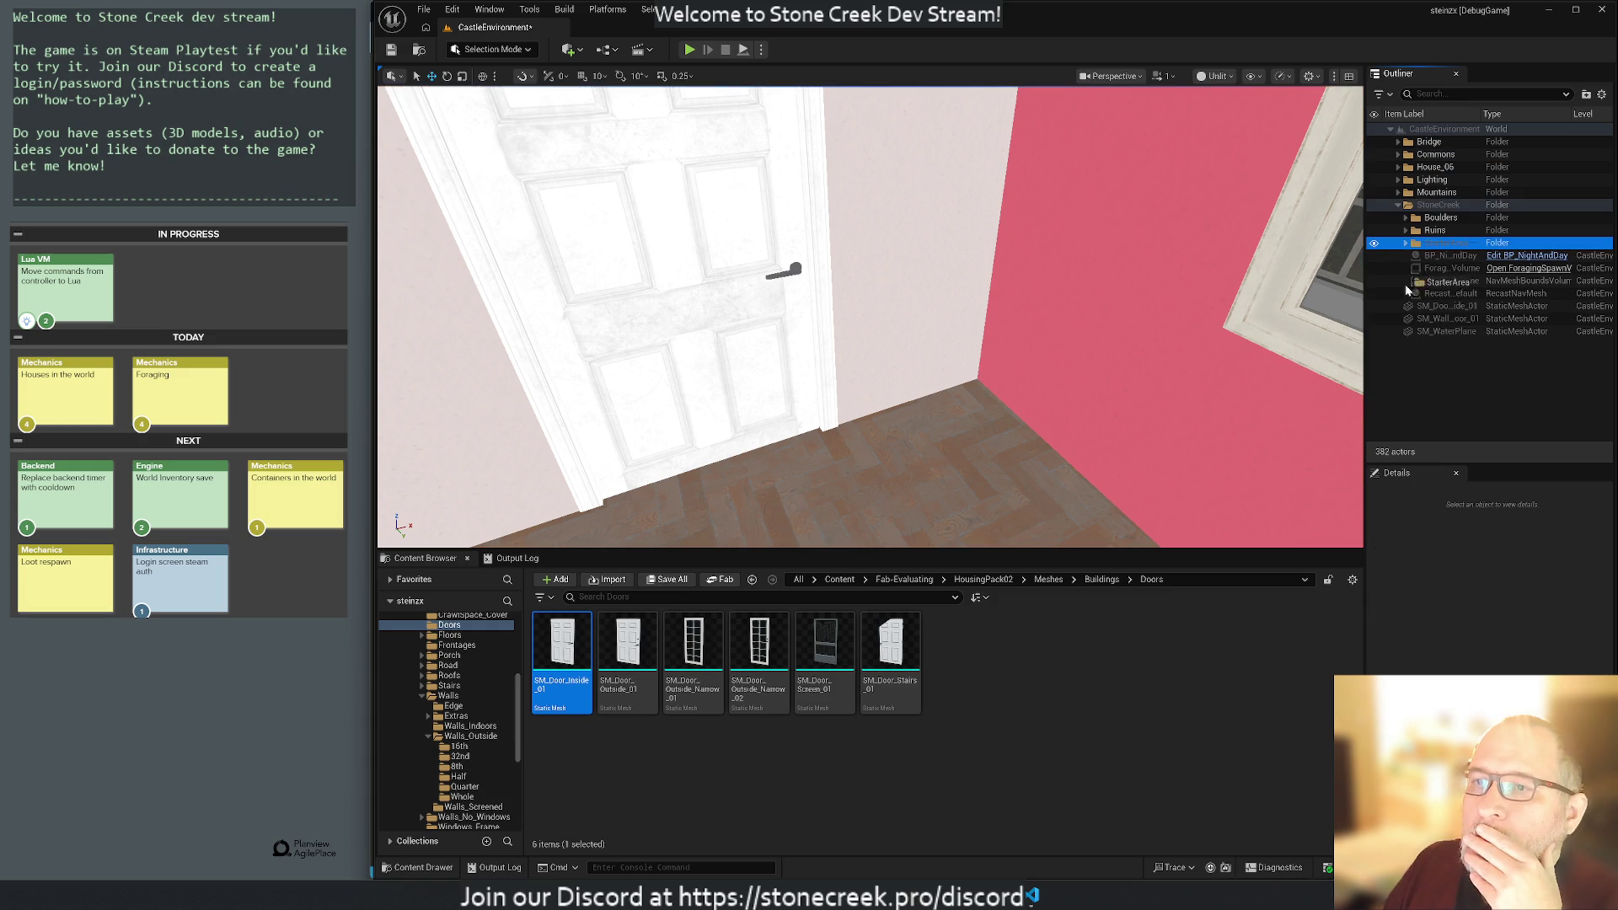
drag(1413, 382, 1413, 383)
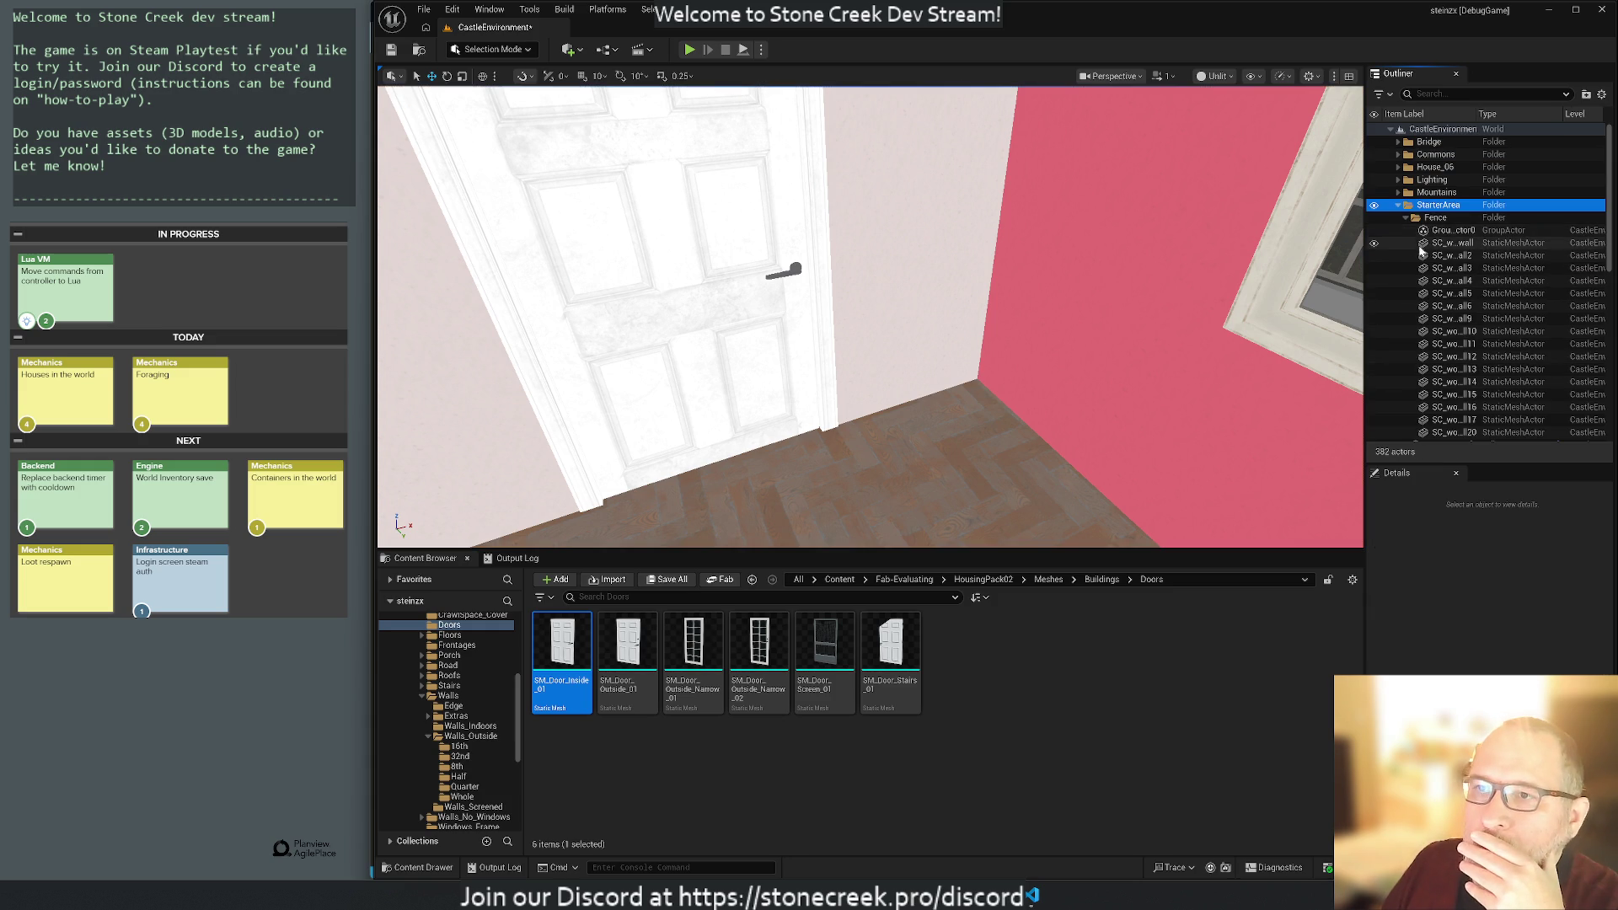
click(1398, 206)
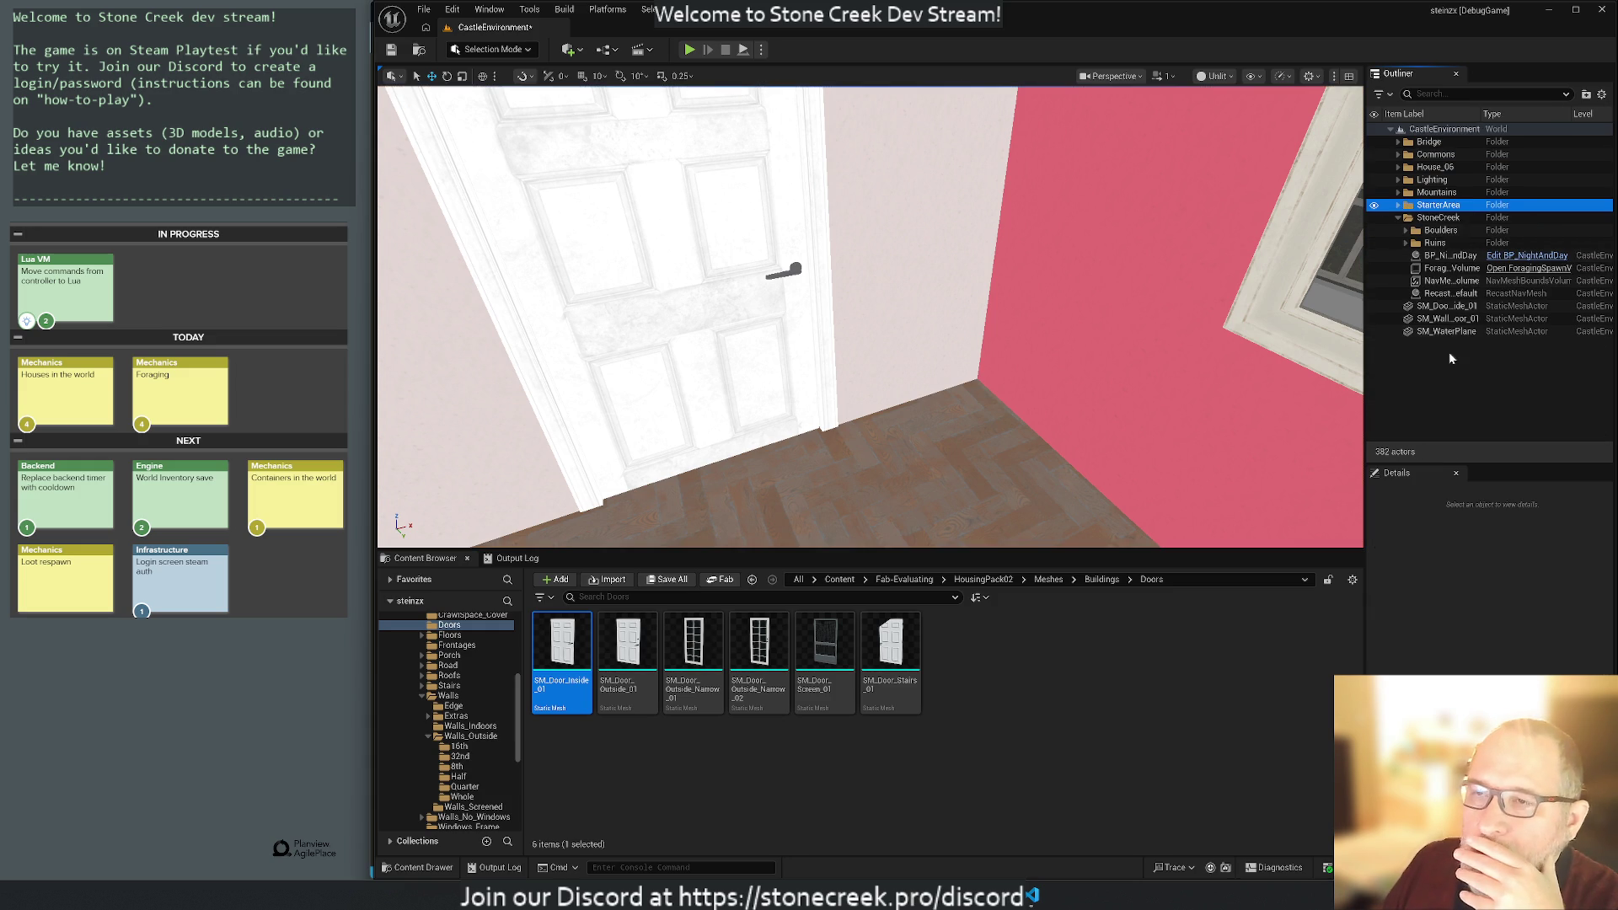
double_click(1433, 234)
scroll(1446, 219, down, 2)
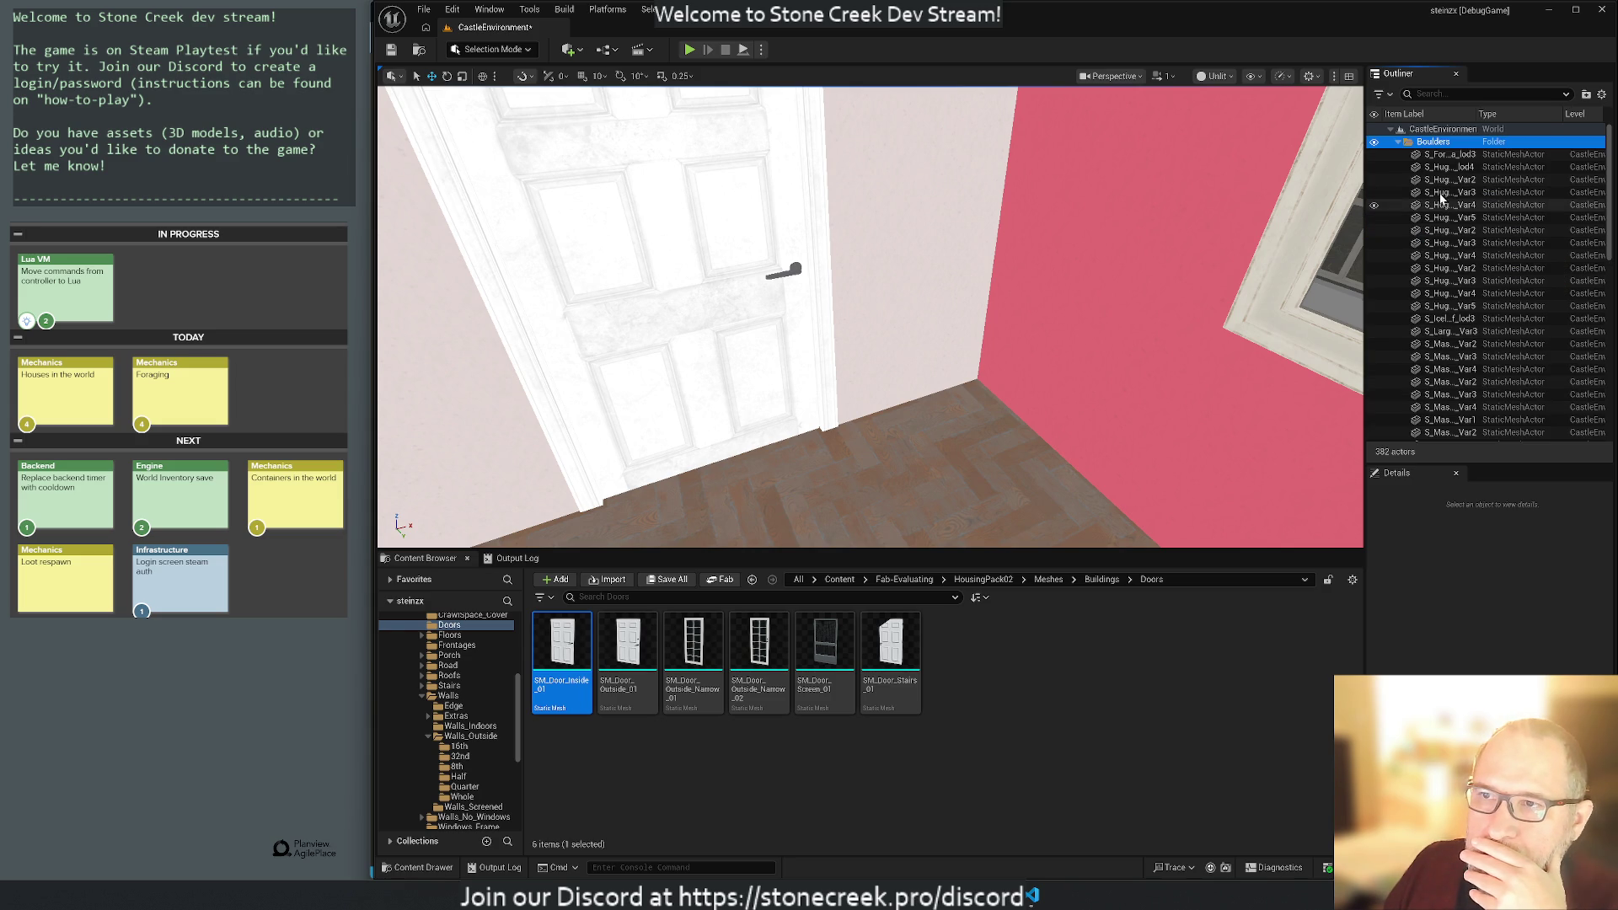
click(1408, 143)
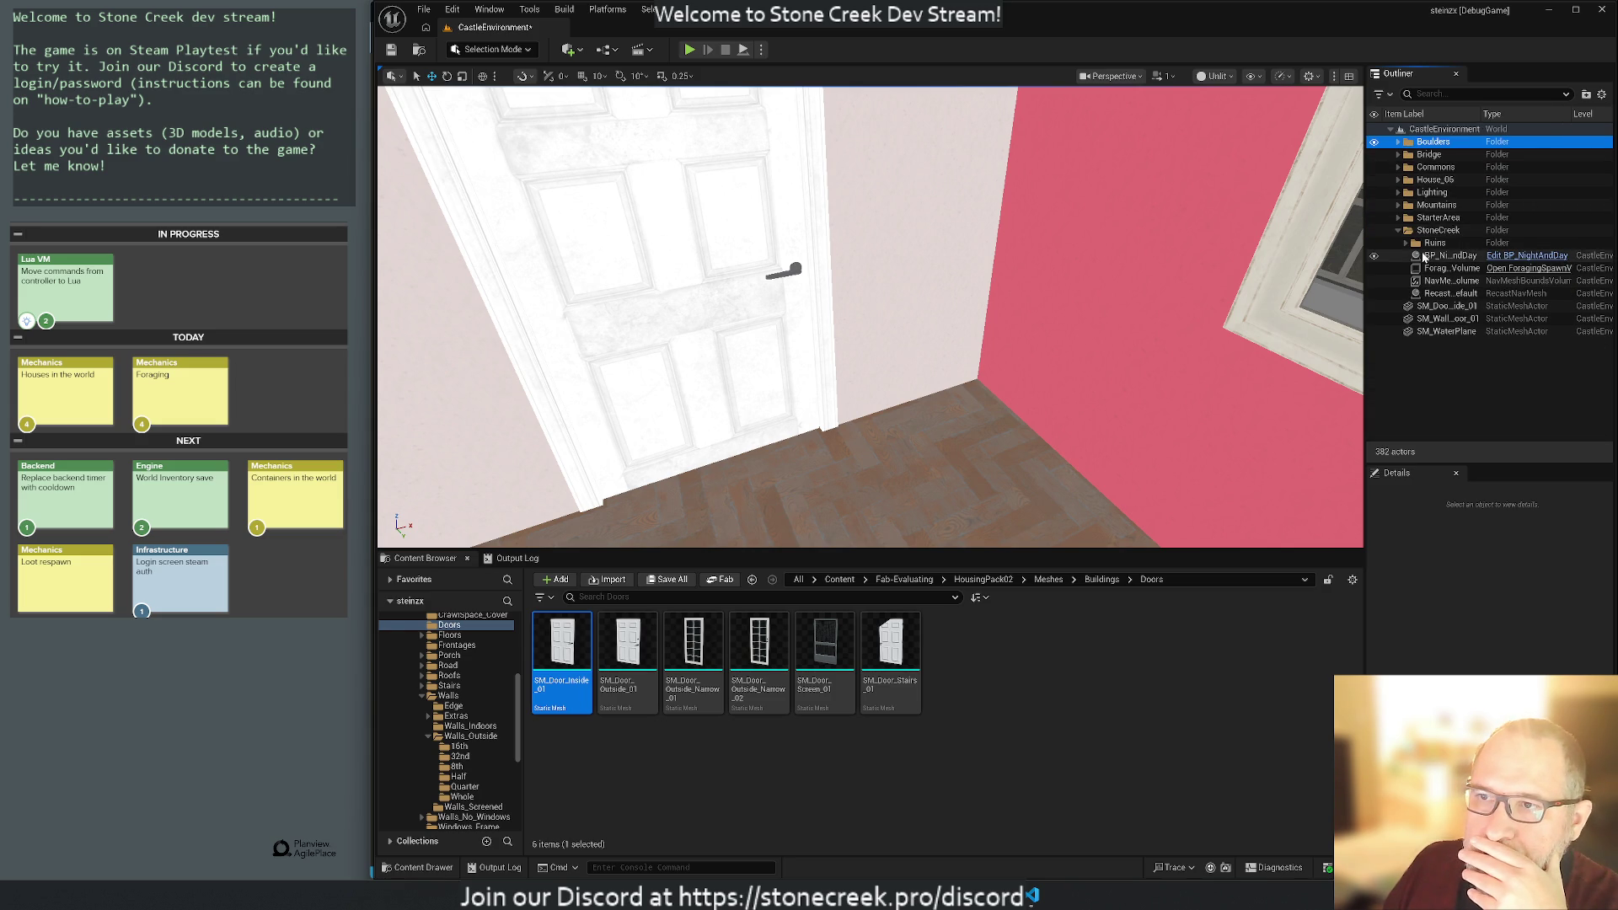
click(1435, 245)
drag(1436, 244, 1444, 129)
click(1406, 218)
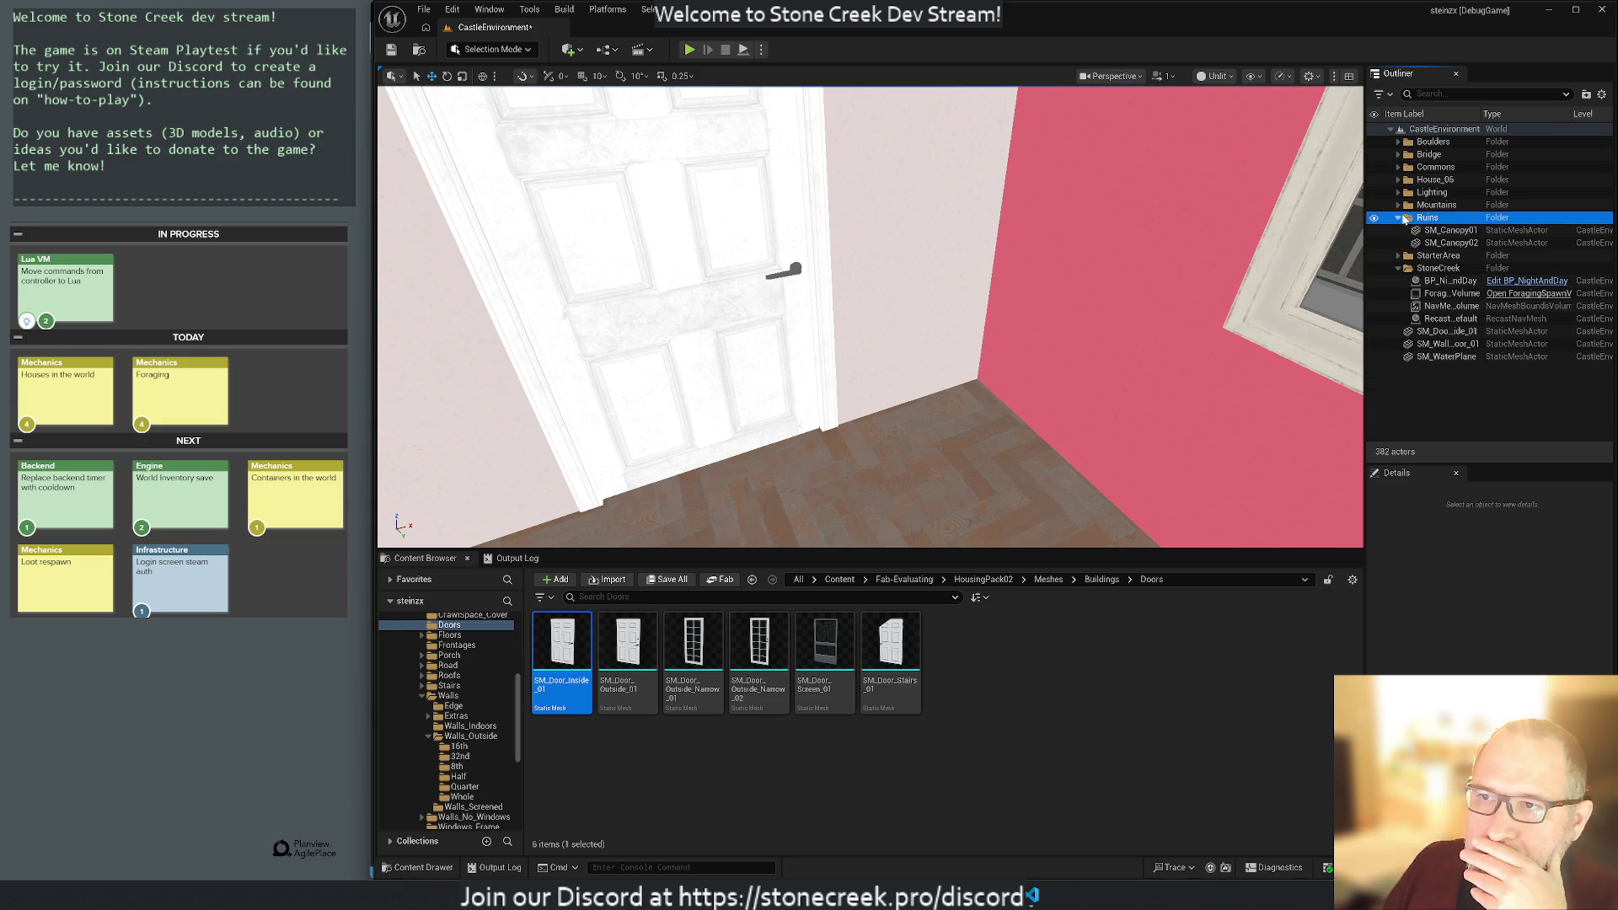
click(1397, 220)
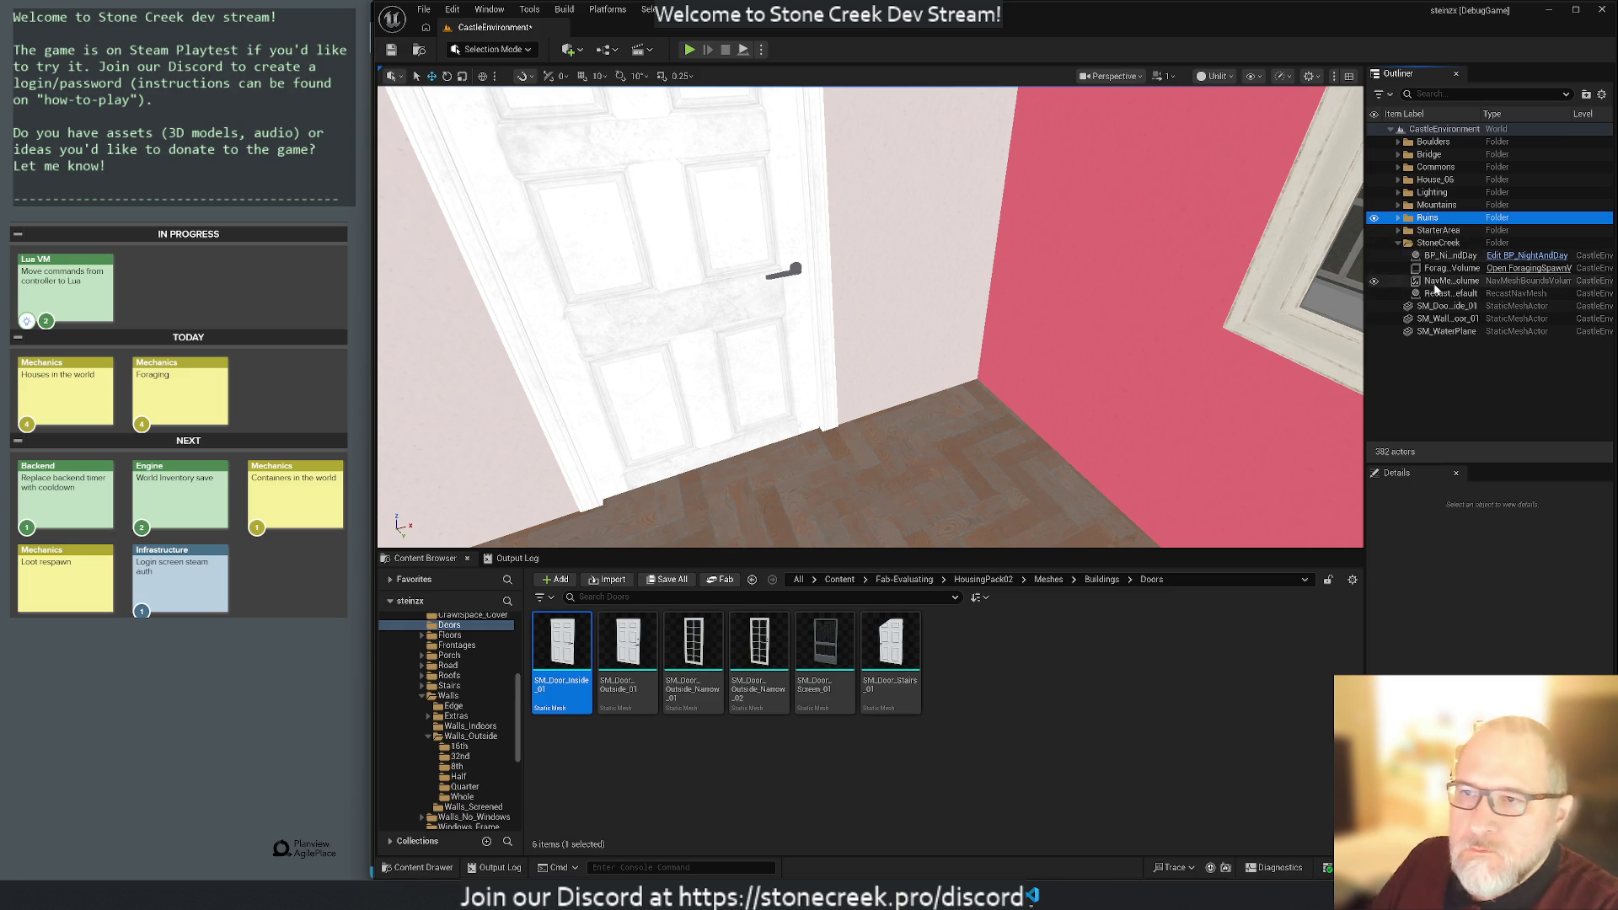
Move BP_NightAndDay through the navigation actors, four in all, into Commons.
click(1444, 257)
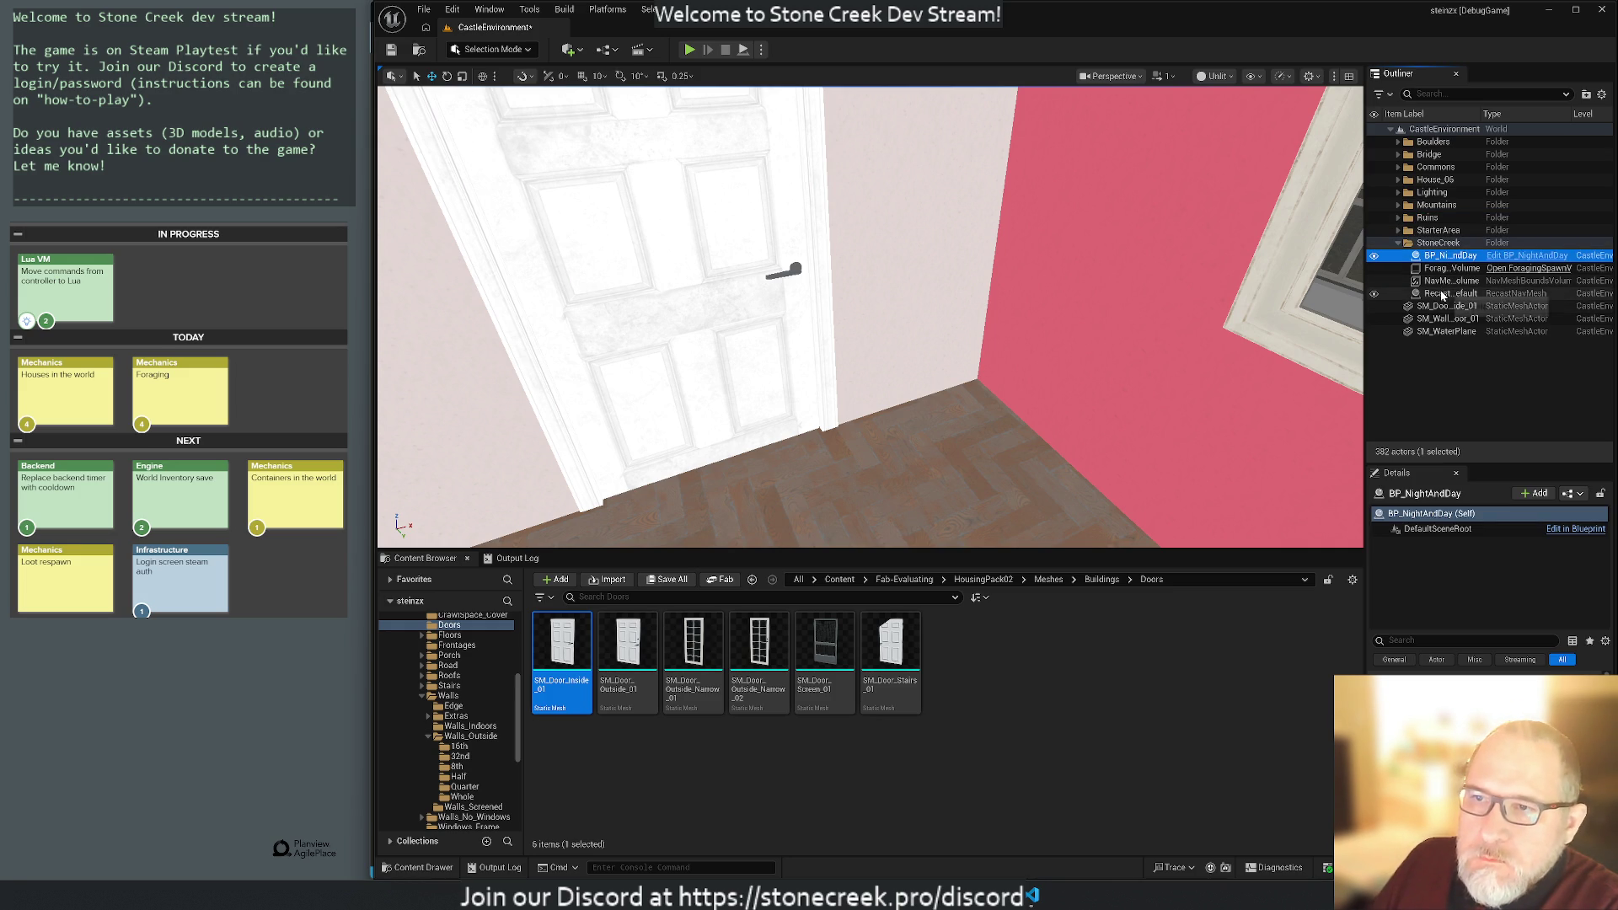
shift+click(1440, 292)
drag(1442, 276, 1434, 171)
click(1398, 168)
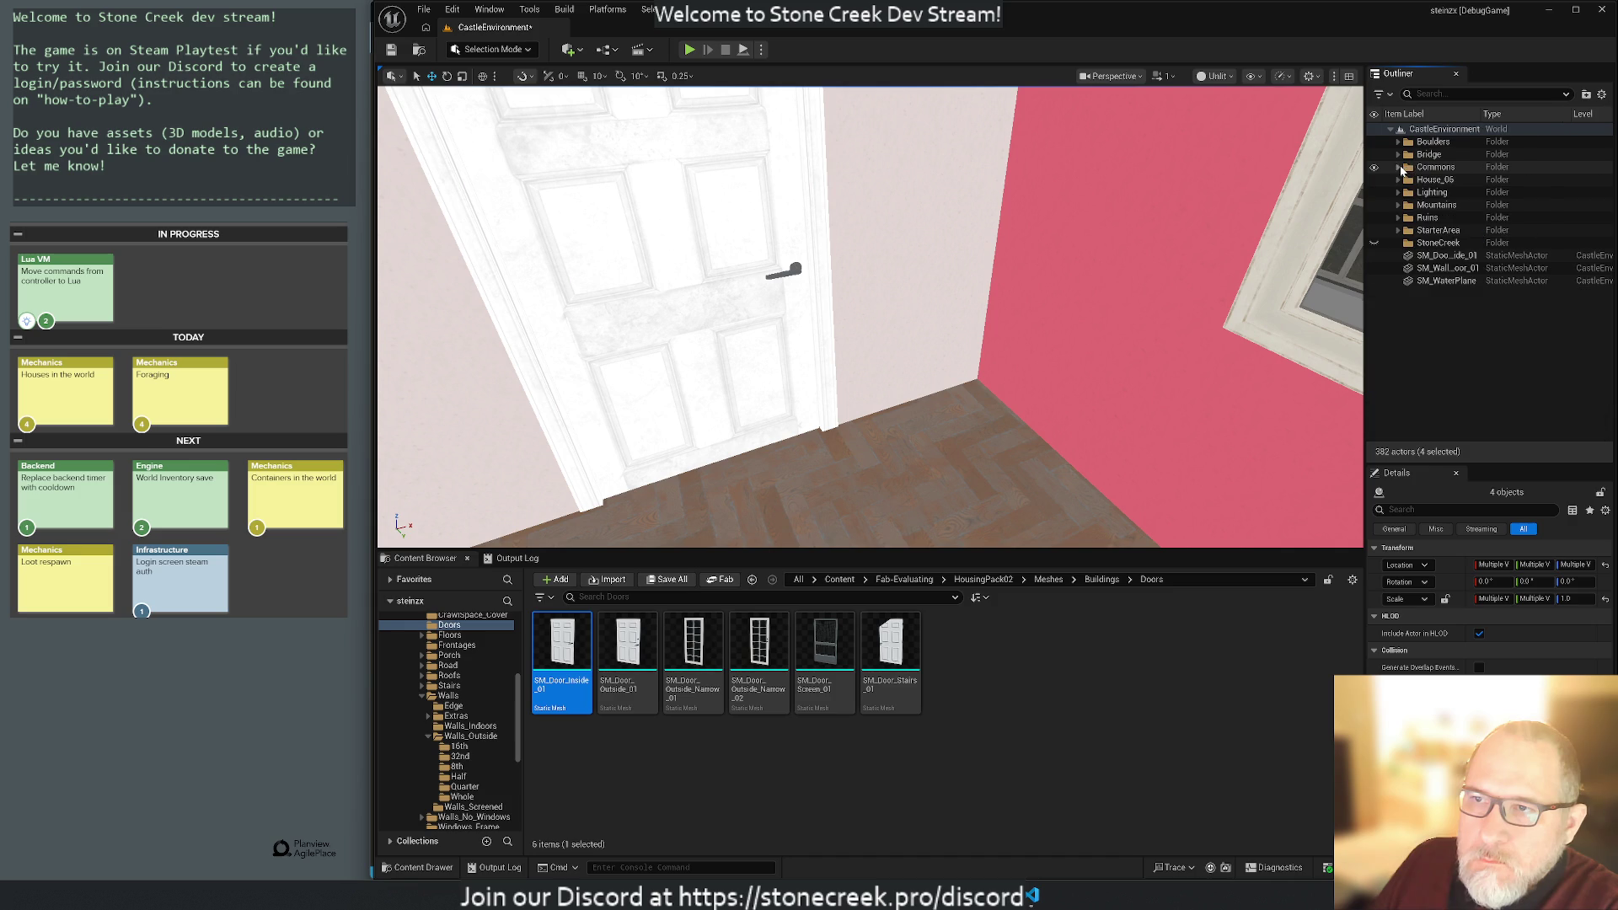
Delete the emptied StoneCreek folder.
right_click(1425, 170)
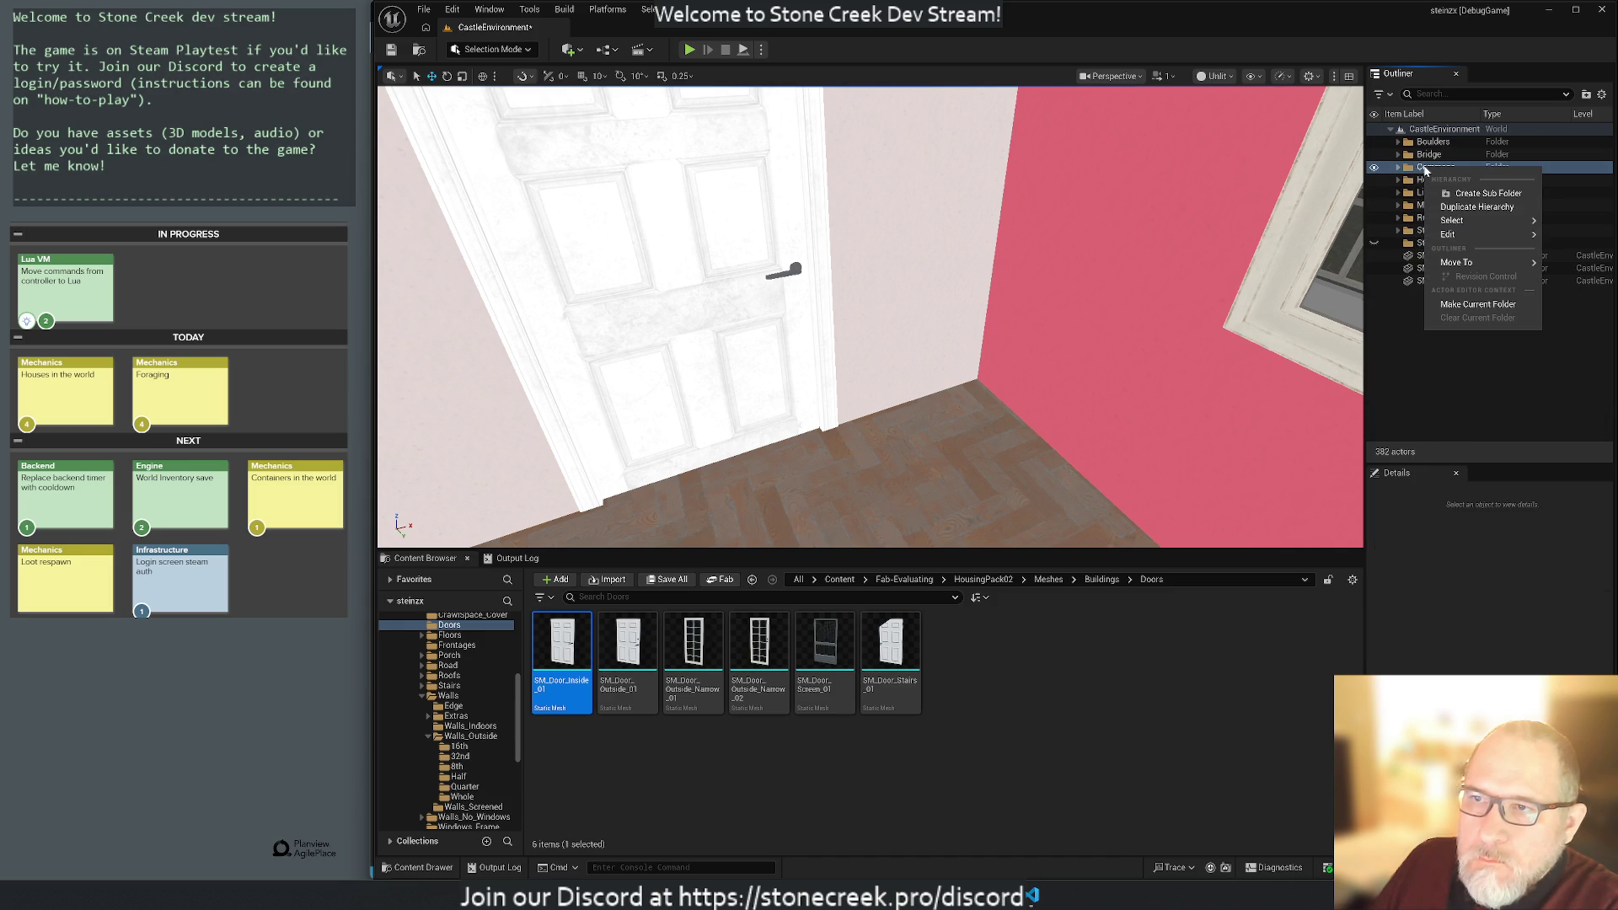
mouse_move(1450, 236)
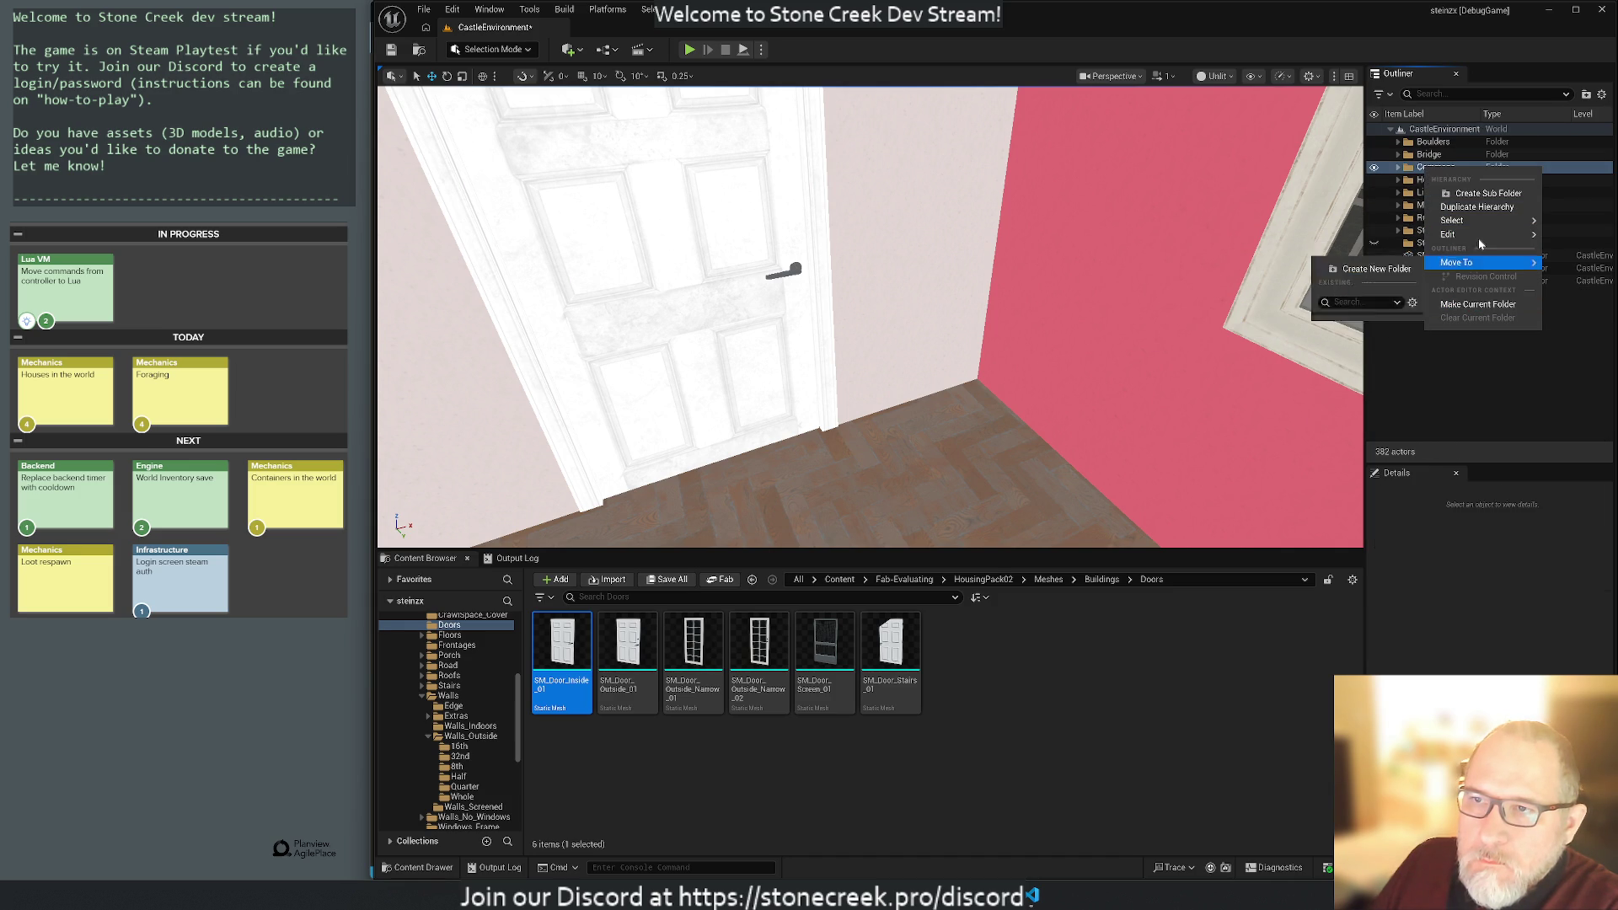
click(1471, 381)
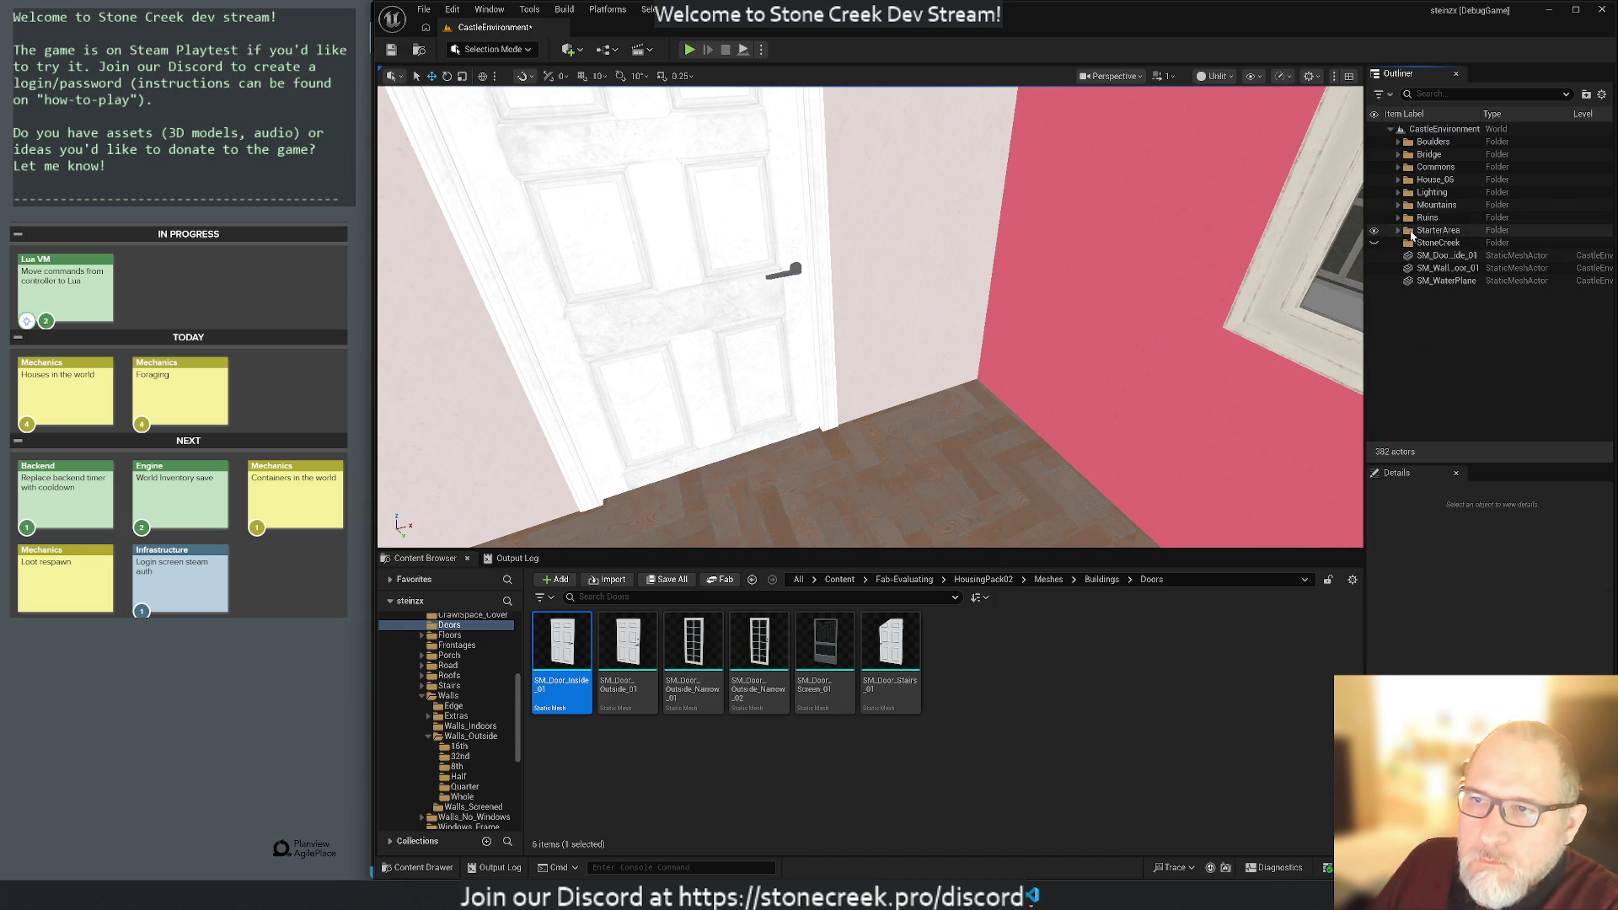
click(1439, 244)
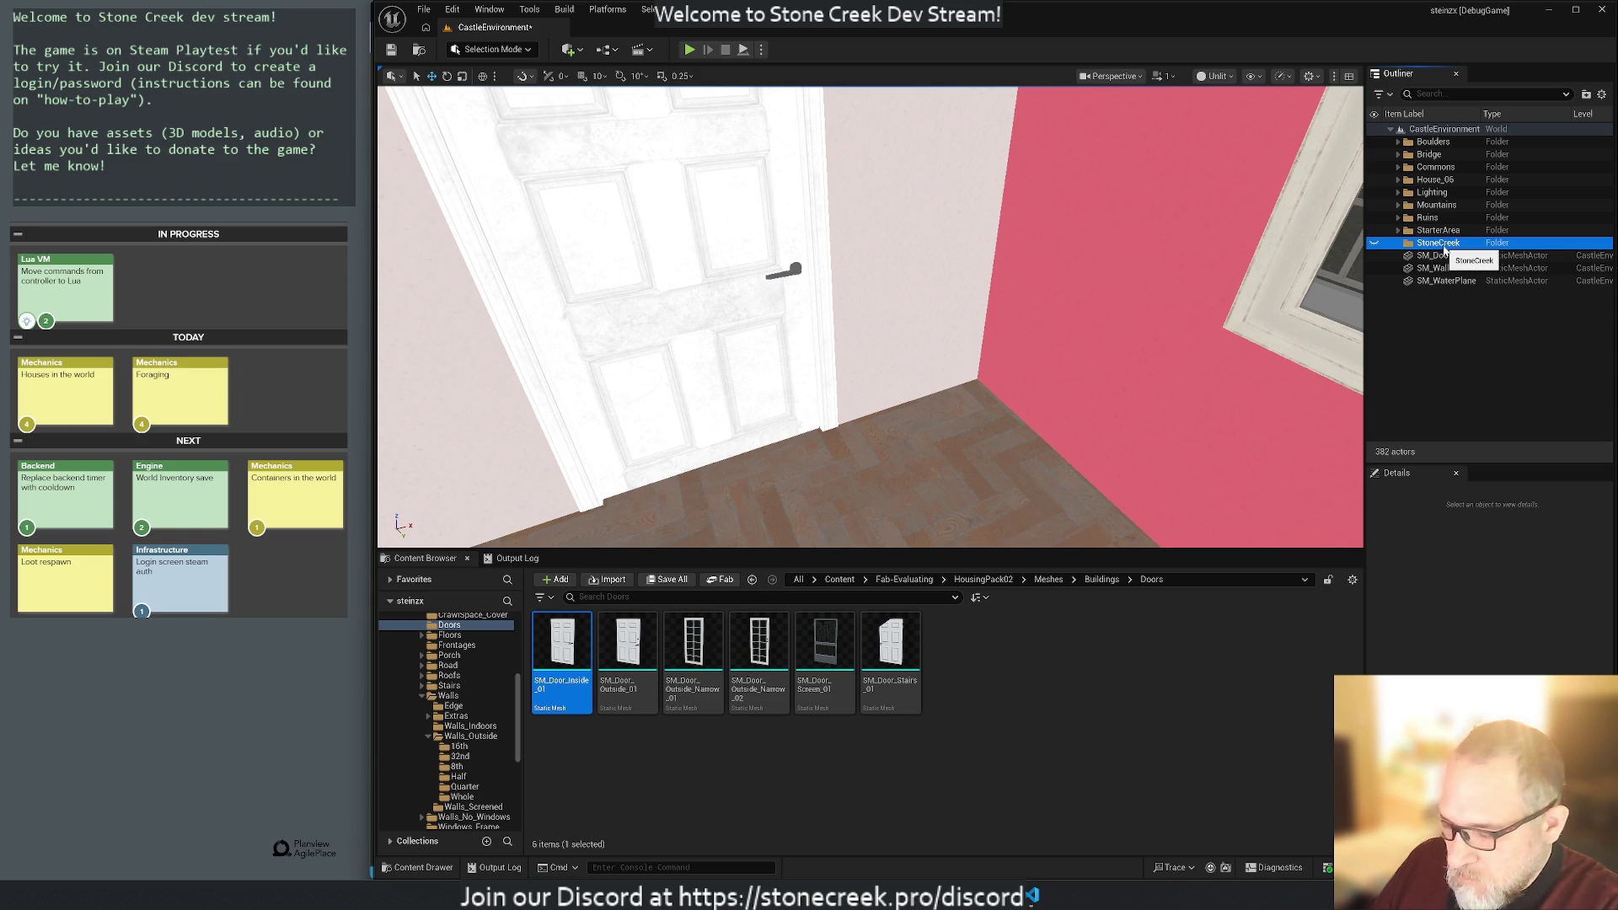
key(Delete)
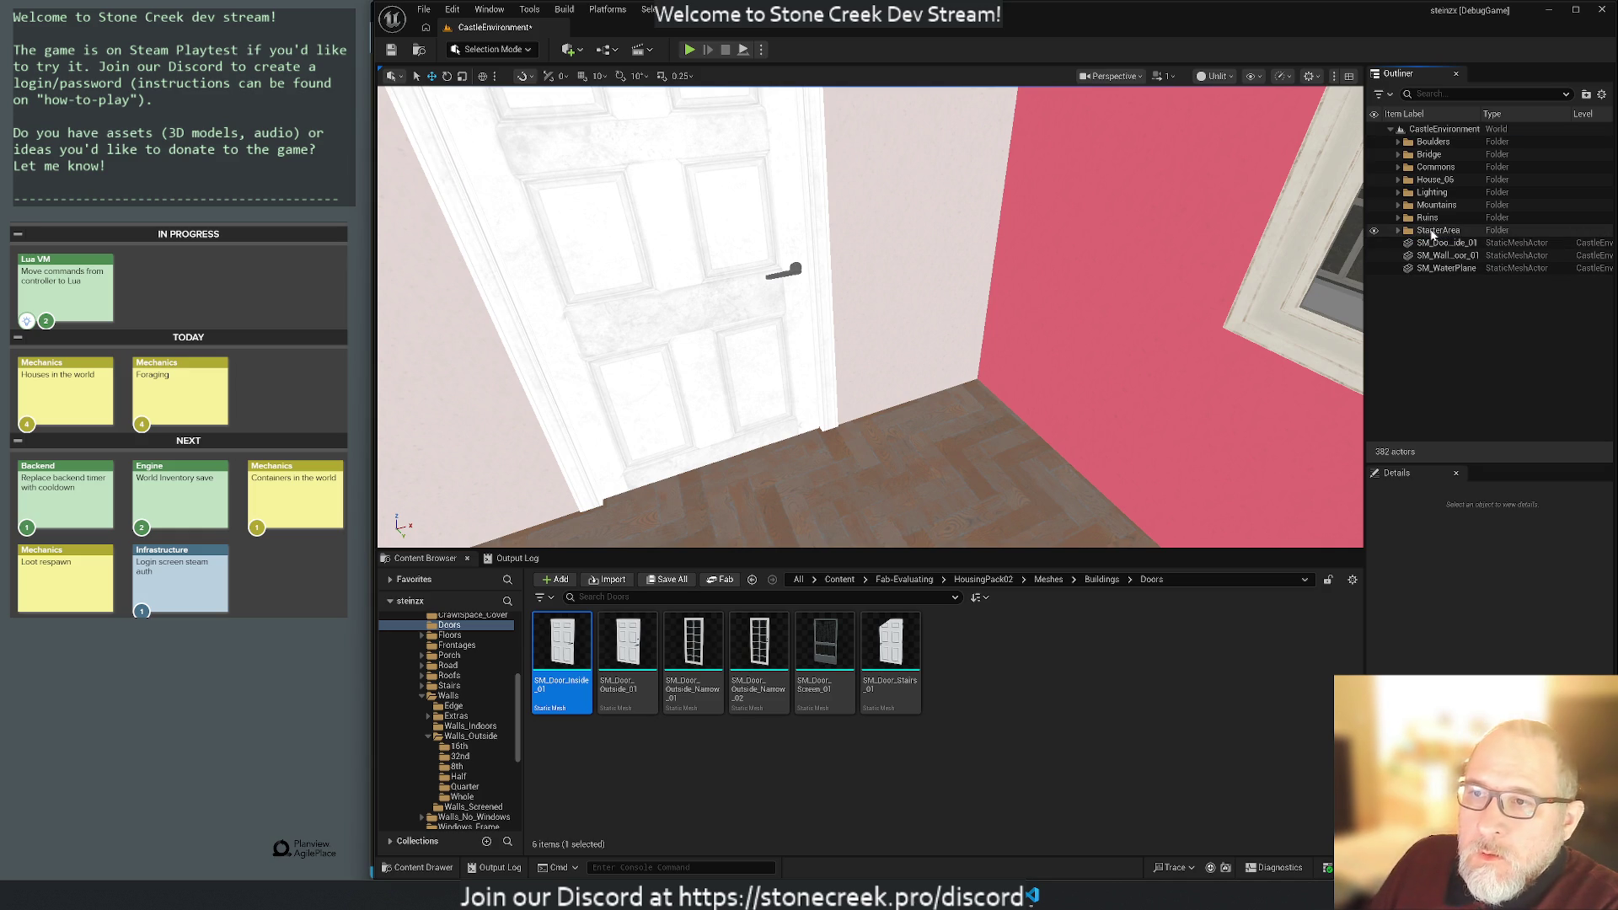
Expand StarterArea and collapse its Fence subfolder.
click(1397, 231)
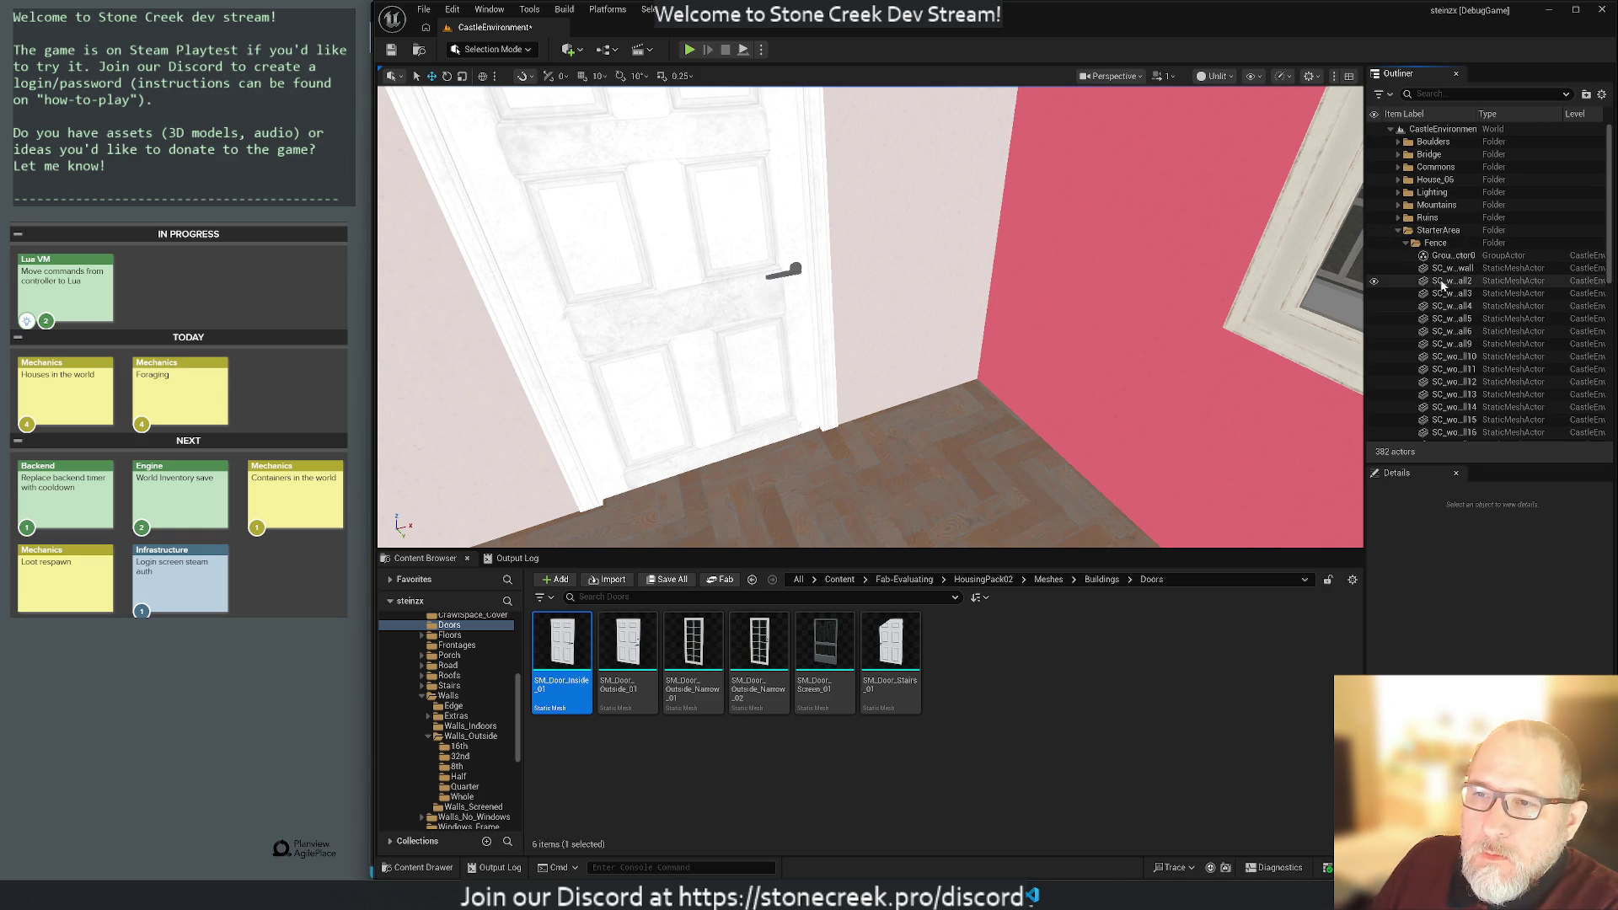
scroll(1480, 342, down, 3)
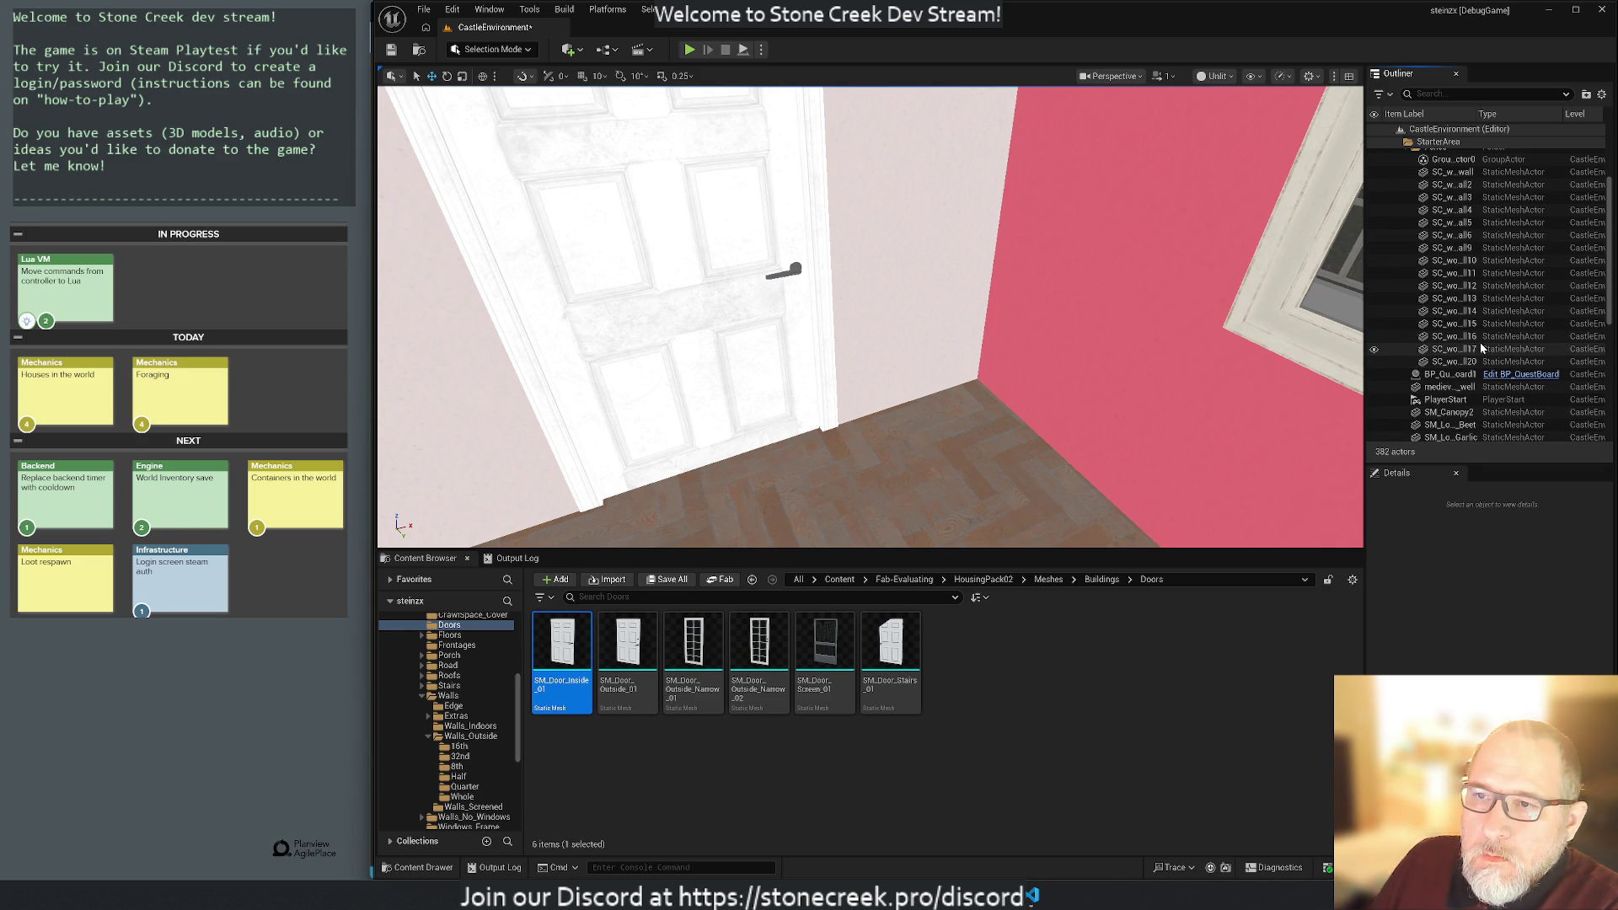
scroll(1494, 342, up, 3)
click(1404, 235)
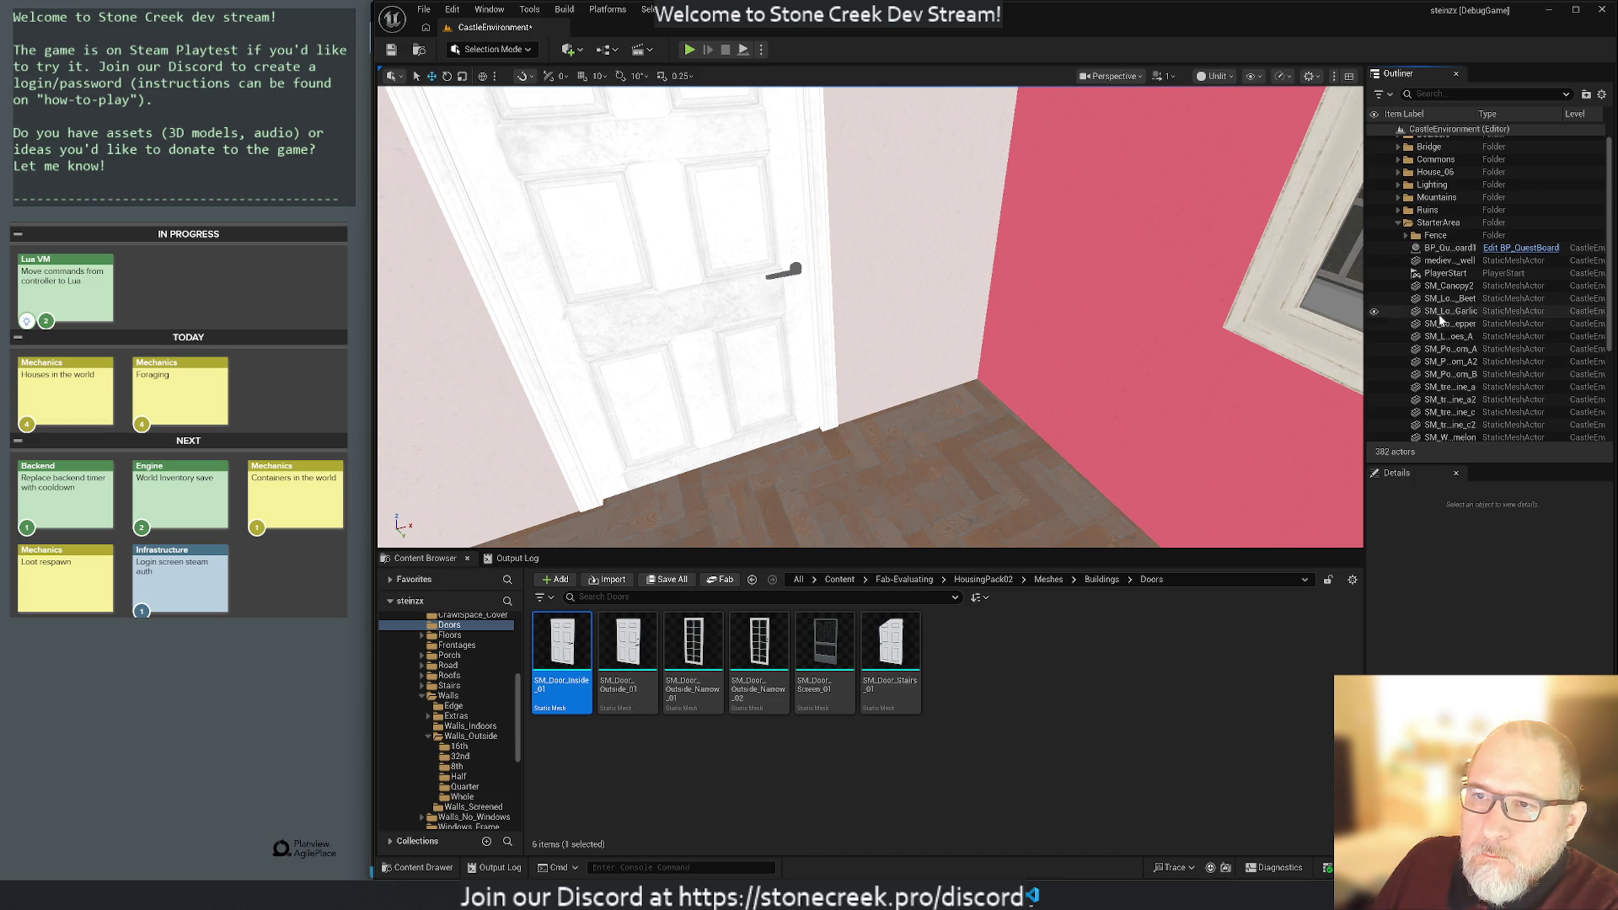
scroll(1523, 338, down, 2)
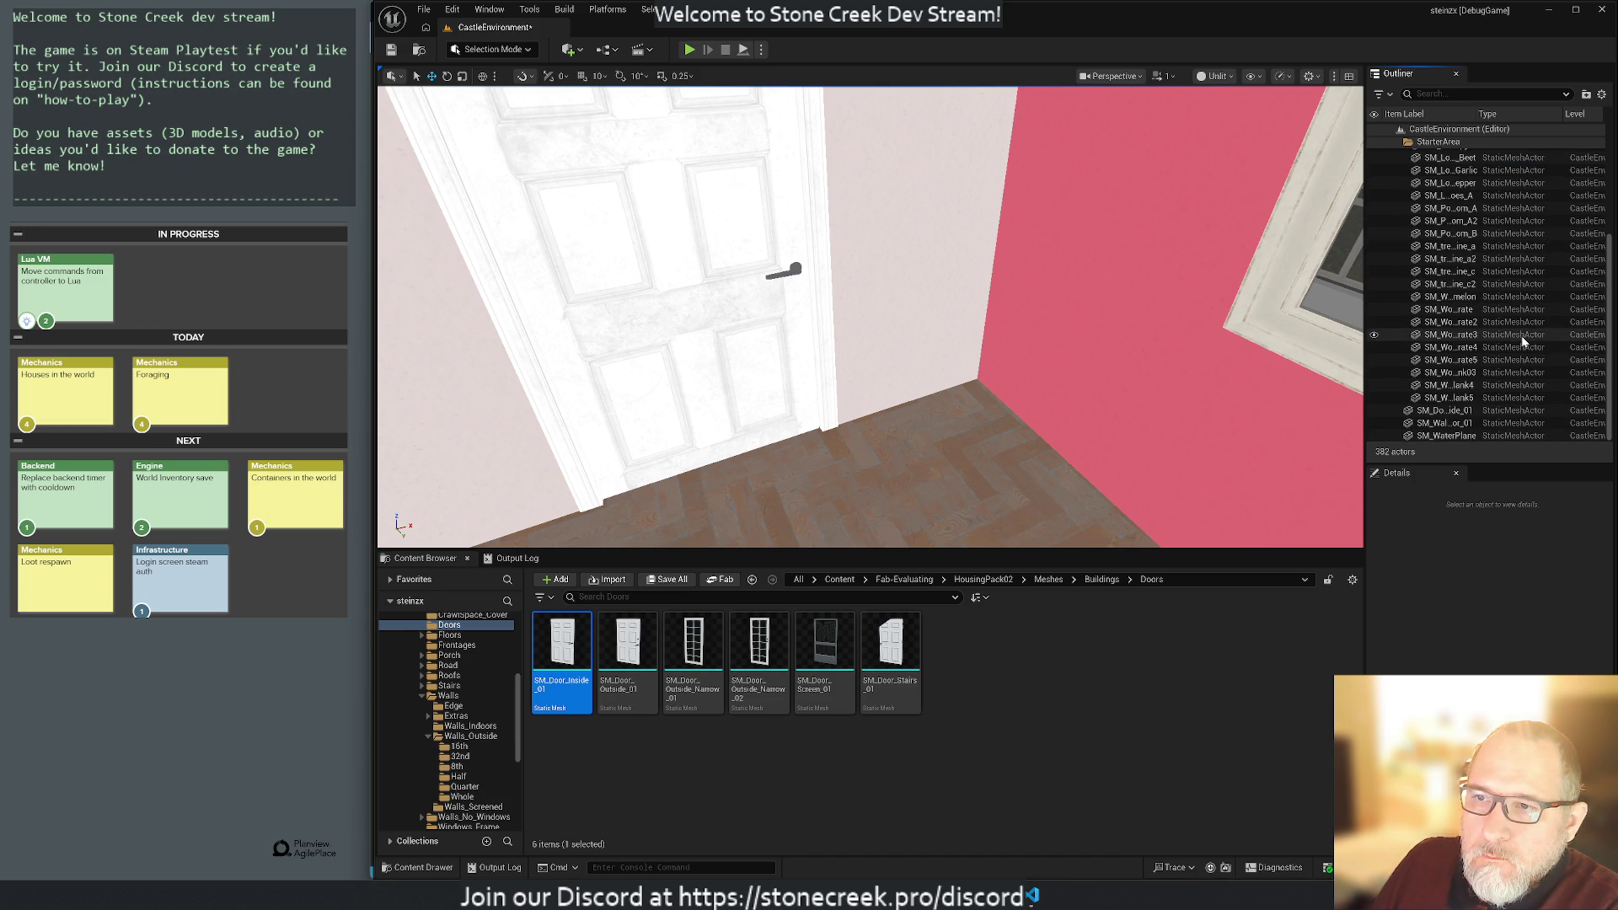
scroll(1522, 339, up, 2)
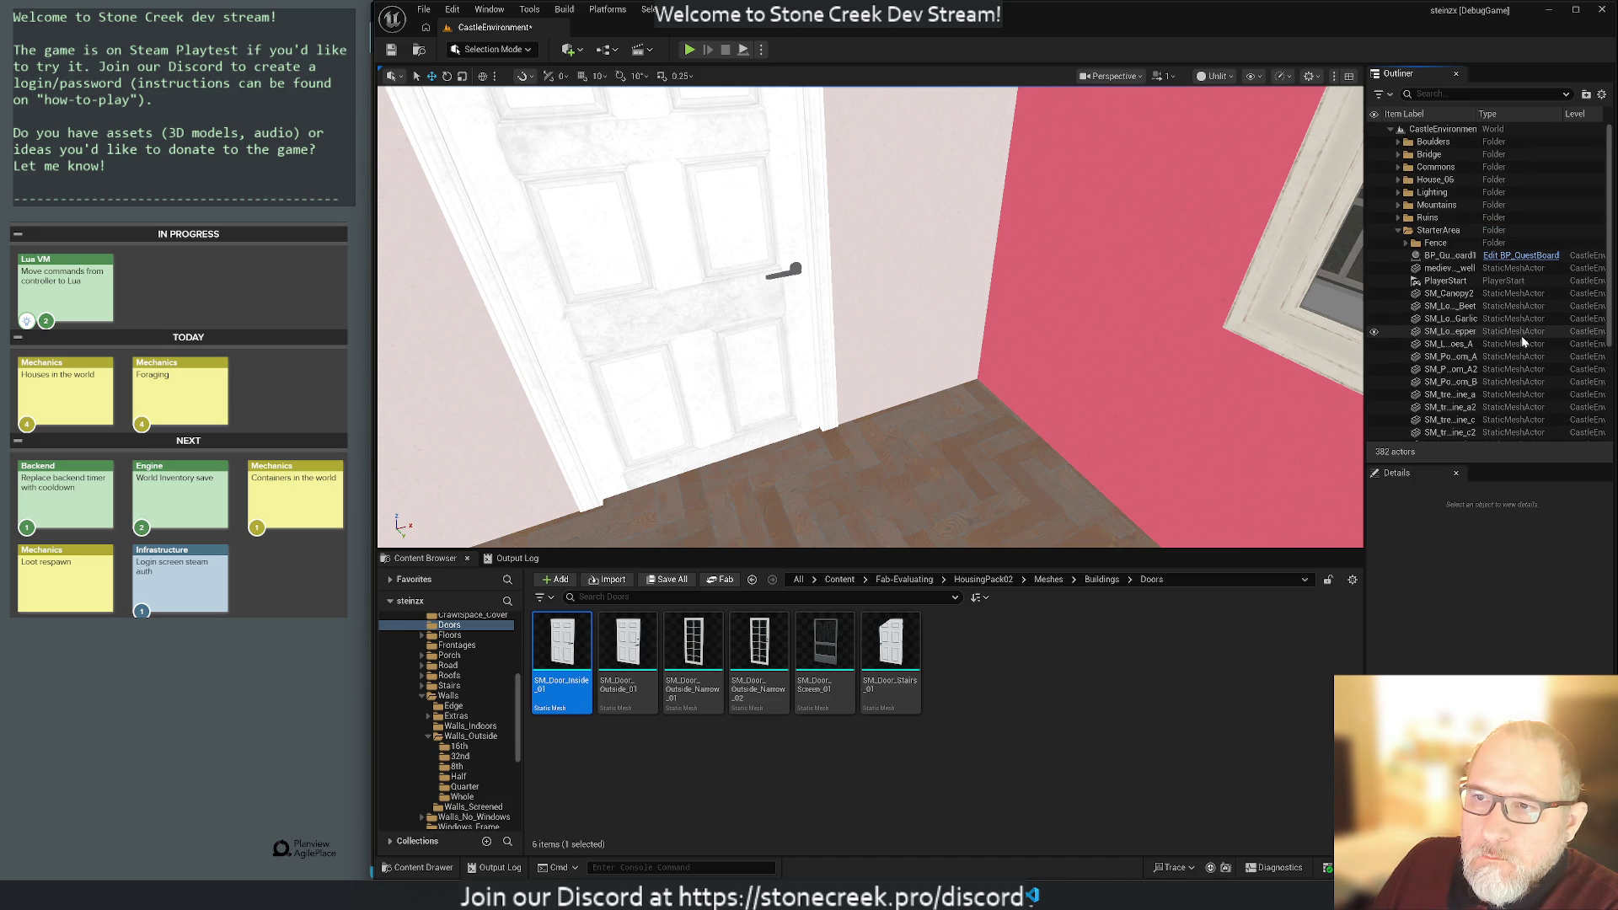
Move the seven BP_Fox actors from Commons into the StarterArea folder.
click(1400, 167)
click(1443, 236)
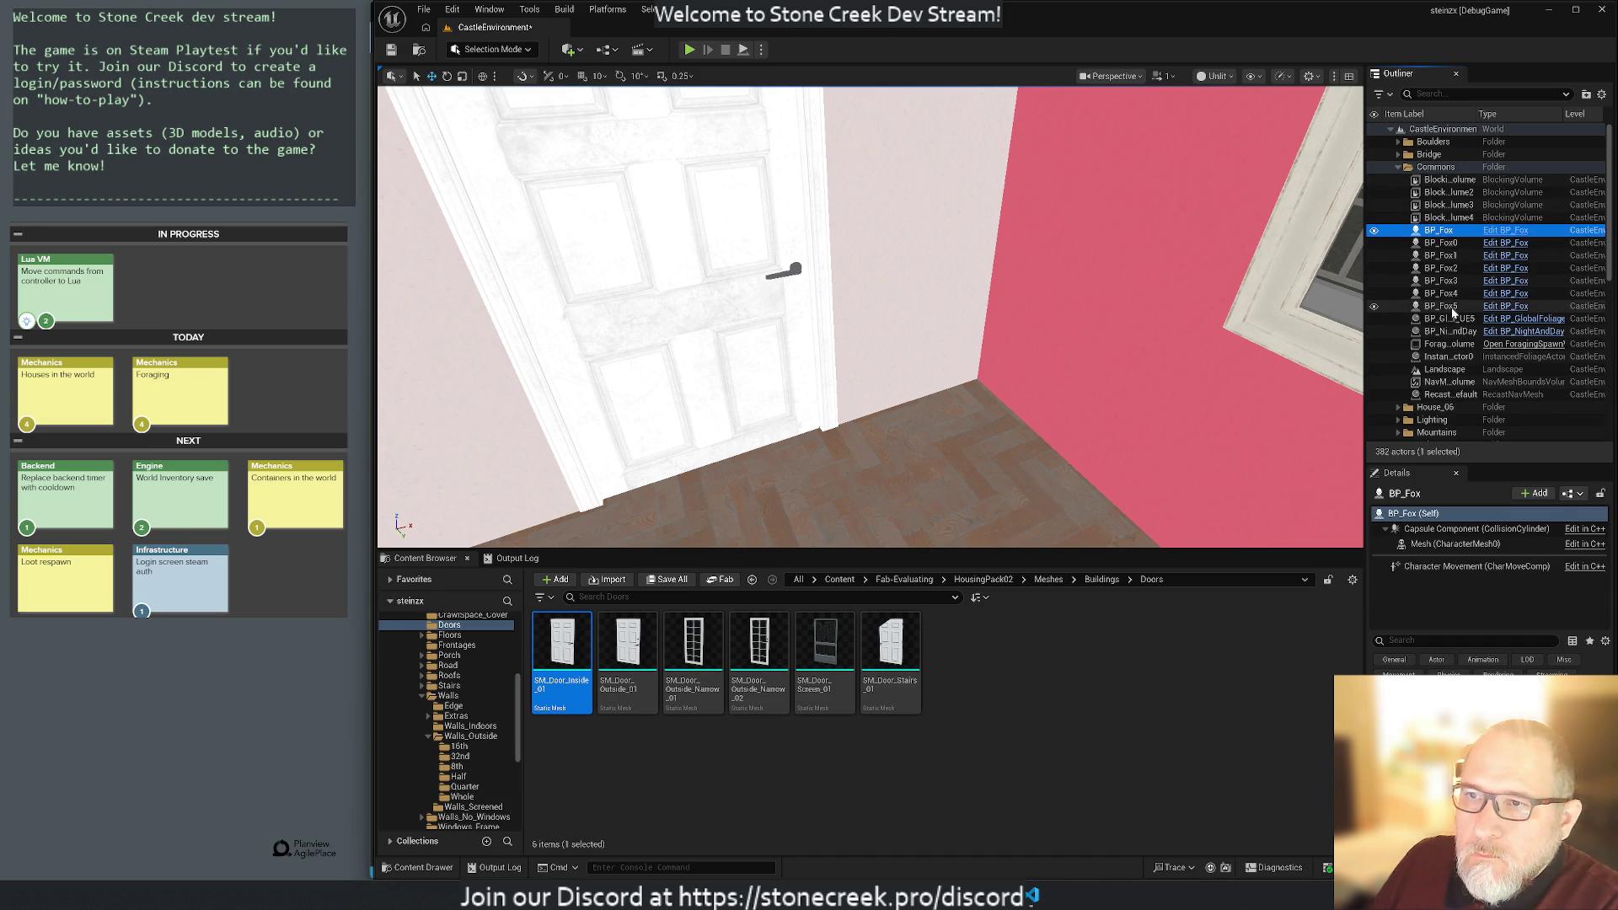
scroll(1453, 314, down, 2)
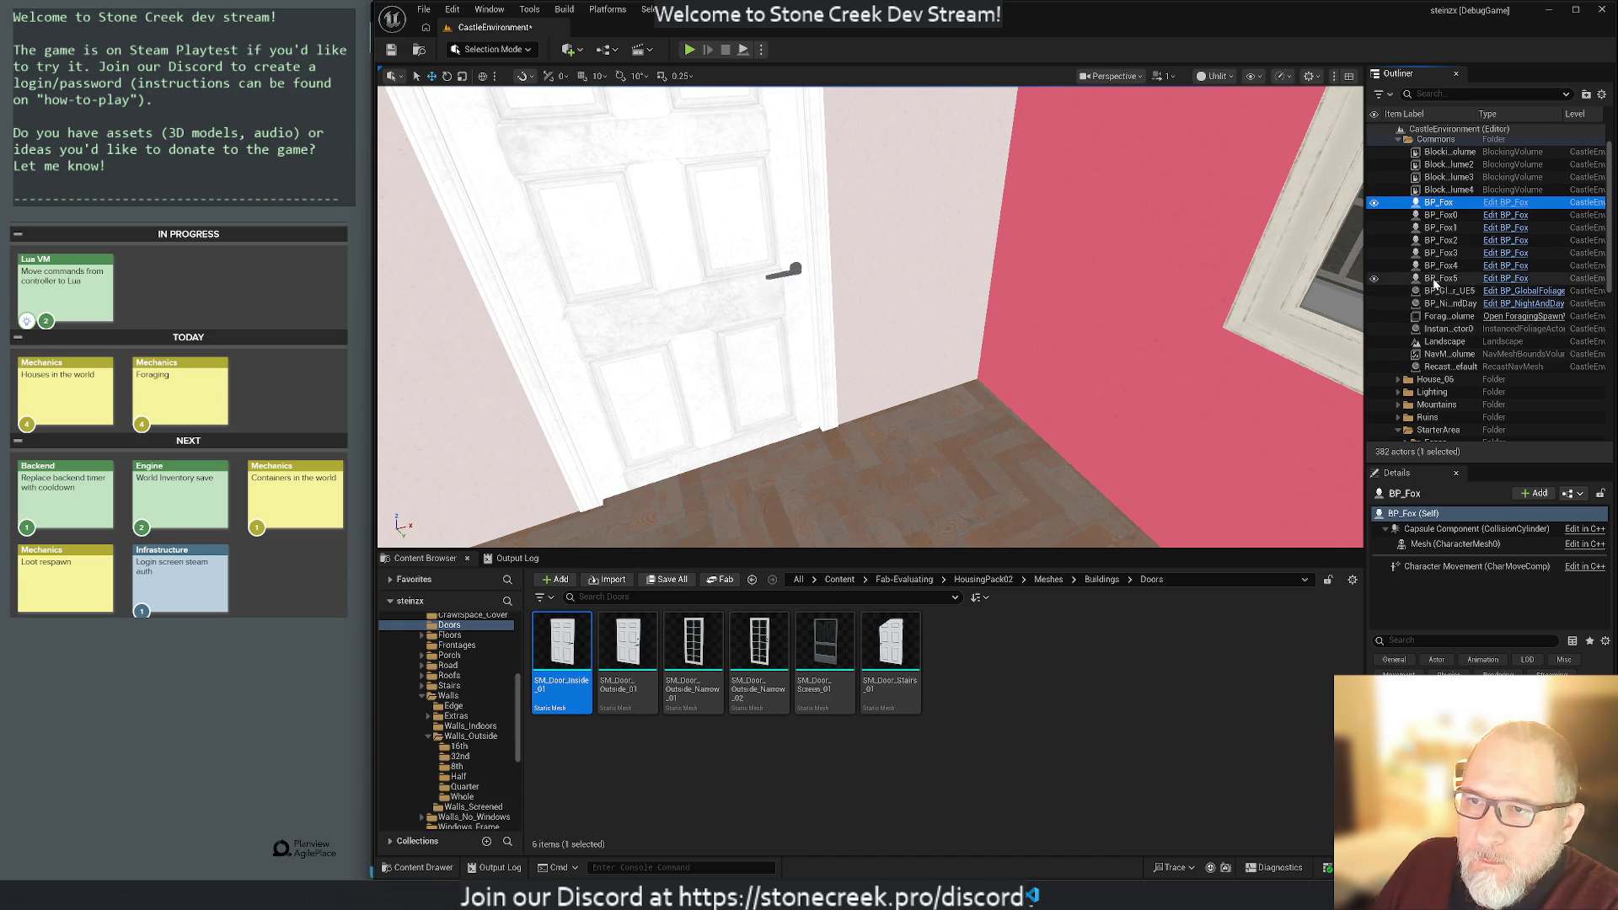
shift+click(1433, 284)
scroll(1450, 266, down, 1)
drag(1441, 207, 1436, 385)
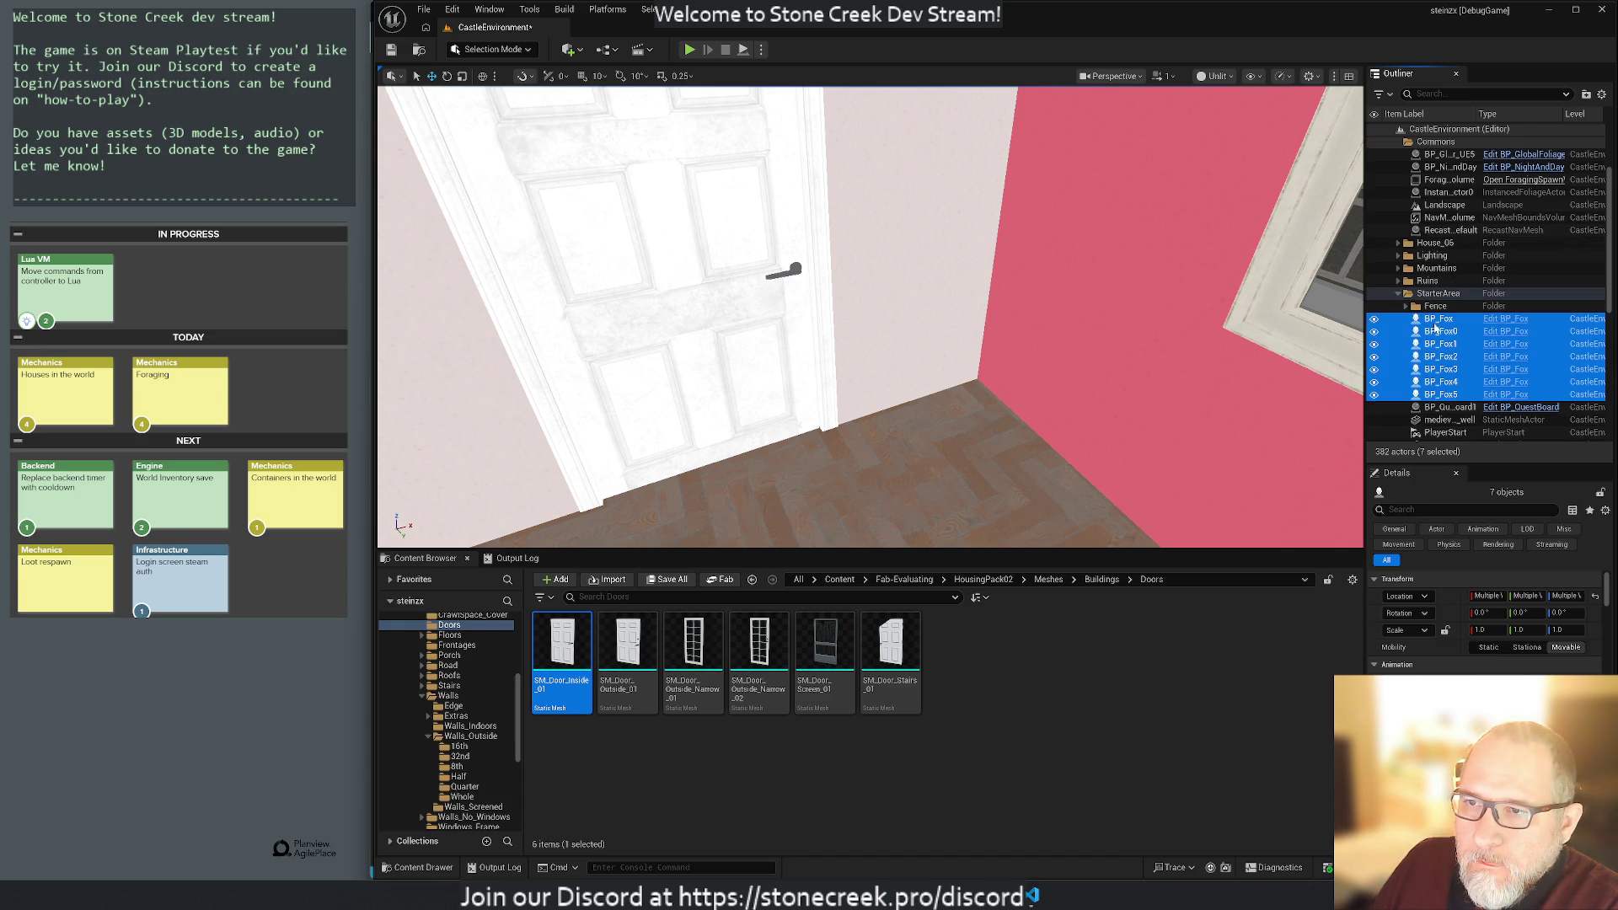
scroll(1502, 314, up, 2)
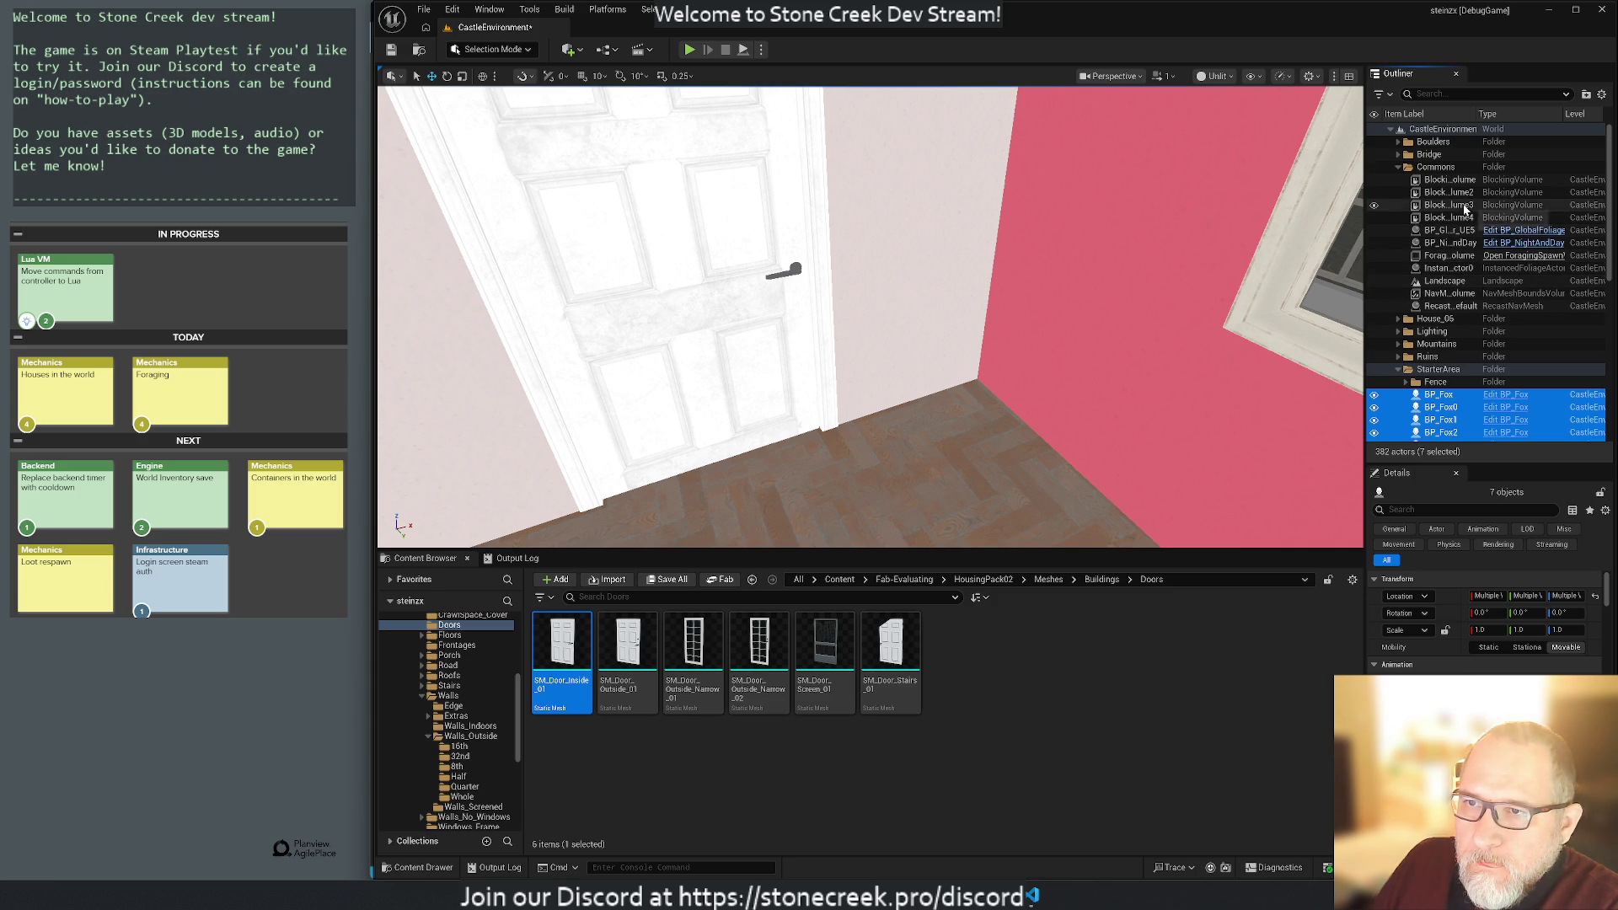
Collapse Commons and select the PlayerStart actor.
click(1399, 168)
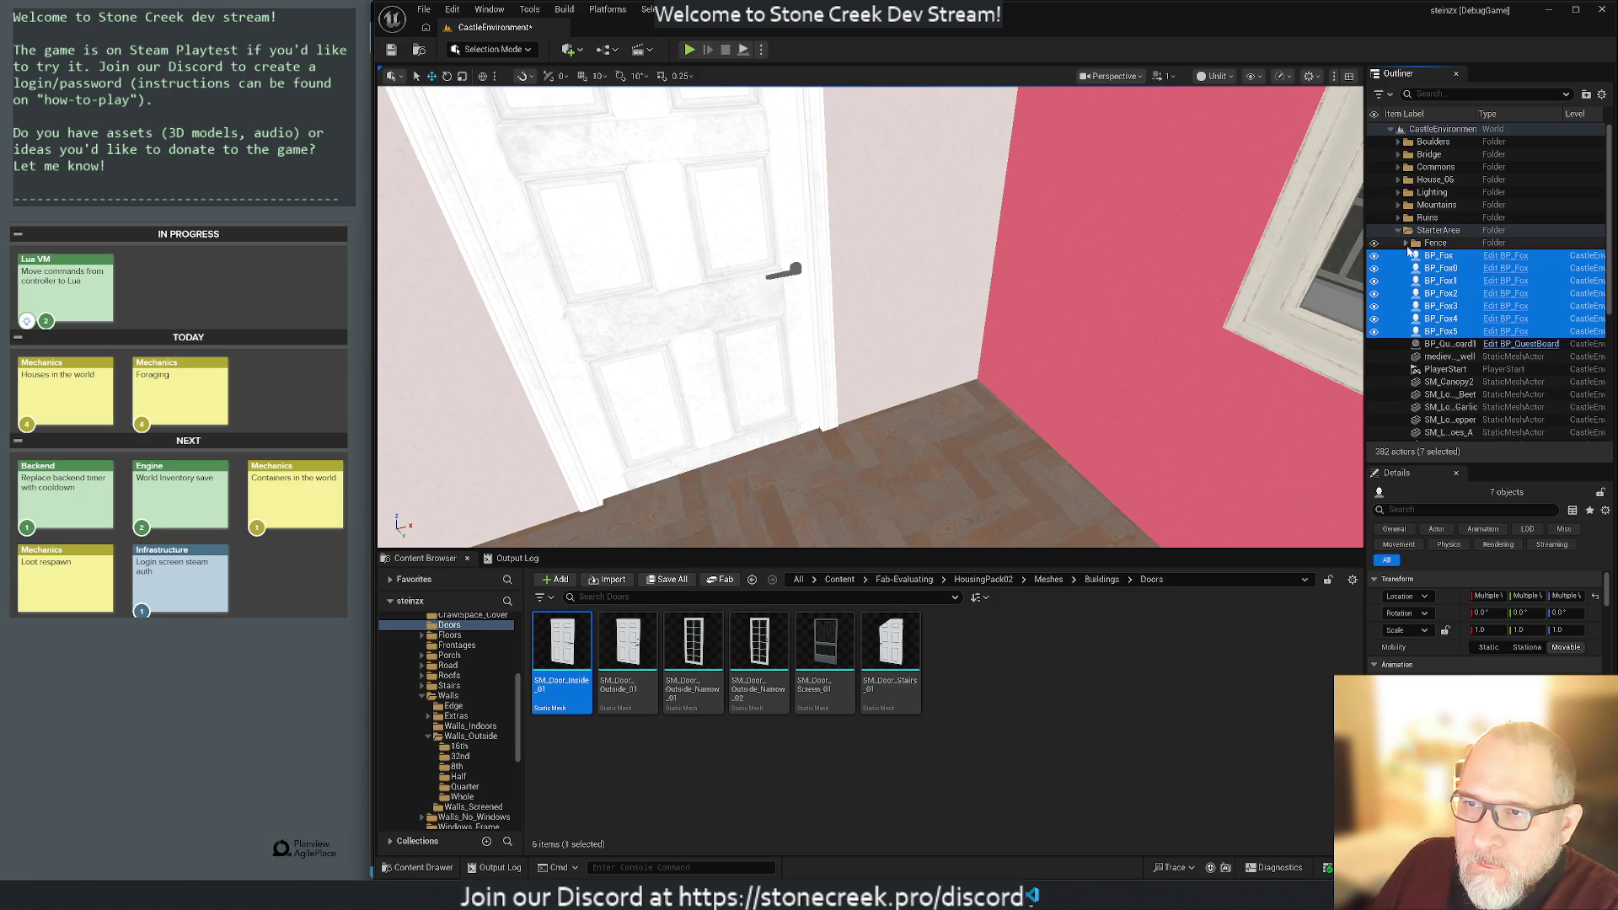
scroll(1464, 293, down, 3)
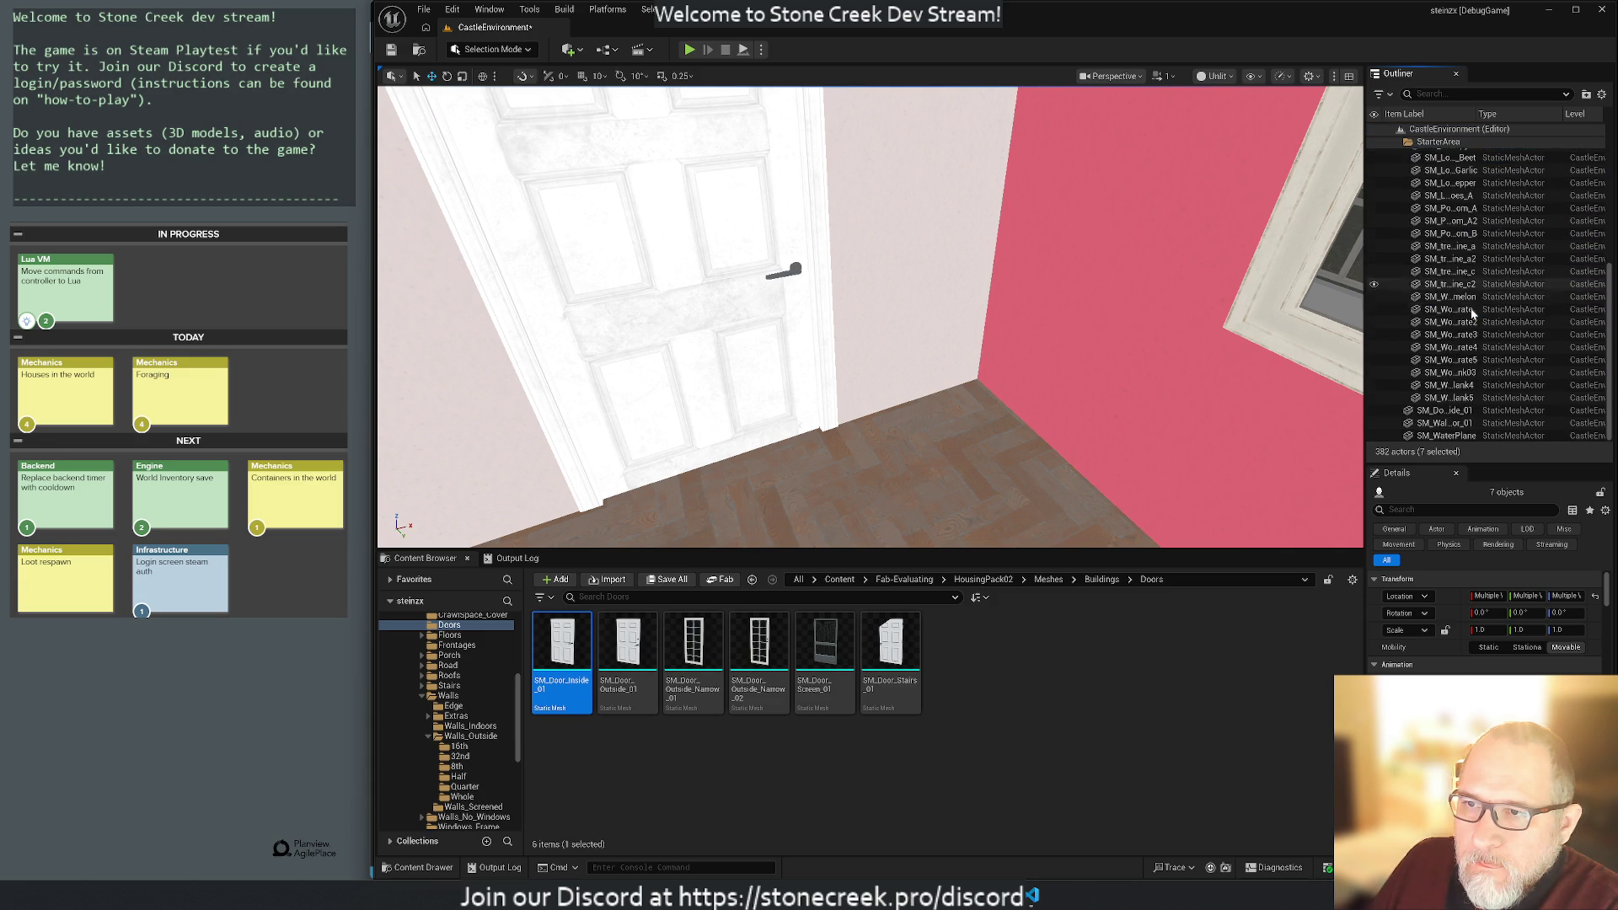
scroll(1472, 313, up, 2)
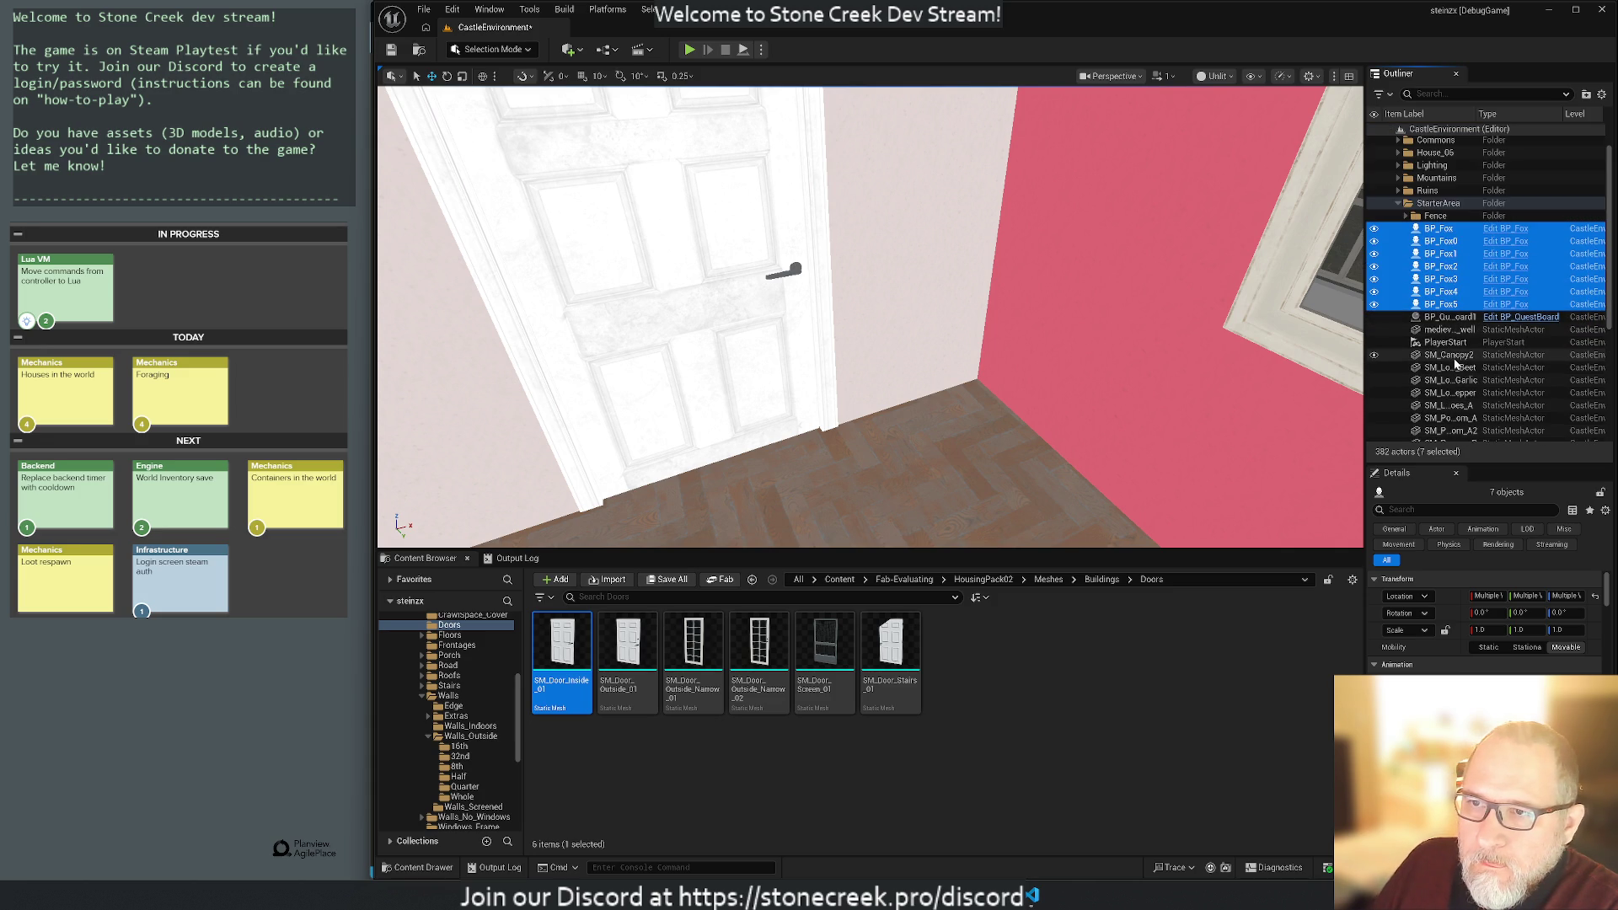
scroll(1446, 367, up, 1)
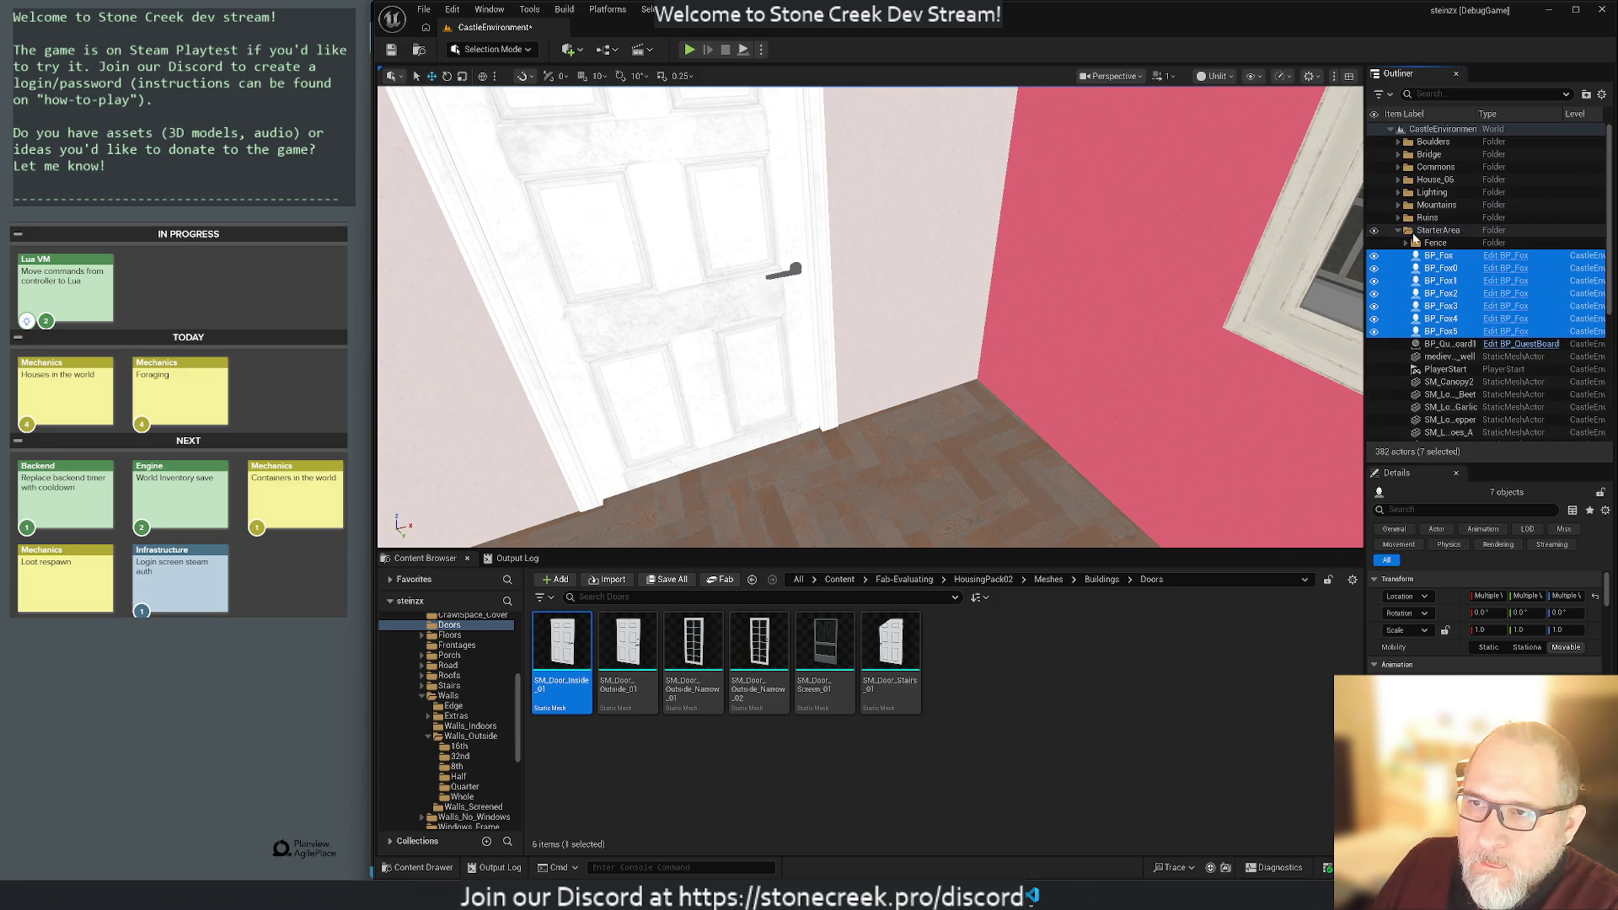
click(1446, 370)
Move PlayerStart into Commons and create a new folder named Landscape.
drag(1446, 368, 1429, 168)
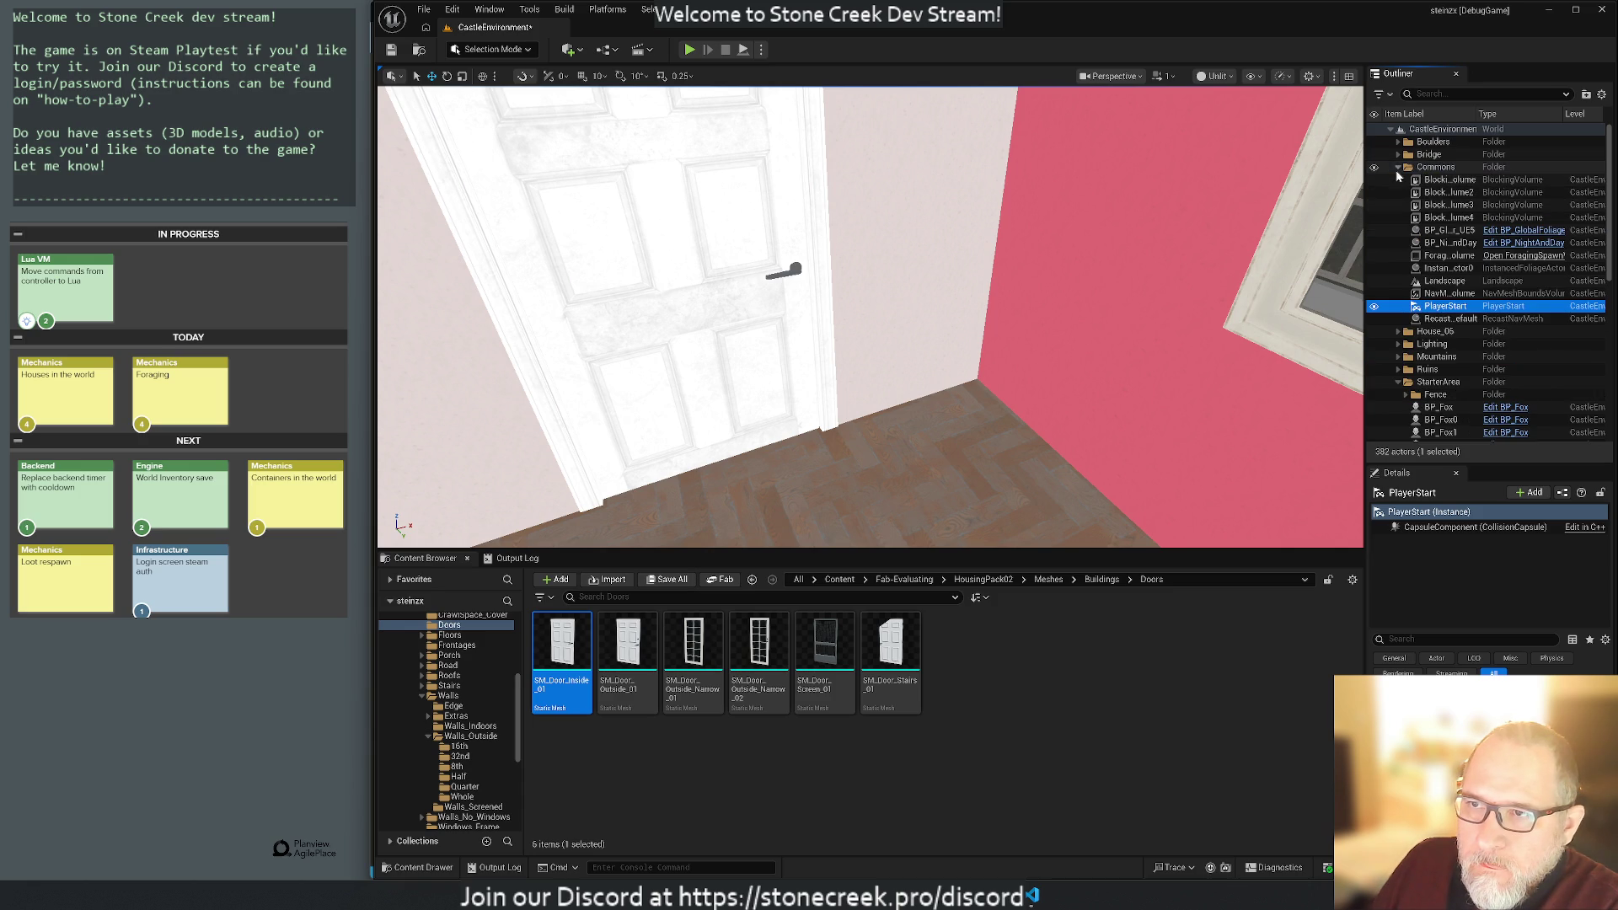
click(1397, 168)
click(1397, 230)
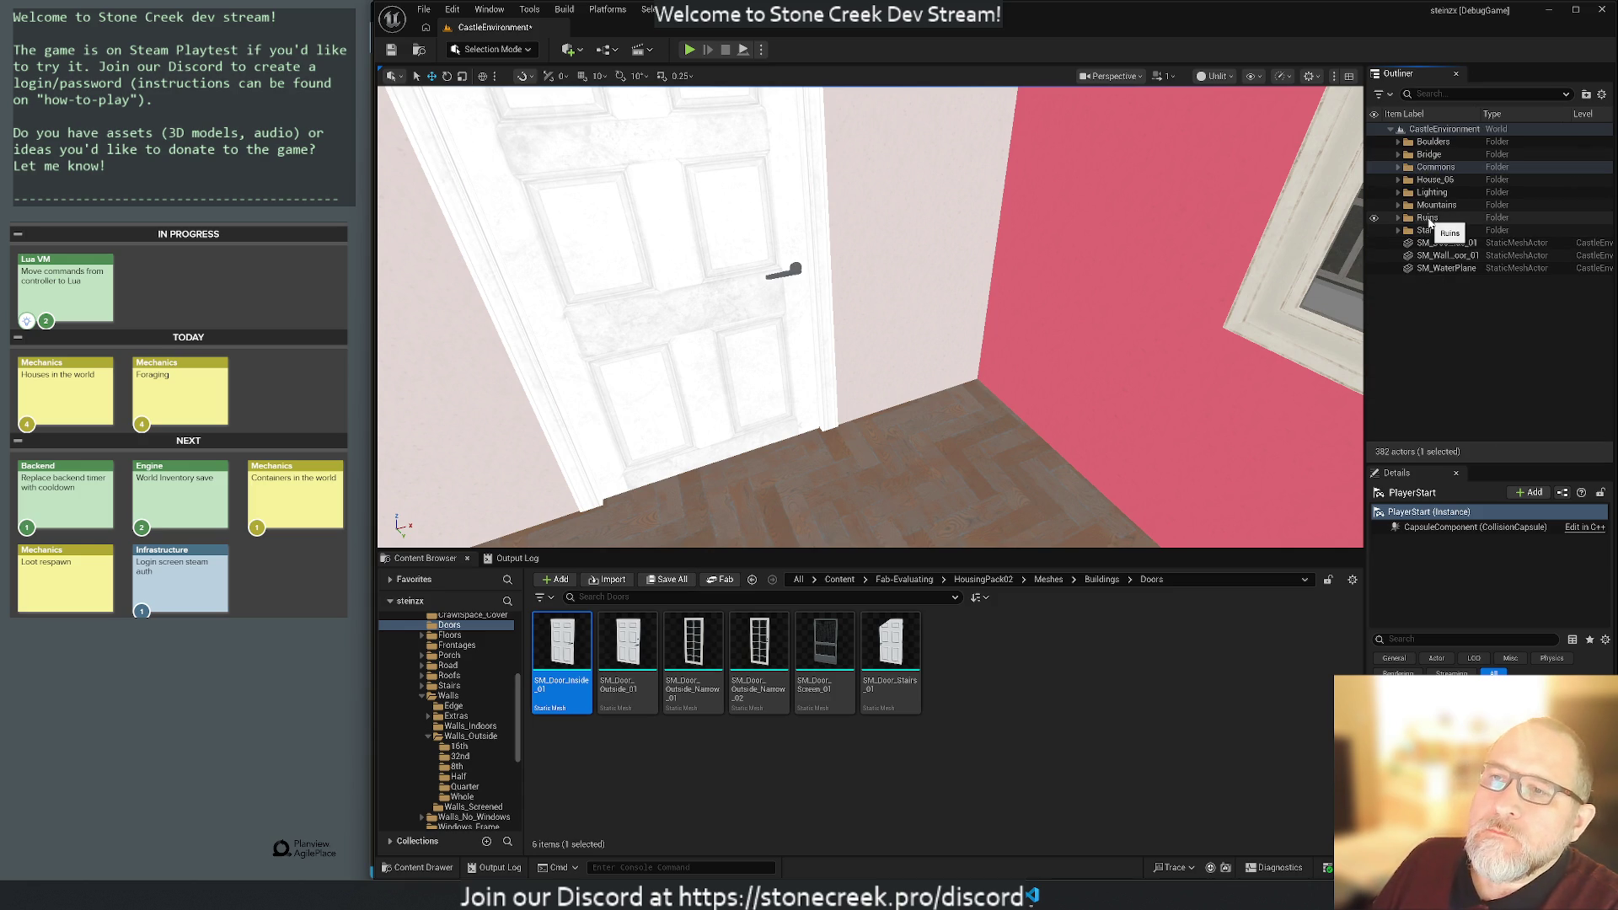
right_click(1423, 321)
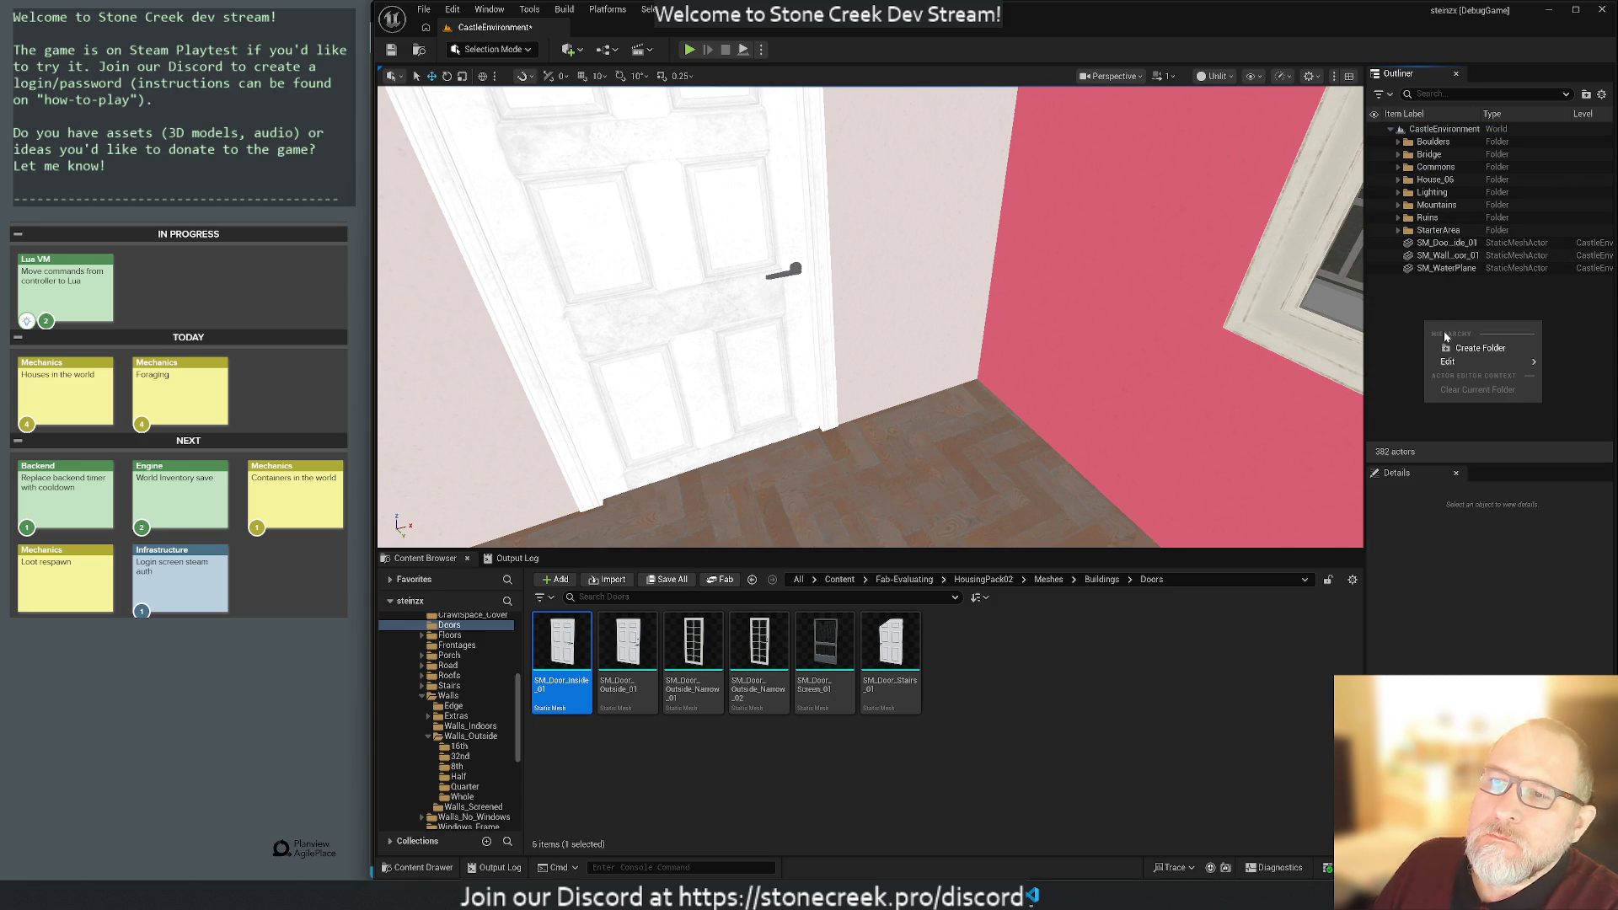
click(1479, 348)
text(Landscape)
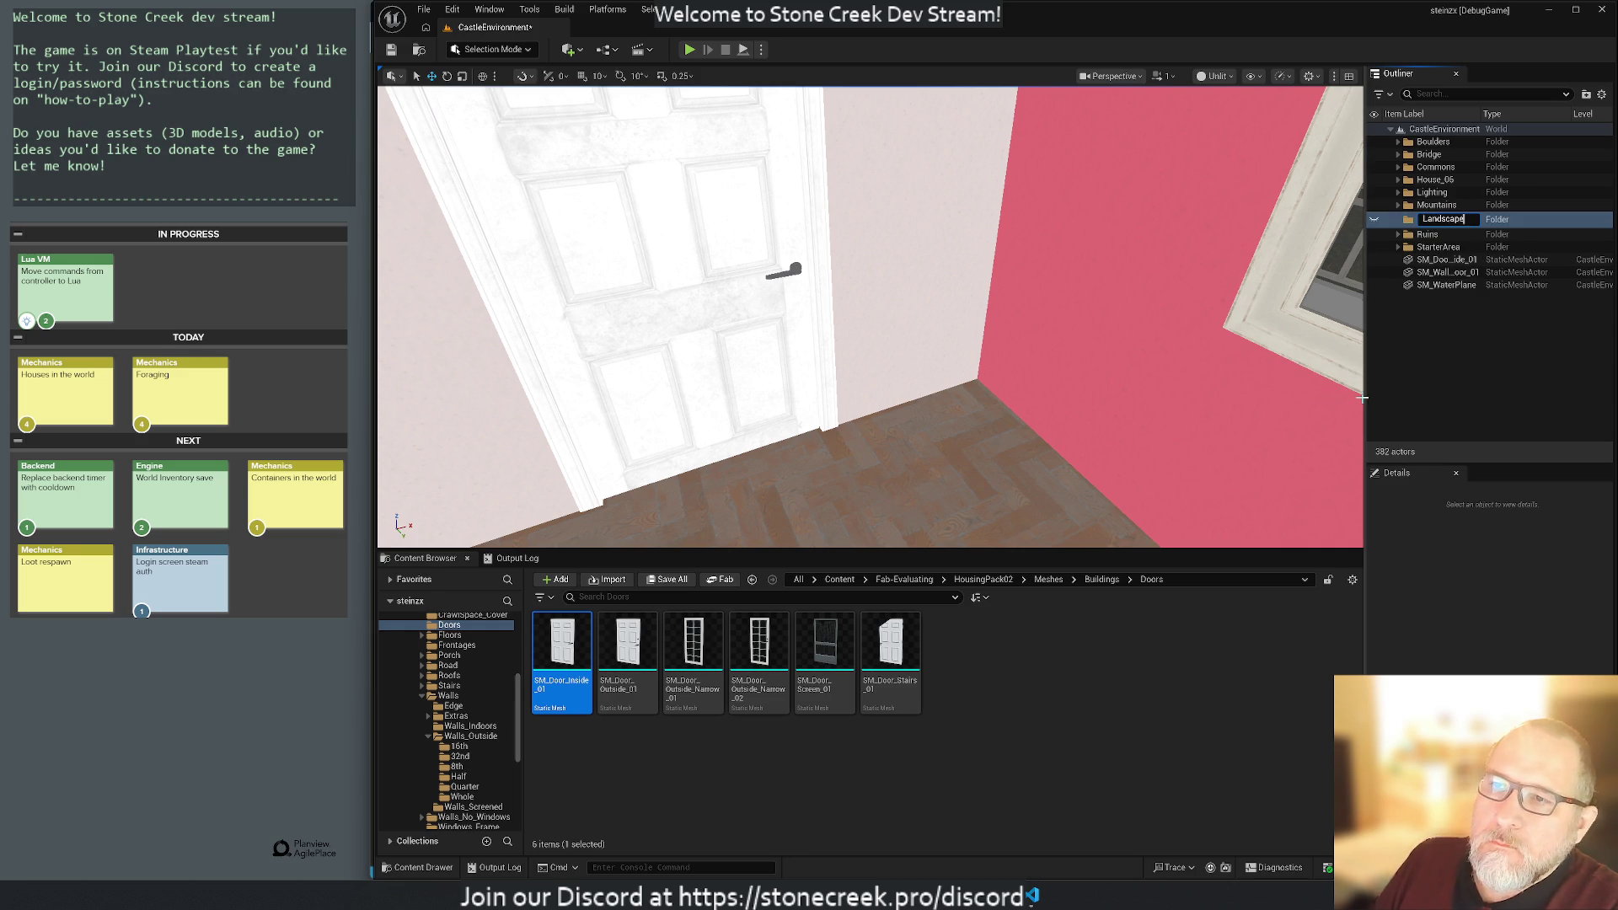
key(Return)
Move the Bridge, Ruins and Mountains folders into Landscape.
drag(1430, 154, 1435, 181)
click(1399, 167)
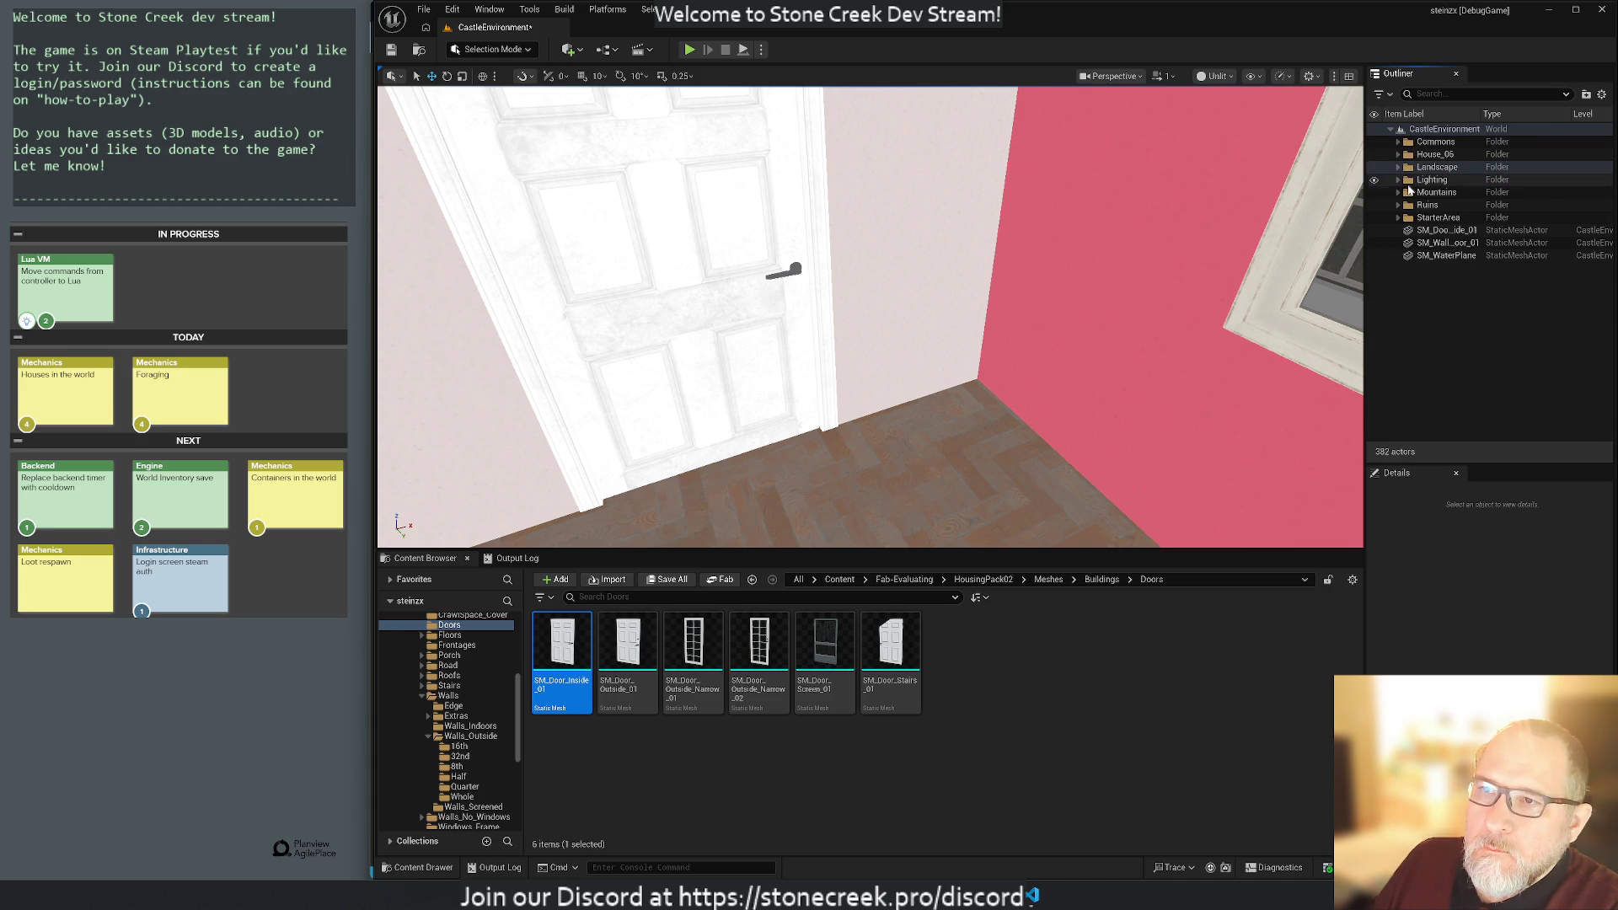
drag(1432, 205, 1432, 167)
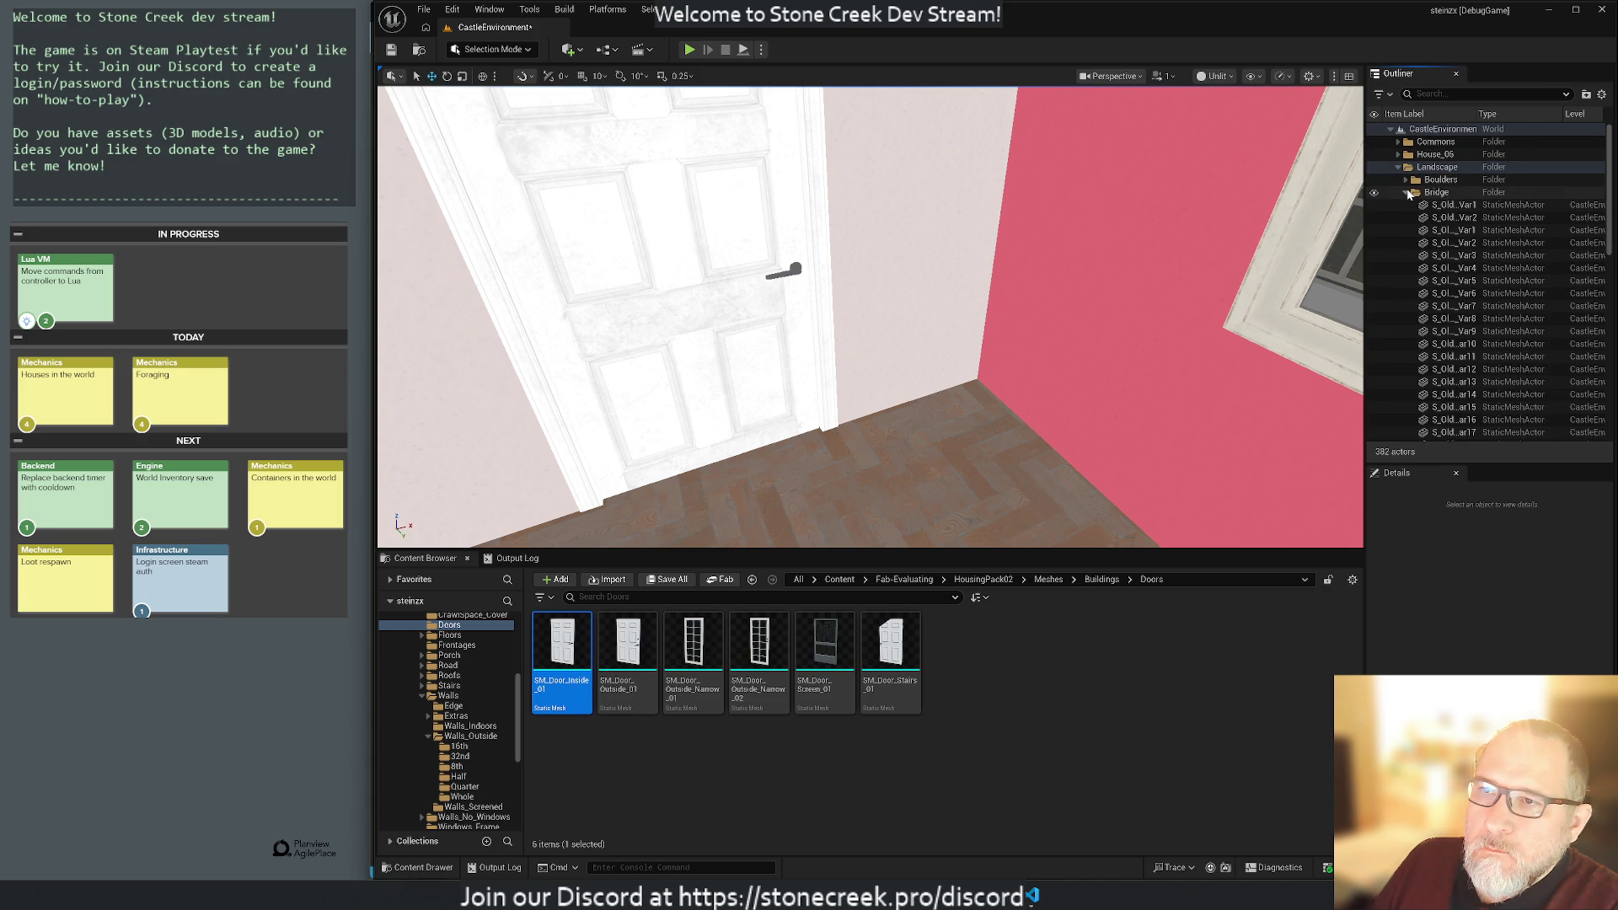
click(1407, 192)
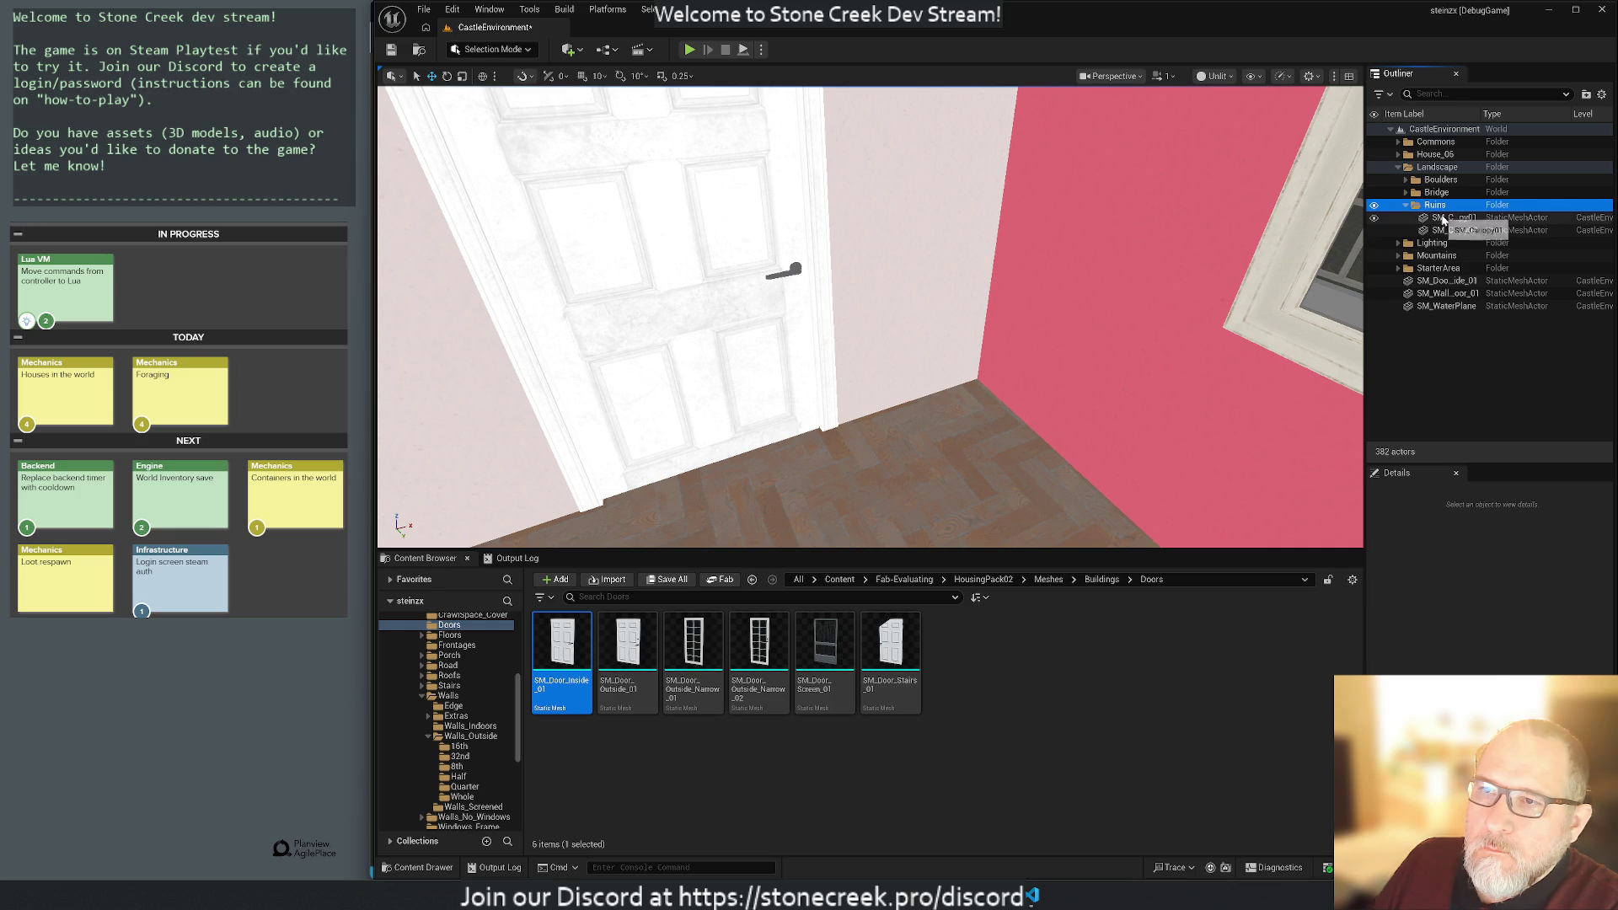
click(1444, 219)
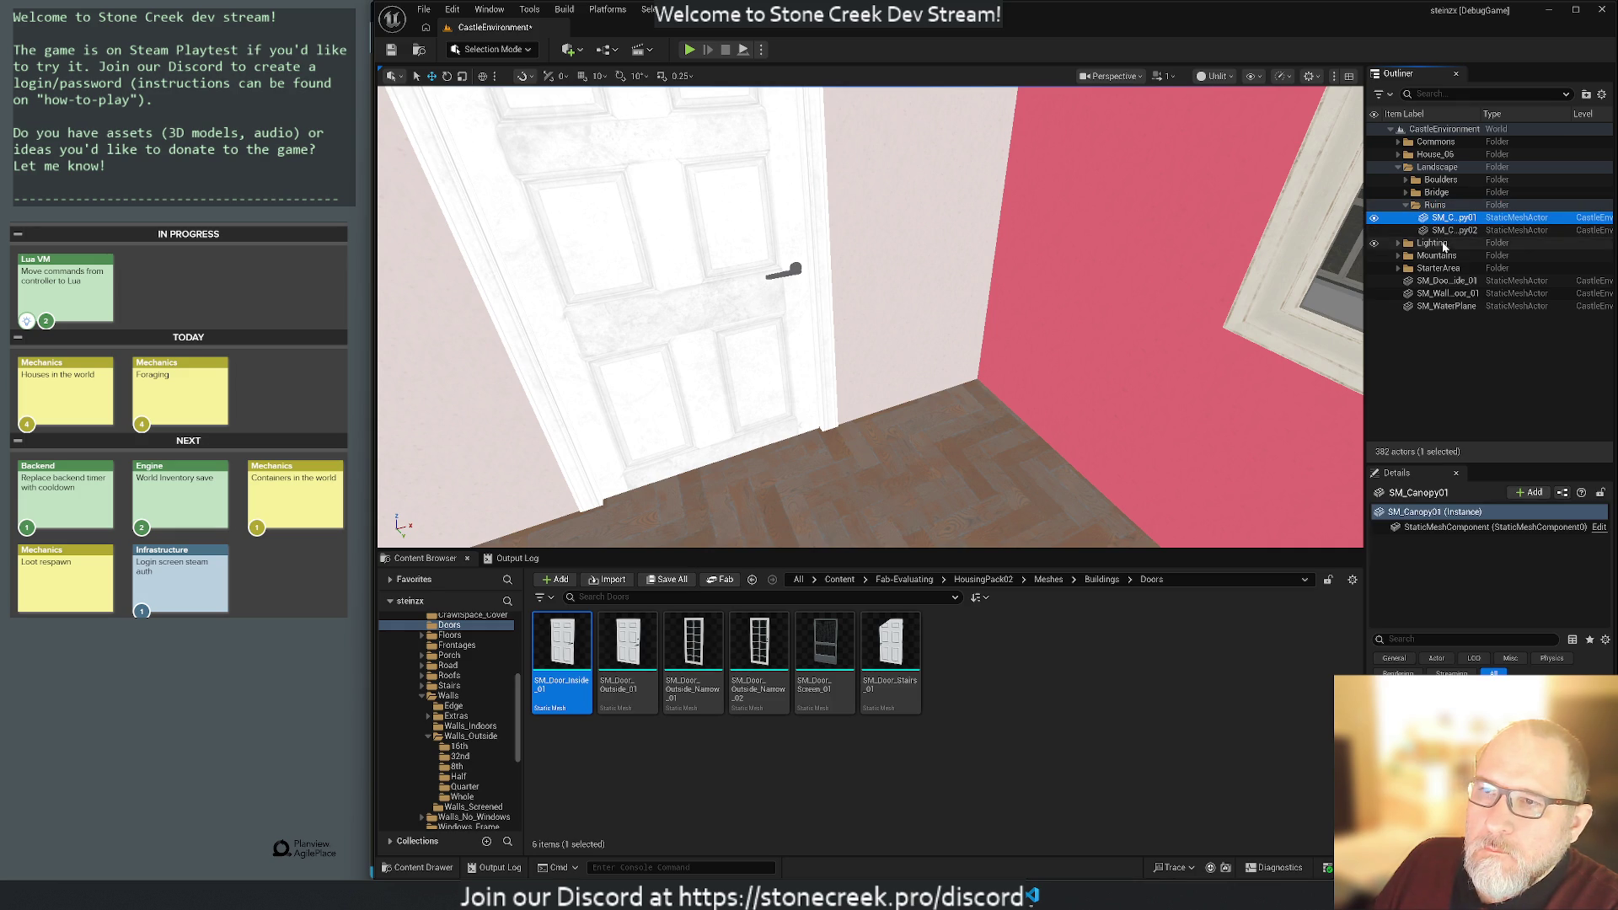
click(1405, 204)
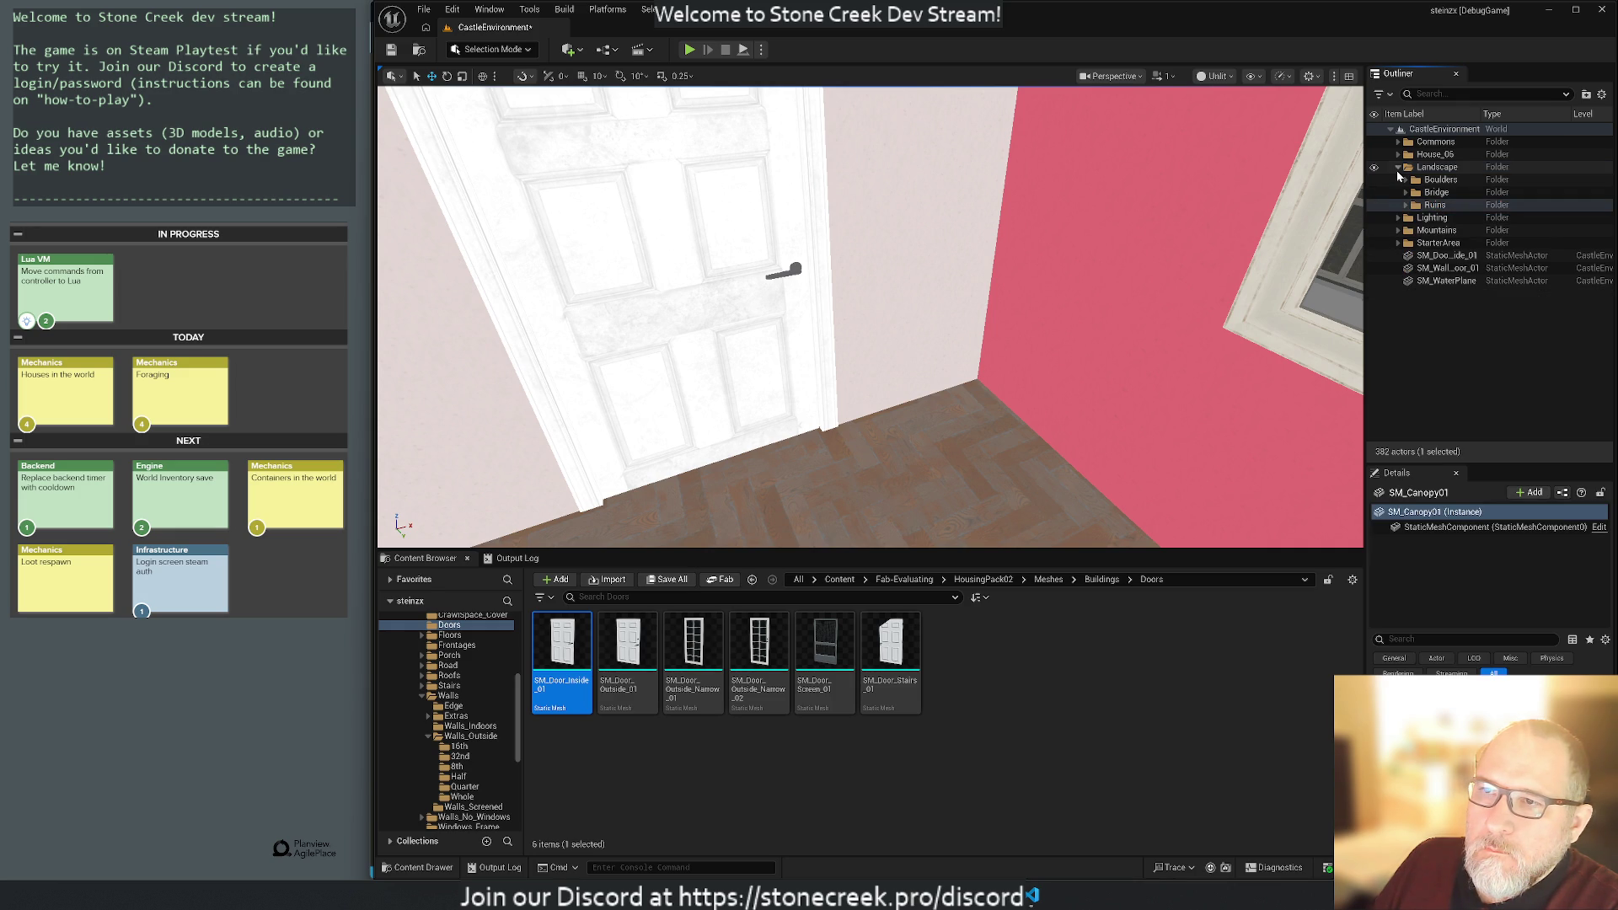
click(1399, 167)
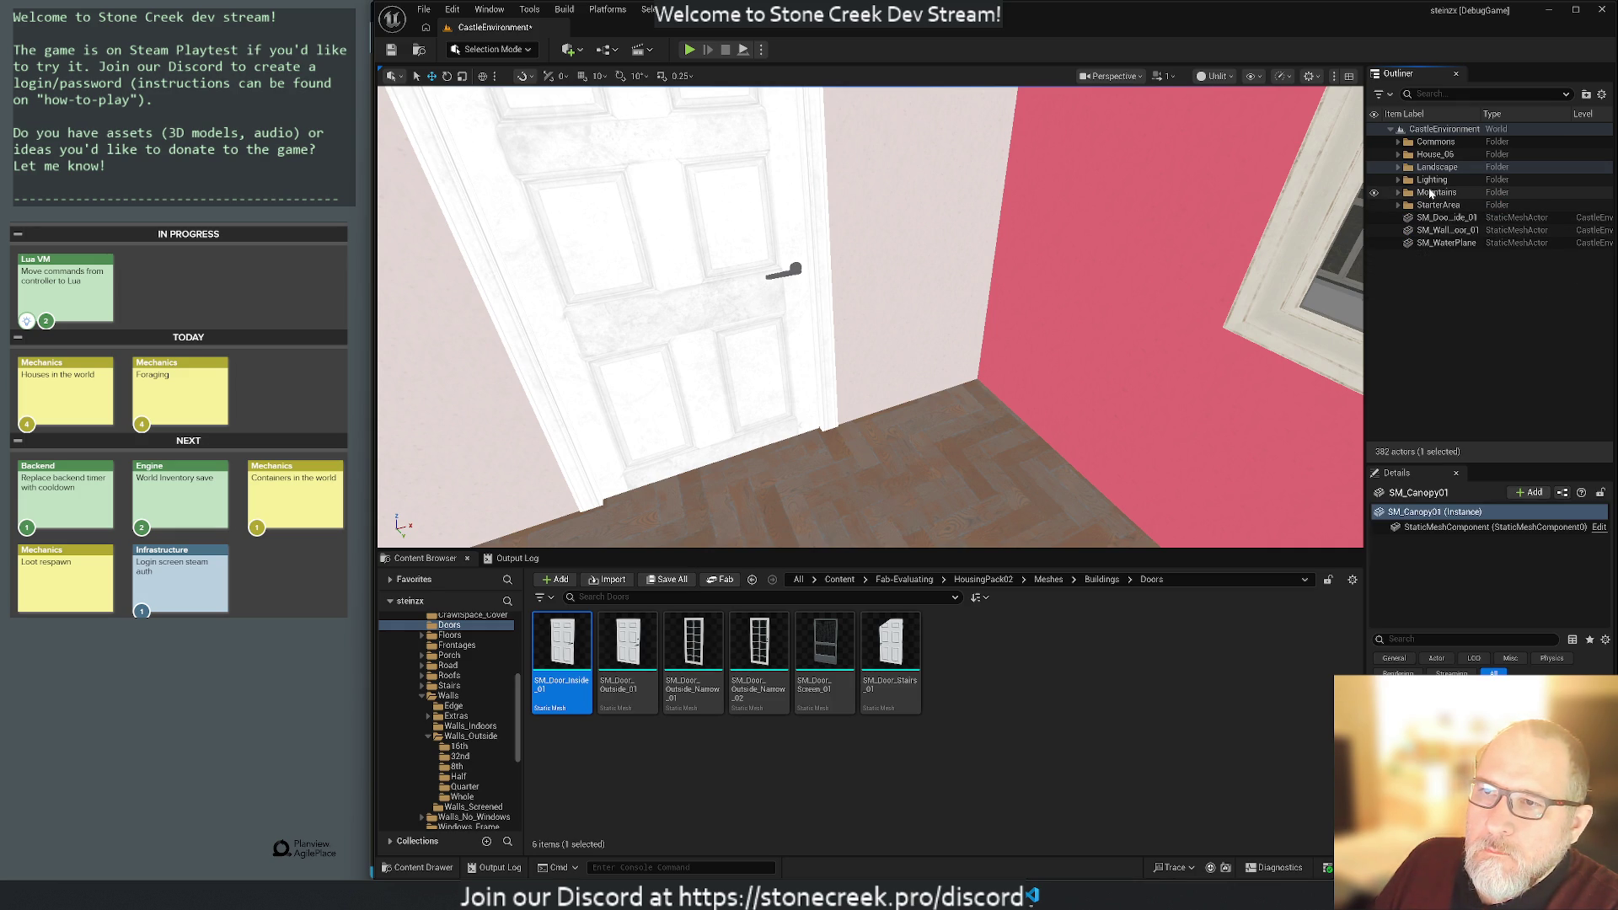
mouse_move(1430, 194)
mouse_down()
mouse_move(1438, 145)
mouse_move(1431, 172)
mouse_up()
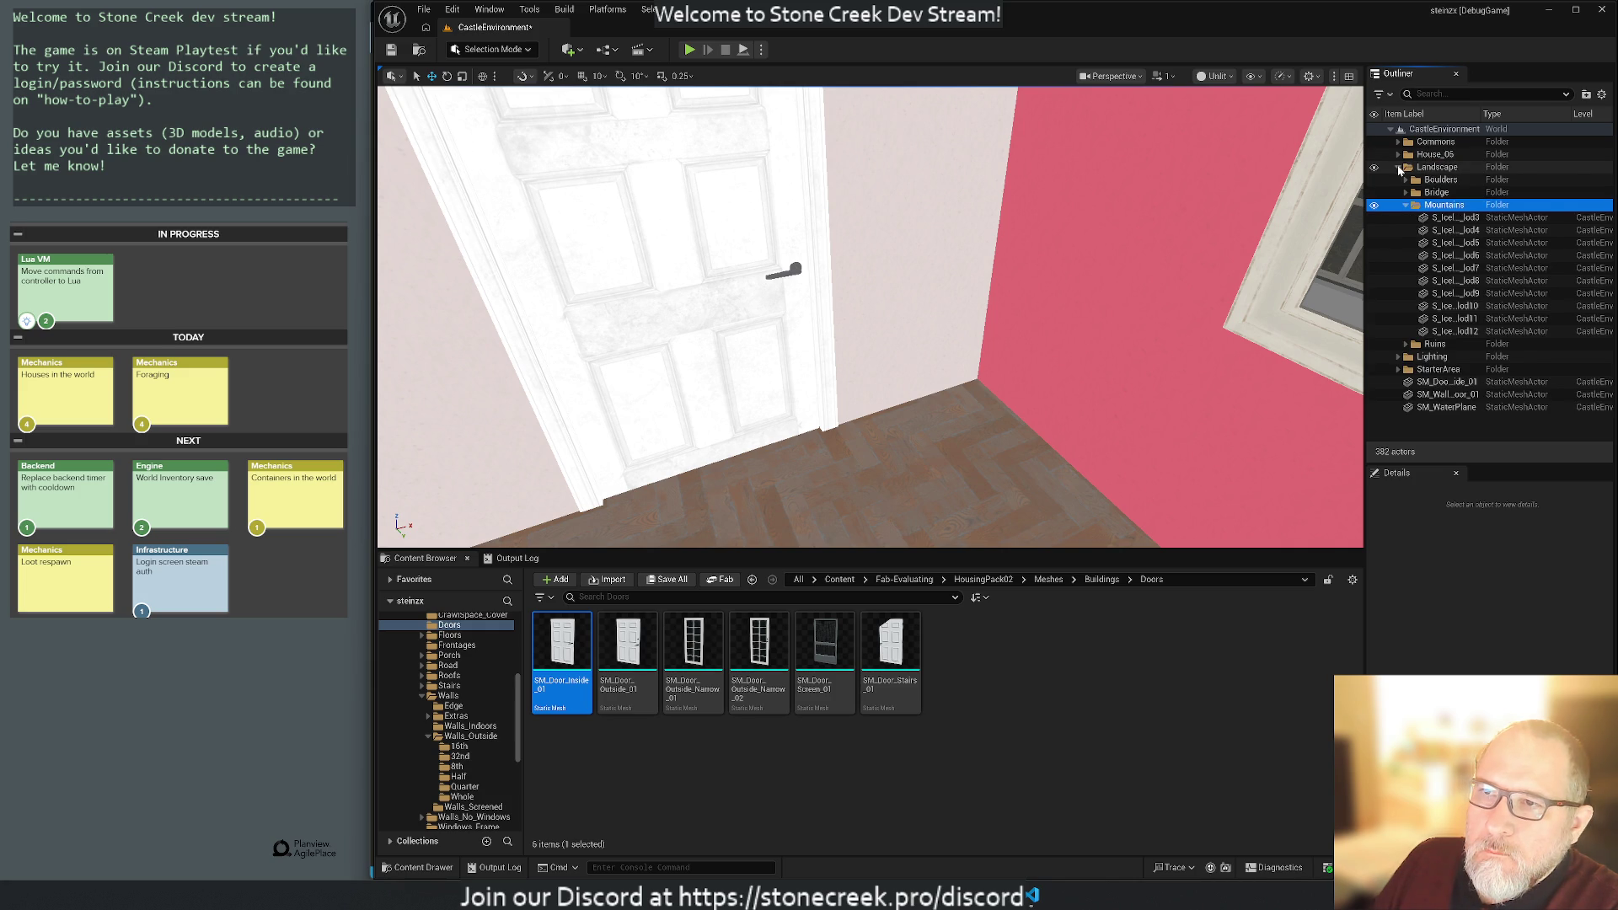
click(1399, 170)
Move the Lighting folder into Commons and select the loose SM_Door_Inside_01 actor.
click(1426, 180)
drag(1426, 179, 1414, 144)
click(1401, 143)
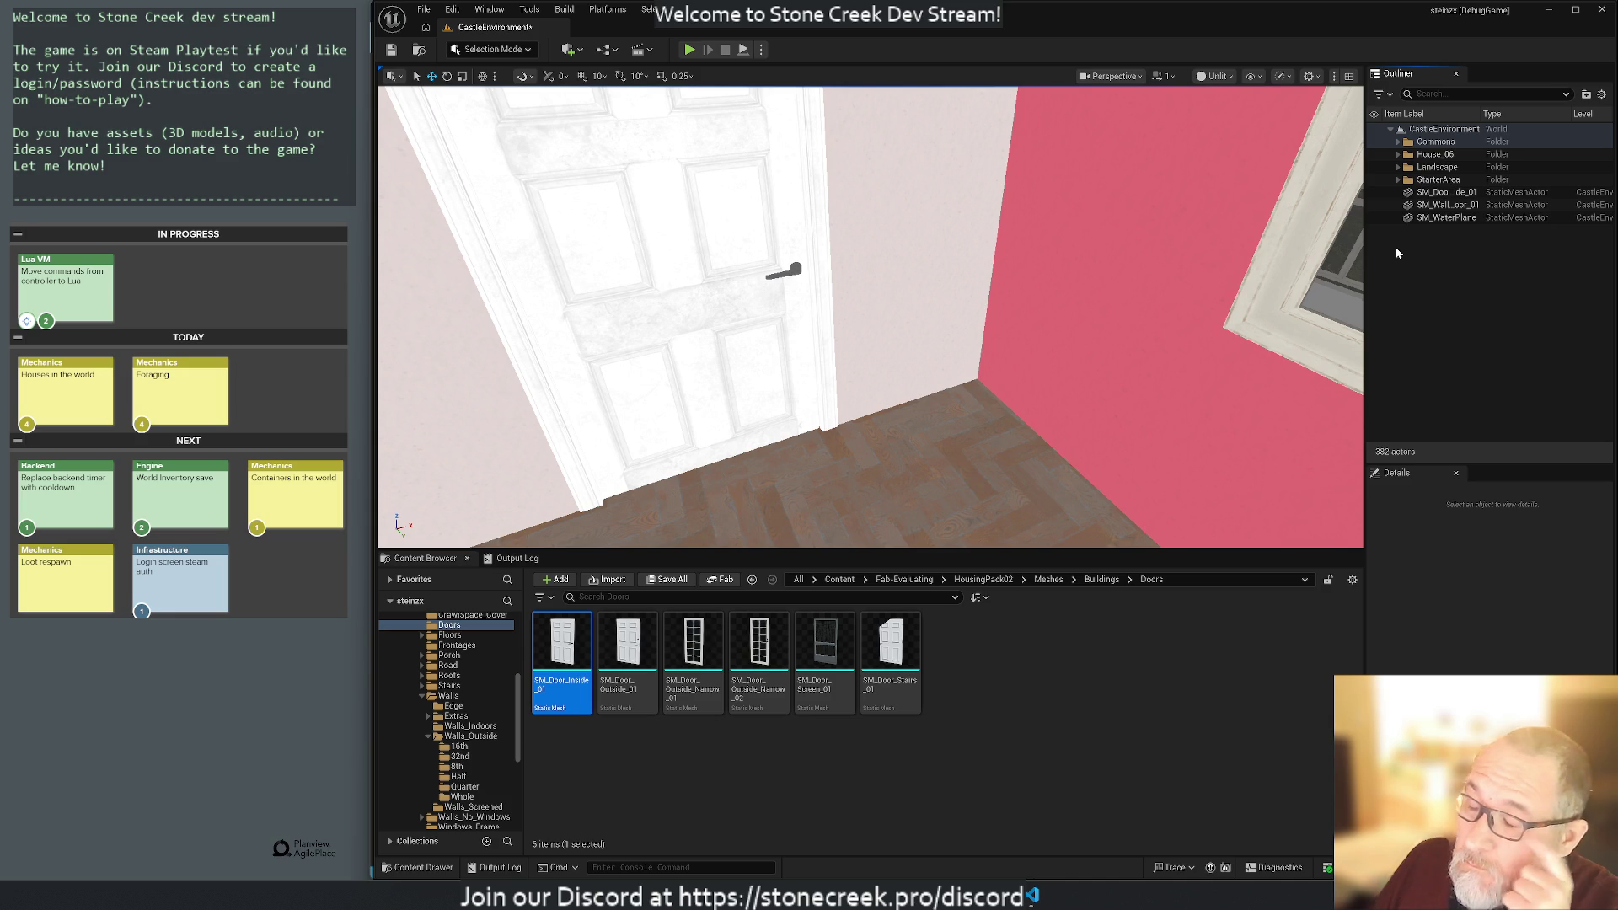
click(1439, 193)
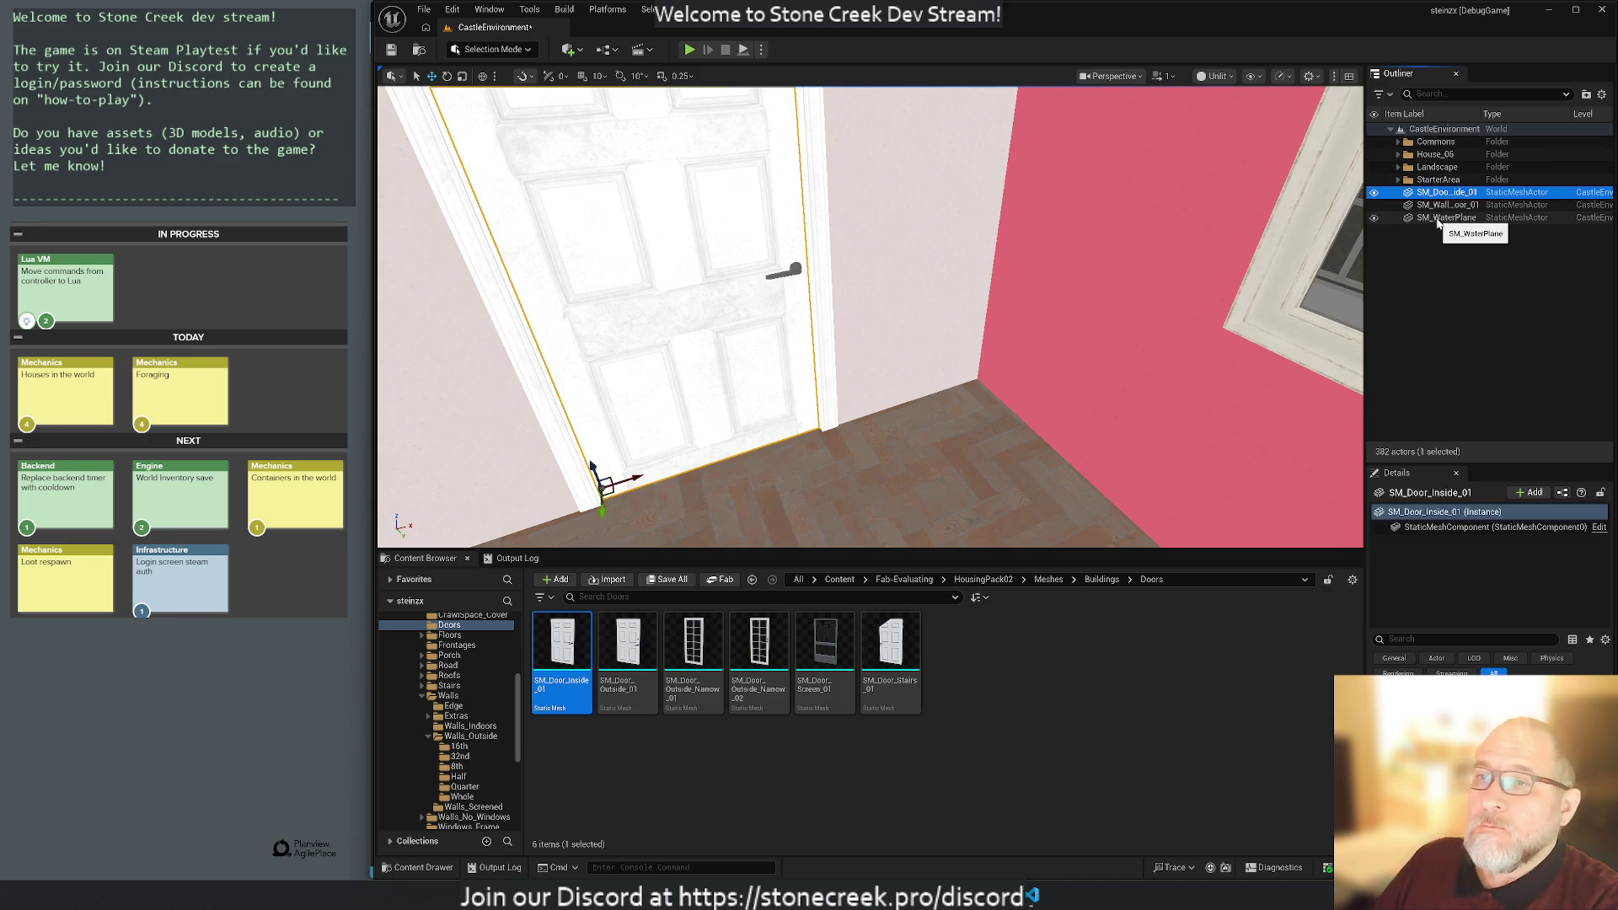
File SM_Door_Inside_01, the wall piece and SM_WaterPlane under Commons.
shift+click(1438, 219)
drag(1424, 216, 1430, 158)
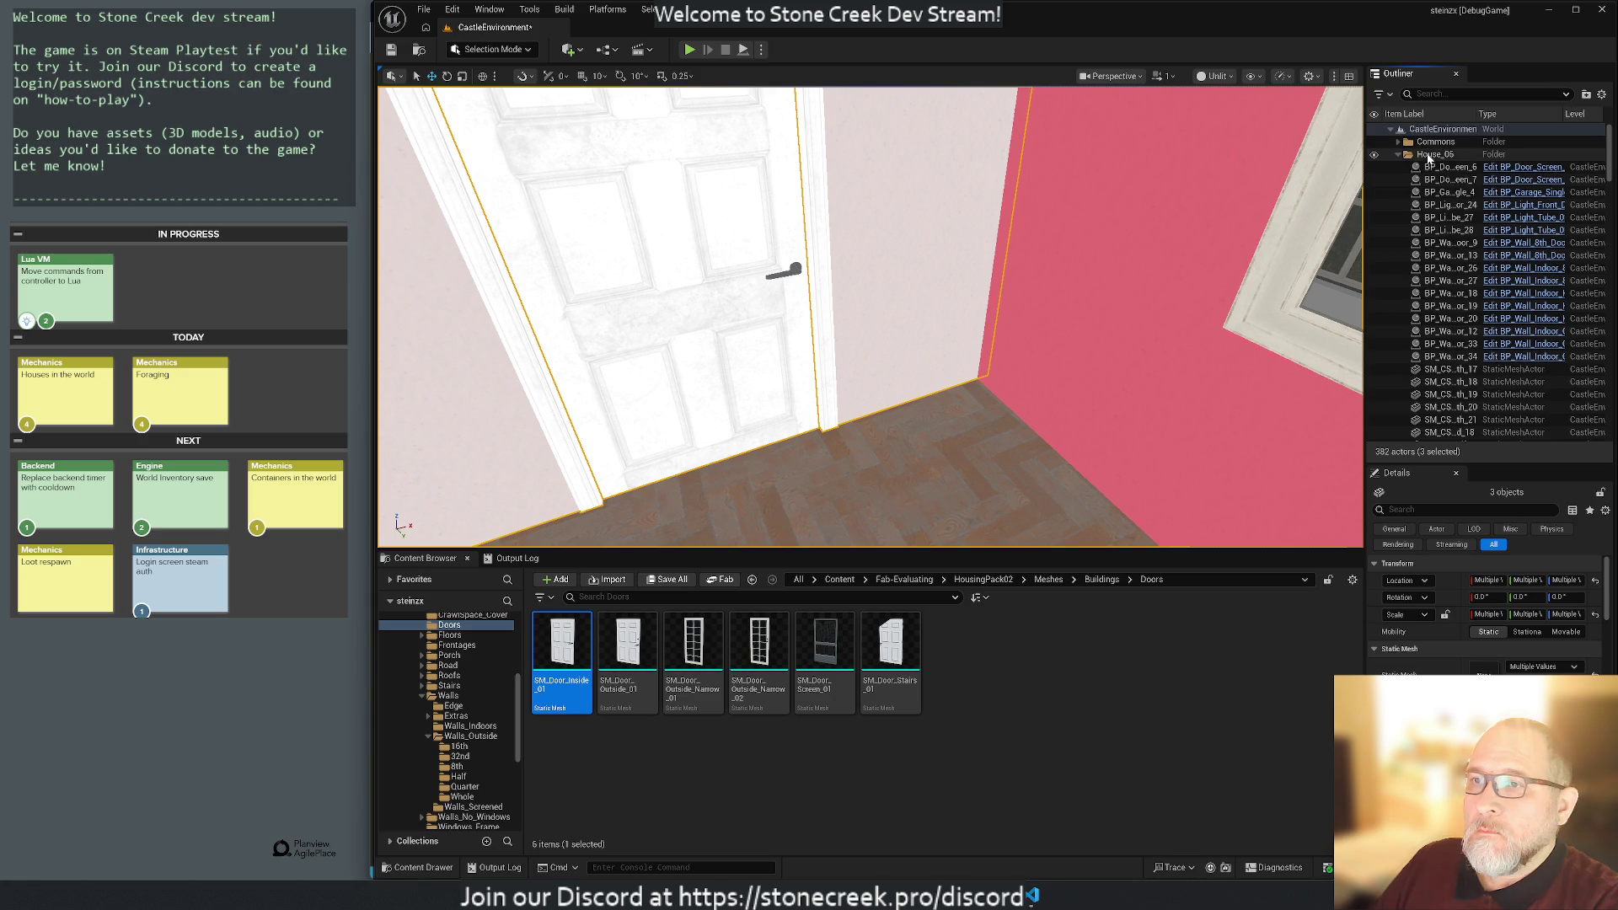
click(1399, 157)
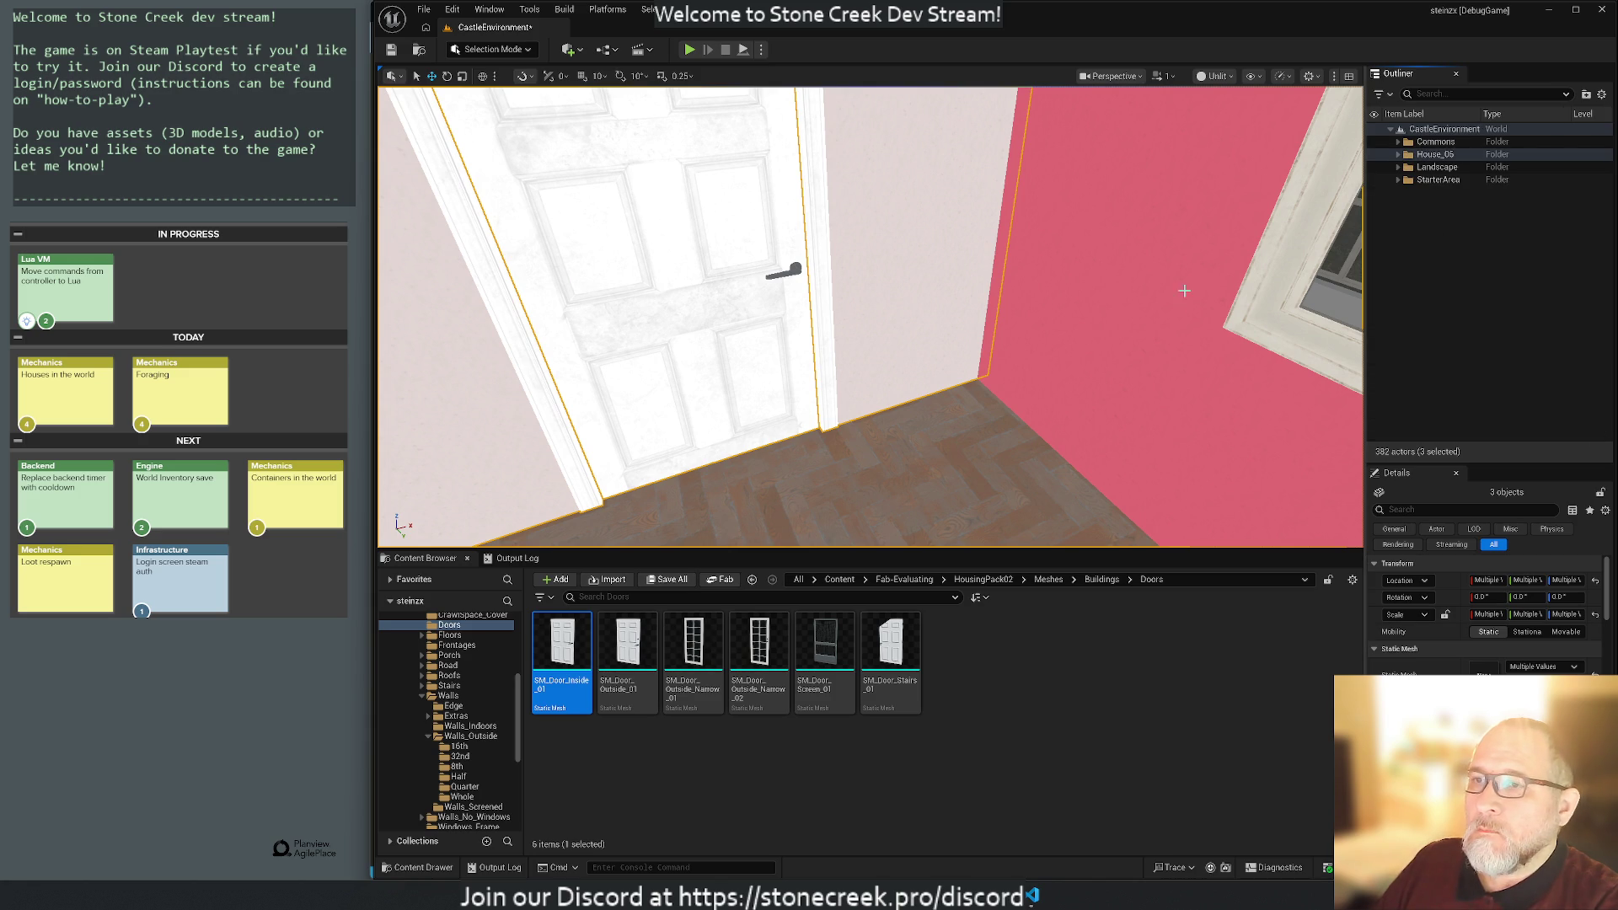
Frame the BP_Door_Screen_6 screen door and pick its SM_Door_Screen_01 mesh asset.
click(1398, 156)
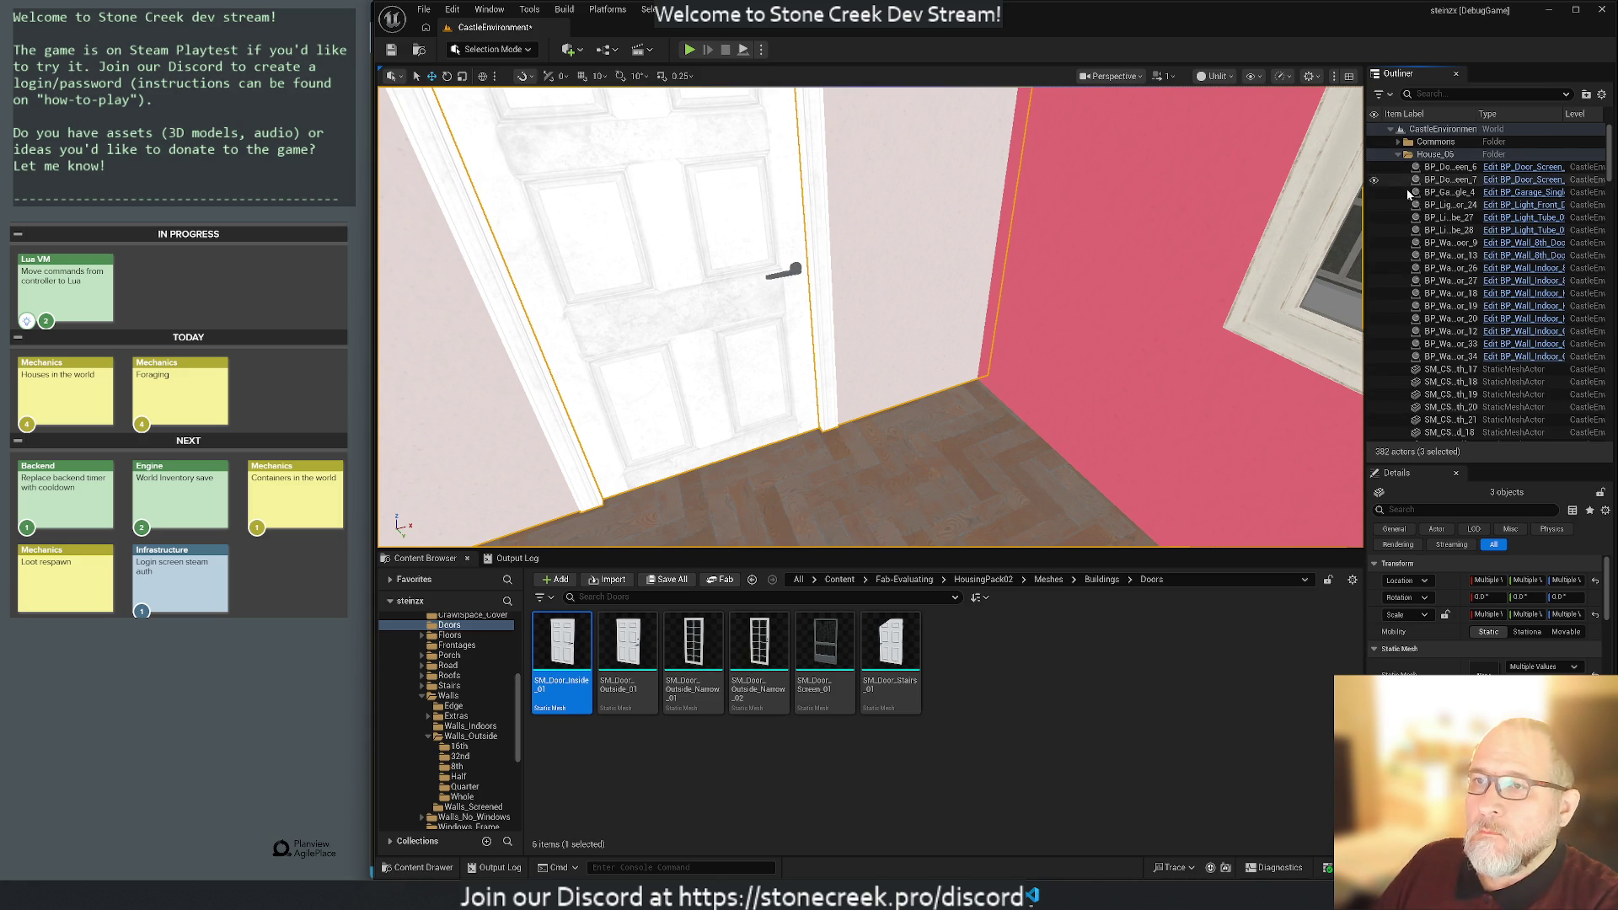
click(1456, 167)
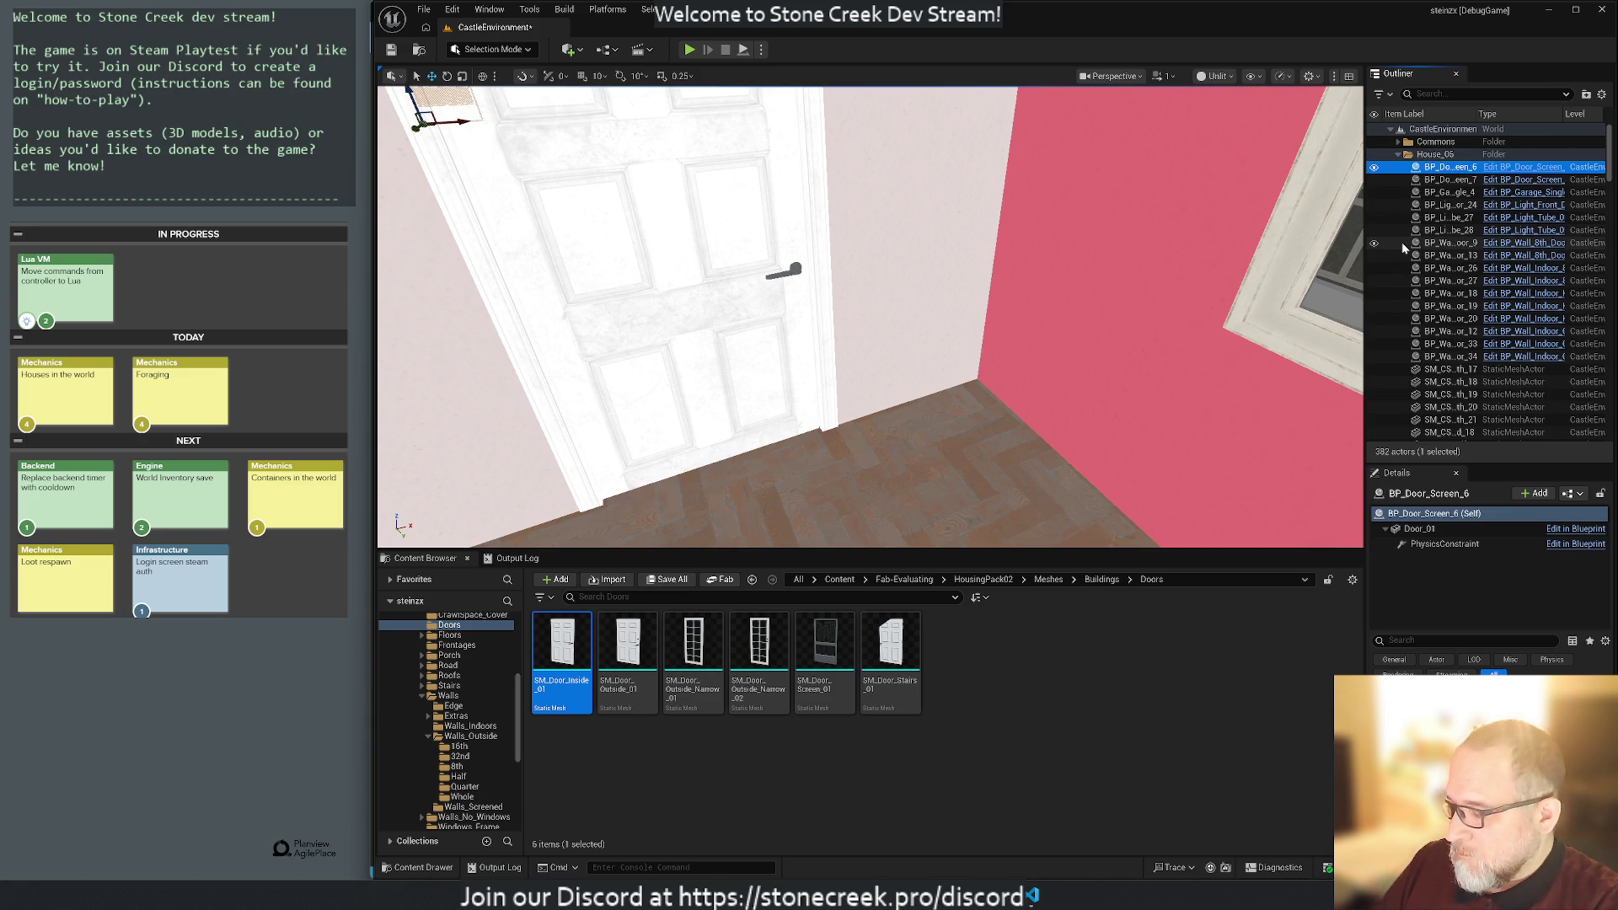
key(f)
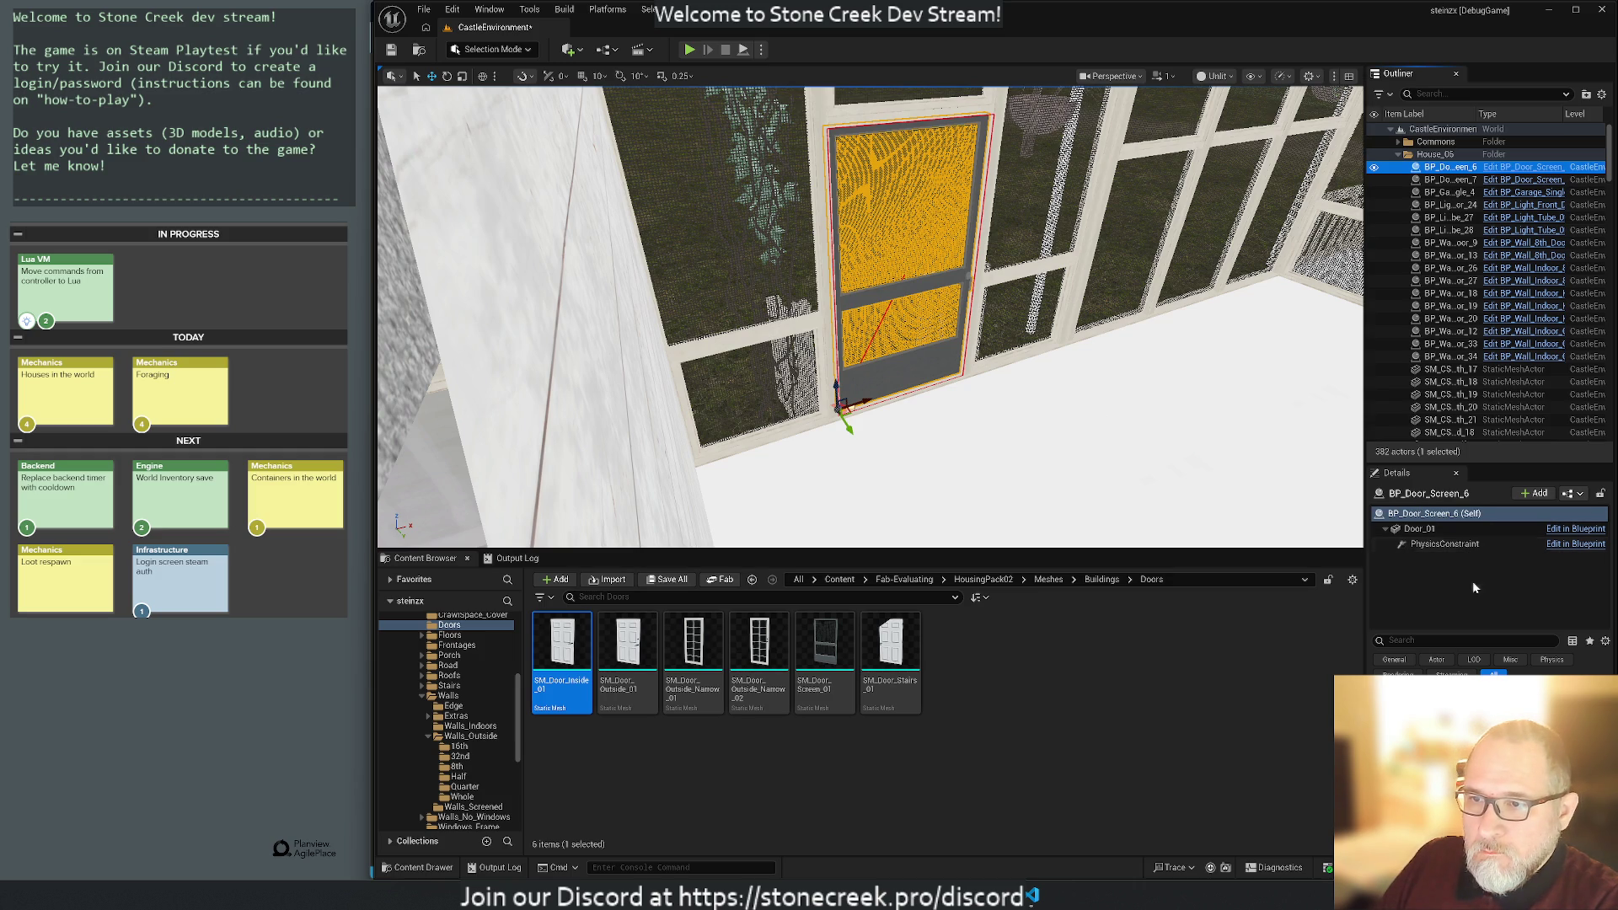
click(1426, 528)
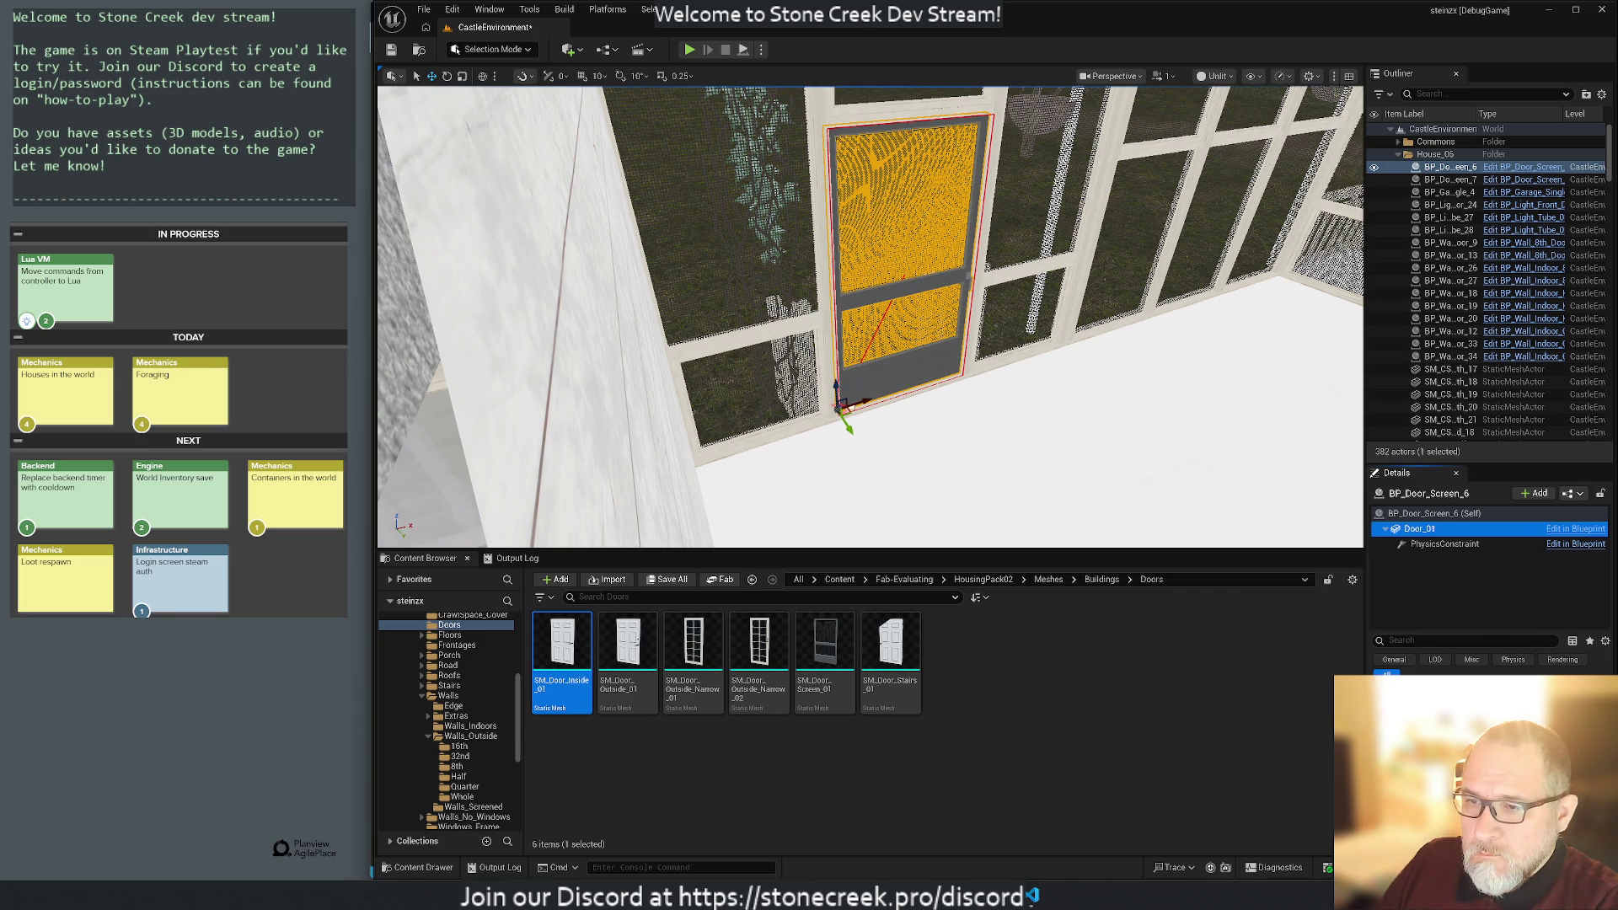
click(825, 658)
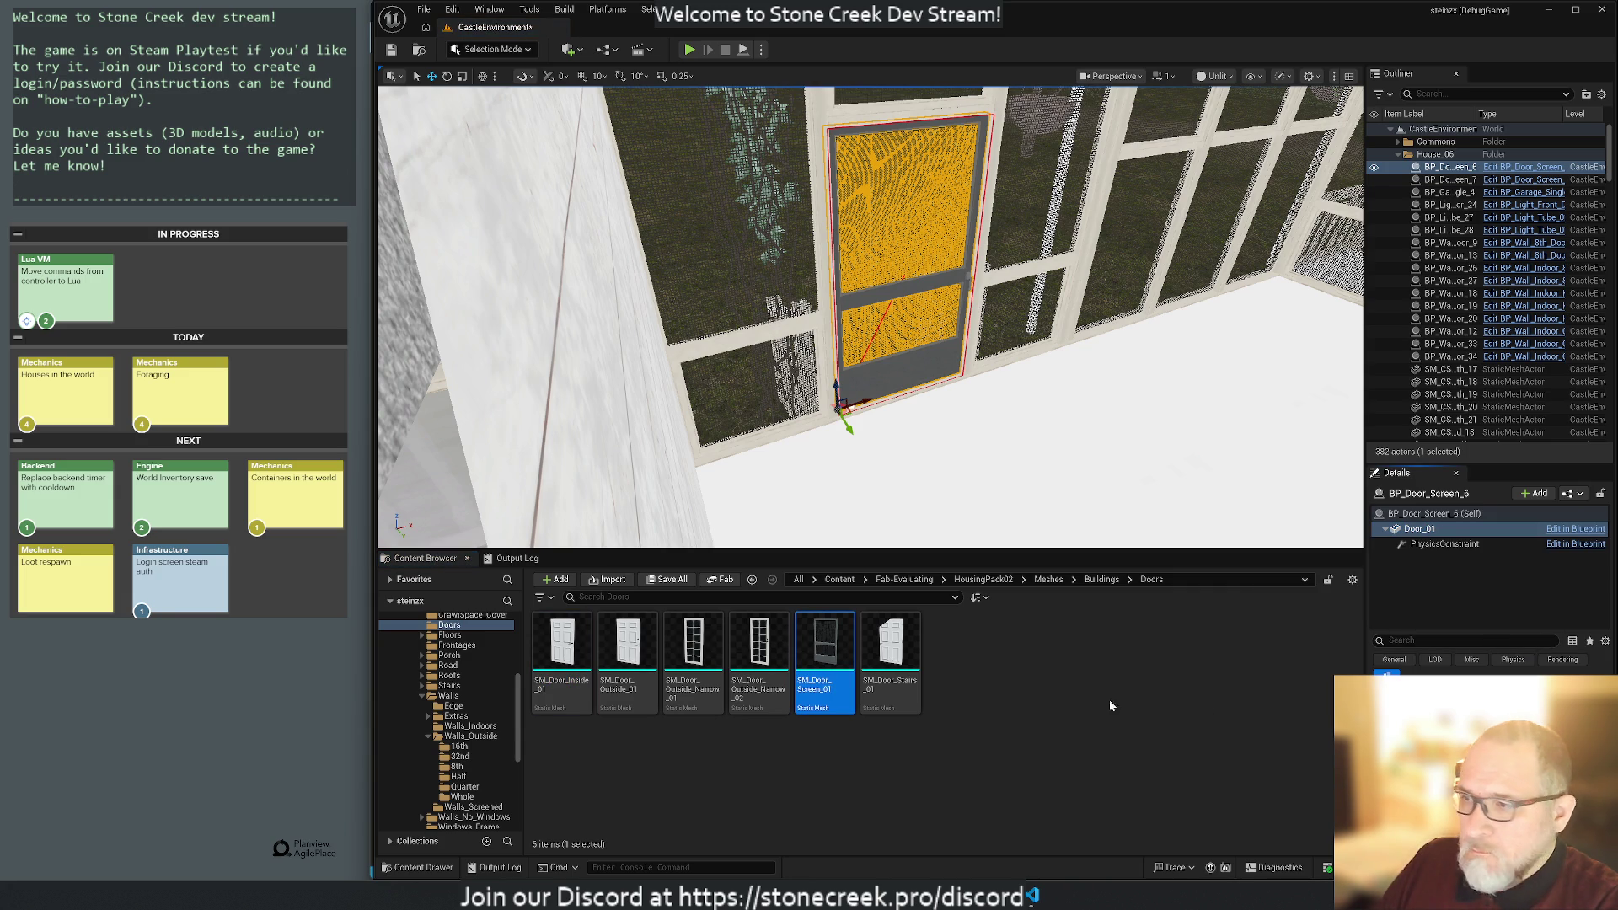
Place an SM_Door_Screen_01 door in the porch doorway and delete BP_Door_Screen_6.
mouse_move(825, 658)
mouse_down()
mouse_move(969, 632)
mouse_move(1088, 506)
mouse_up()
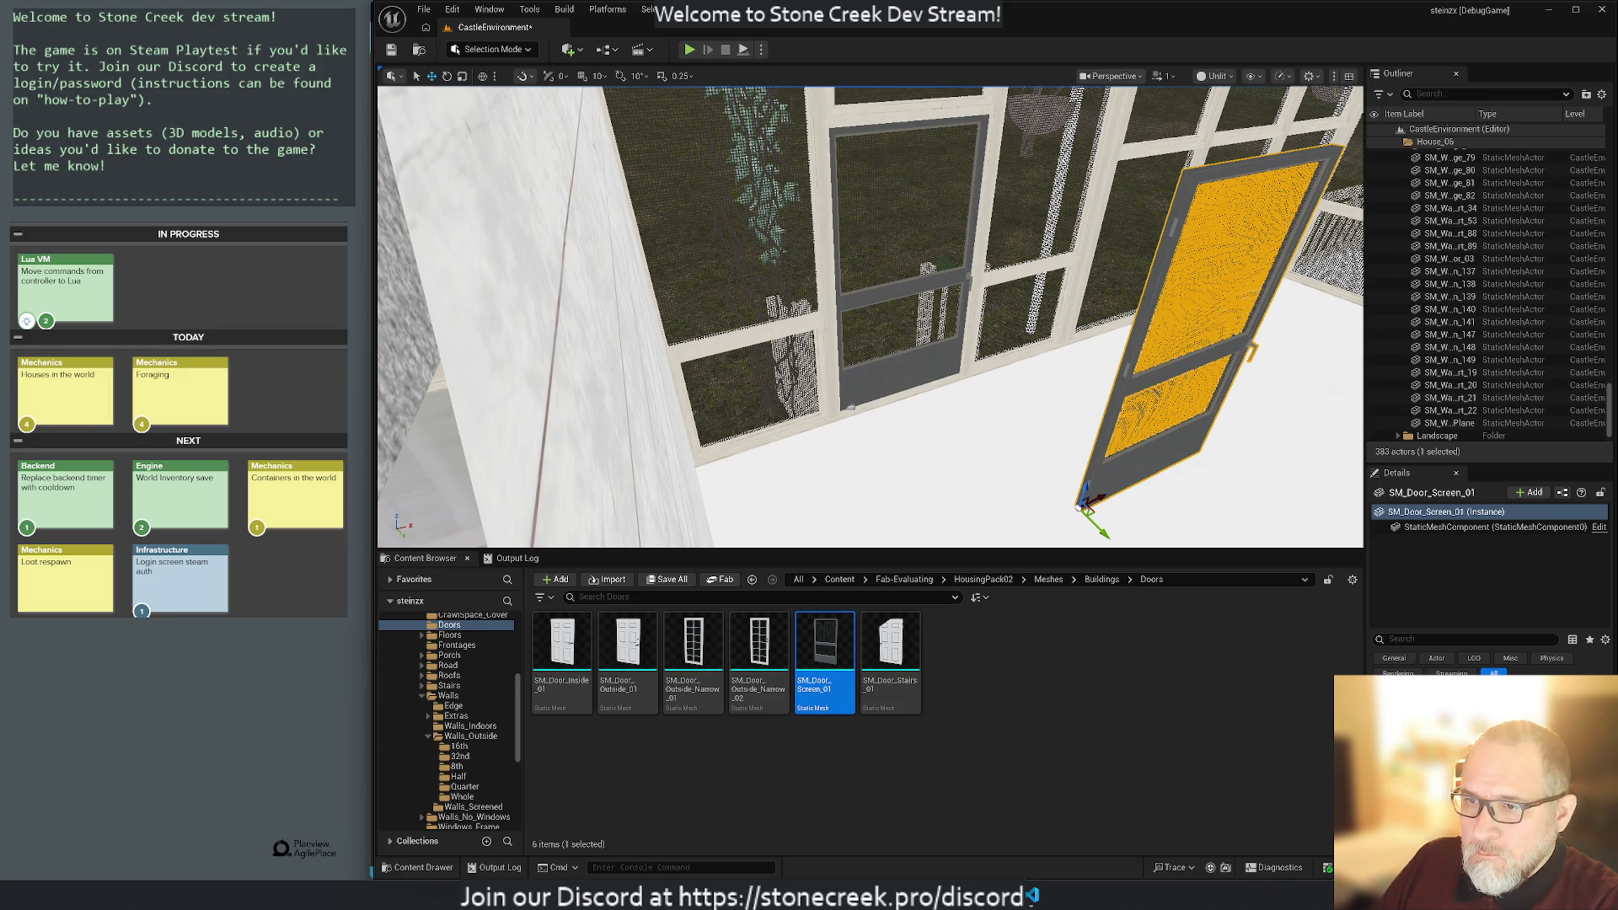
drag(1088, 506, 843, 405)
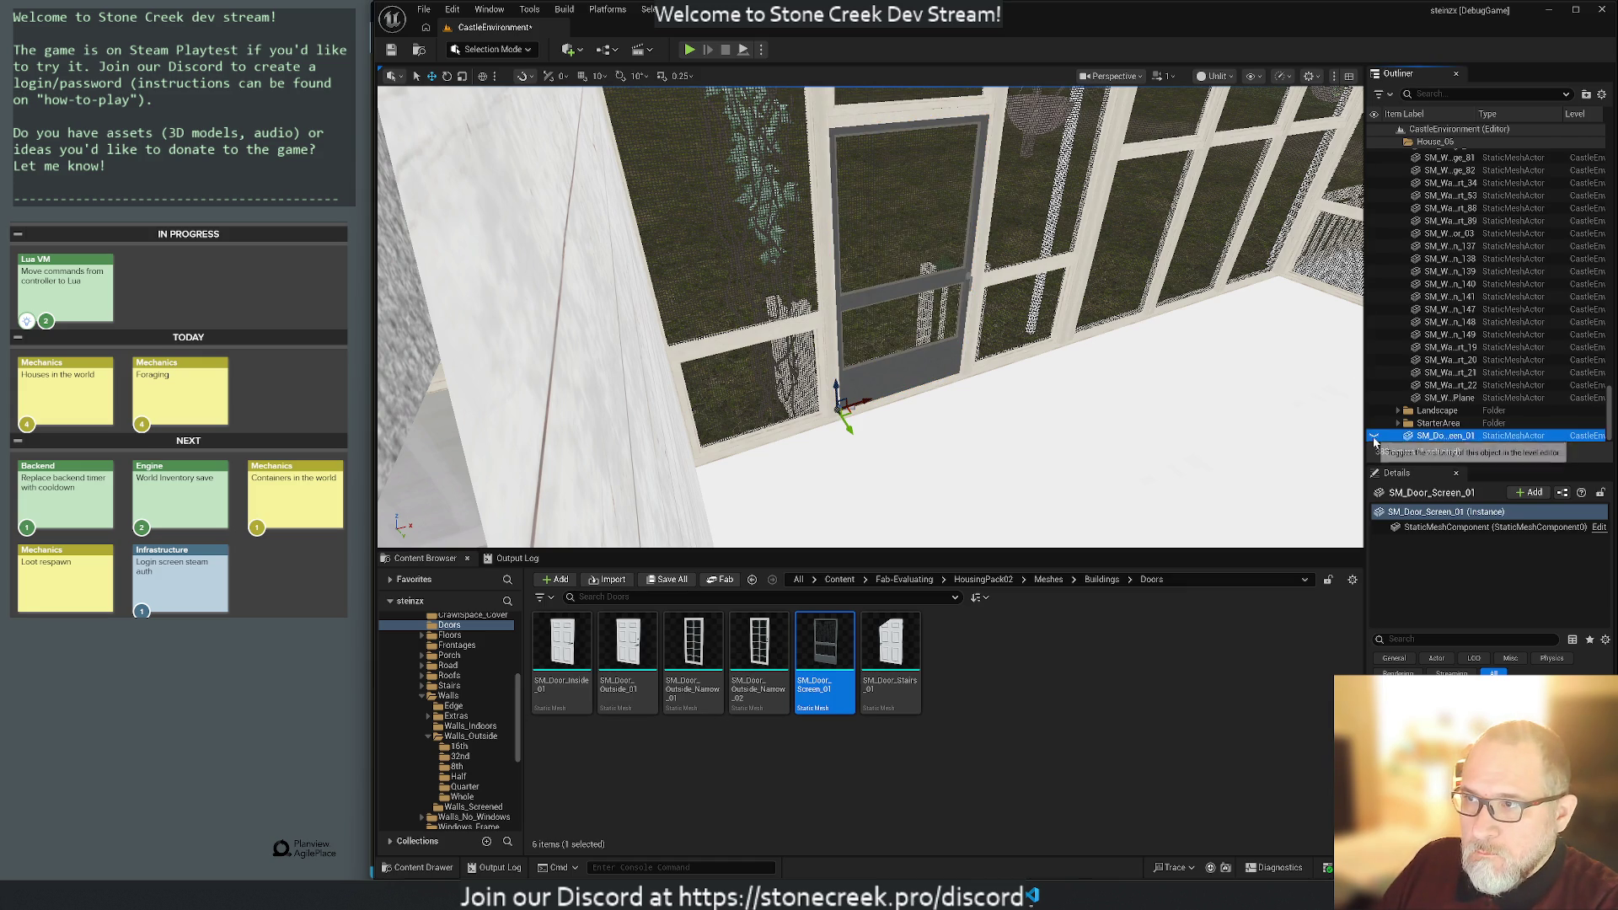
click(884, 298)
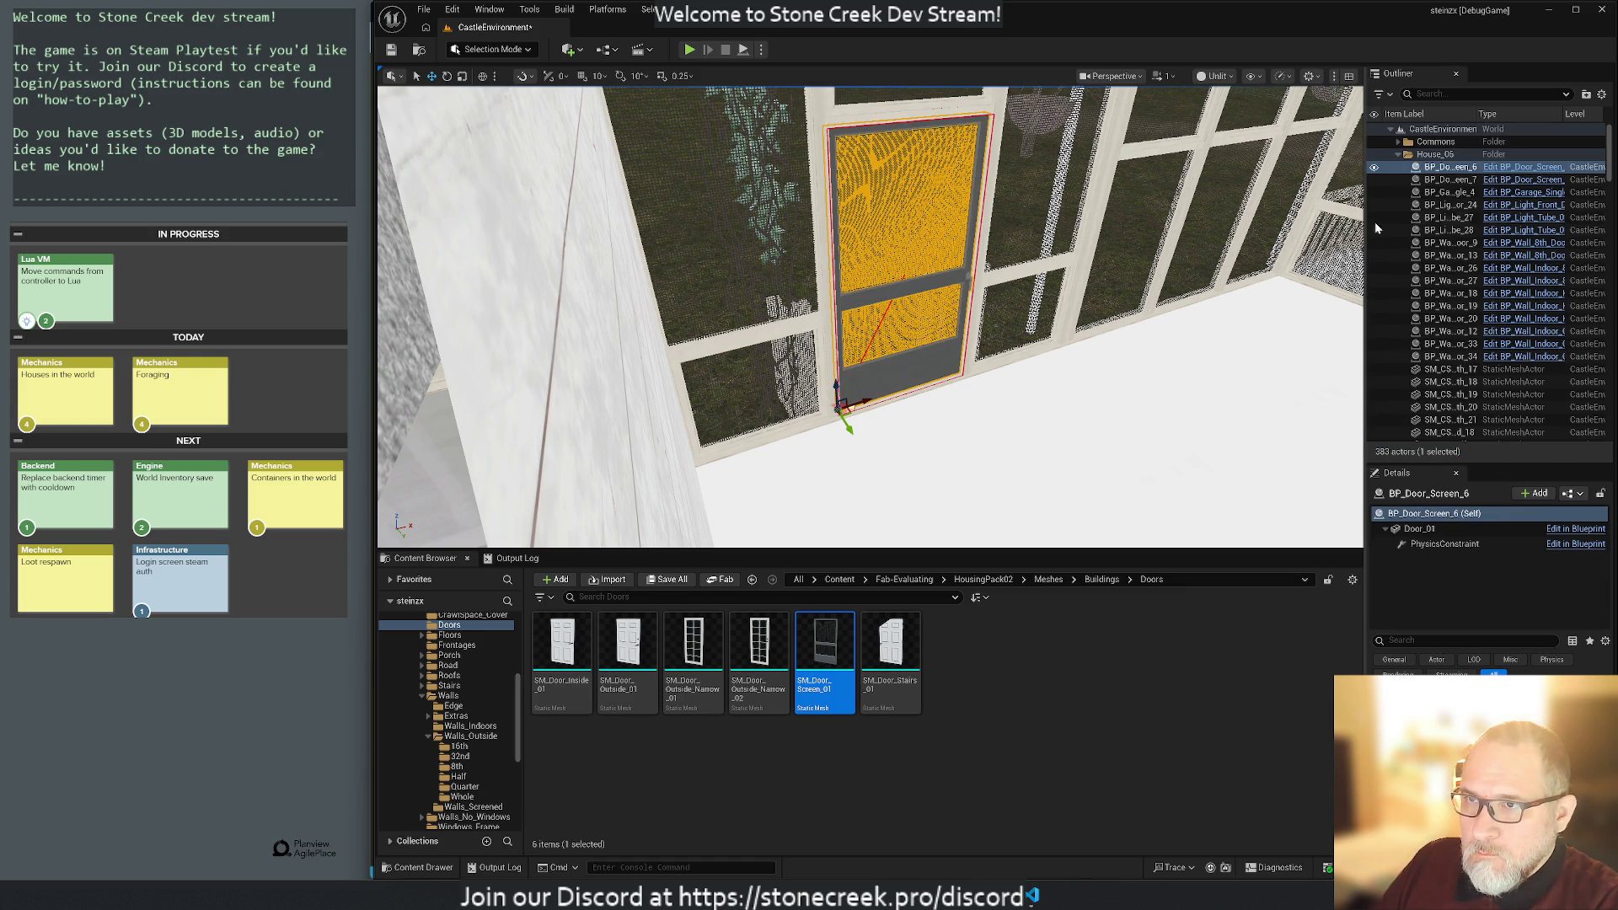
click(1448, 168)
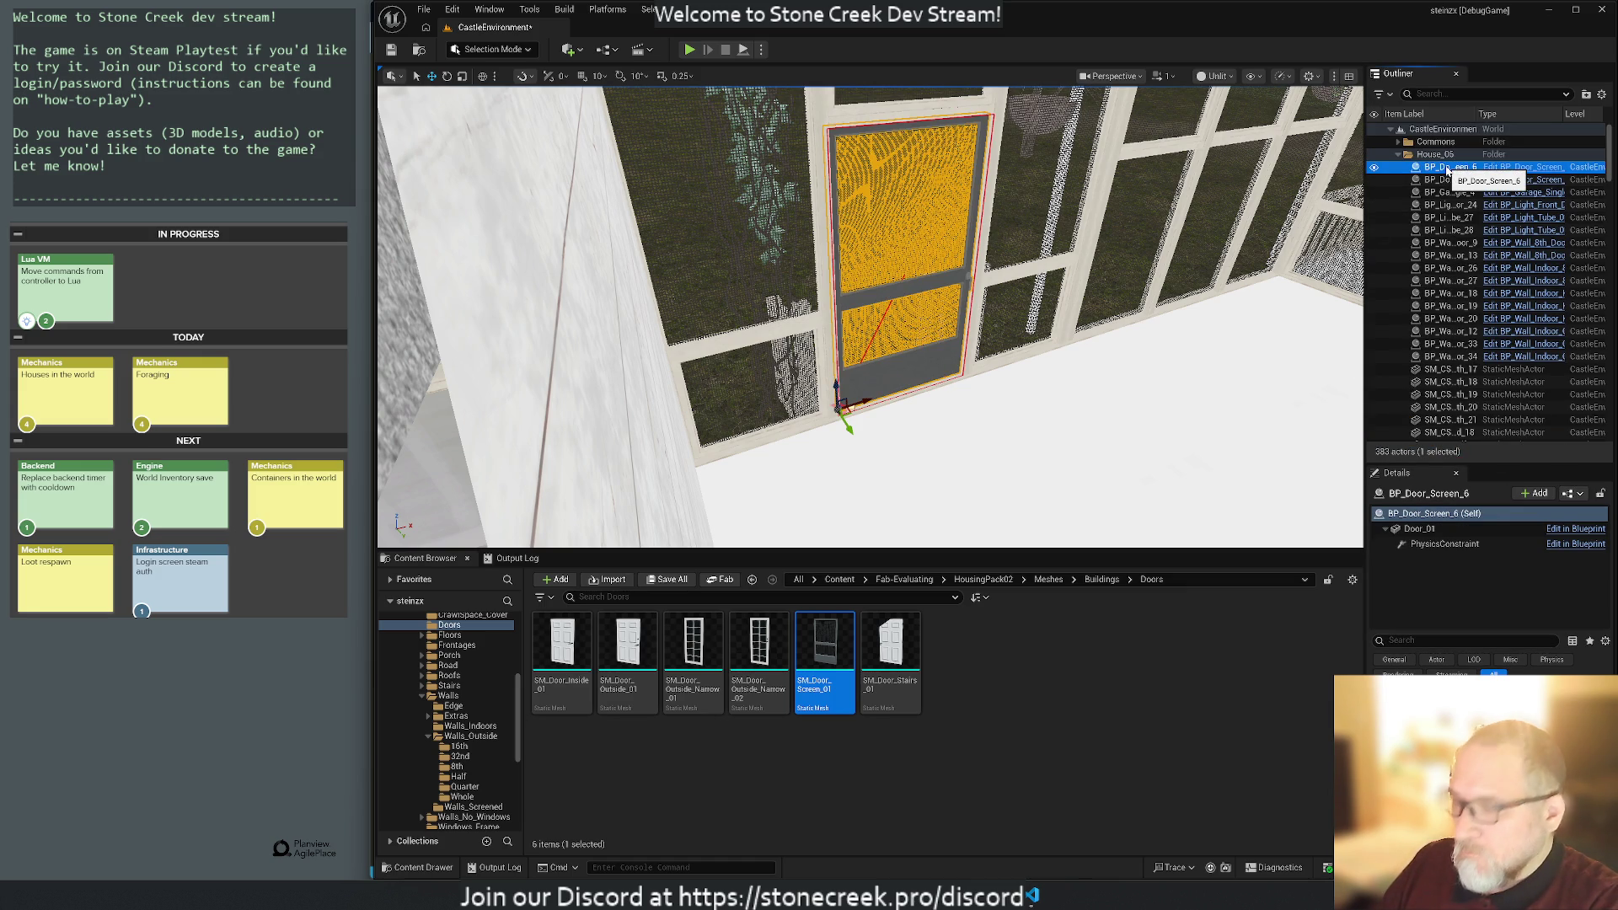
key(Delete)
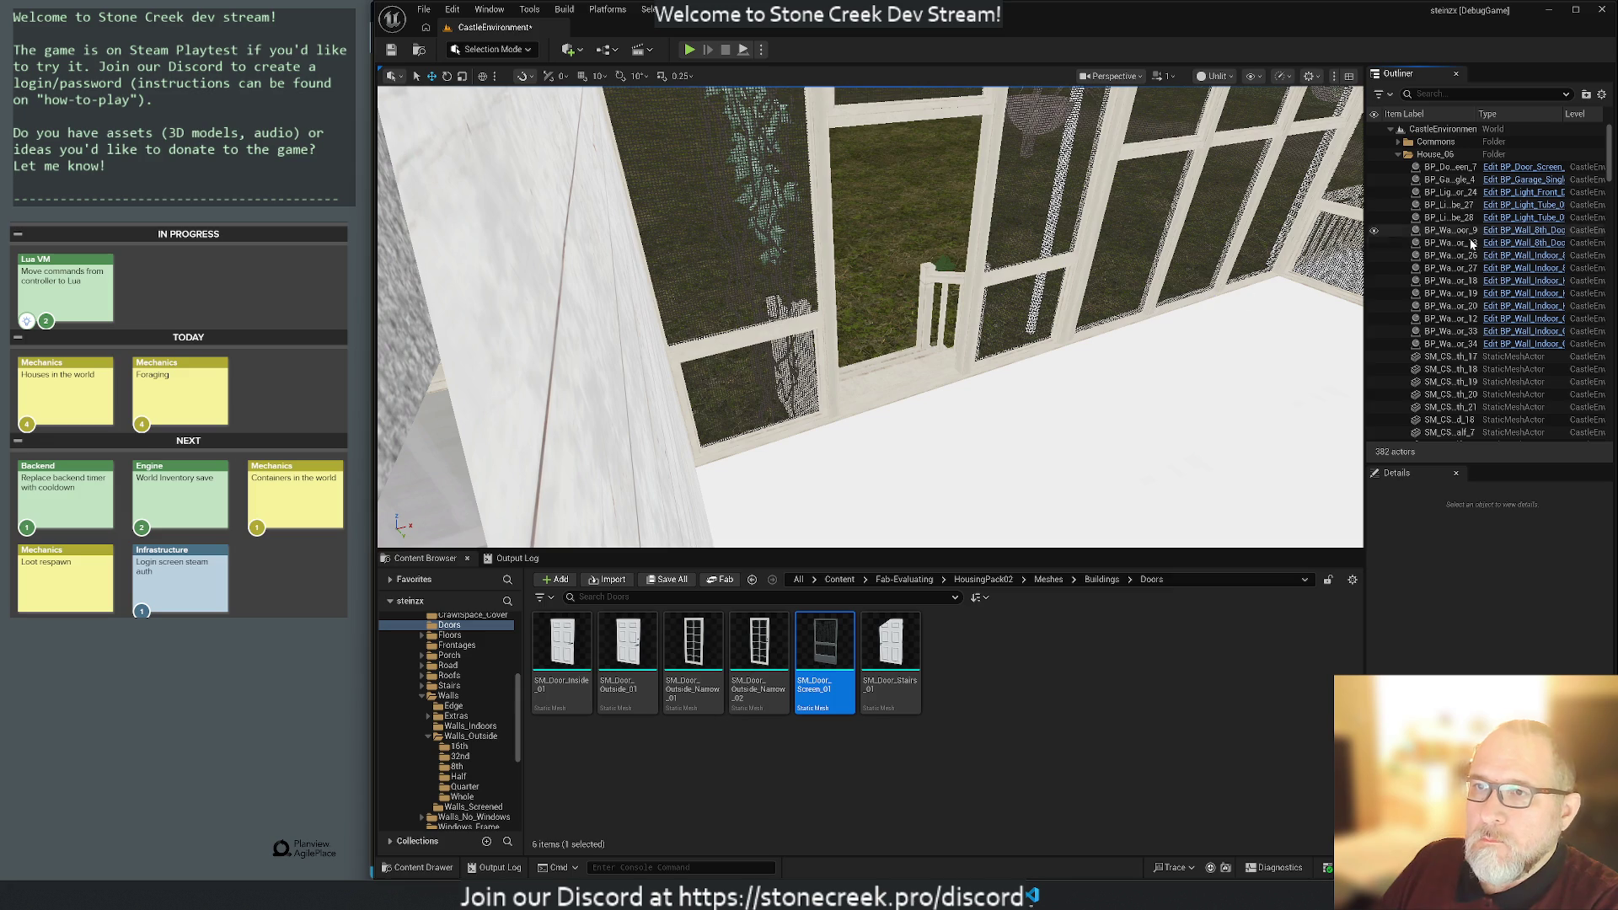
Unhide the SM_Door_Screen_01 door and file it under House_06.
click(1399, 154)
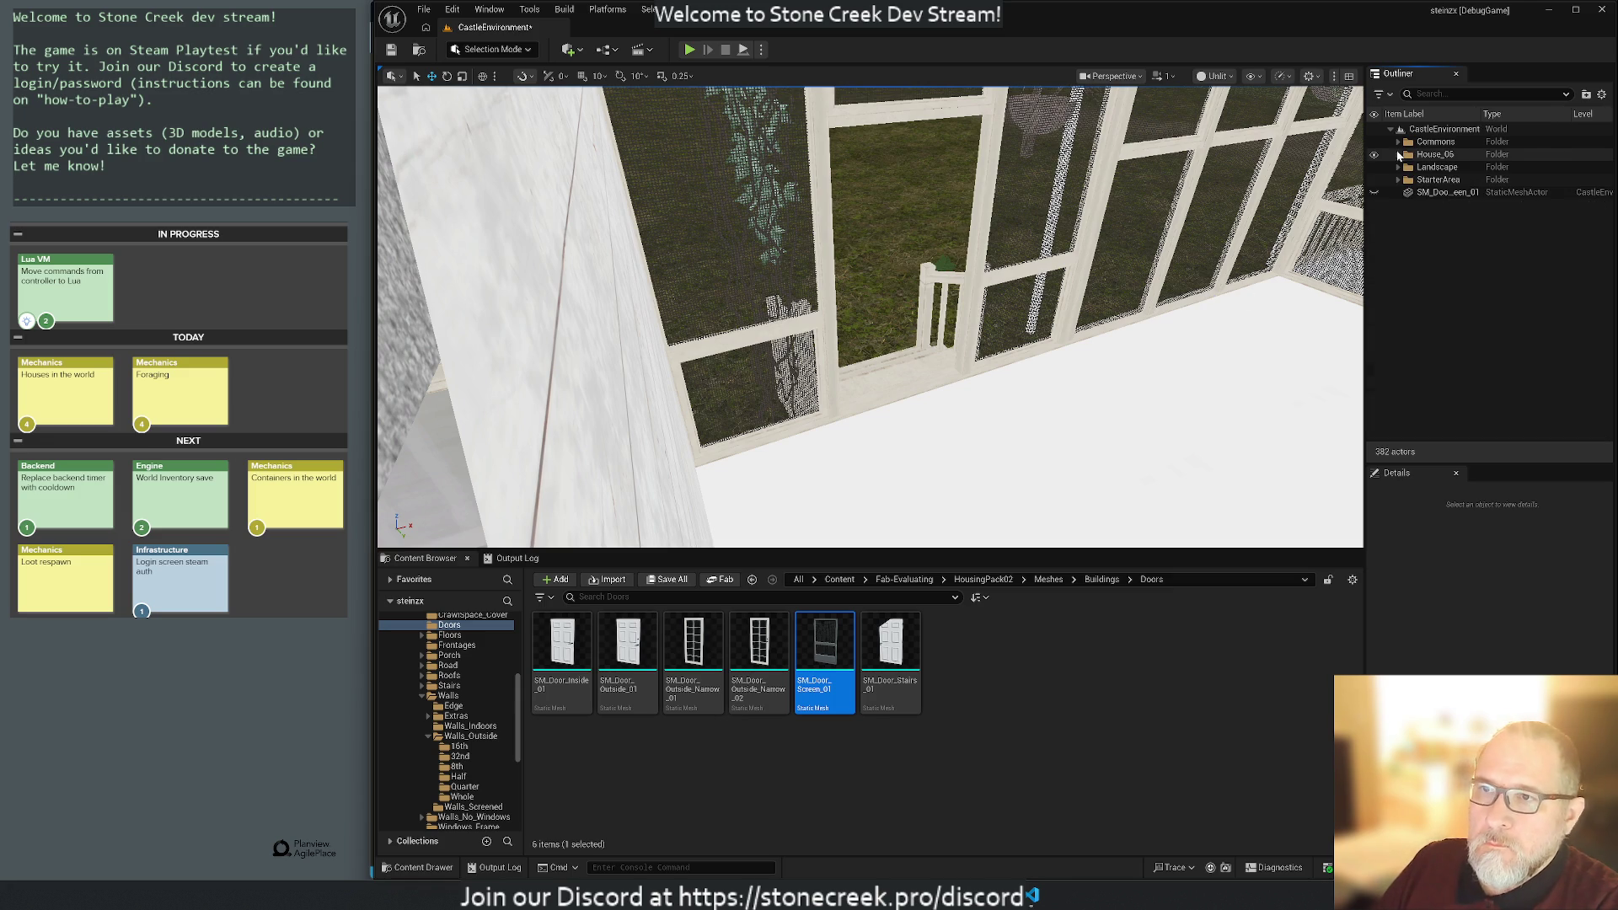
click(1374, 192)
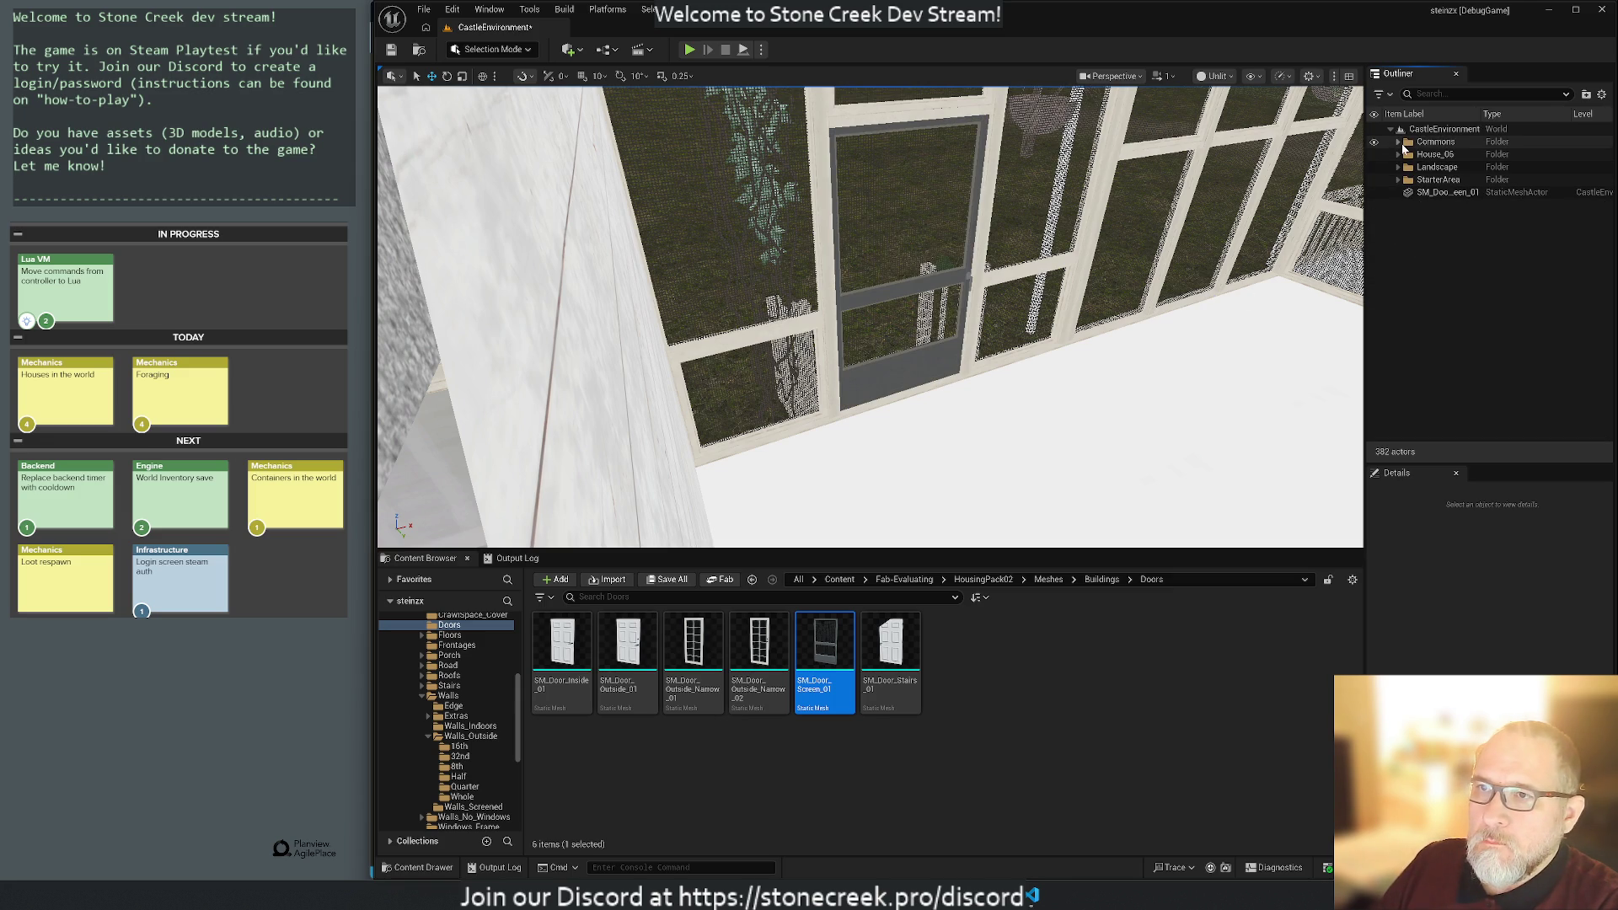
click(1439, 194)
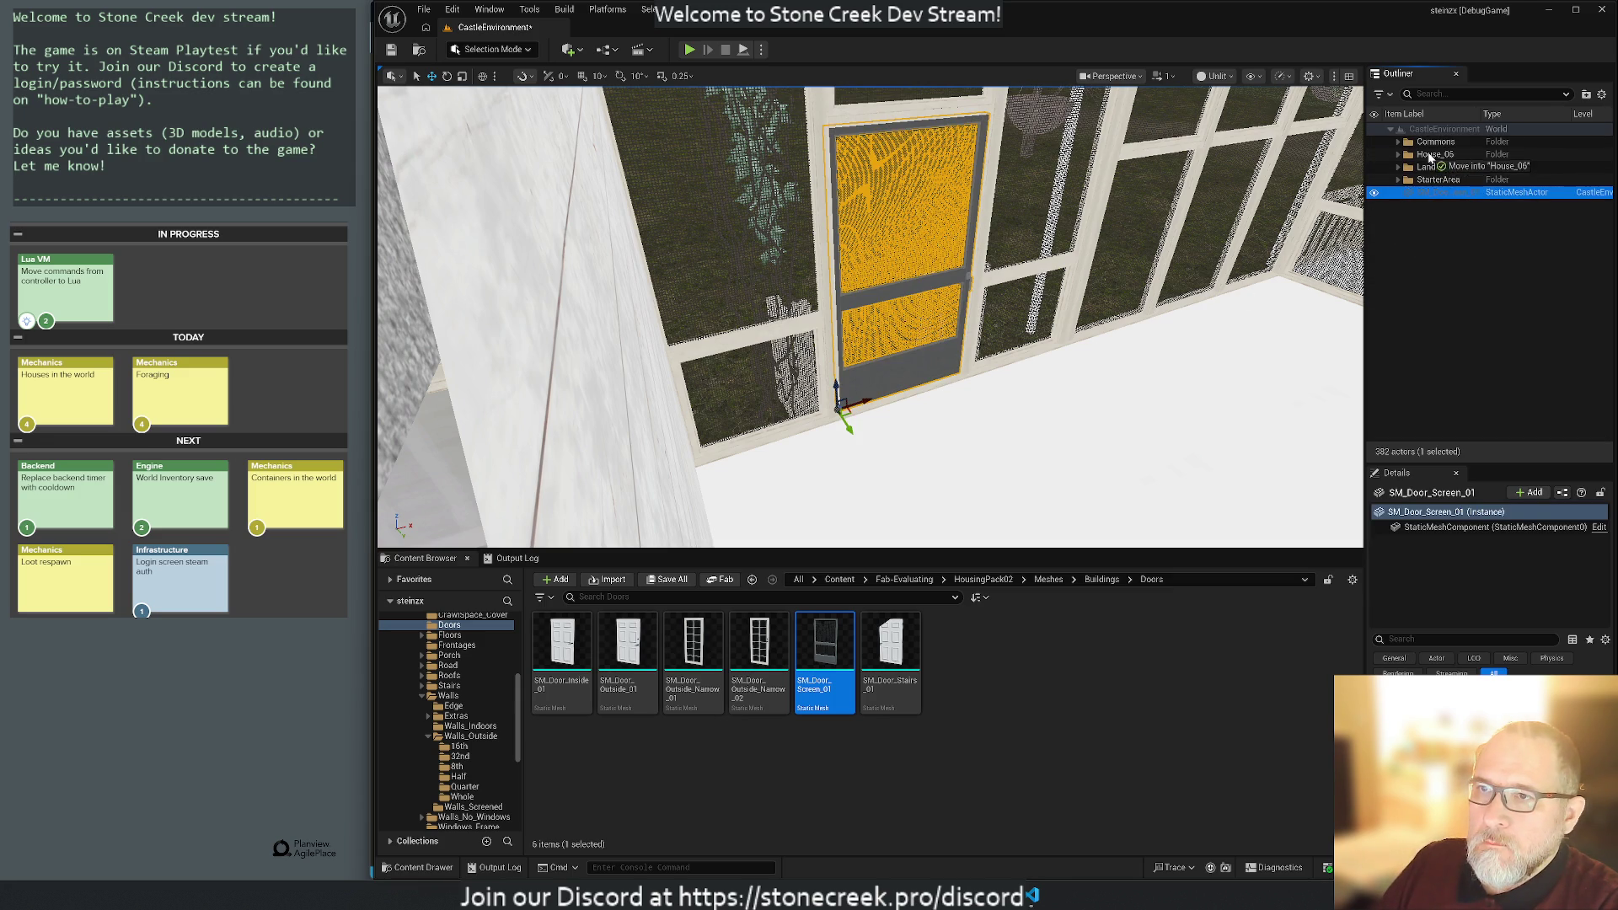
double_click(1431, 157)
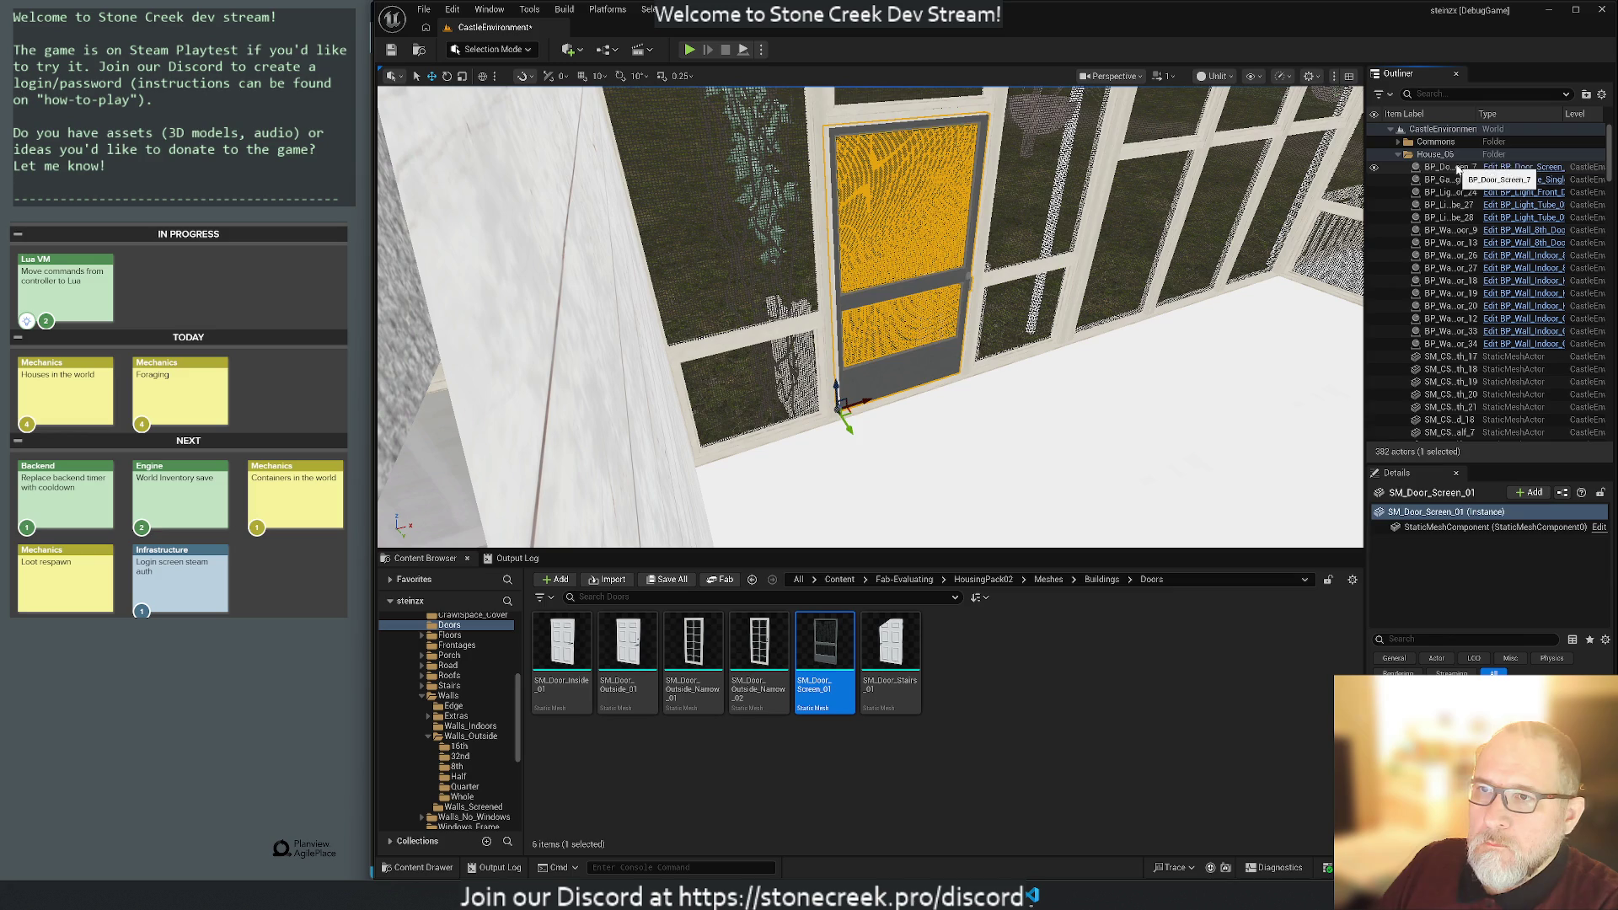
Frame the BP_Door_Screen_7 blueprint door and inspect its Door_01 component.
click(1448, 167)
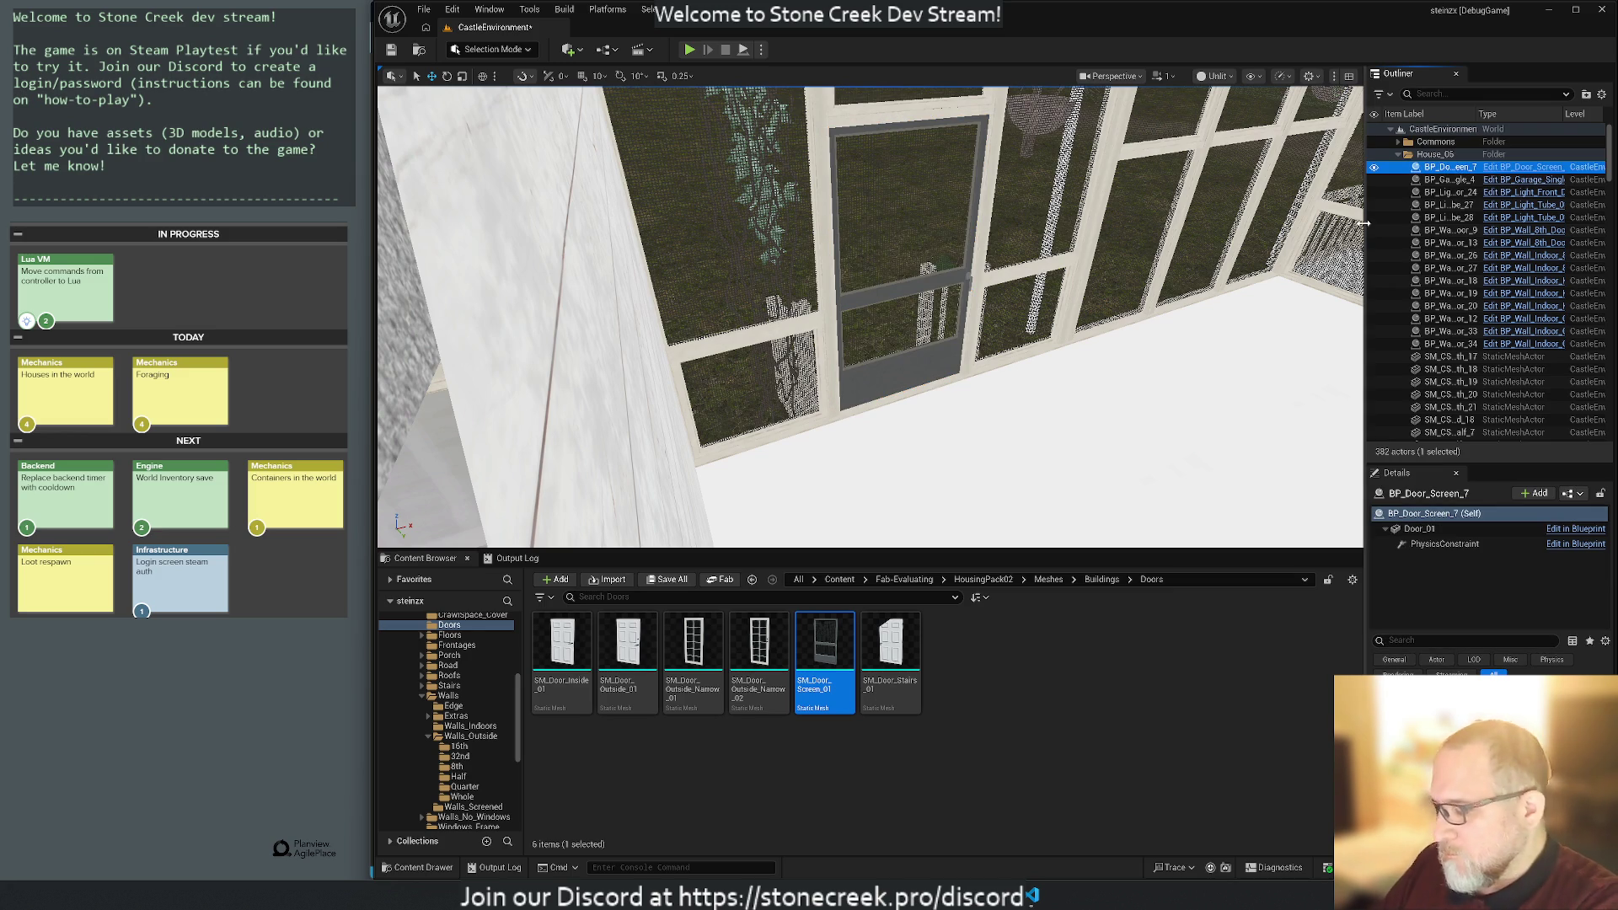
key(f)
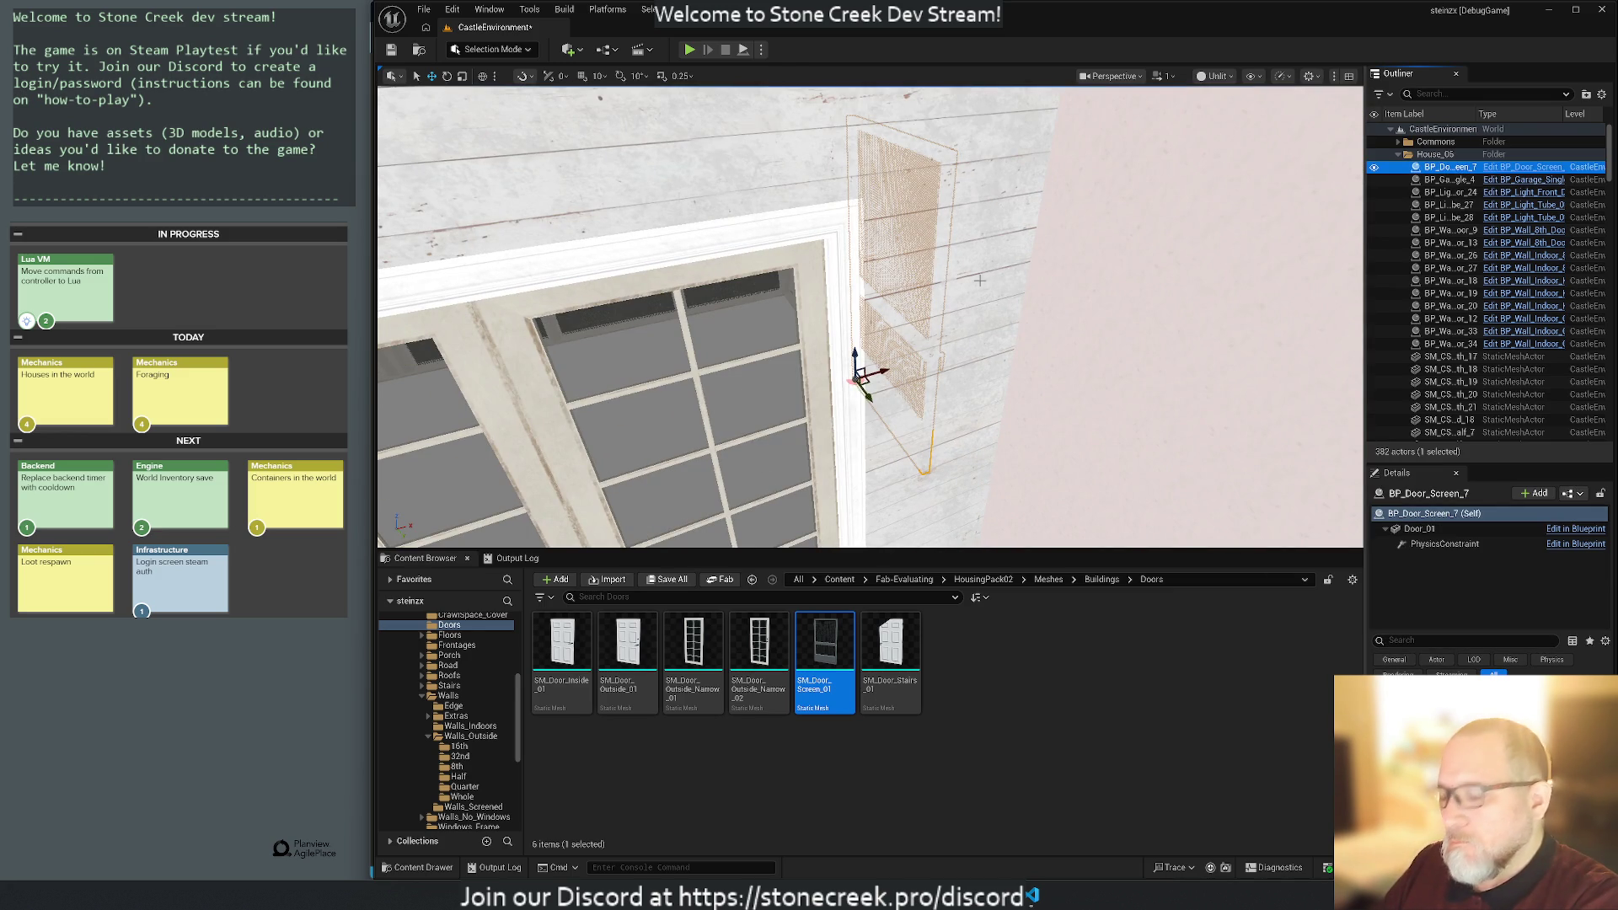
mouse_move(1022, 325)
mouse_down()
mouse_move(809, 333)
mouse_move(1047, 305)
mouse_up()
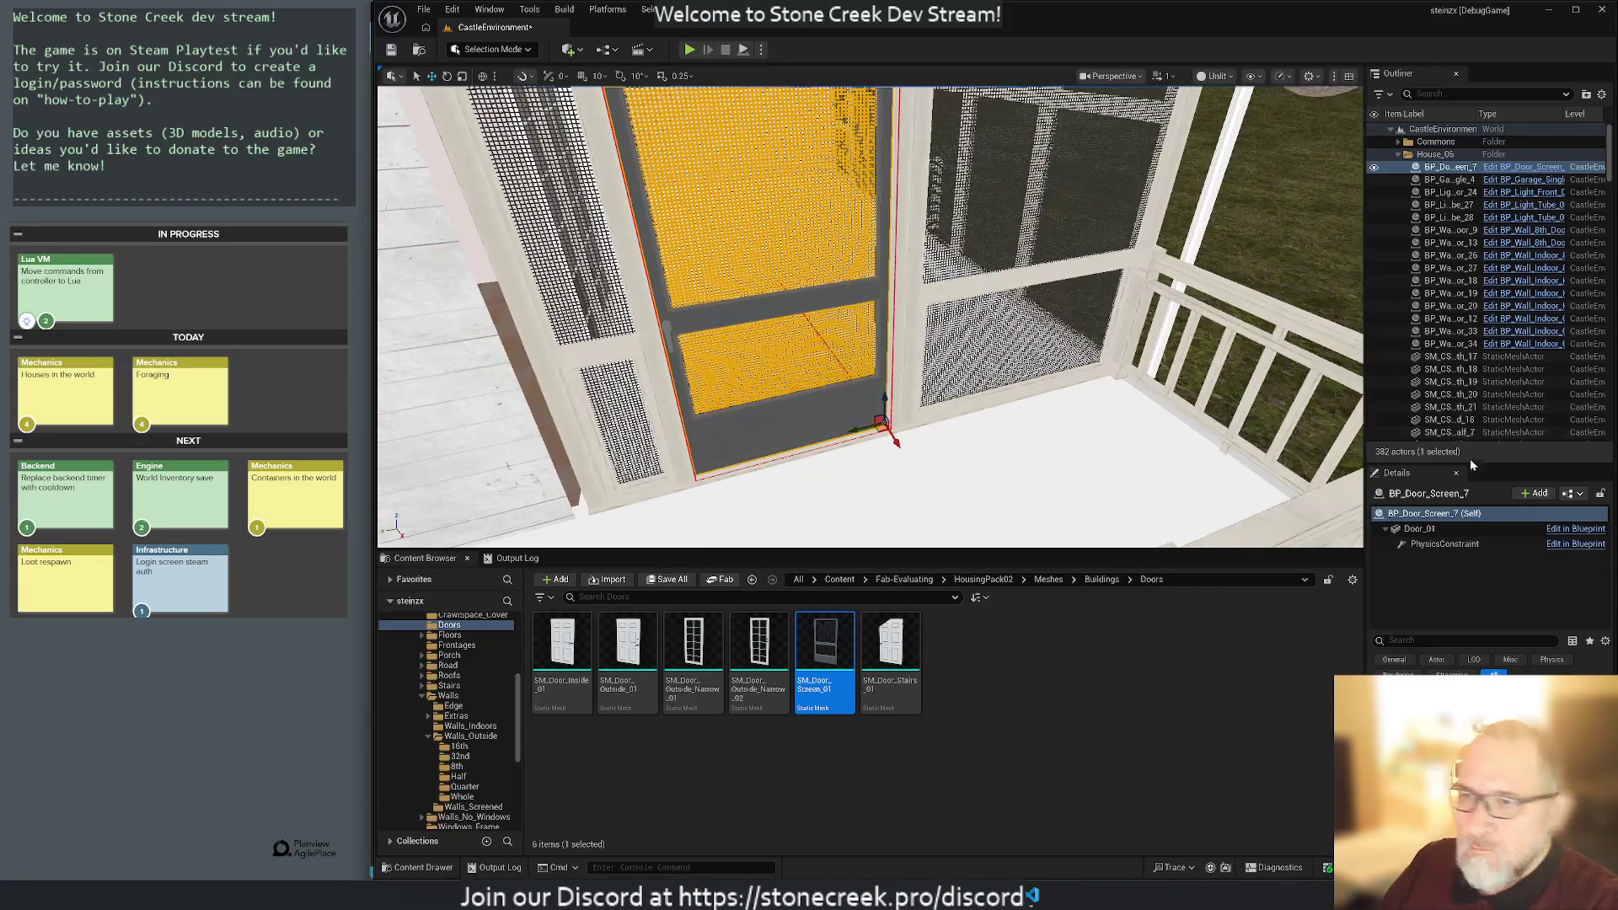
click(1420, 528)
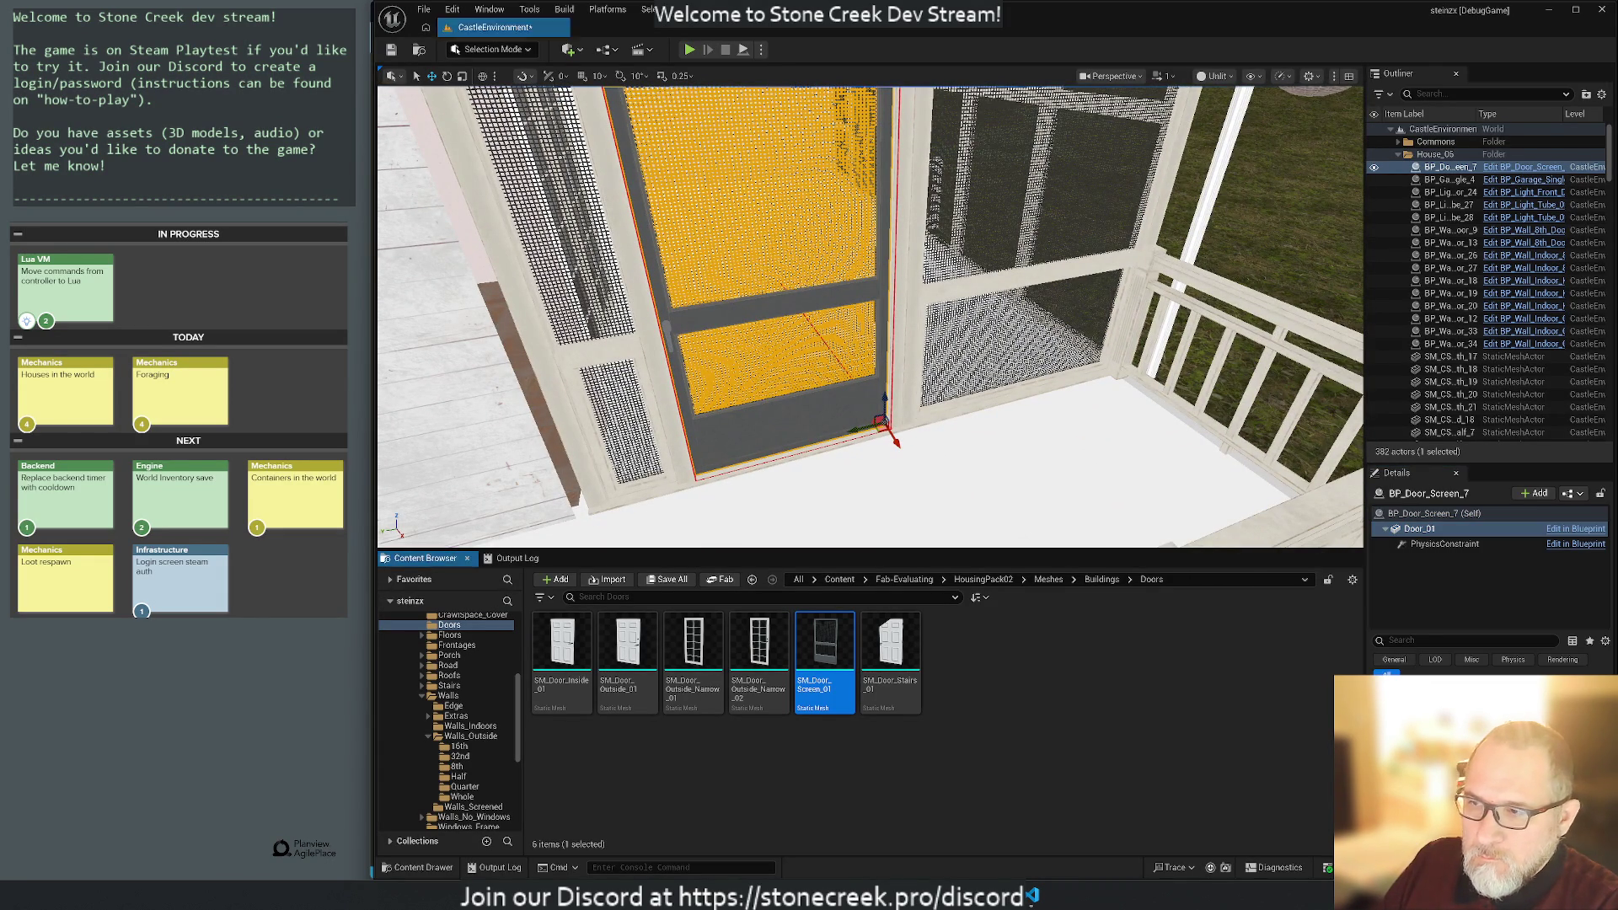
Swap BP_Door_Screen_7 for an SM_Door_Screen_01 mesh positioned in the doorway.
mouse_move(825, 653)
mouse_down()
mouse_move(969, 447)
mouse_move(1007, 437)
mouse_up()
click(840, 410)
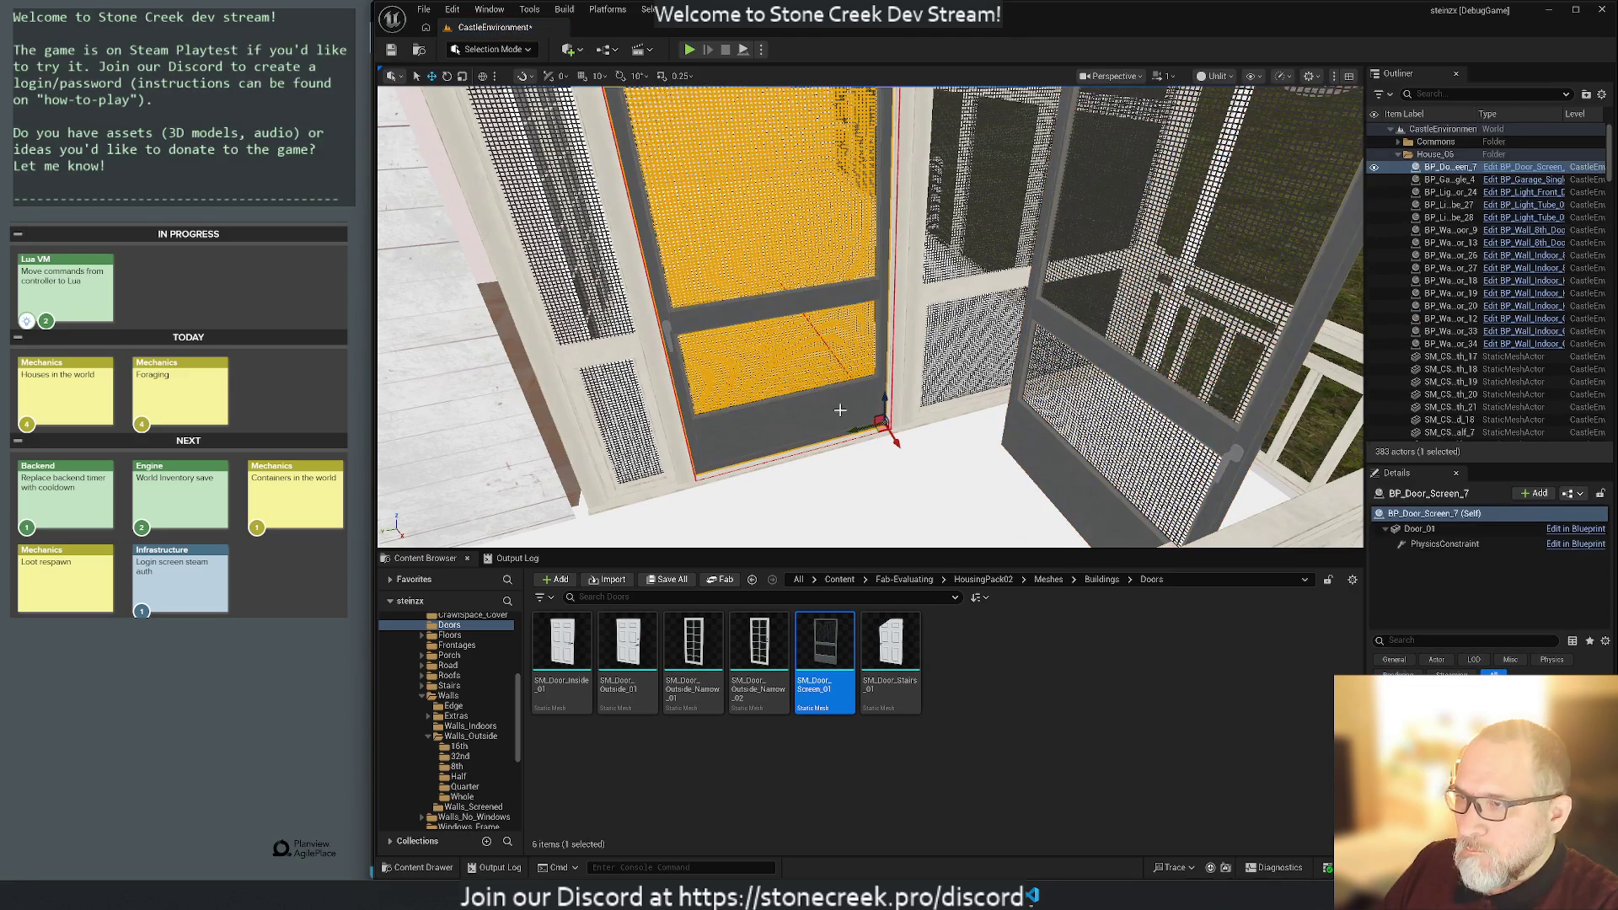
key(Delete)
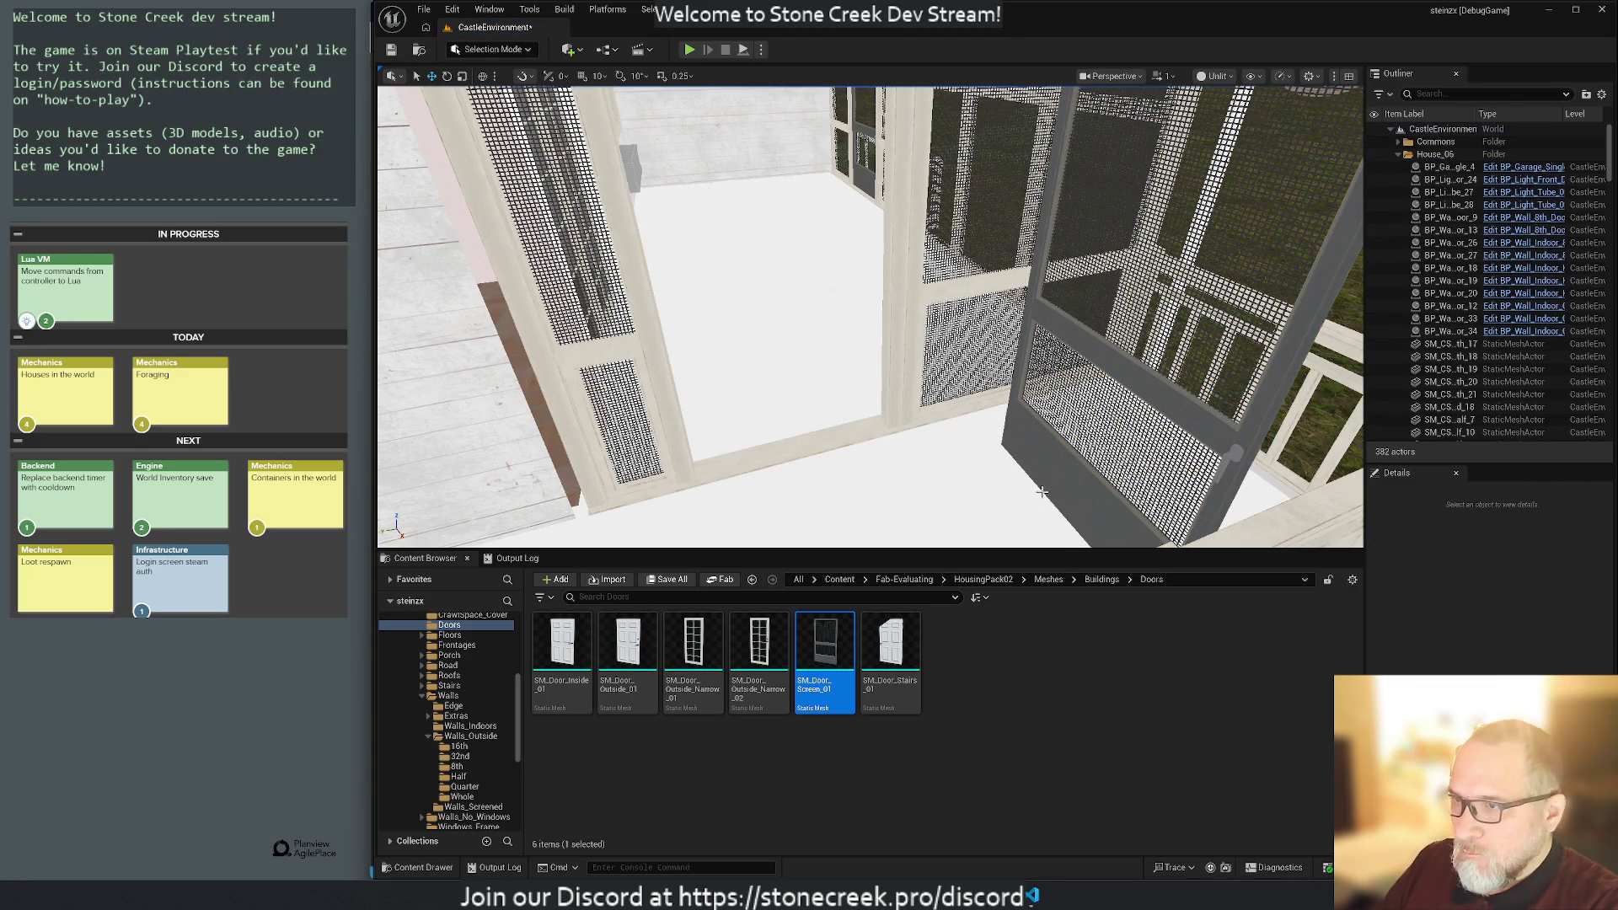
click(1042, 469)
drag(986, 447, 864, 427)
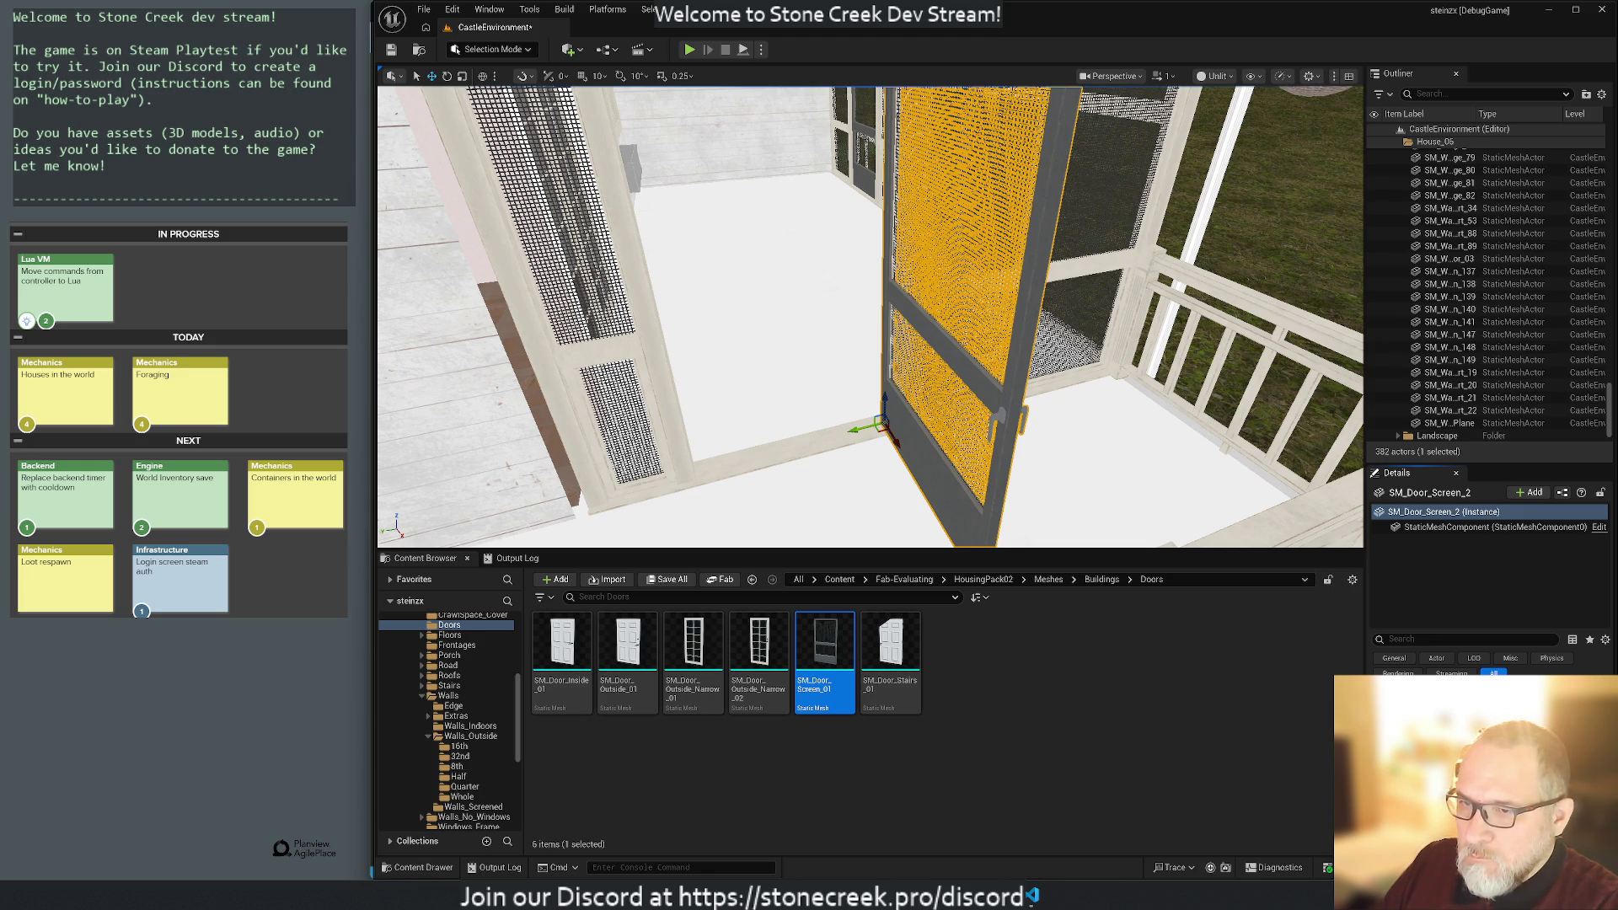
drag(884, 405, 883, 456)
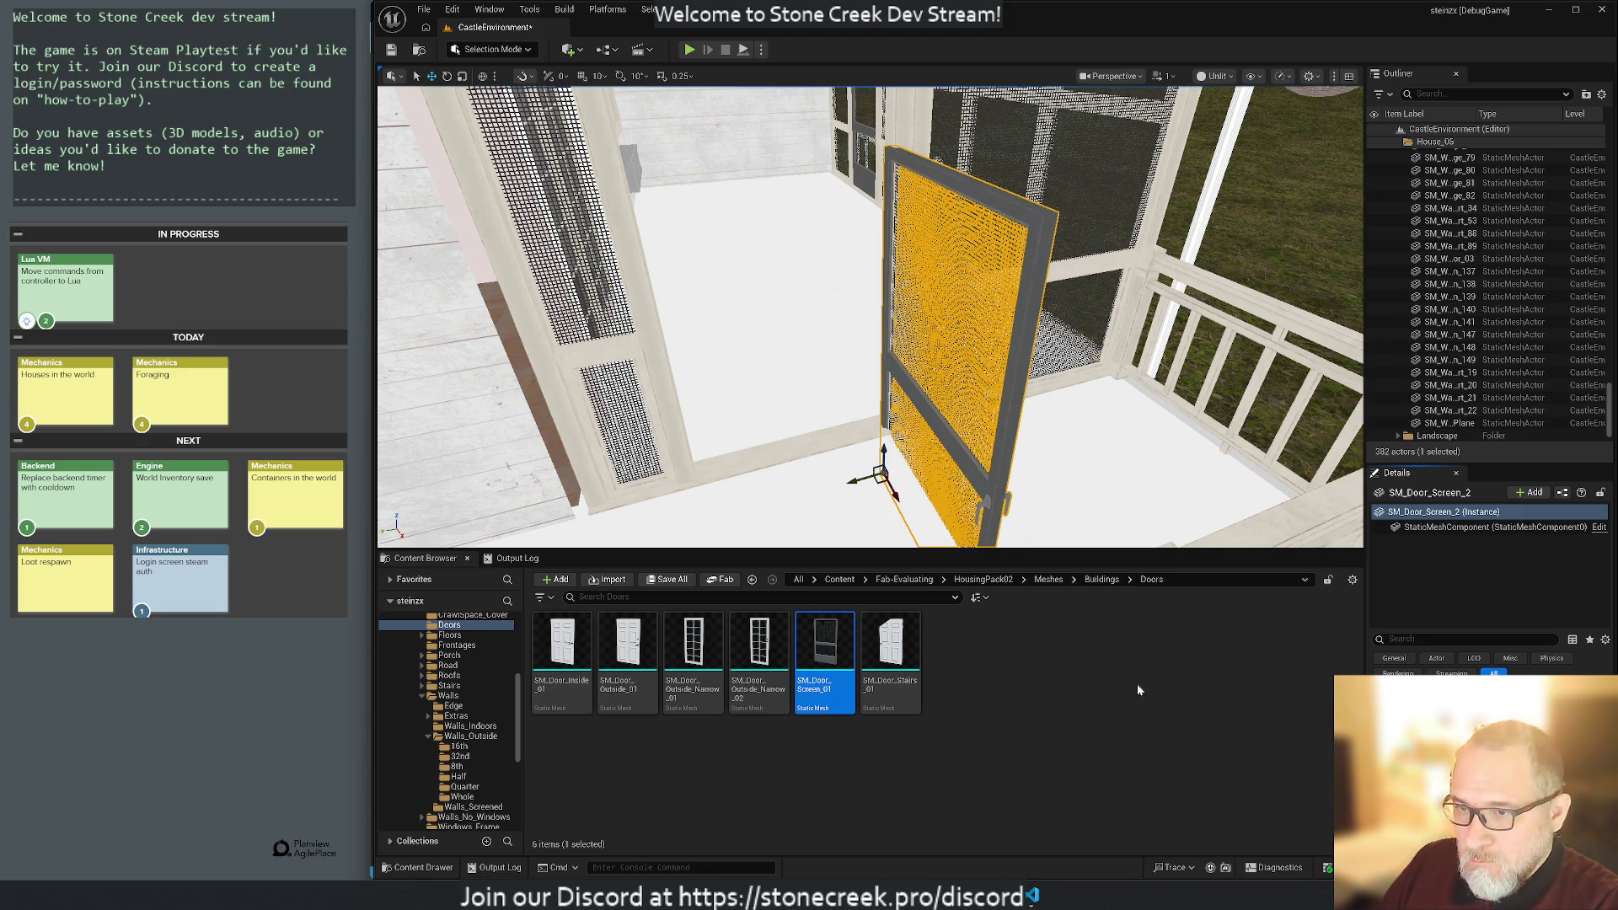
Close SM_Door_Screen_2, raise it into its porch doorway frame, and file it under House_06.
click(1129, 485)
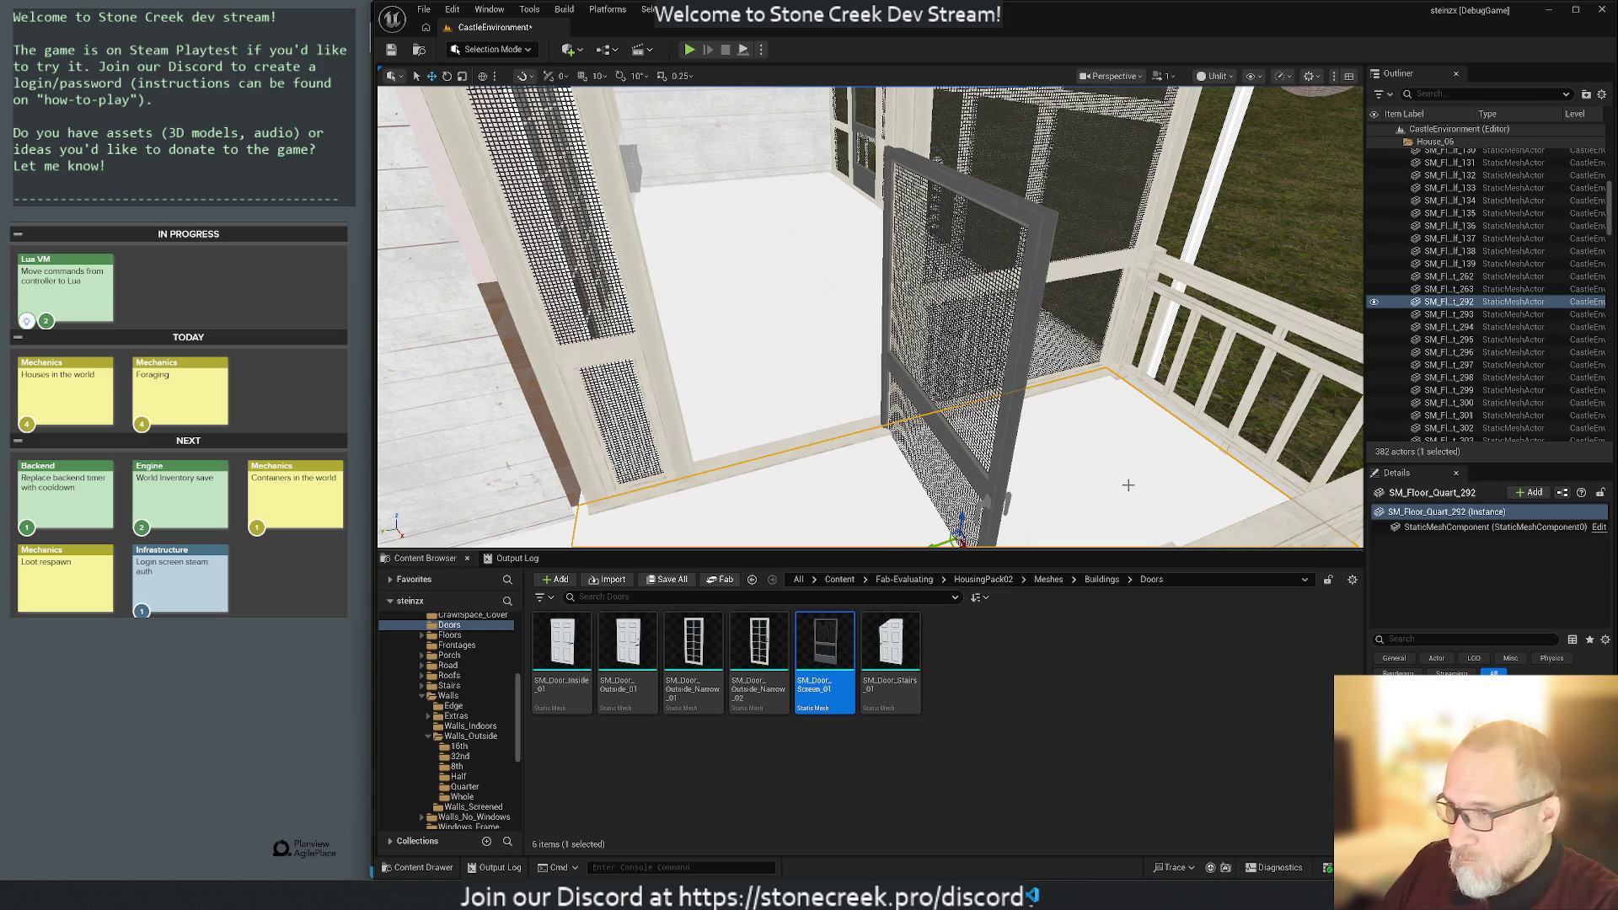
key(ctrl+z)
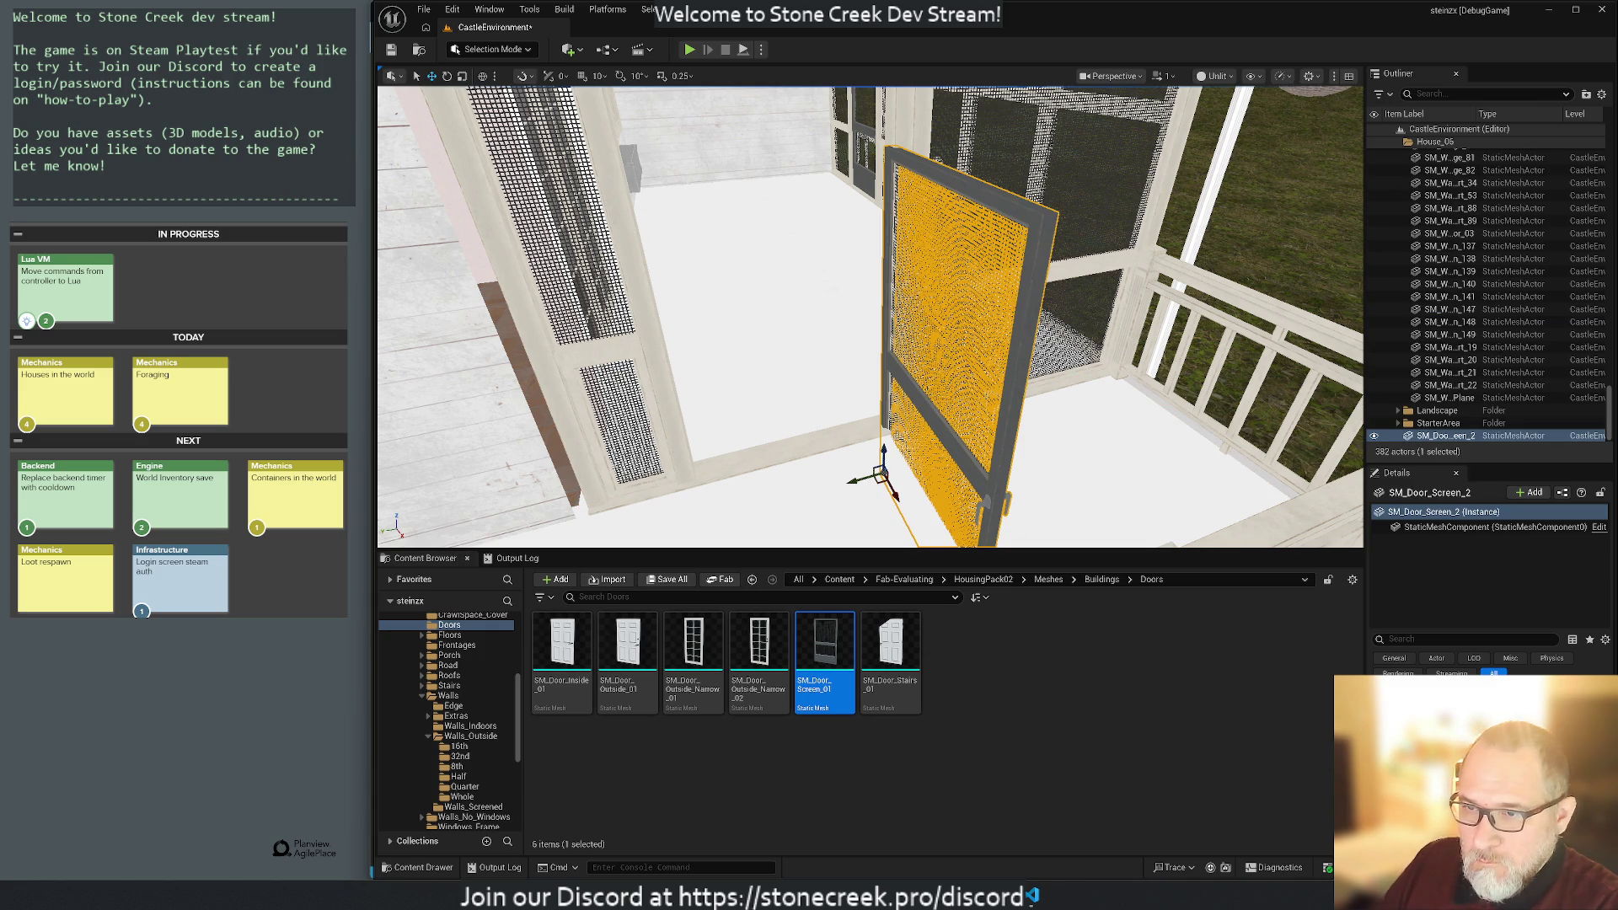
key(ctrl+z)
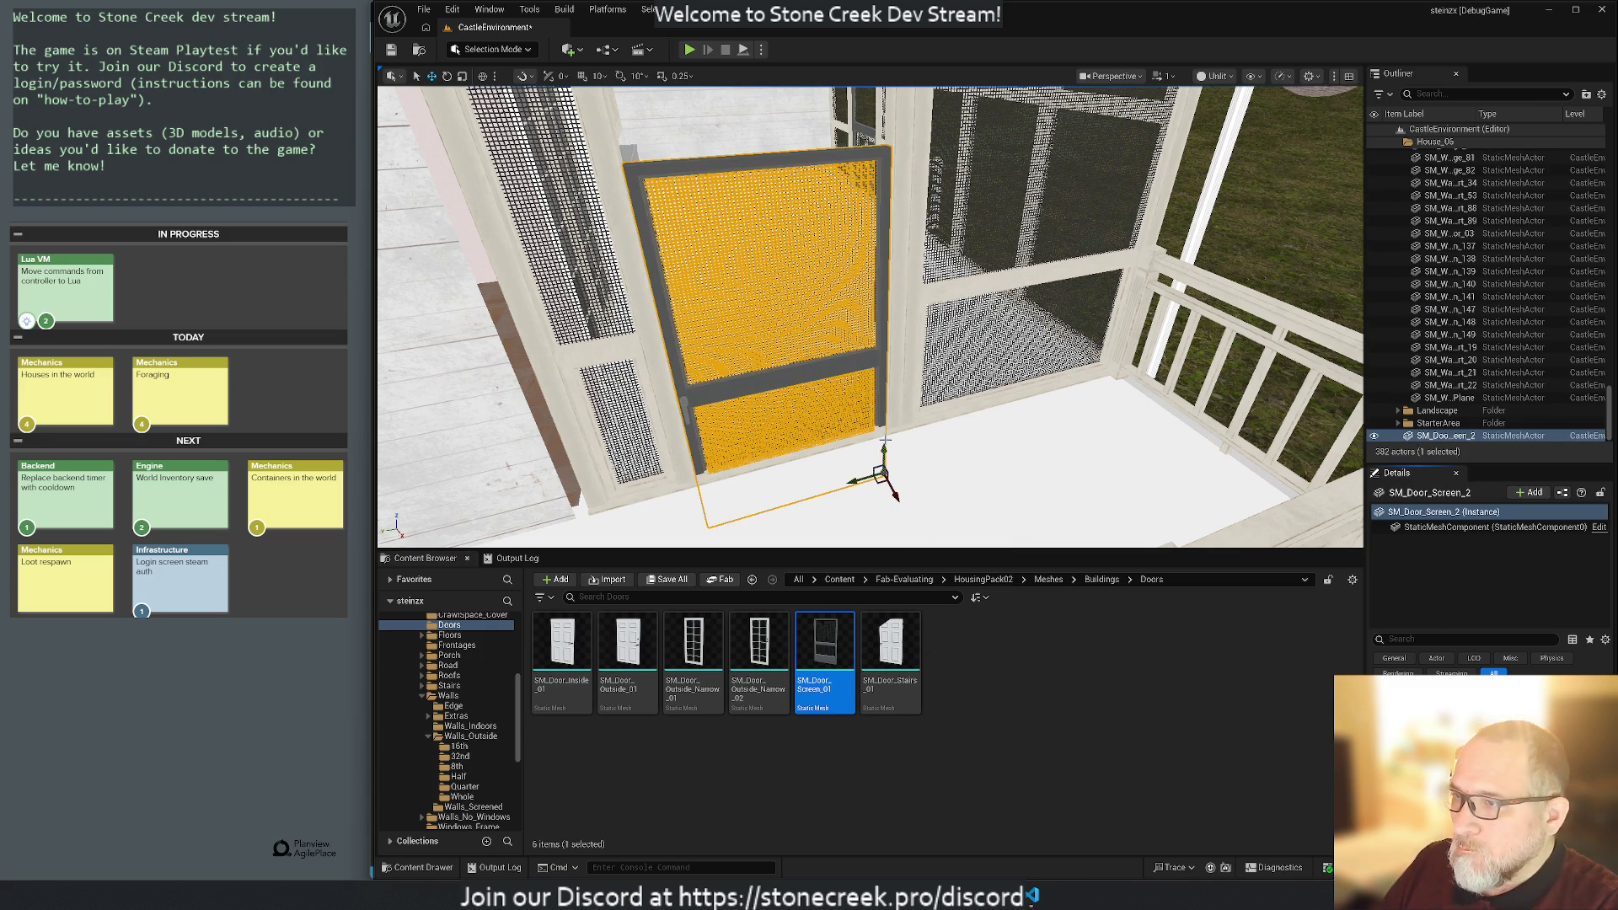
drag(883, 447, 881, 349)
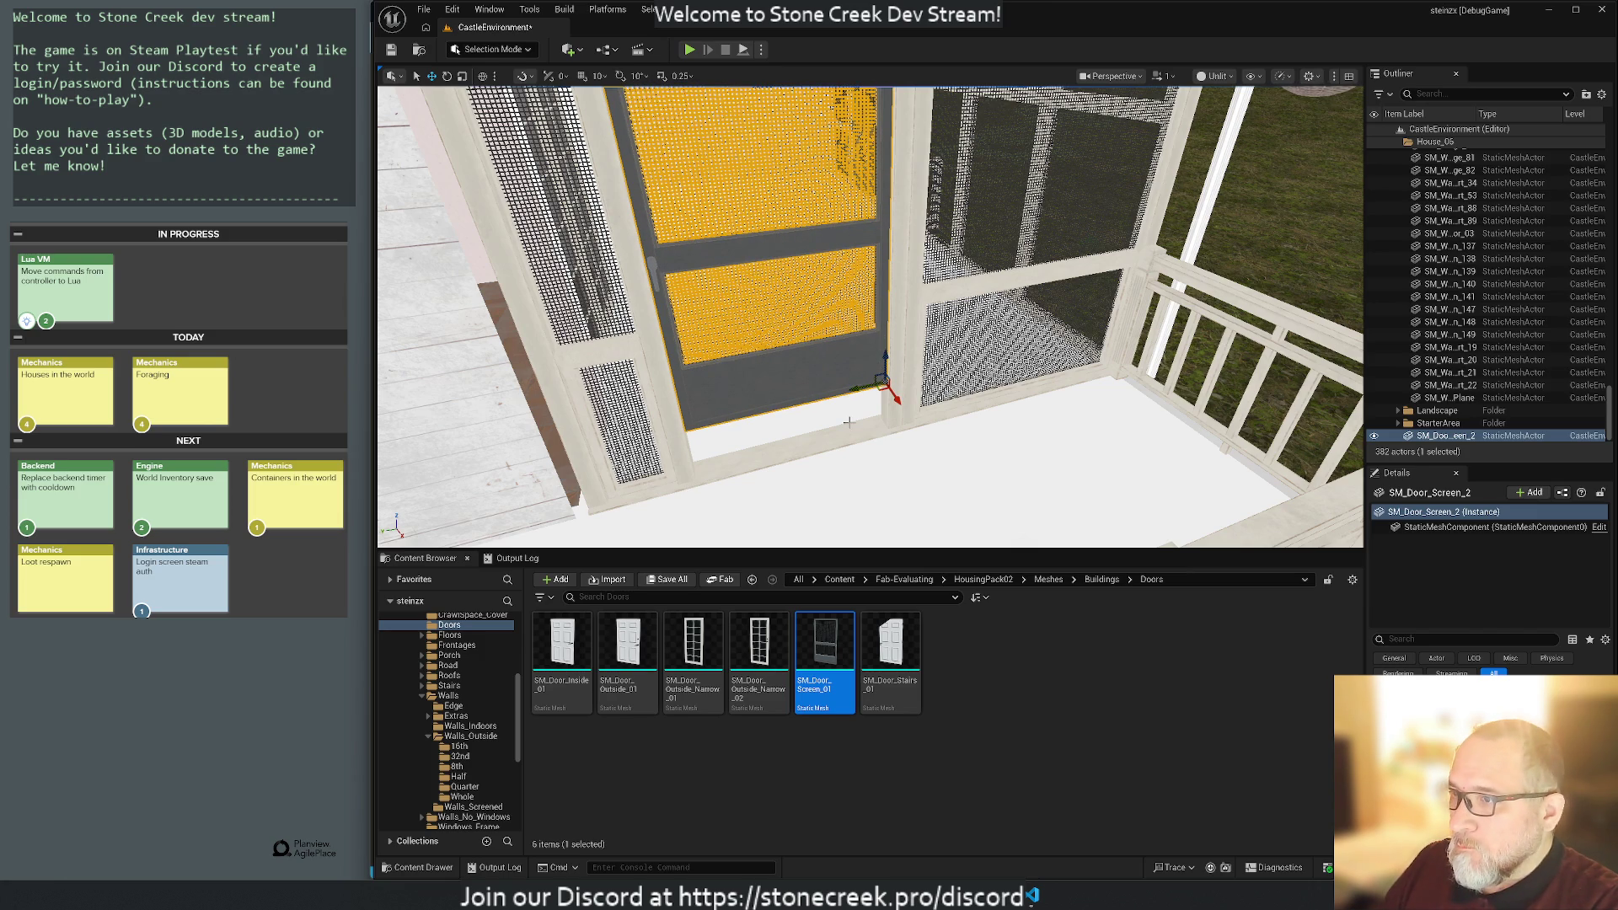
mouse_move(959, 487)
mouse_down()
mouse_move(940, 434)
mouse_move(963, 461)
mouse_move(979, 434)
mouse_move(985, 469)
mouse_move(984, 439)
mouse_up()
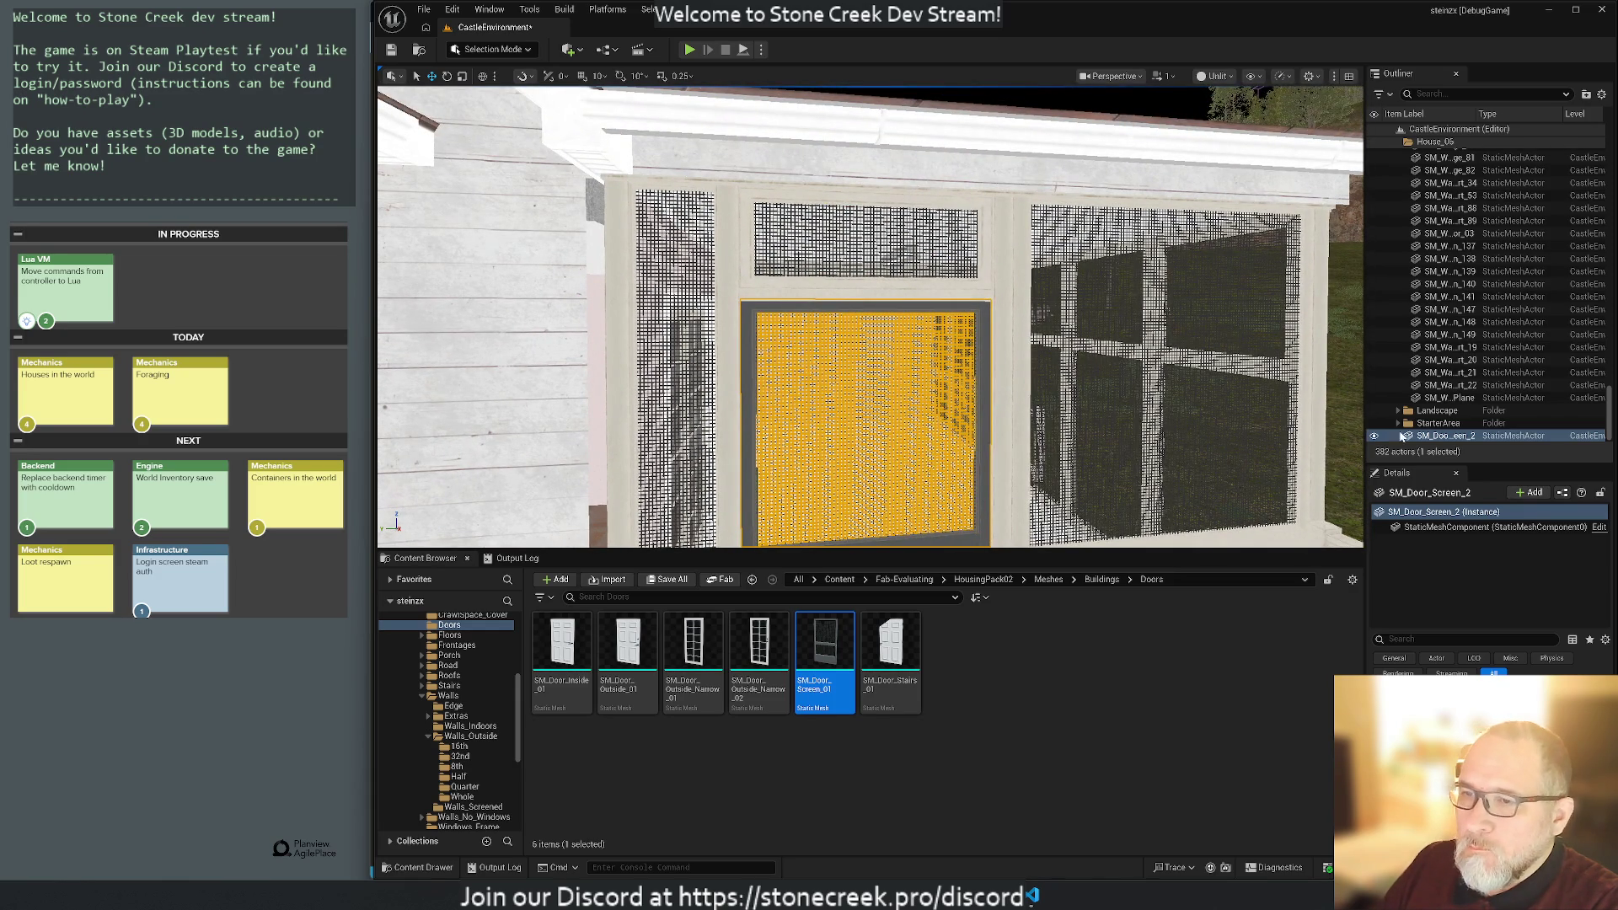
mouse_move(1454, 438)
mouse_down()
mouse_move(1471, 385)
mouse_move(1436, 151)
mouse_up()
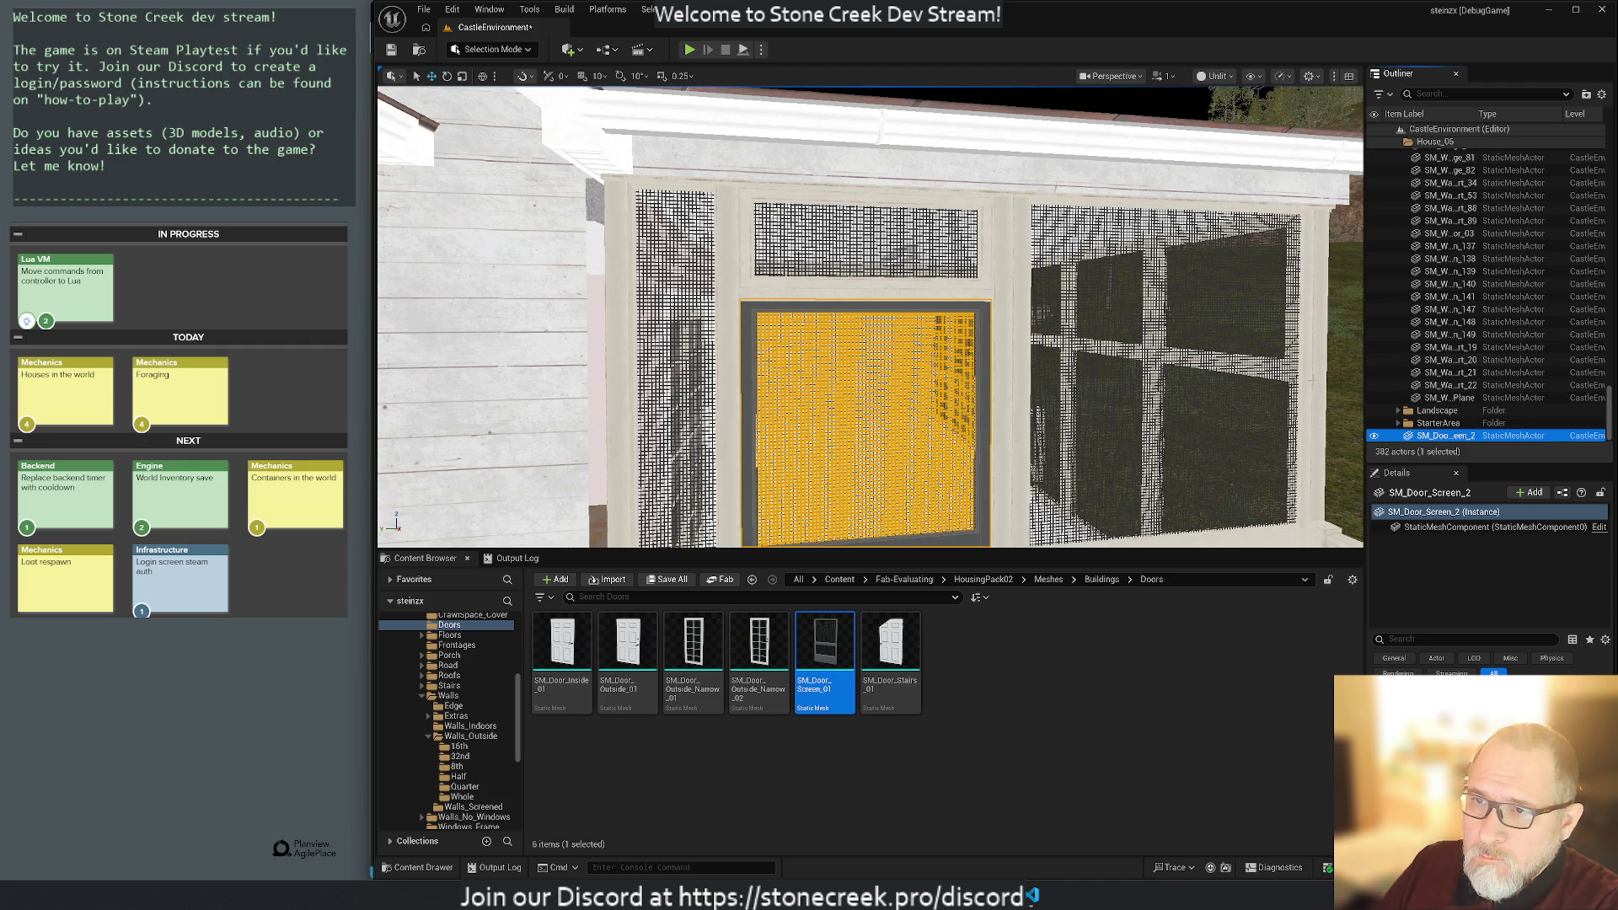
scroll(1480, 253, up, 4)
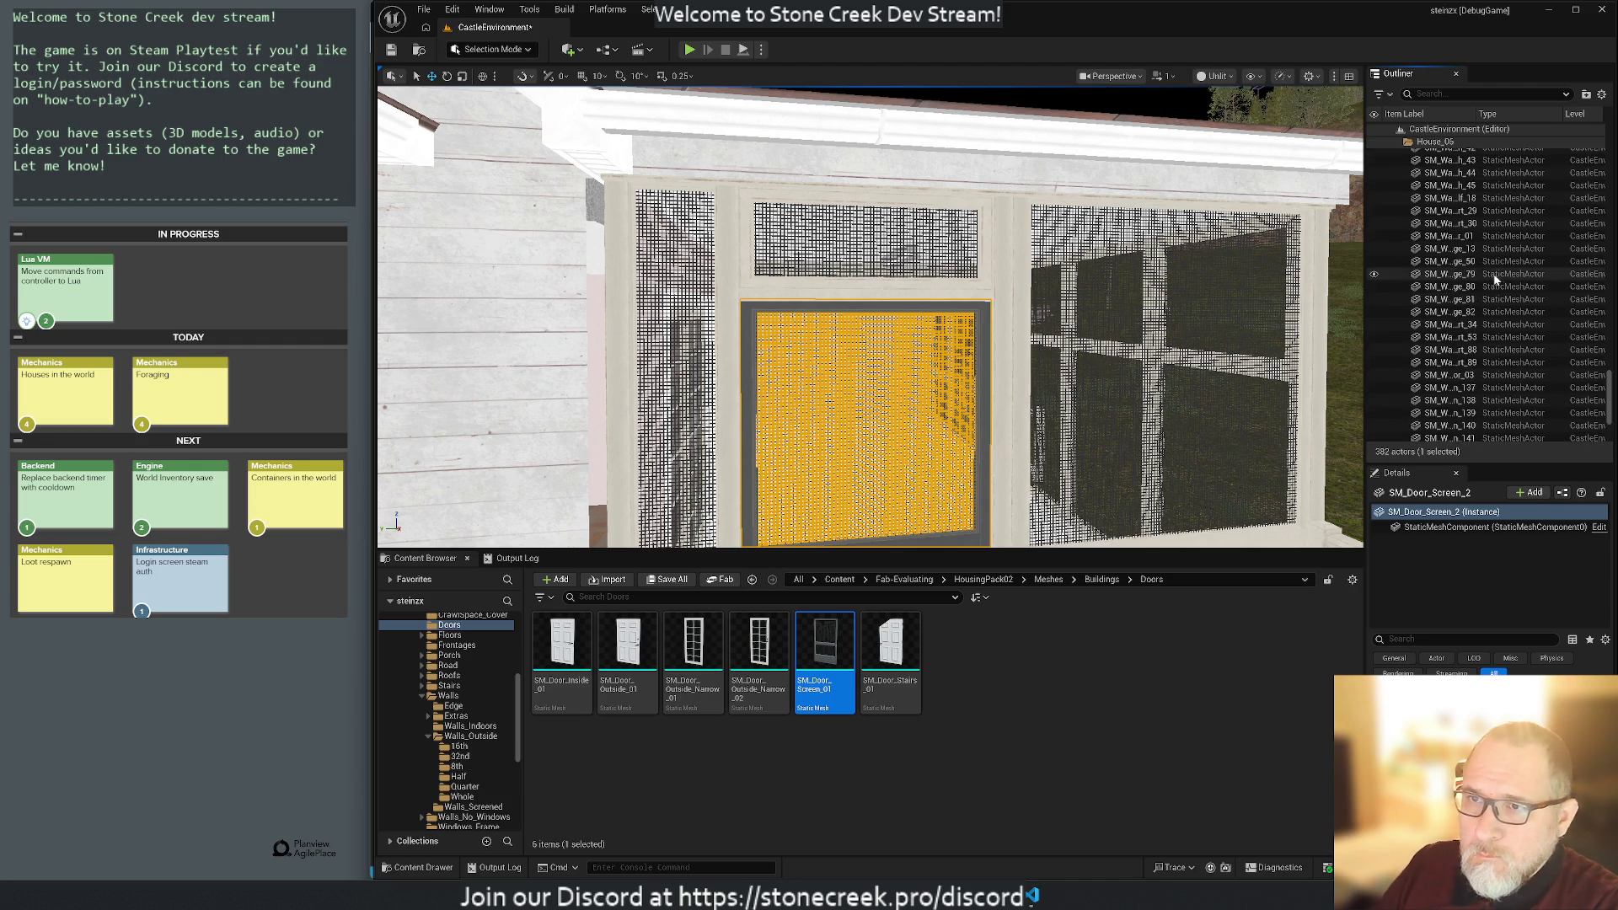
Drop the new screen door into the House_06 folder in the Outliner.
scroll(1478, 265, up, 10)
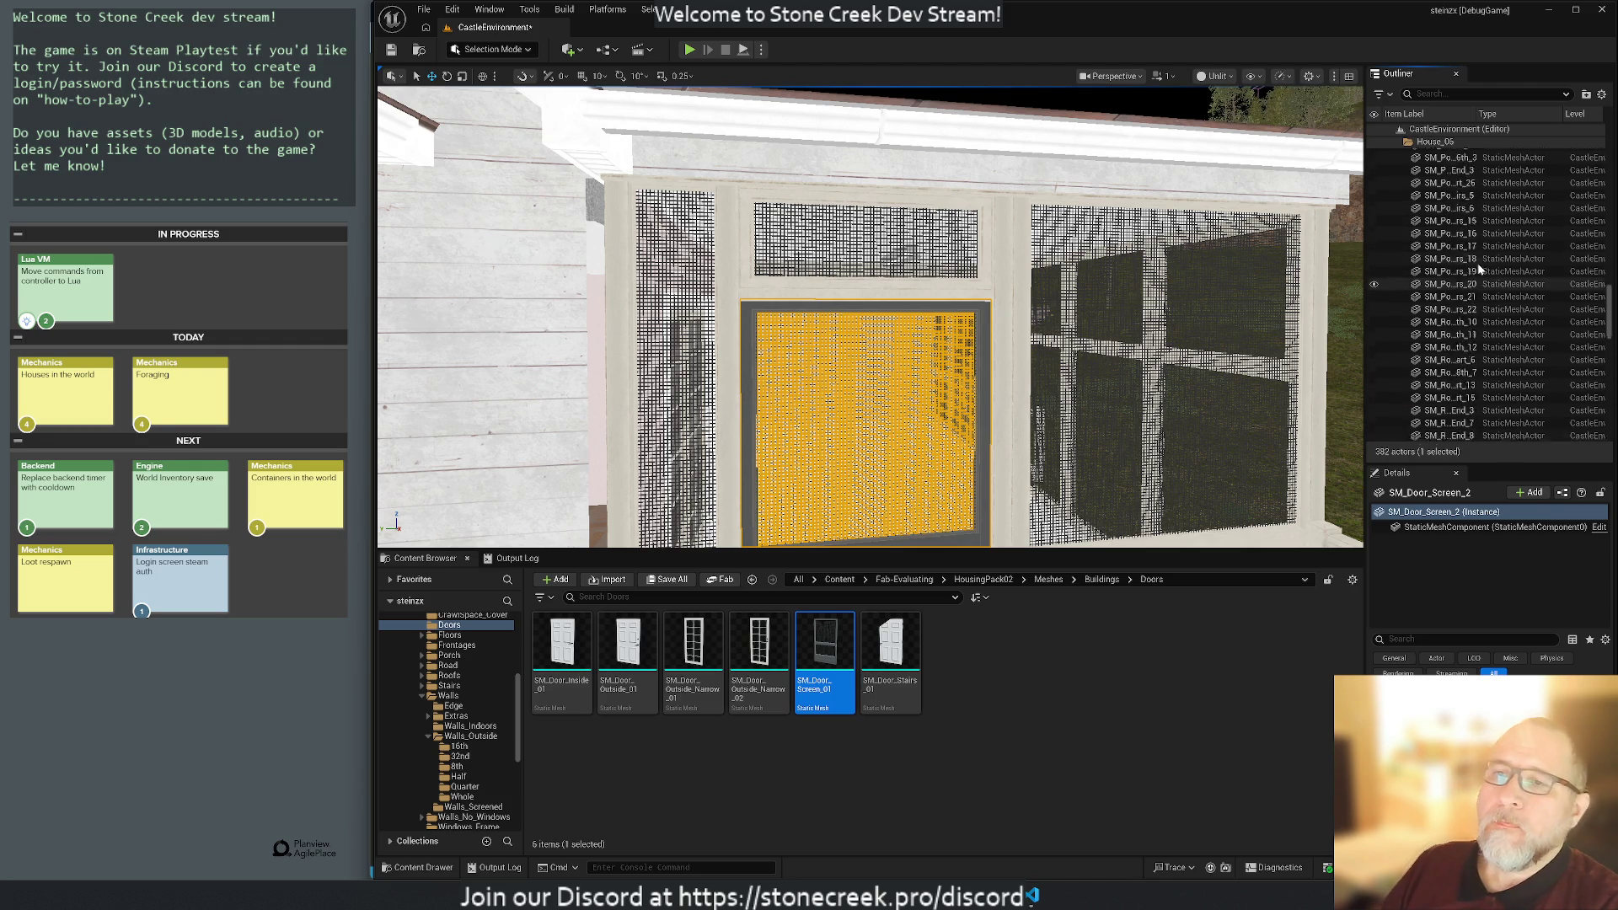
scroll(1481, 265, up, 10)
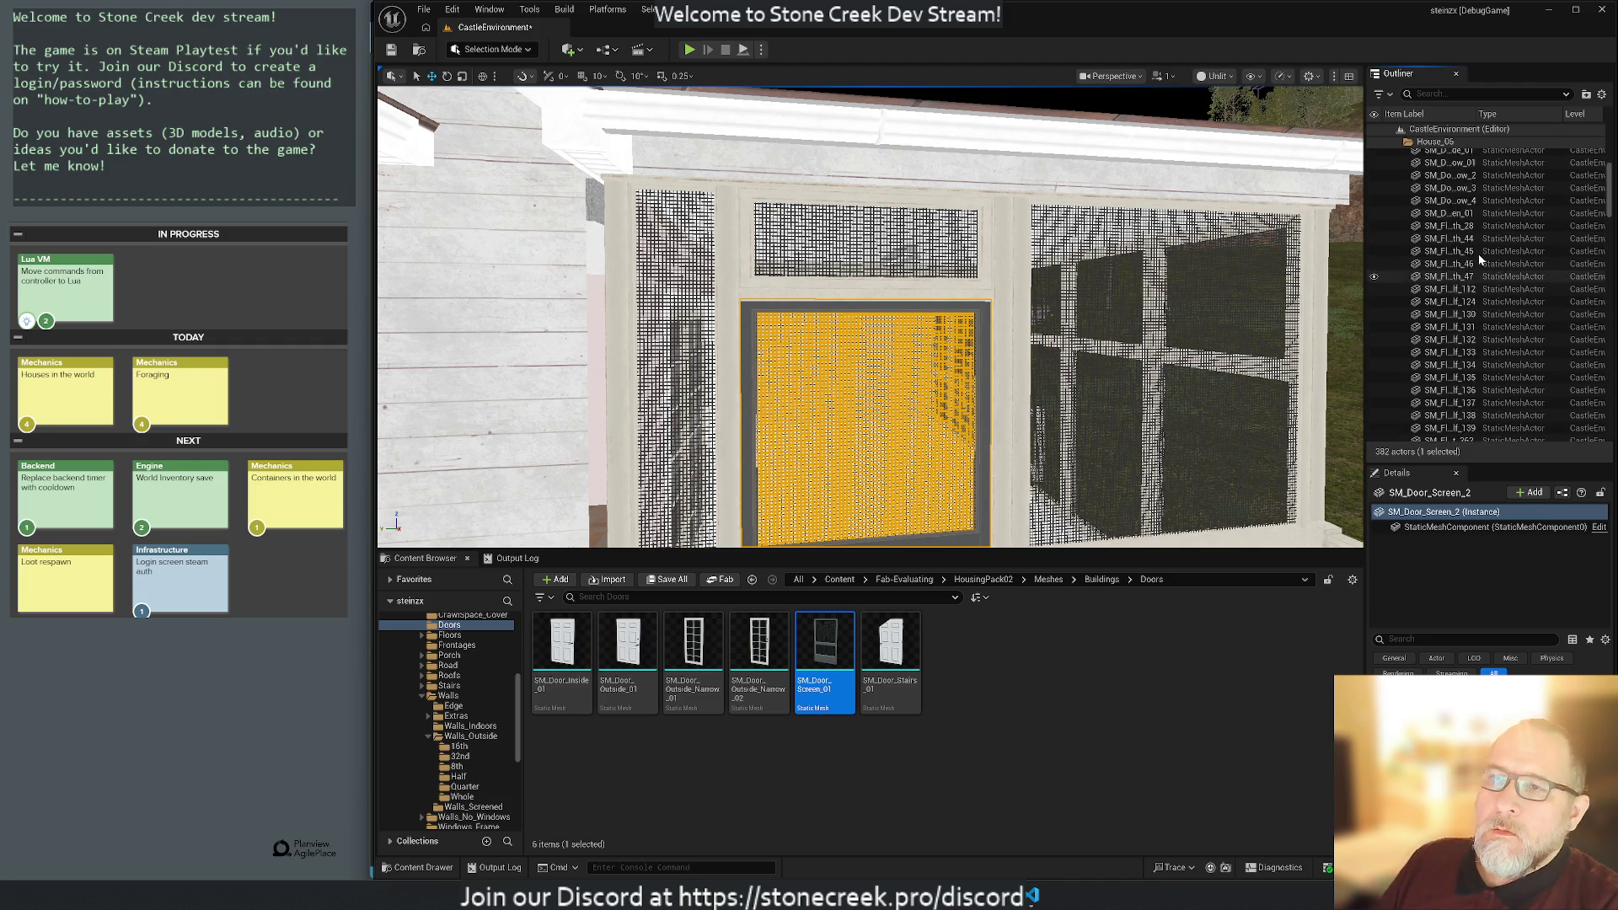
scroll(1478, 255, up, 2)
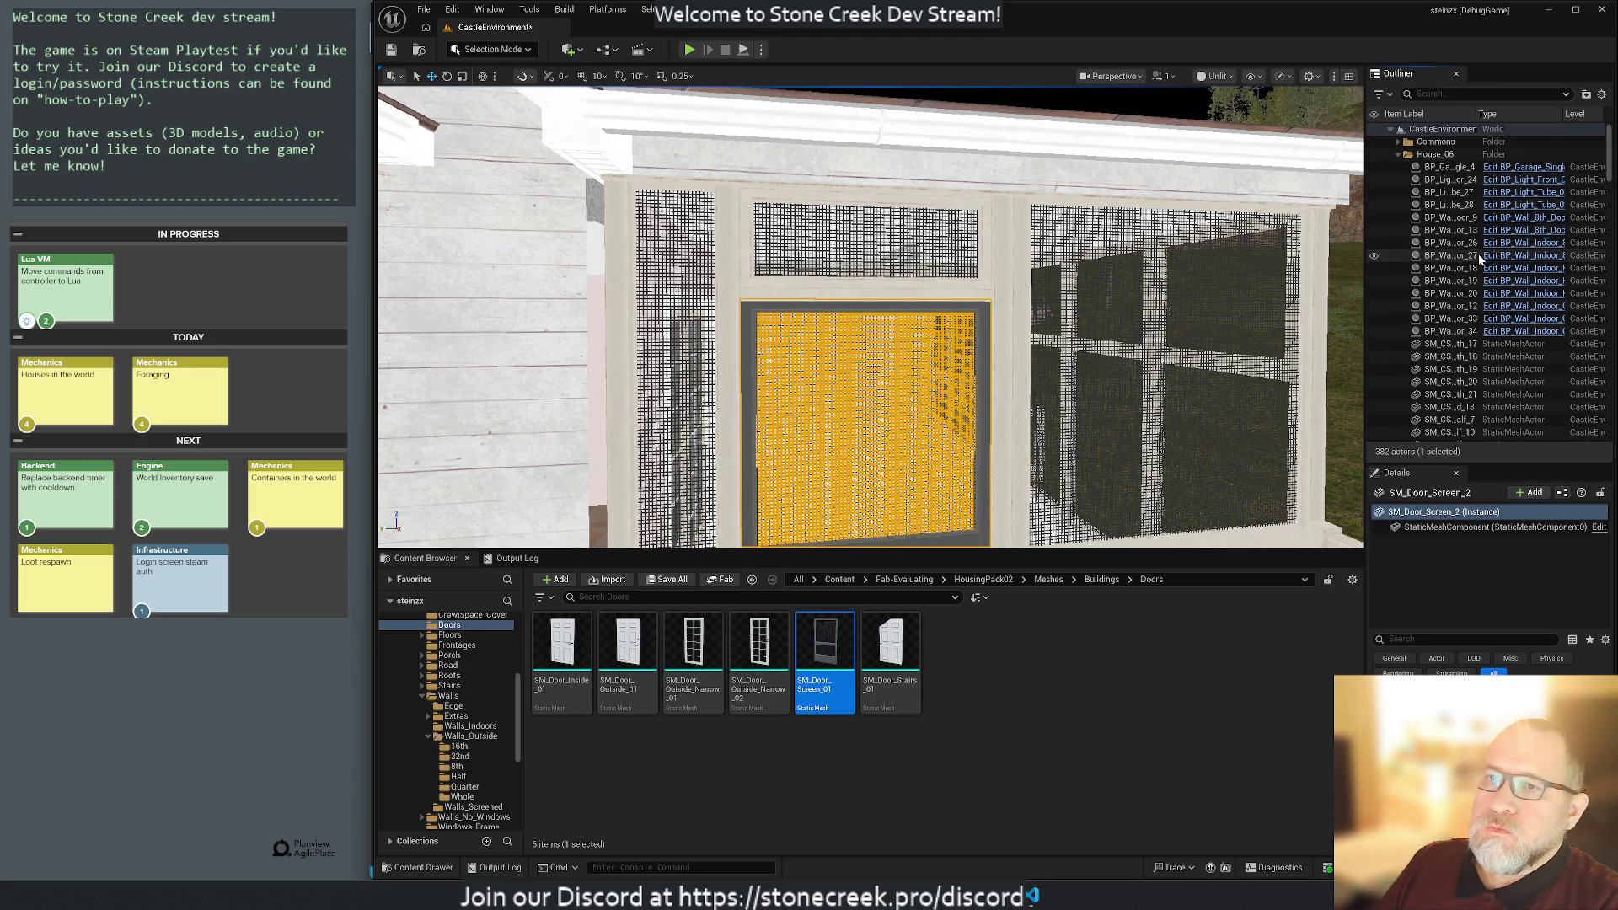
click(1396, 154)
drag(1443, 192, 1431, 156)
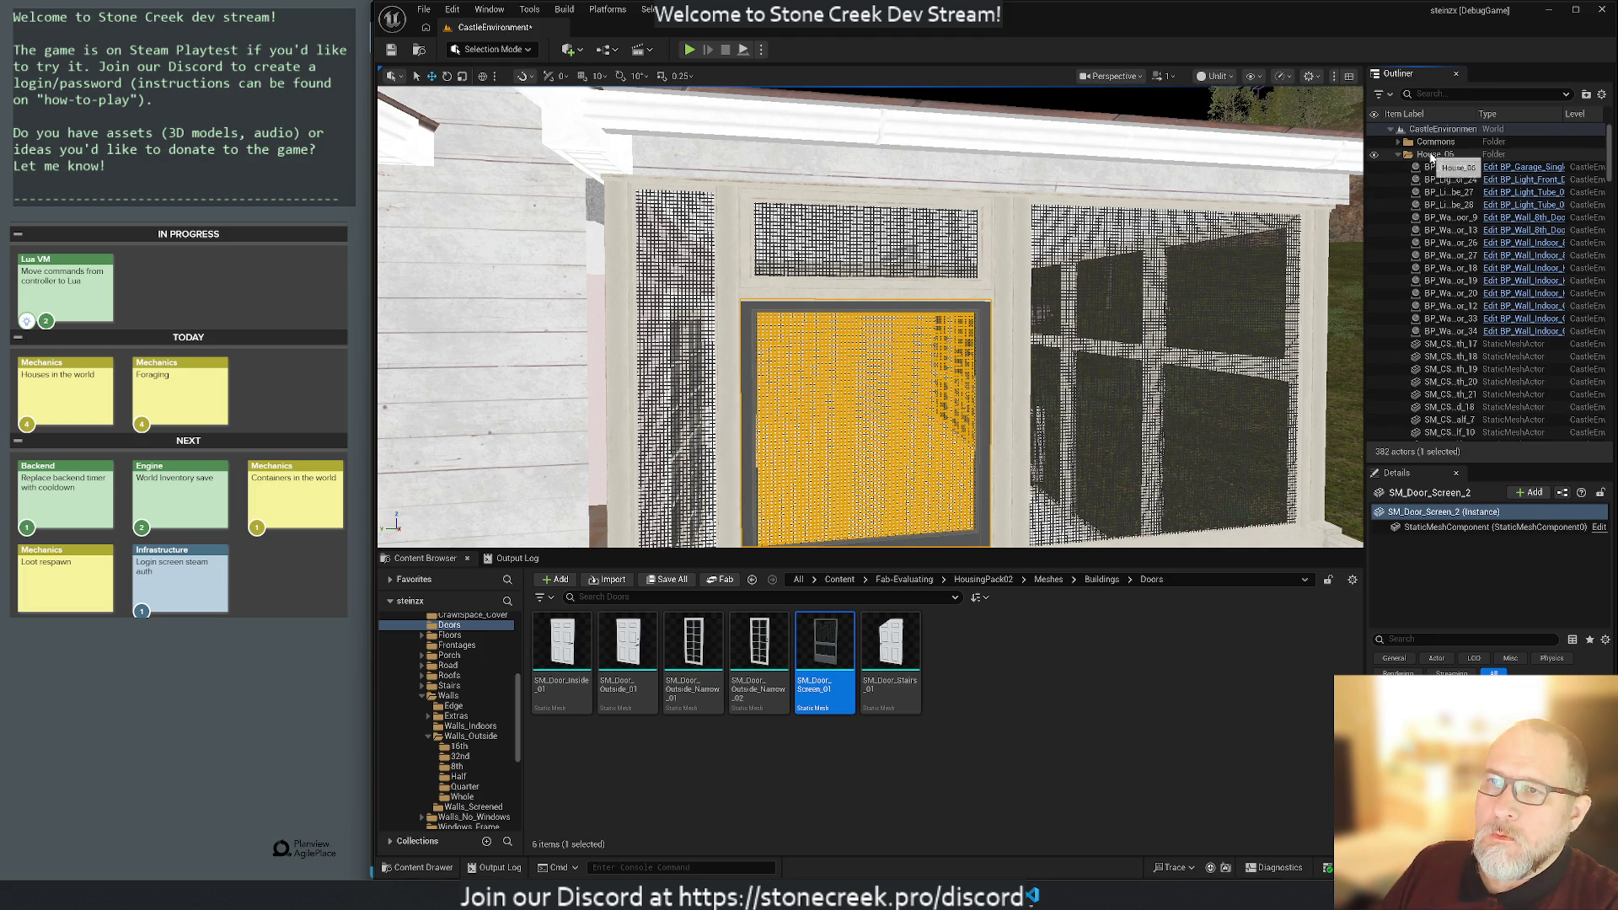
Create a Blueprints subfolder in House_06 and move the 14 blueprint actors into it.
right_click(1433, 156)
click(1450, 178)
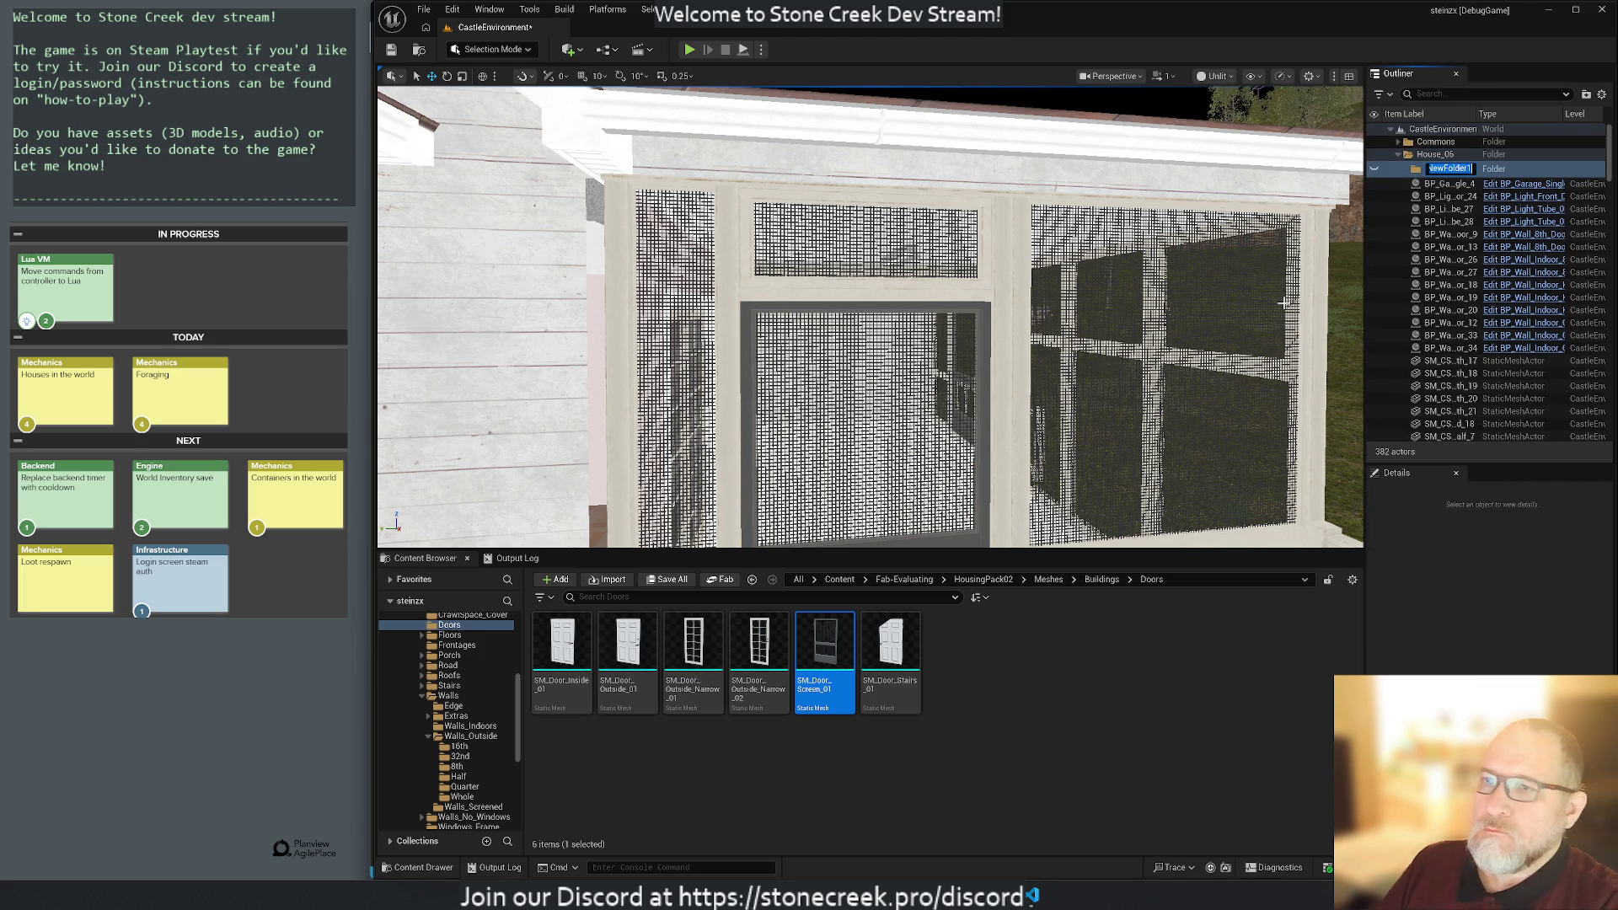
text(Blue)
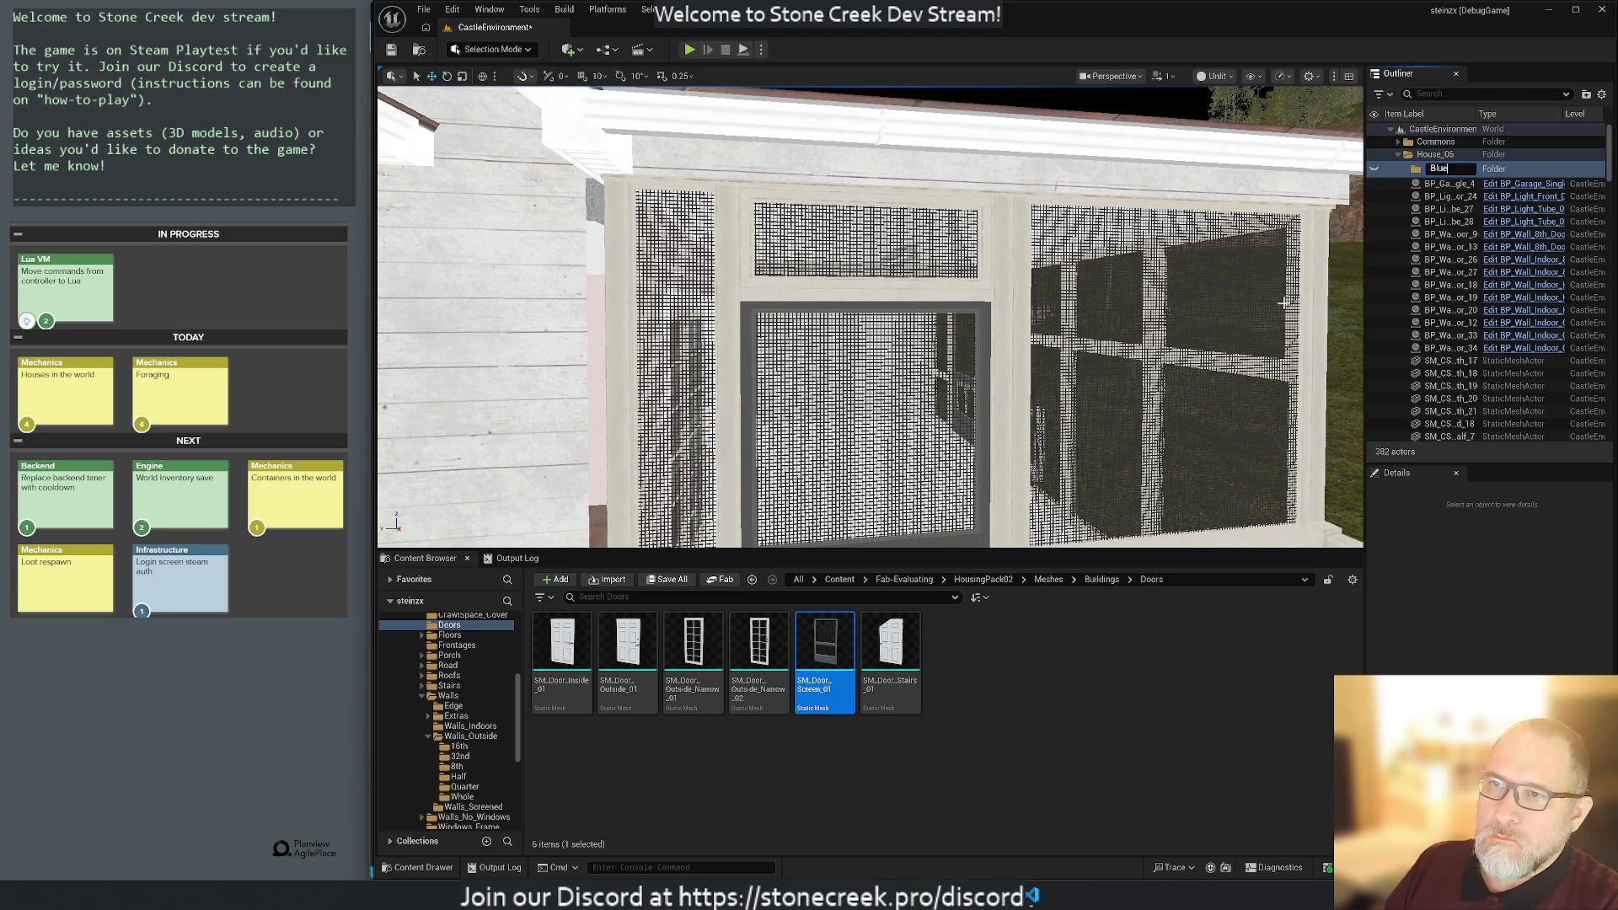
text(prints)
key(Return)
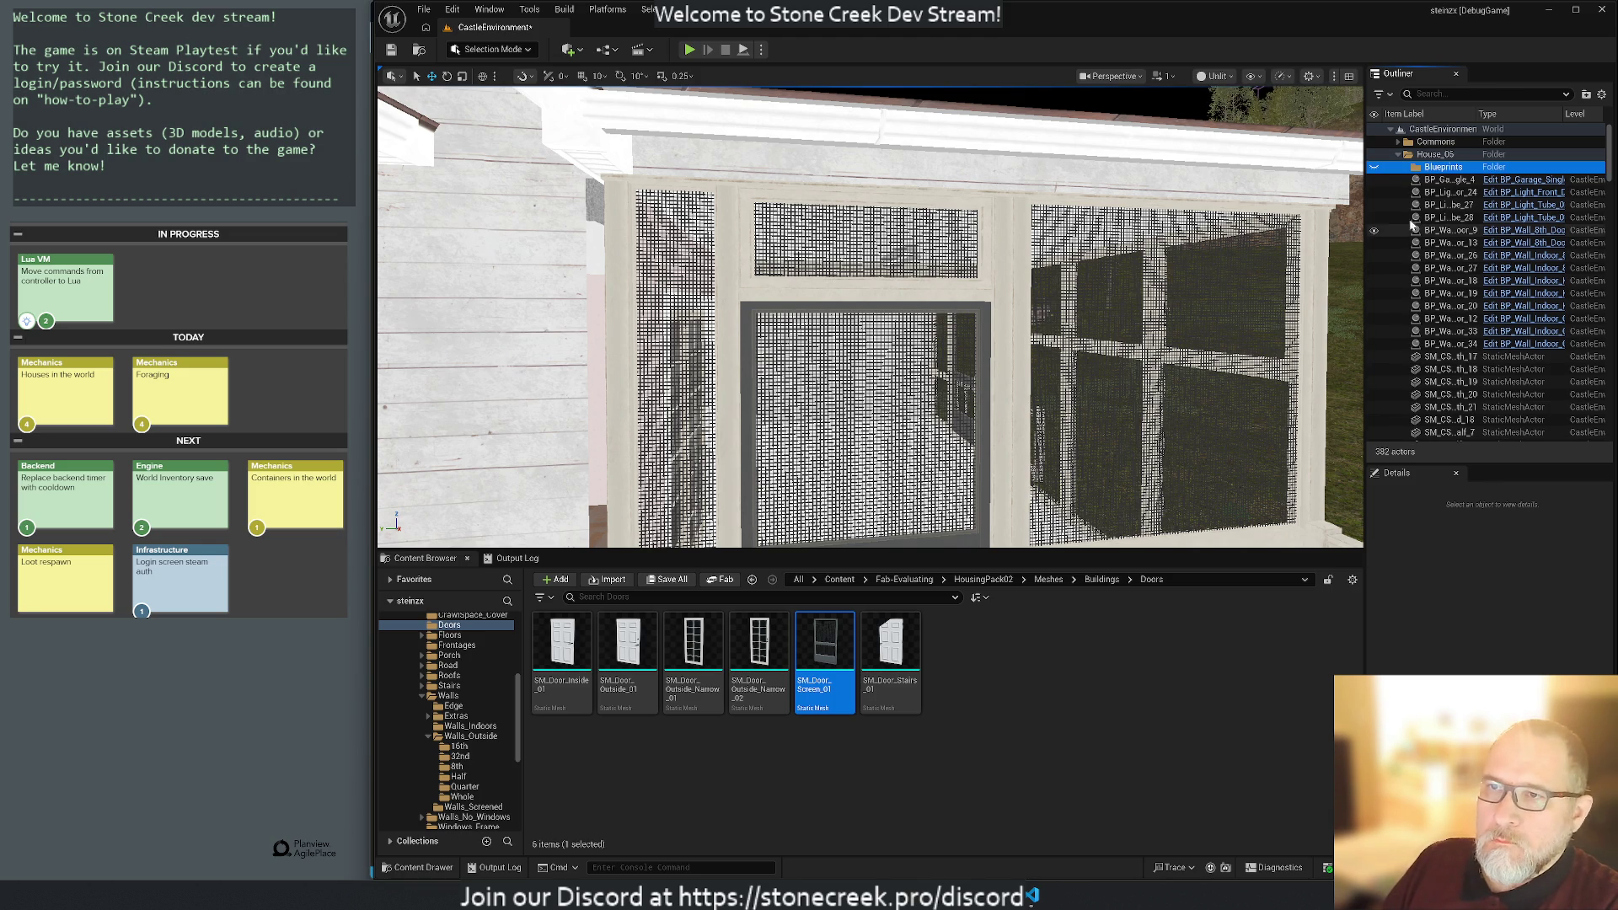
click(1448, 180)
shift+click(1460, 344)
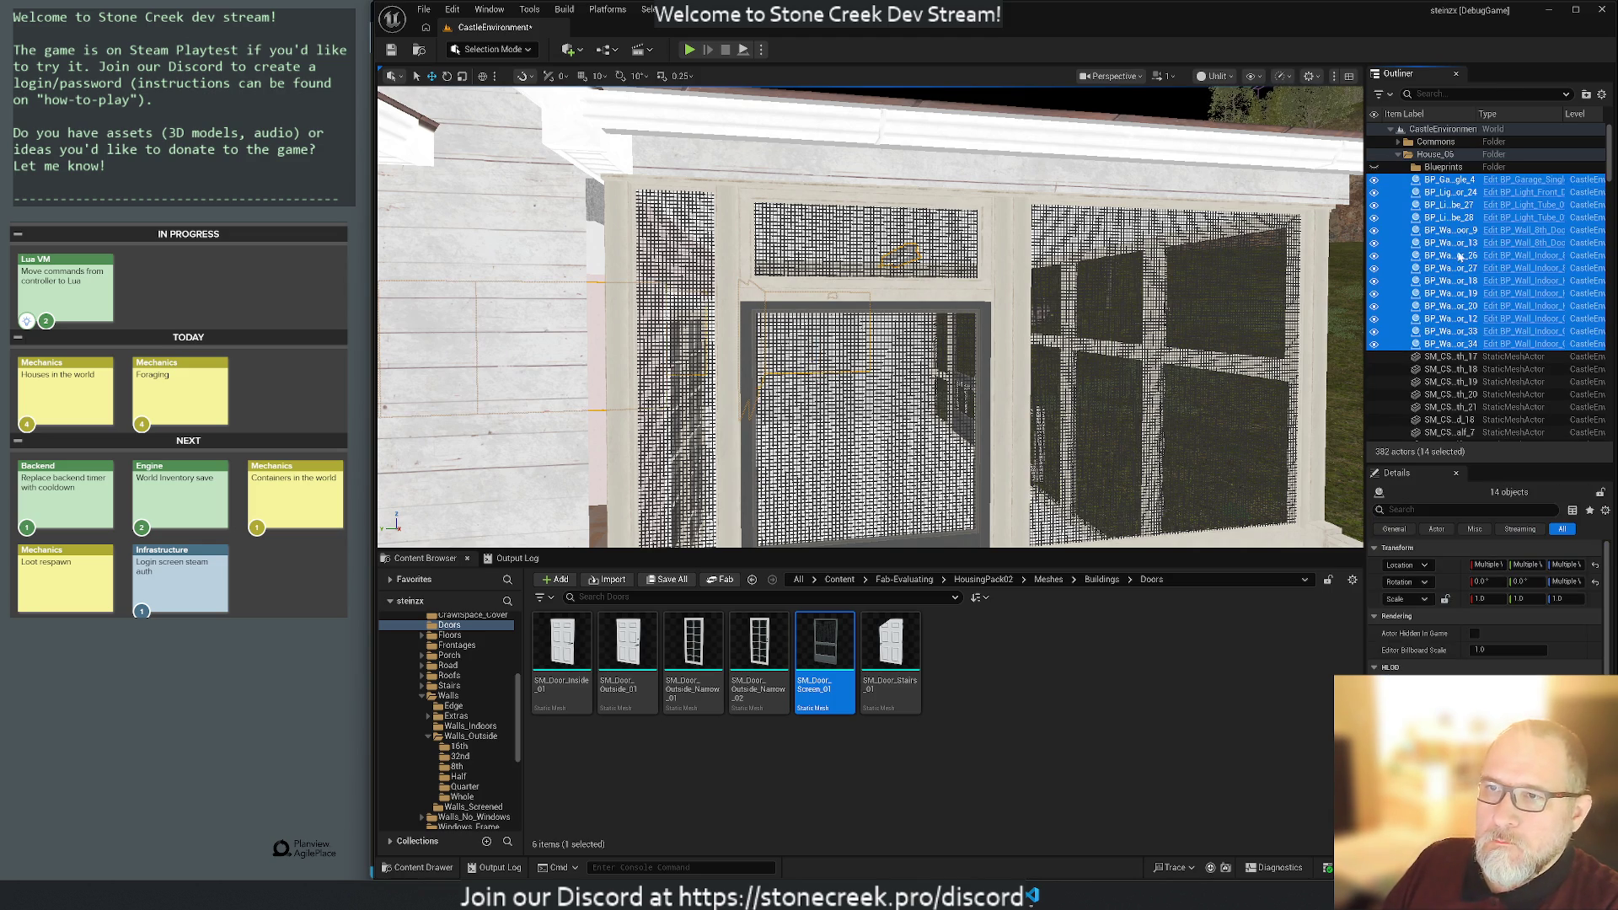
mouse_move(1440, 189)
mouse_down()
mouse_move(1408, 133)
mouse_move(1425, 132)
mouse_move(1398, 168)
mouse_move(1422, 162)
mouse_move(1389, 320)
mouse_move(1475, 424)
mouse_move(1496, 368)
mouse_move(1507, 433)
mouse_move(1542, 417)
mouse_move(1546, 437)
mouse_up()
click(1408, 170)
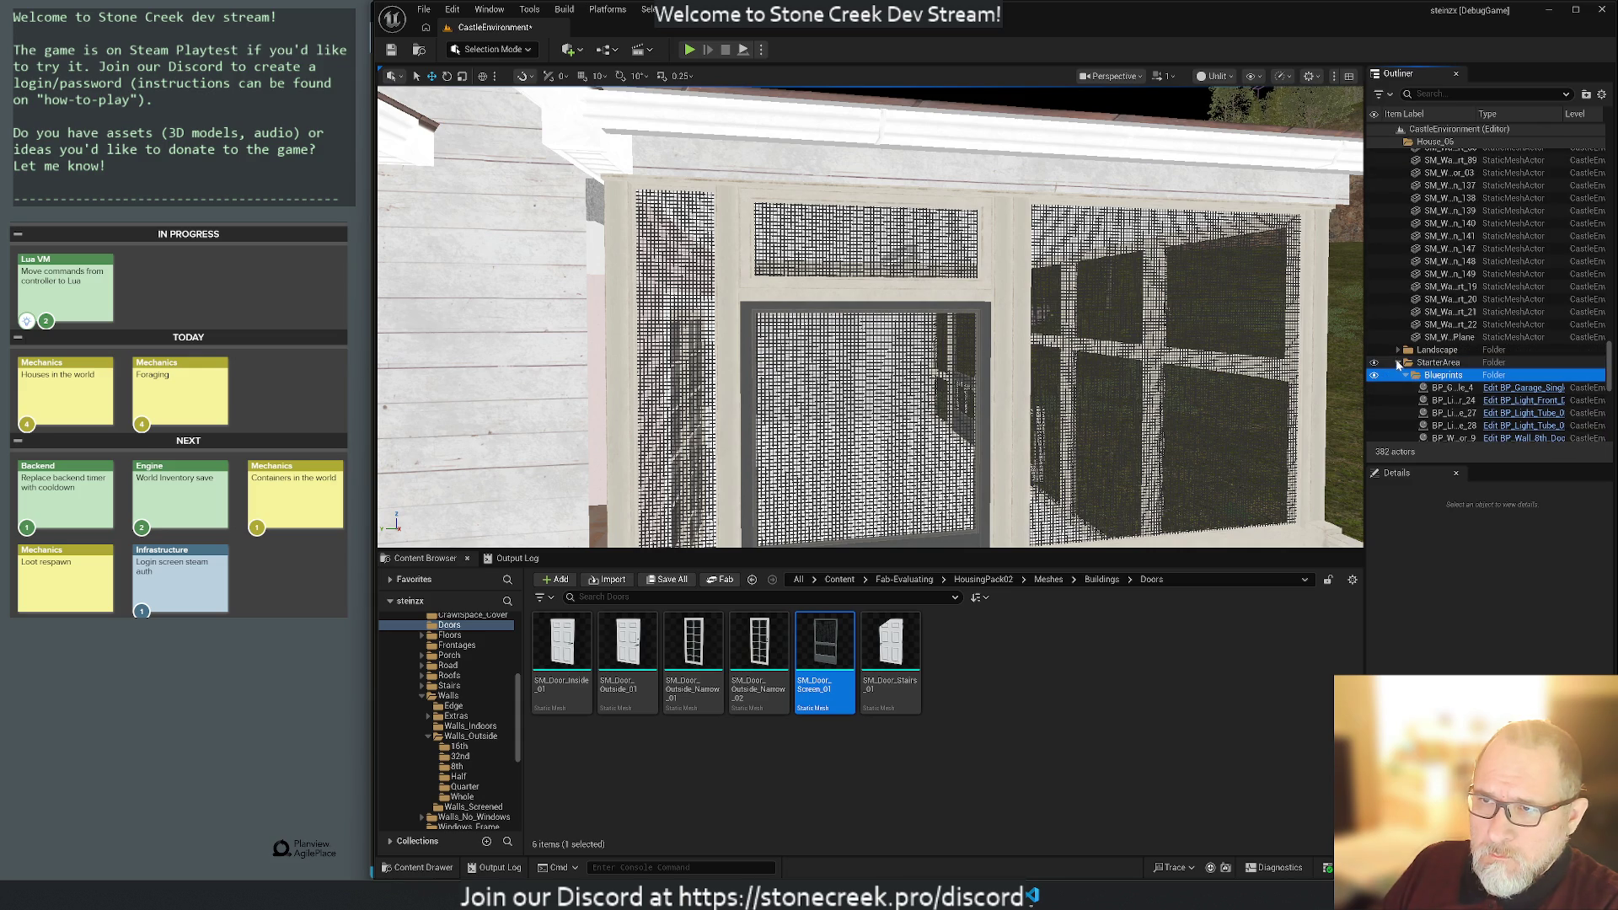
Move the Blueprints folder directly under CastleEnvironment with Move To.
mouse_move(1421, 379)
mouse_down()
mouse_move(1422, 405)
mouse_move(1394, 424)
mouse_move(1452, 419)
mouse_up()
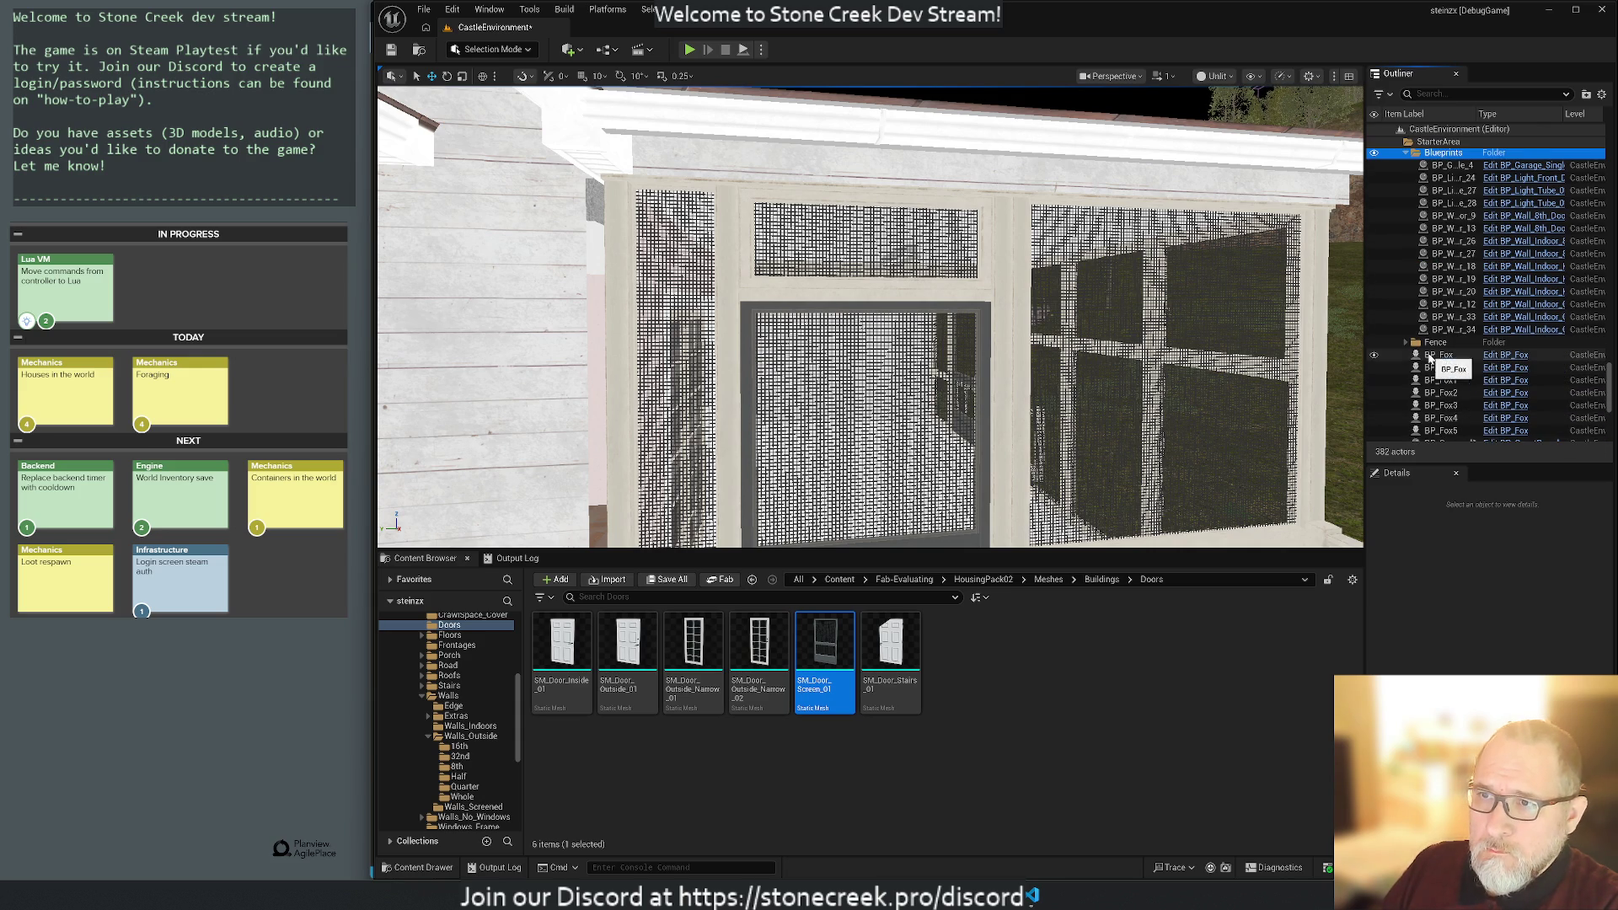
click(1406, 342)
click(1406, 343)
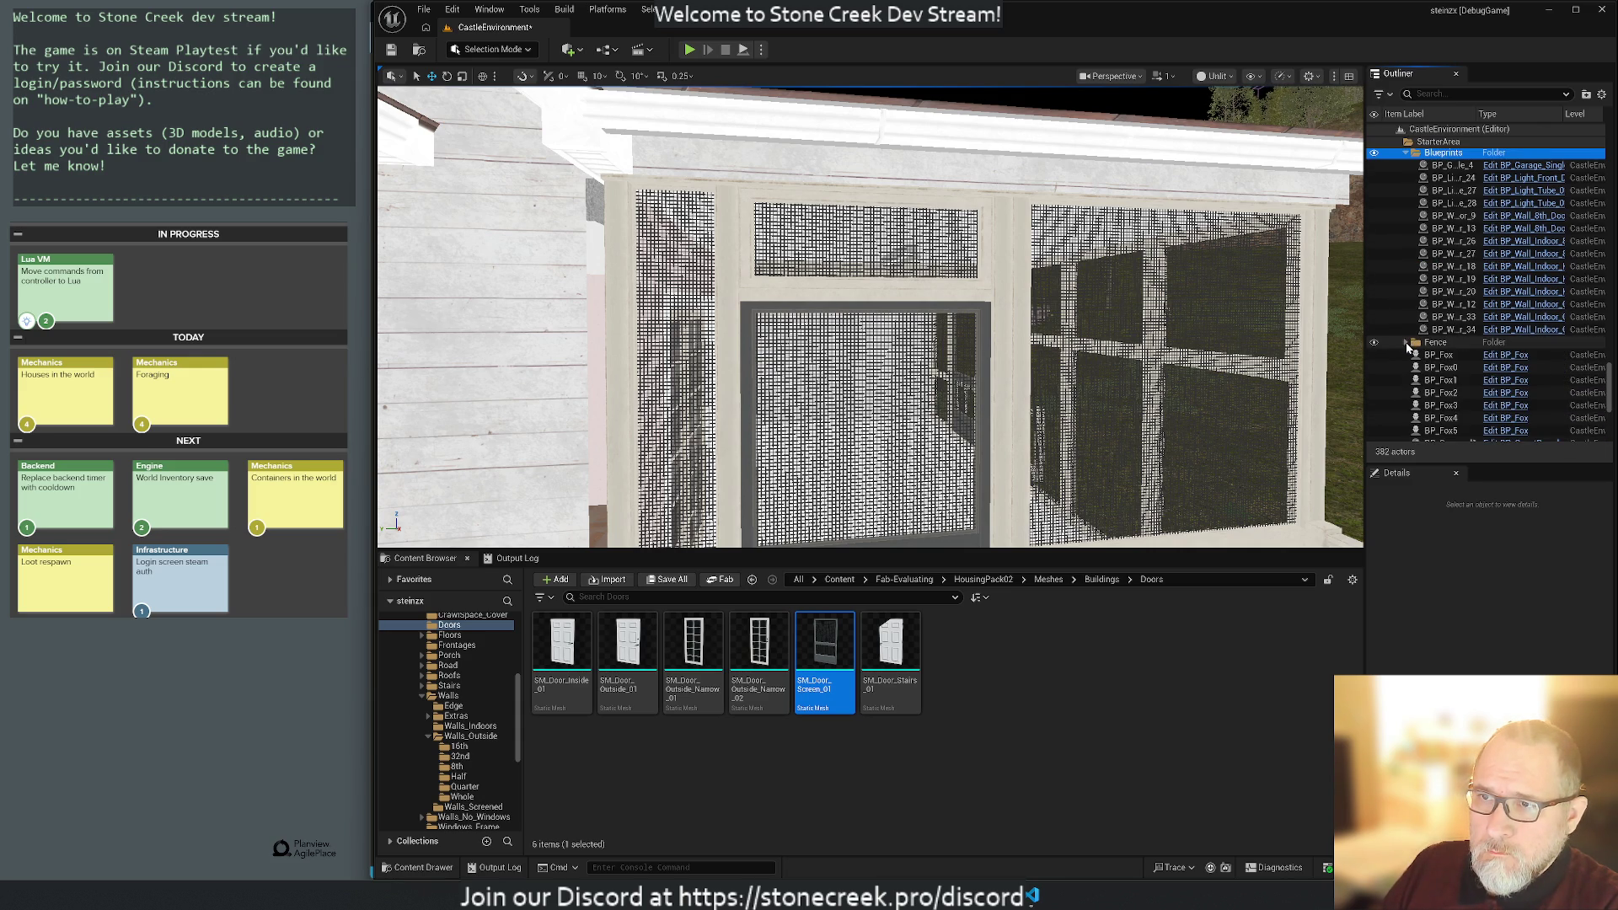
scroll(1424, 320, up, 2)
mouse_move(1463, 202)
mouse_down()
mouse_move(1443, 201)
mouse_move(1379, 442)
mouse_move(1443, 202)
mouse_up()
right_click(1443, 202)
mouse_move(1468, 249)
mouse_move(1474, 292)
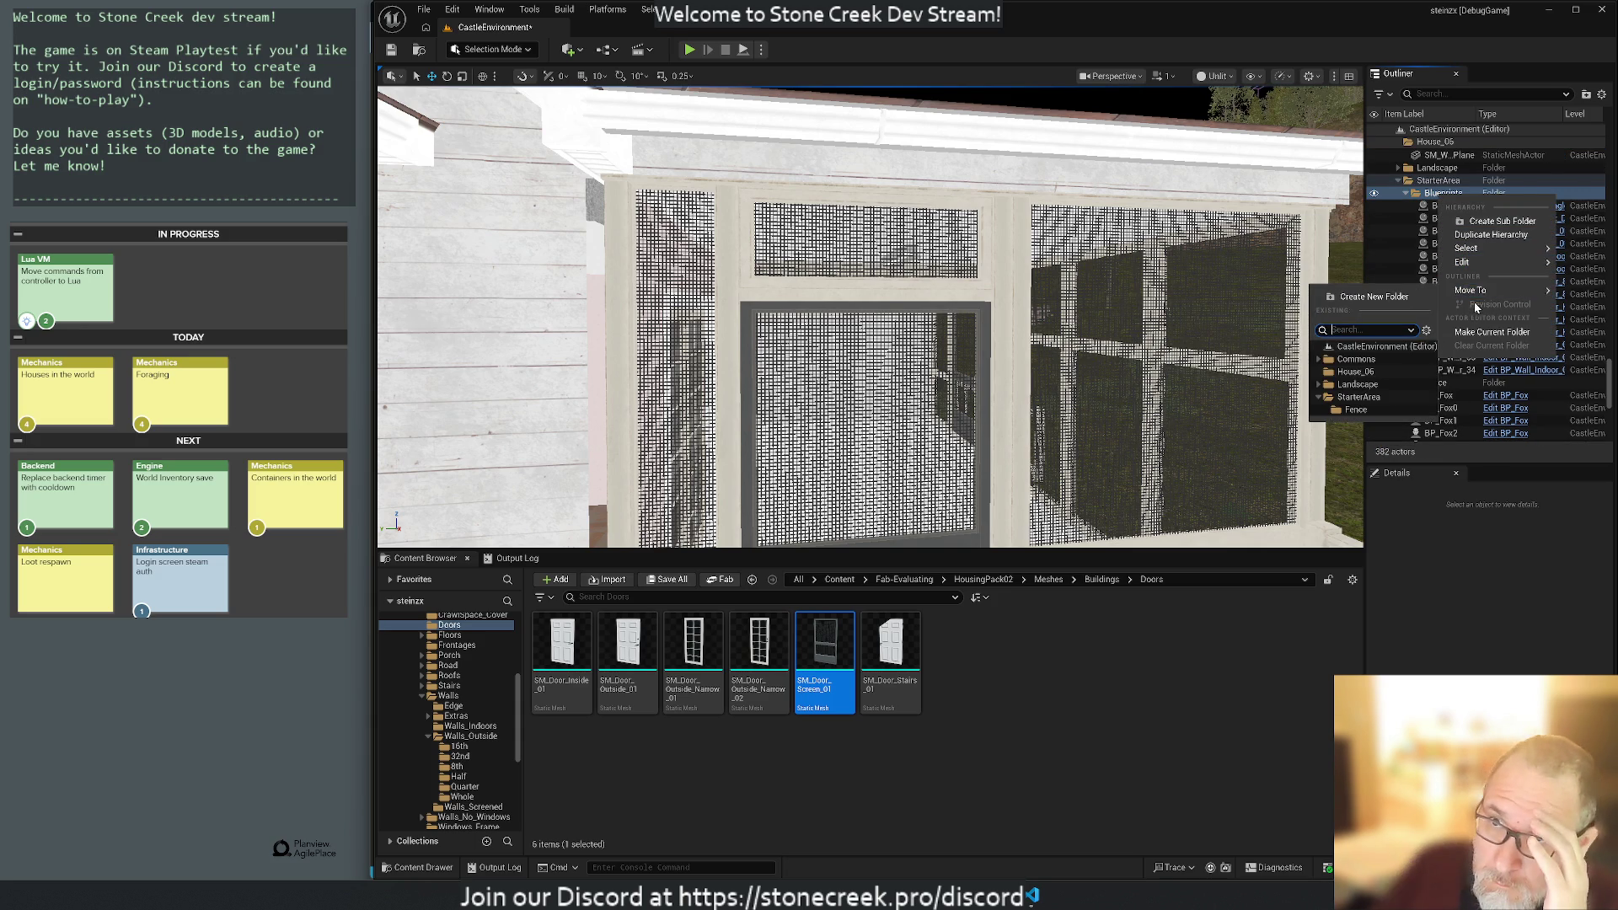
click(1371, 348)
Collapse the House_06 and StarterArea folders and select BP_Garage_Single_4.
scroll(1453, 226, up, 3)
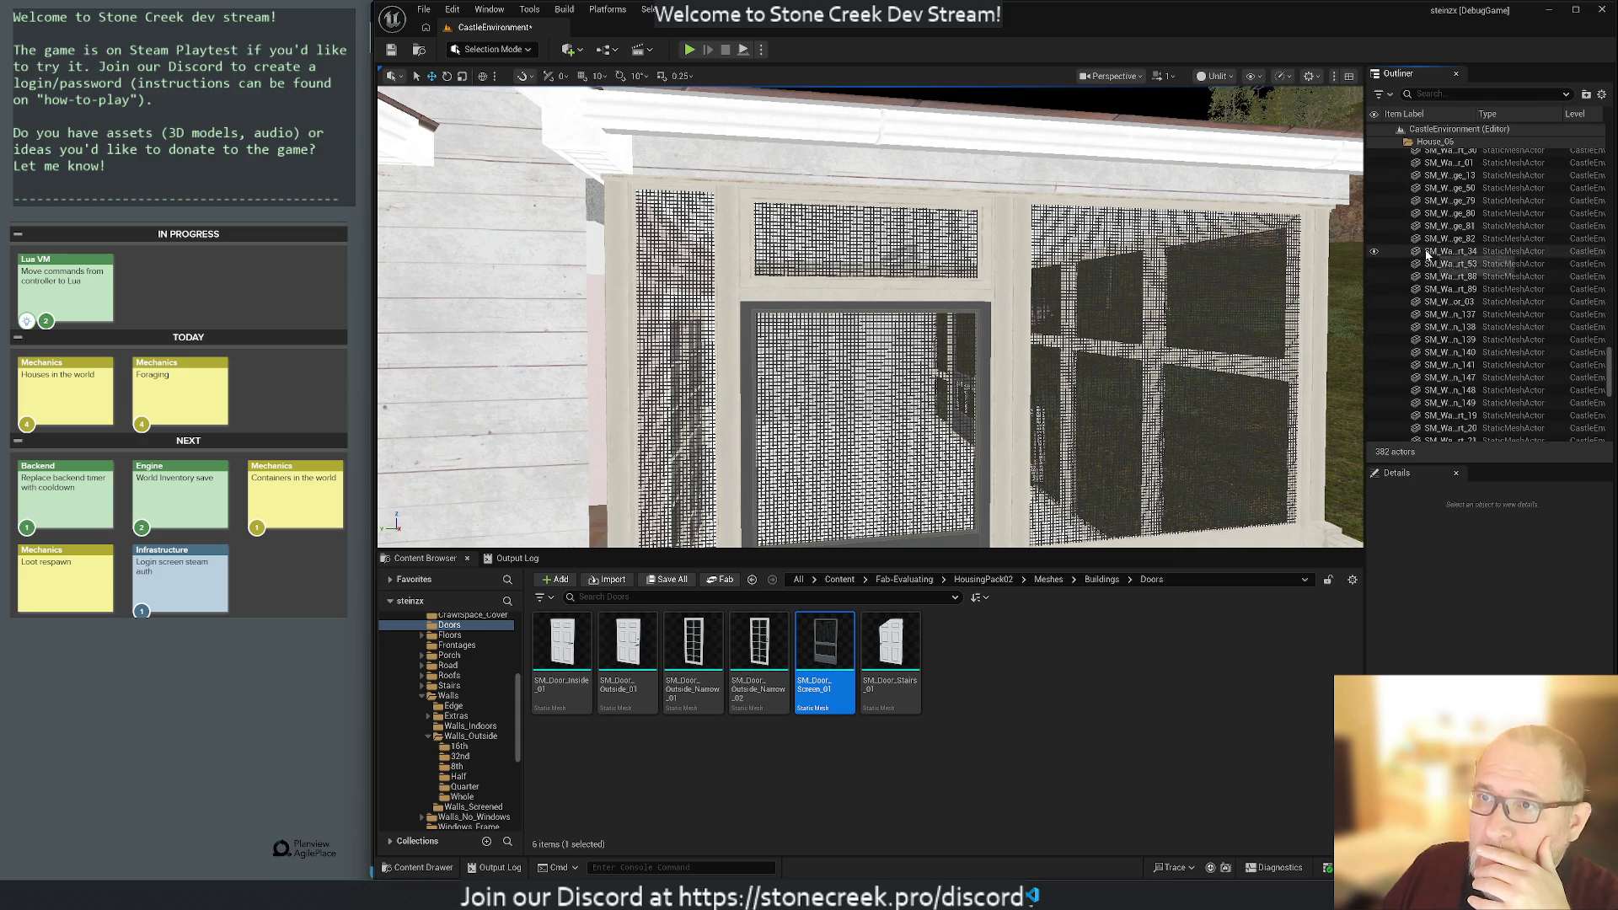
click(1458, 301)
click(1399, 302)
scroll(1397, 299, up, 2)
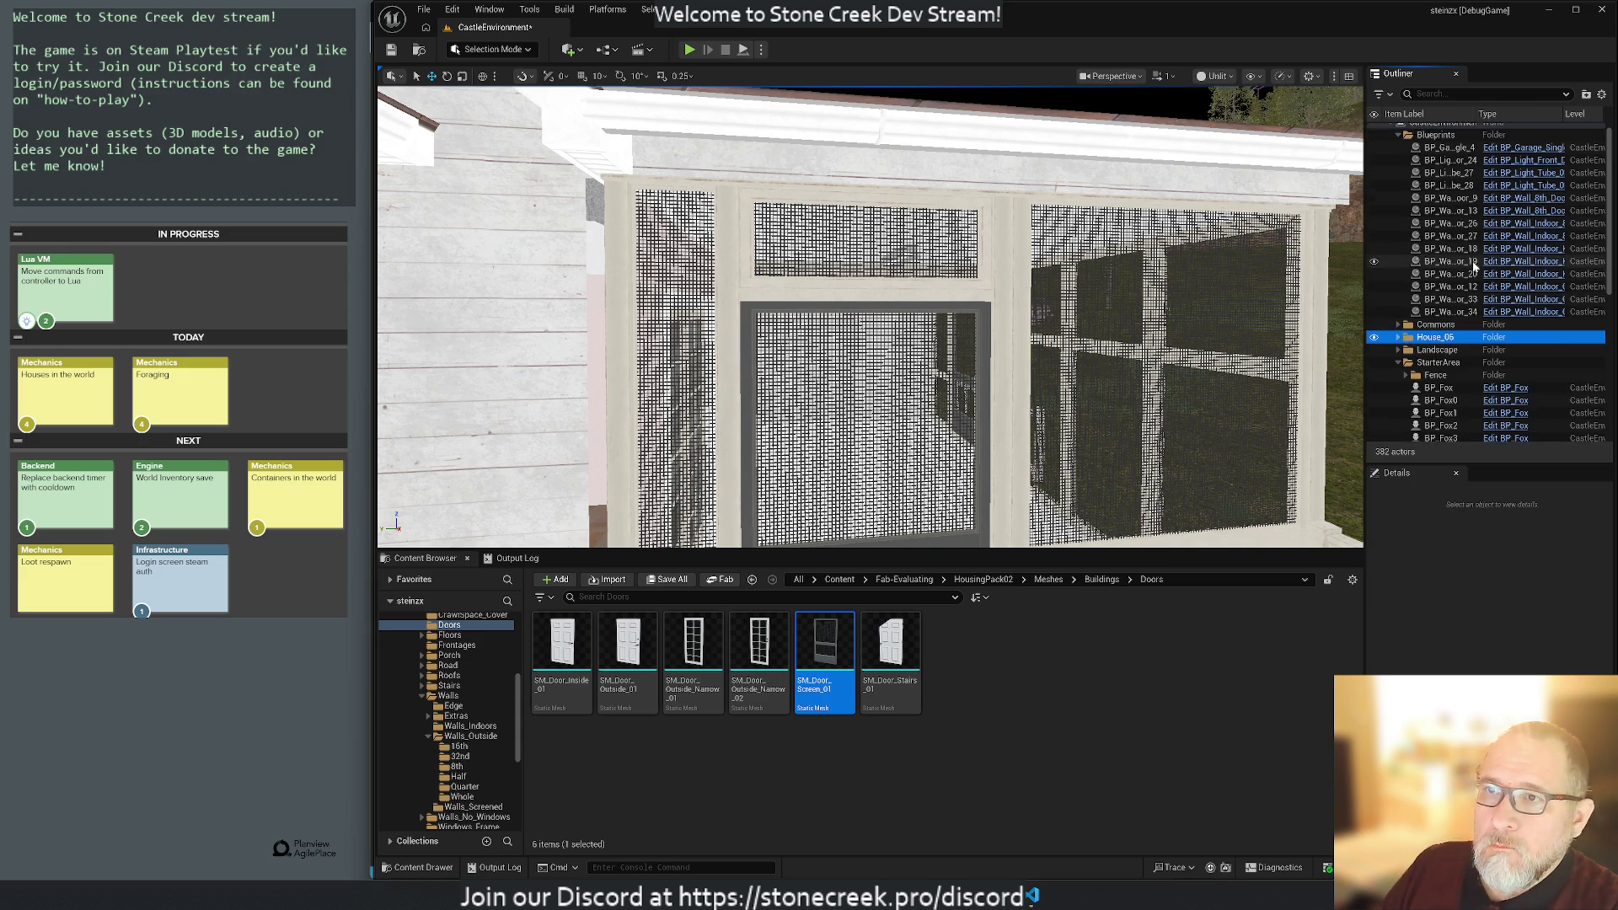
click(1399, 369)
click(1443, 155)
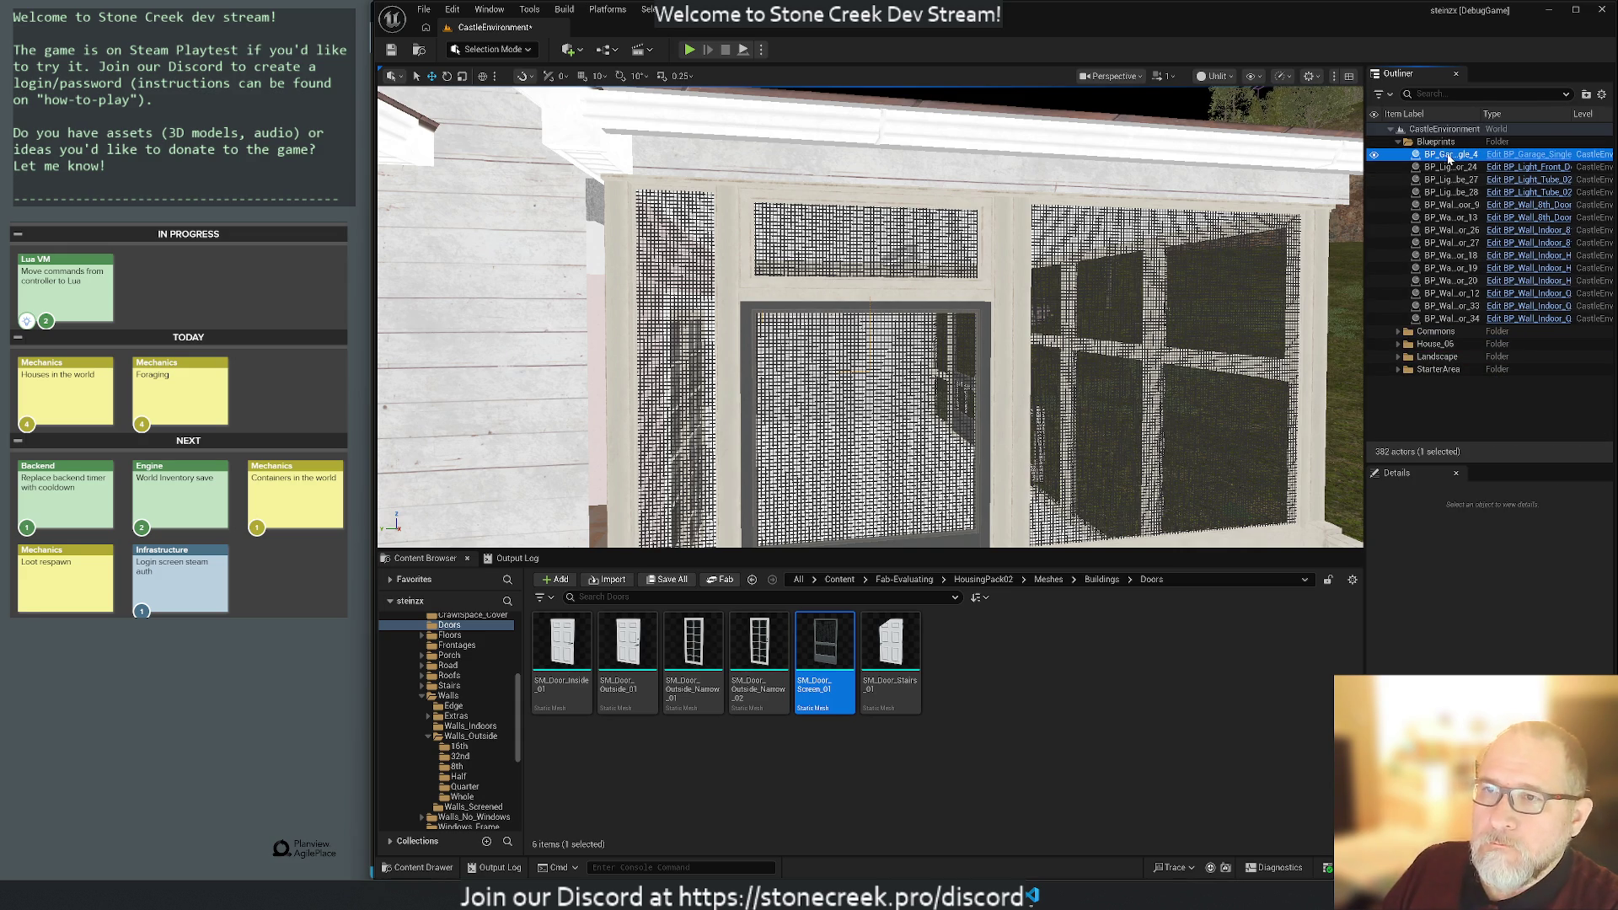
Place the garage blueprint's SM_Wall_Garage_Quart_01 frame mesh into the level.
key(f)
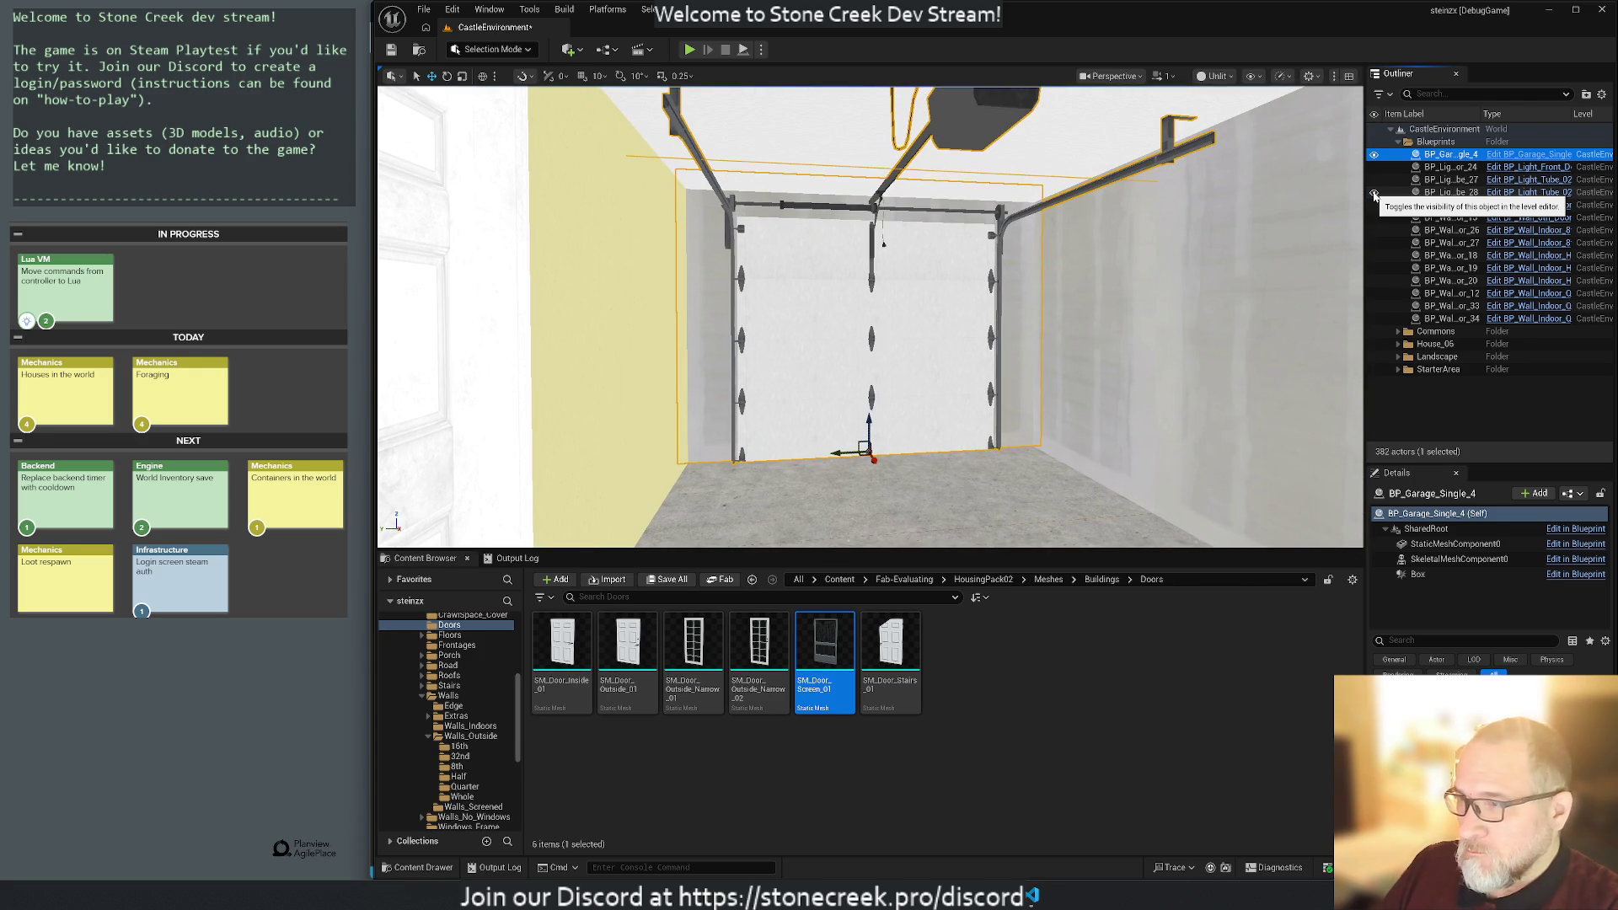
click(1433, 529)
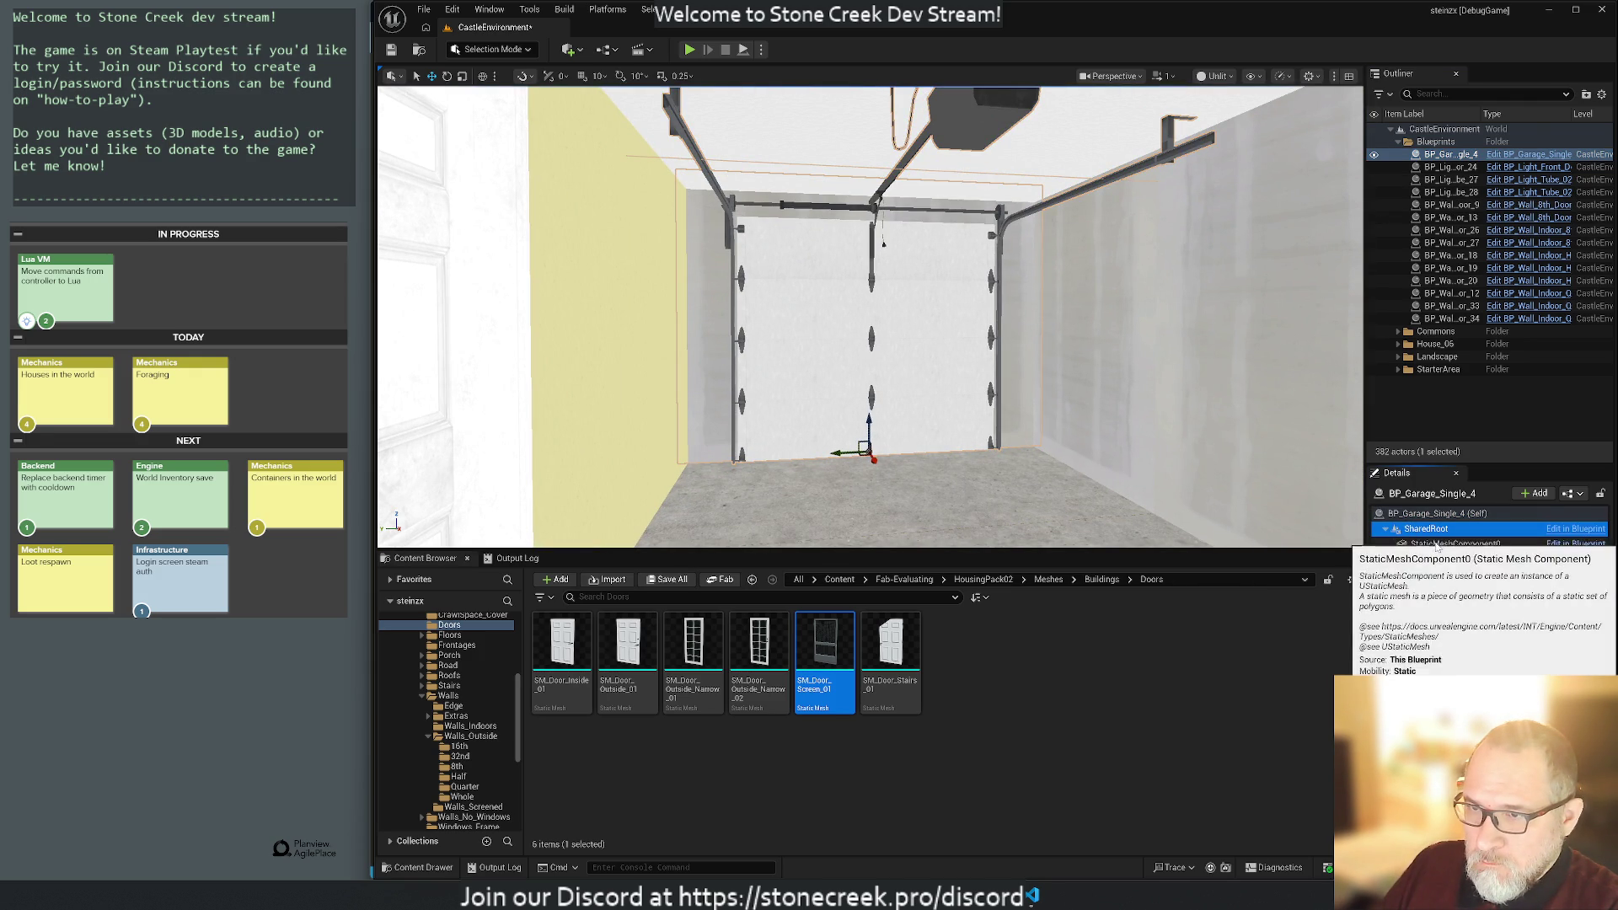
click(1434, 544)
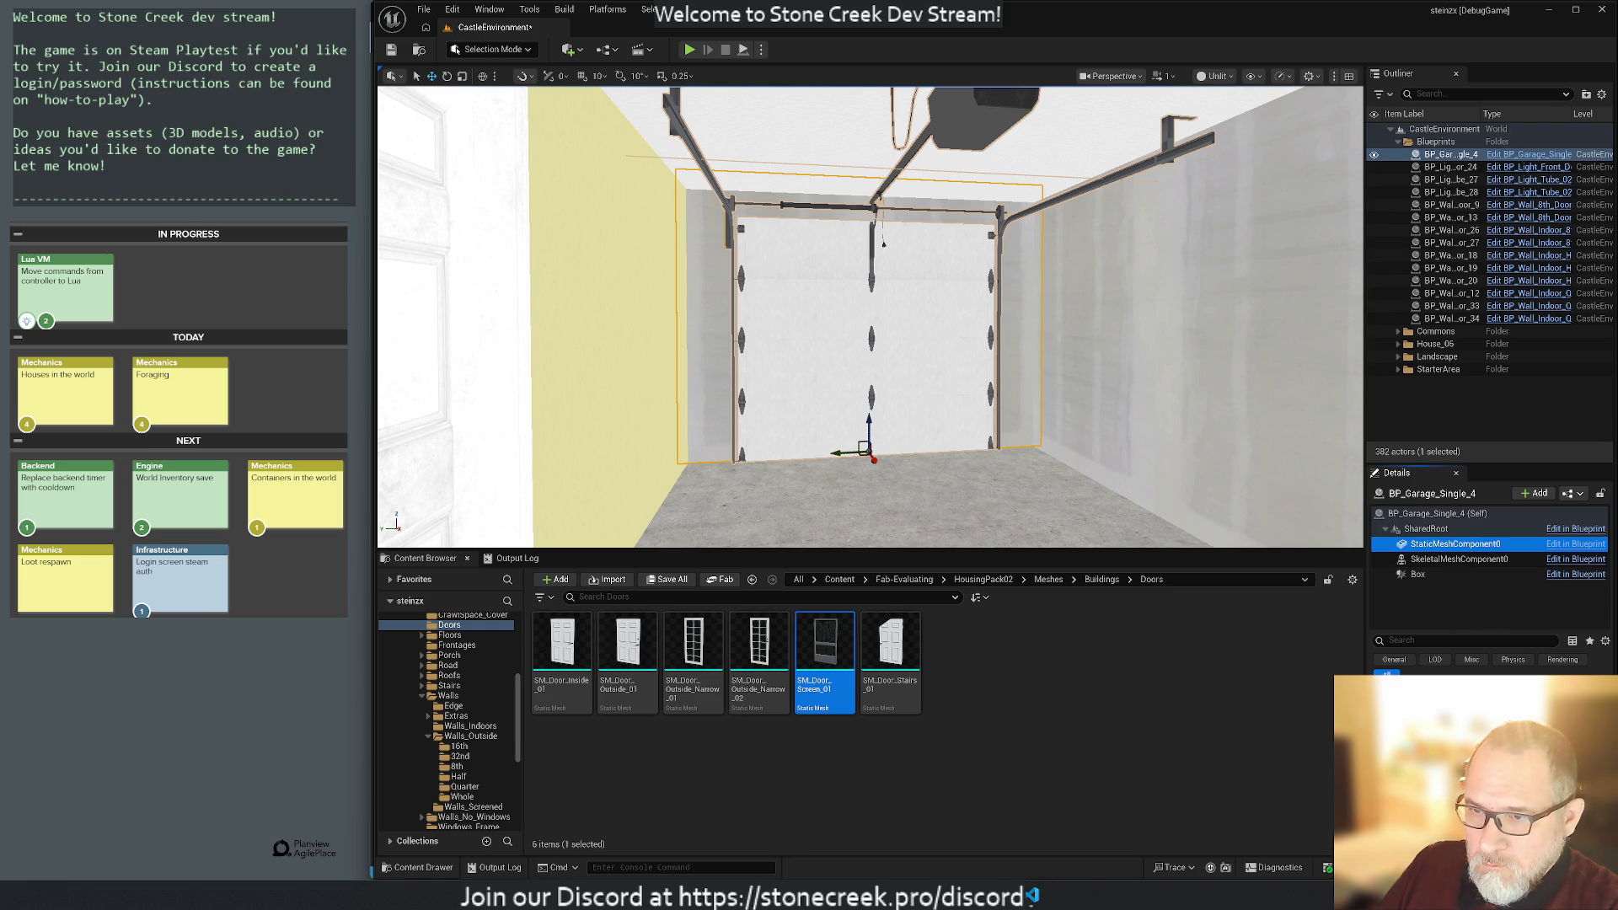
key(ctrl+b)
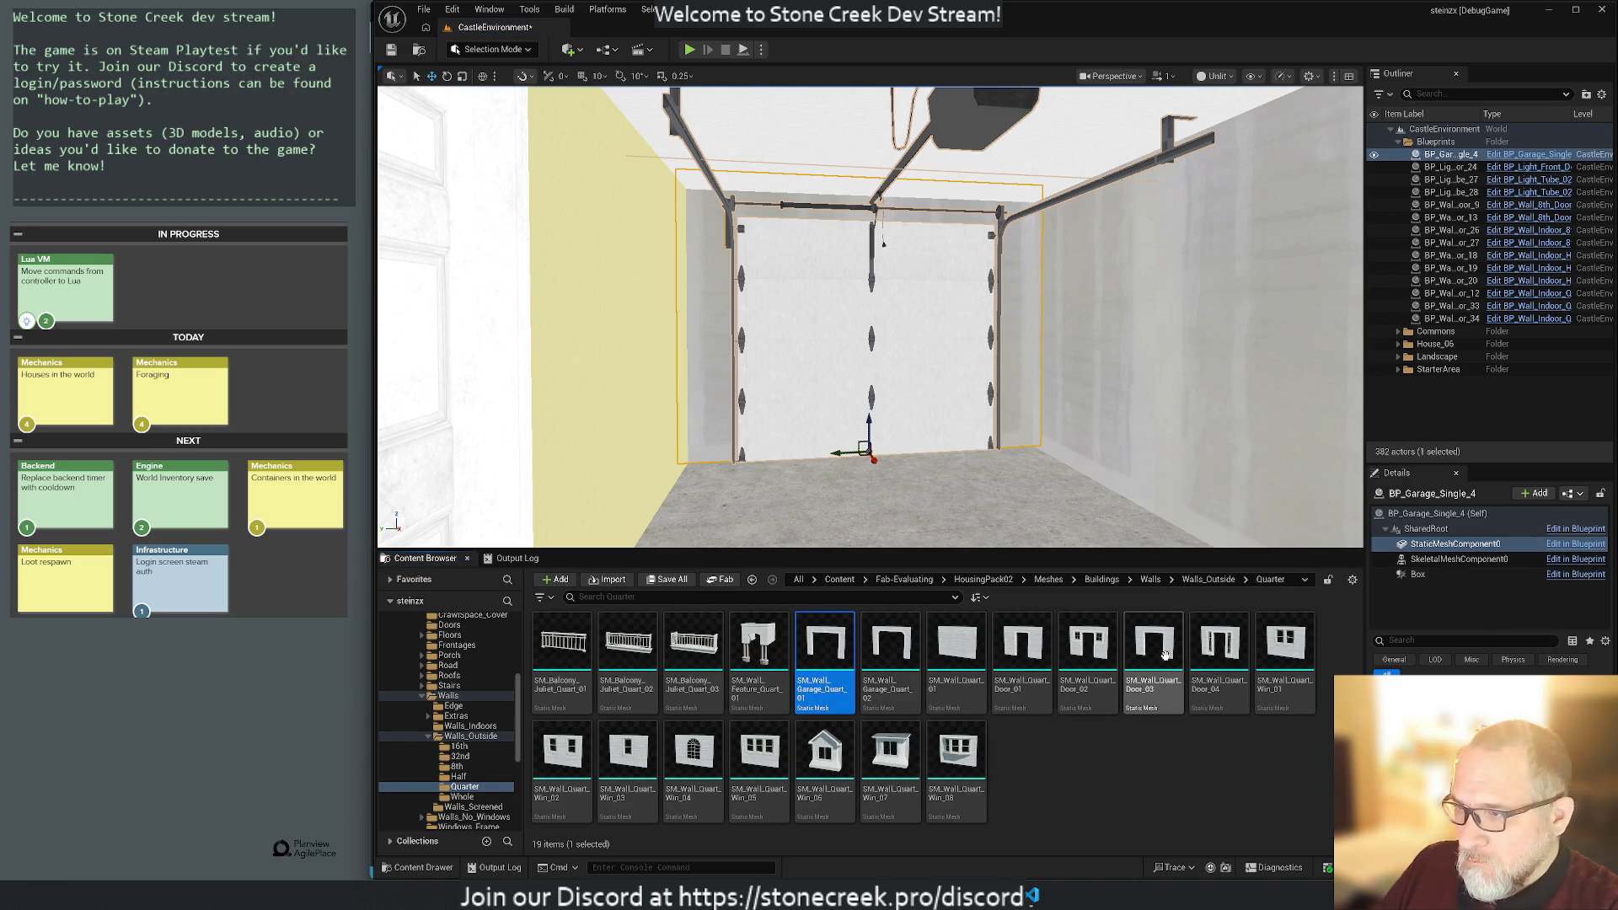
mouse_move(824, 658)
mouse_down()
mouse_move(978, 582)
mouse_move(990, 523)
mouse_move(725, 527)
mouse_move(1055, 542)
mouse_move(1047, 526)
mouse_up()
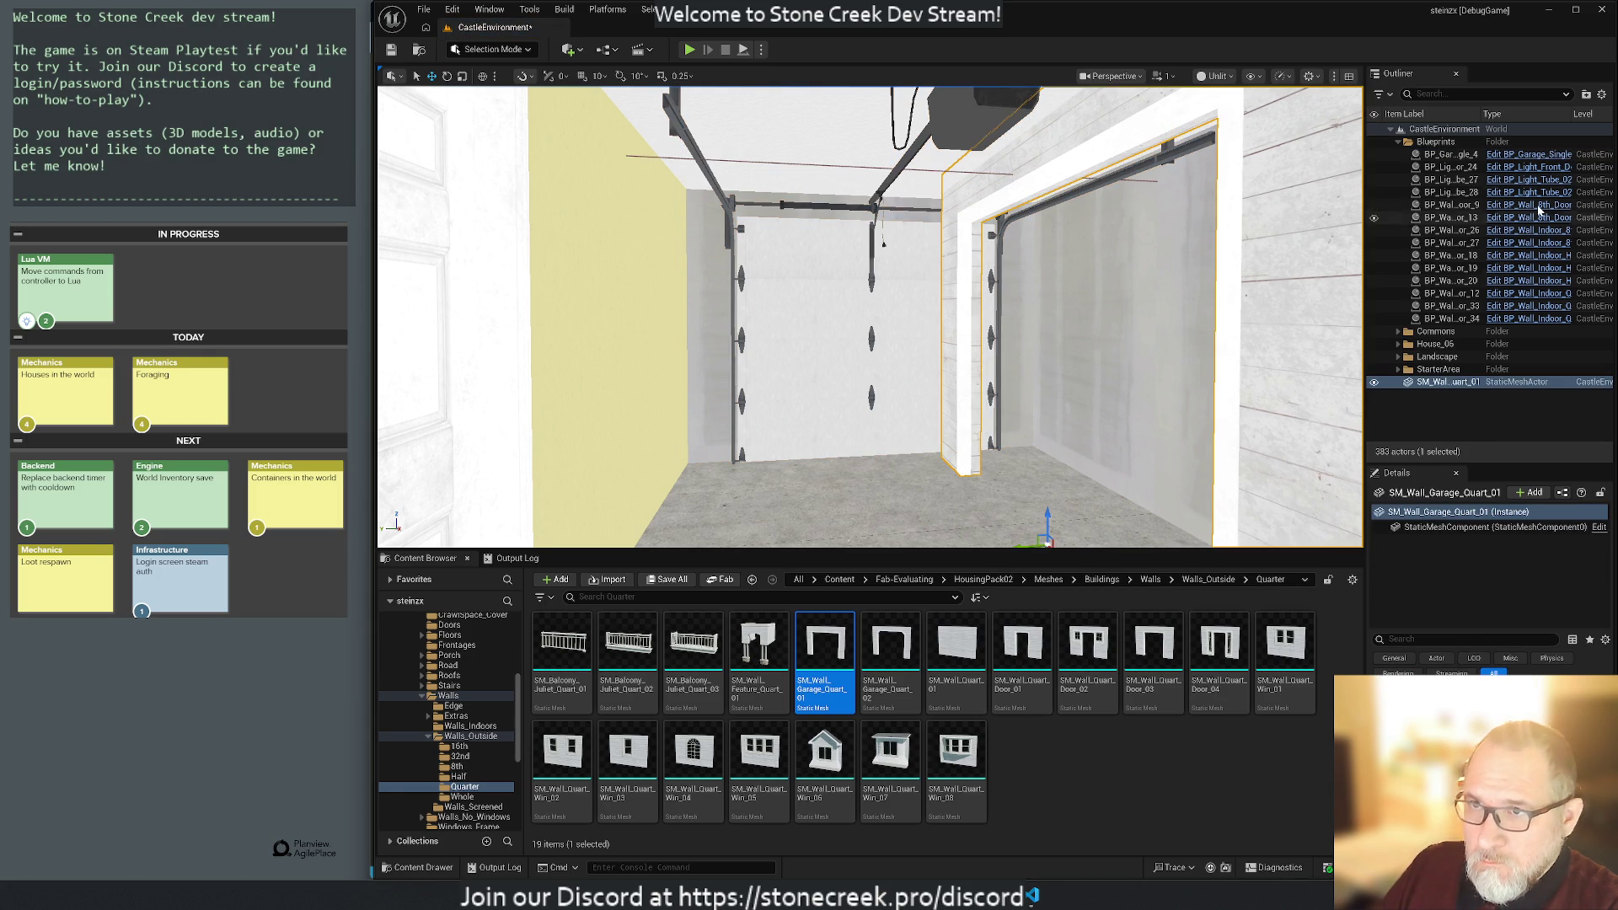
Align the SM_Wall_Garage_Quart_01 frame with the garage opening and hide it.
click(1446, 156)
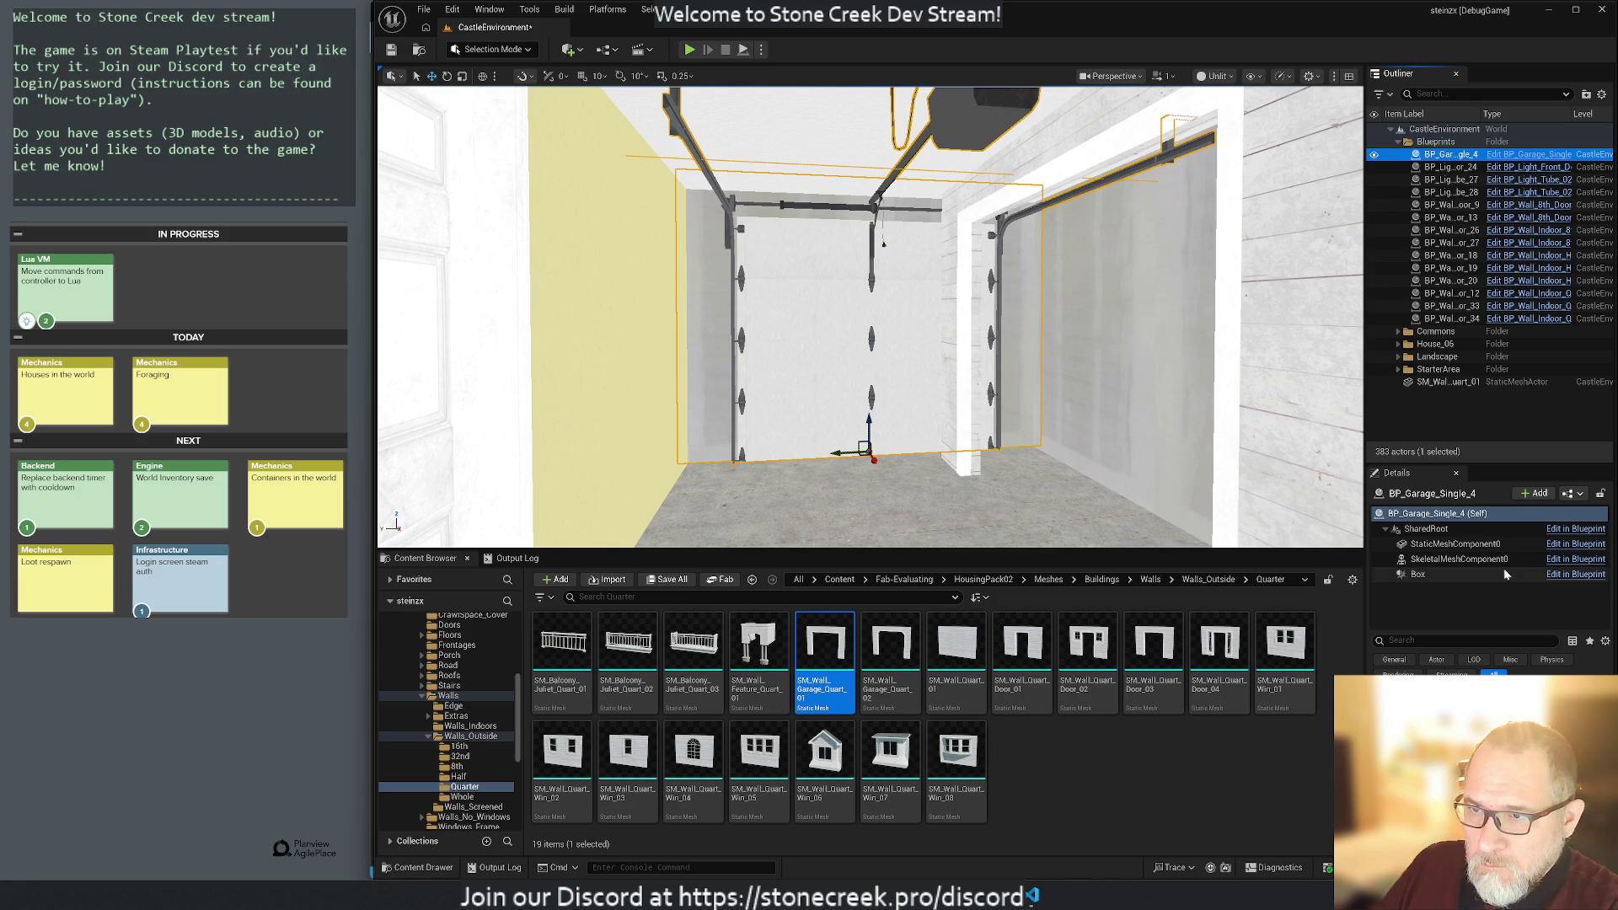
click(1447, 545)
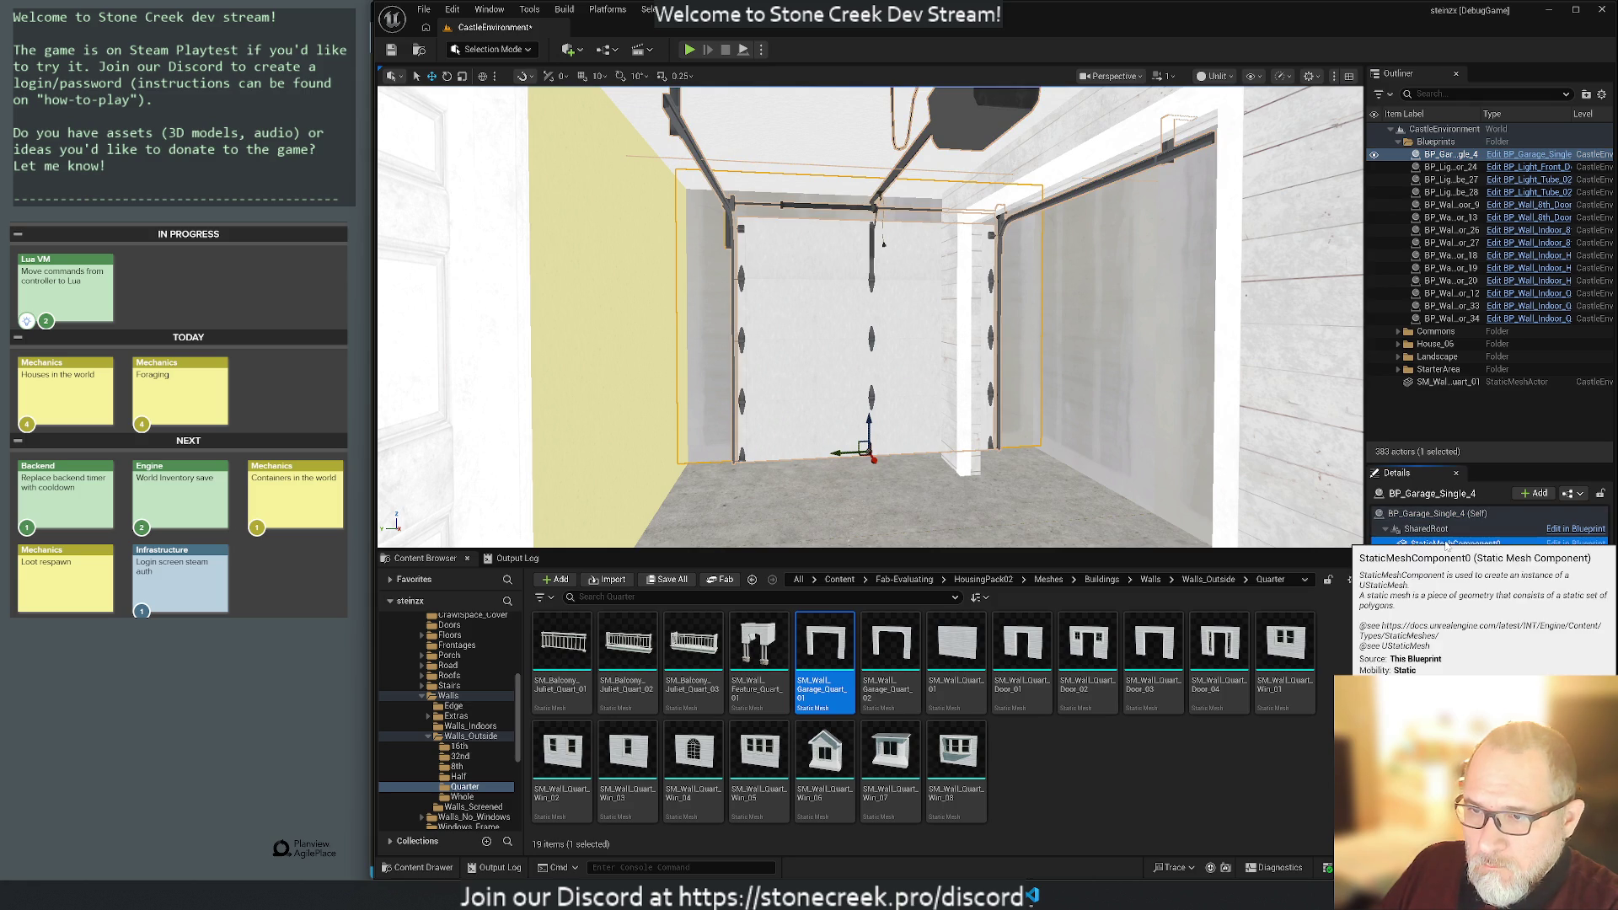
click(1424, 530)
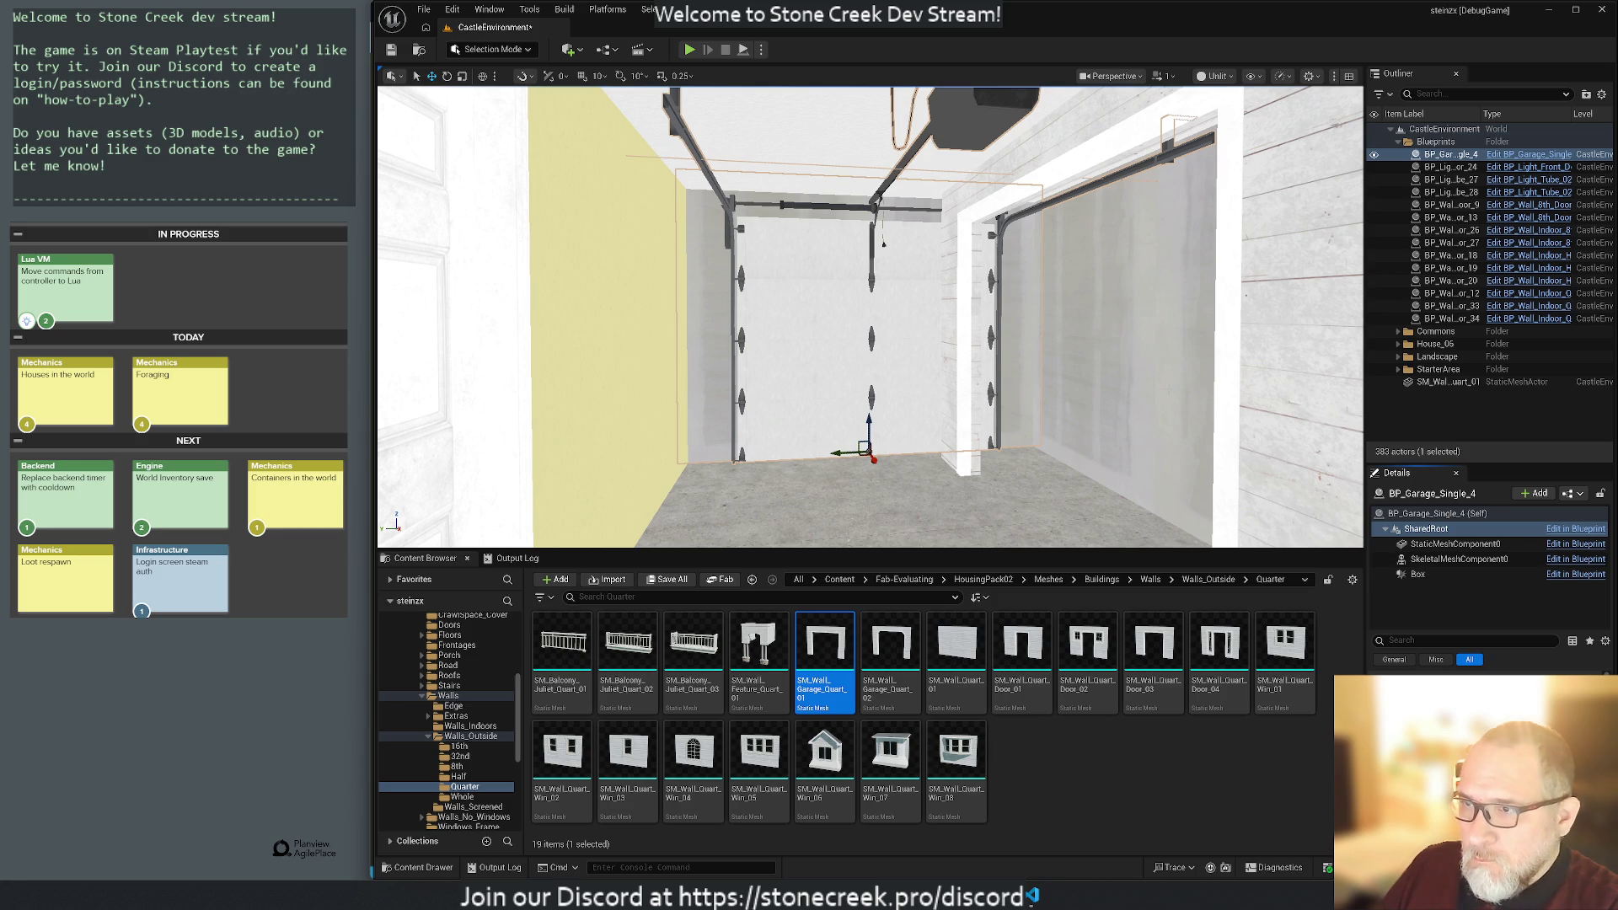
click(1230, 214)
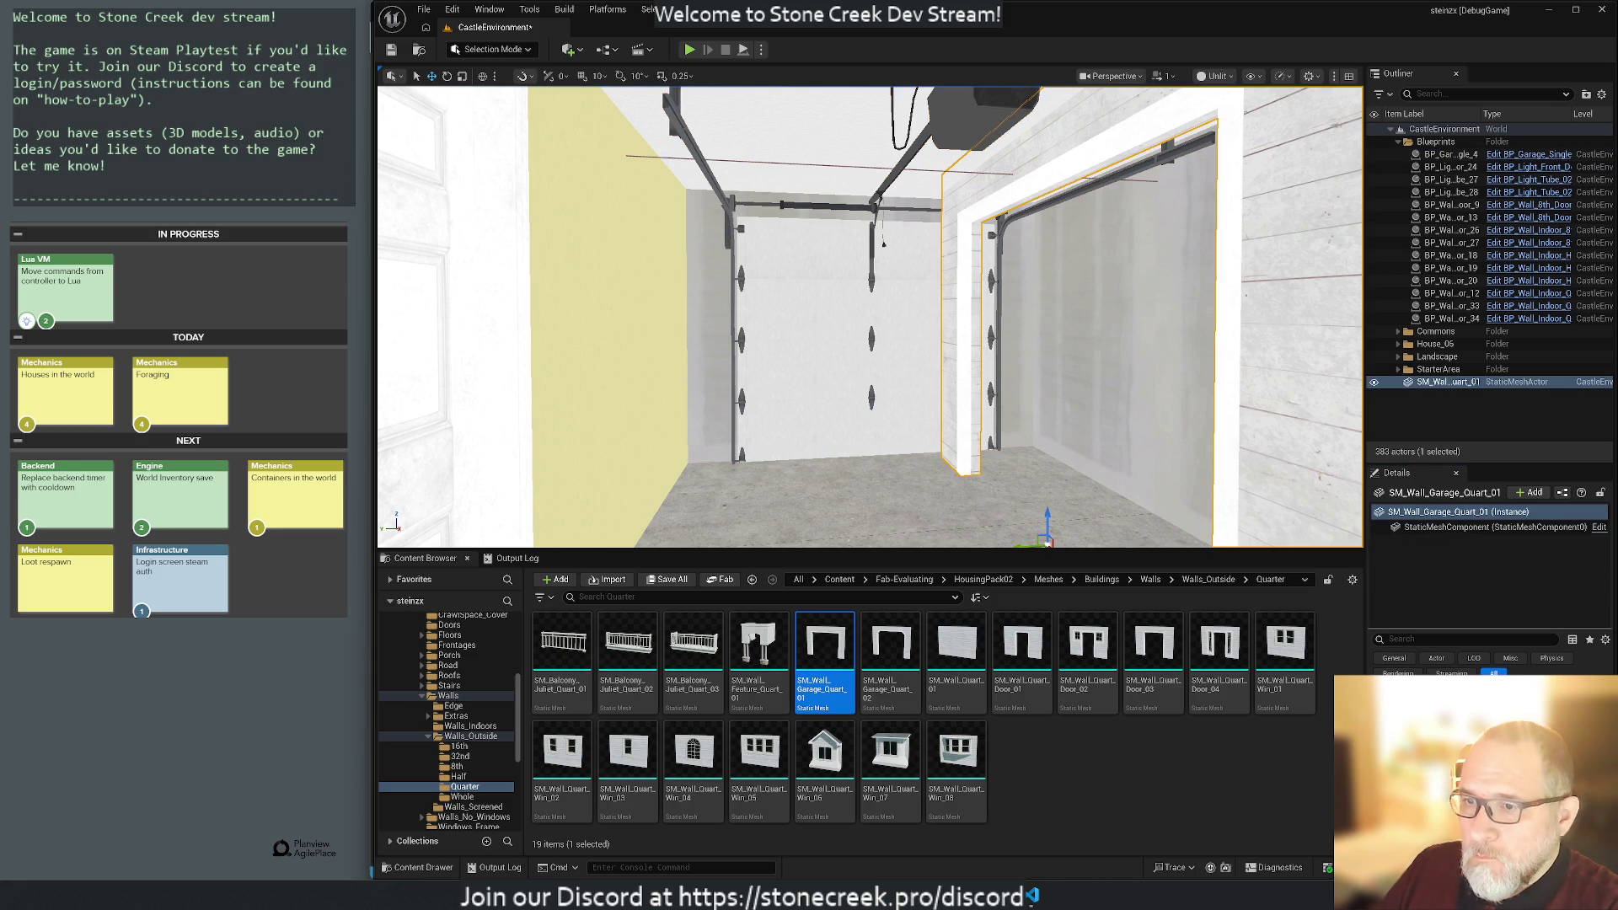
key(ctrl+z)
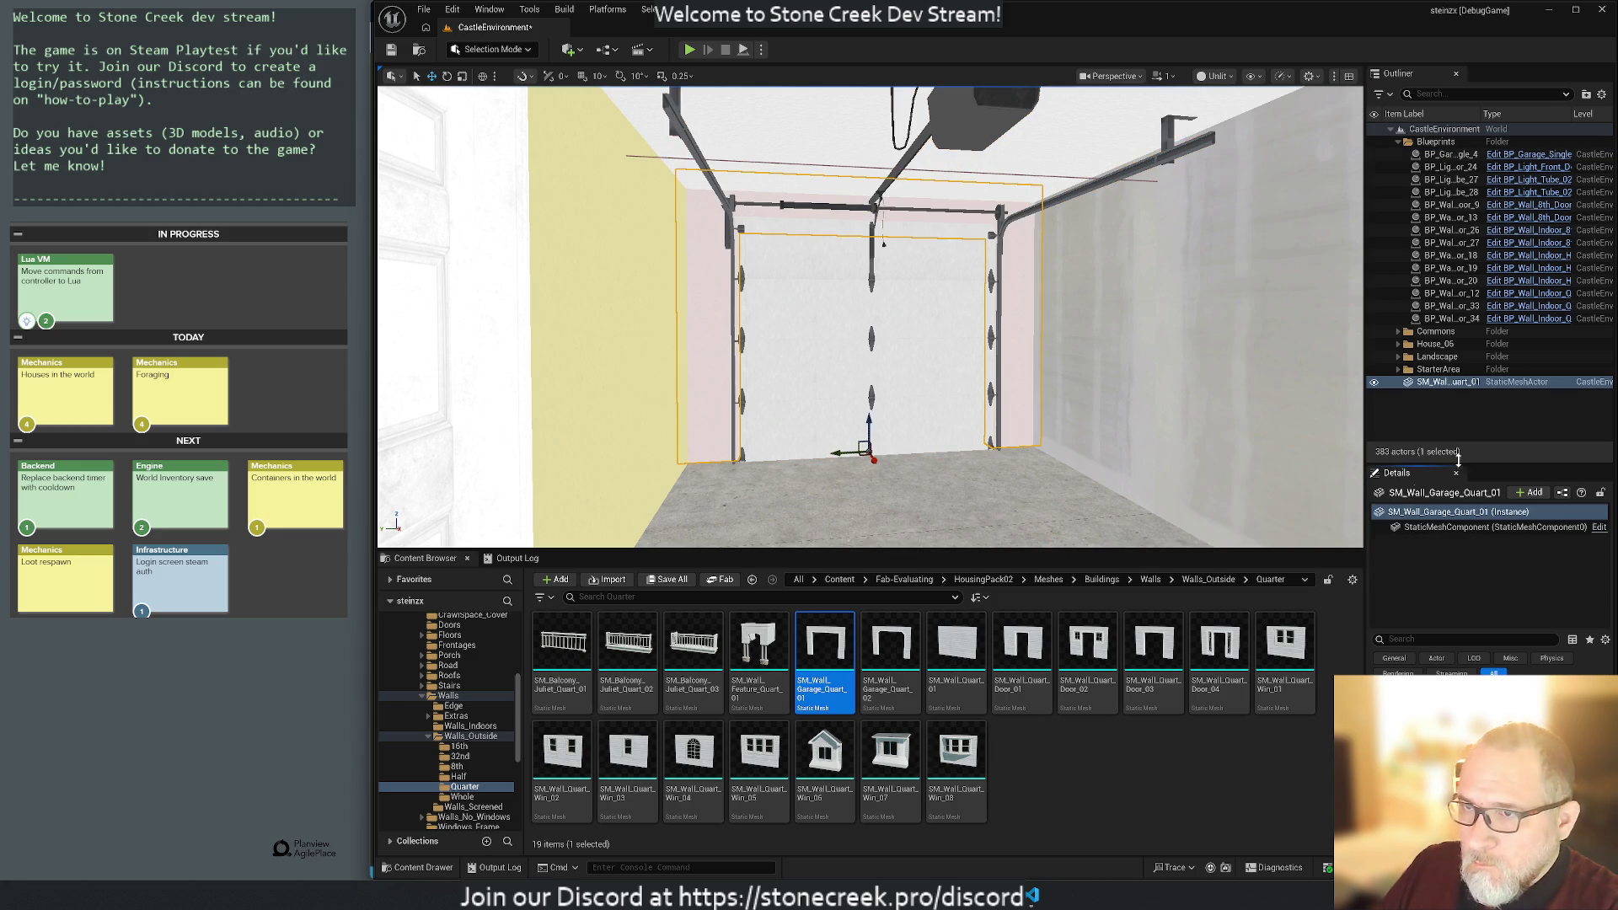
click(1376, 383)
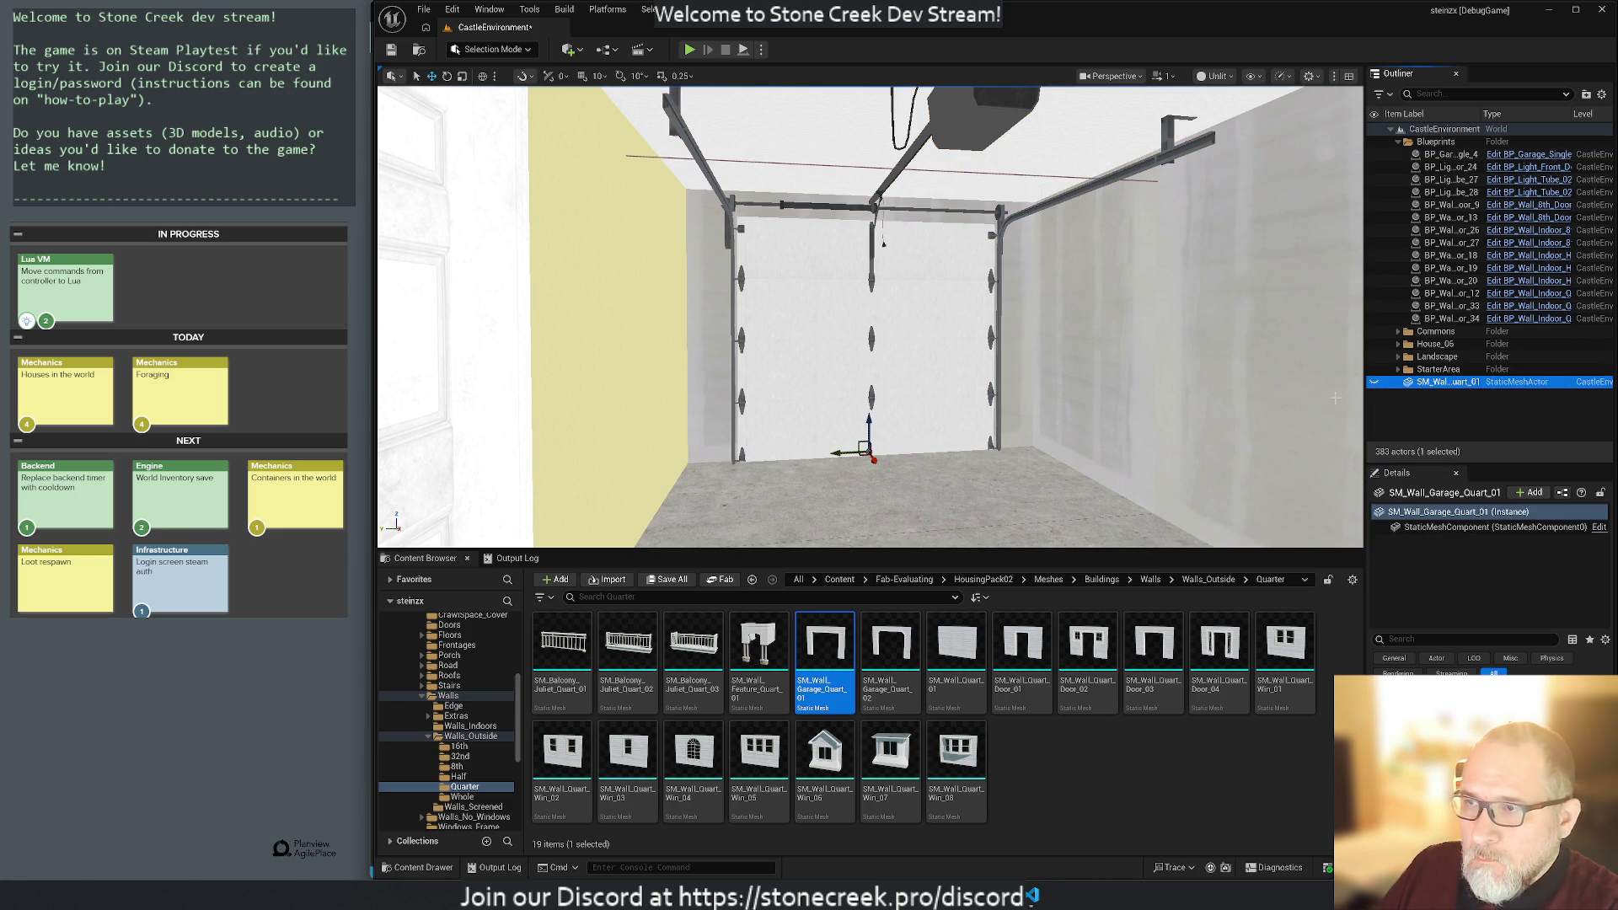
Find the garage blueprint's skeletal door asset in the Content Browser.
click(1441, 156)
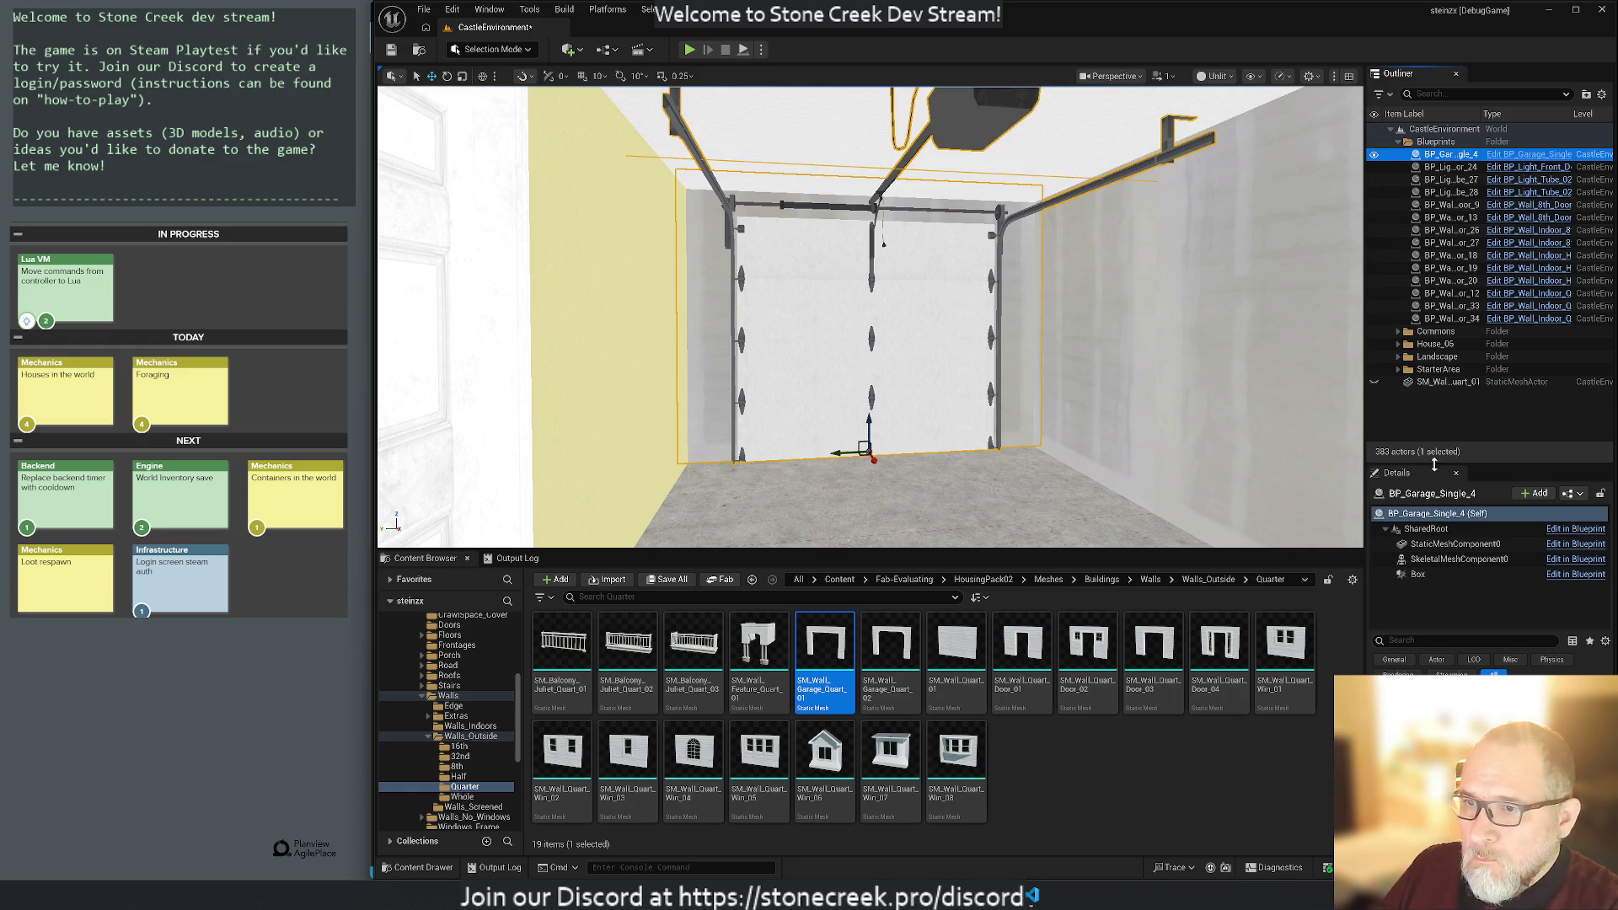
click(1459, 559)
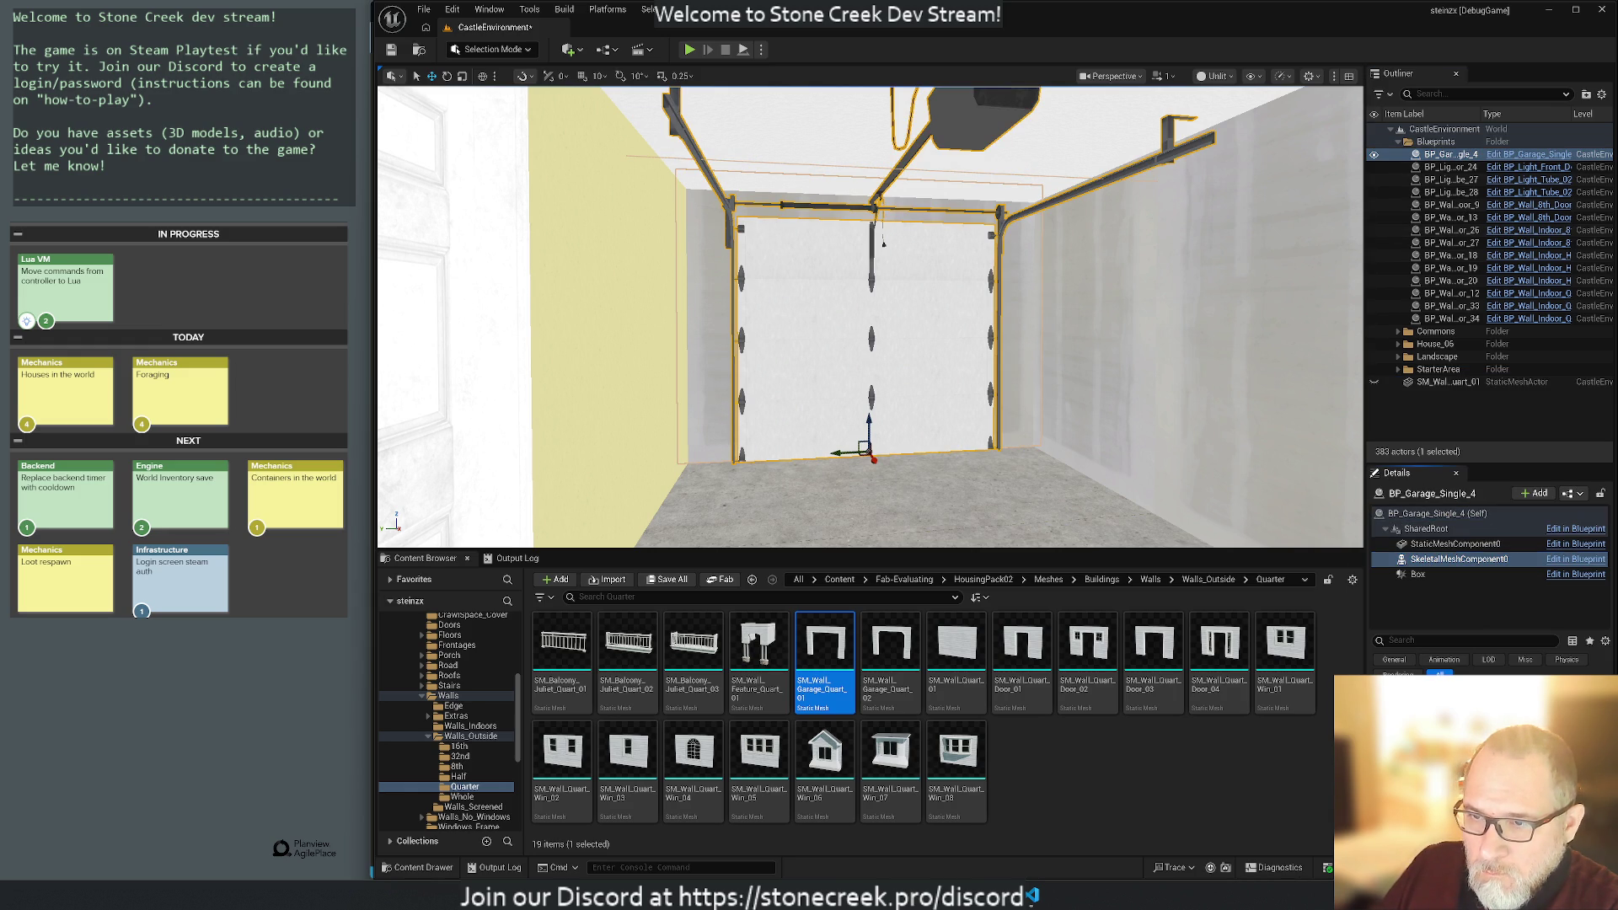
key(ctrl+b)
Place SK_Garage_Single_01 in the level and delete BP_Garage_Single_4.
mouse_move(695, 655)
mouse_down()
mouse_move(734, 666)
mouse_move(1012, 474)
mouse_move(995, 506)
mouse_up()
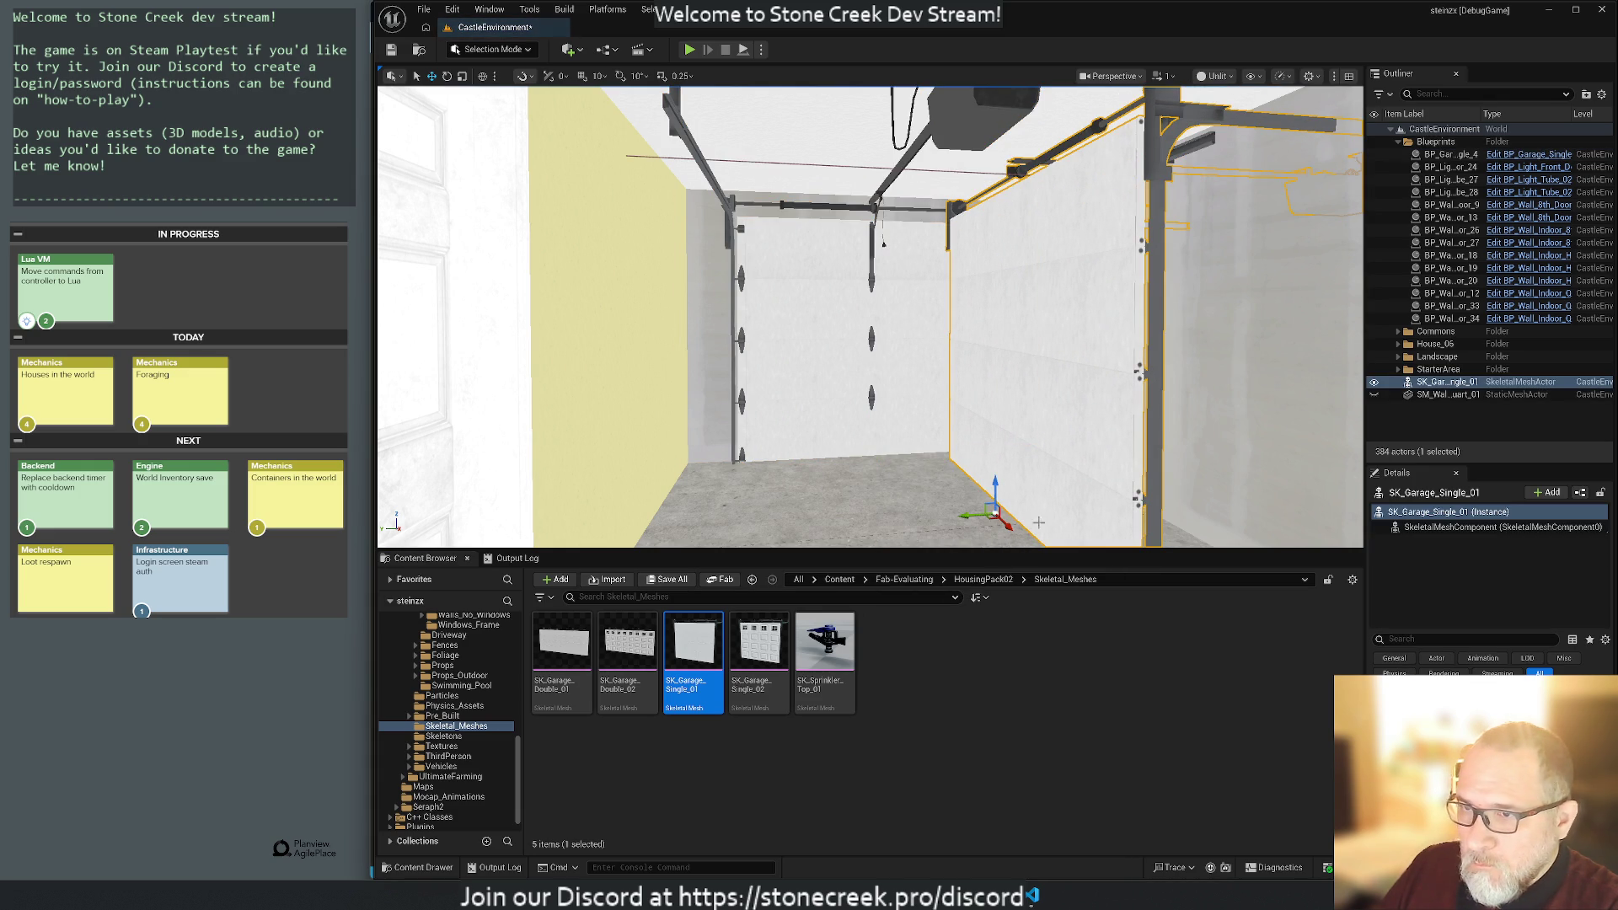
click(1450, 155)
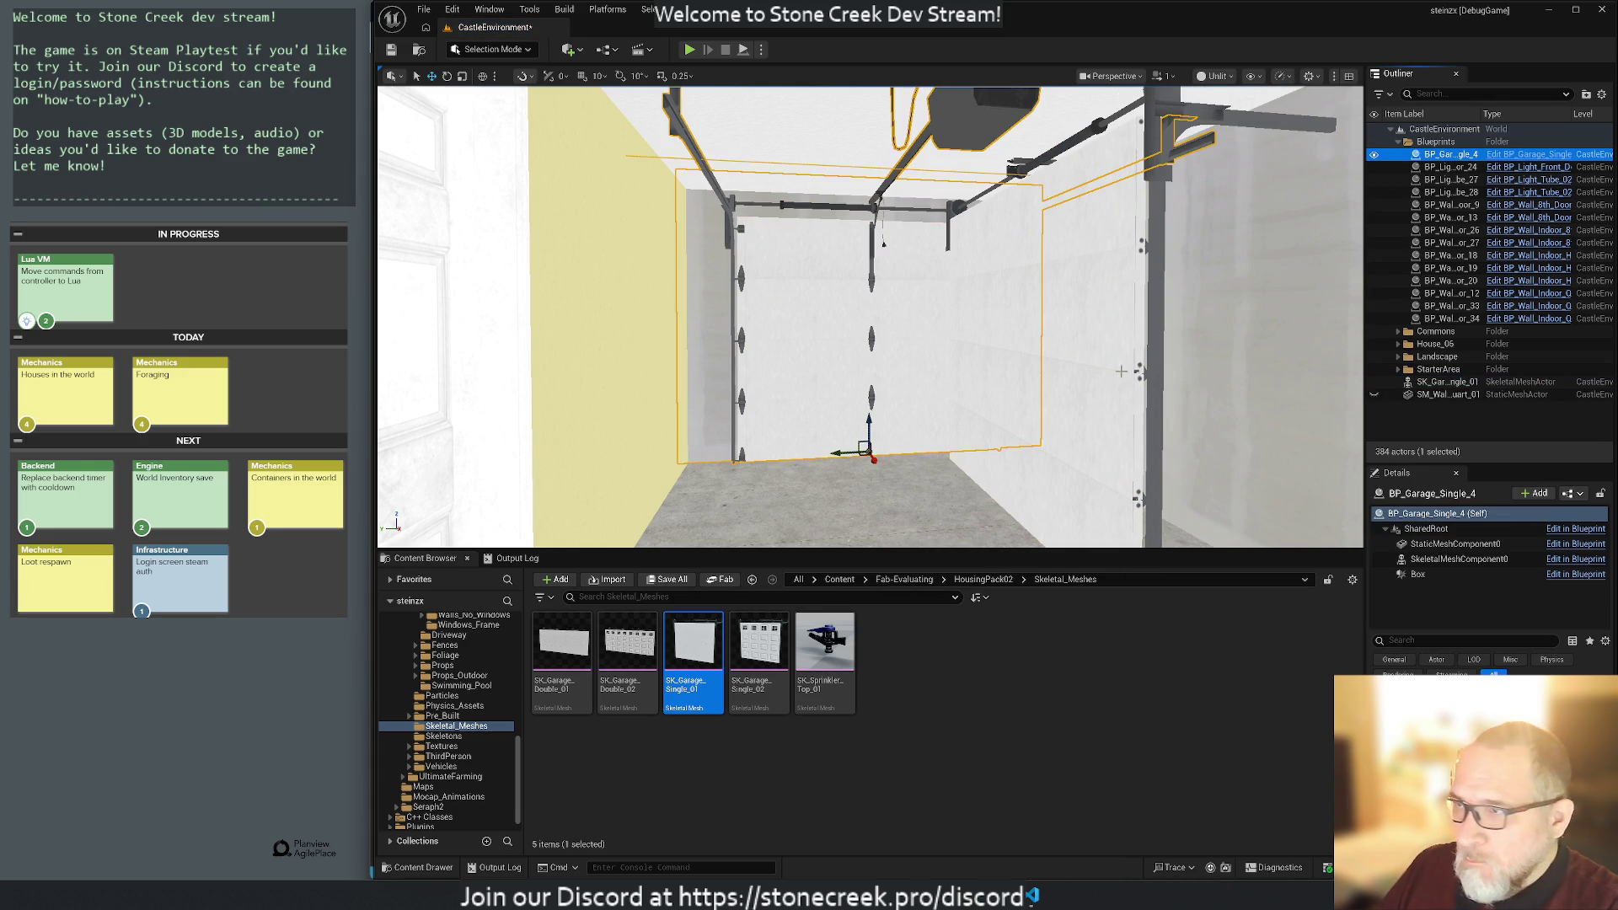
key(Delete)
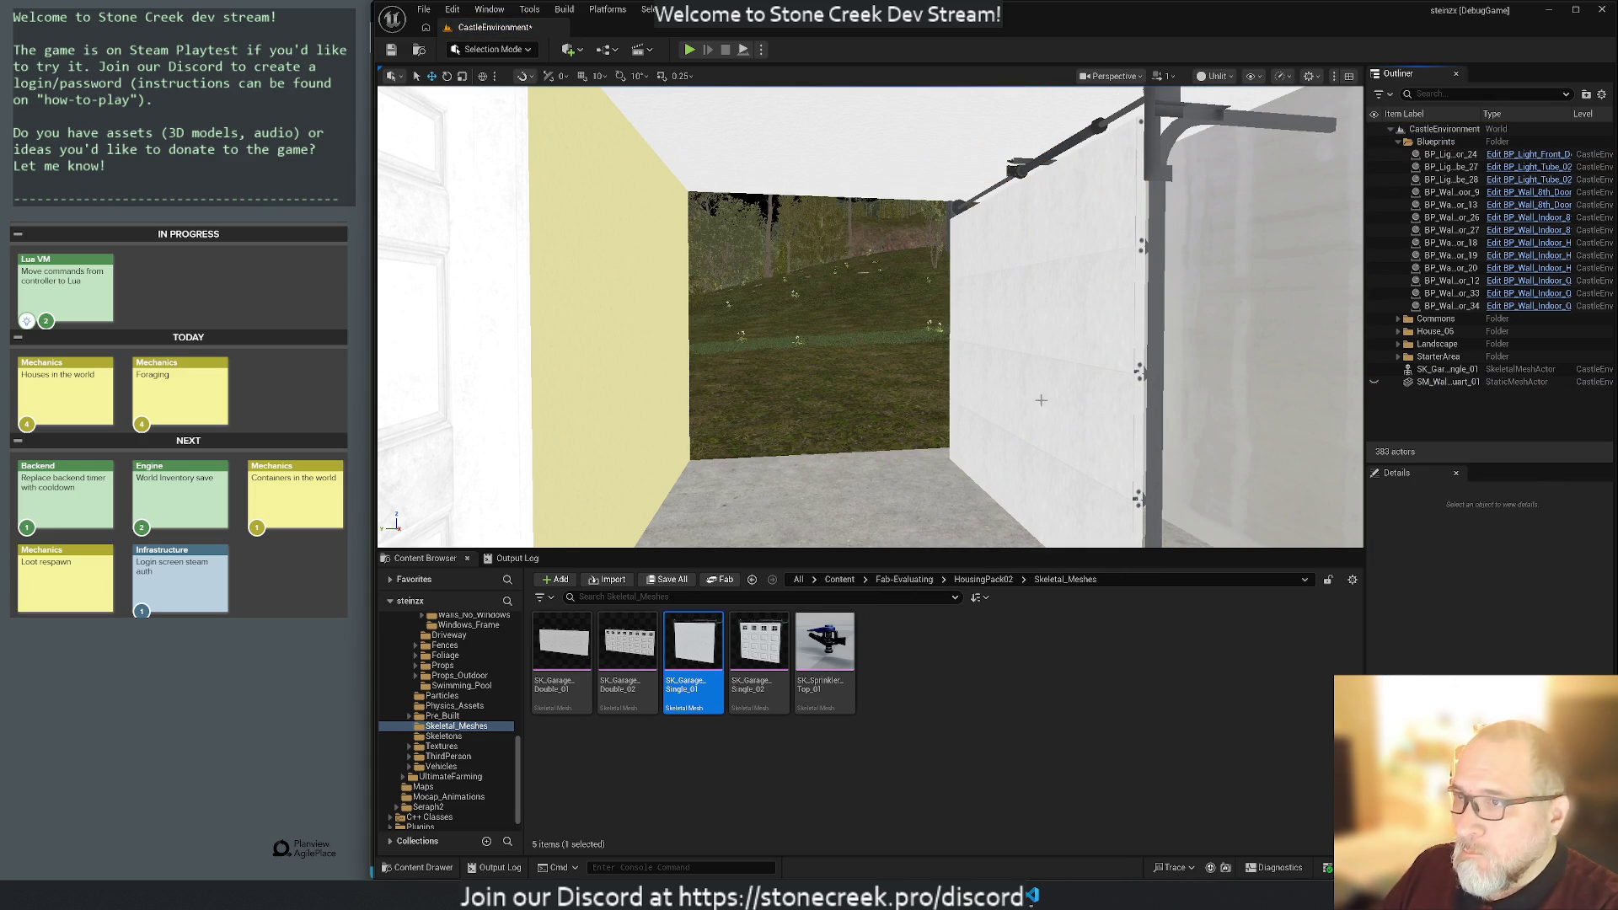
Shift and lower the SK_Garage_Single_01 door until it fills the garage opening.
click(1081, 377)
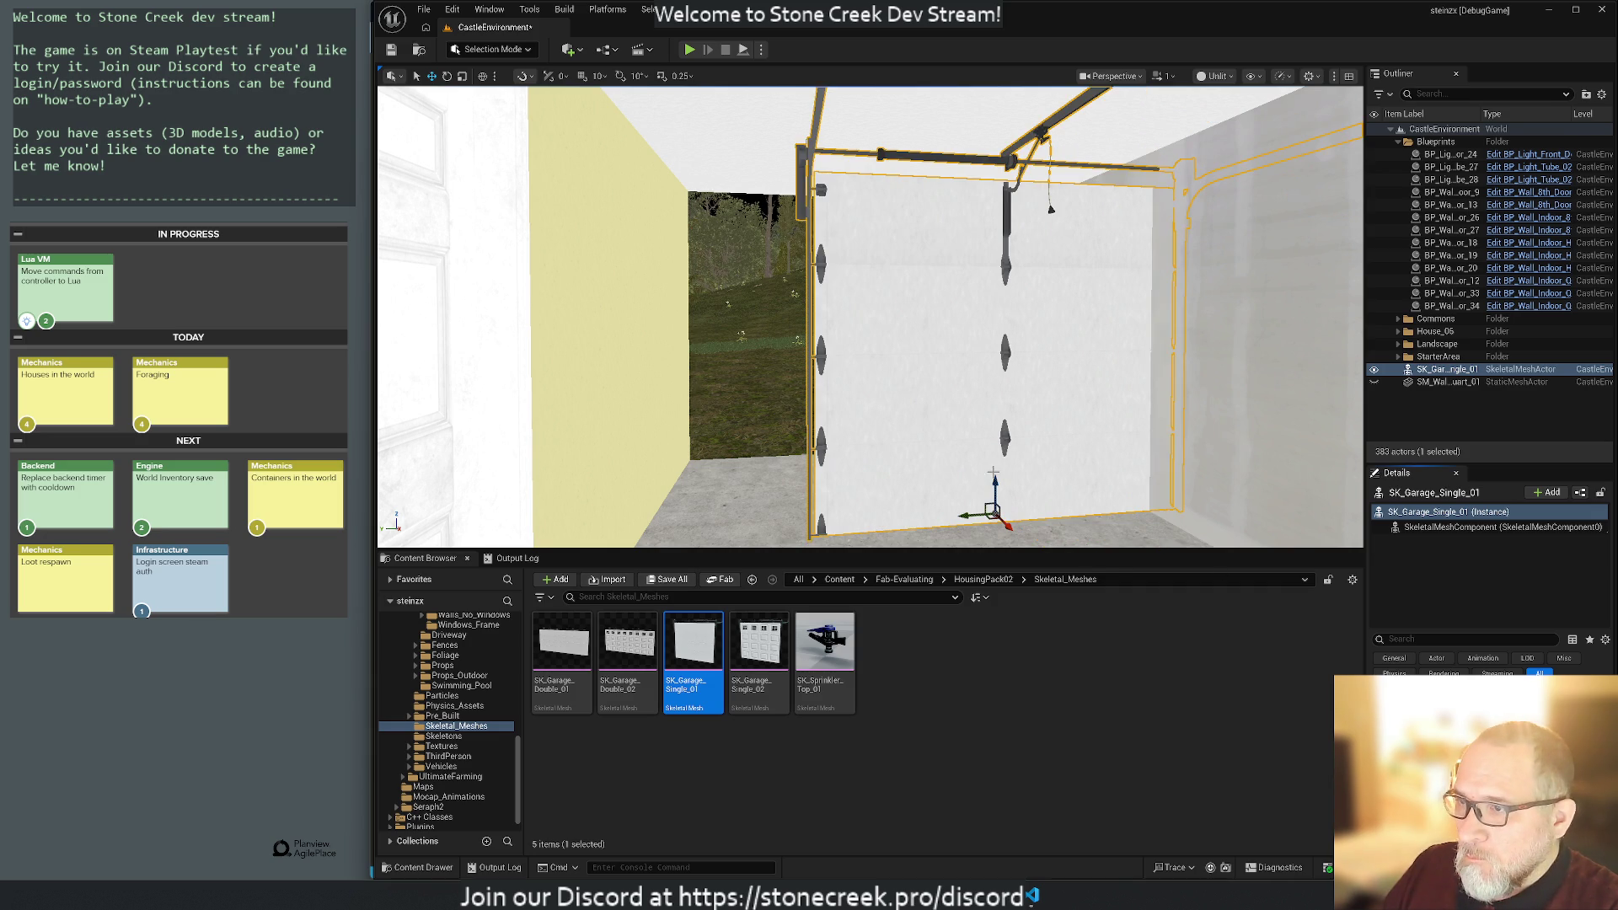
mouse_move(1011, 529)
mouse_down()
mouse_move(919, 497)
mouse_move(932, 508)
mouse_up()
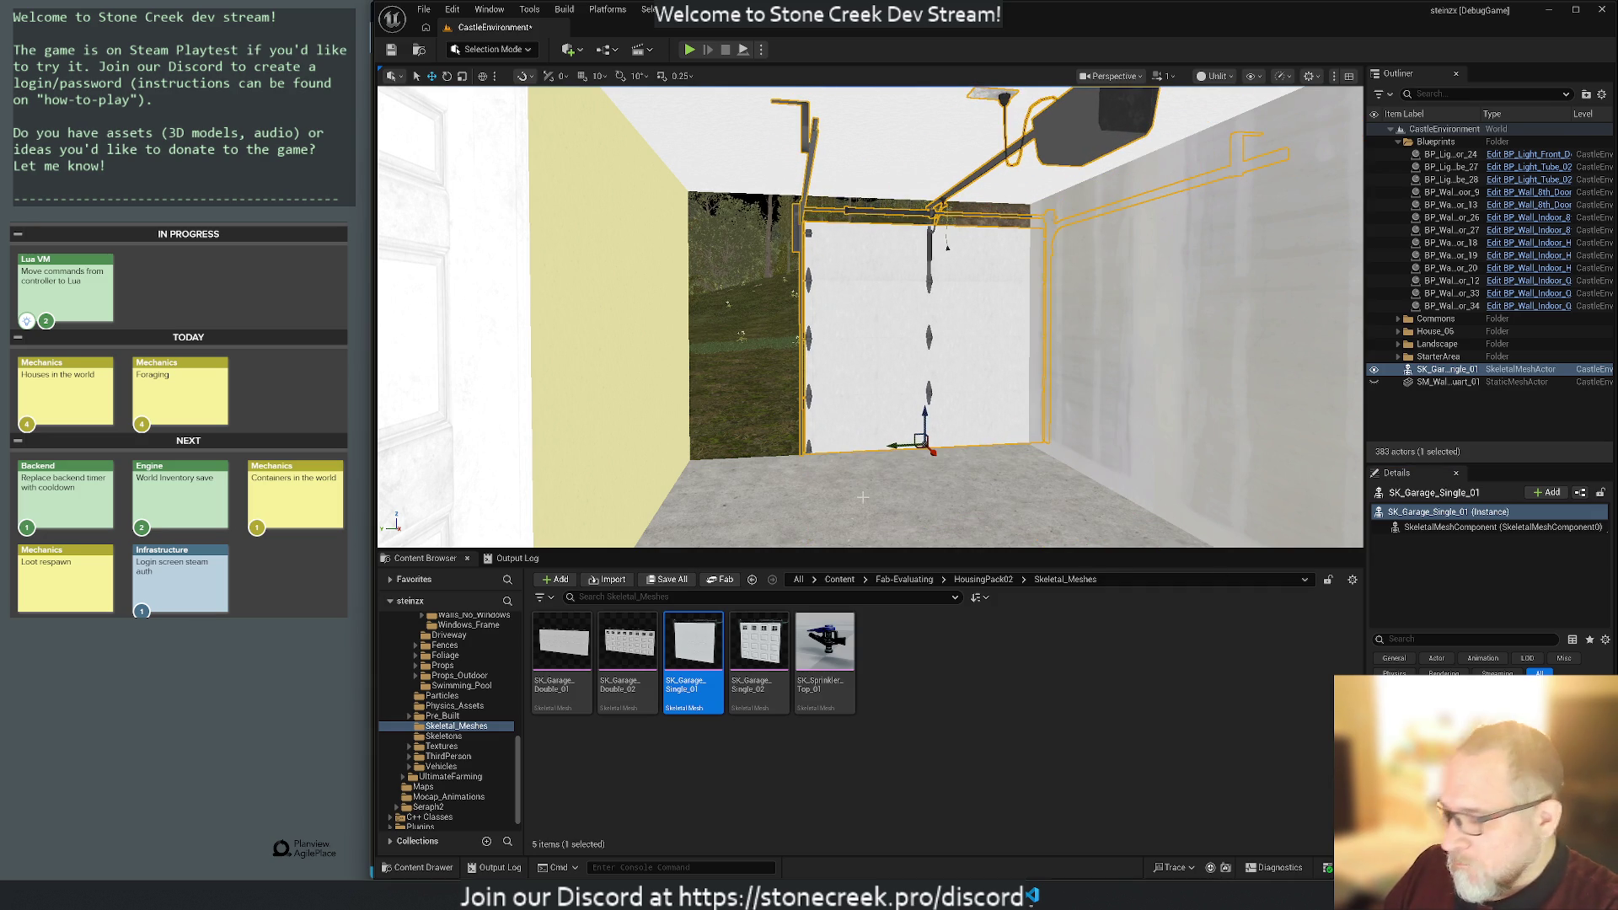
drag(803, 466, 493, 295)
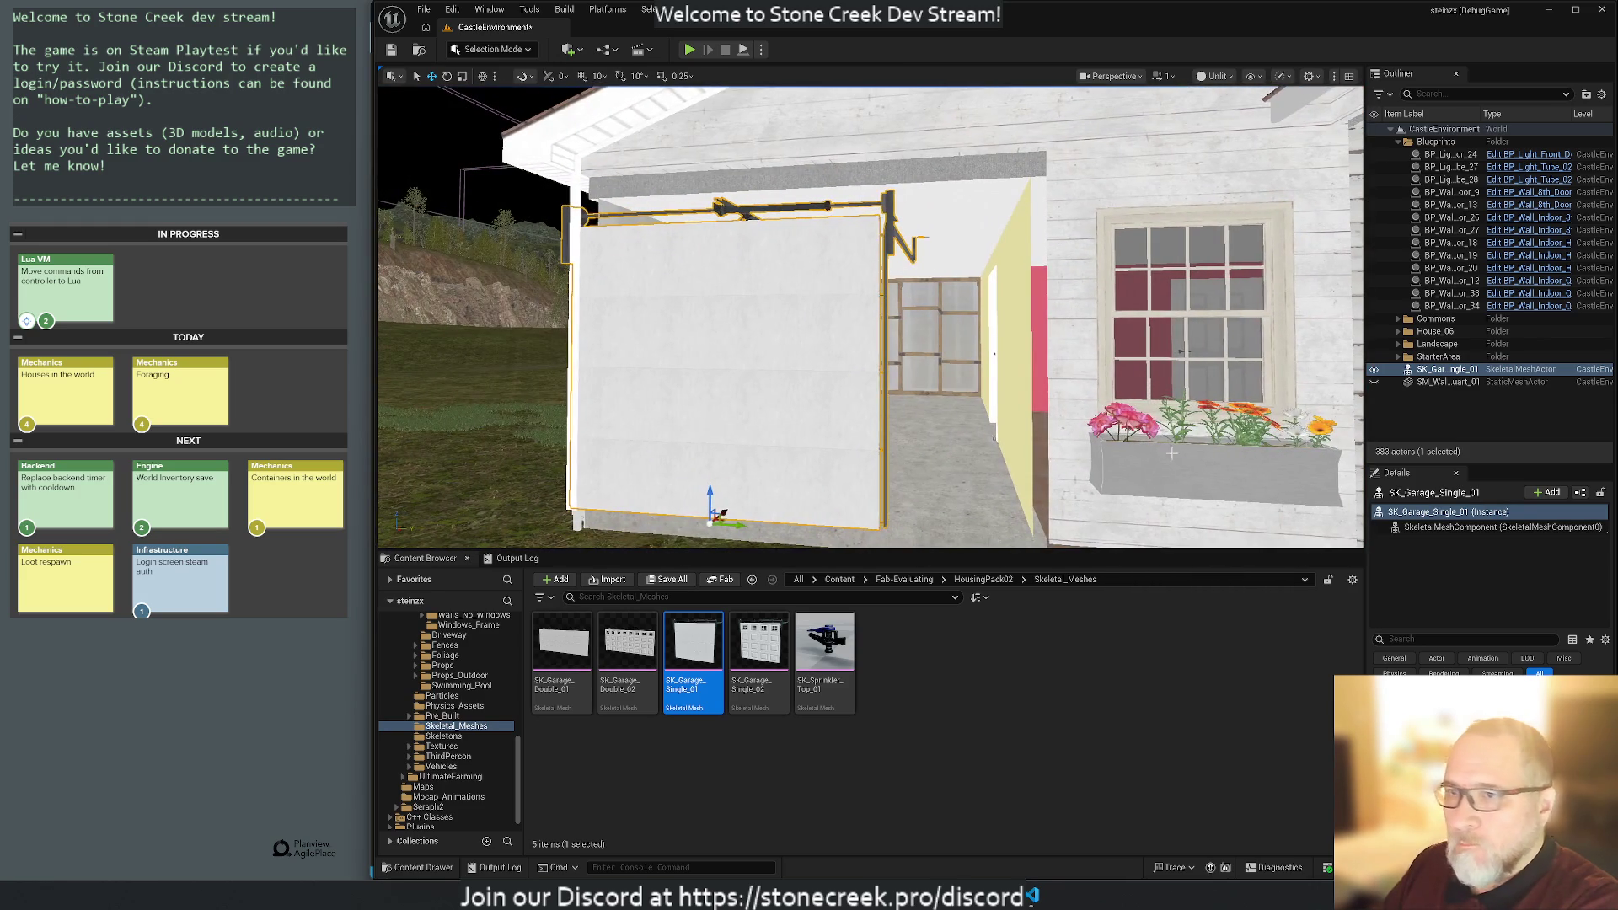
click(1374, 370)
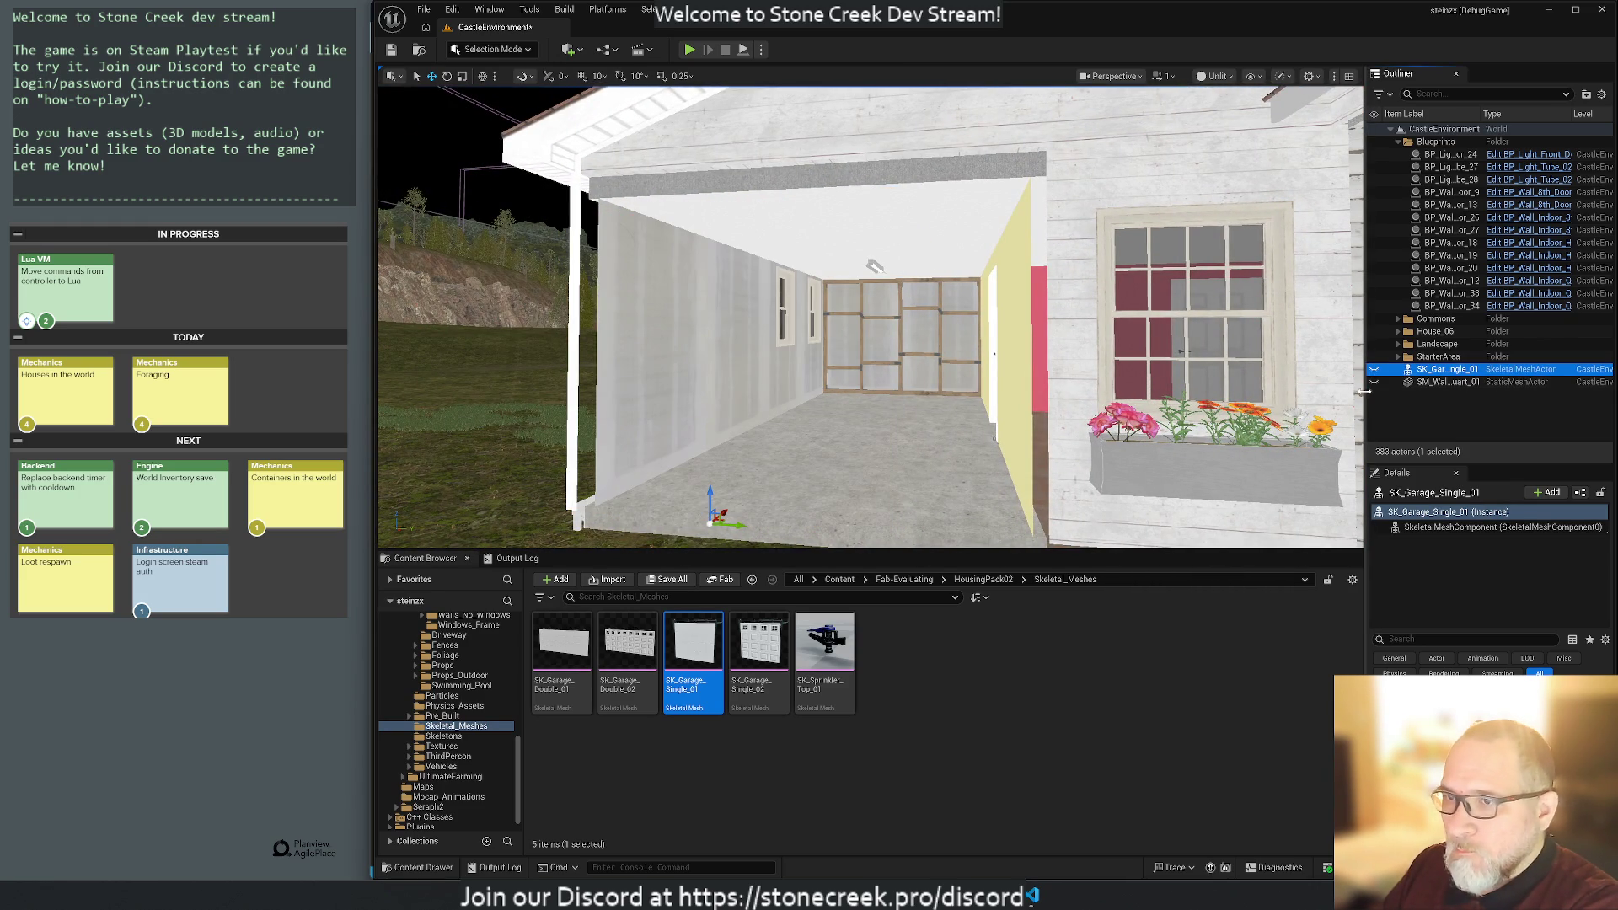
click(1374, 369)
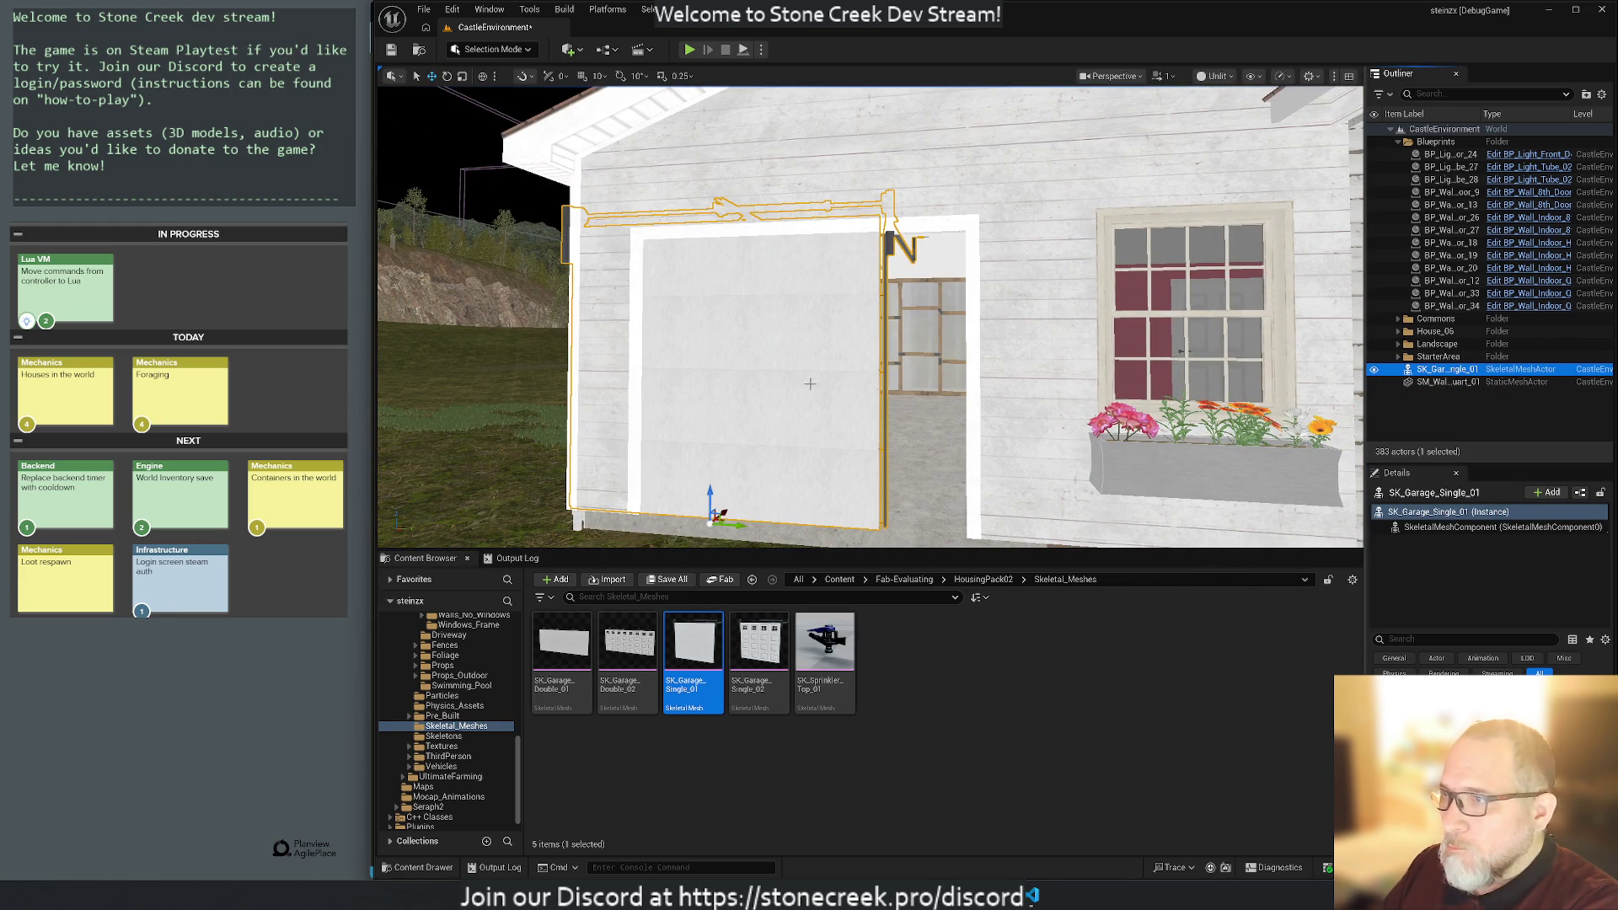
drag(741, 529, 826, 538)
mouse_move(683, 498)
mouse_down()
mouse_move(708, 506)
mouse_move(716, 451)
mouse_move(669, 479)
mouse_up()
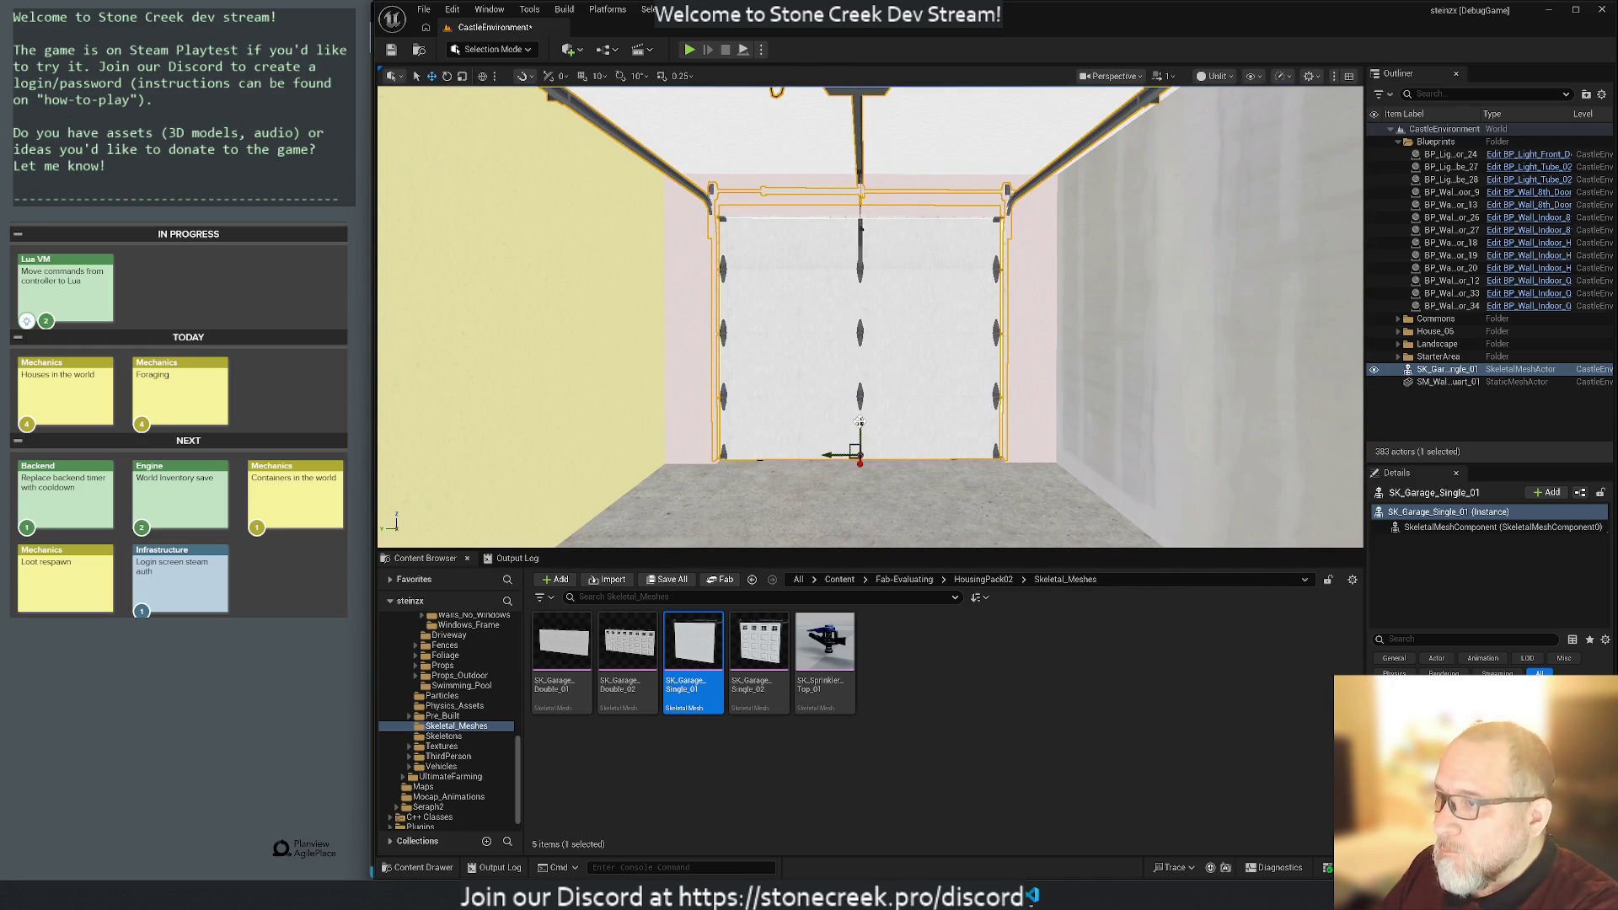
drag(861, 422, 867, 425)
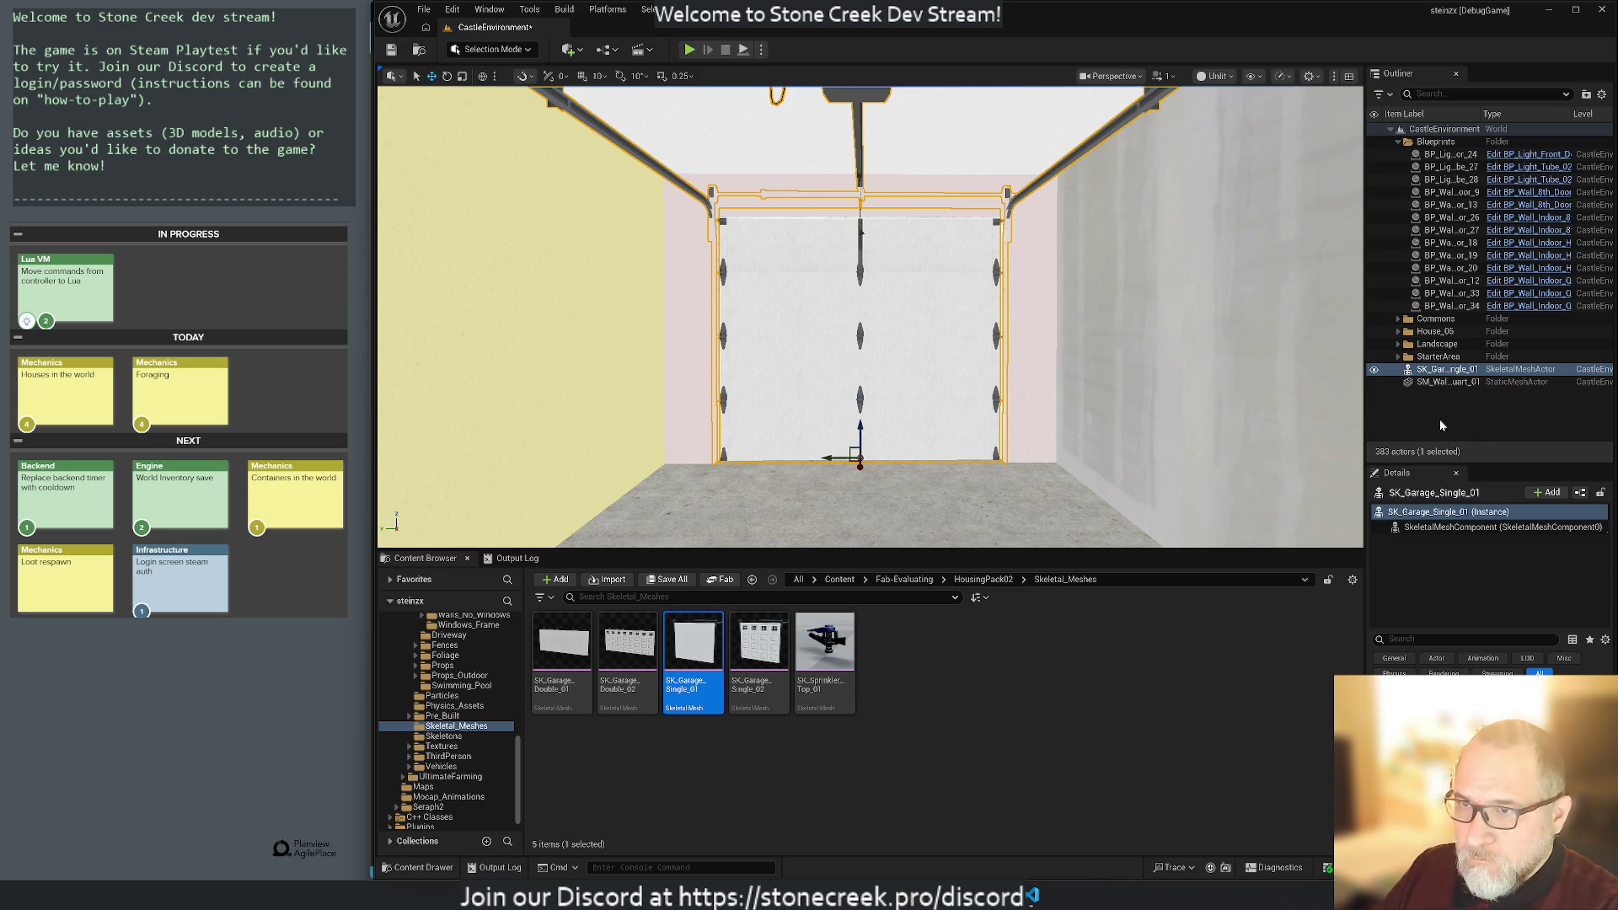
File the garage door and wall frame under House_06, hide that folder, then select BP_Light_Tube_28.
ctrl+click(1448, 382)
drag(1440, 373, 1430, 334)
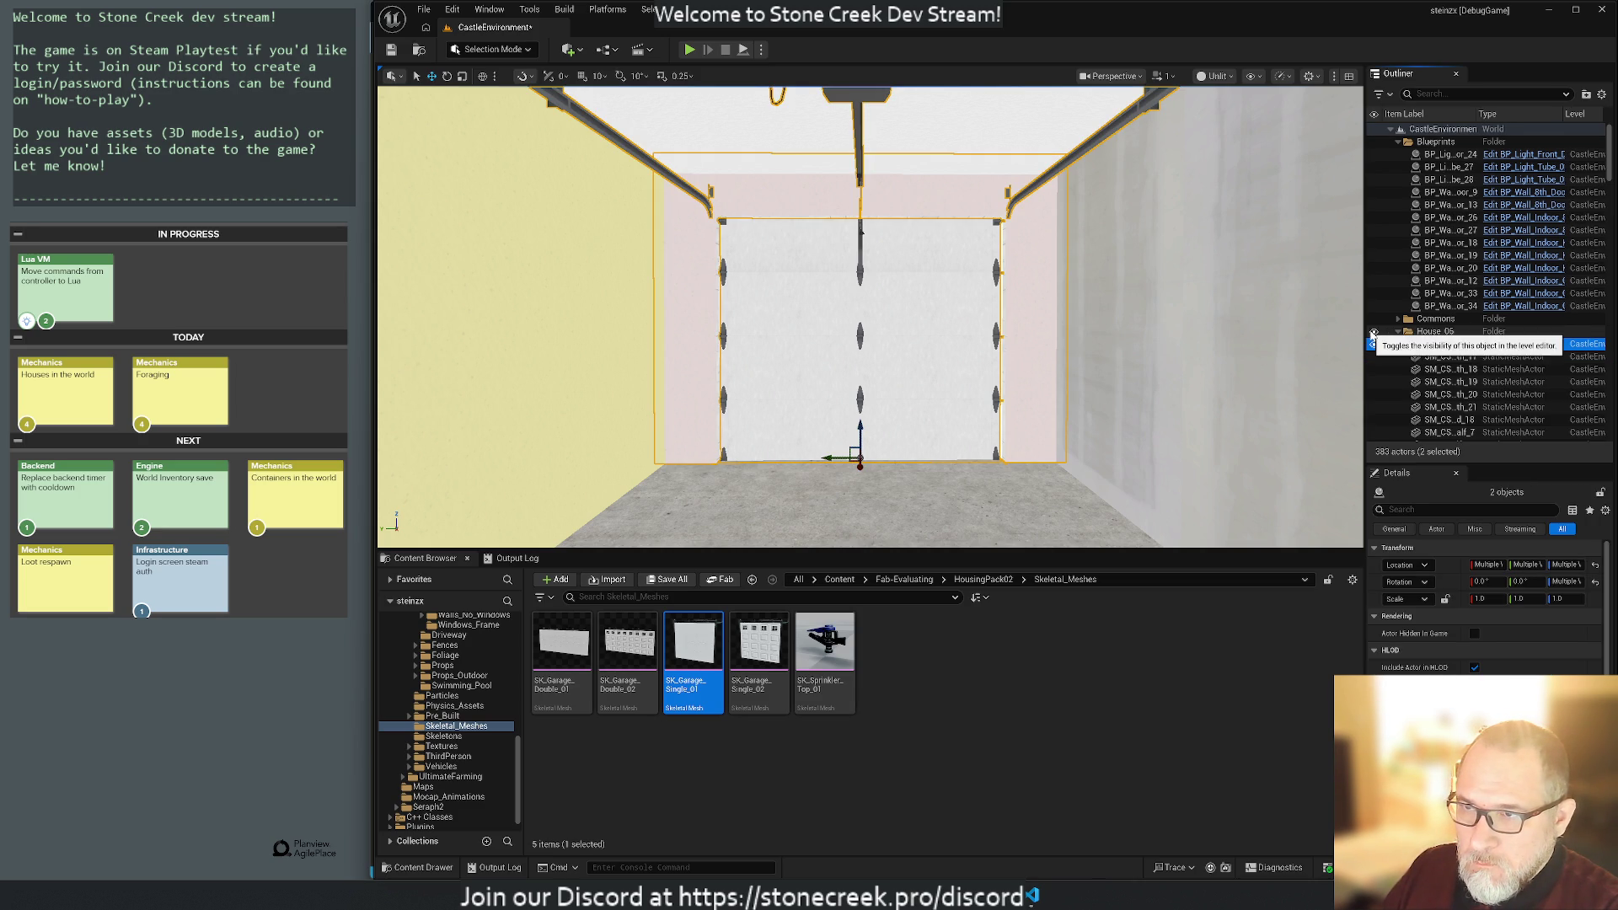
click(1376, 332)
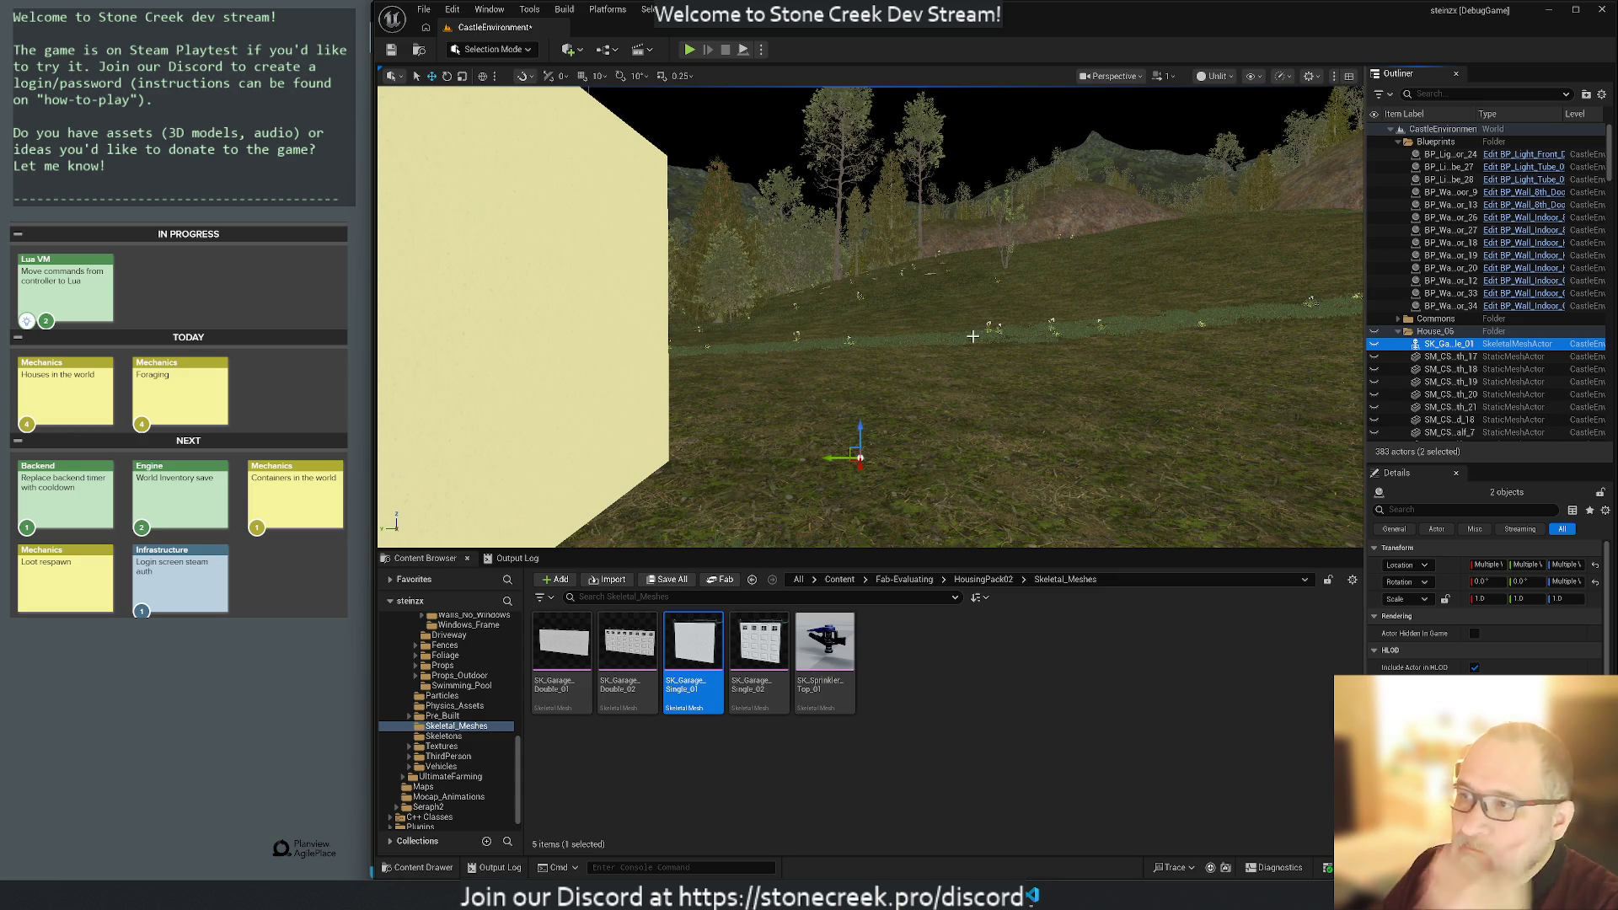
key(f)
scroll(870, 317, down, 10)
mouse_move(658, 231)
mouse_down()
mouse_move(841, 263)
mouse_move(917, 307)
mouse_move(947, 358)
mouse_up()
click(913, 364)
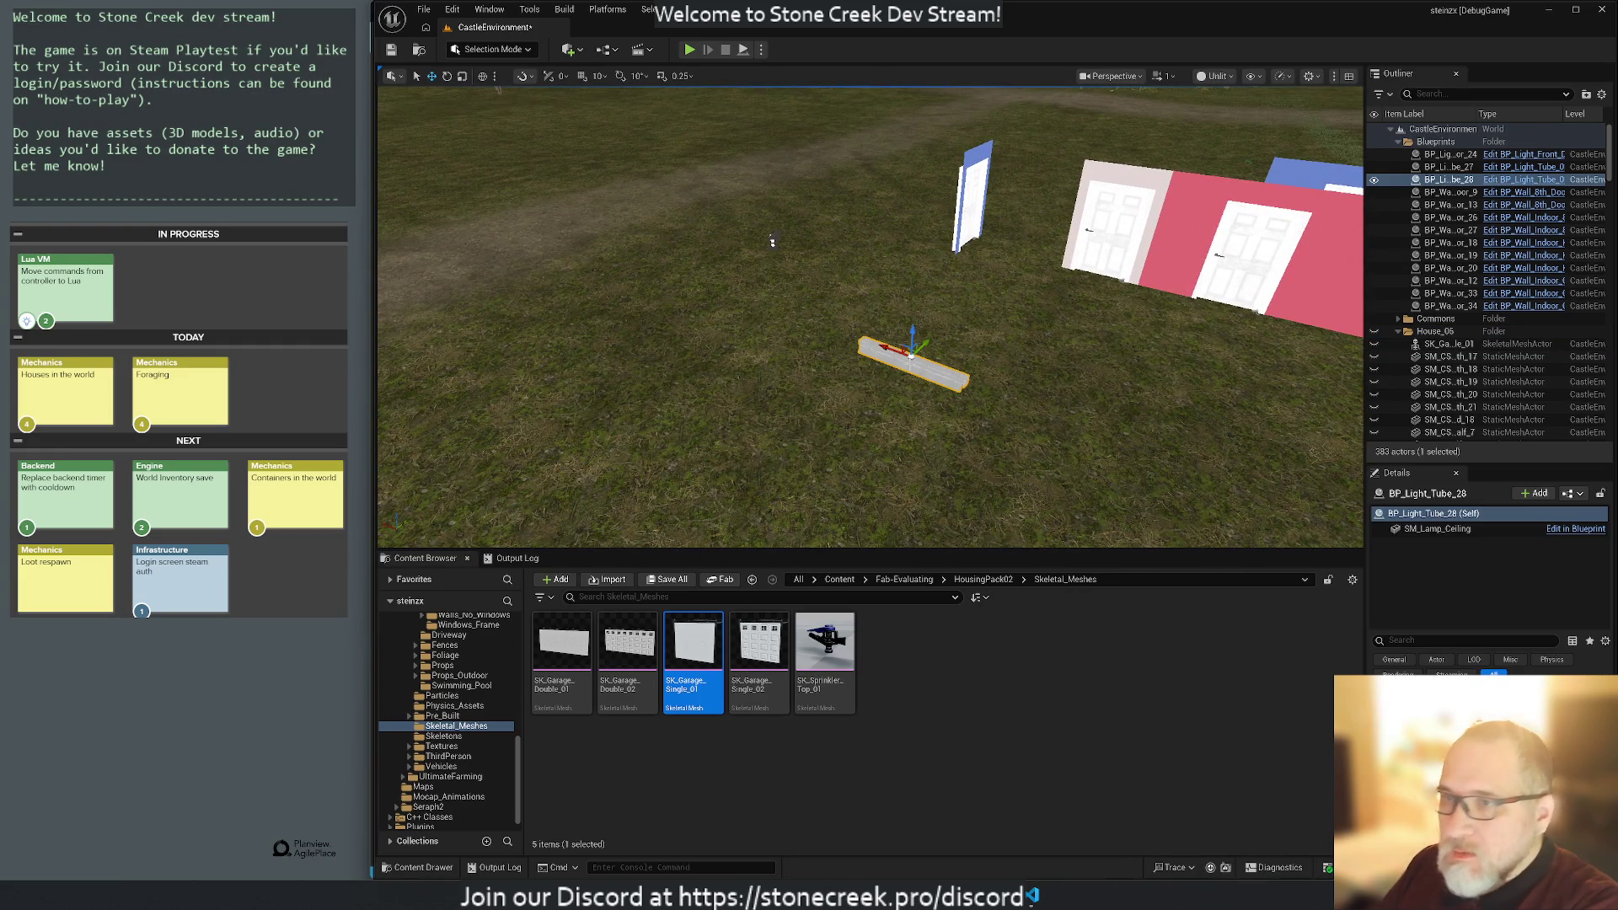
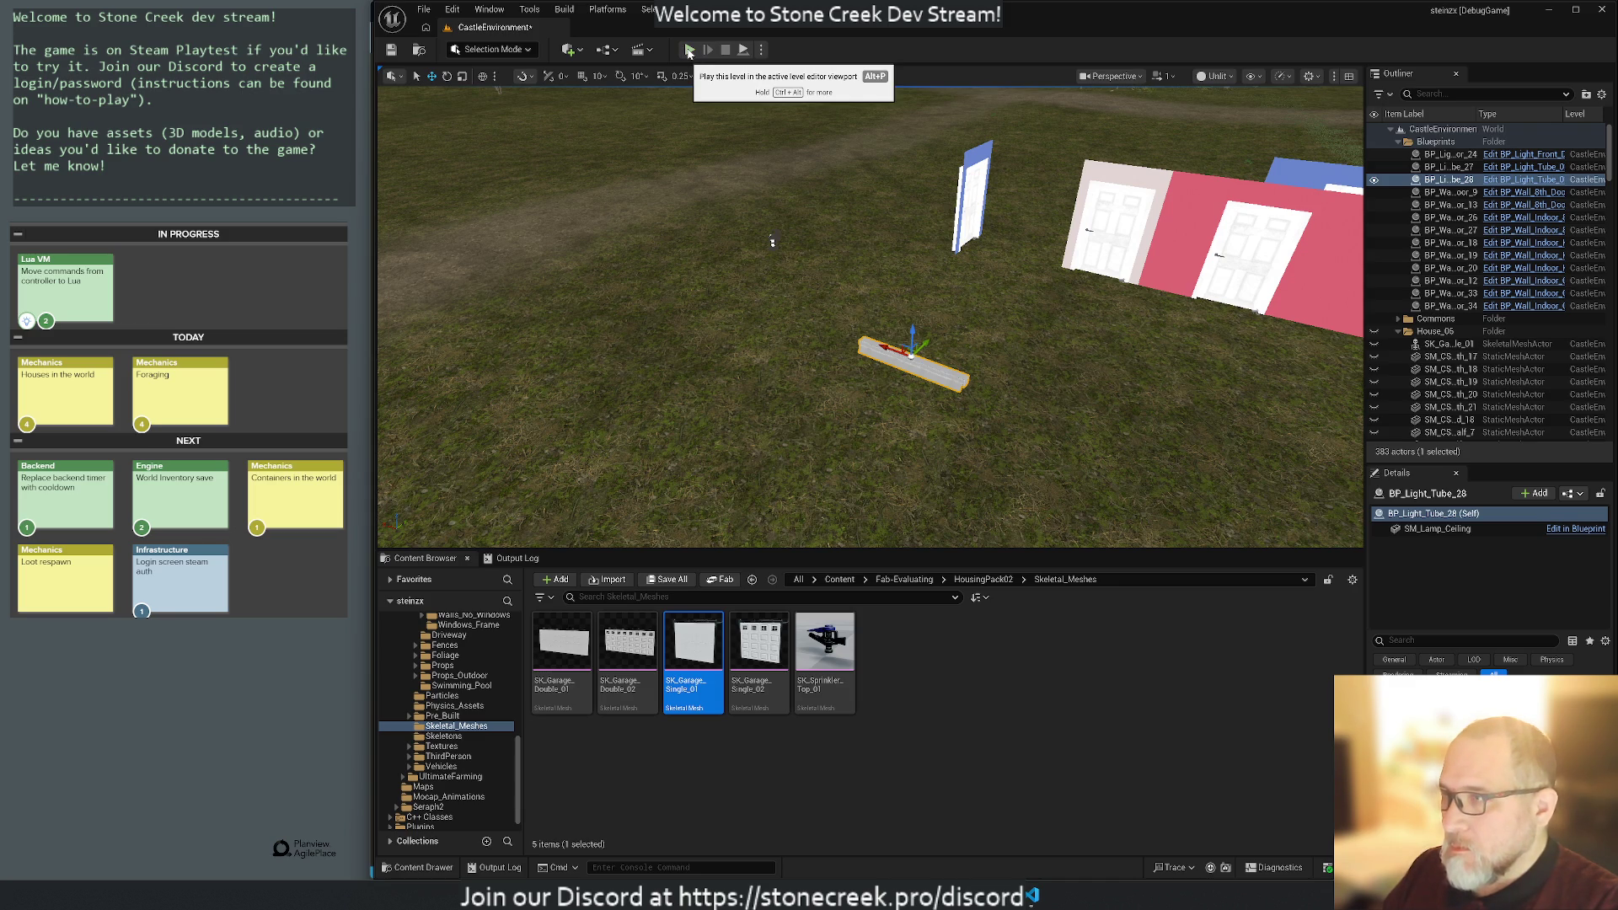
Start a play-in-editor session of the level from the toolbar Play button.
click(689, 50)
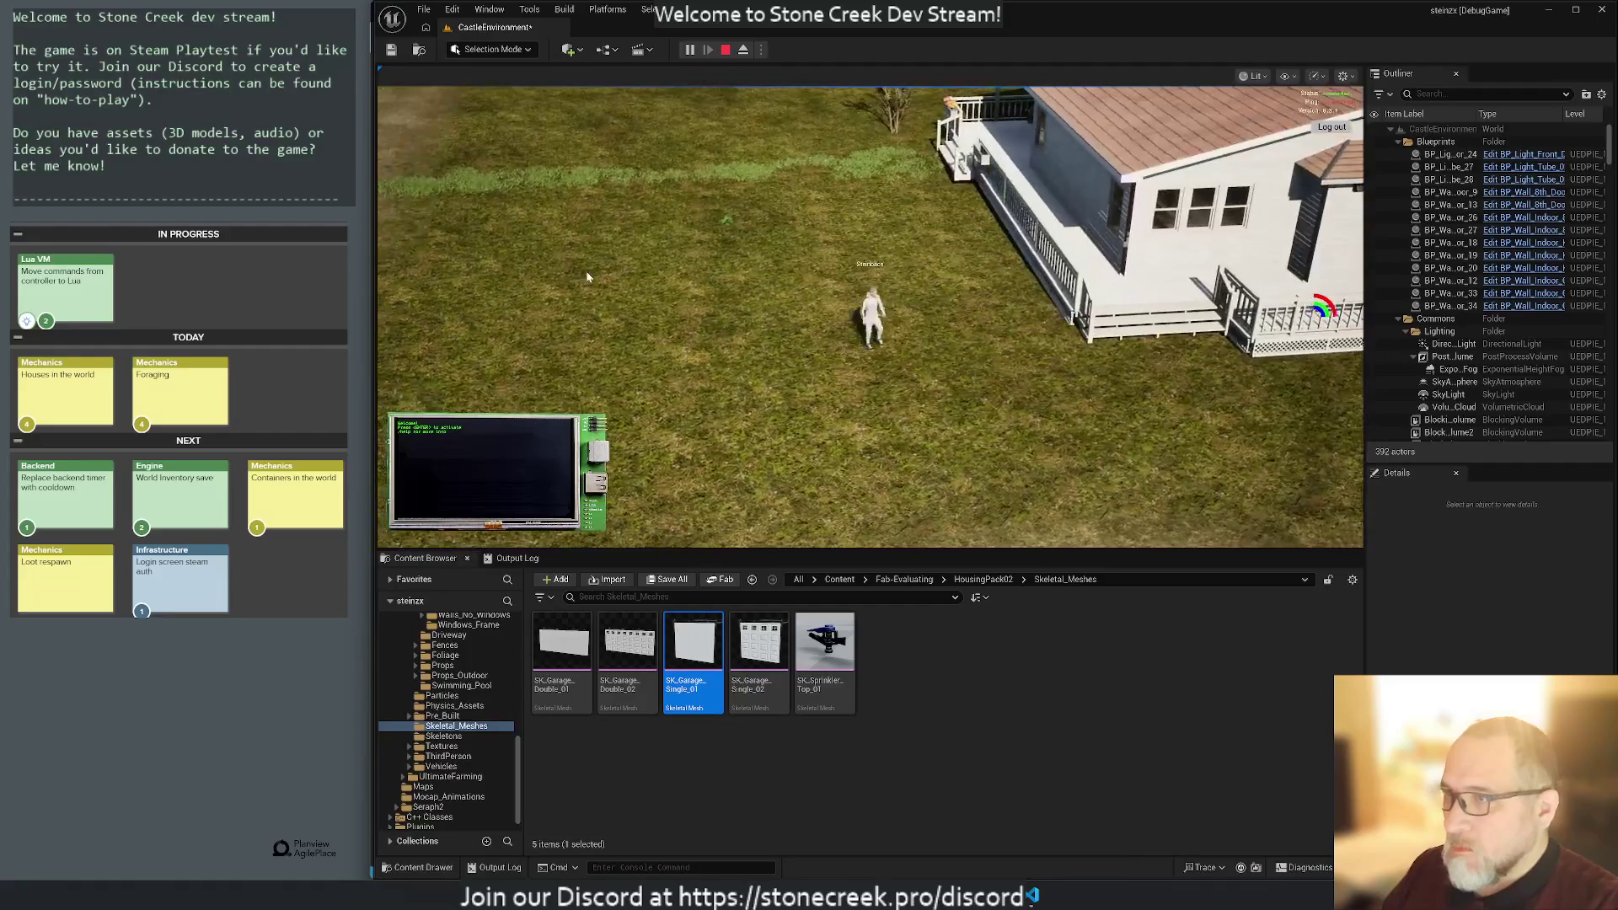
Orbit the game camera around the character and walk it along the house toward the front.
click(766, 169)
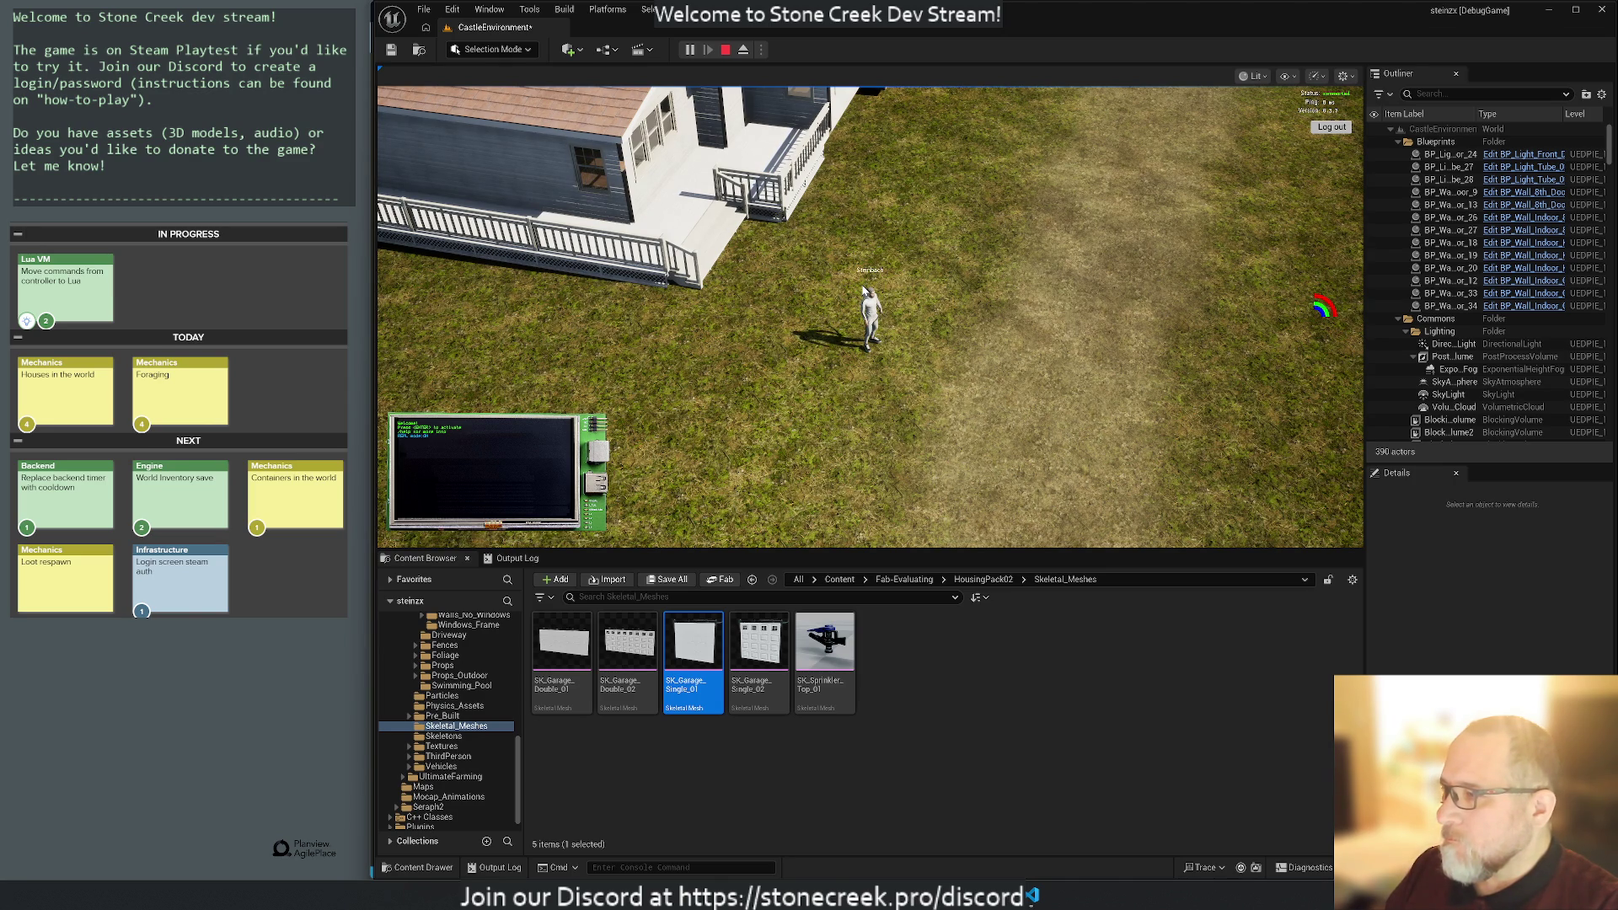
drag(826, 256, 665, 239)
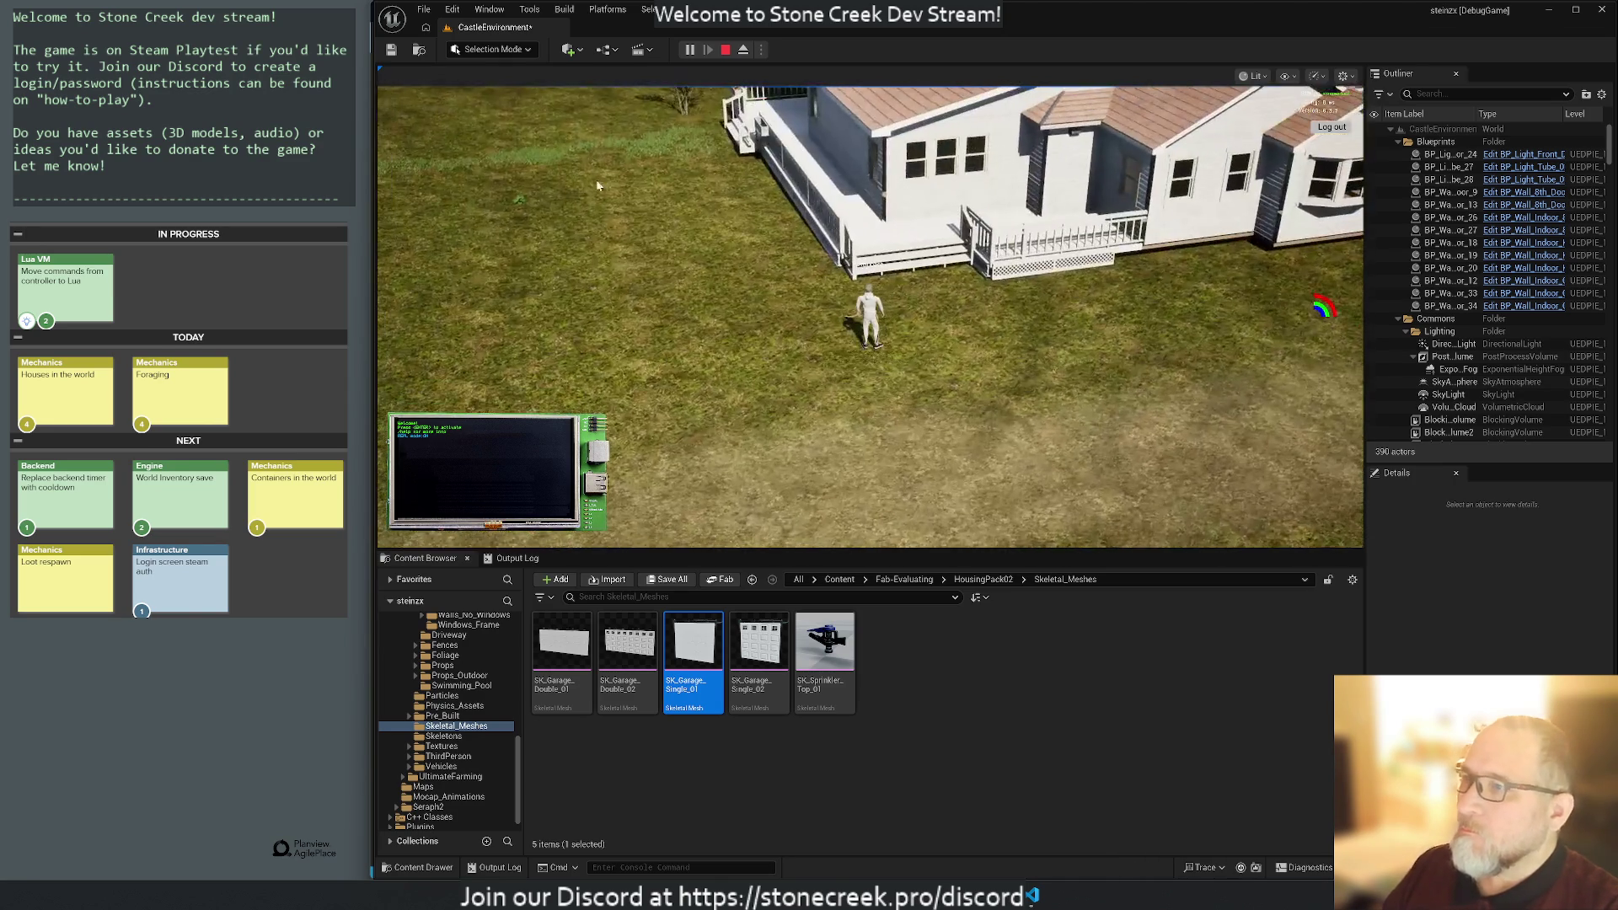
scroll(702, 110, down, 5)
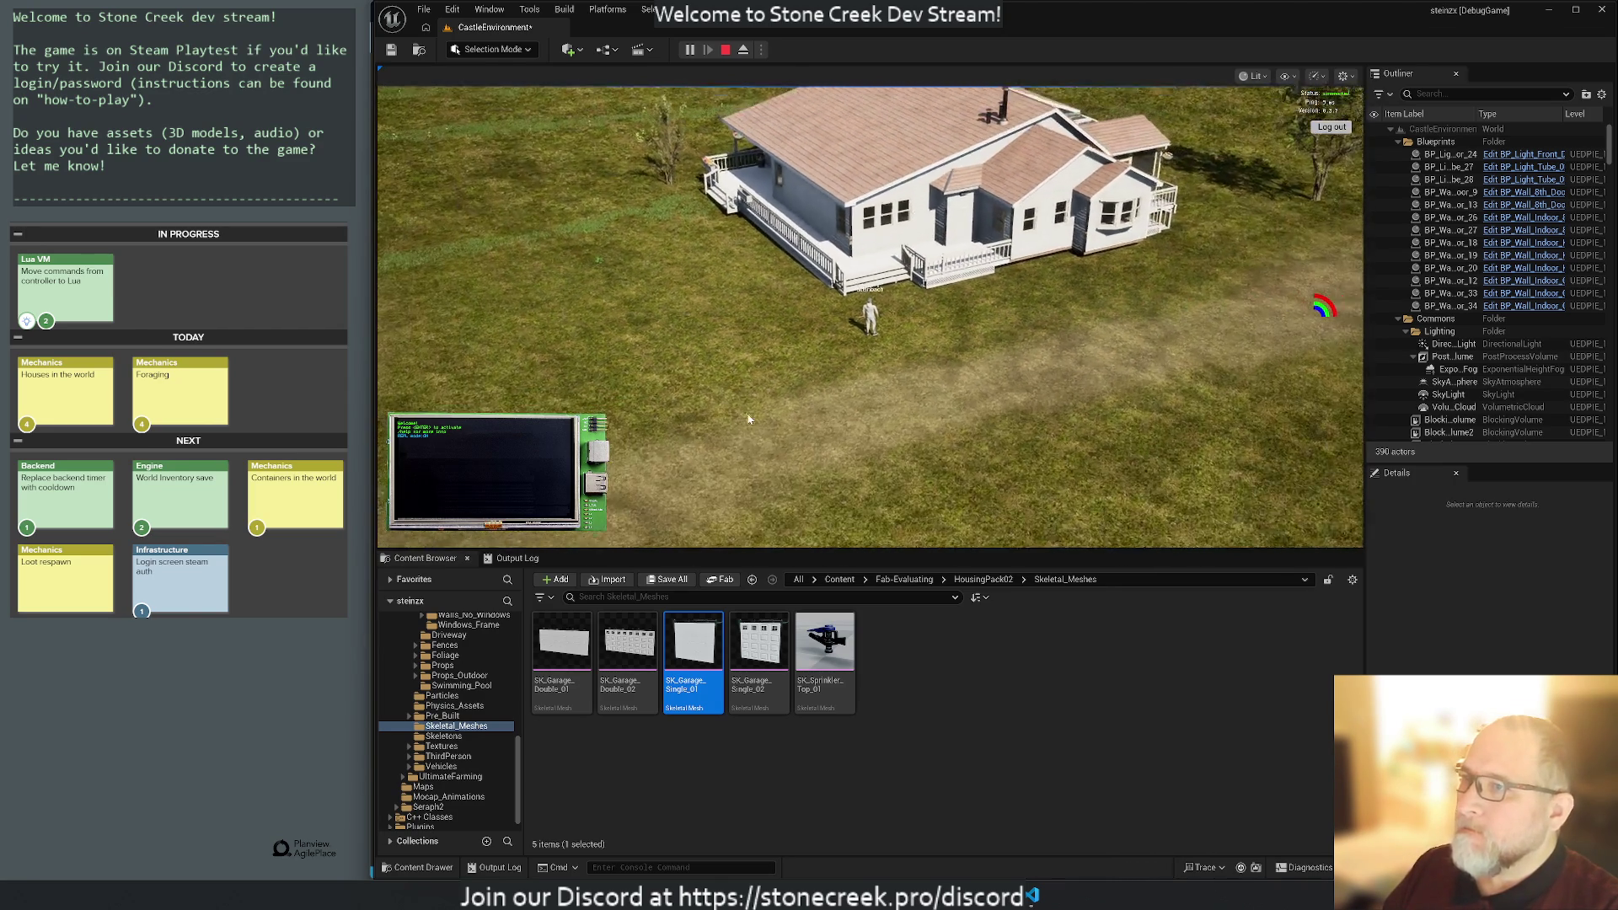
mouse_move(853, 301)
mouse_down()
mouse_move(1386, 202)
mouse_move(1317, 211)
mouse_up()
scroll(719, 364, up, 5)
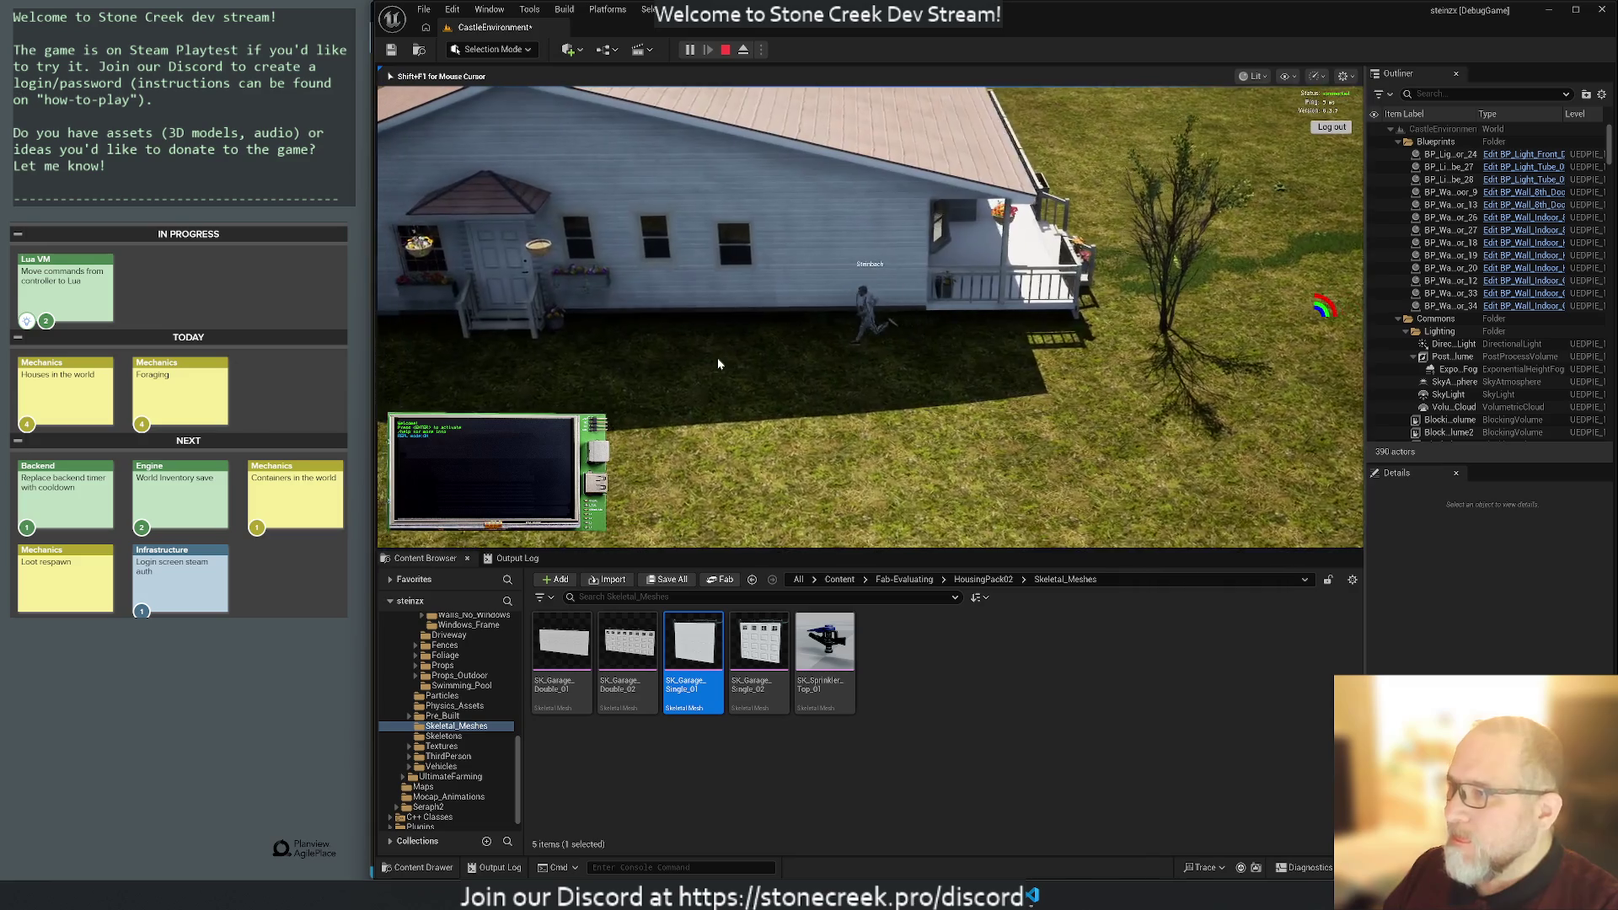
key(a)
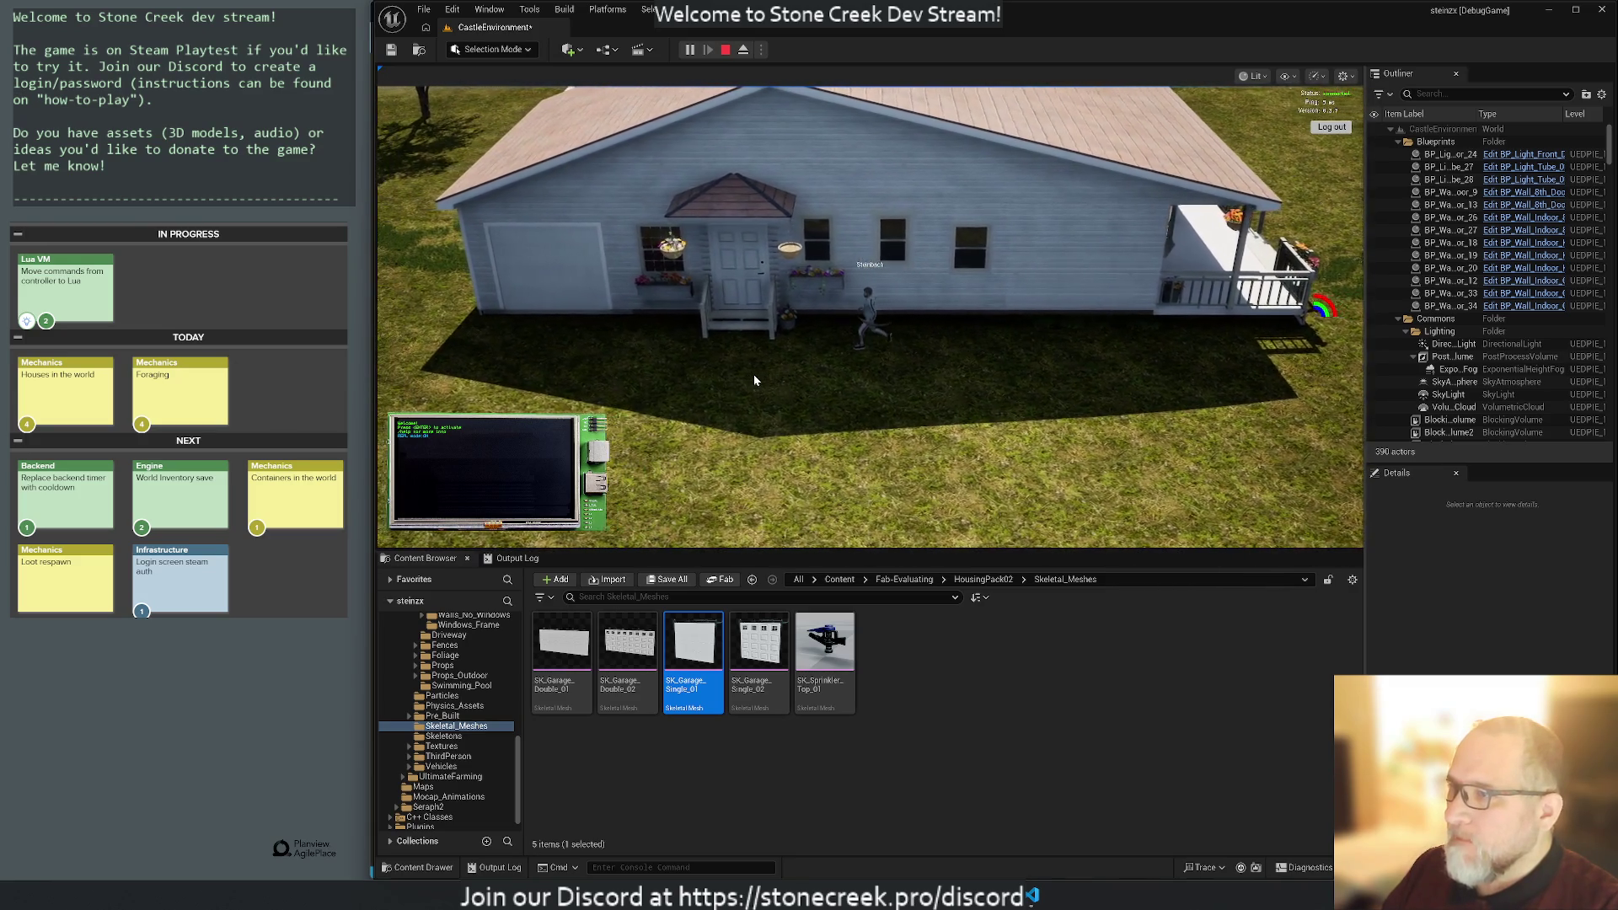
mouse_move(753, 380)
mouse_down()
mouse_move(830, 400)
mouse_move(778, 376)
mouse_move(658, 368)
mouse_up()
mouse_move(772, 332)
mouse_down()
mouse_move(681, 313)
mouse_move(971, 302)
mouse_move(1064, 331)
mouse_move(607, 332)
mouse_move(917, 332)
mouse_move(912, 260)
mouse_move(947, 234)
mouse_move(539, 228)
mouse_move(721, 243)
mouse_move(759, 371)
mouse_move(740, 345)
mouse_move(725, 374)
mouse_up()
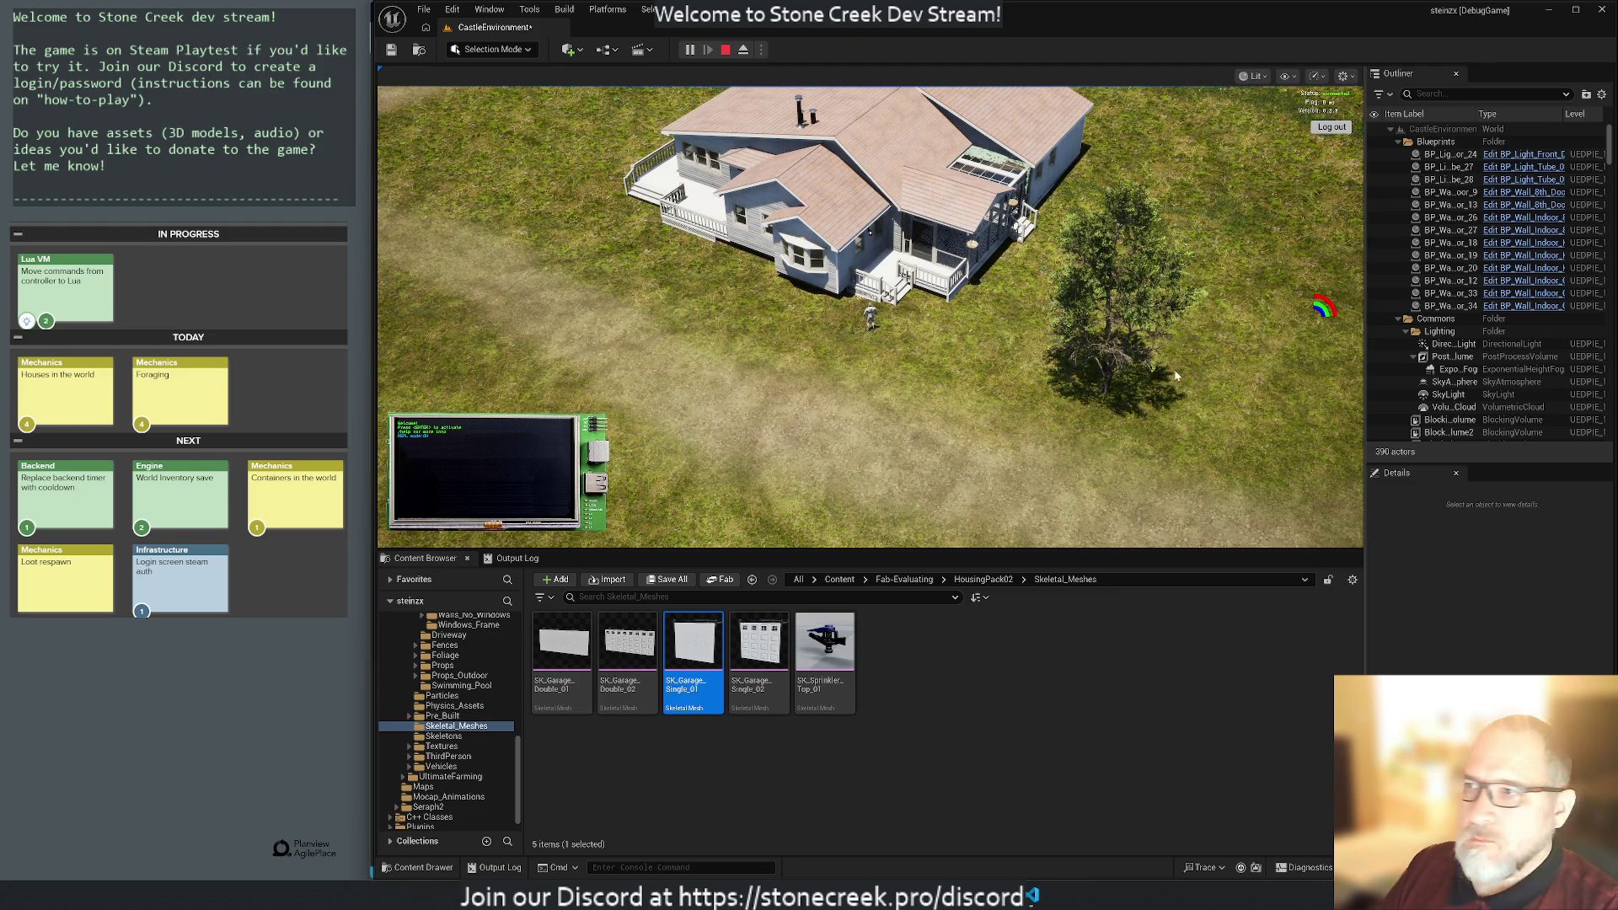
Briefly open and close the in-game terminal, then make the game view fill the editor.
key(Return)
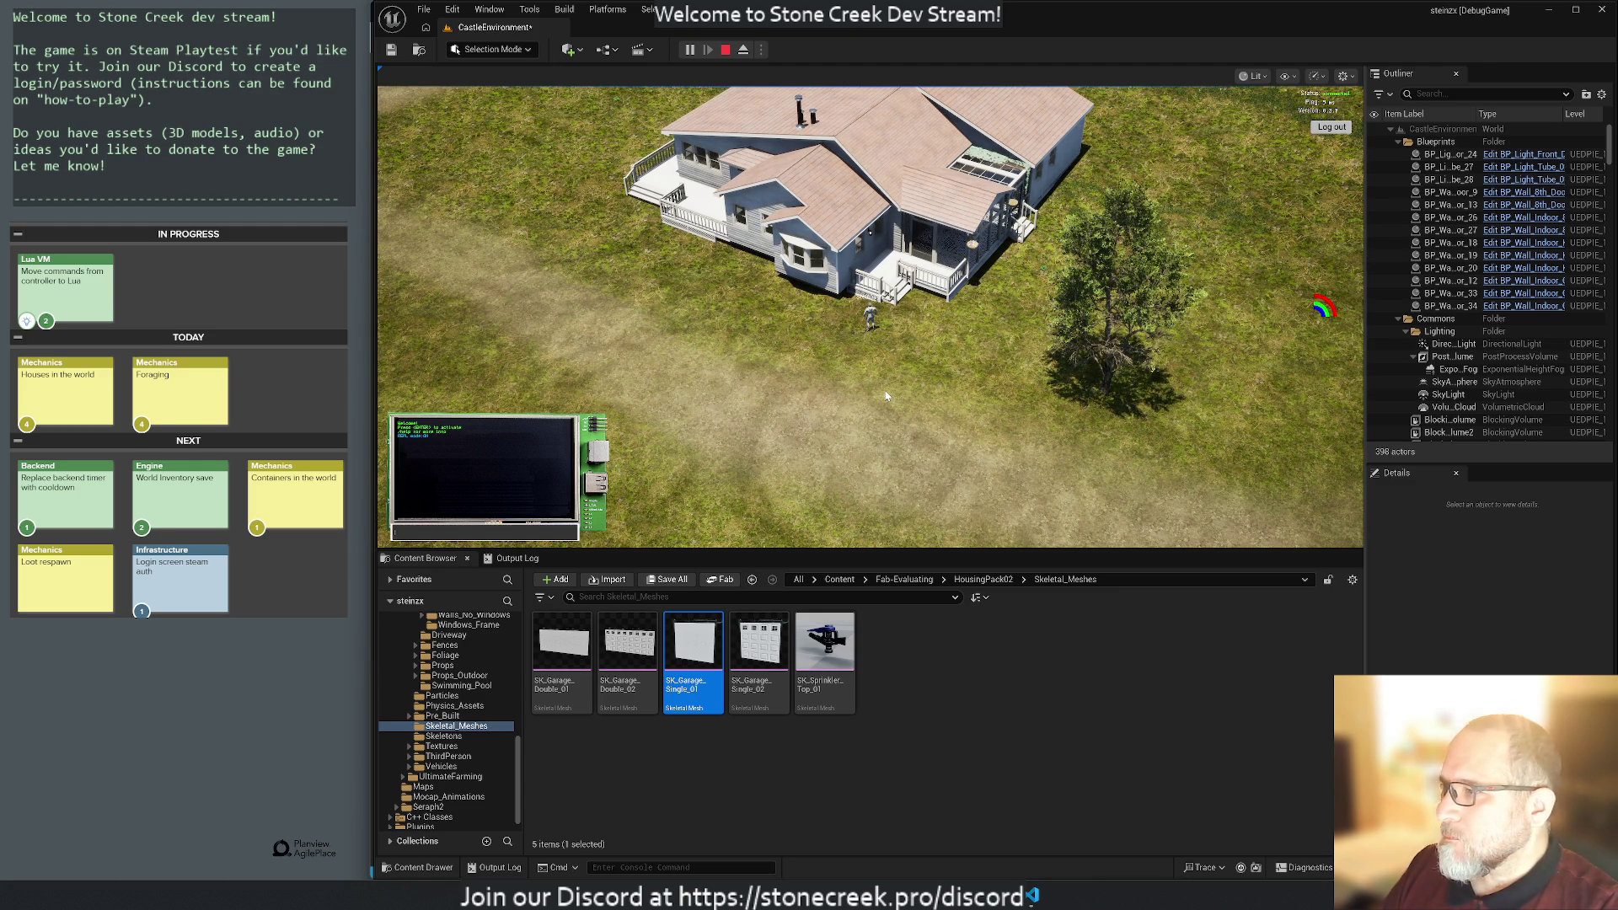
key(Escape)
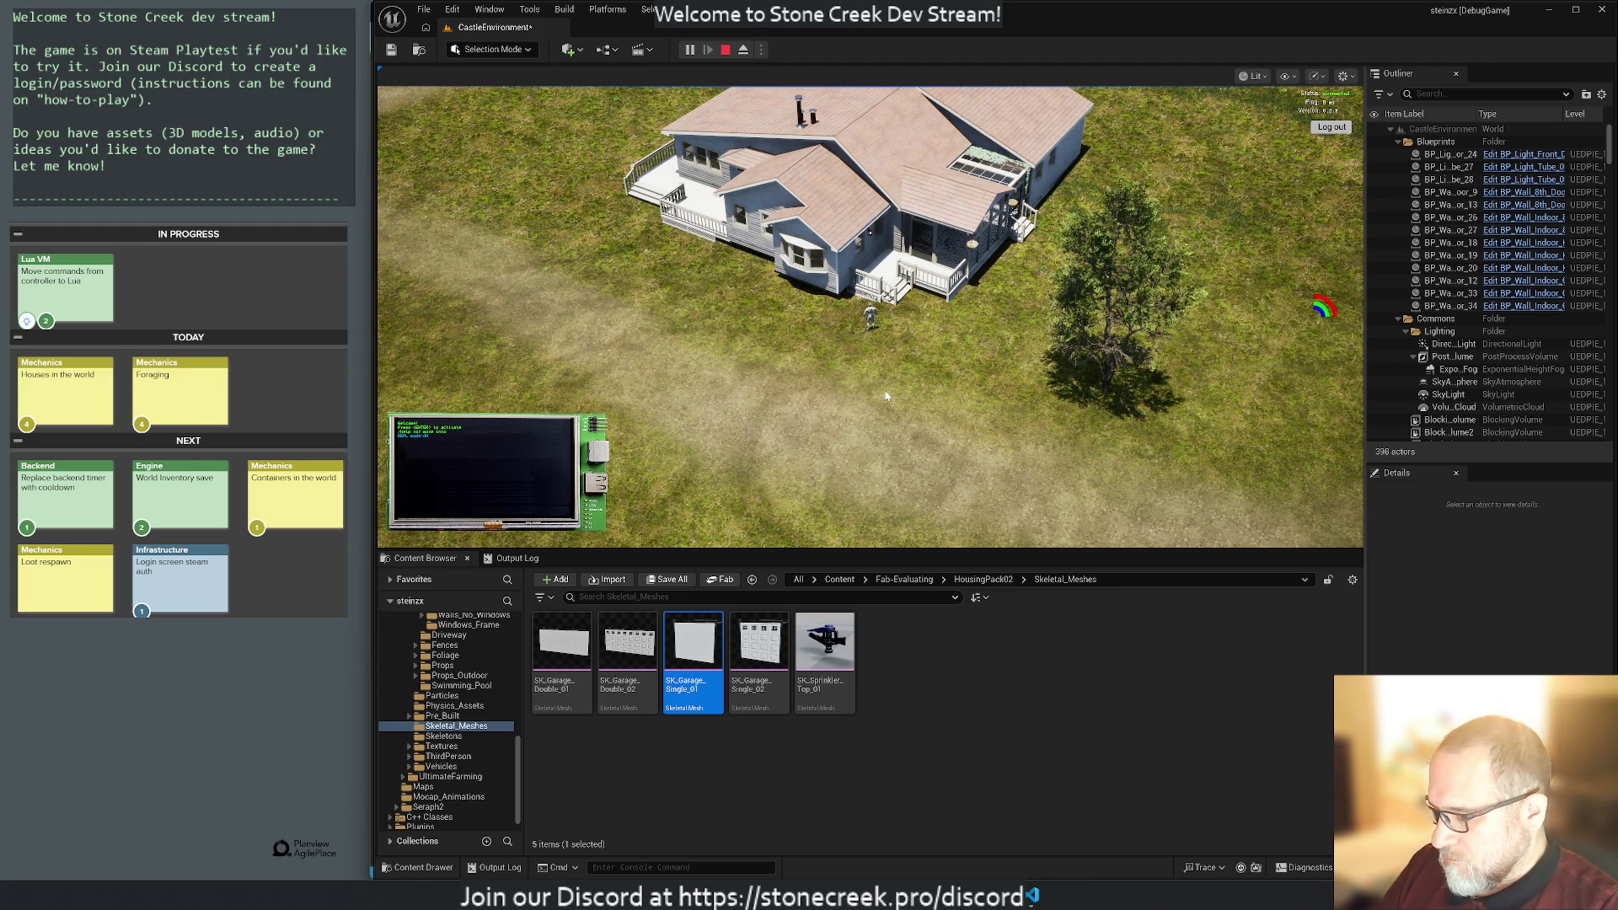
key(F11)
Query the day time with Game.GetDayTime(), then set it to 20 with Game.SetDayTime(20).
key(Return)
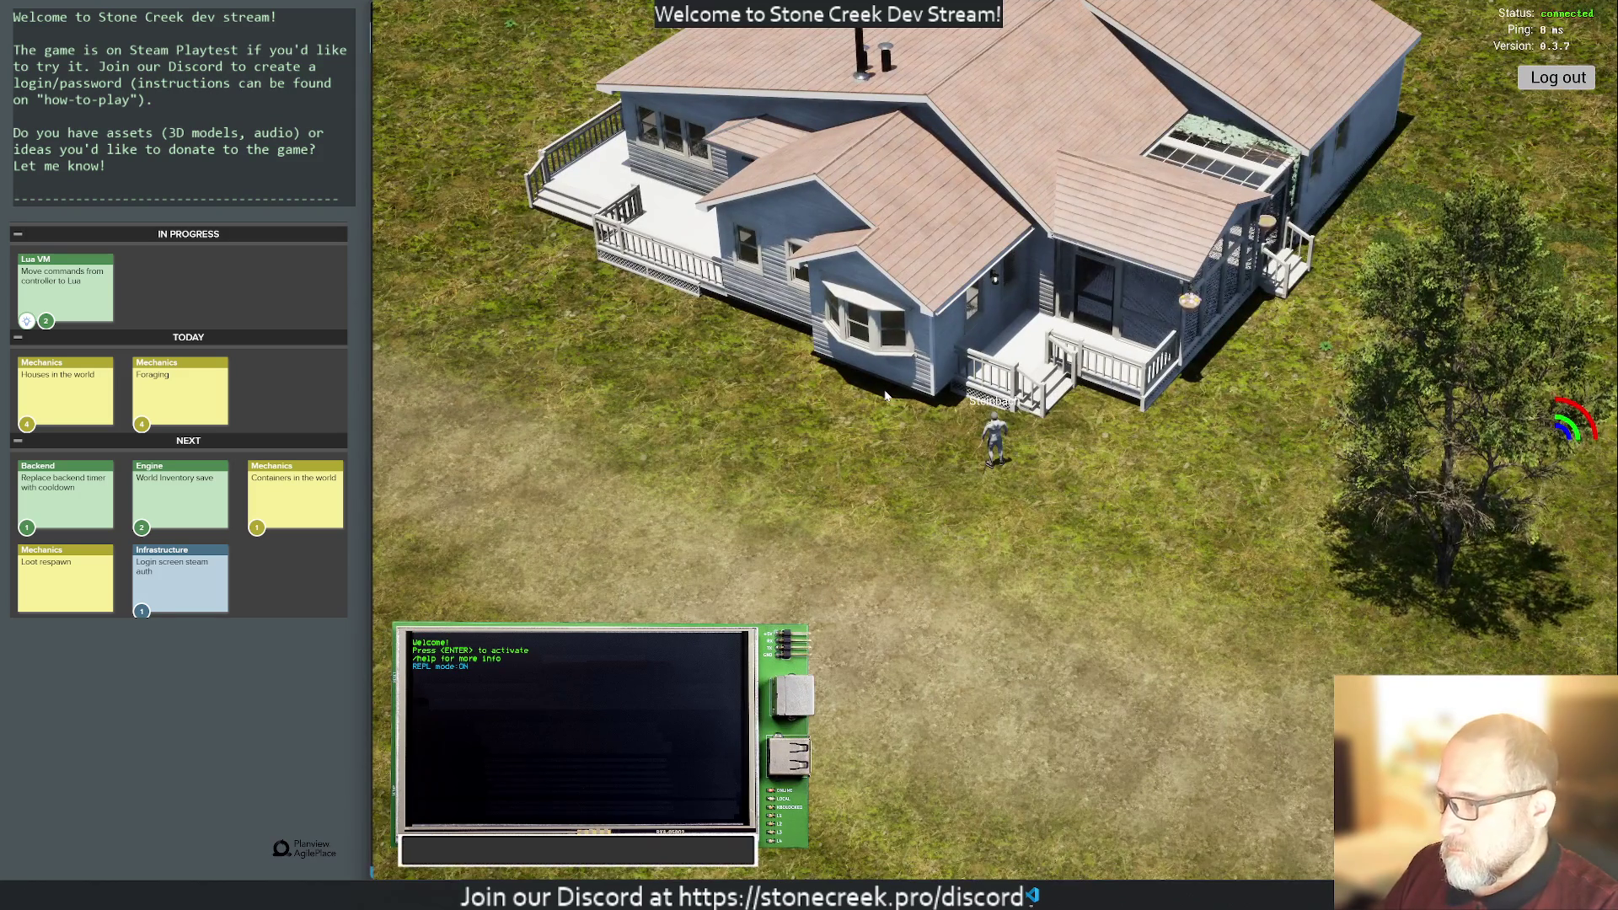
text(Game.GetDayTime())
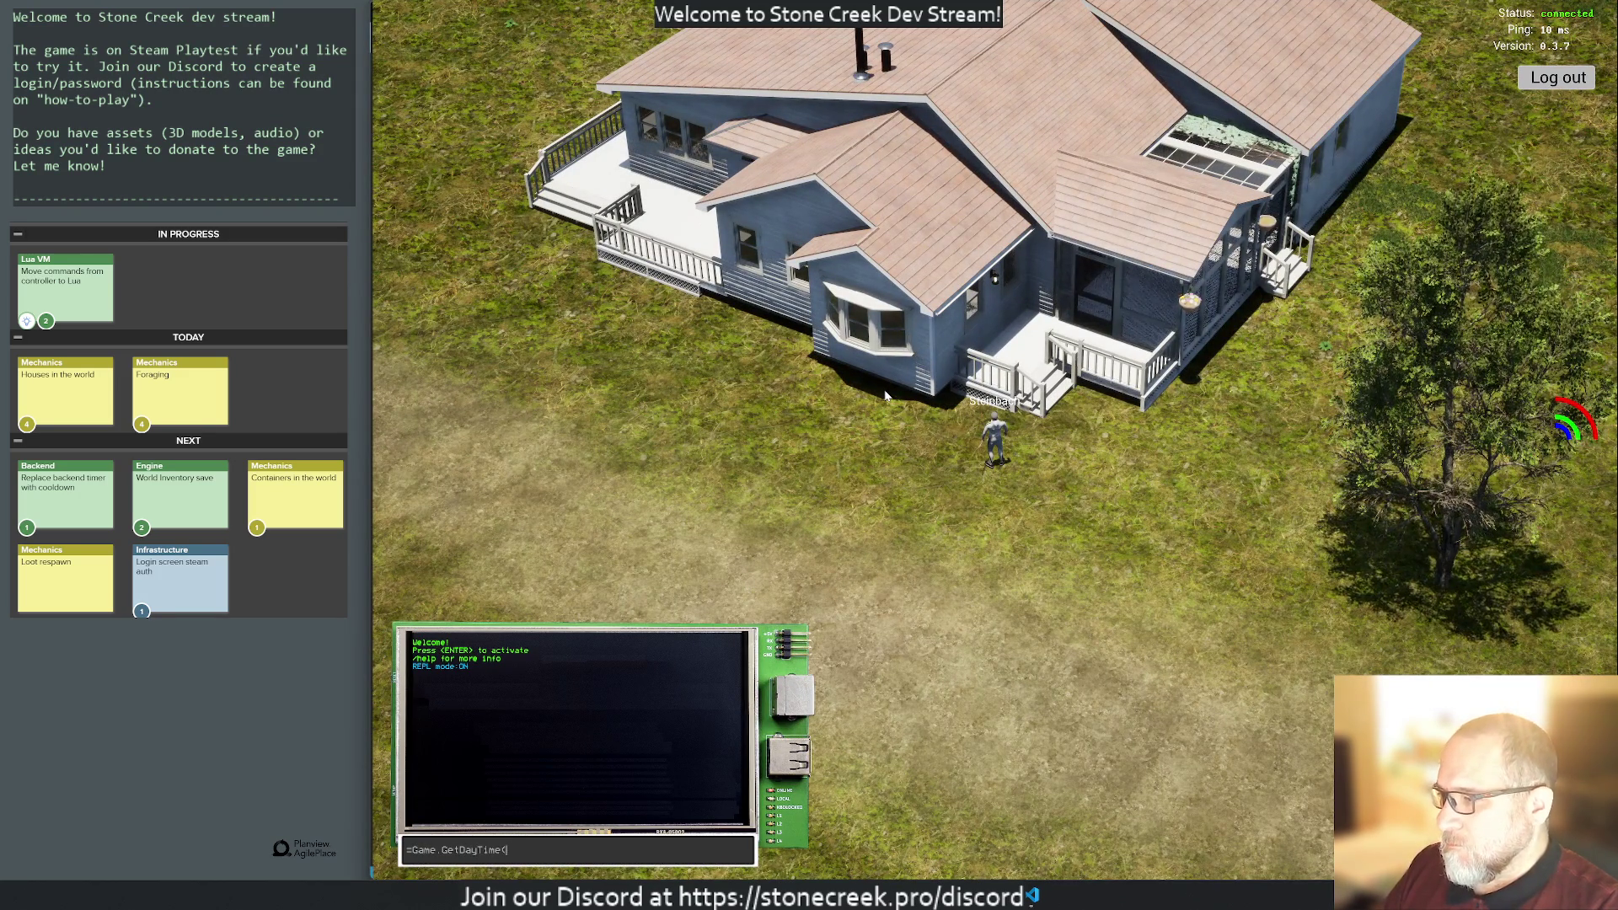
text())
key(Return)
key(Return)
text(Game)
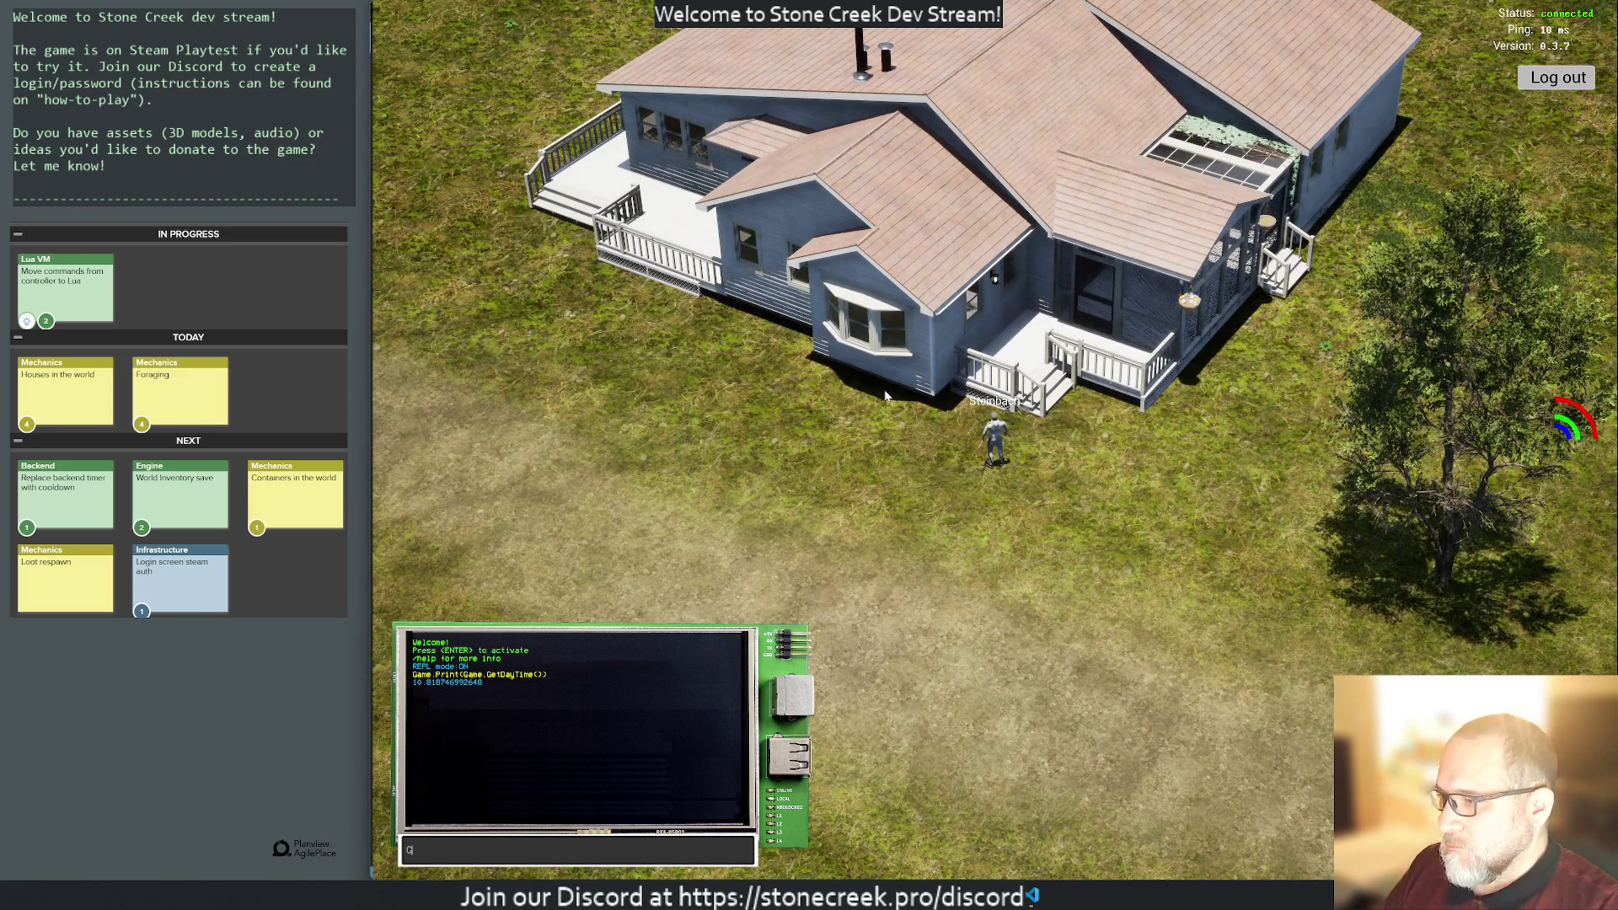
key(BackSpace)
text(yTime()
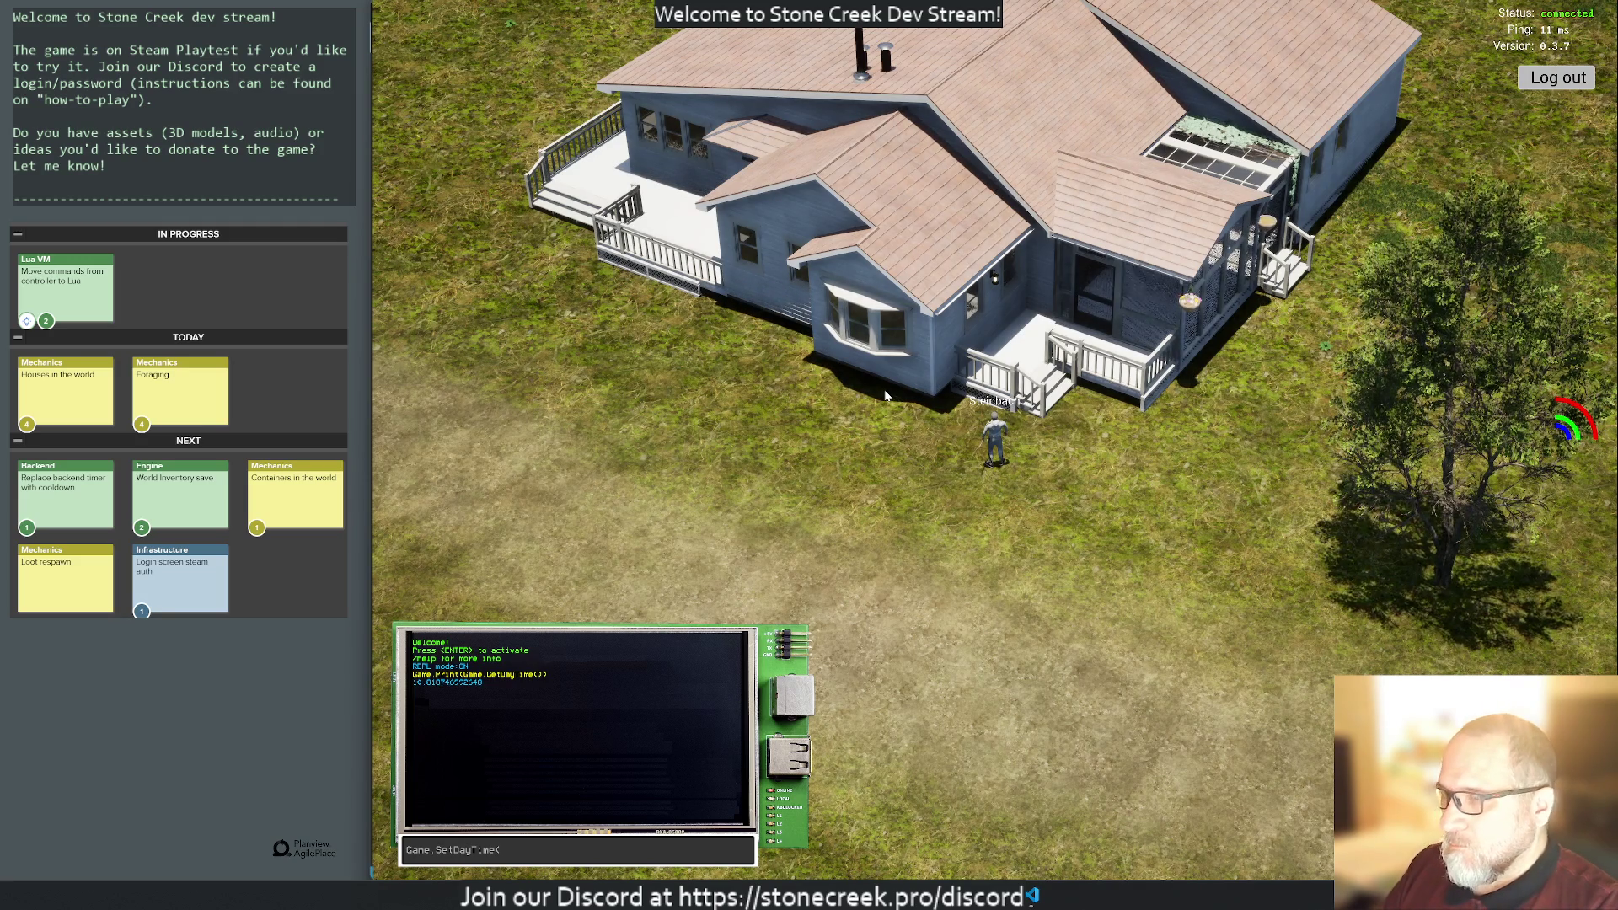
text(20))
key(Return)
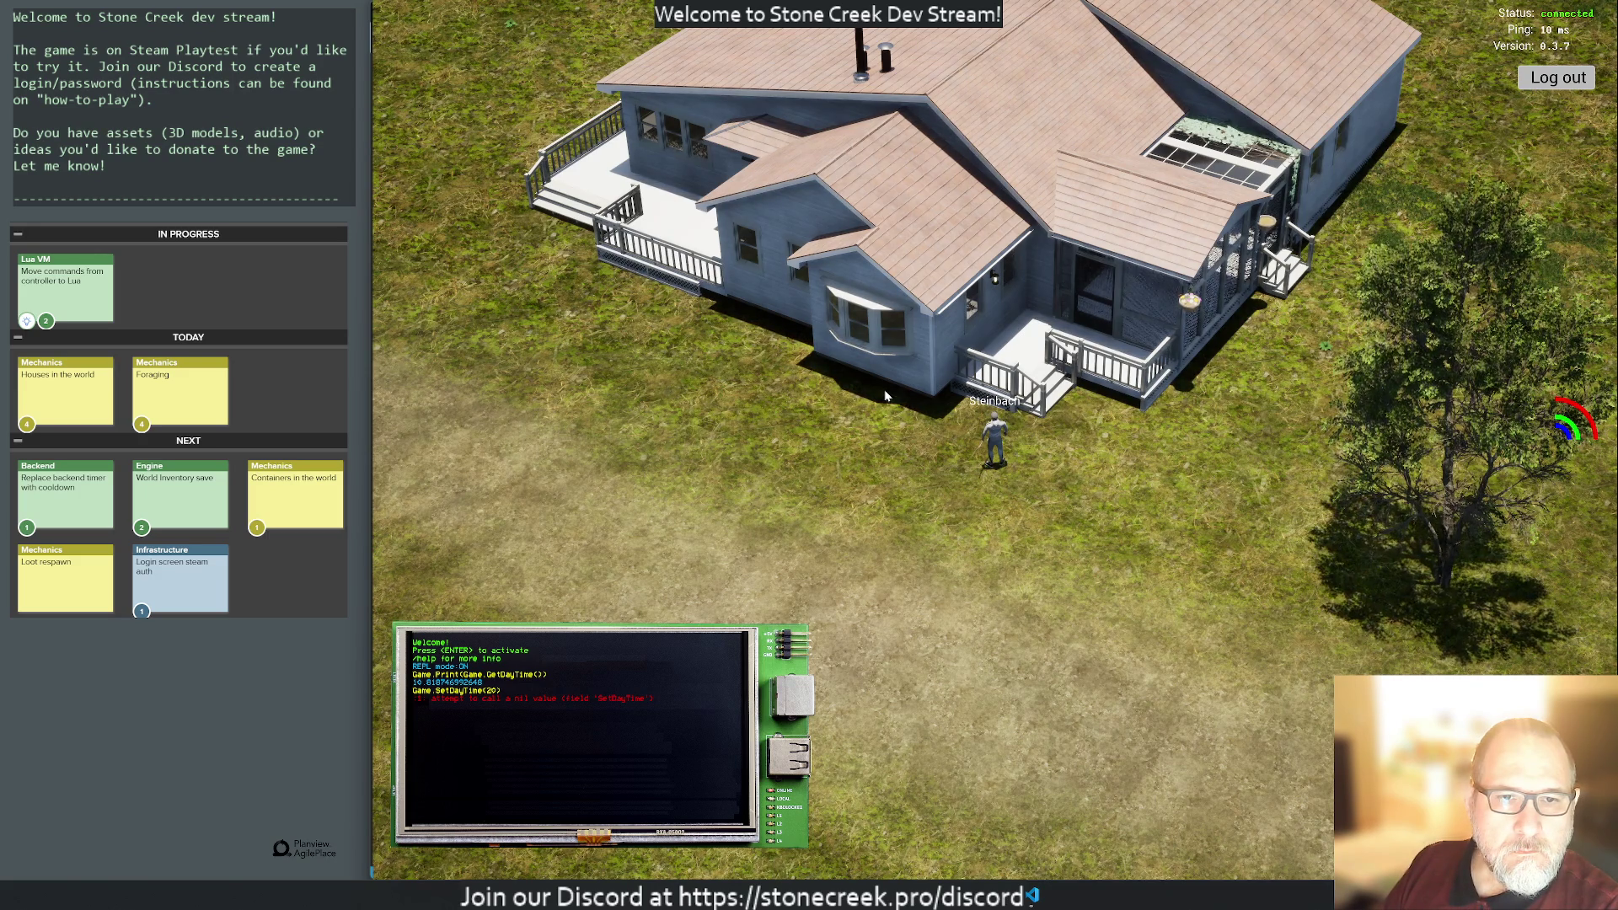
Run Game.SetHoursOffset(10) and then Game.SetHoursOffset(14) in the terminal.
key(Return)
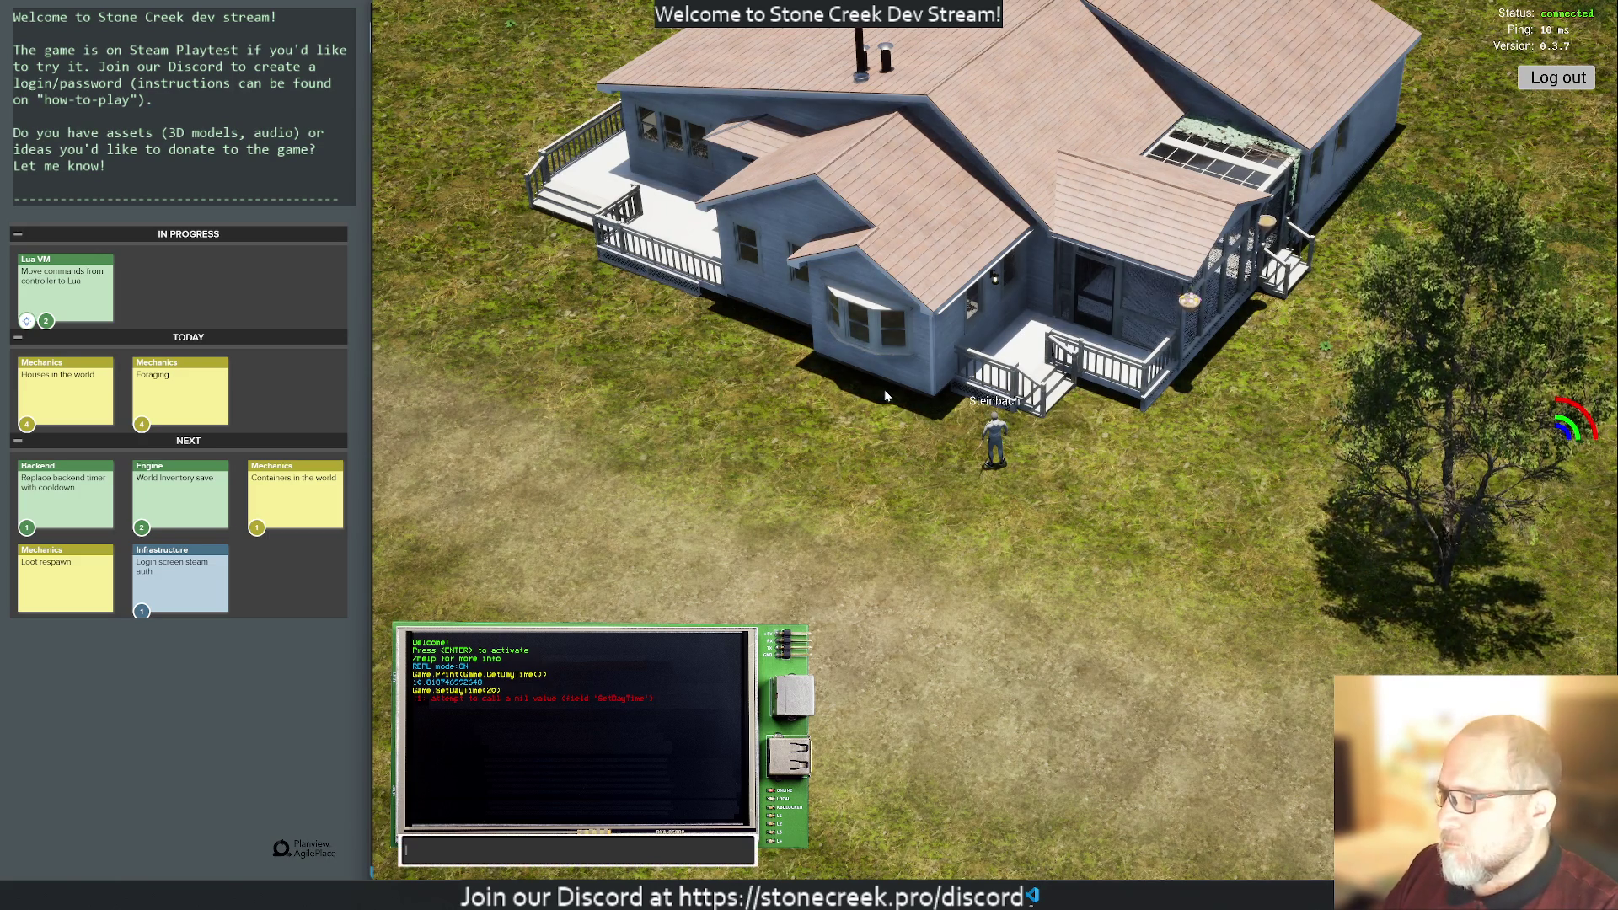
text(Game.Set)
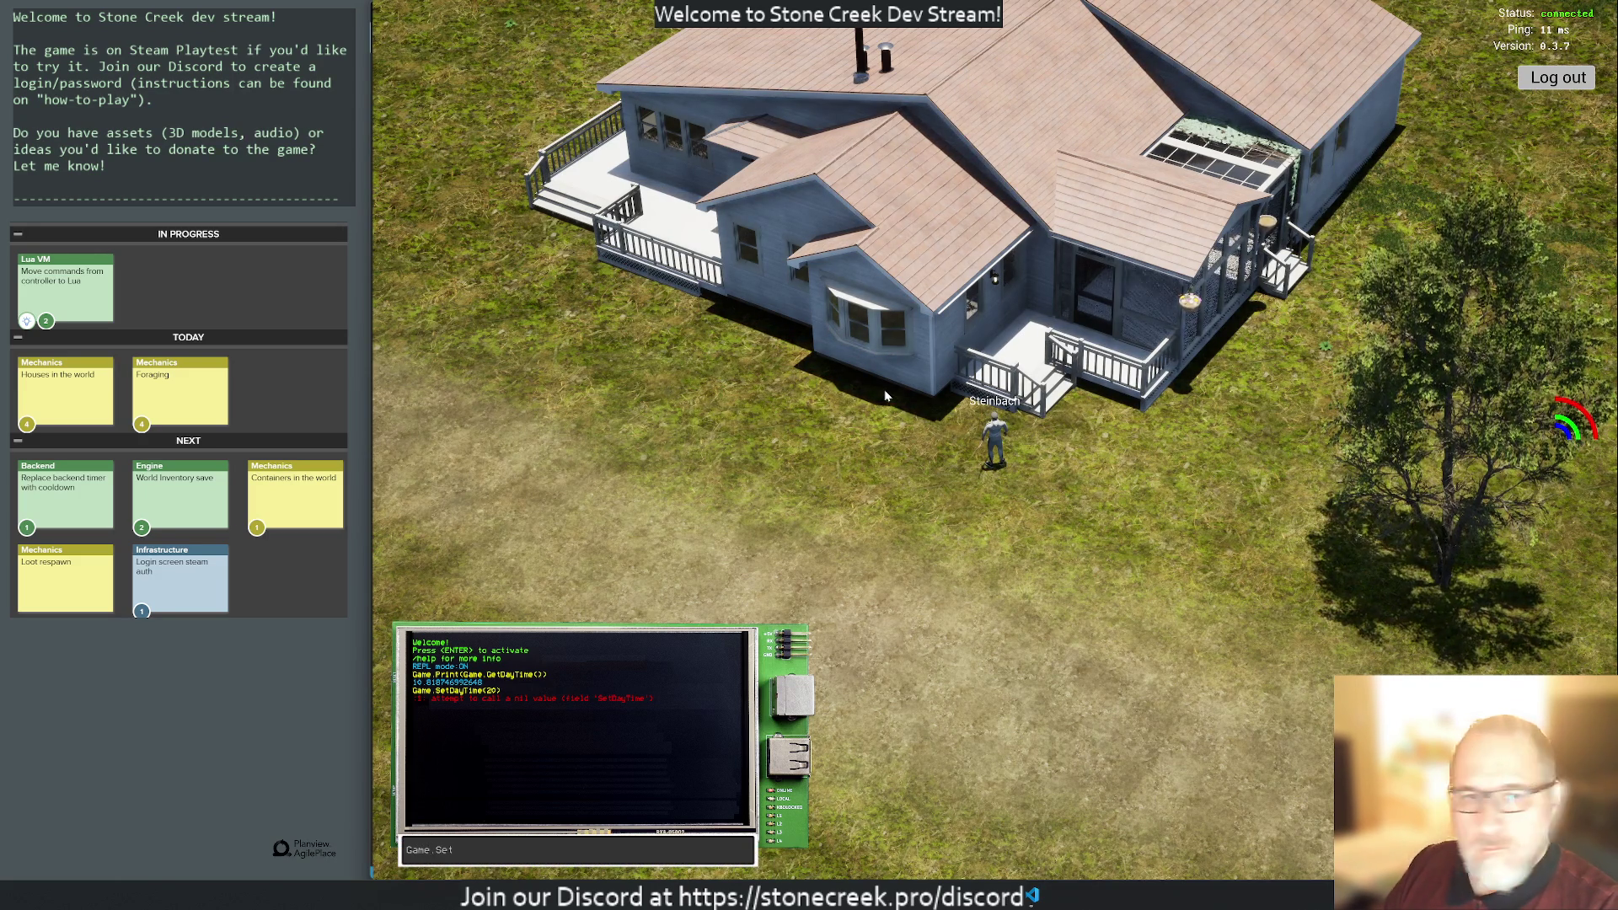
text(HoursOffset(10))
key(Return)
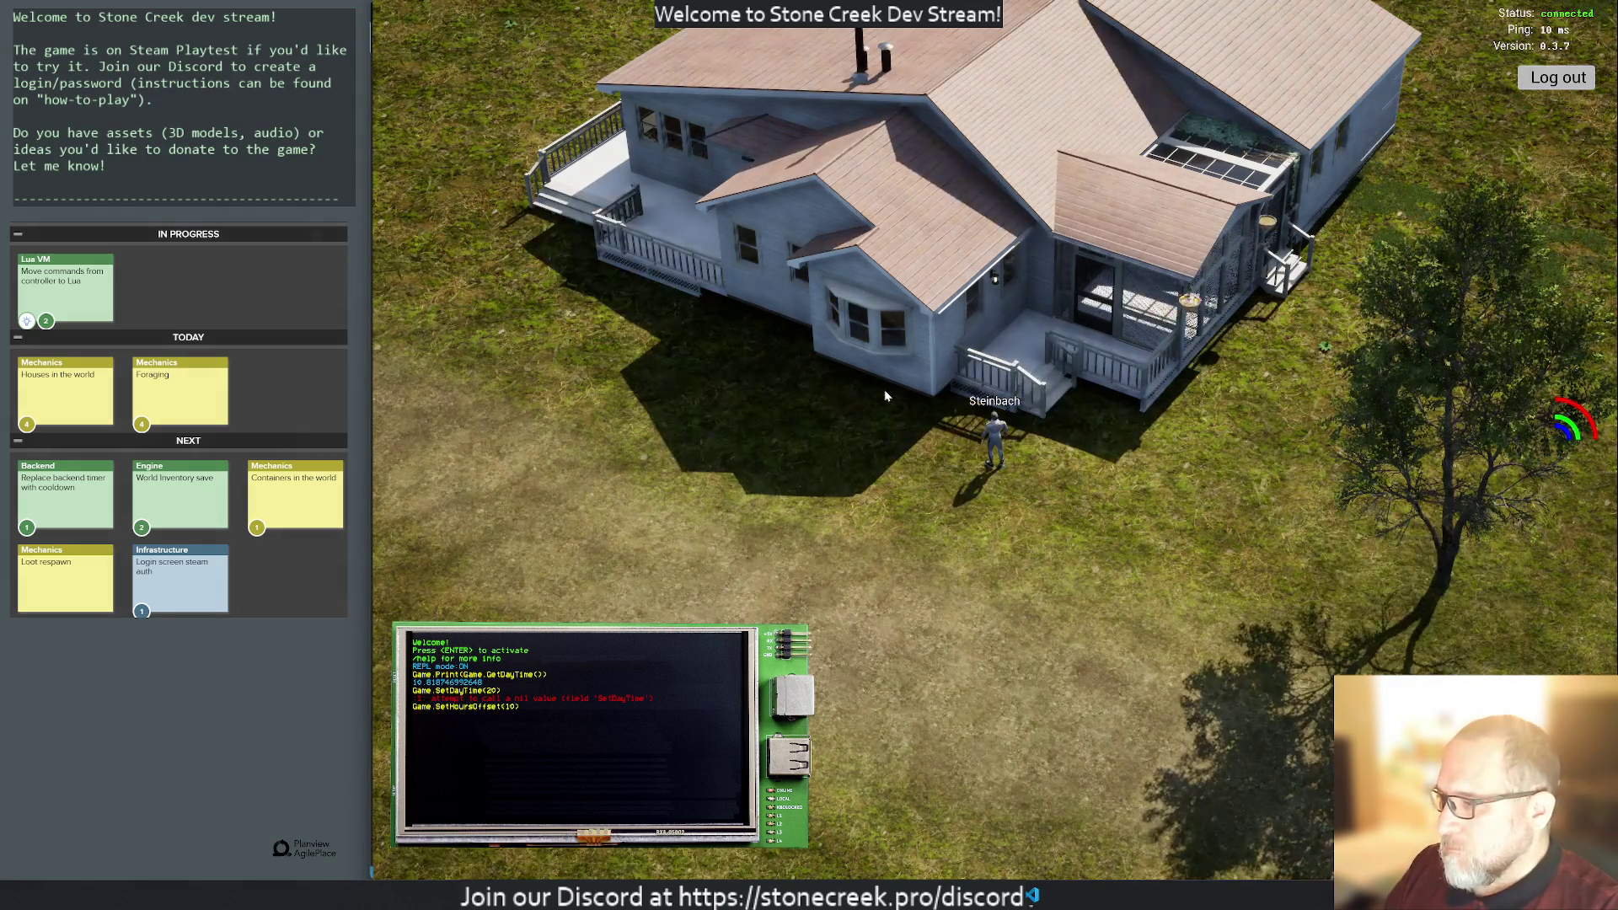
text(Game.Set)
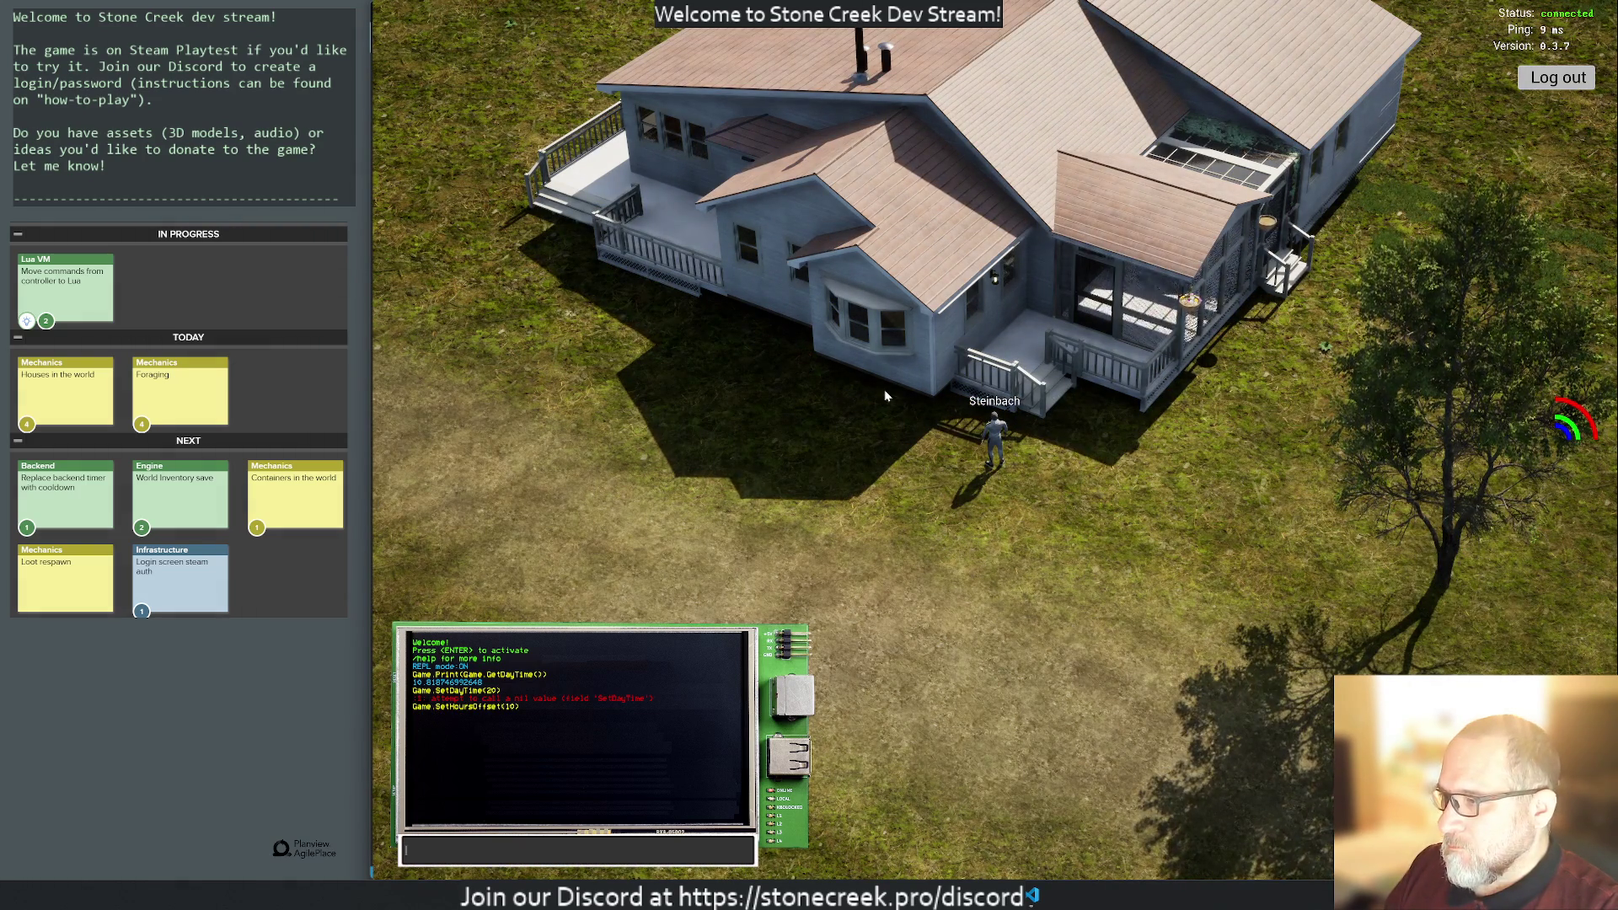
text(HoursOffset)
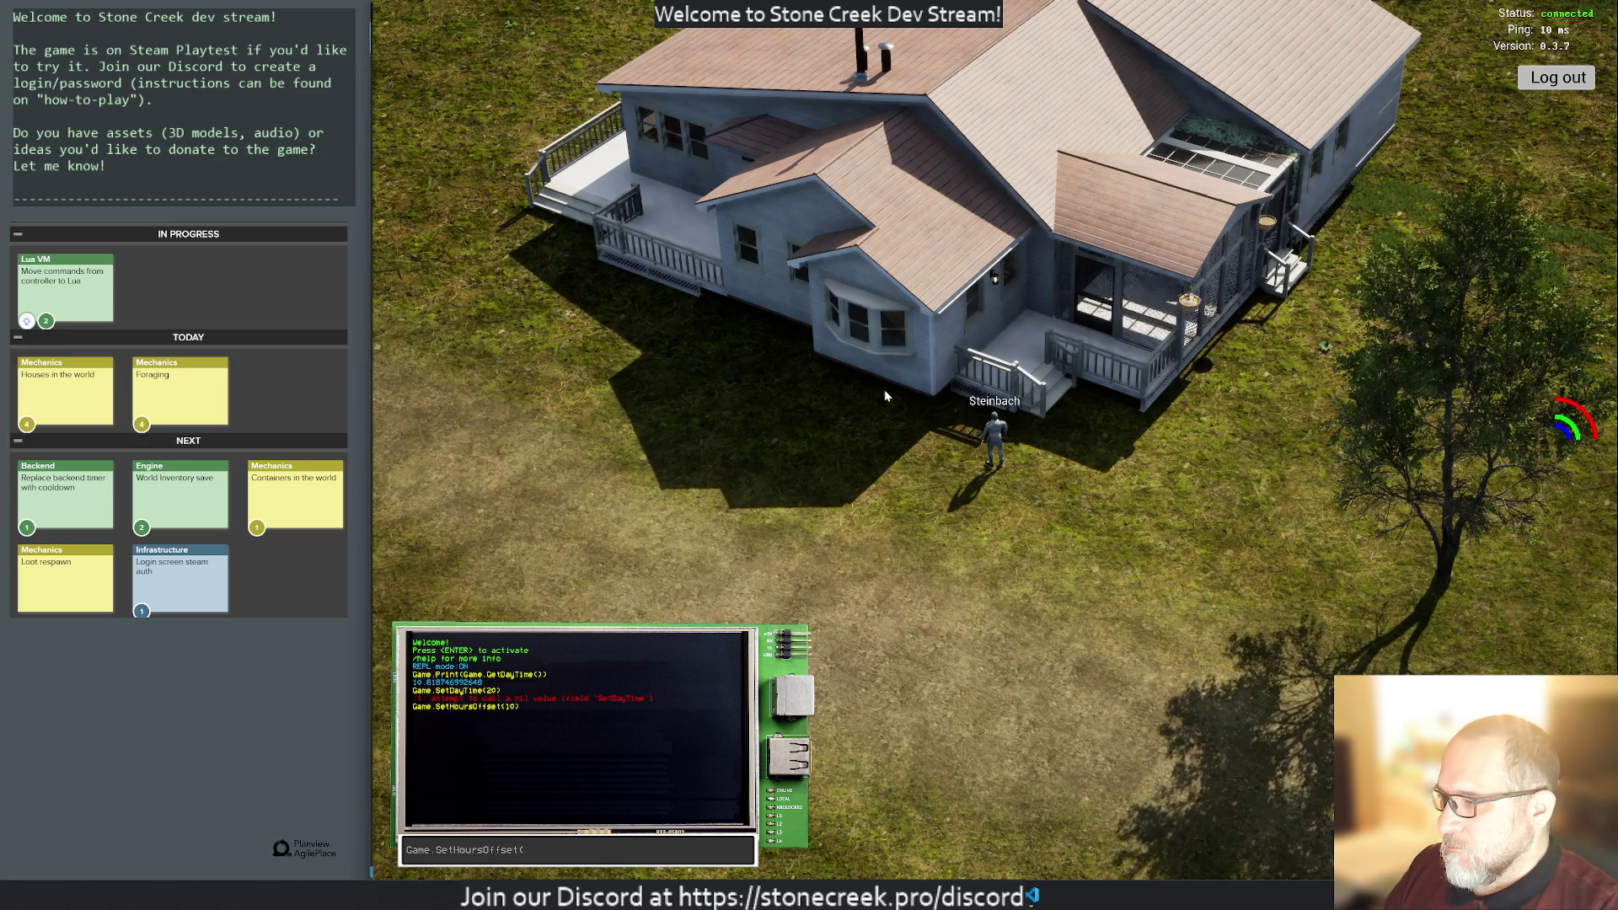
text((14))
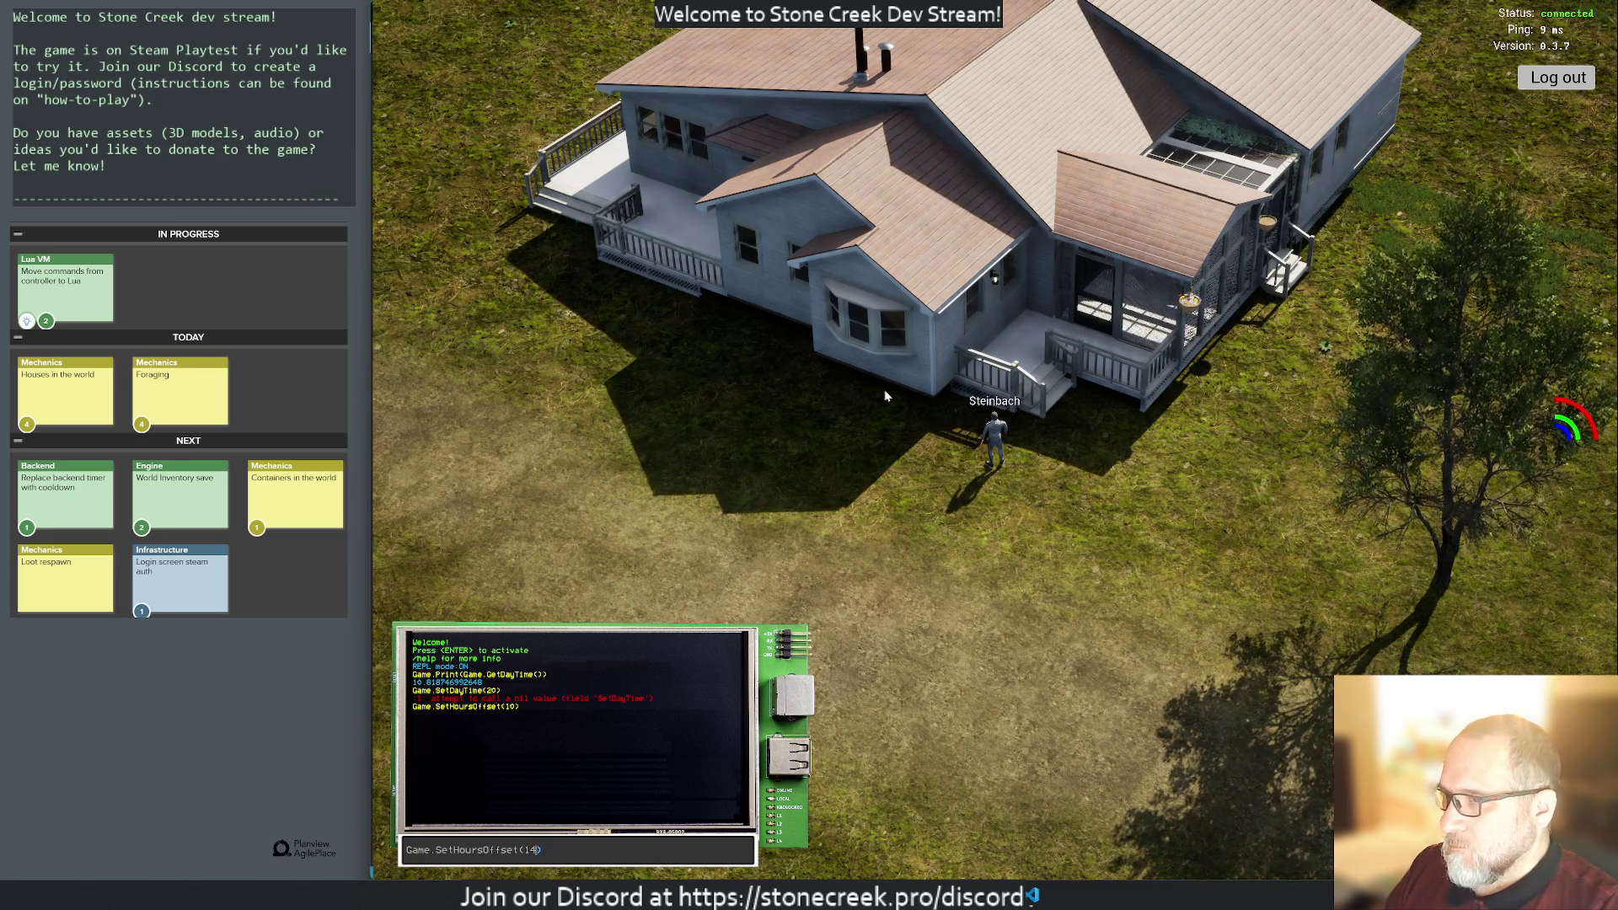
key(ctrl+a)
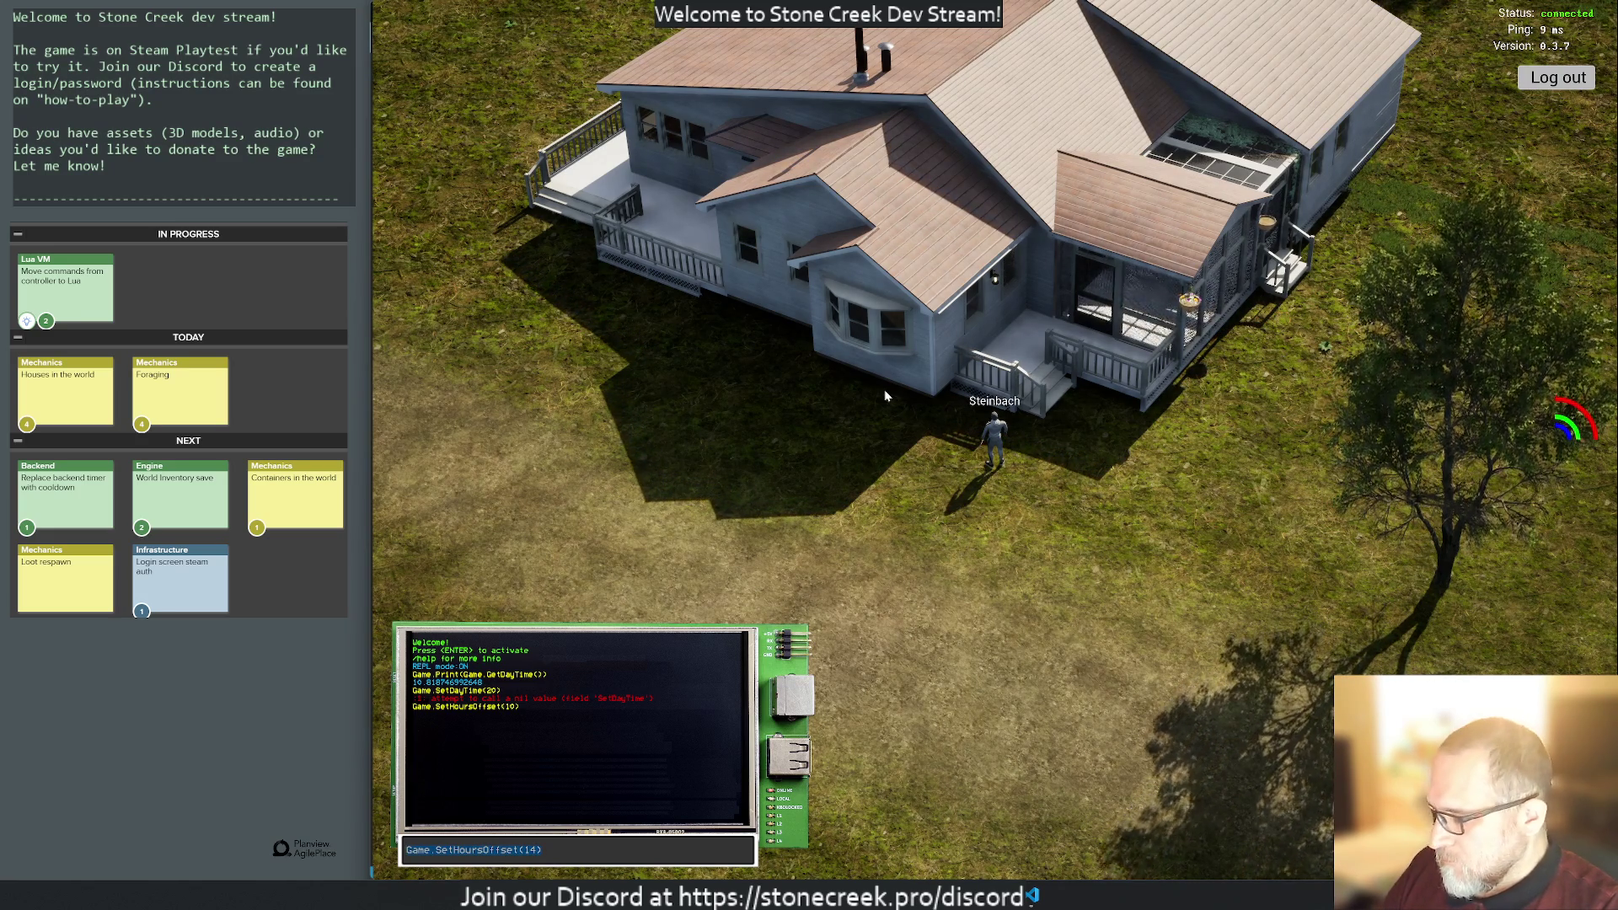
key(ctrl+x)
key(ctrl+v)
key(Return)
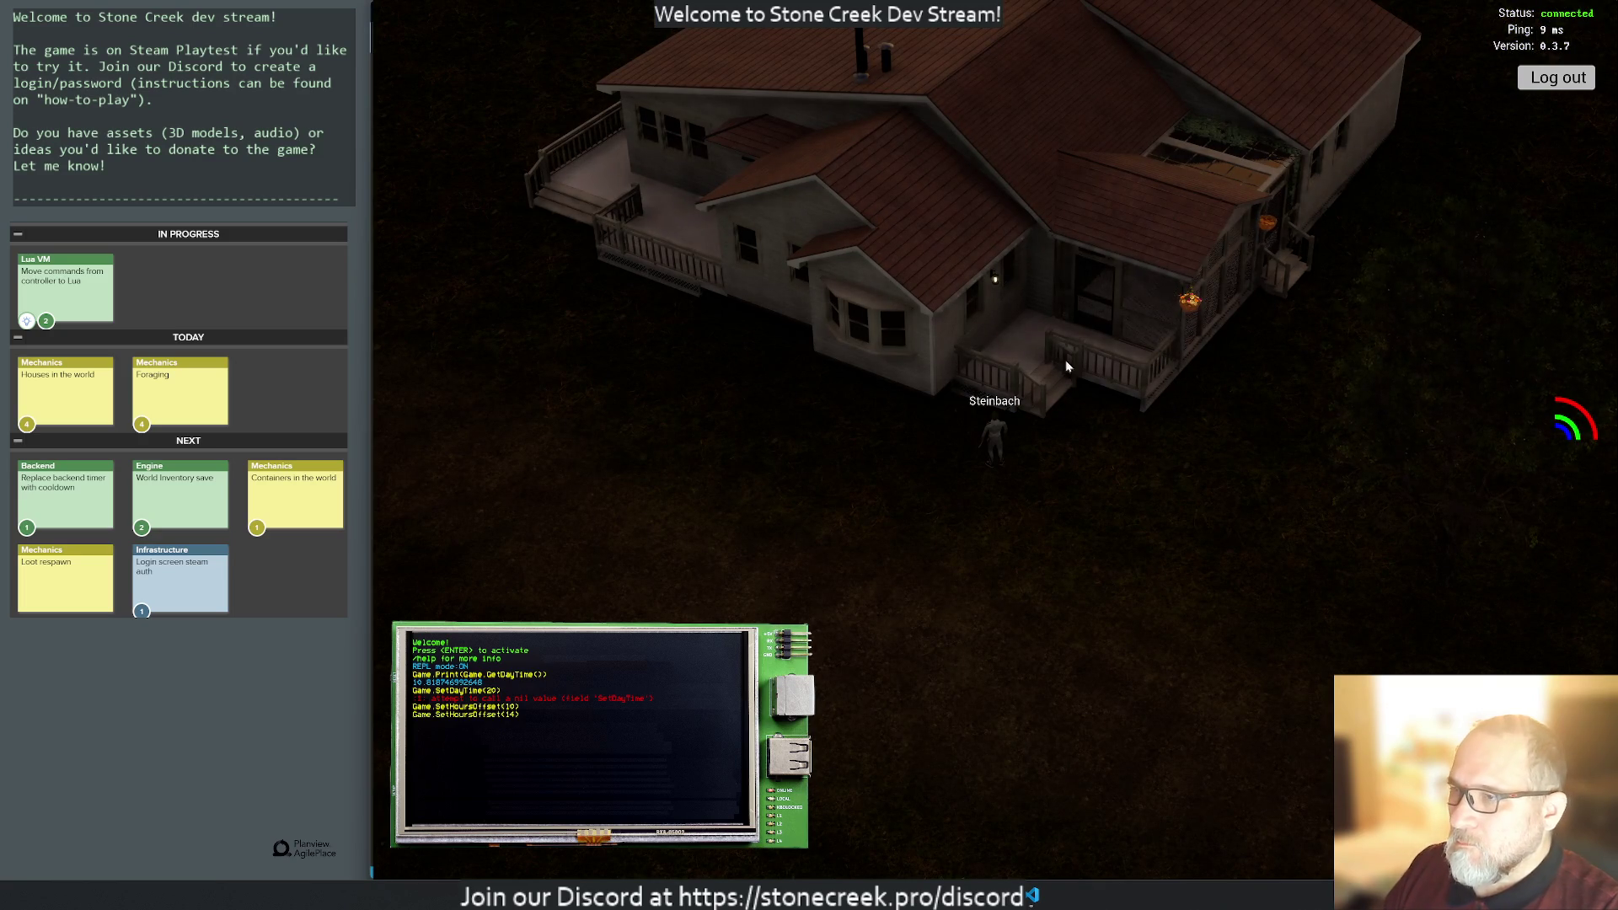
Run Game.SetHoursOffset(12), orbit around the house, and stop the play session.
mouse_move(787, 401)
mouse_down()
mouse_move(1039, 299)
mouse_move(596, 337)
mouse_move(534, 326)
mouse_move(918, 407)
mouse_move(871, 430)
mouse_move(735, 416)
mouse_move(969, 388)
mouse_move(1080, 351)
mouse_move(775, 367)
mouse_move(639, 343)
mouse_move(811, 401)
mouse_move(658, 369)
mouse_move(570, 312)
mouse_move(763, 382)
mouse_move(823, 371)
mouse_move(653, 249)
mouse_move(795, 241)
mouse_up()
key(Return)
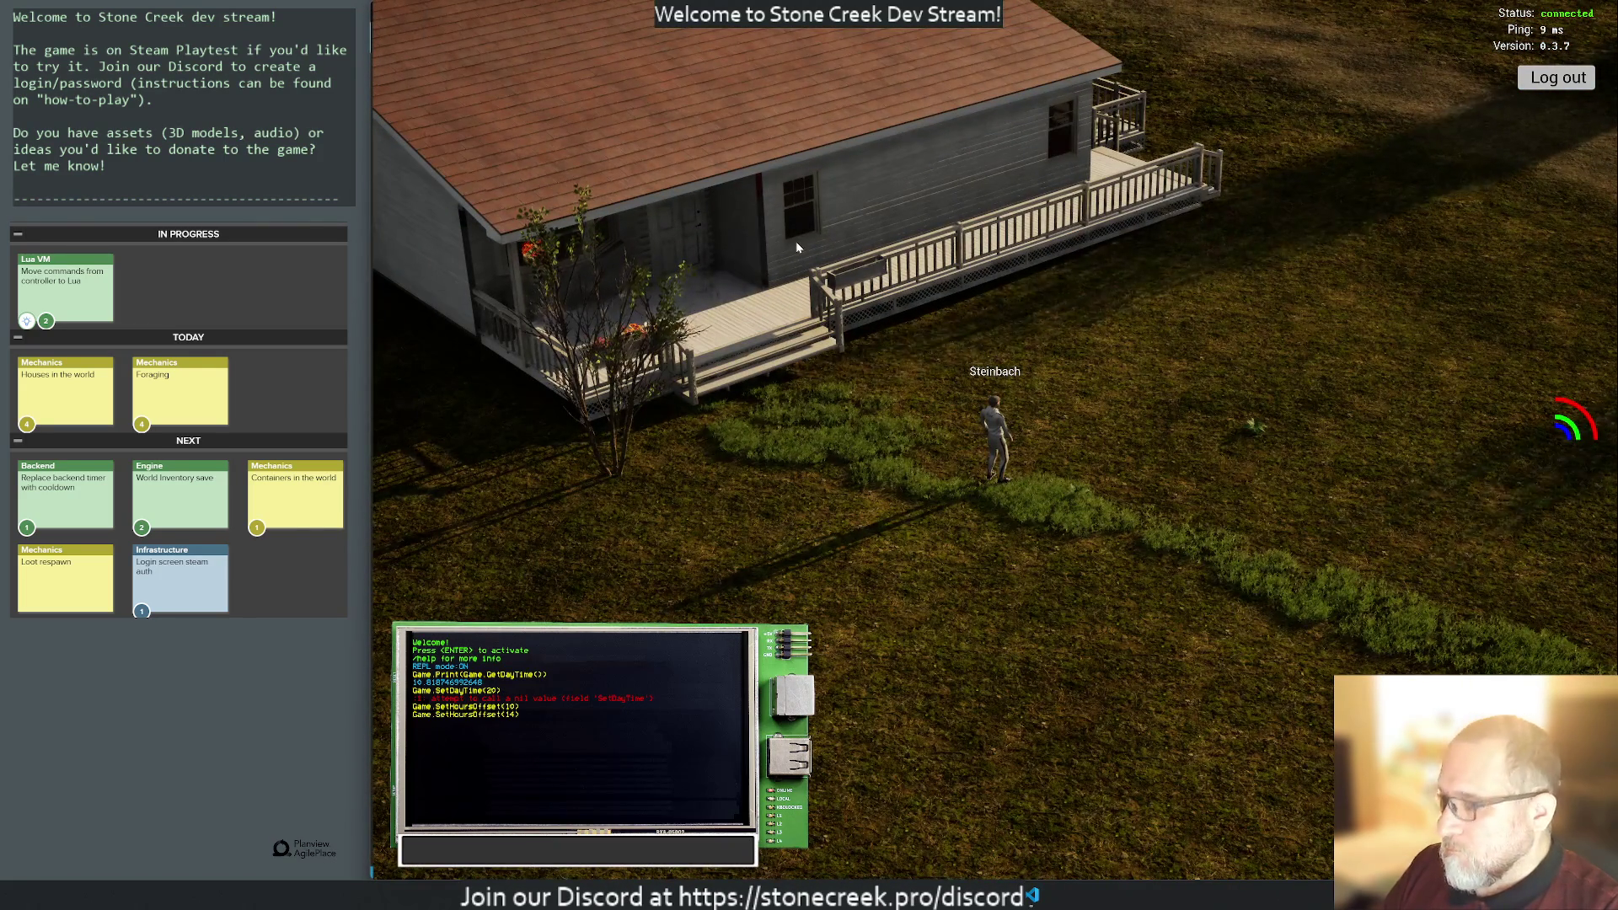
text(Game.SetHoursOffset(12))
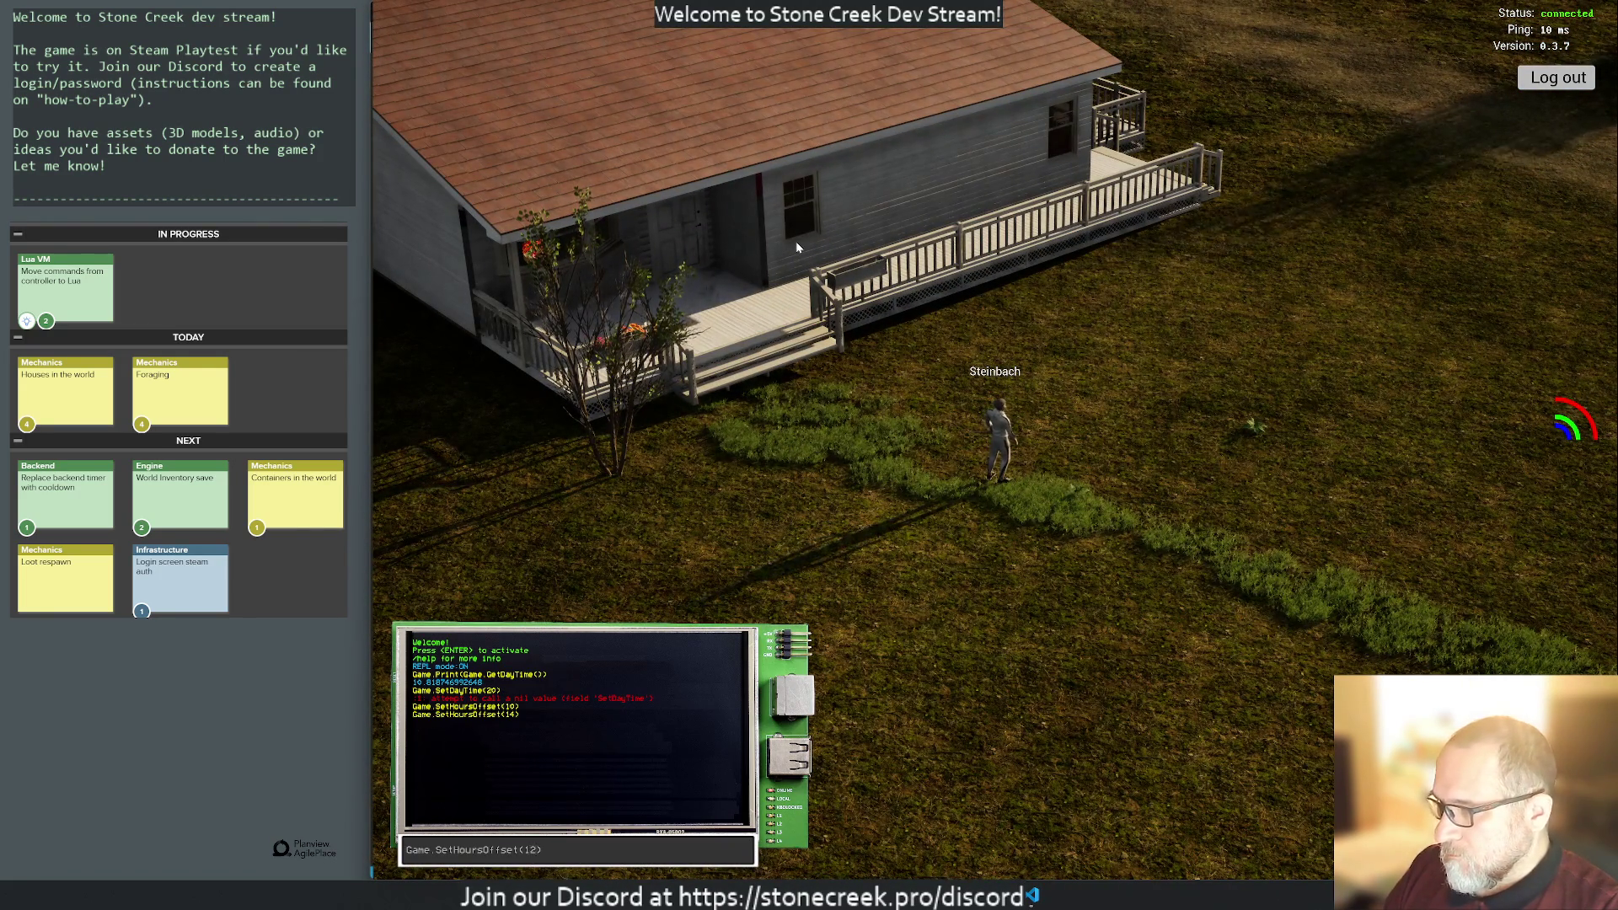
key(Return)
mouse_move(846, 257)
mouse_down()
mouse_move(803, 302)
mouse_move(805, 328)
mouse_move(816, 318)
mouse_move(783, 314)
mouse_move(797, 286)
mouse_move(825, 284)
mouse_up()
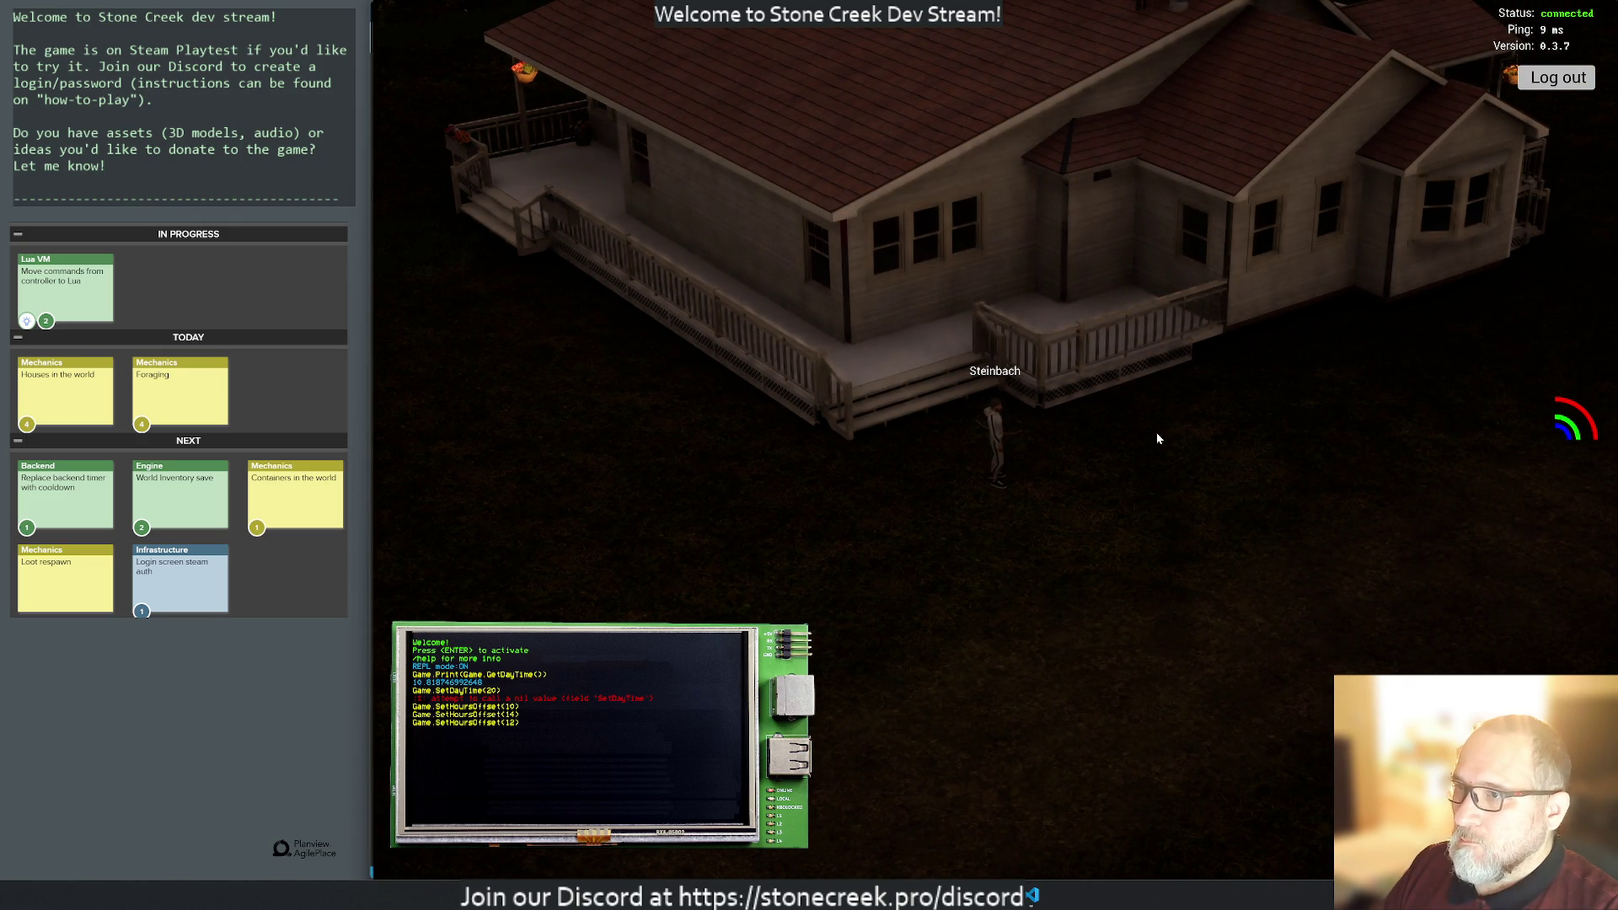
key(ctrl+p)
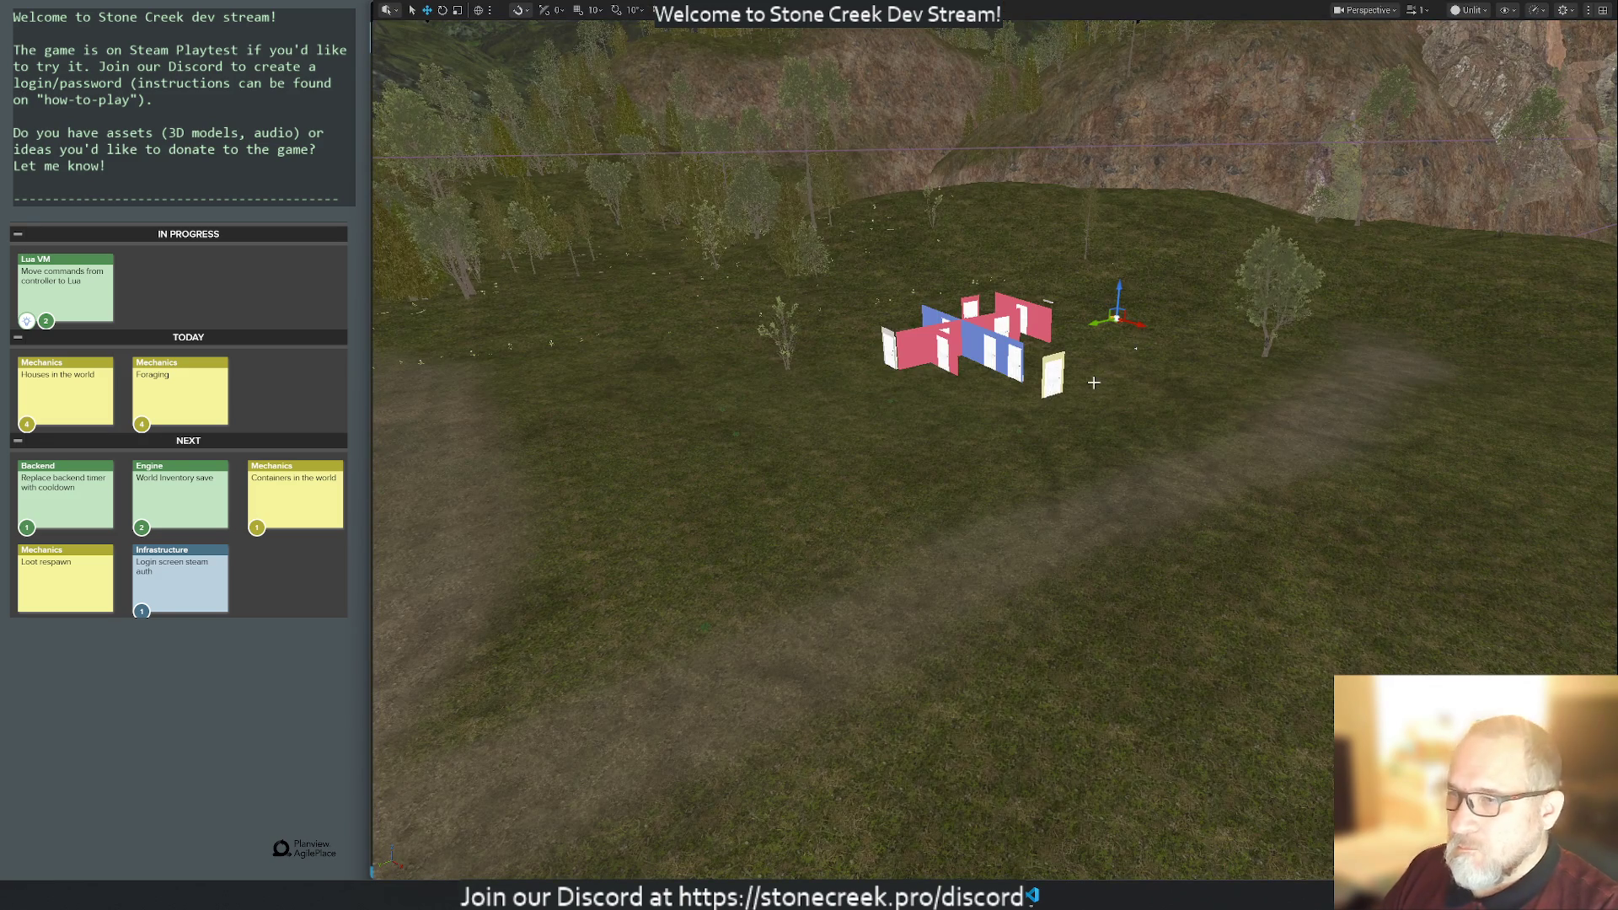
Check BP_Light_Front_Door_24's SM_Lamp_Ceiling, collapse House_06 and fly closer to the walls.
key(F11)
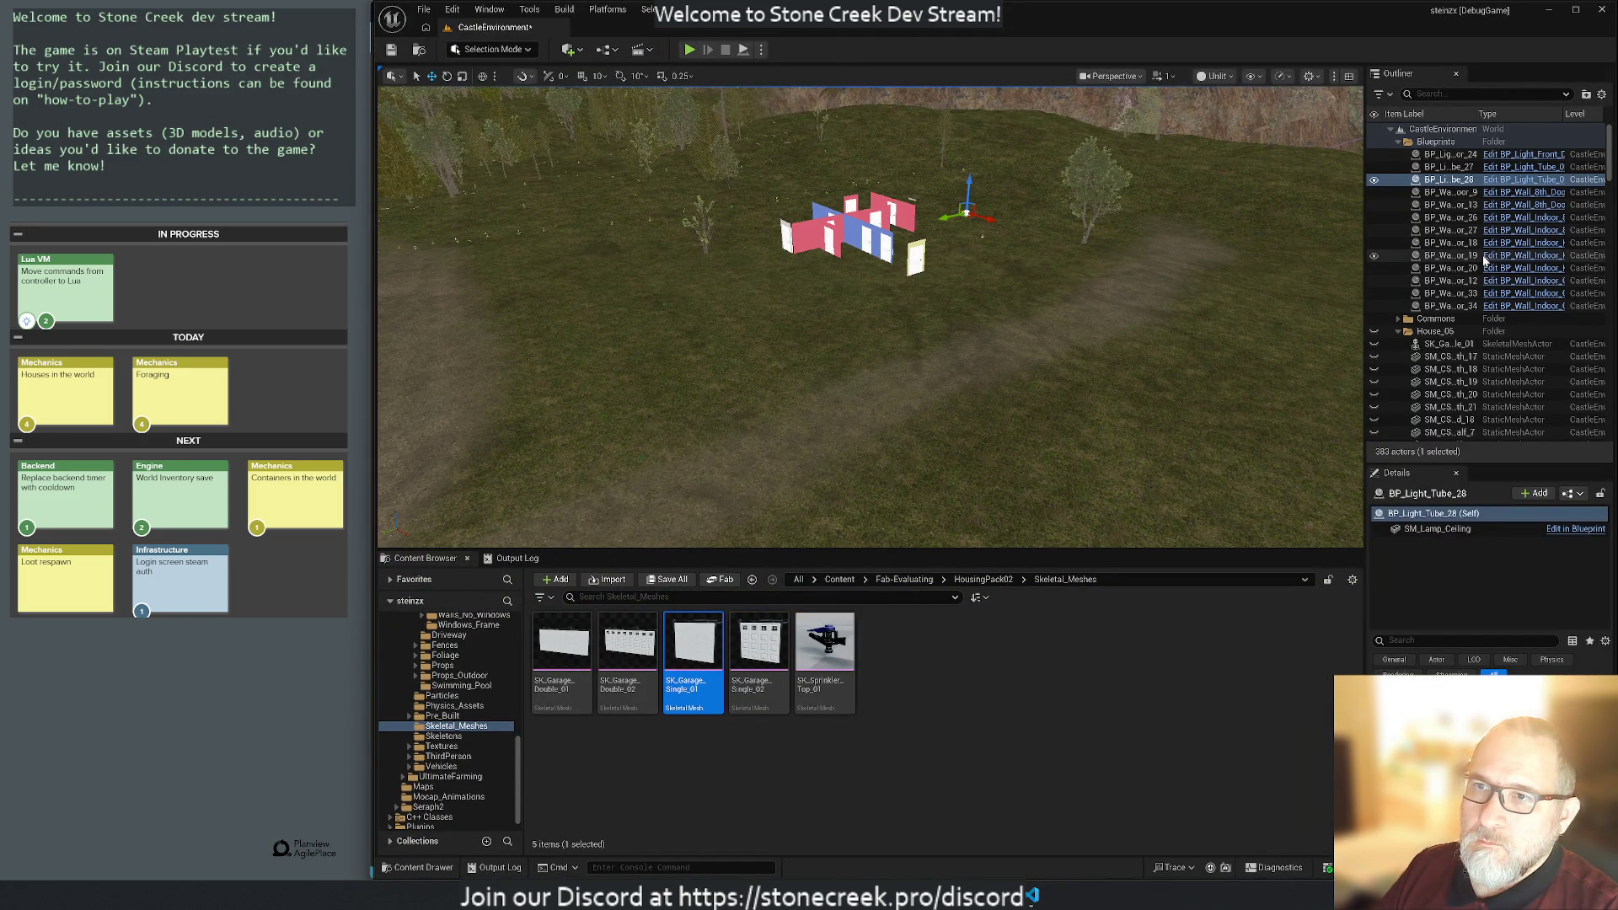
click(1452, 155)
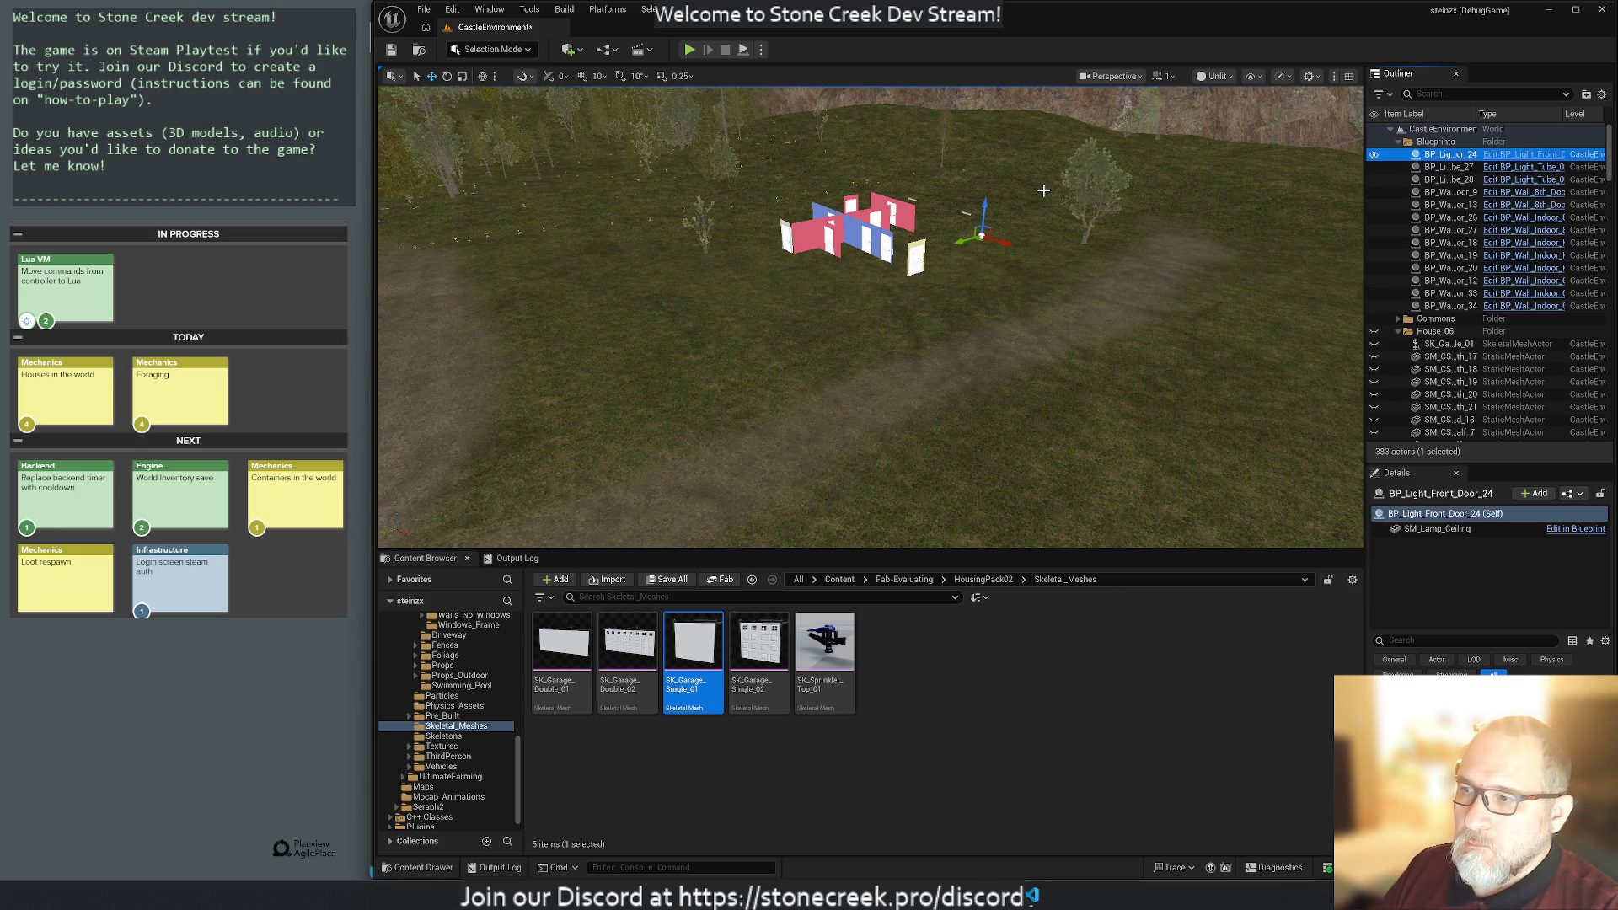
click(1437, 528)
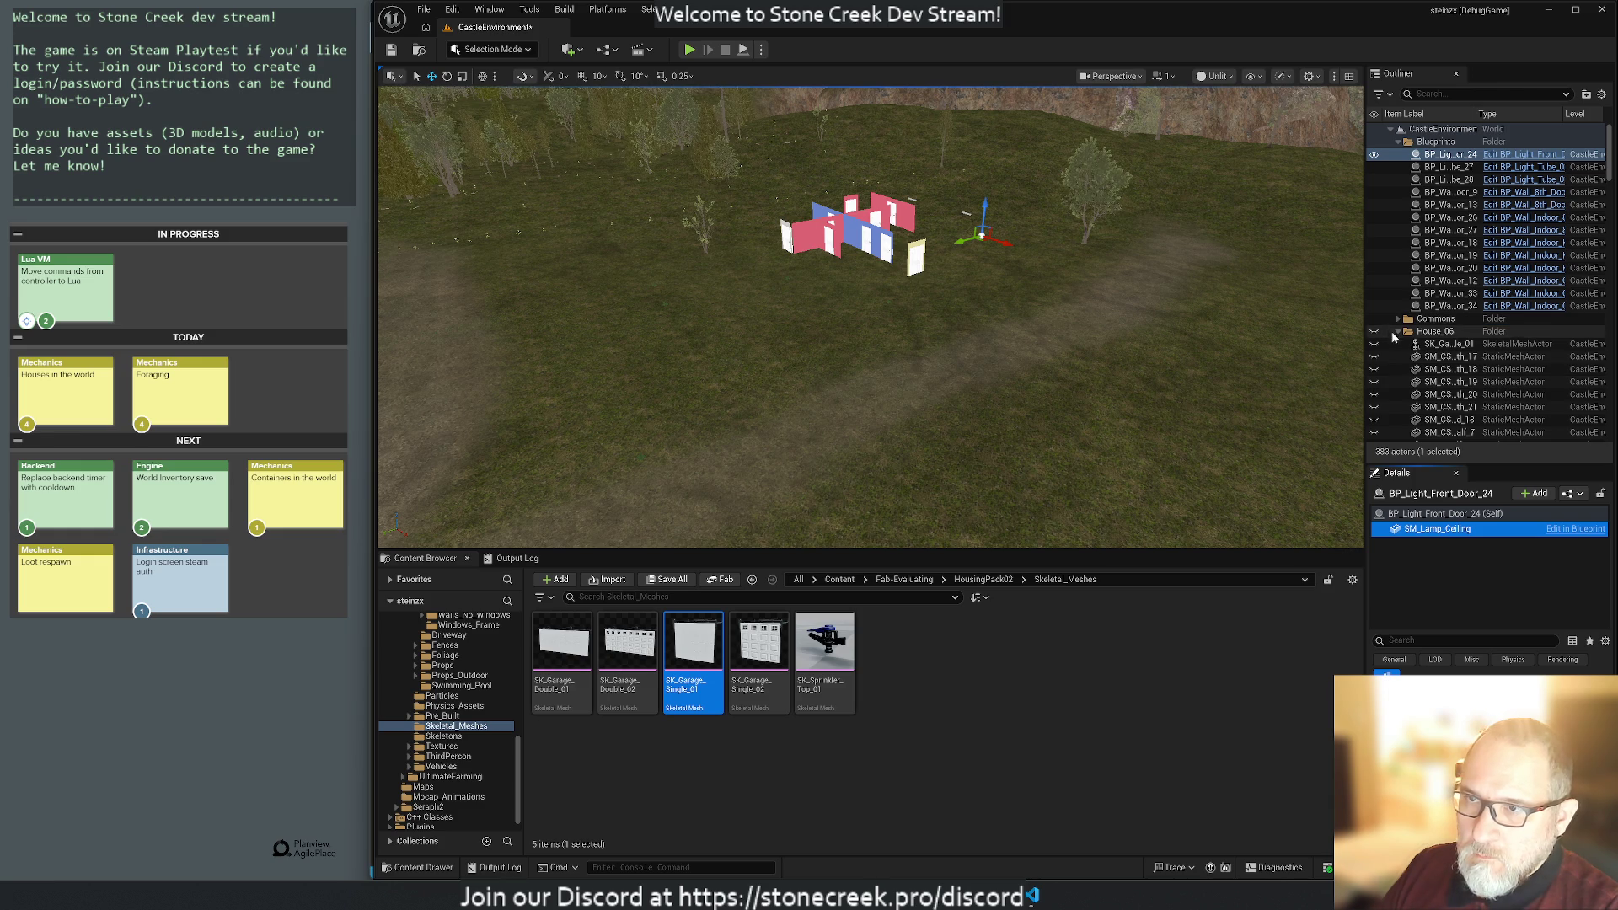
click(1398, 332)
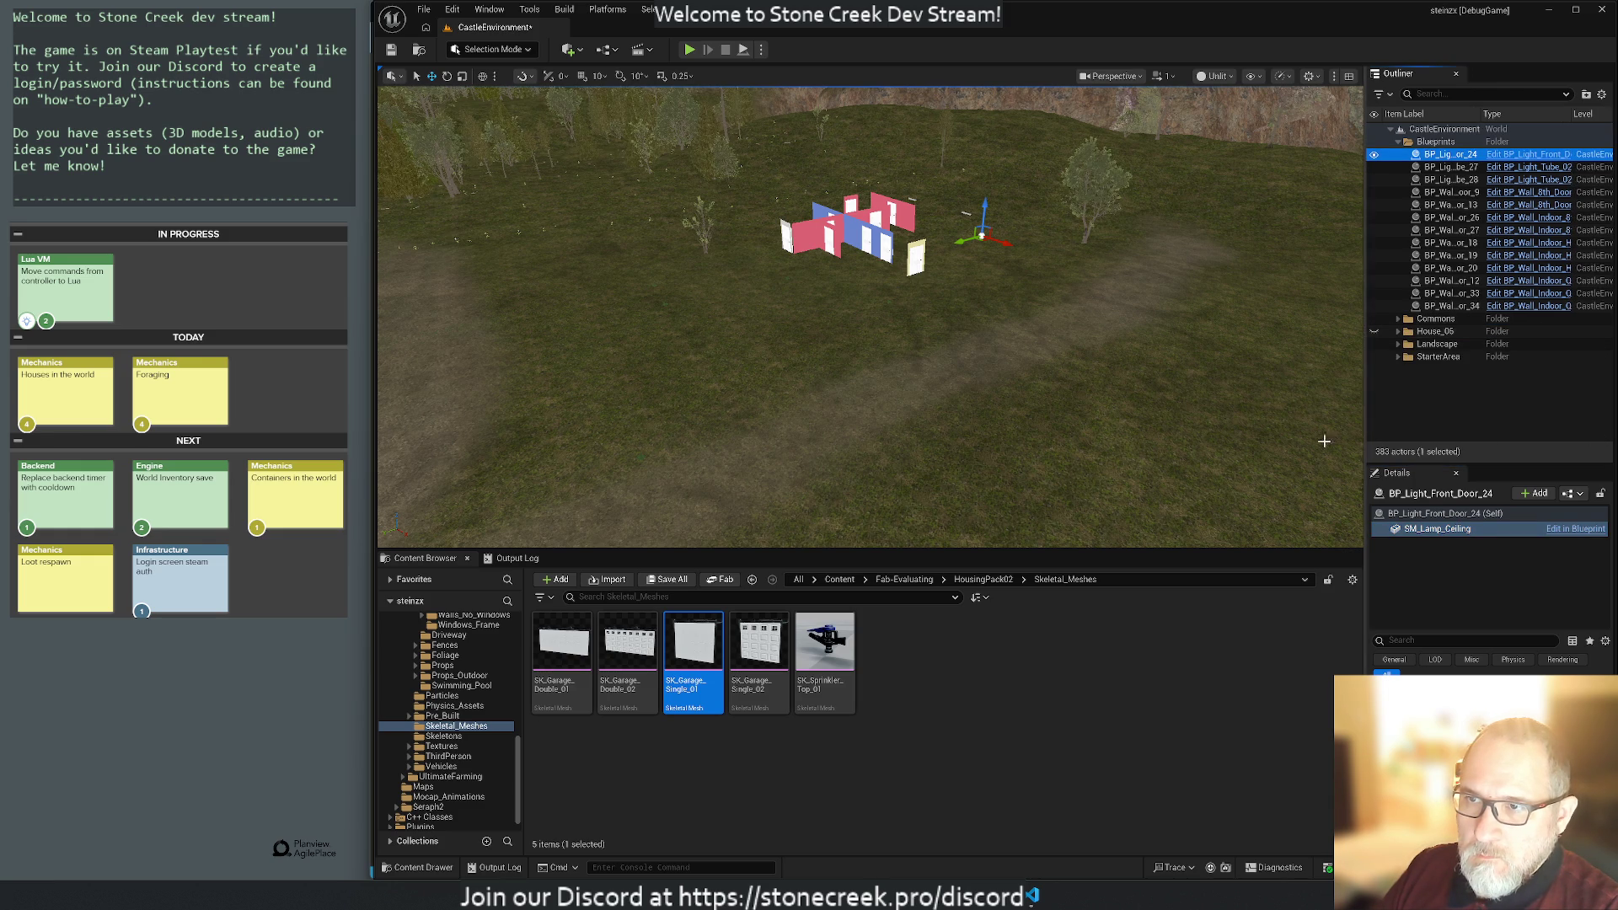
mouse_move(988, 420)
mouse_down()
mouse_move(987, 396)
mouse_move(978, 413)
mouse_up()
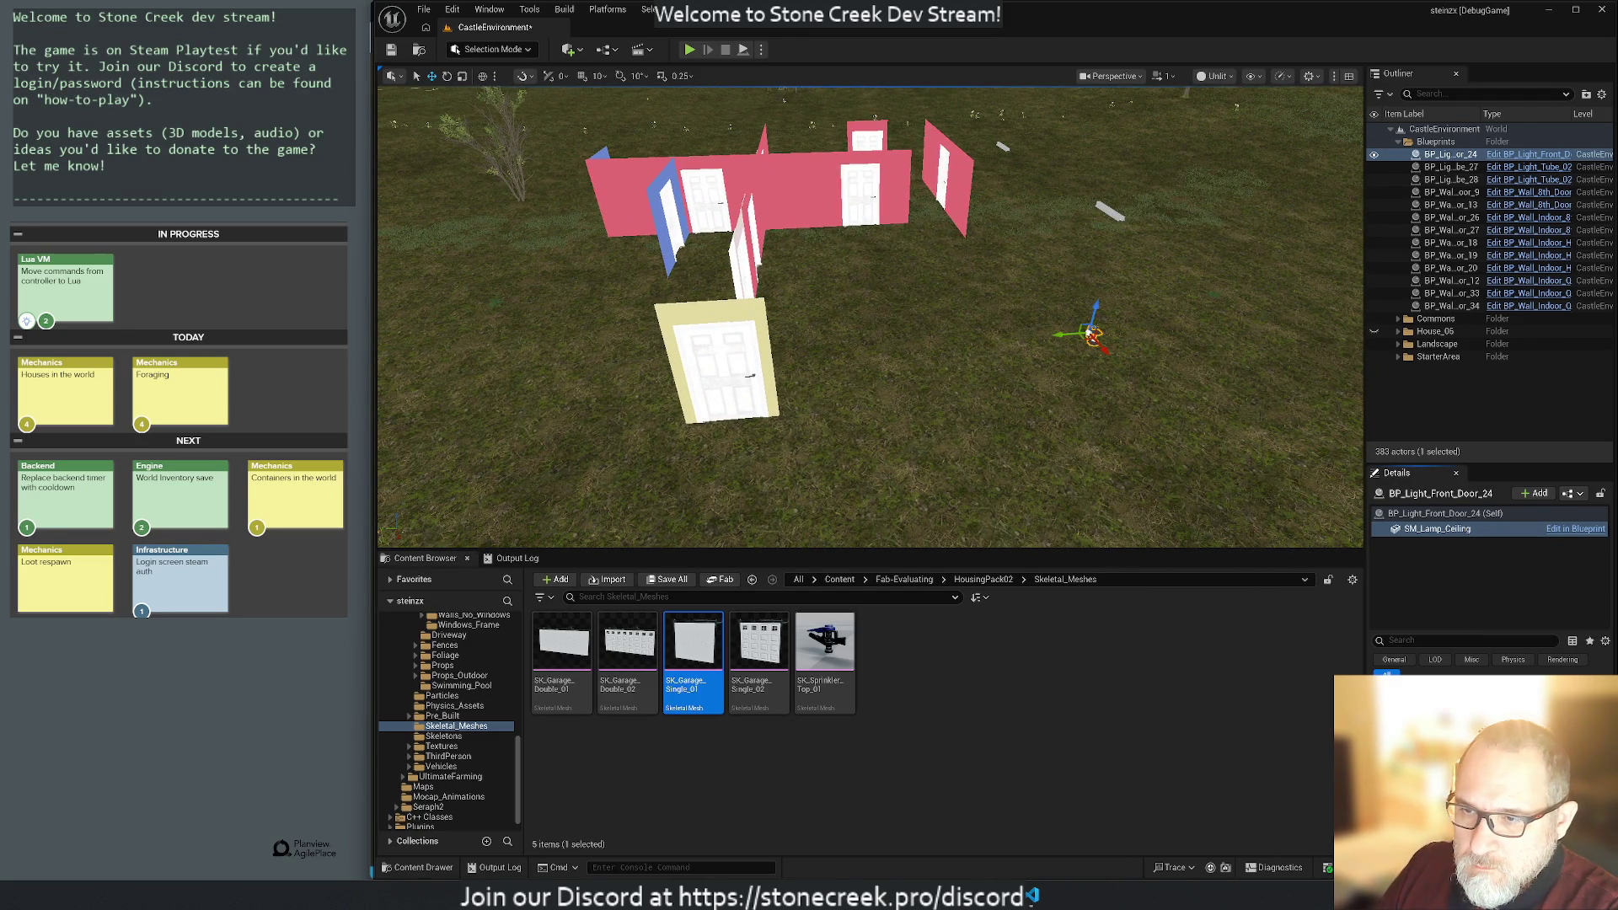
Place an SM_Light_Porch_01 mesh at BP_Light_Front_Door_24's spot and delete that blueprint.
click(752, 579)
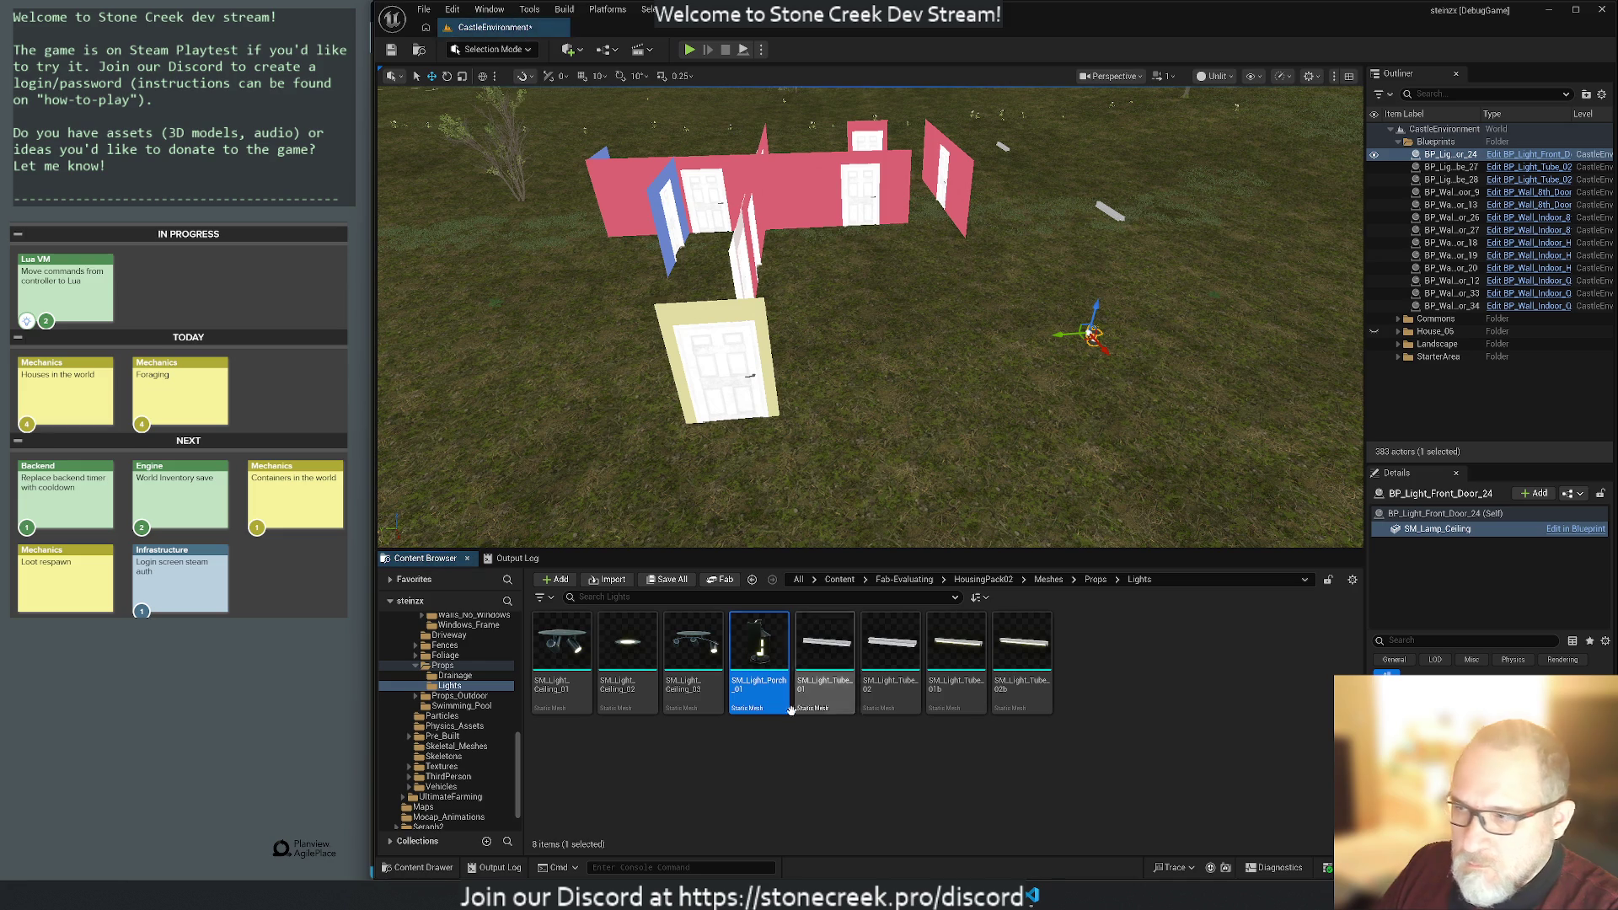
drag(759, 649, 985, 481)
click(986, 481)
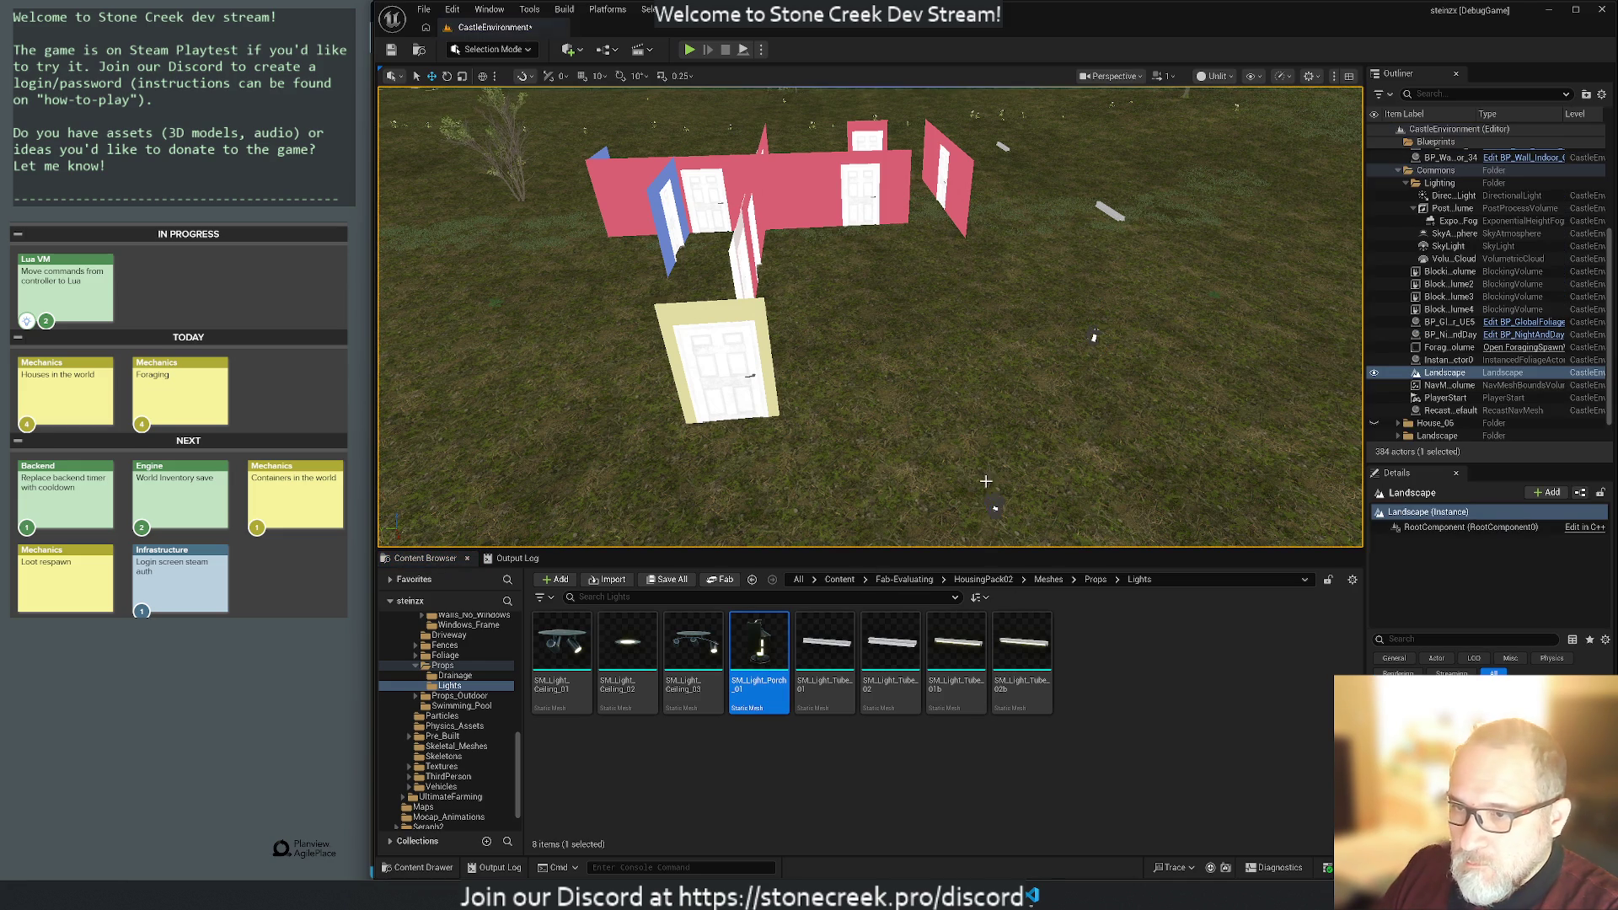
click(994, 508)
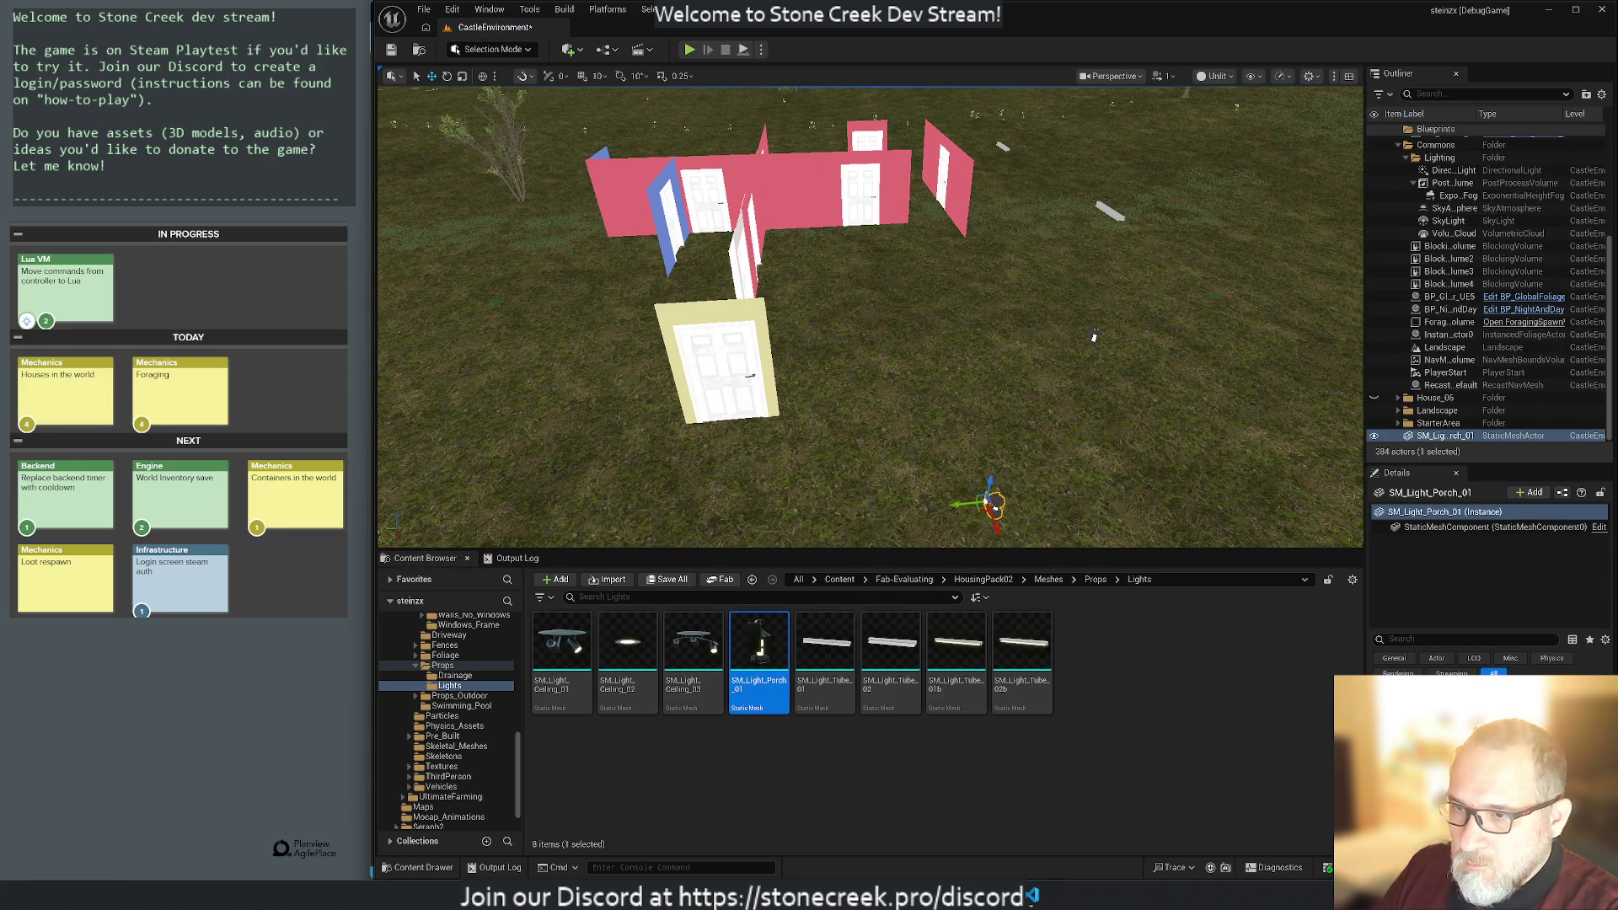
drag(993, 506, 1092, 336)
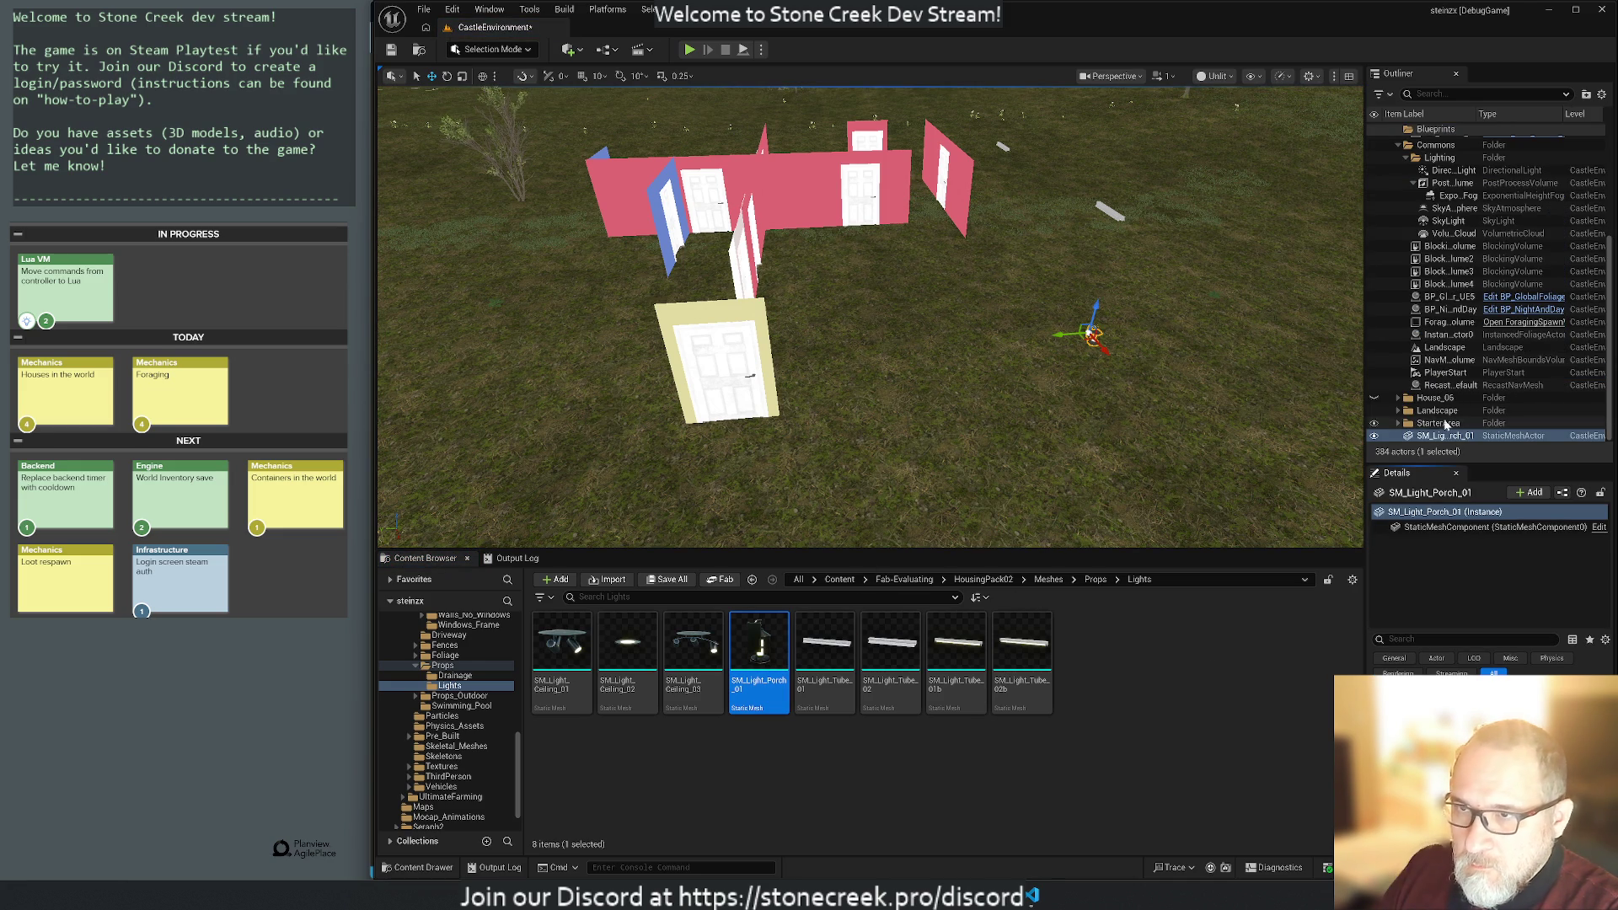
scroll(1467, 337, up, 3)
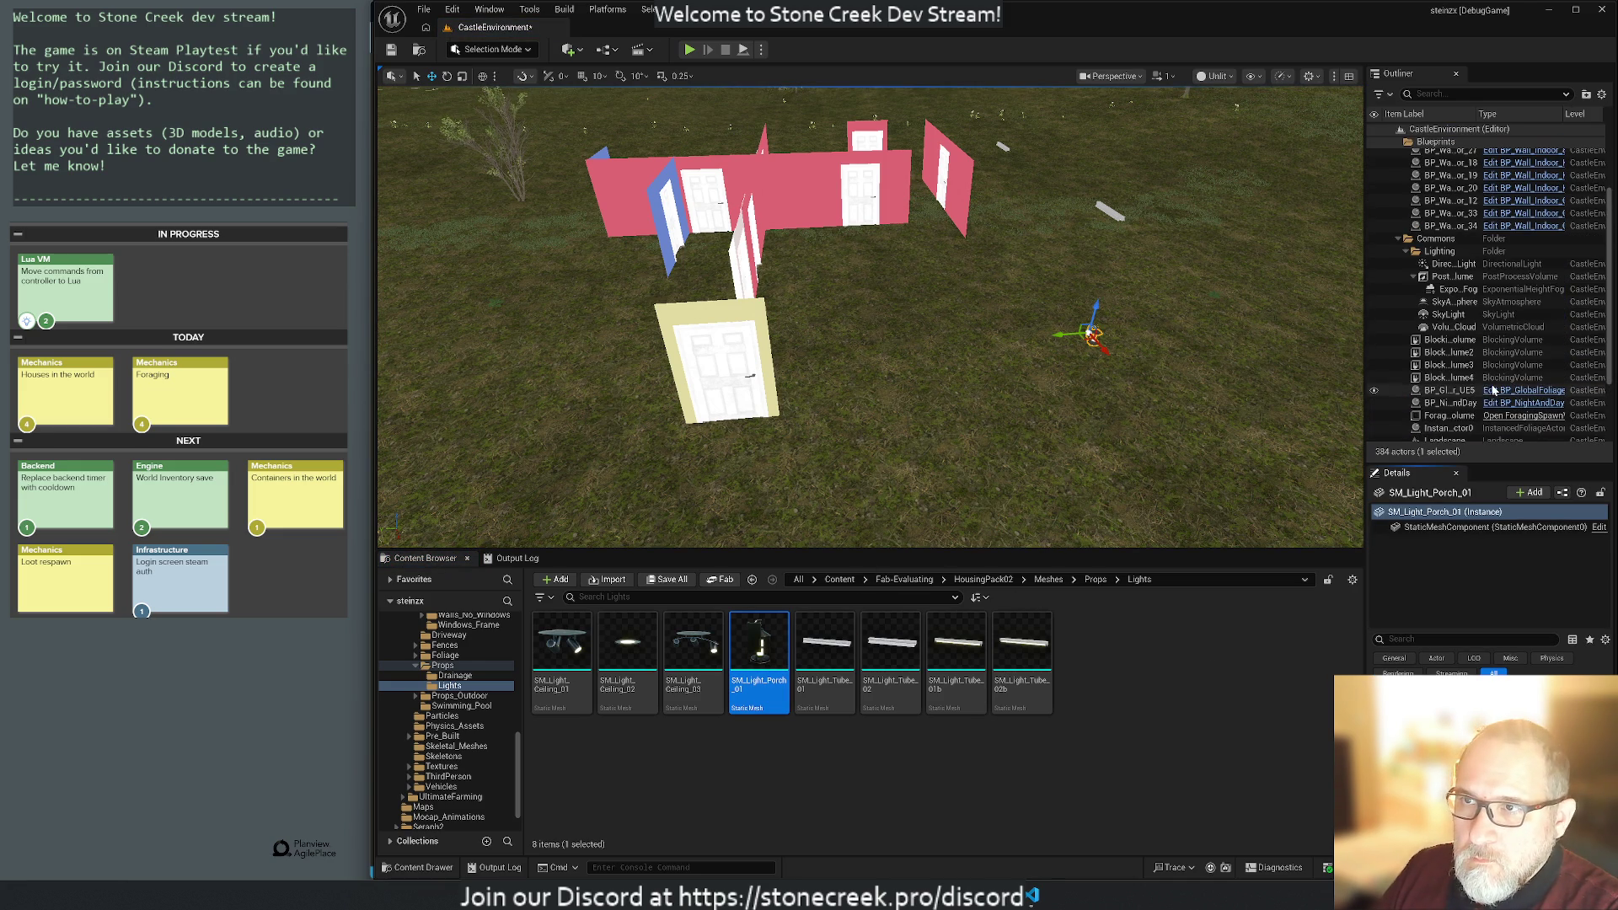
click(1399, 239)
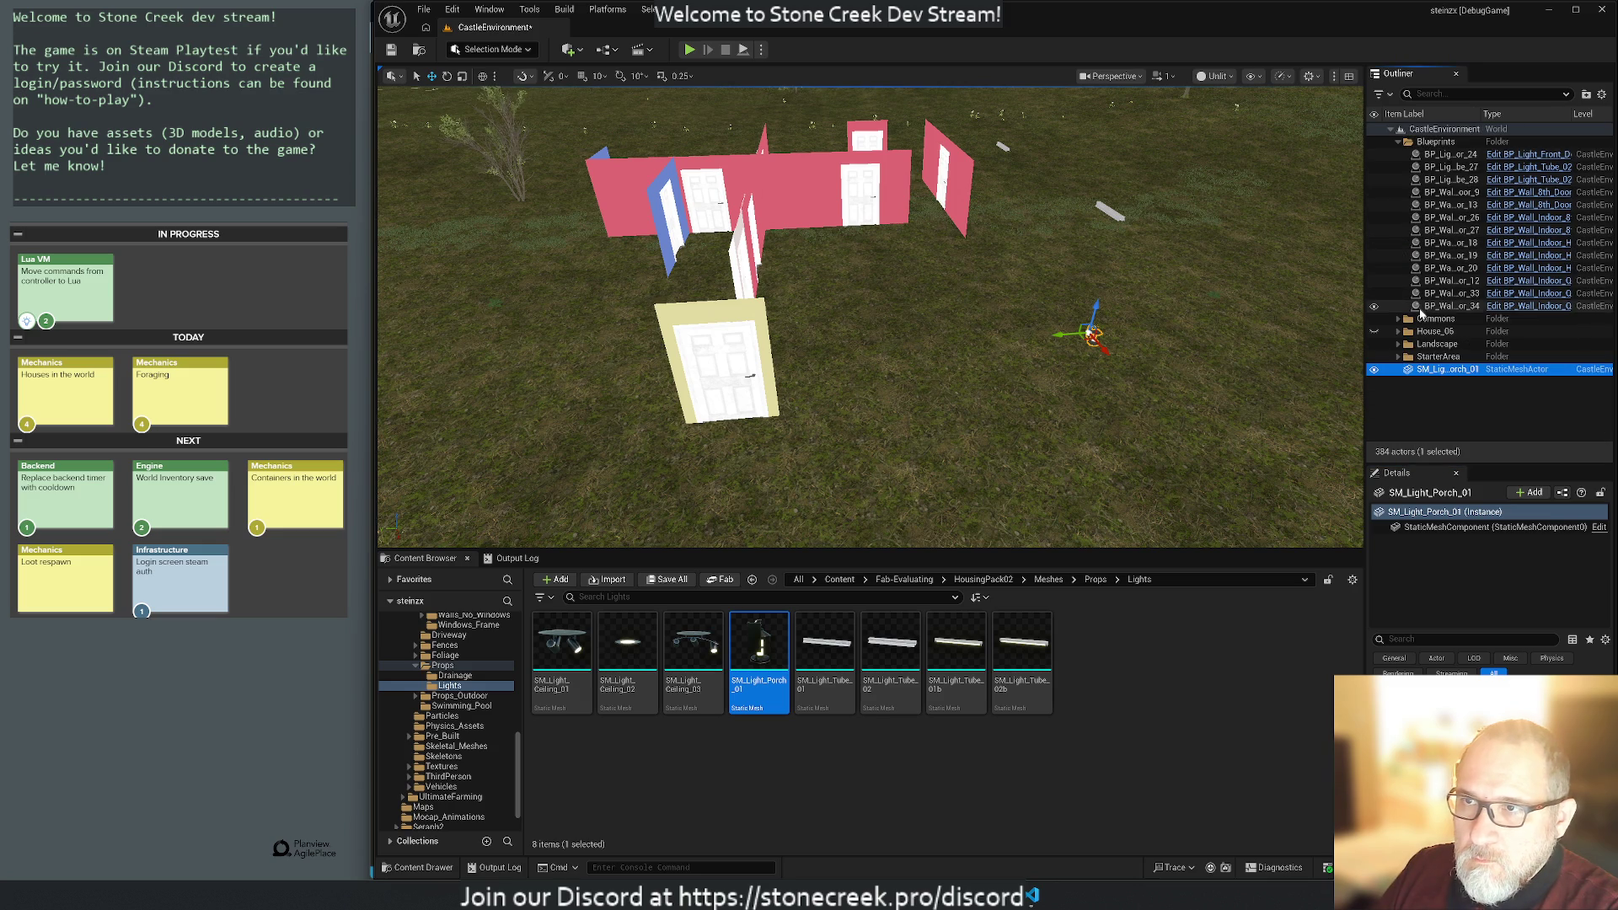
click(1451, 156)
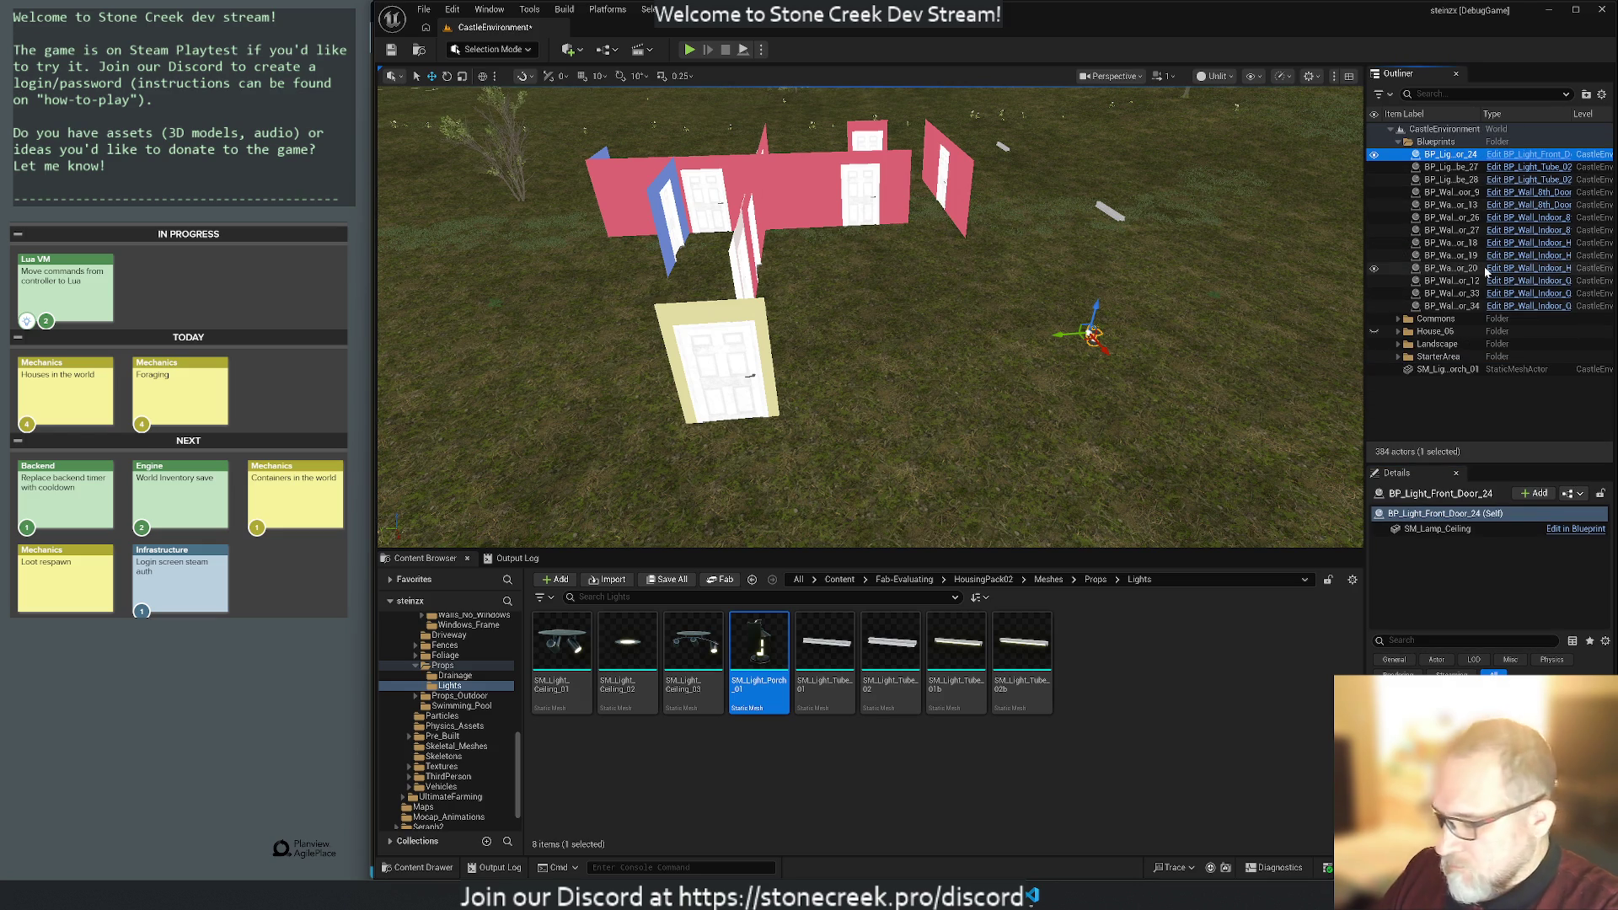
key(Delete)
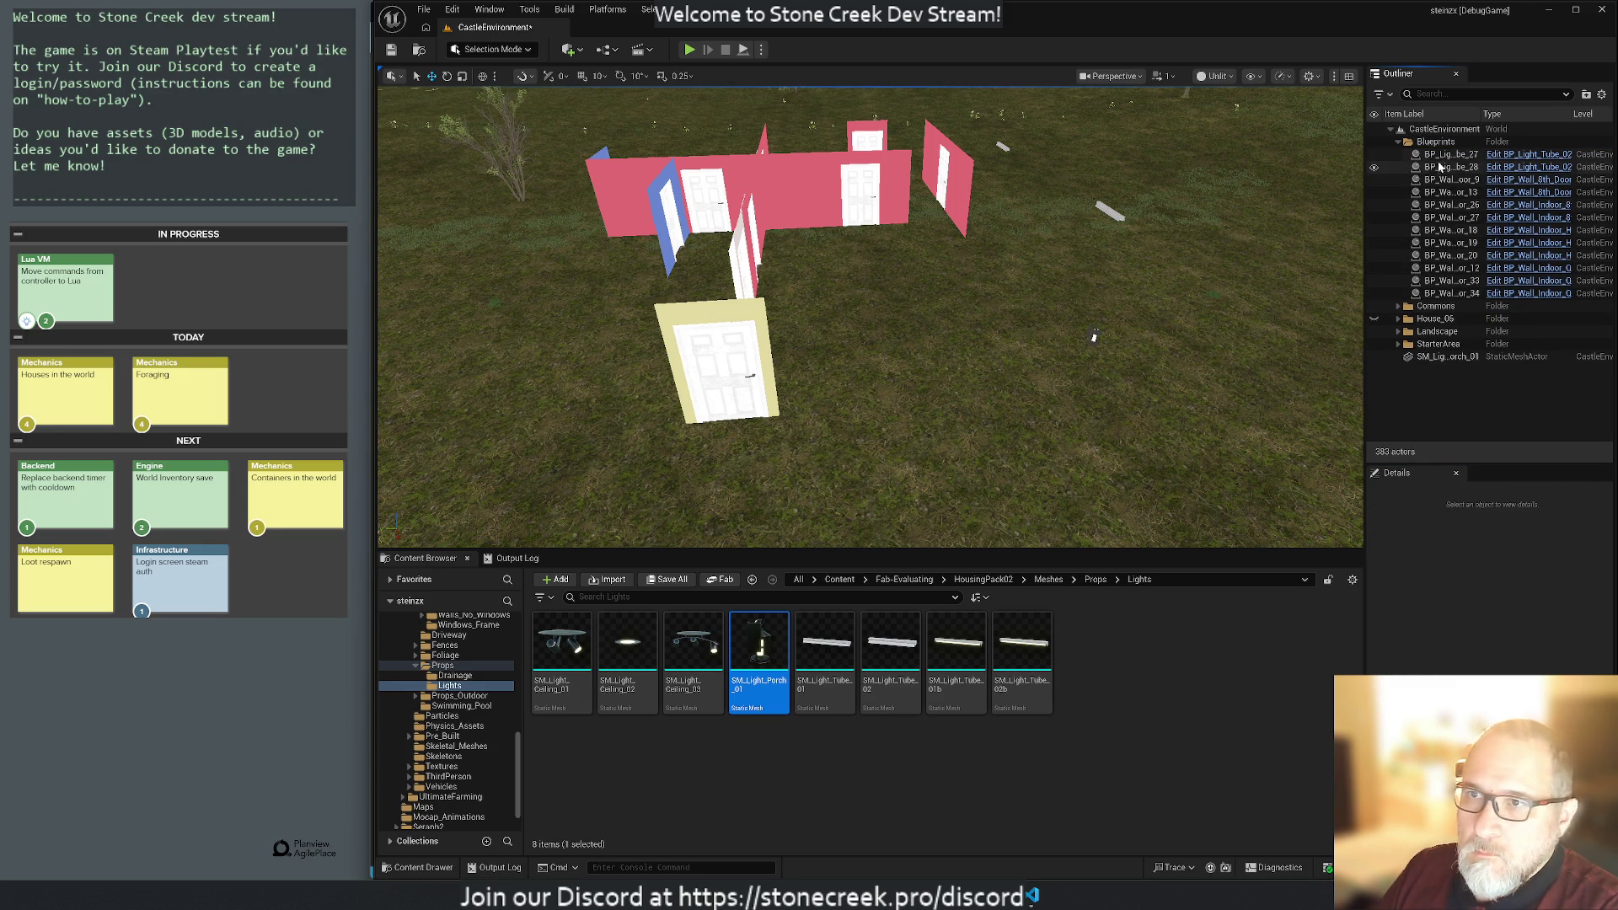
Replace BP_Light_Tube_27 with an SM_Light_Tube_02 mesh and delete the blueprint.
click(1440, 156)
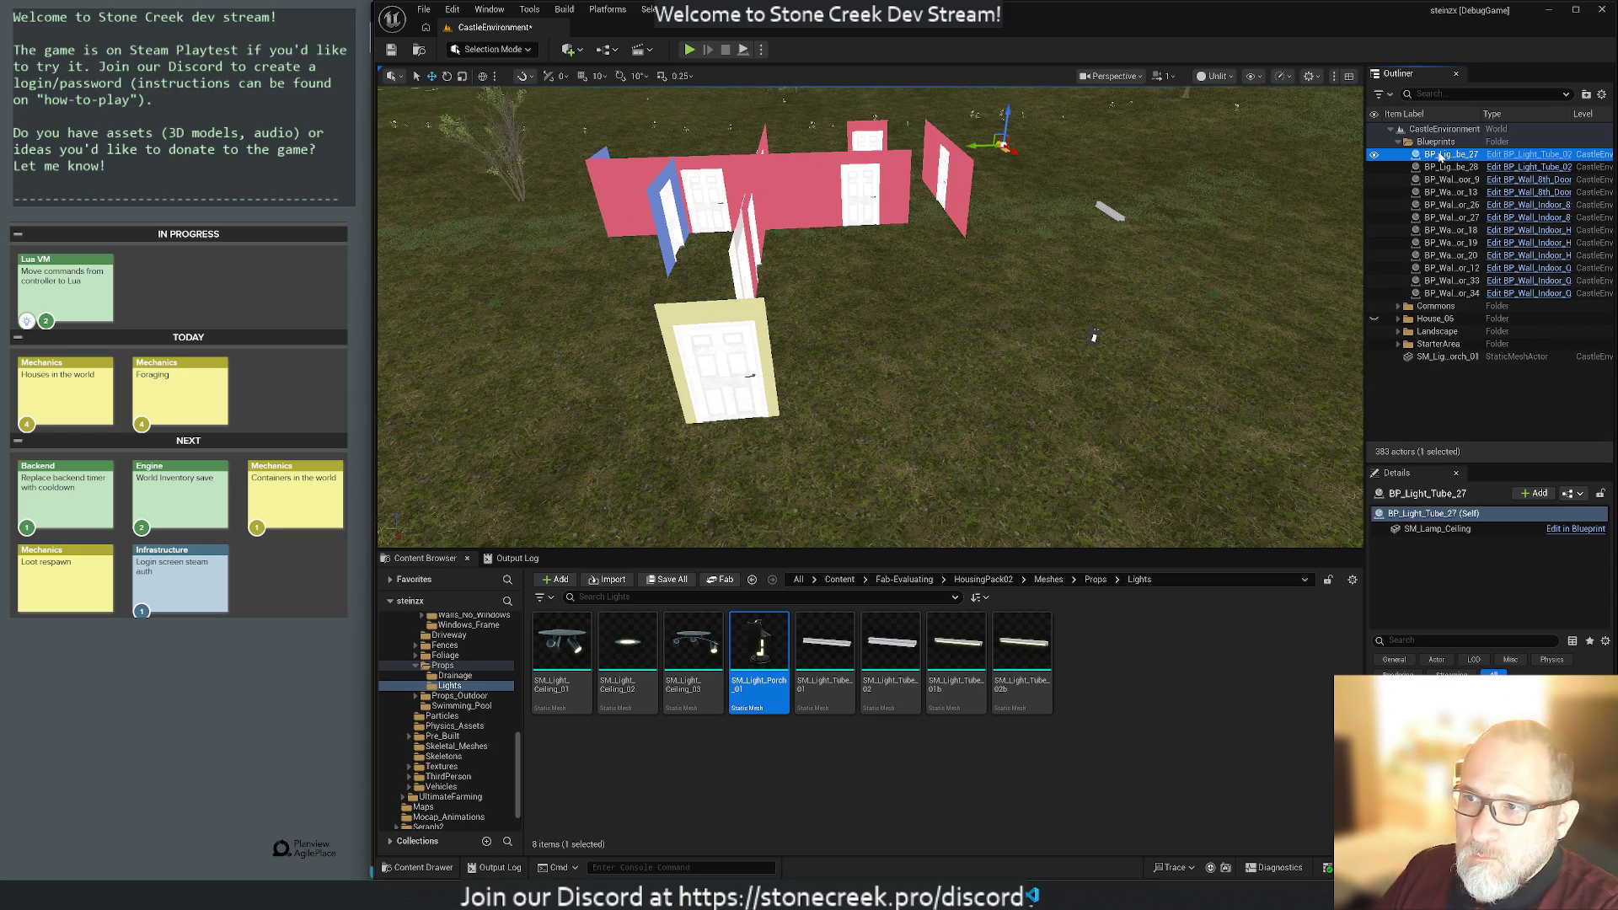
click(1438, 530)
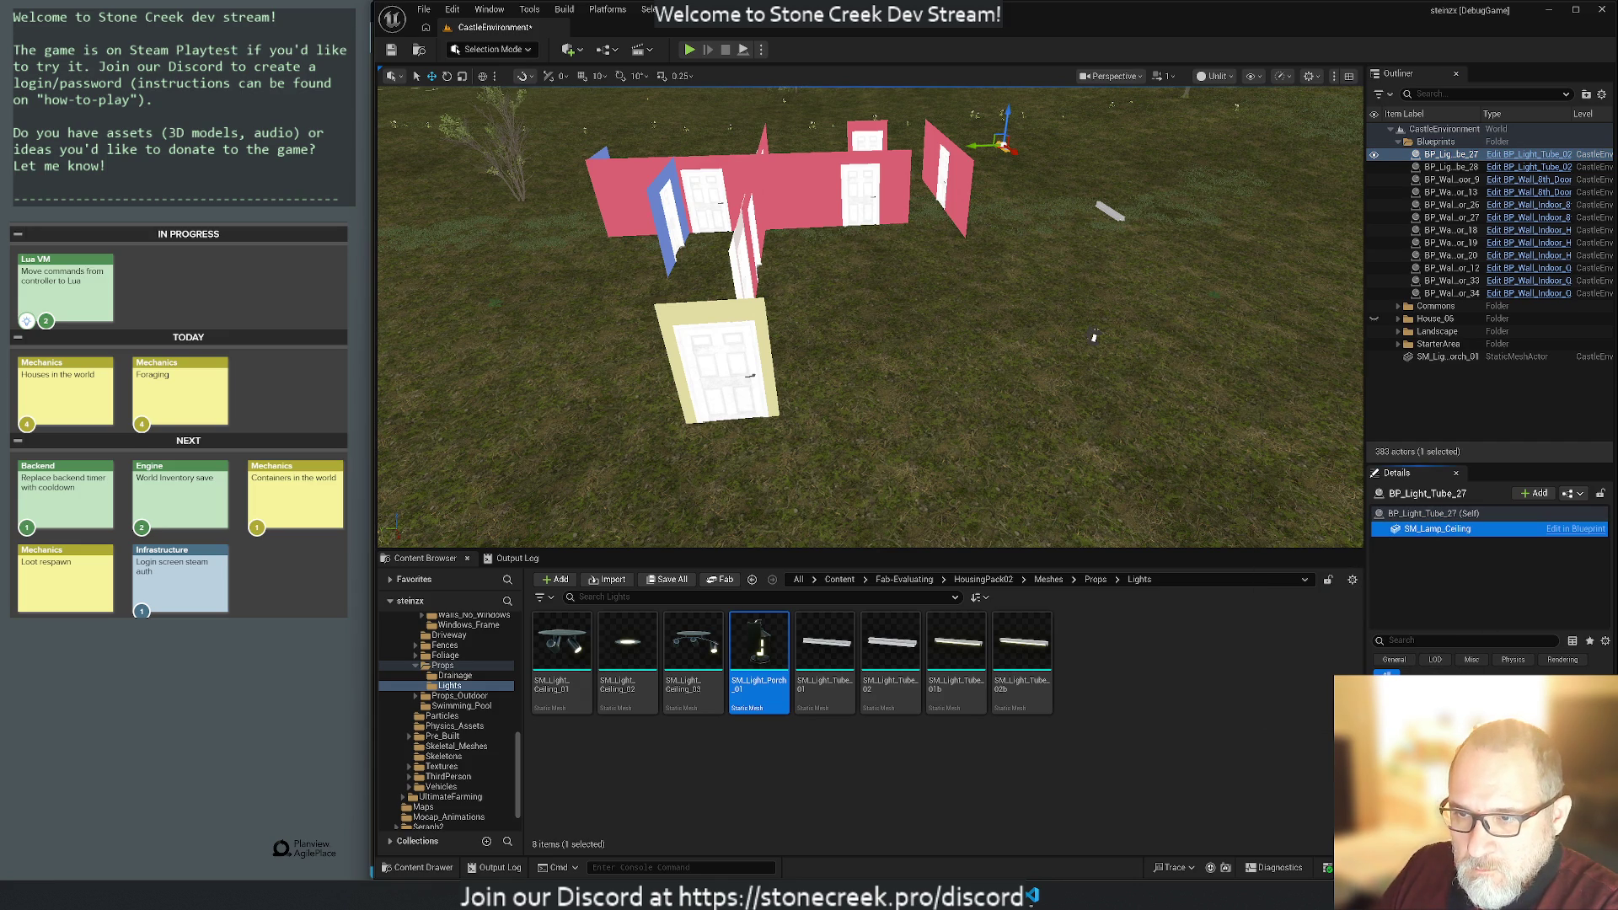
mouse_move(892, 643)
mouse_down()
mouse_move(919, 628)
mouse_move(1021, 422)
mouse_move(1019, 389)
mouse_move(1010, 409)
mouse_up()
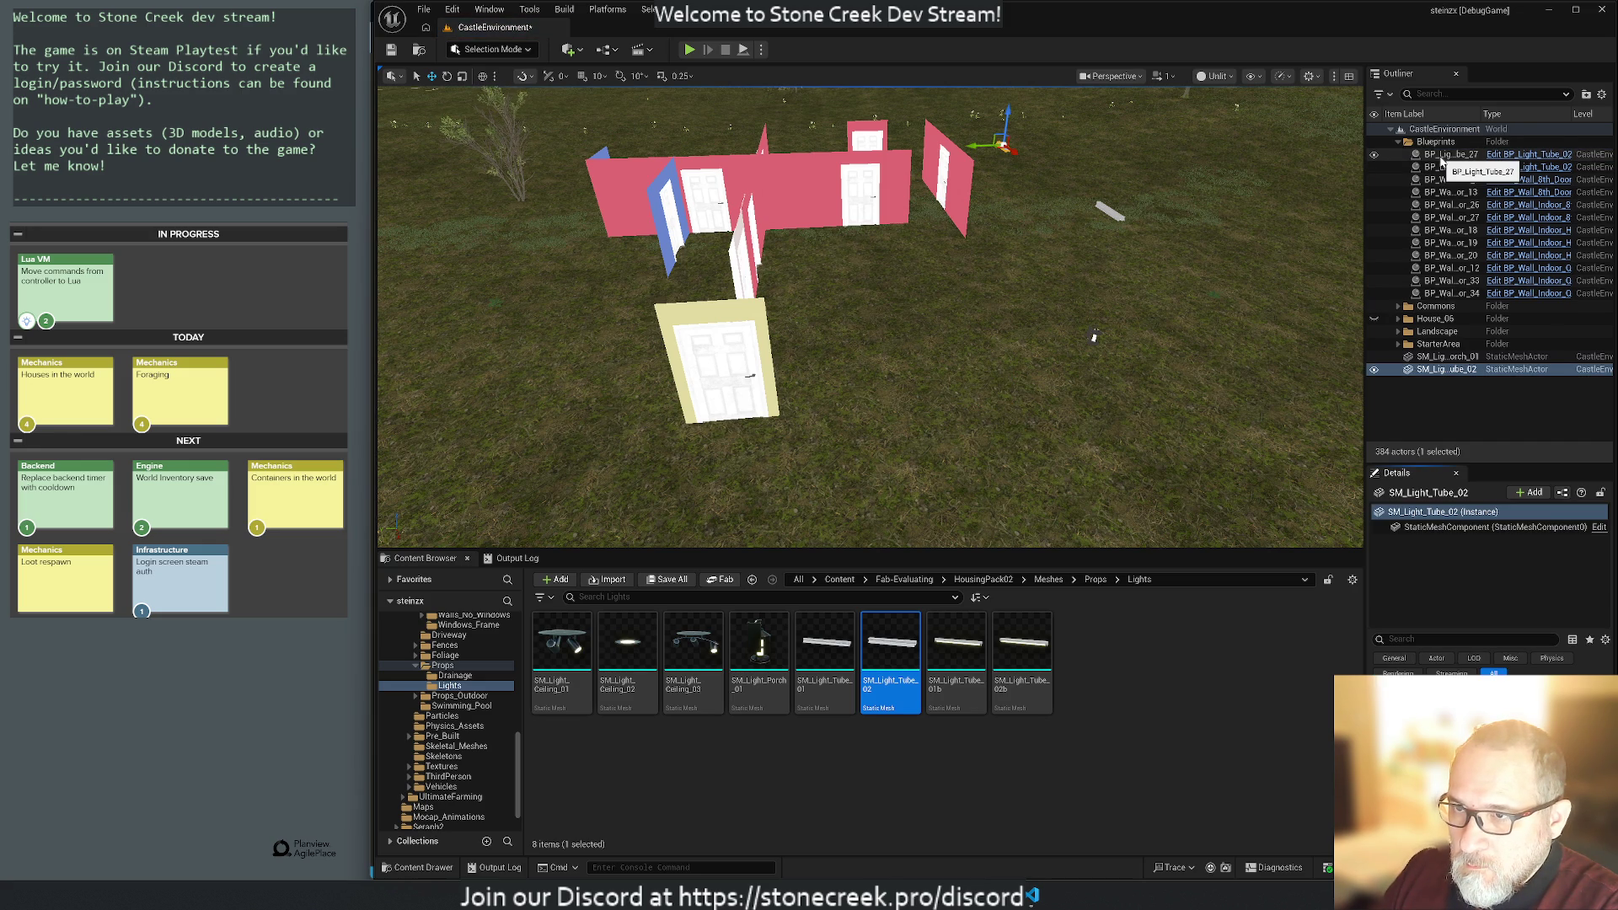
click(1419, 157)
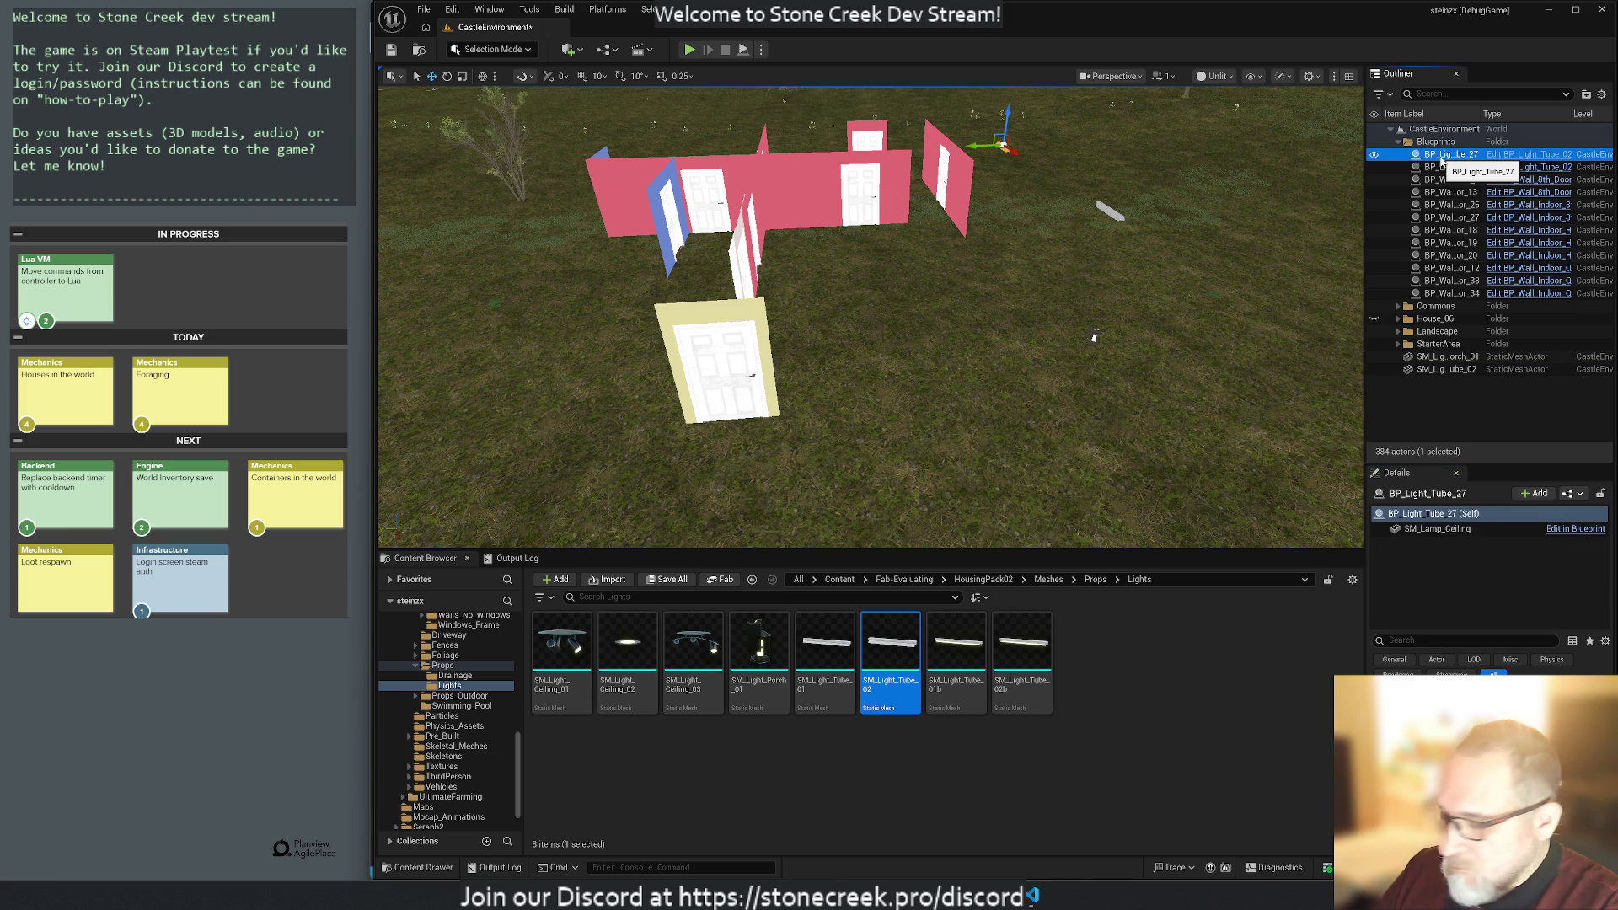
key(Delete)
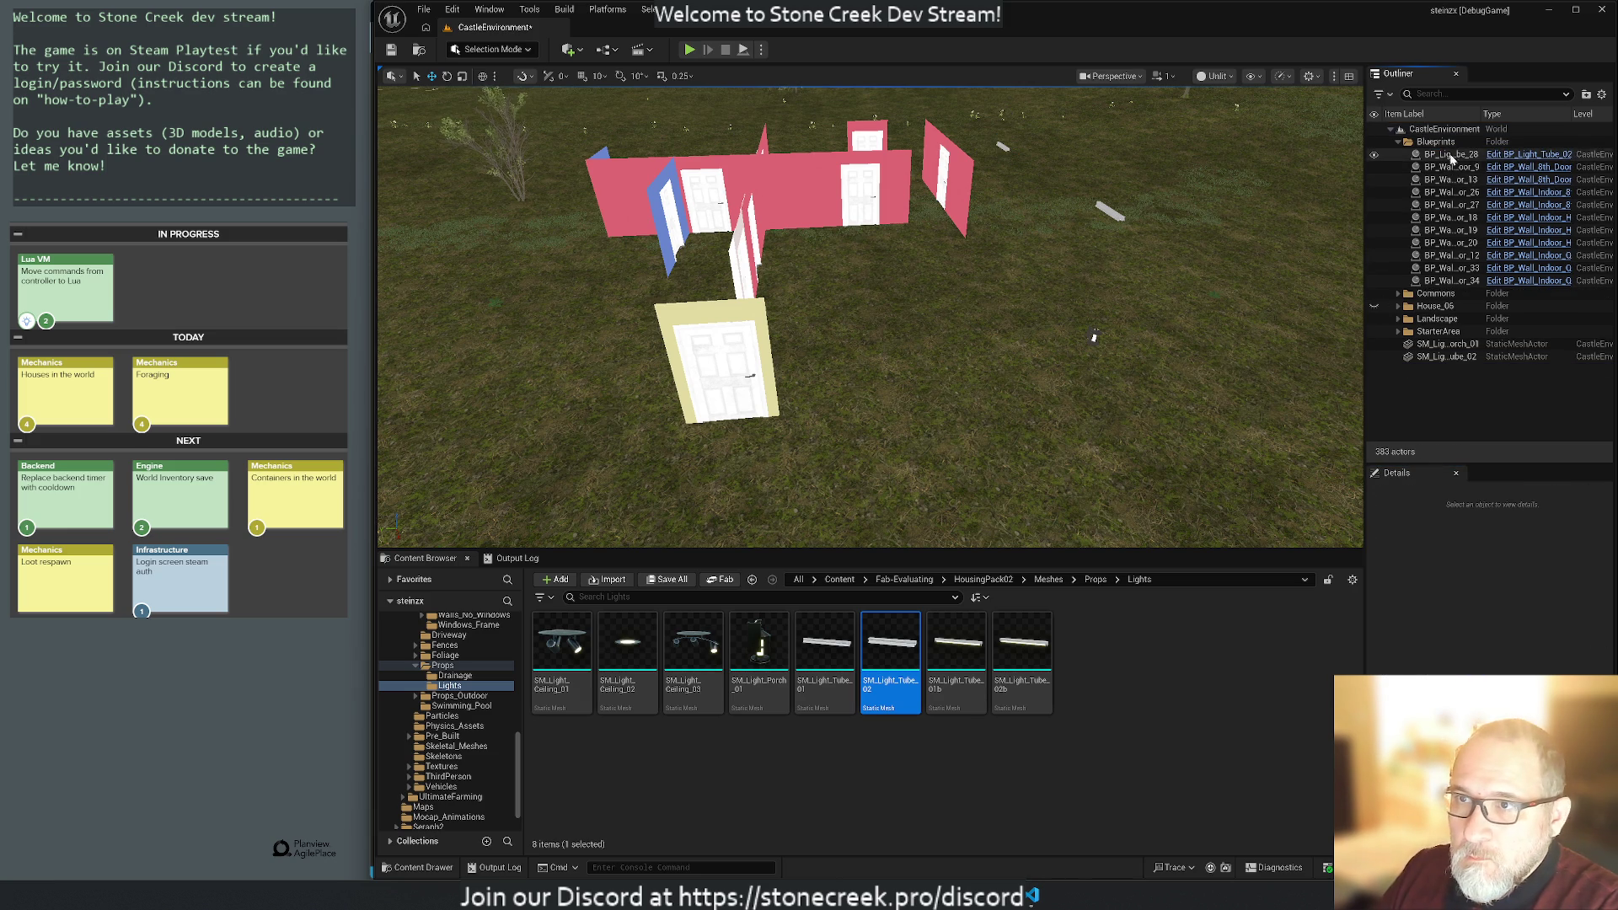
Place another SM_Light_Tube_02 mesh in place of BP_Light_Tube_28 and remove that blueprint.
click(1452, 158)
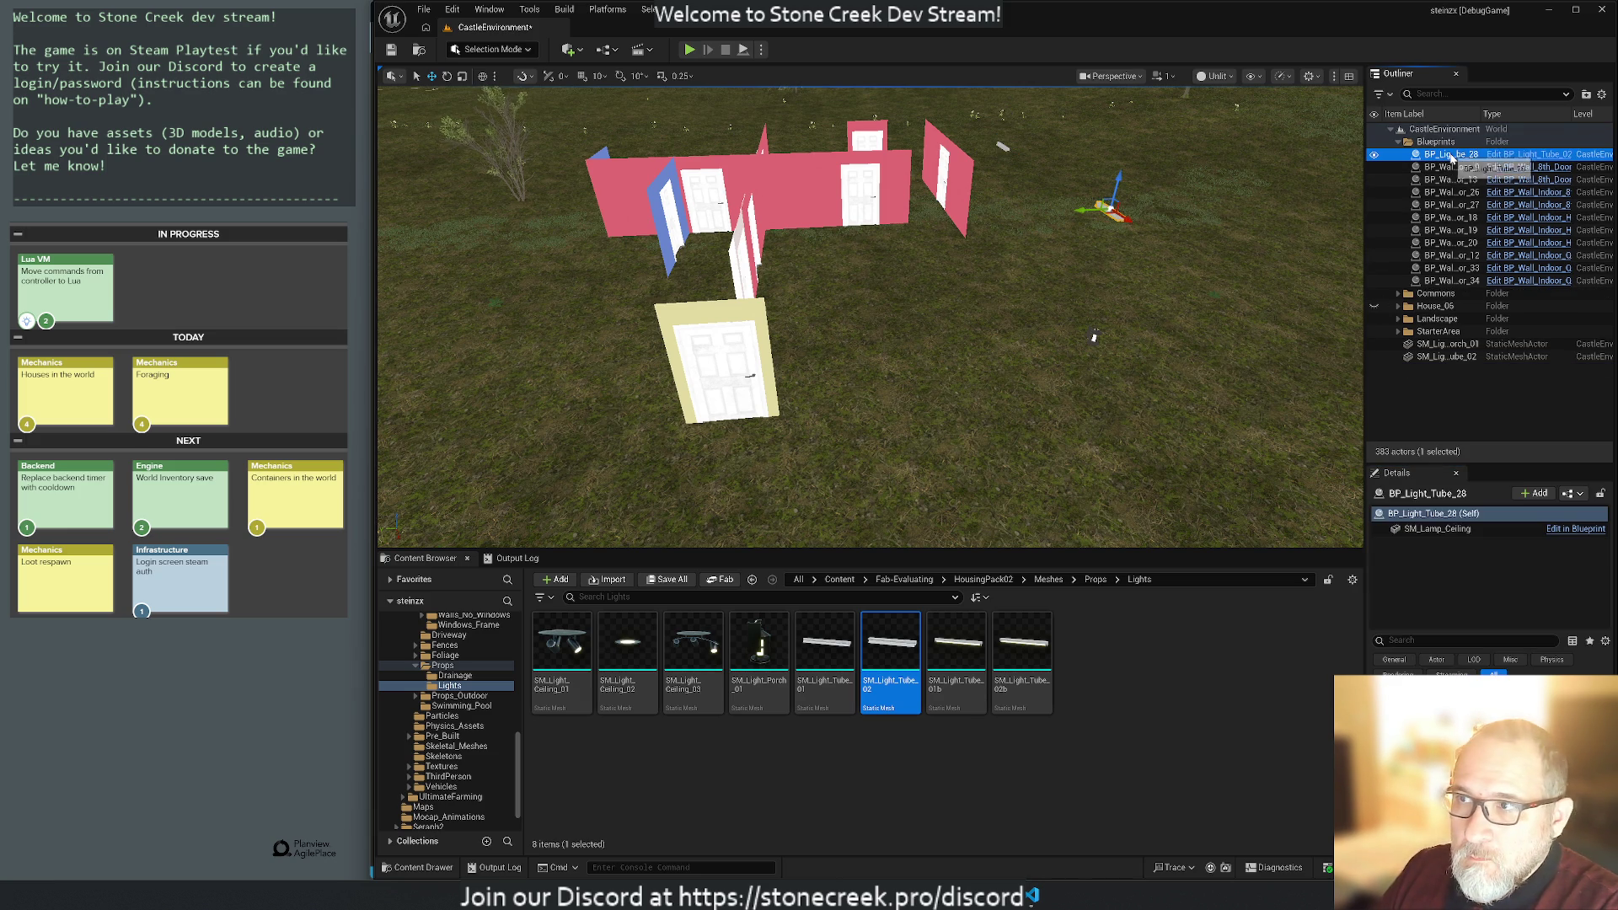
click(1428, 531)
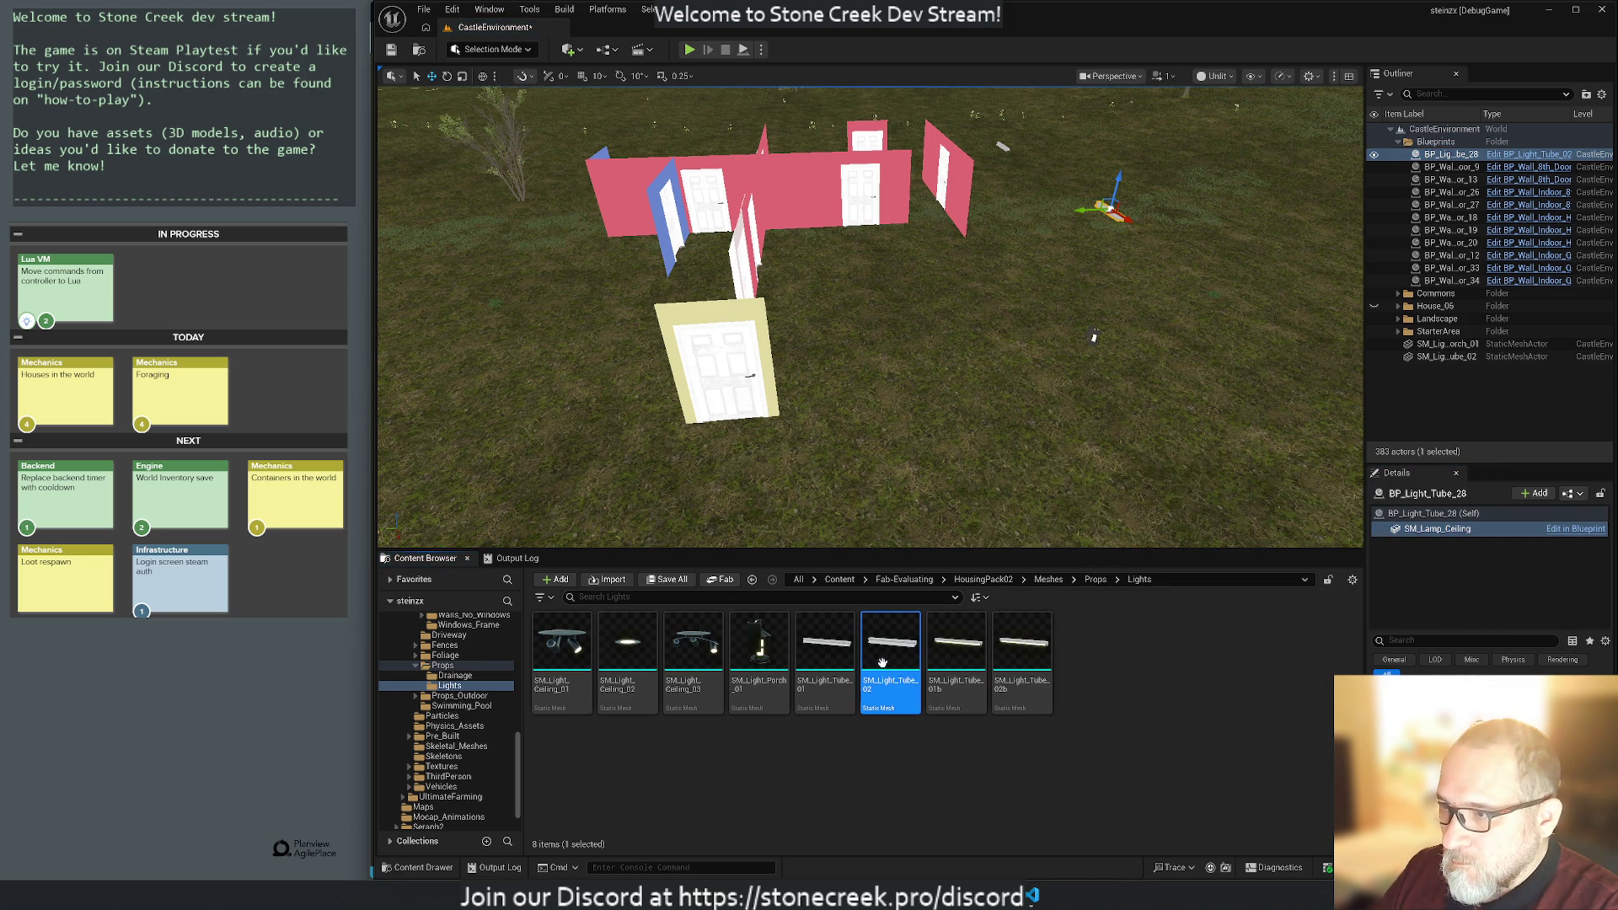
mouse_move(889, 656)
mouse_move(889, 655)
mouse_down()
mouse_move(1003, 514)
mouse_move(1003, 145)
mouse_up()
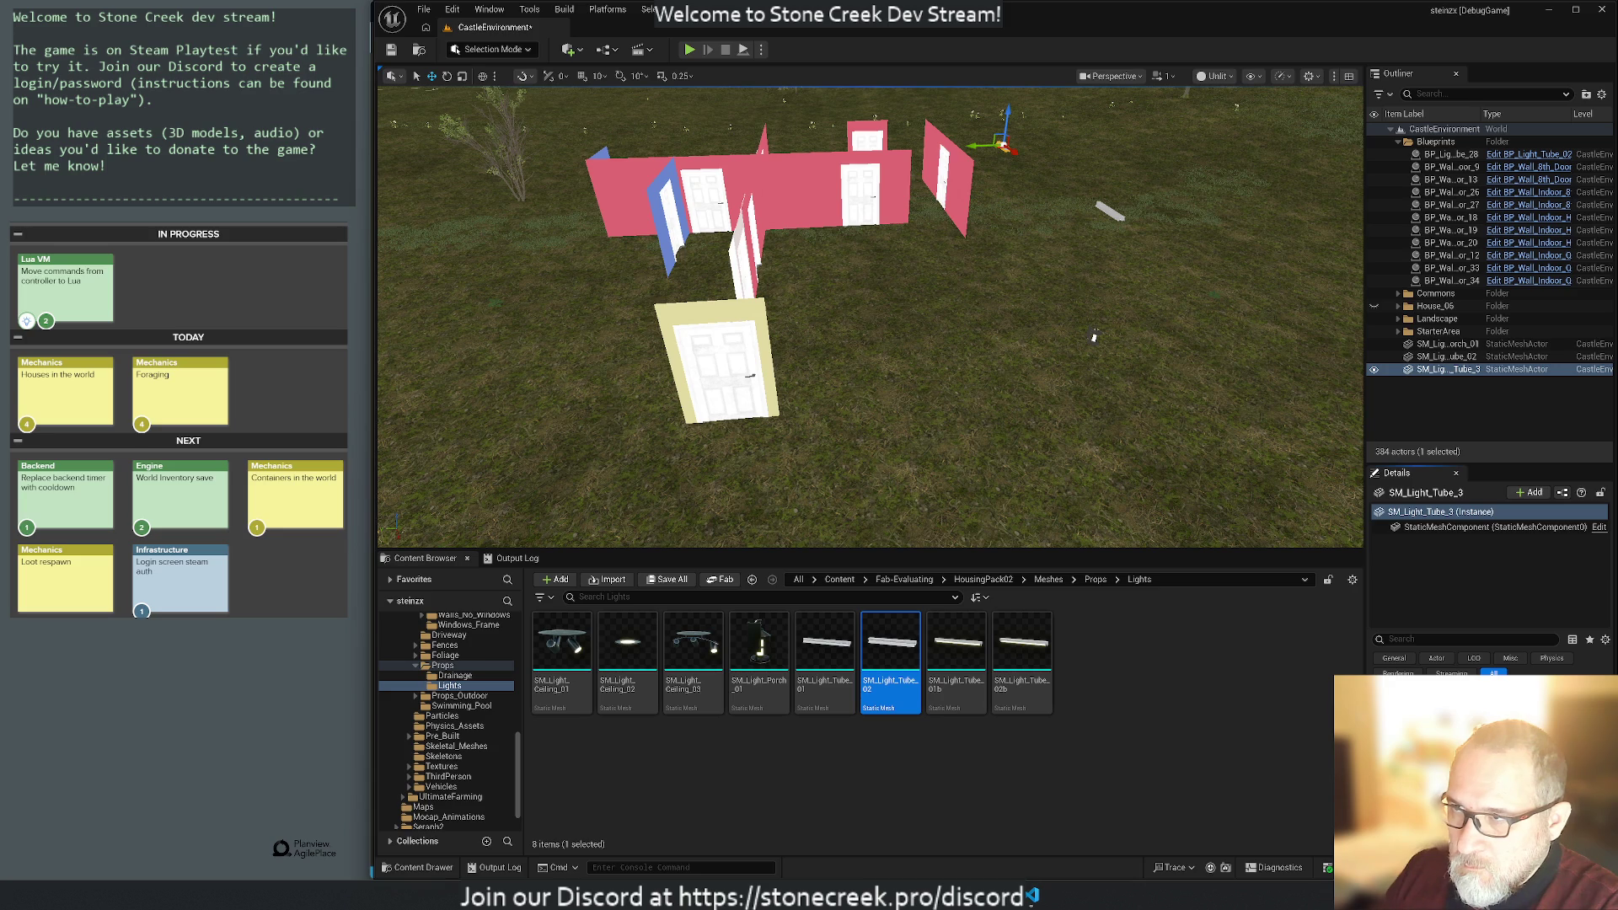
key(ctrl+z)
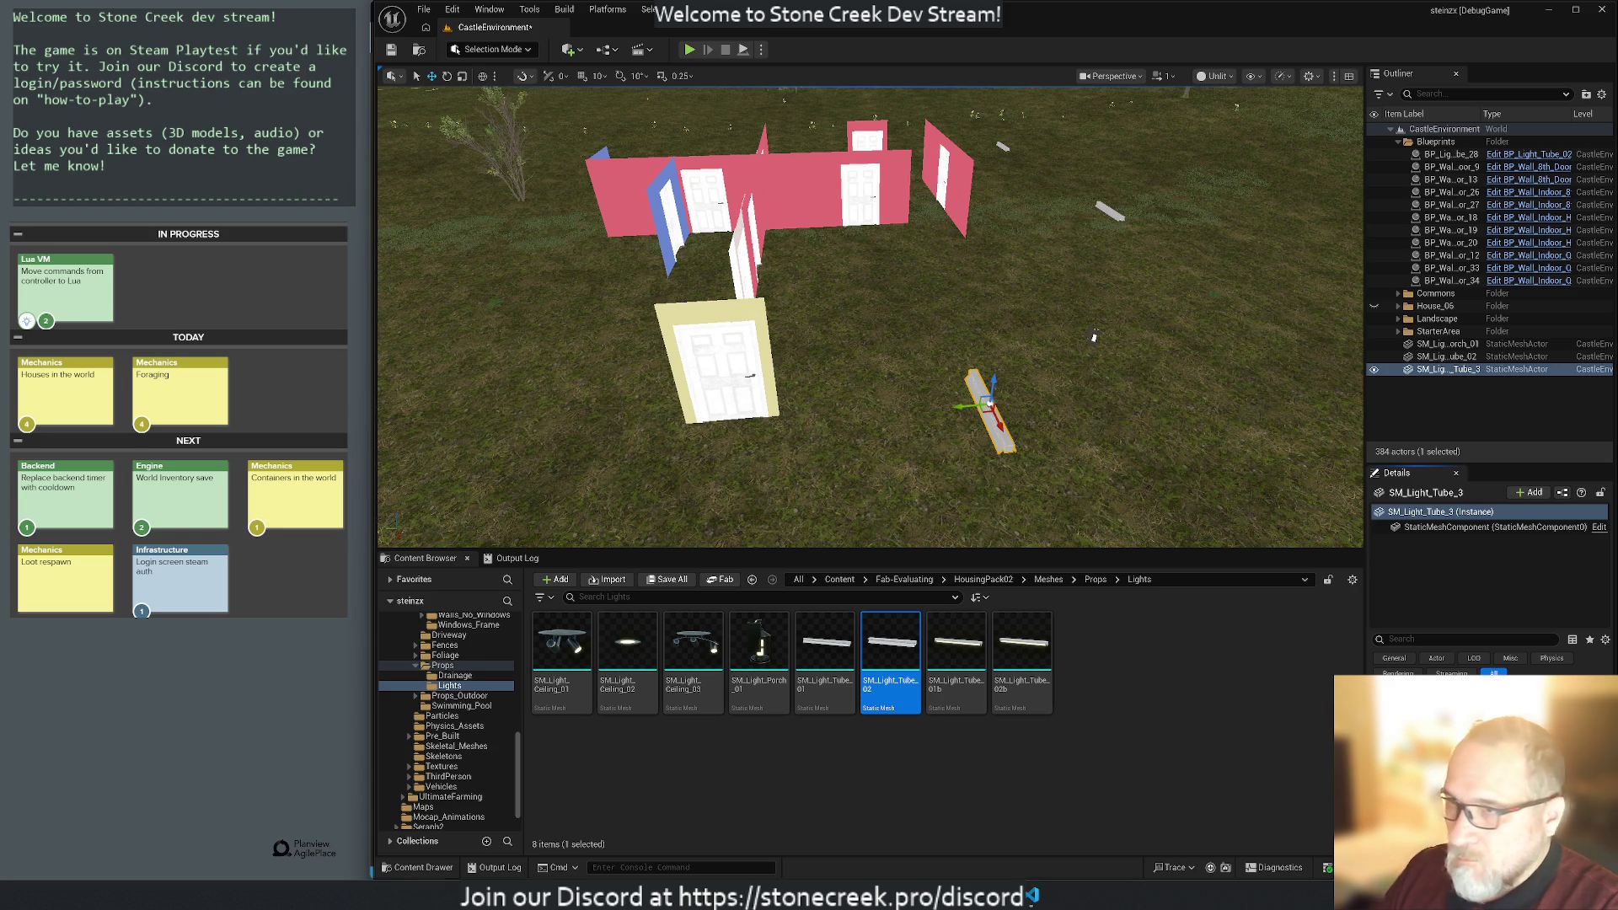
click(1444, 154)
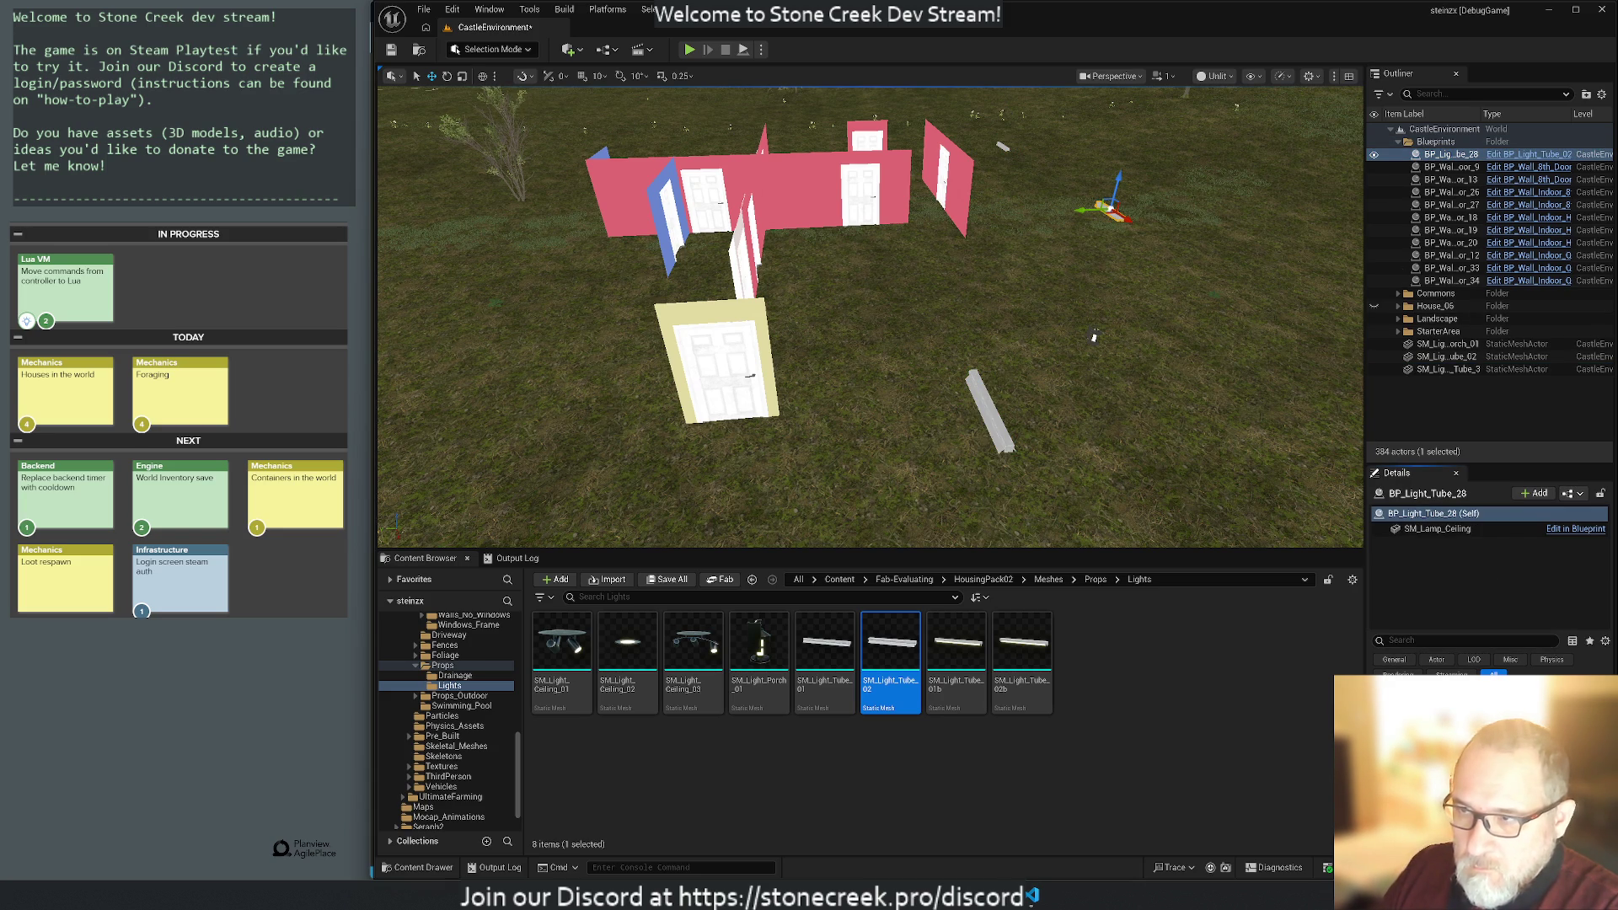
click(1001, 449)
key(ctrl+z)
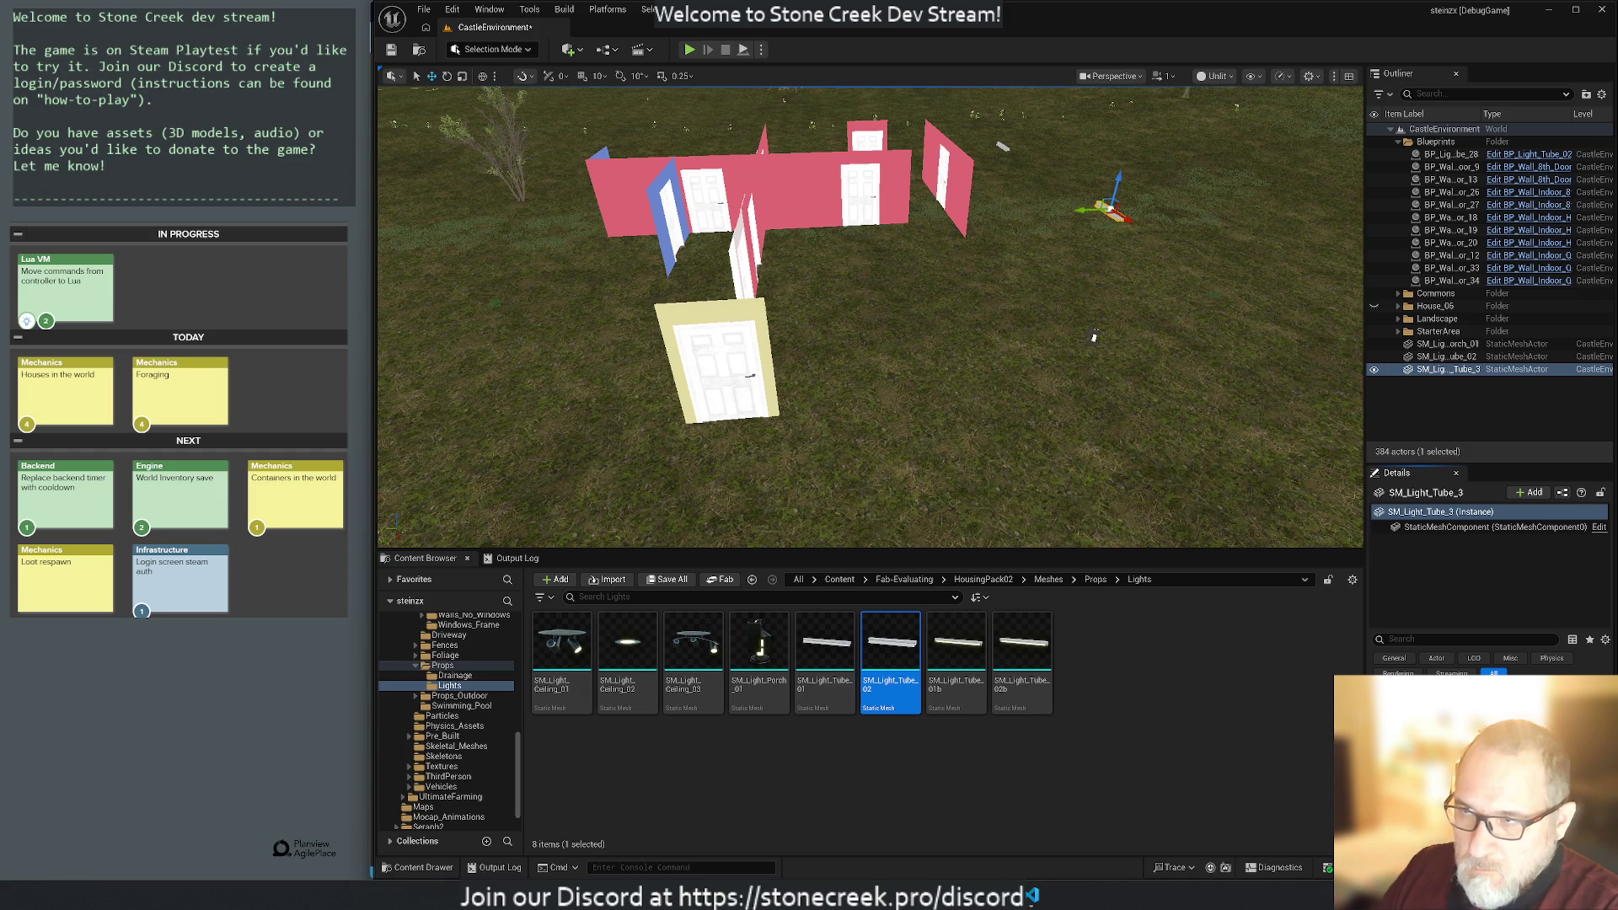
key(ctrl+z)
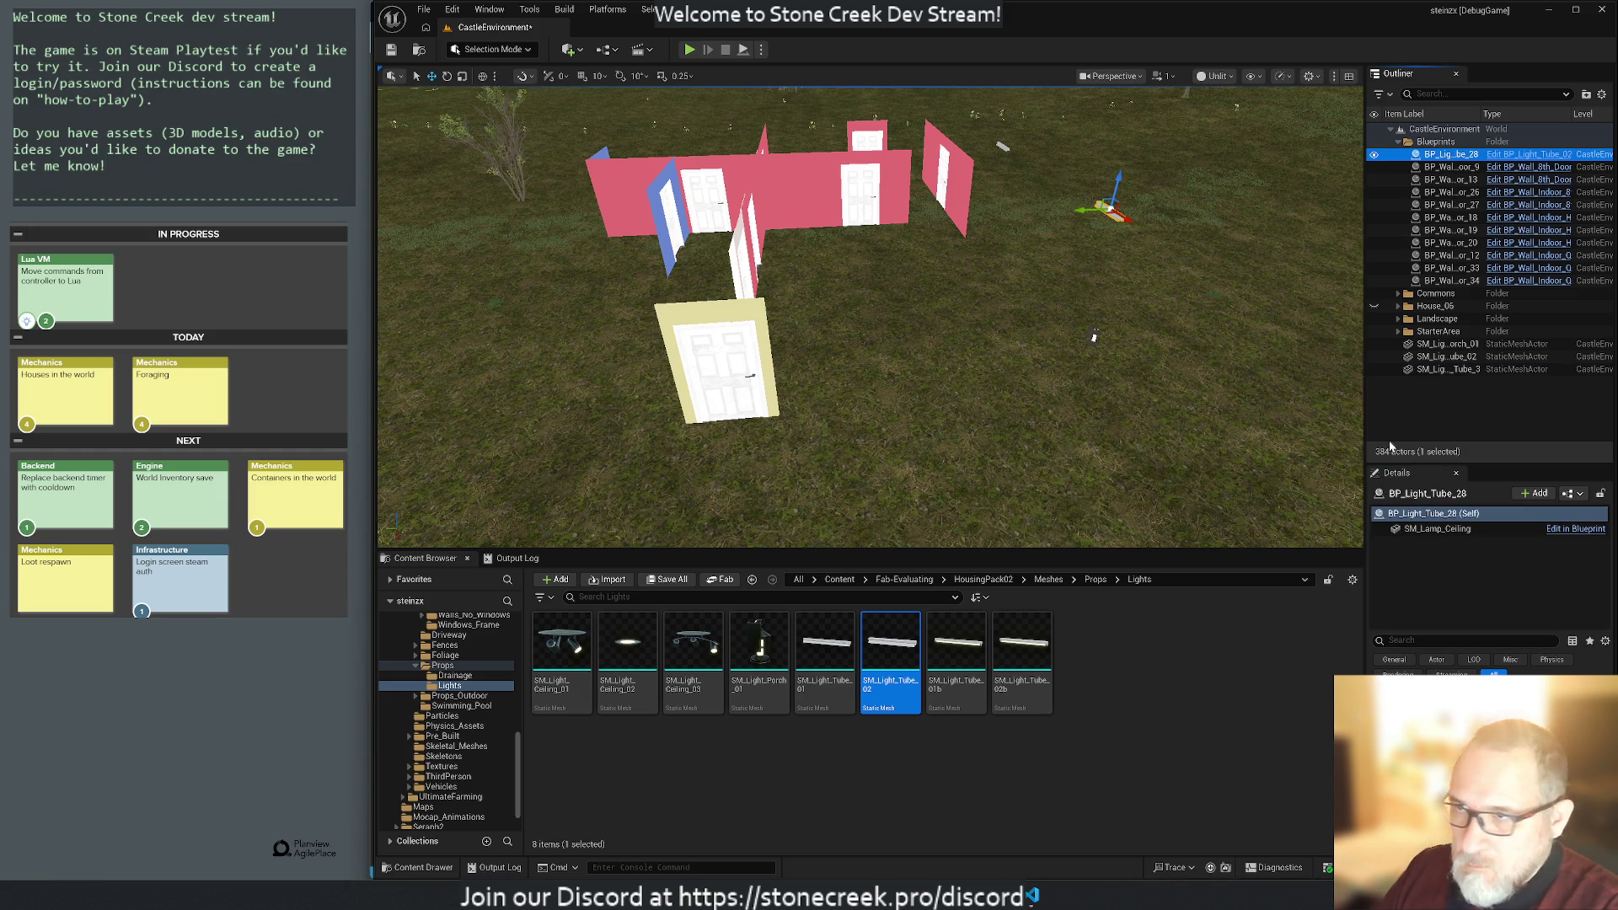
key(ctrl+z)
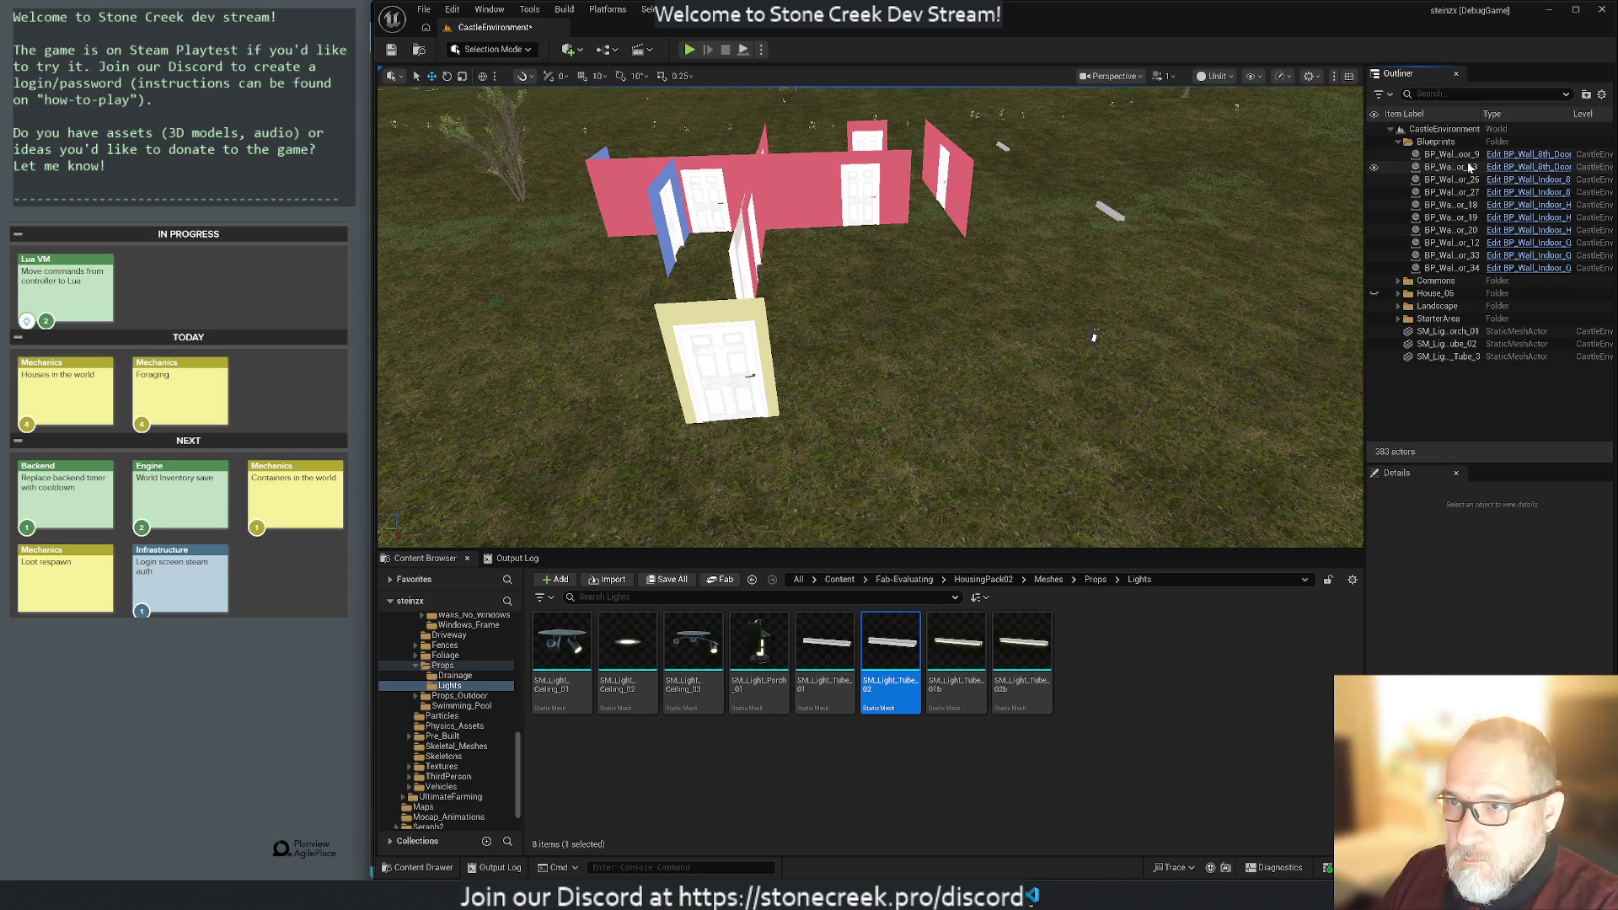
key(ctrl+z)
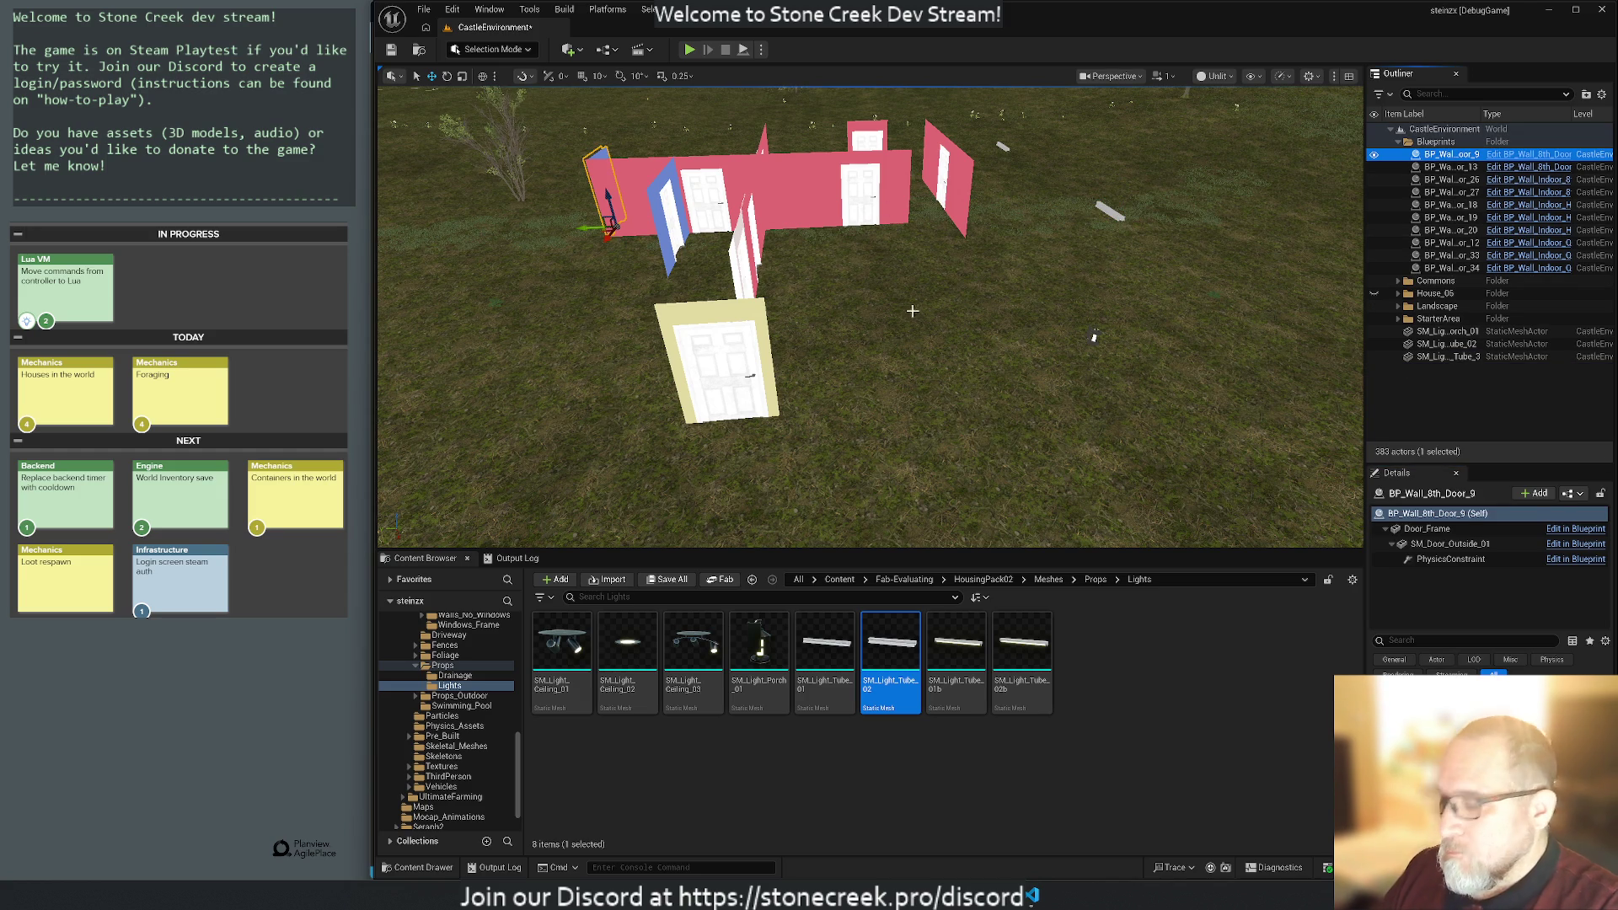
Frame BP_Wall_8th_Door_9 and place an SM_Wall_8th_Door_01 wall mesh from its Door_Frame asset.
key(f)
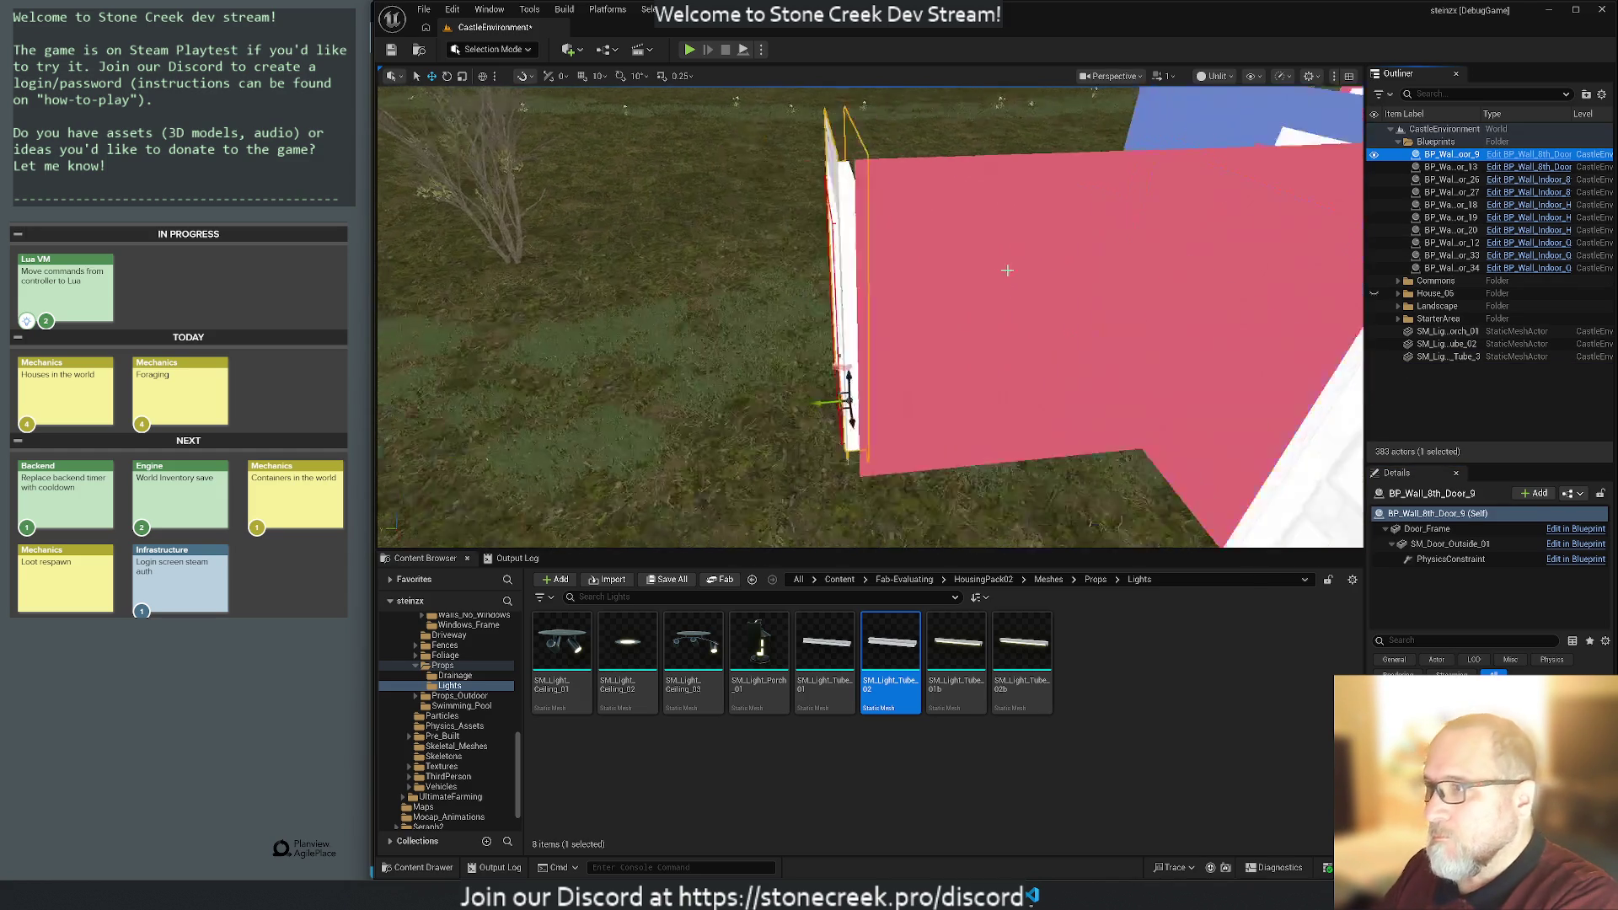
mouse_move(696, 326)
mouse_down()
mouse_move(641, 327)
mouse_move(696, 326)
mouse_up()
click(1427, 528)
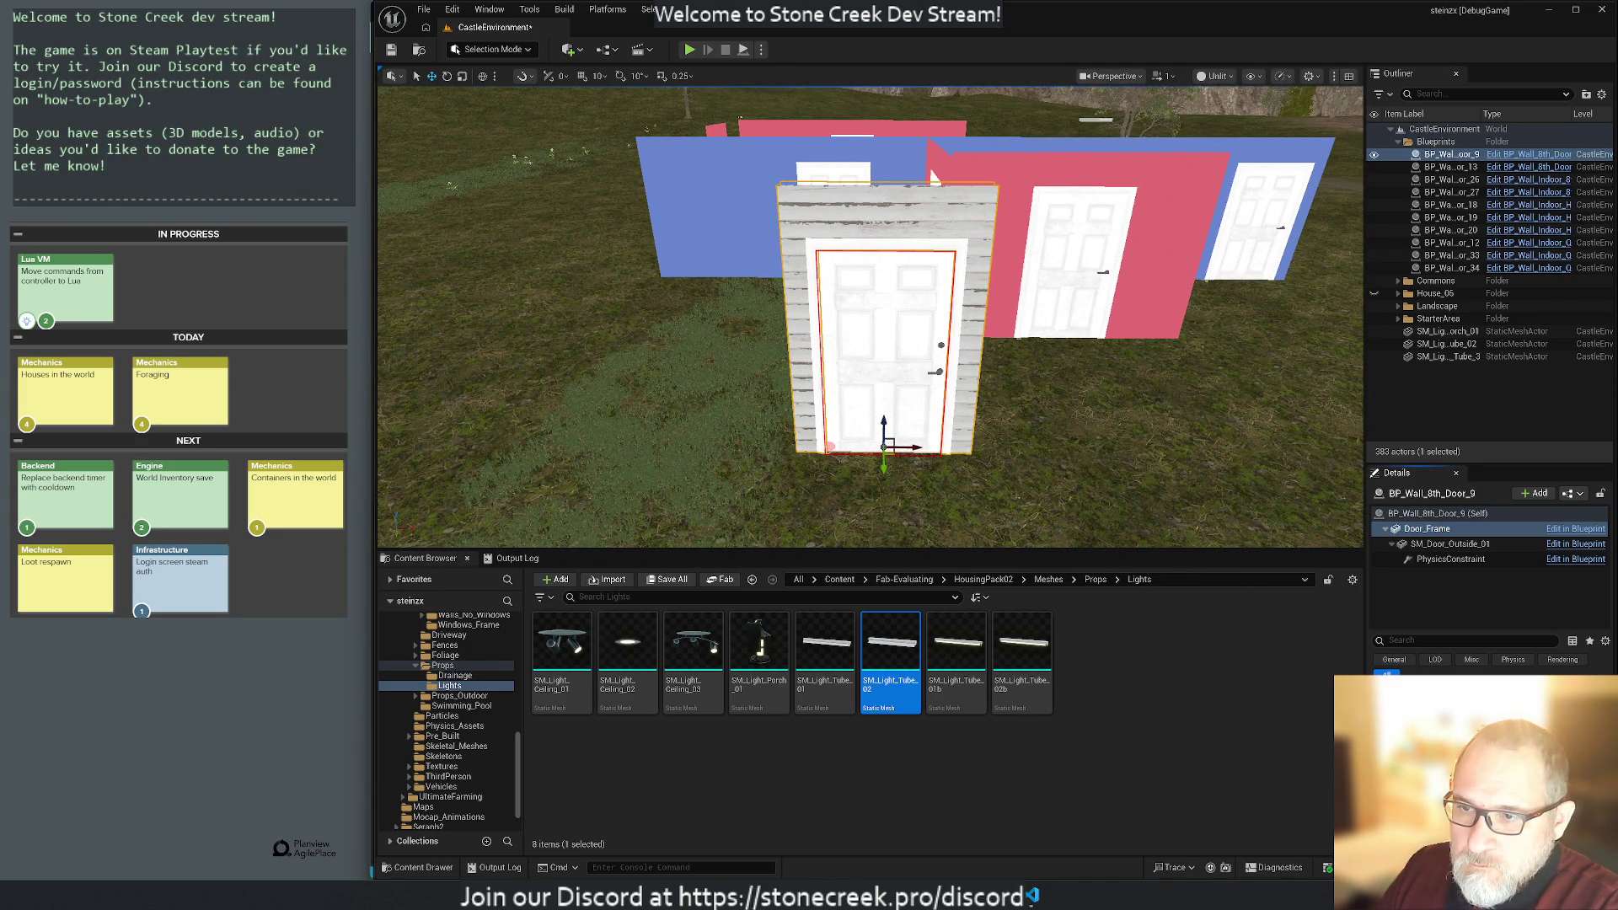
key(alt+Left)
mouse_move(627, 654)
mouse_down()
mouse_move(675, 447)
mouse_move(613, 446)
mouse_move(885, 447)
mouse_up()
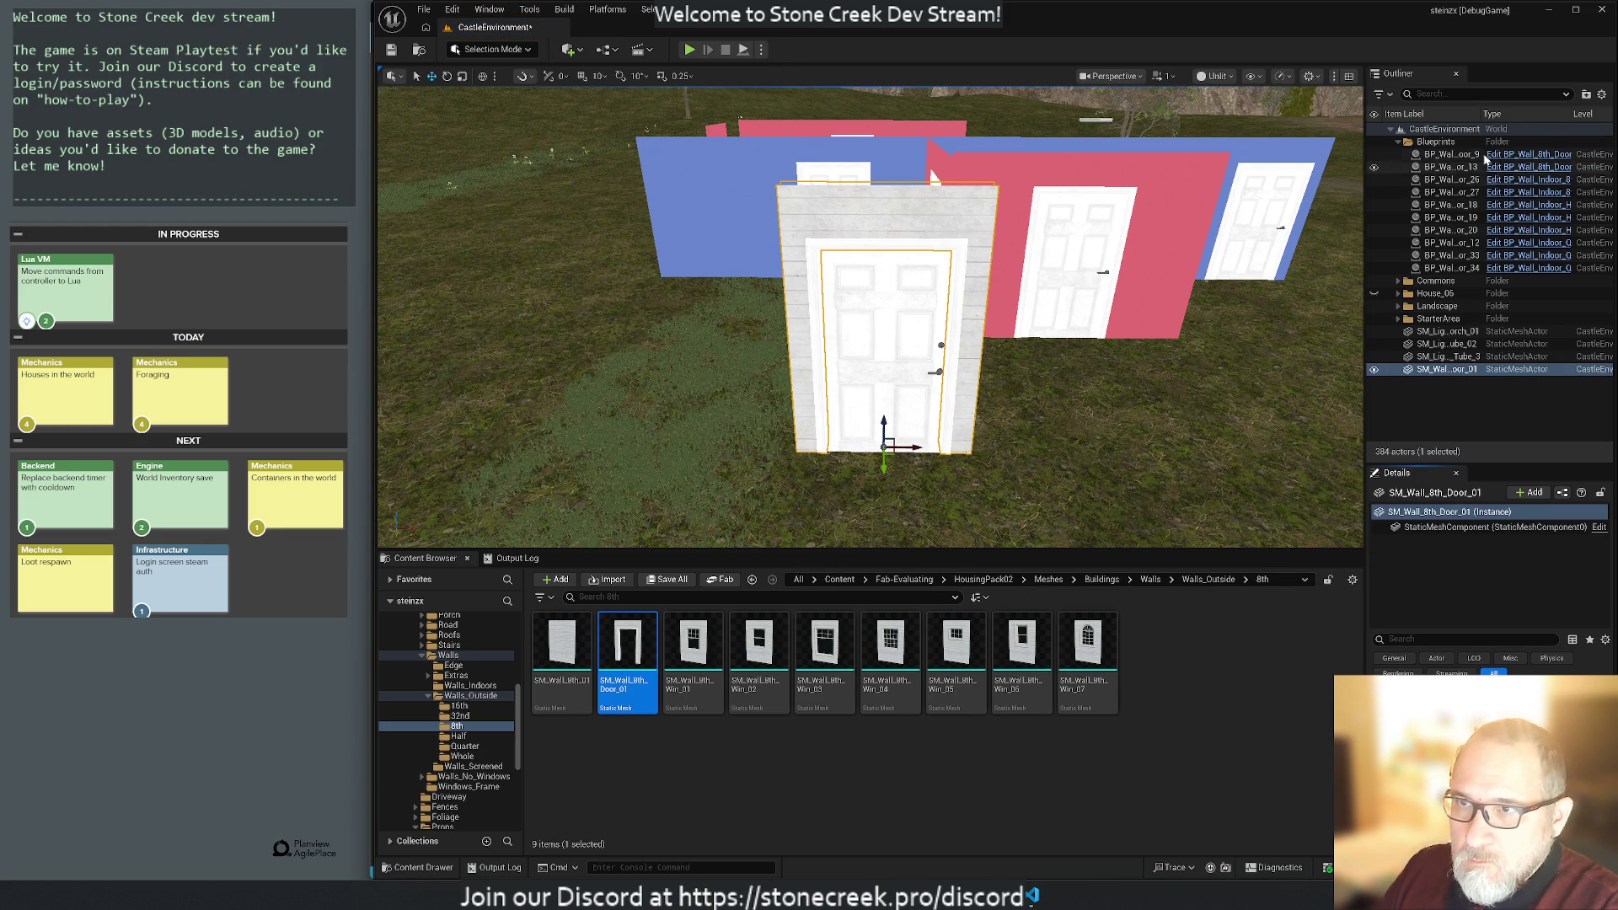
Locate the blueprint's SM_Door_Outside_01 asset and place that door mesh in the level.
click(1455, 156)
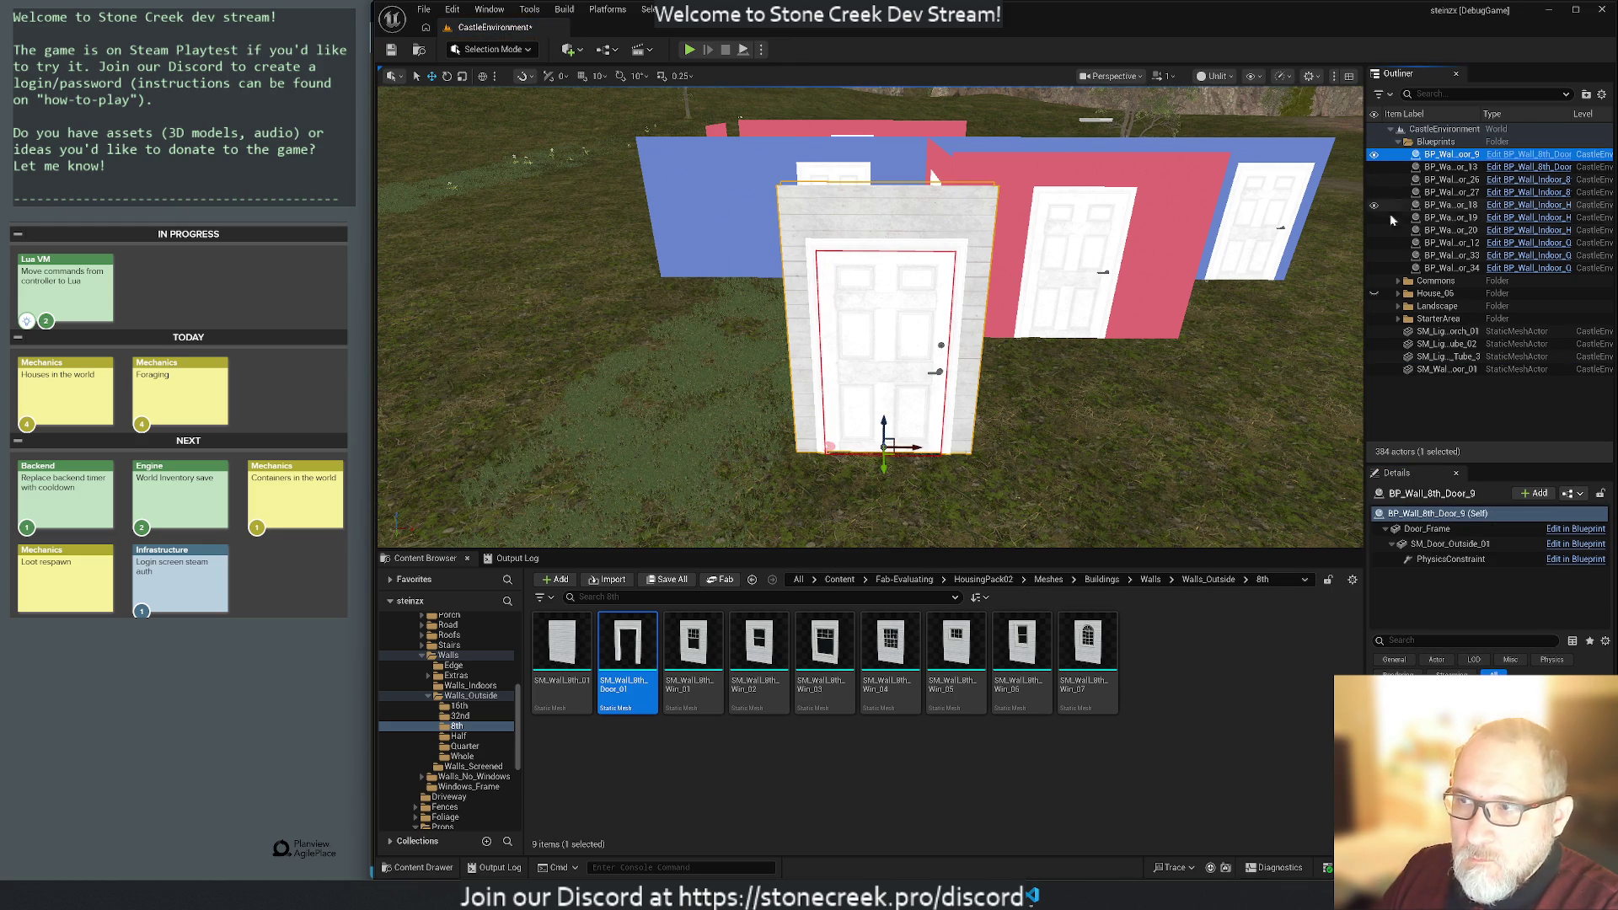
click(1450, 545)
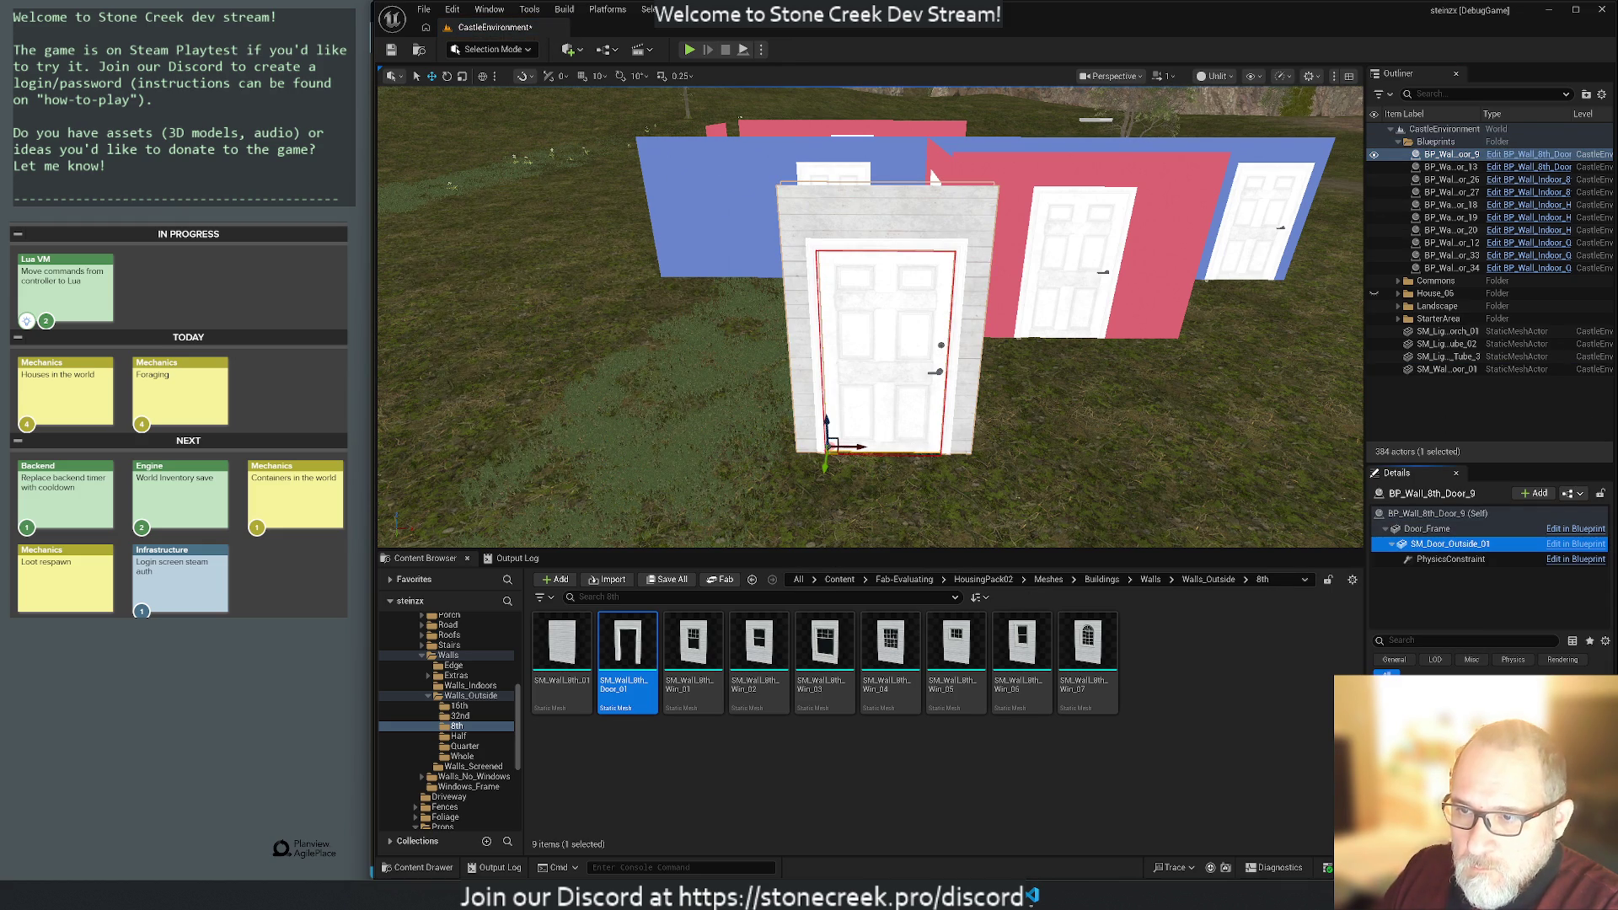
key(ctrl+b)
drag(628, 654, 624, 474)
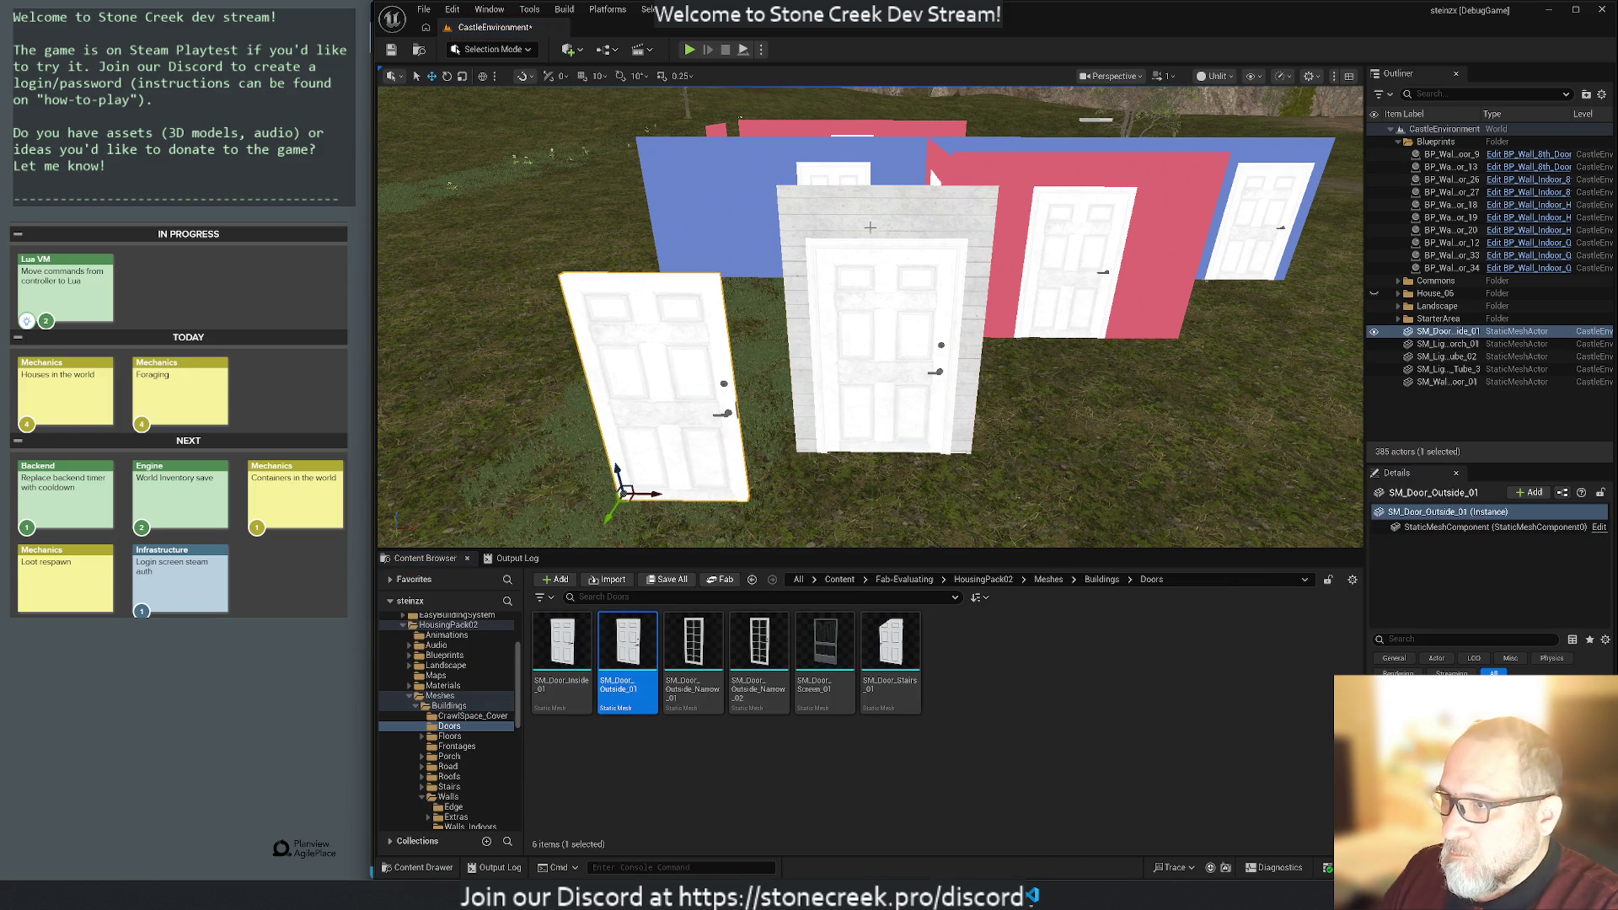
Test deleting and restoring BP_Wall_8th_Door_9, undoing further to remove the loose leaning door.
click(884, 314)
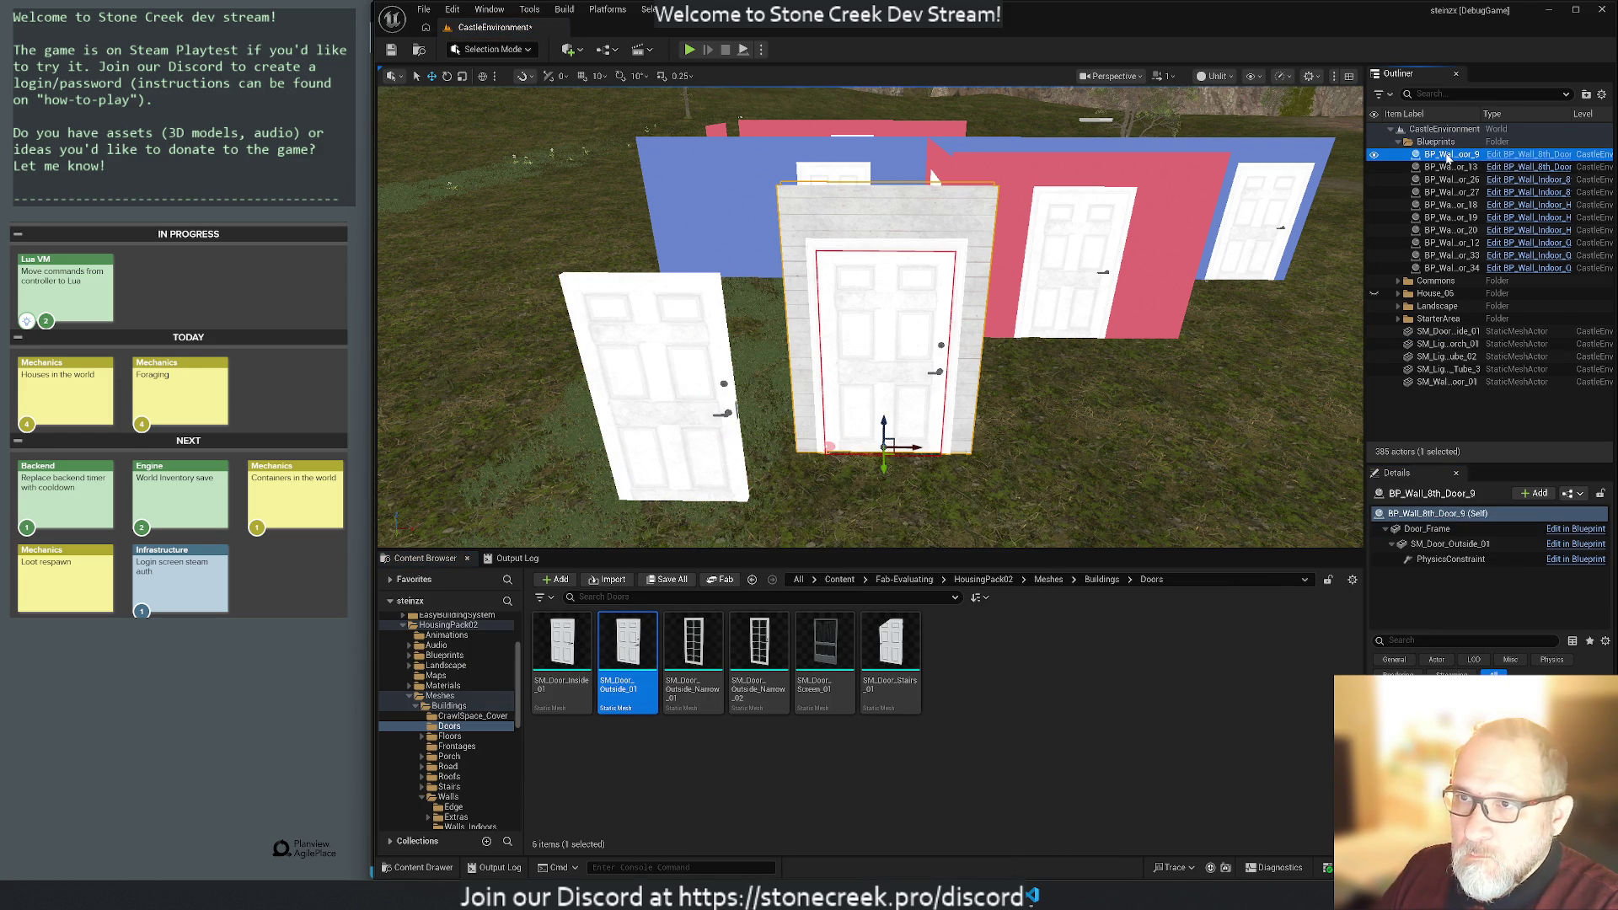
key(Delete)
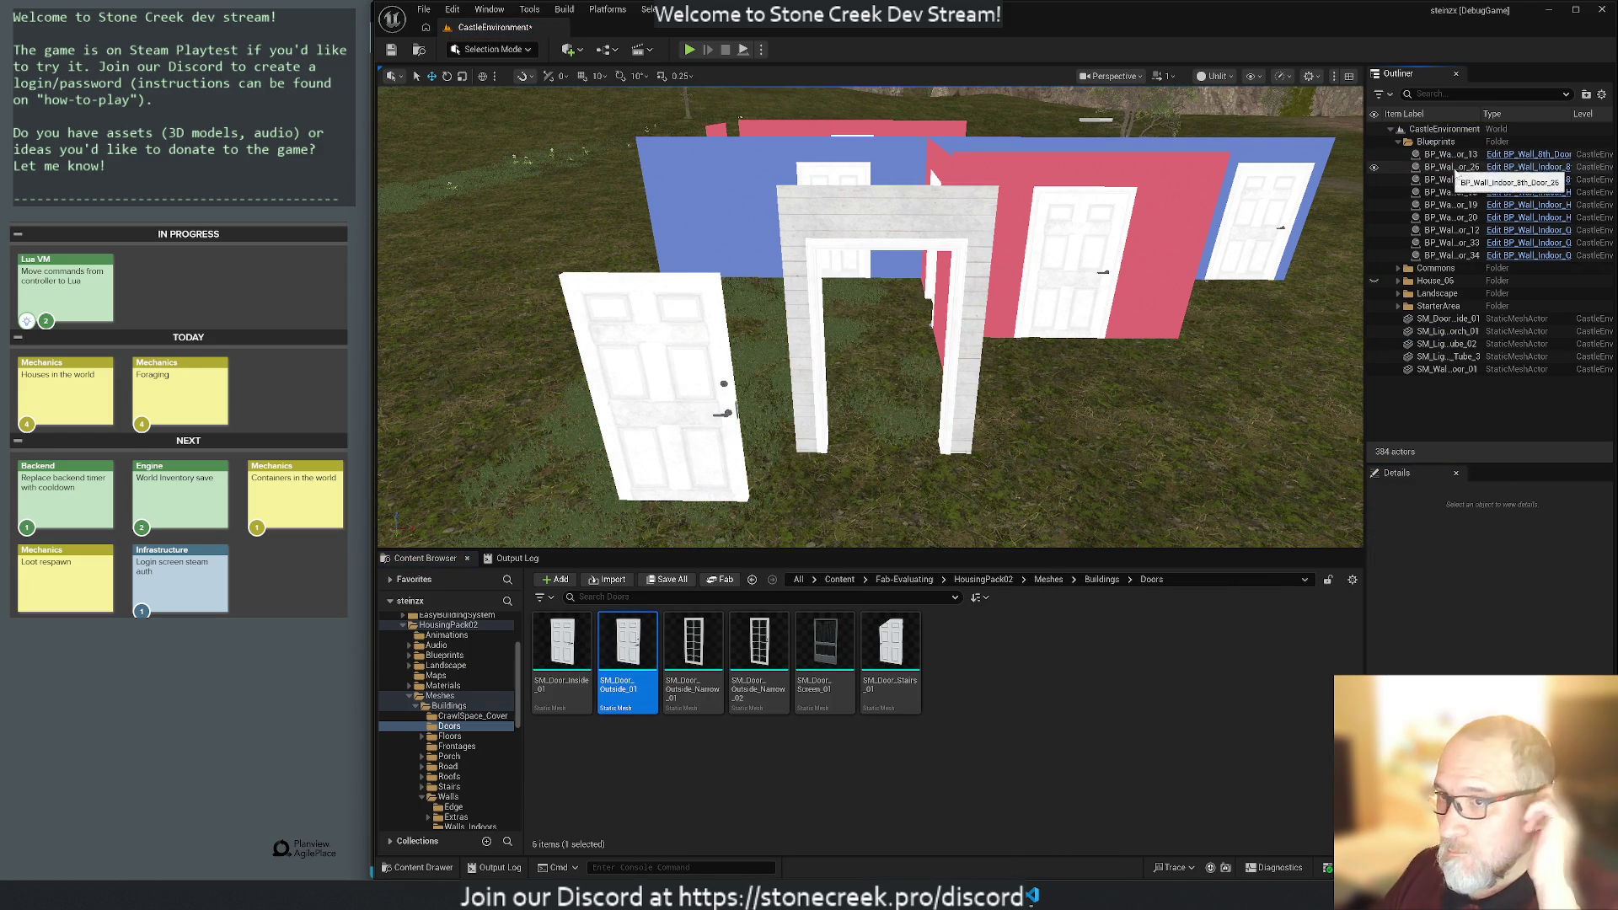
key(ctrl+z)
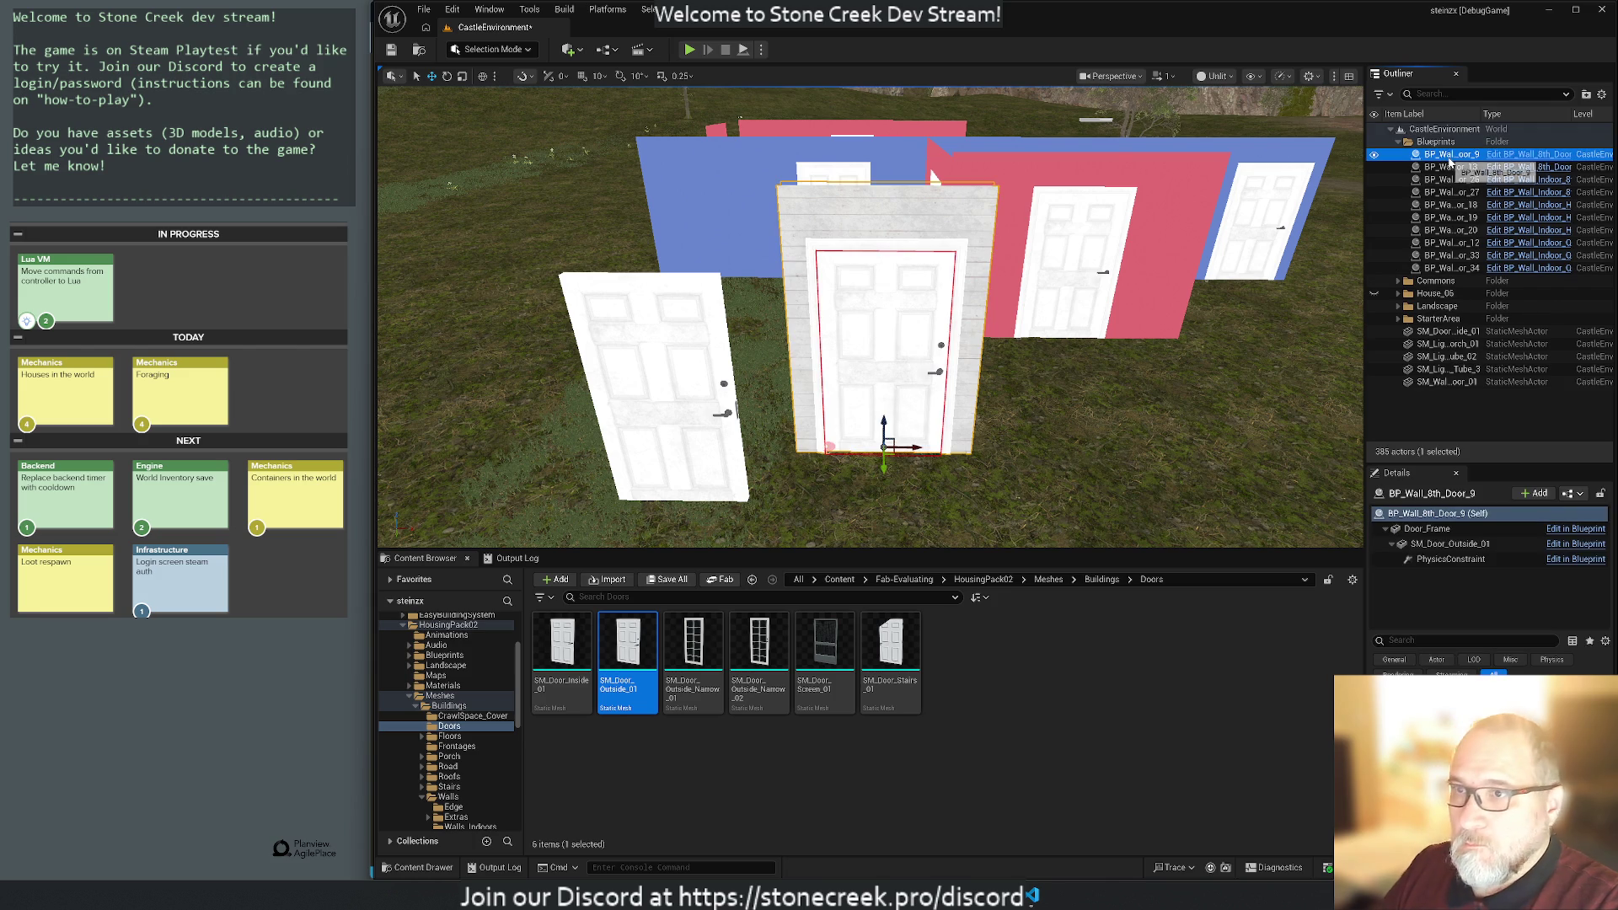
click(1456, 167)
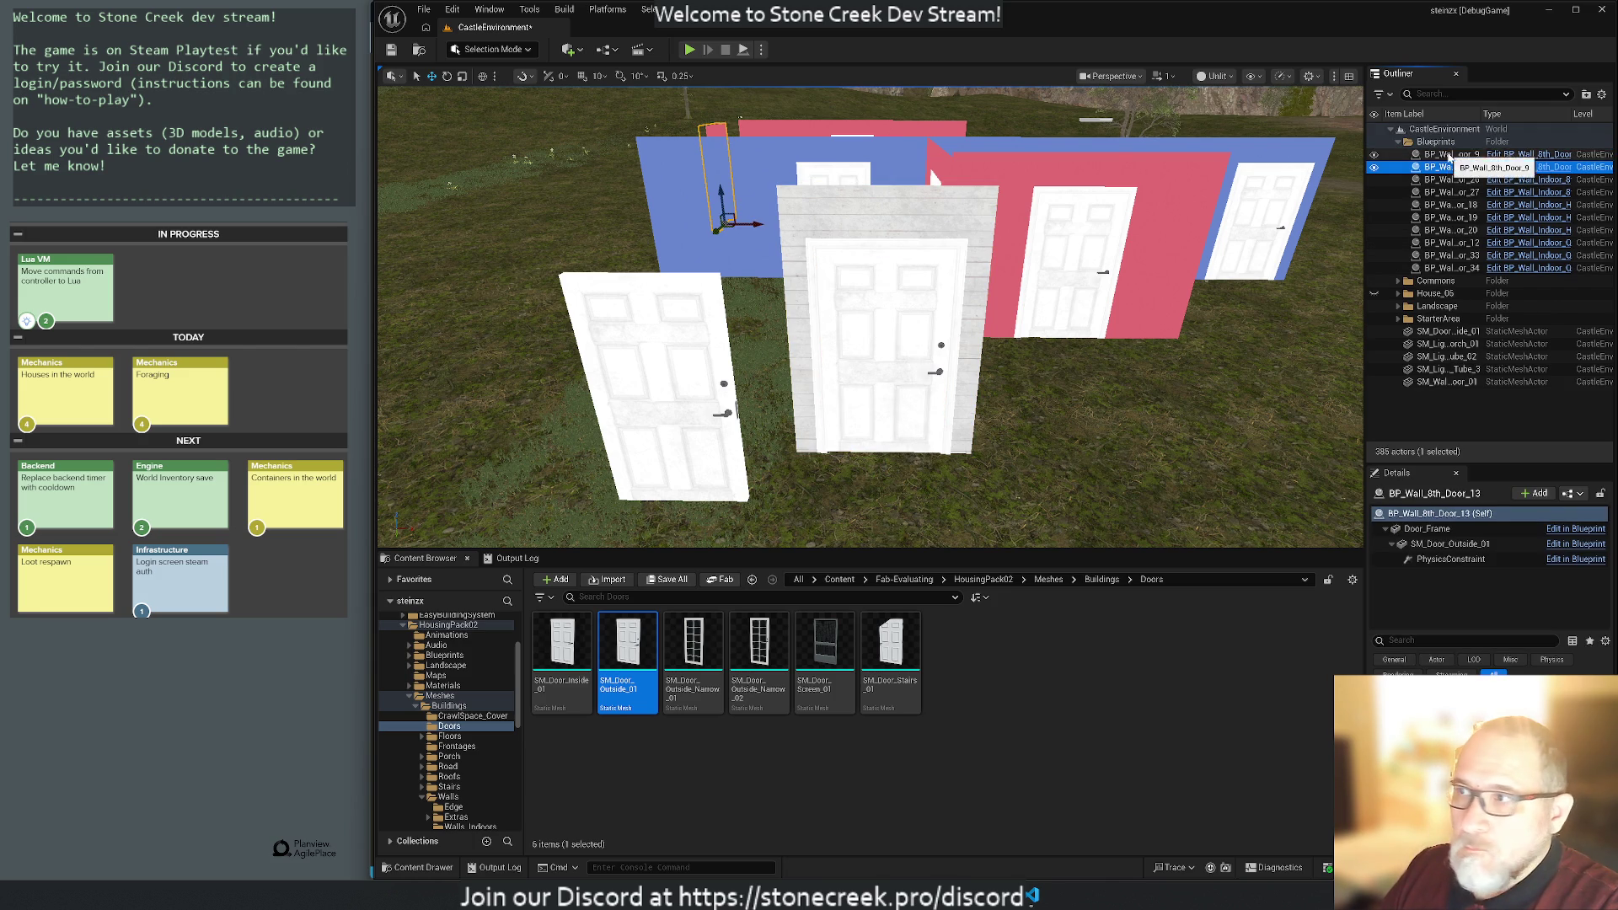
click(1453, 155)
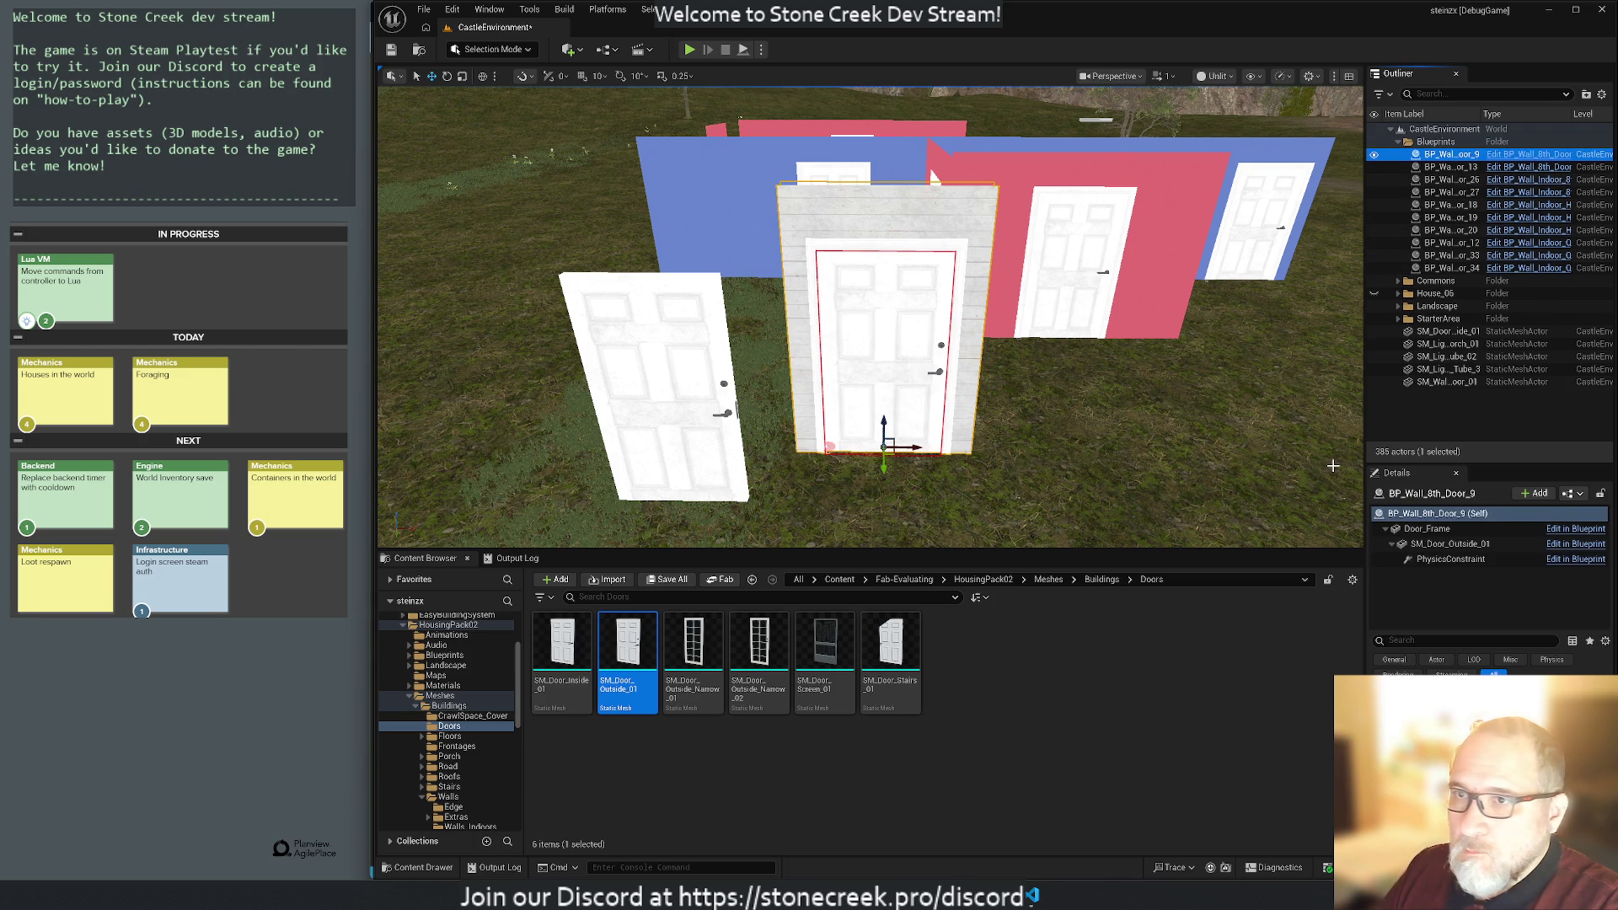
key(Delete)
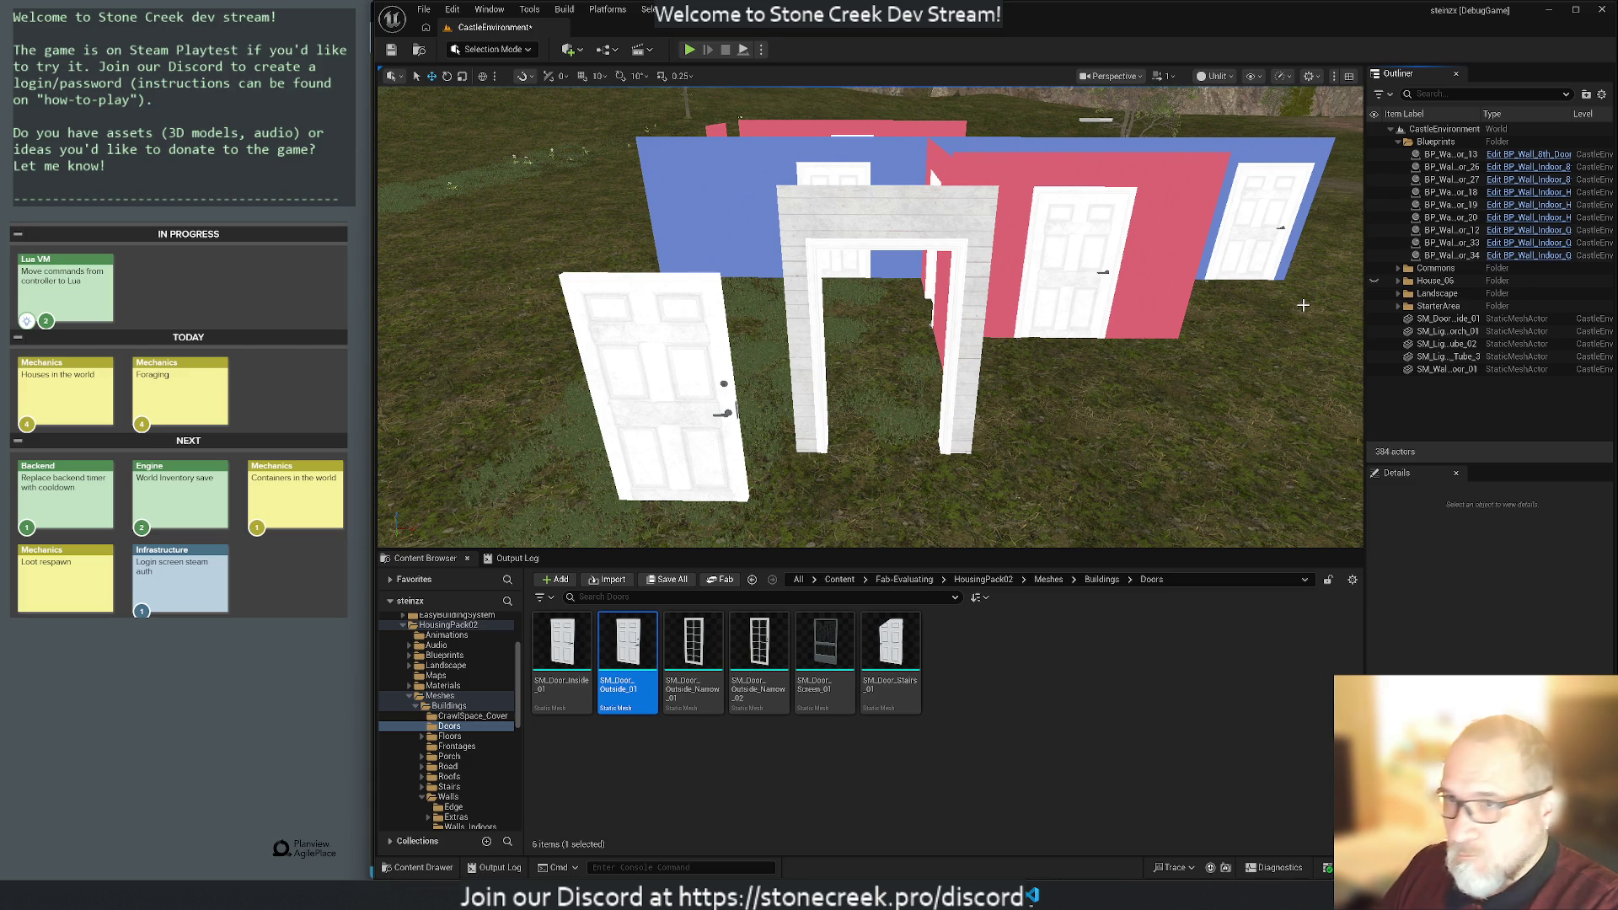
key(ctrl+z)
key(ctrl+z)
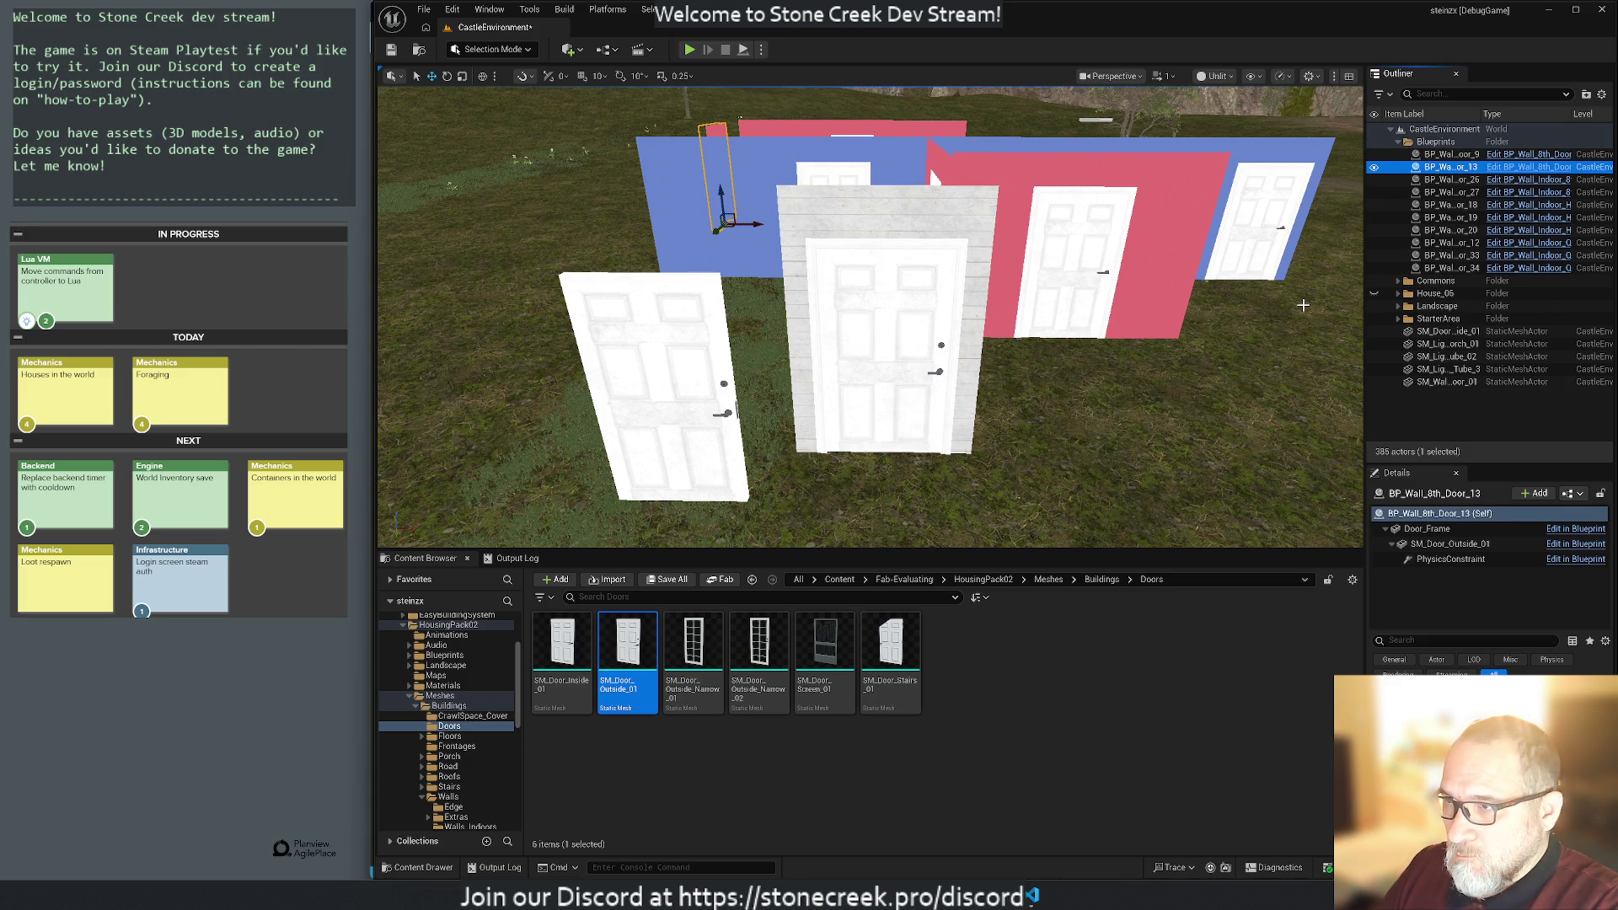
key(ctrl+z)
key(ctrl+z)
key(ctrl+z)
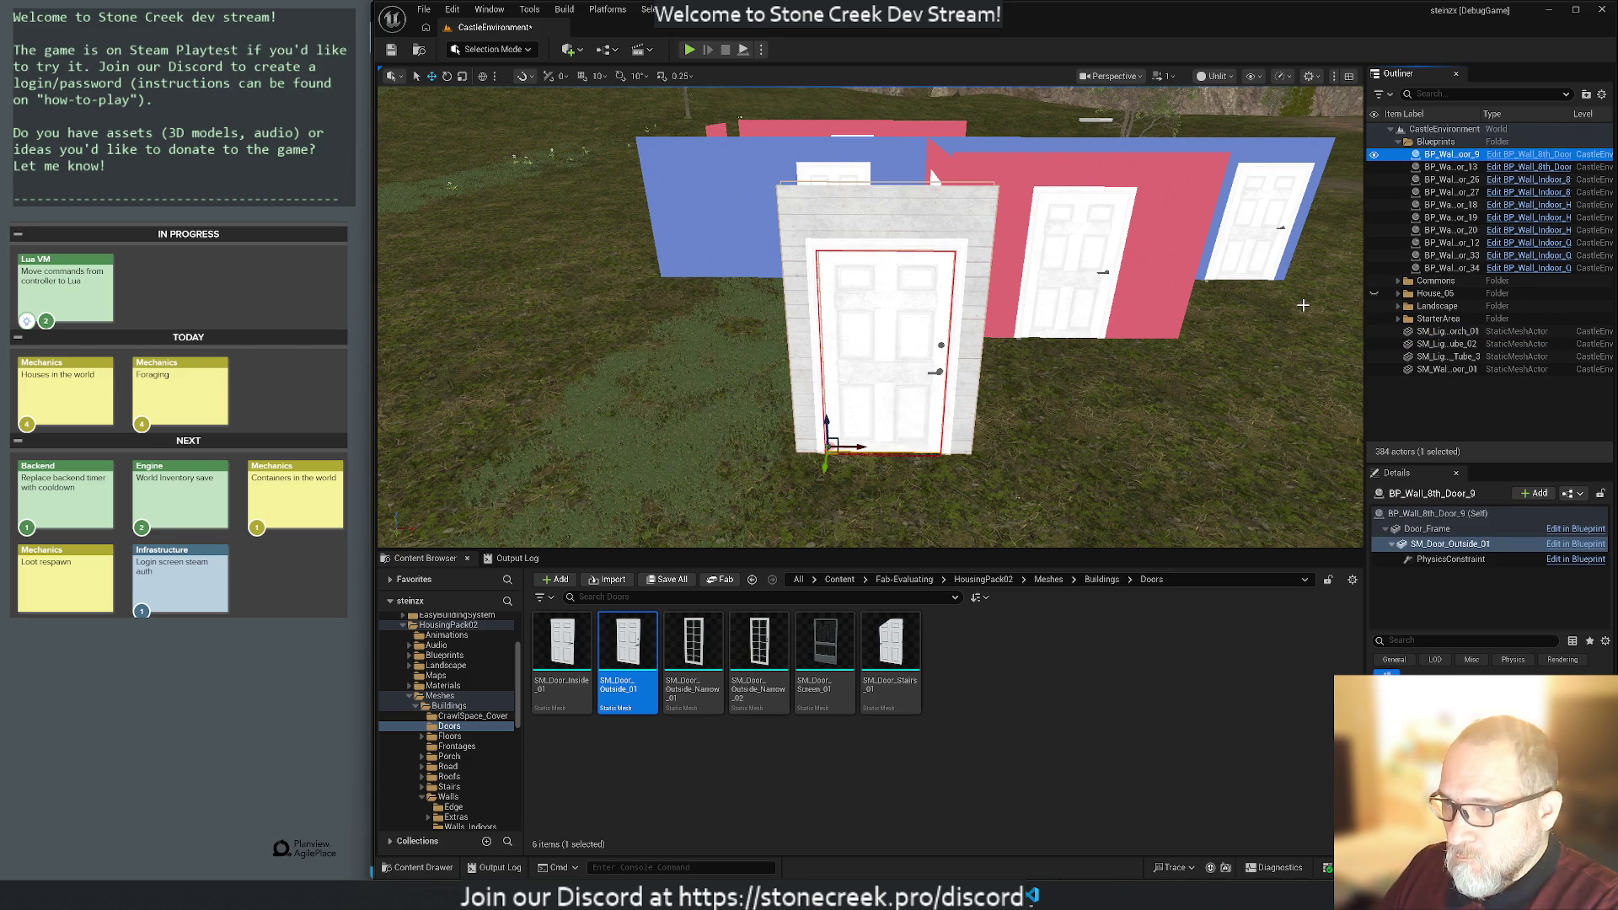
key(ctrl+z)
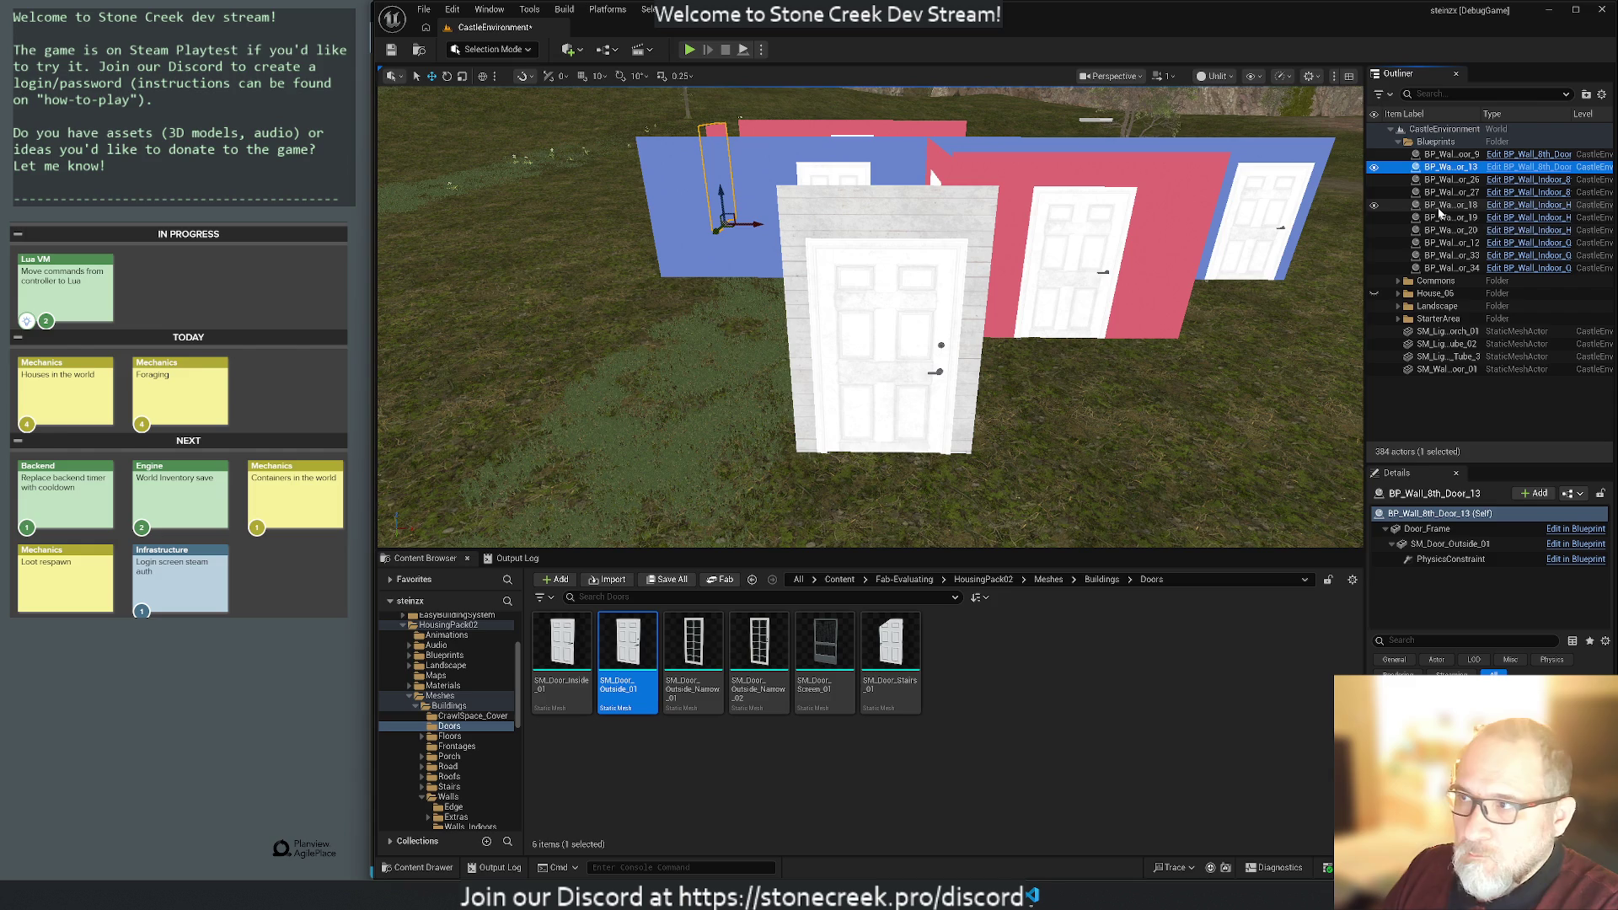
Delete and restore the door blueprint again, then test deleting and restoring the SM_Wall_8th_Door_01 wall.
click(1454, 155)
key(Delete)
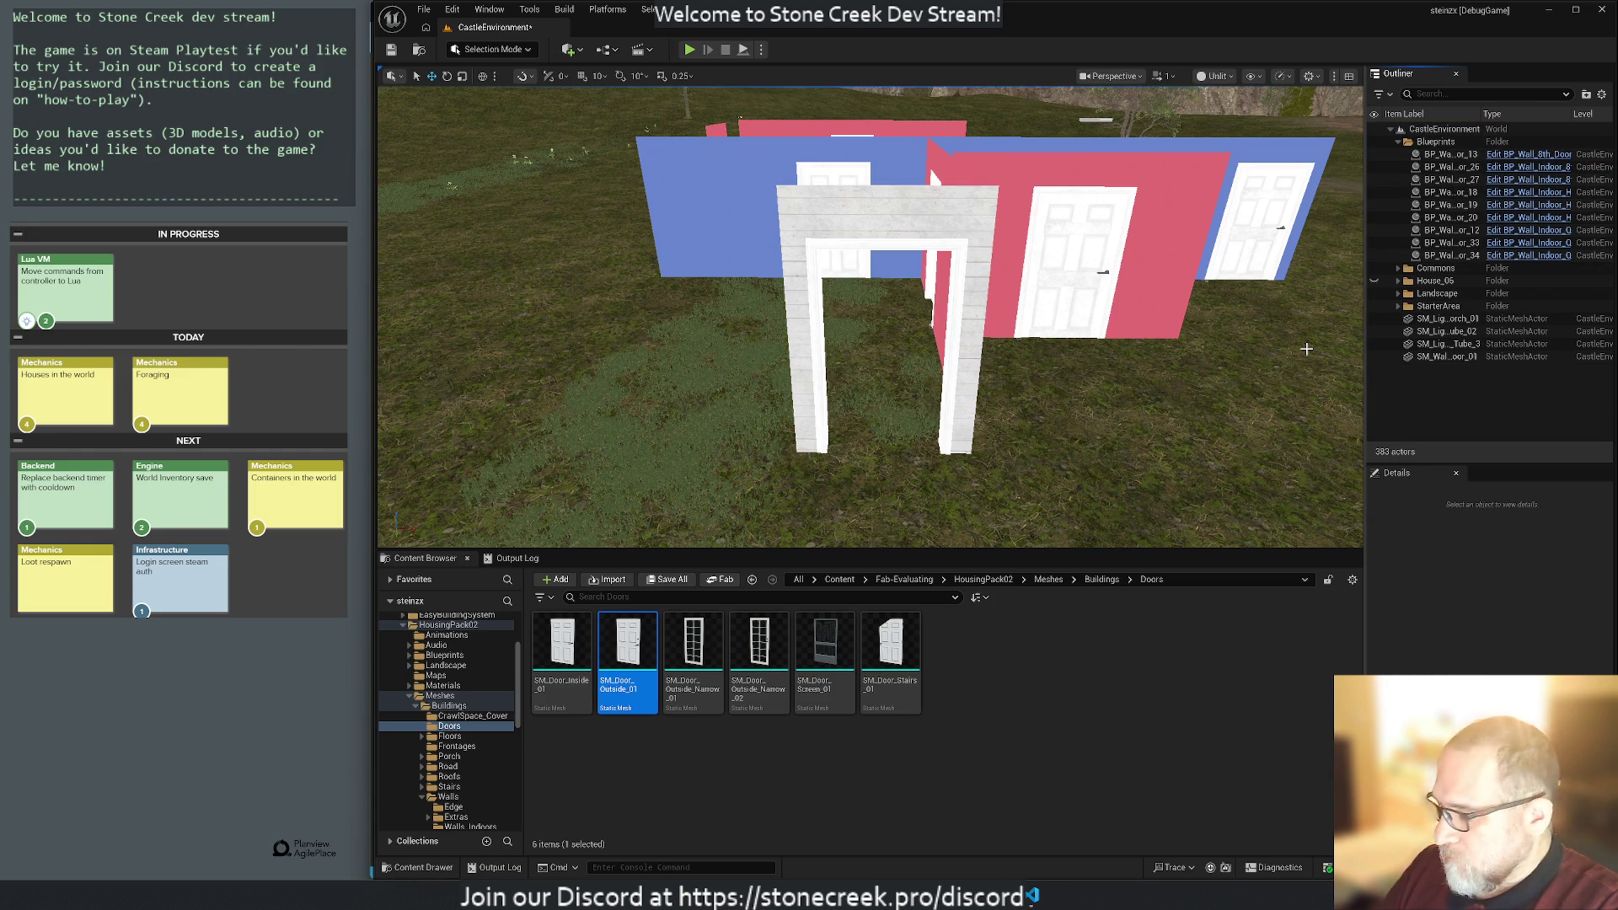
key(ctrl+z)
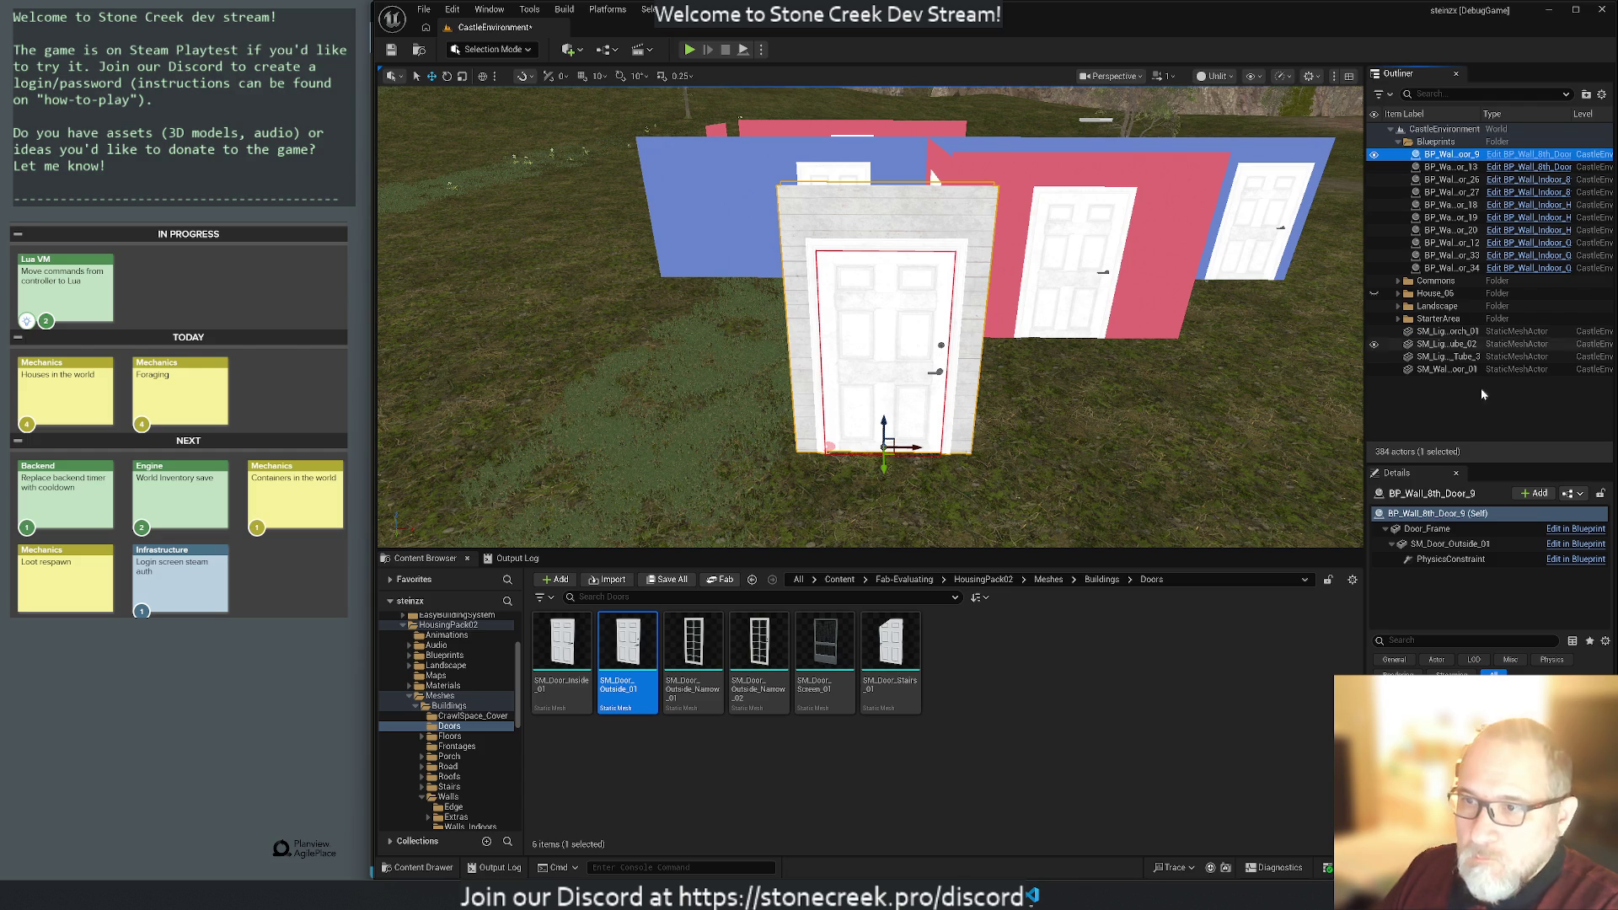
click(1424, 531)
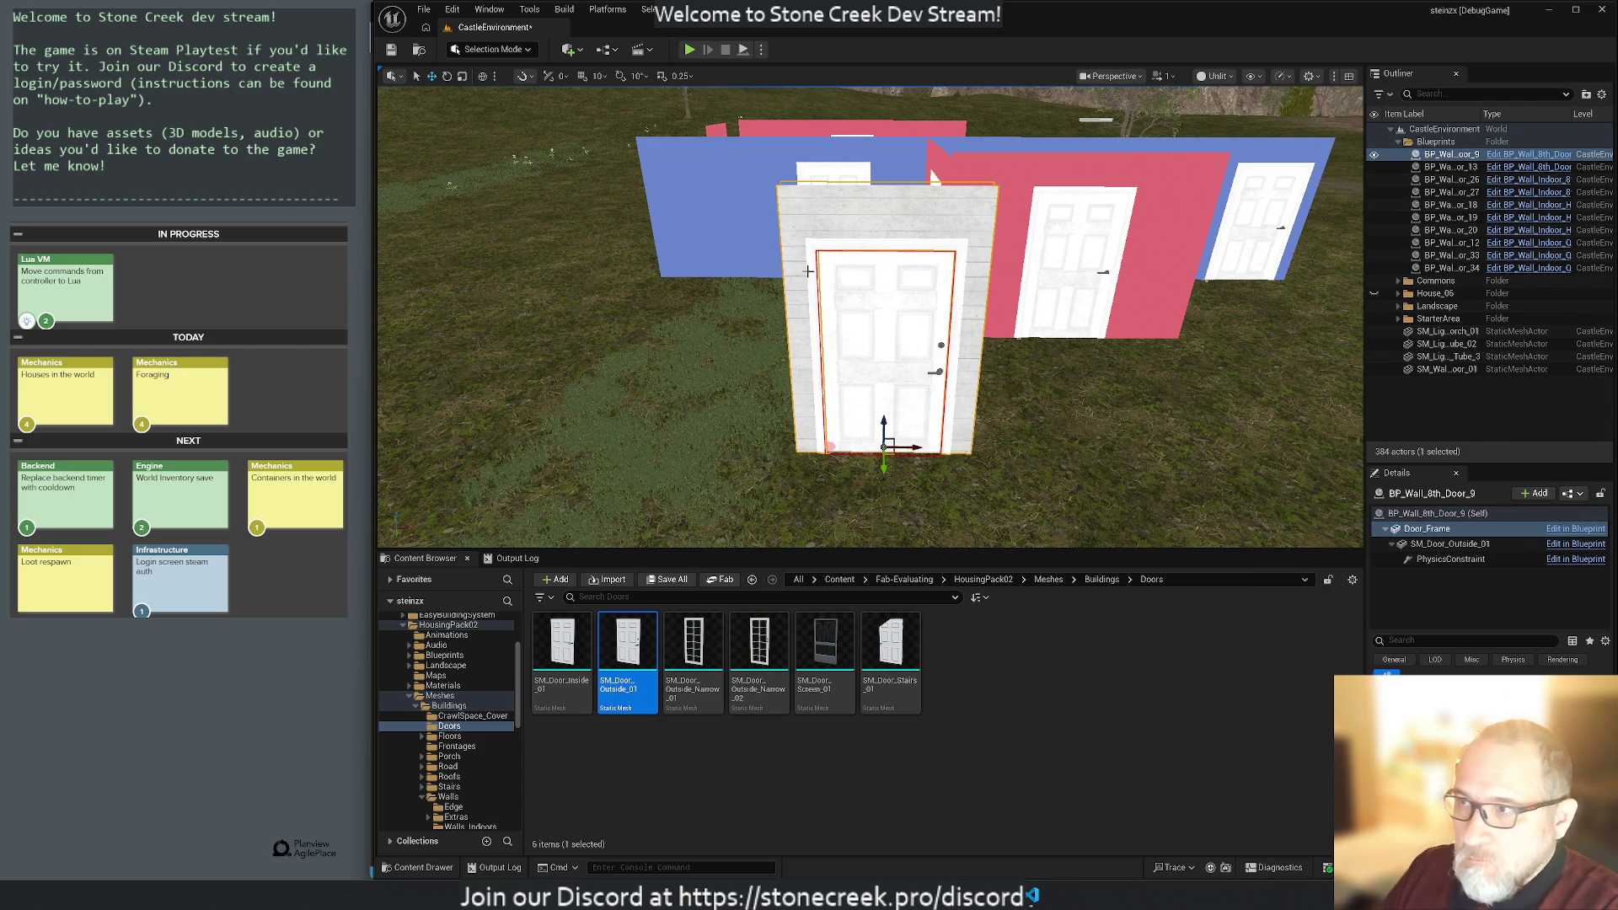
click(907, 413)
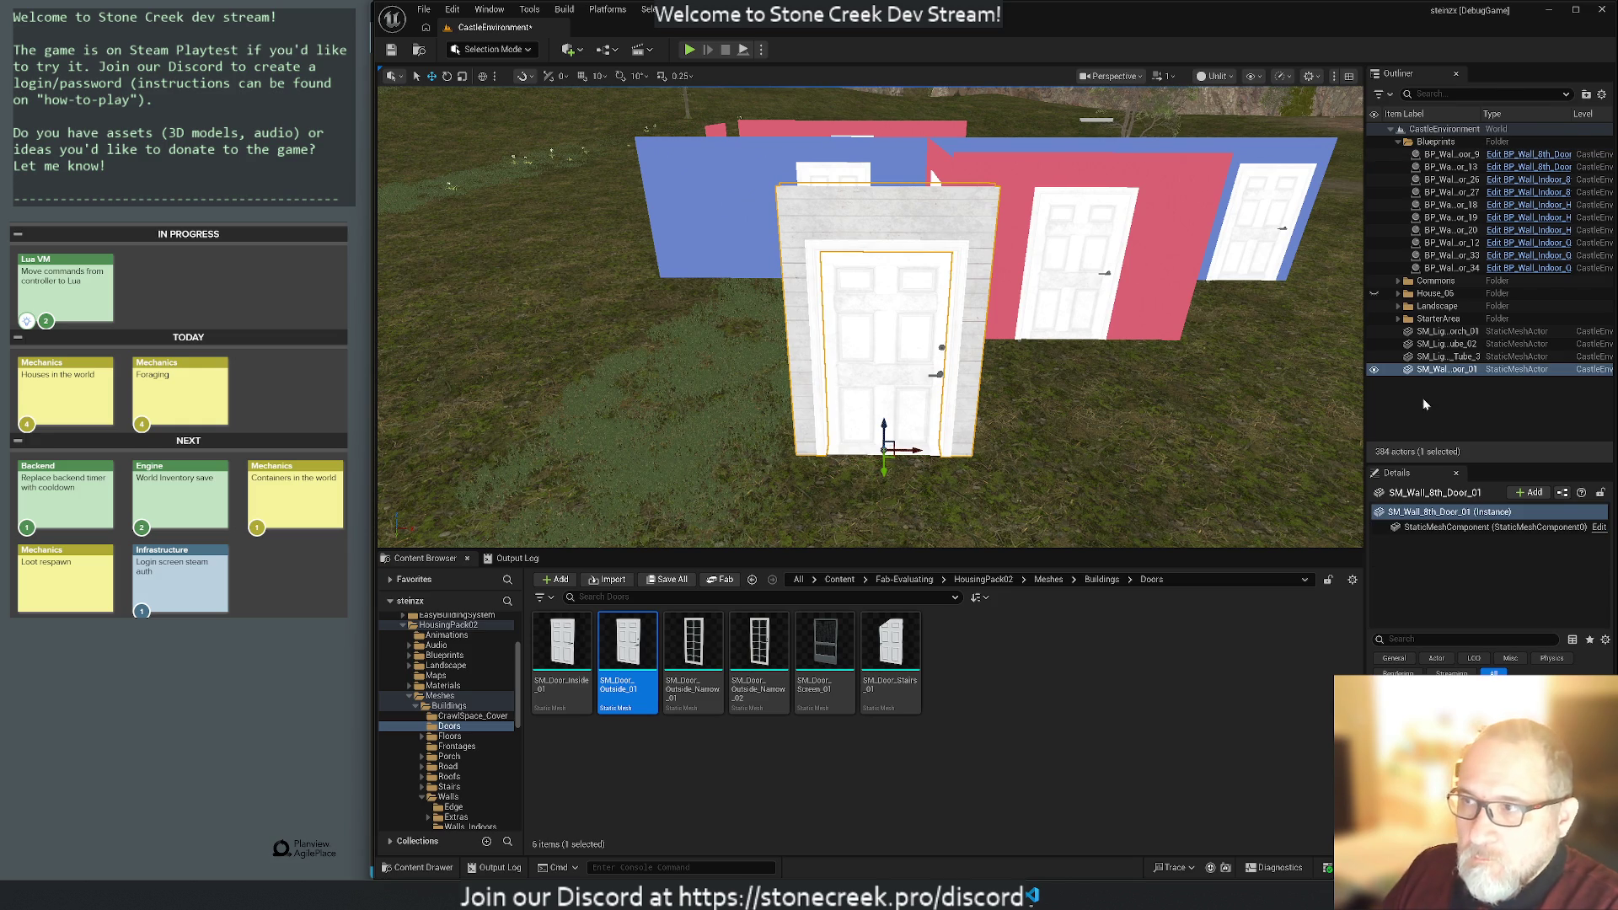
click(1433, 372)
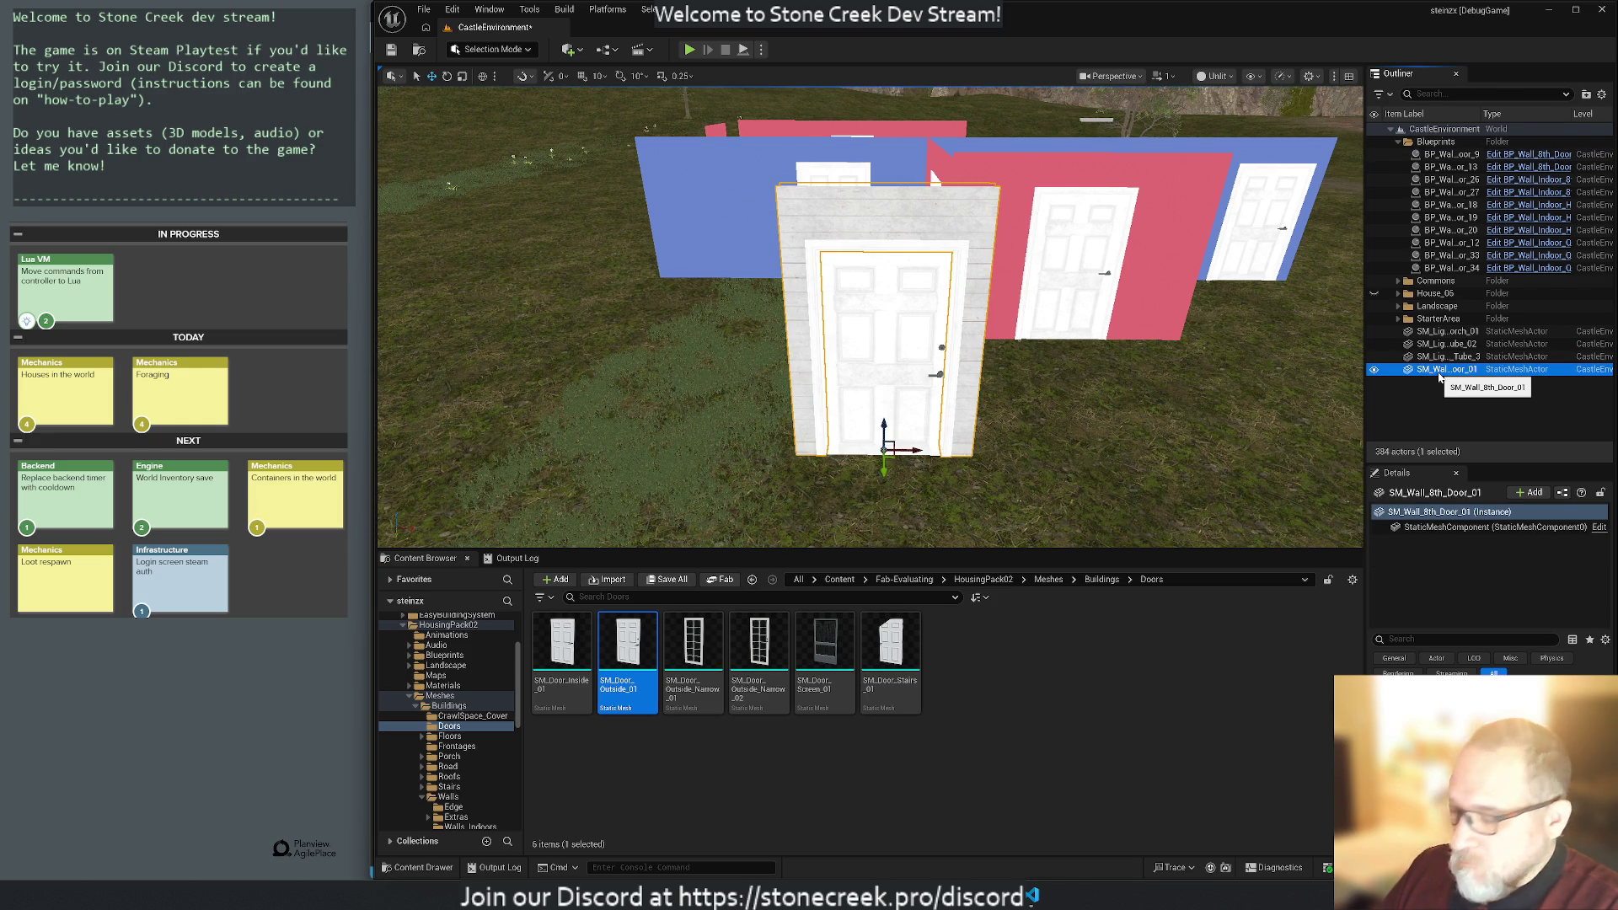
key(Delete)
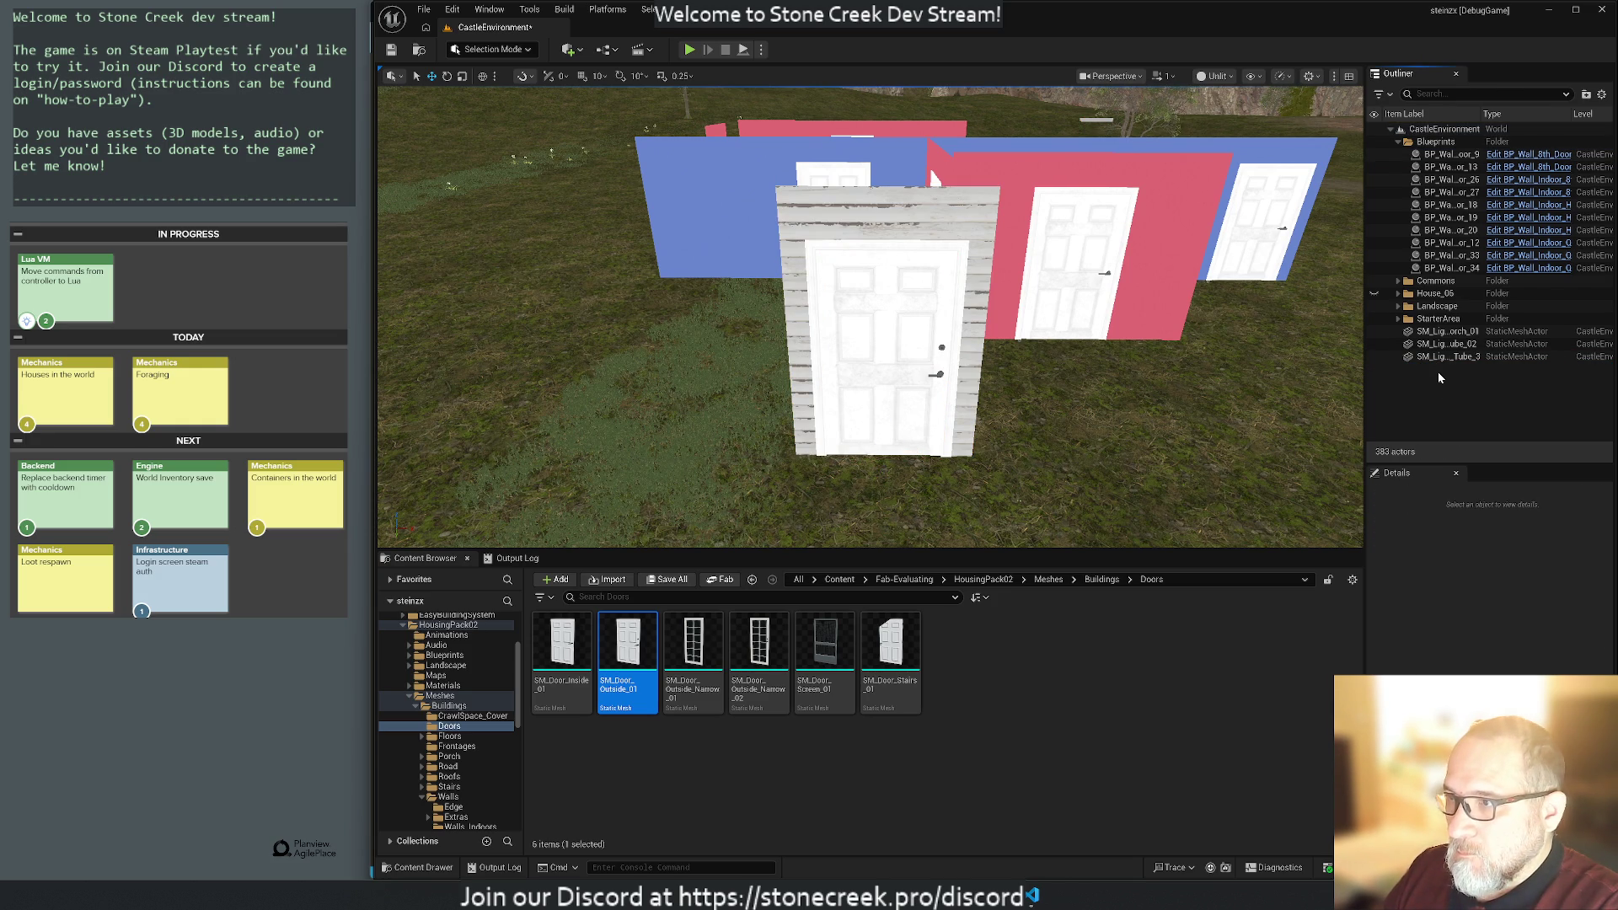
key(ctrl+z)
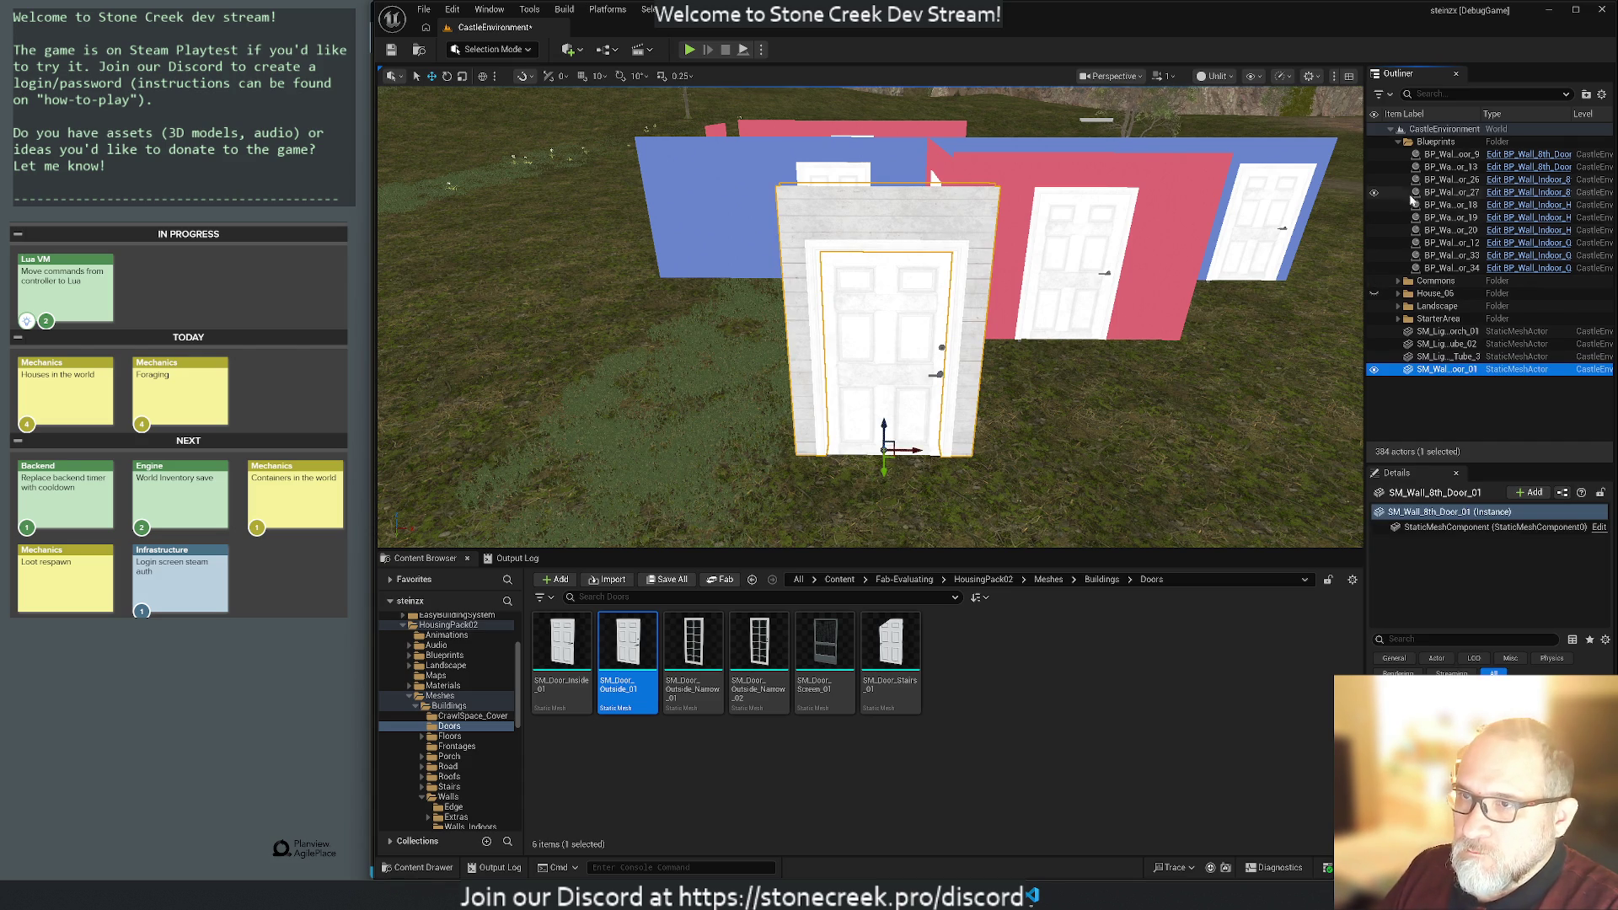
Move BP_Wall_8th_Door_9 to the left and place an SM_Door_Outside_01 mesh in the centre doorway.
click(1452, 154)
drag(929, 478, 650, 468)
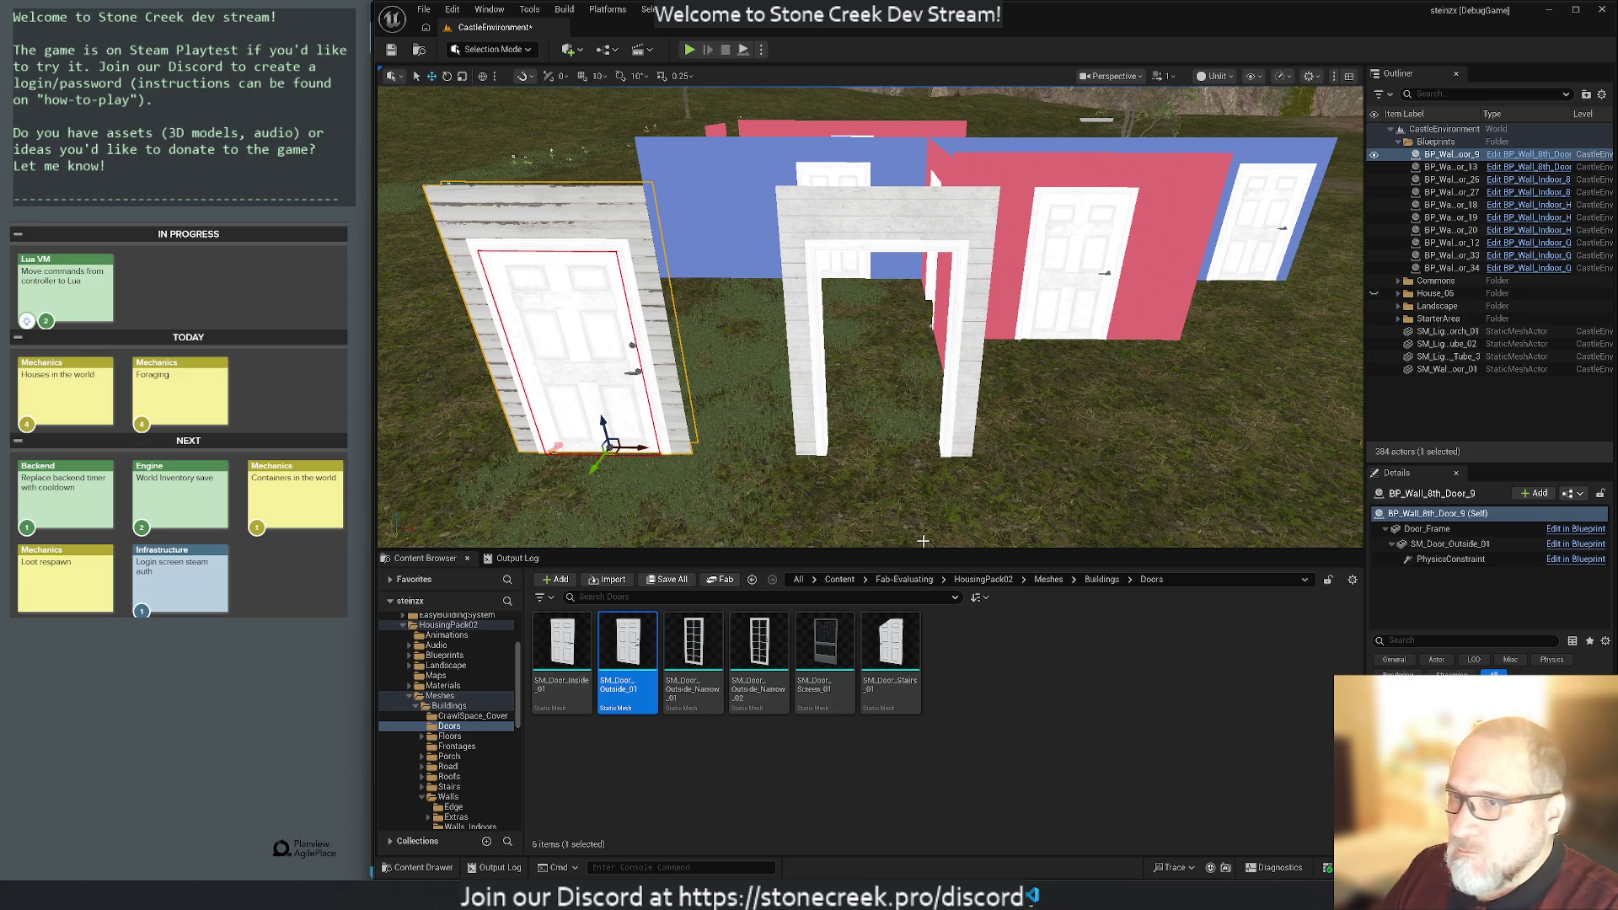
click(1451, 545)
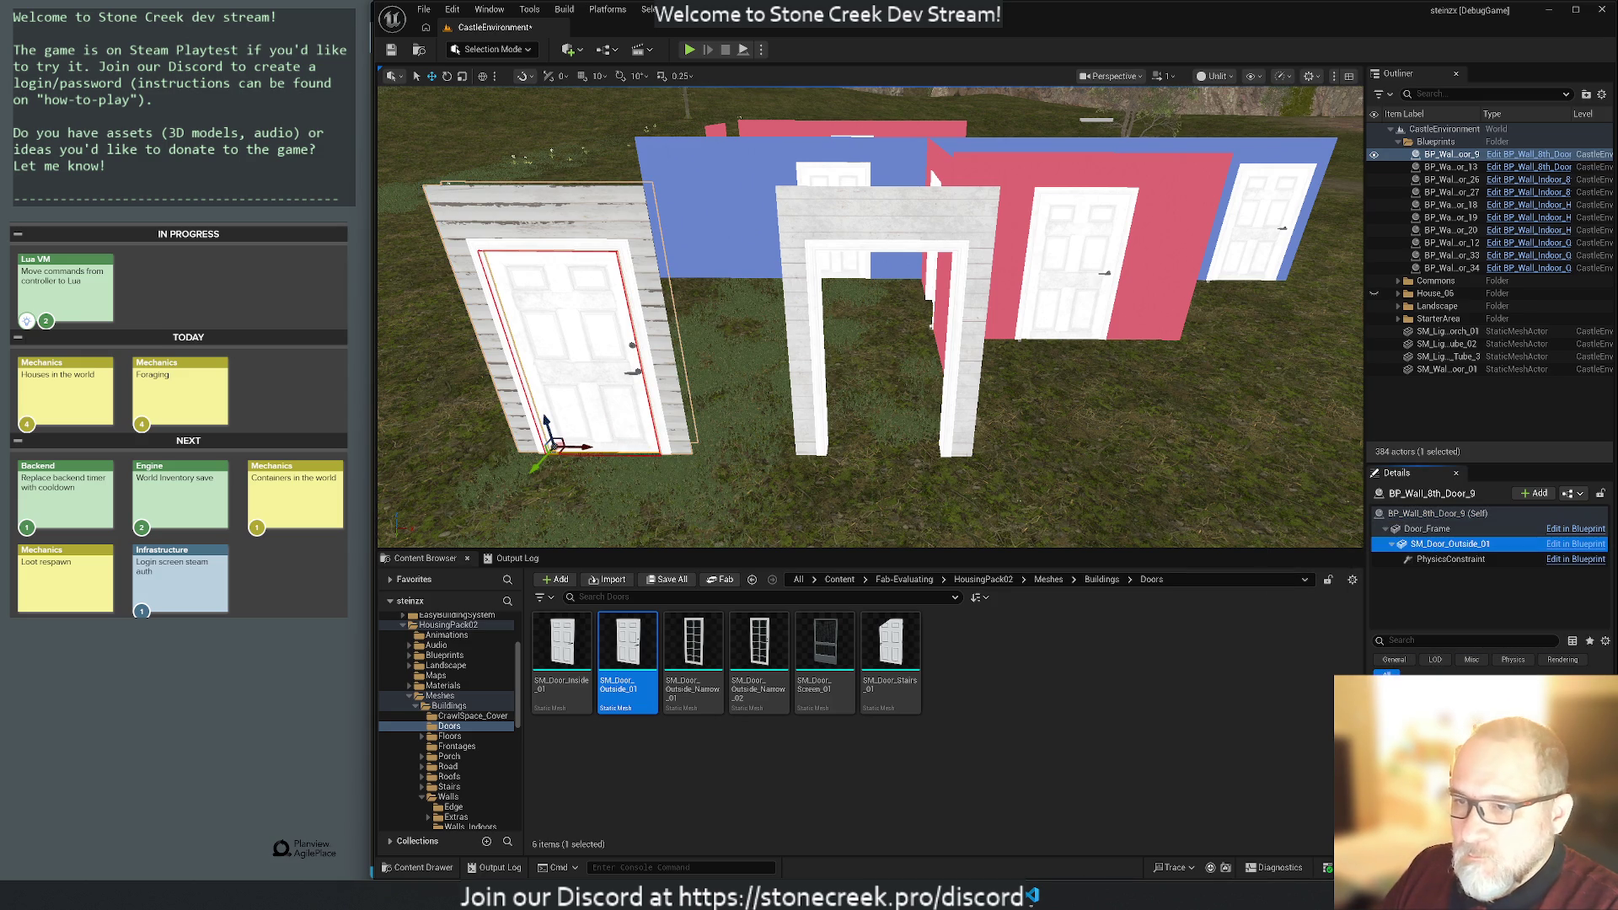
mouse_move(628, 662)
mouse_down()
mouse_move(739, 464)
mouse_move(828, 429)
mouse_up()
Compare the left blueprint's Door_Frame with the centre wall mesh, showing only modified properties.
click(601, 463)
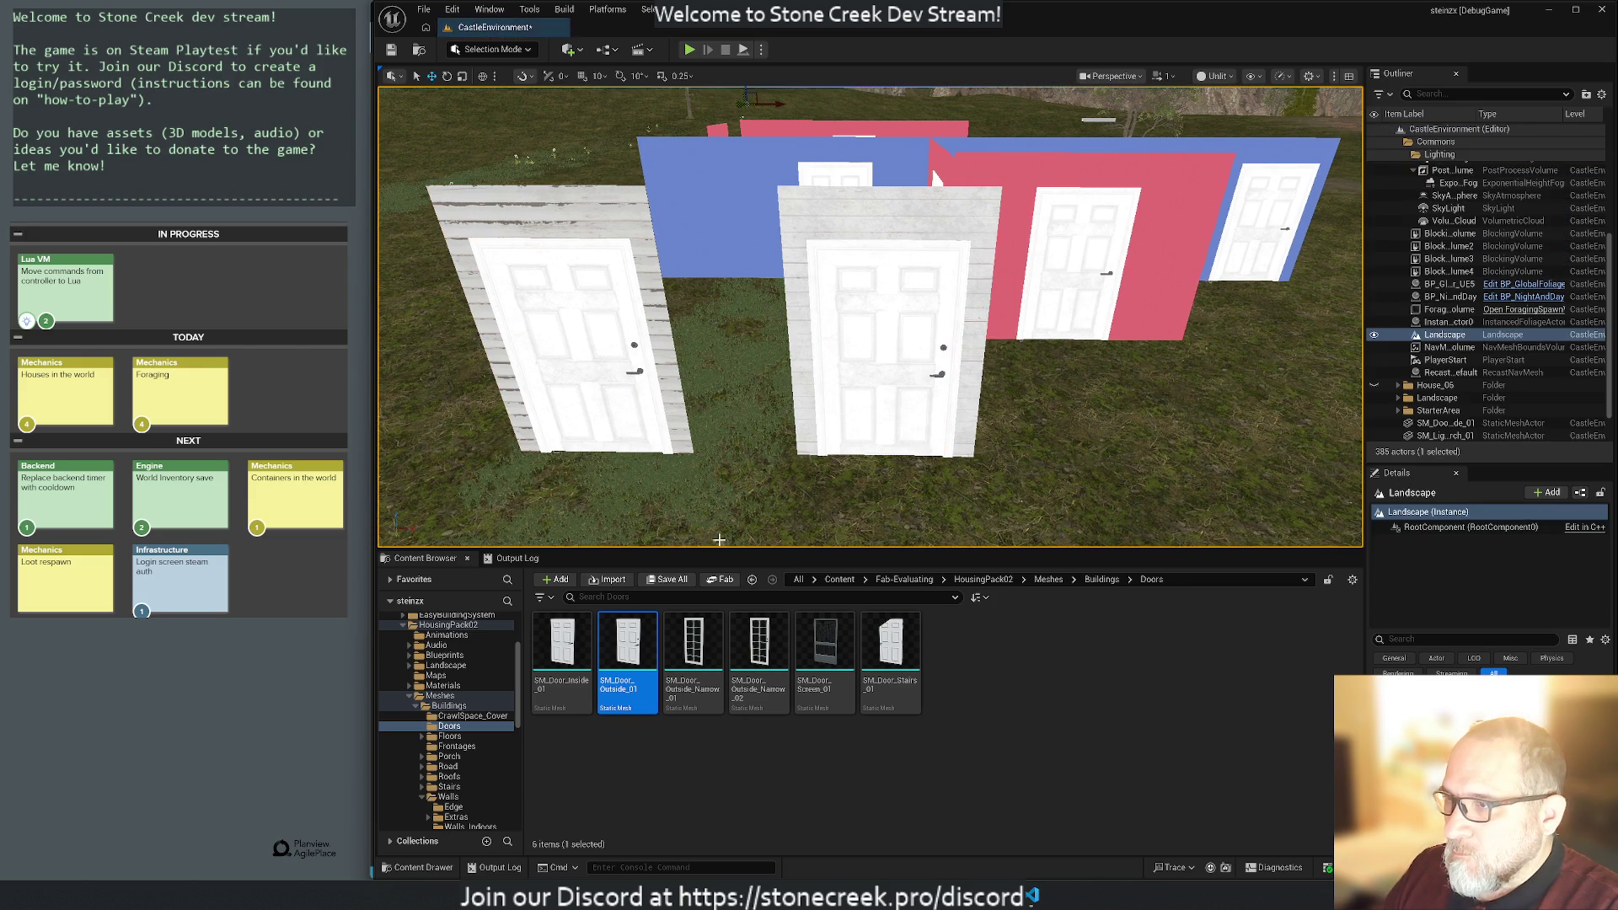
click(589, 271)
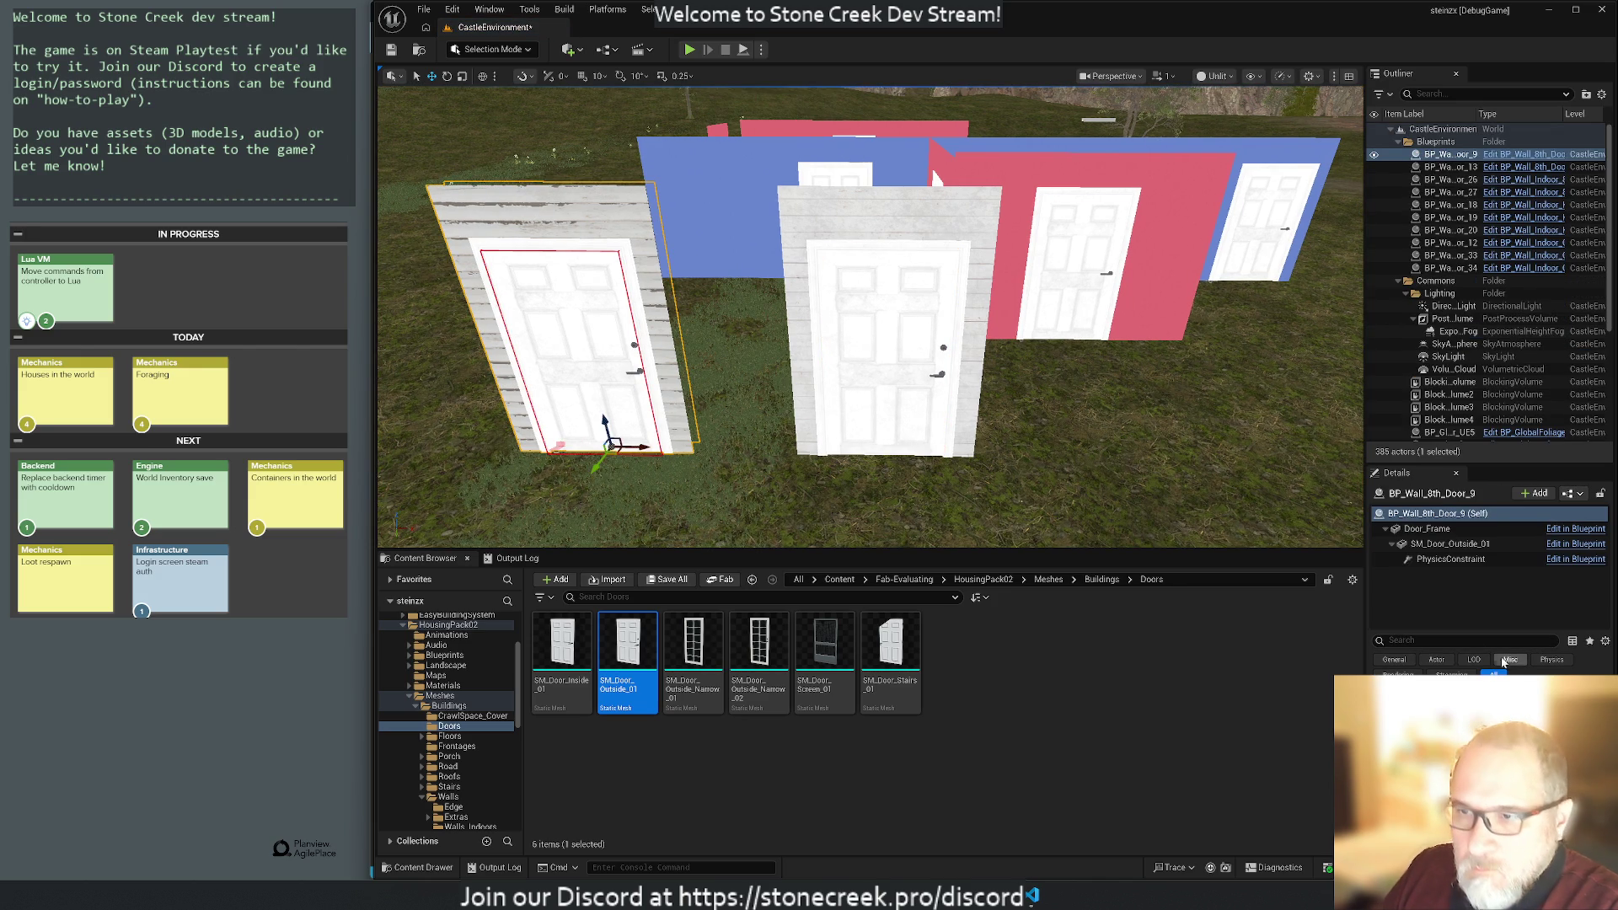
click(1427, 530)
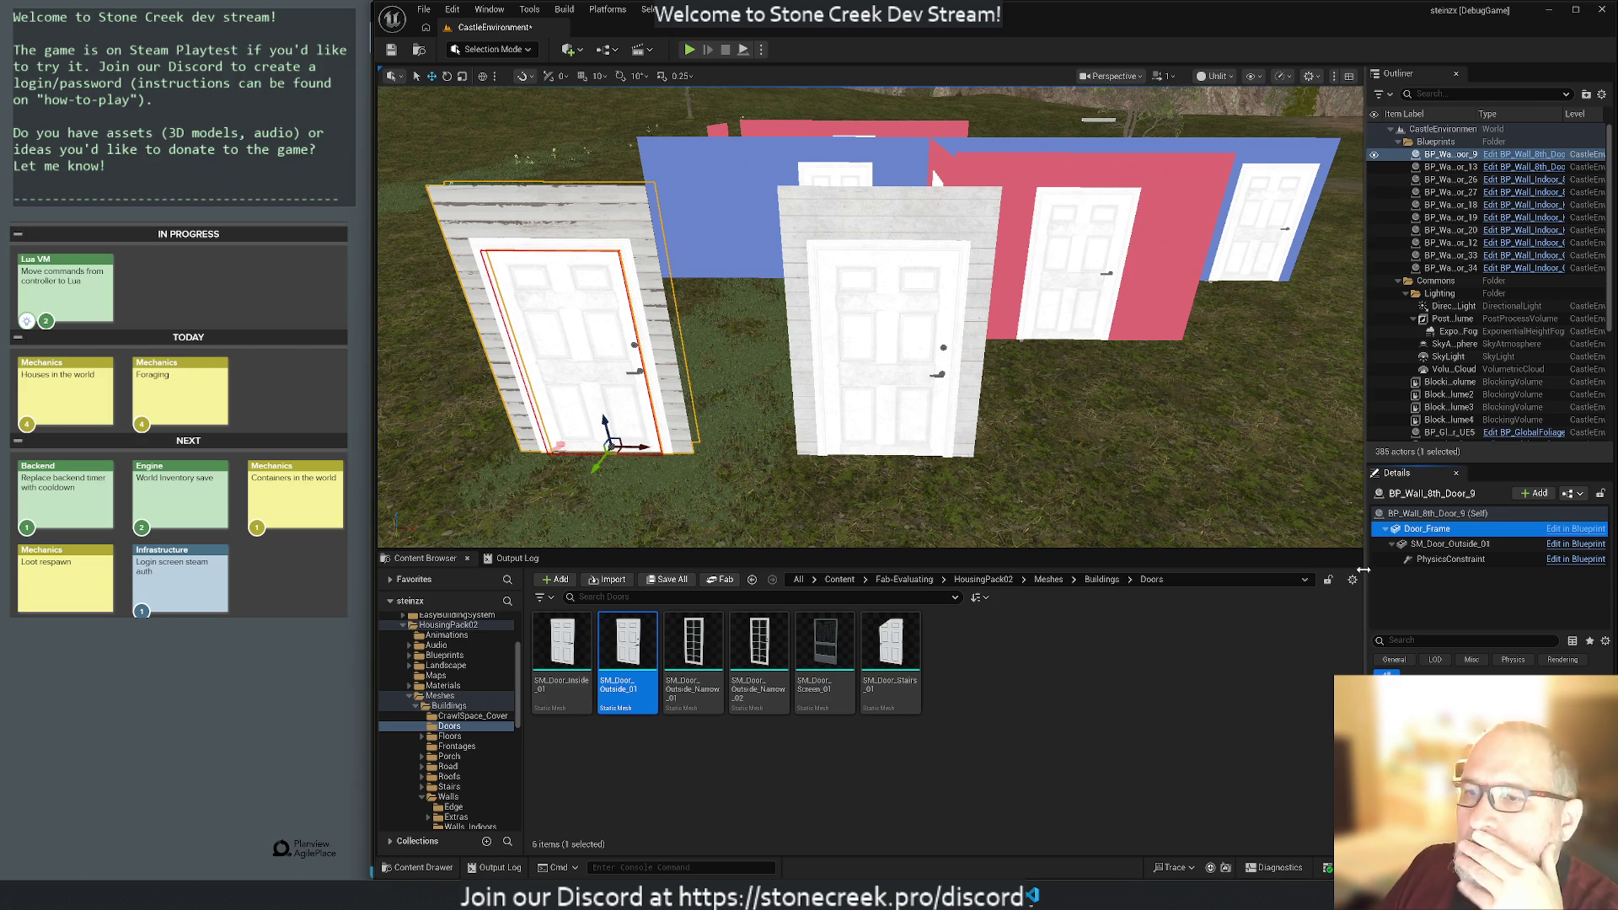
click(890, 221)
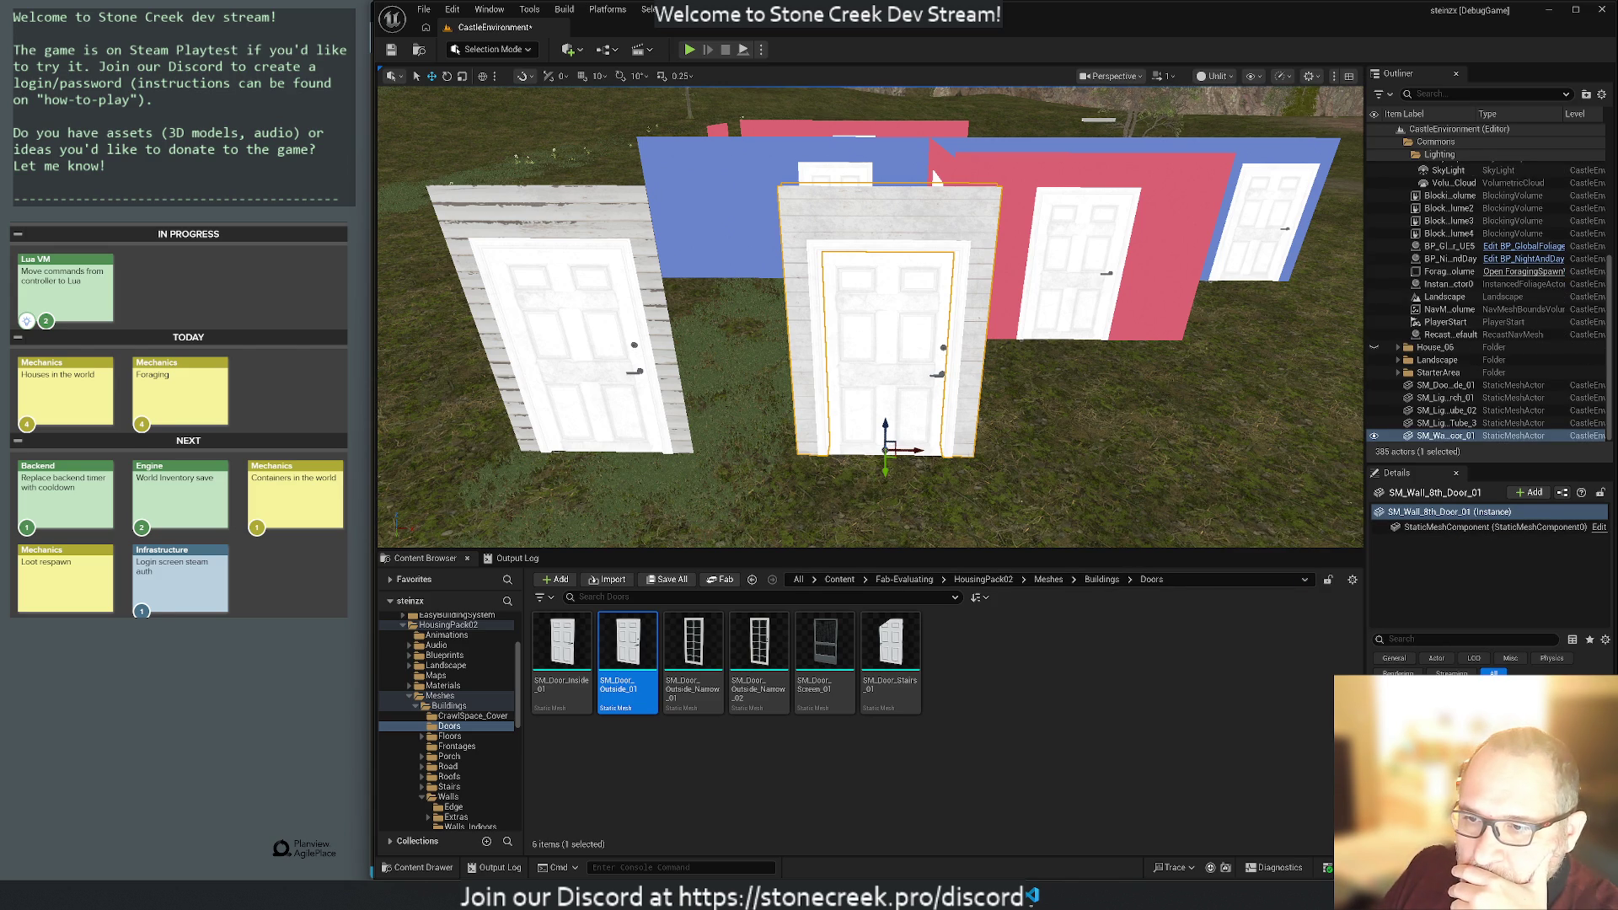
scroll(998, 451, up, 2)
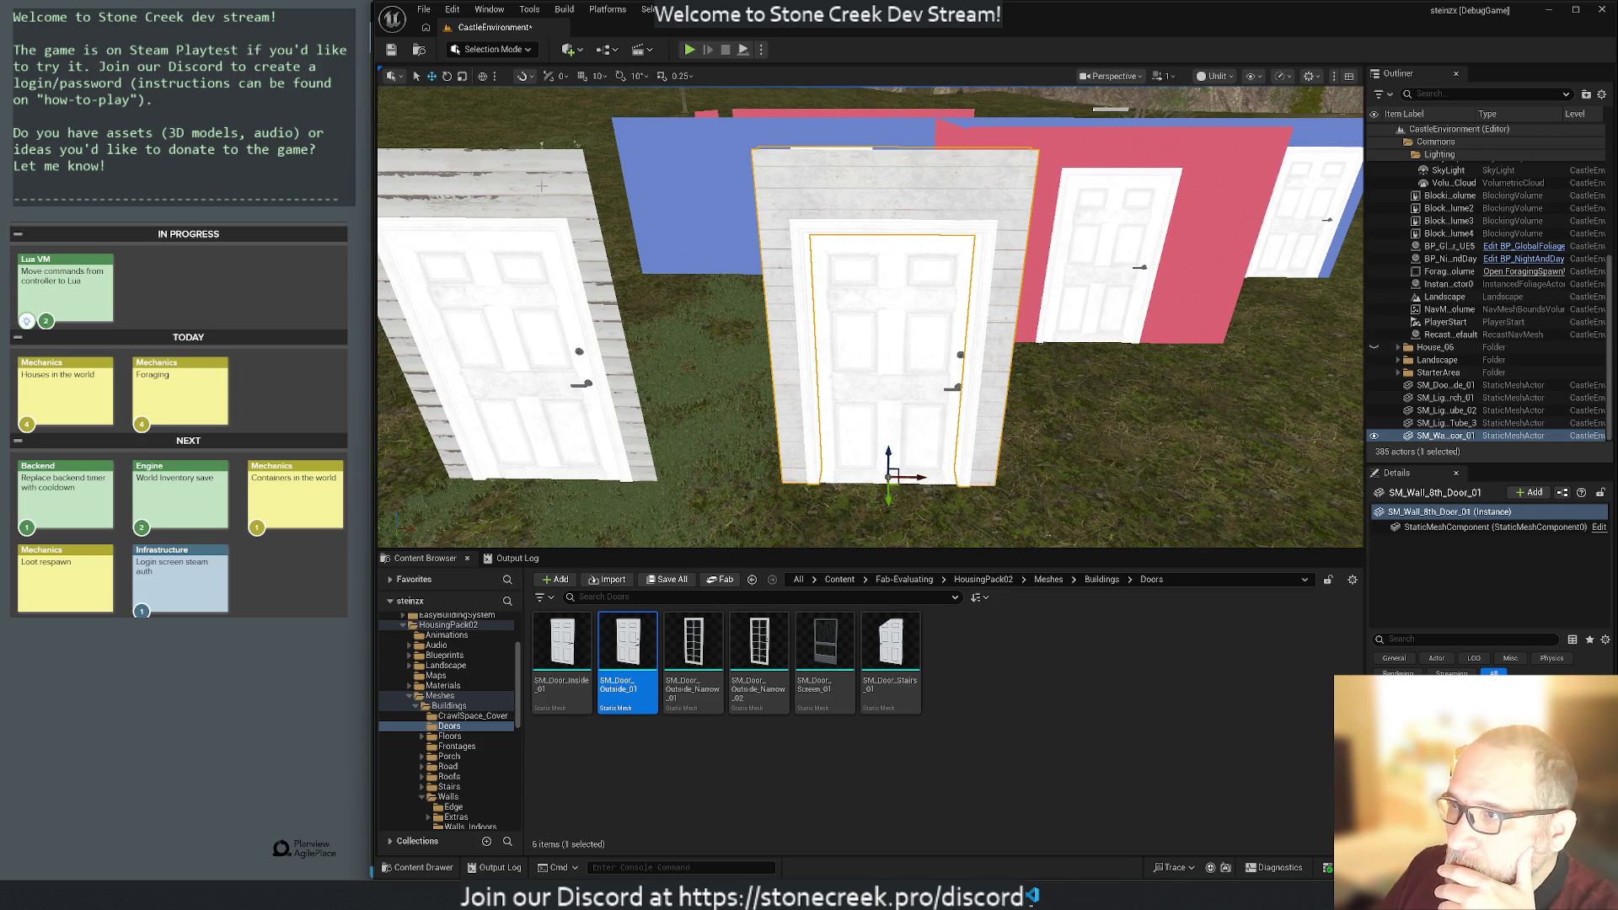
click(542, 186)
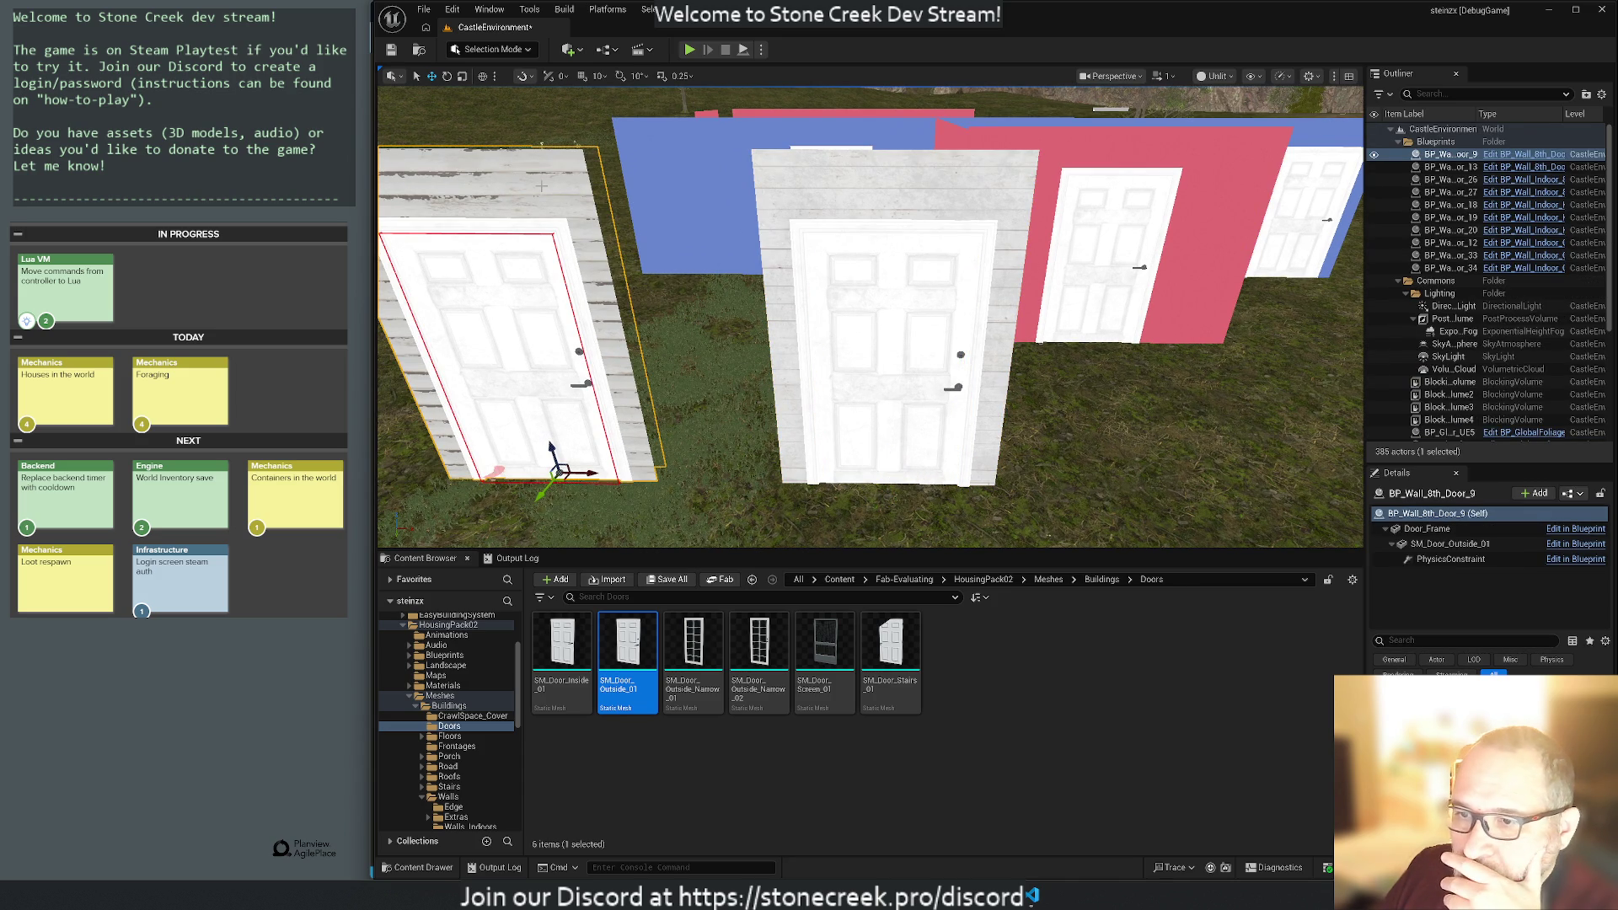
click(1427, 528)
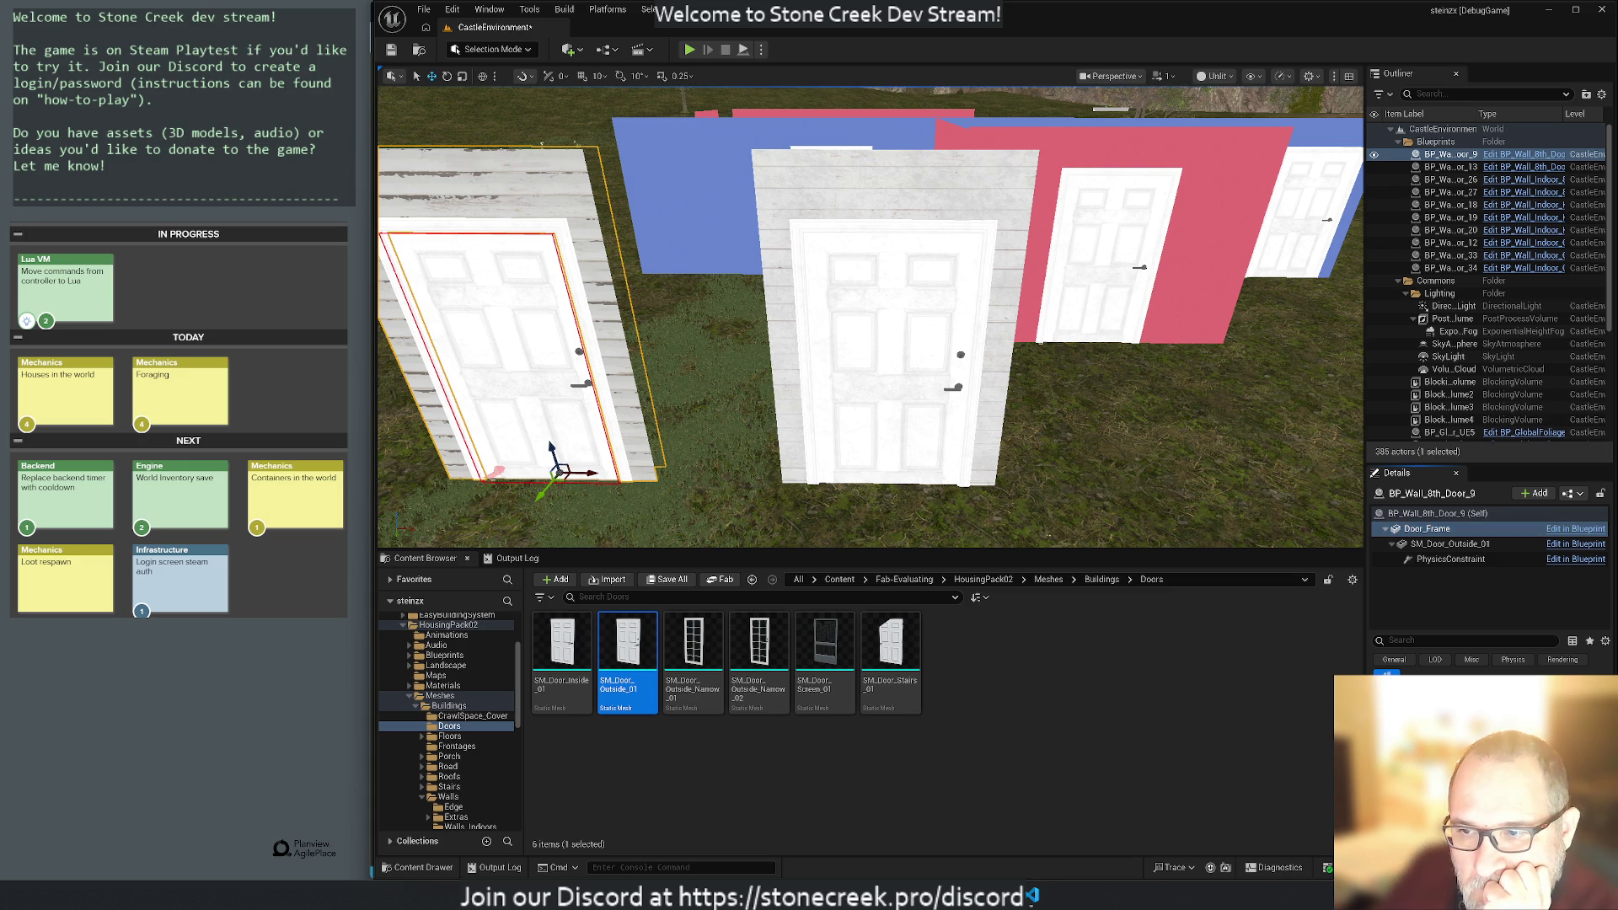
click(1605, 642)
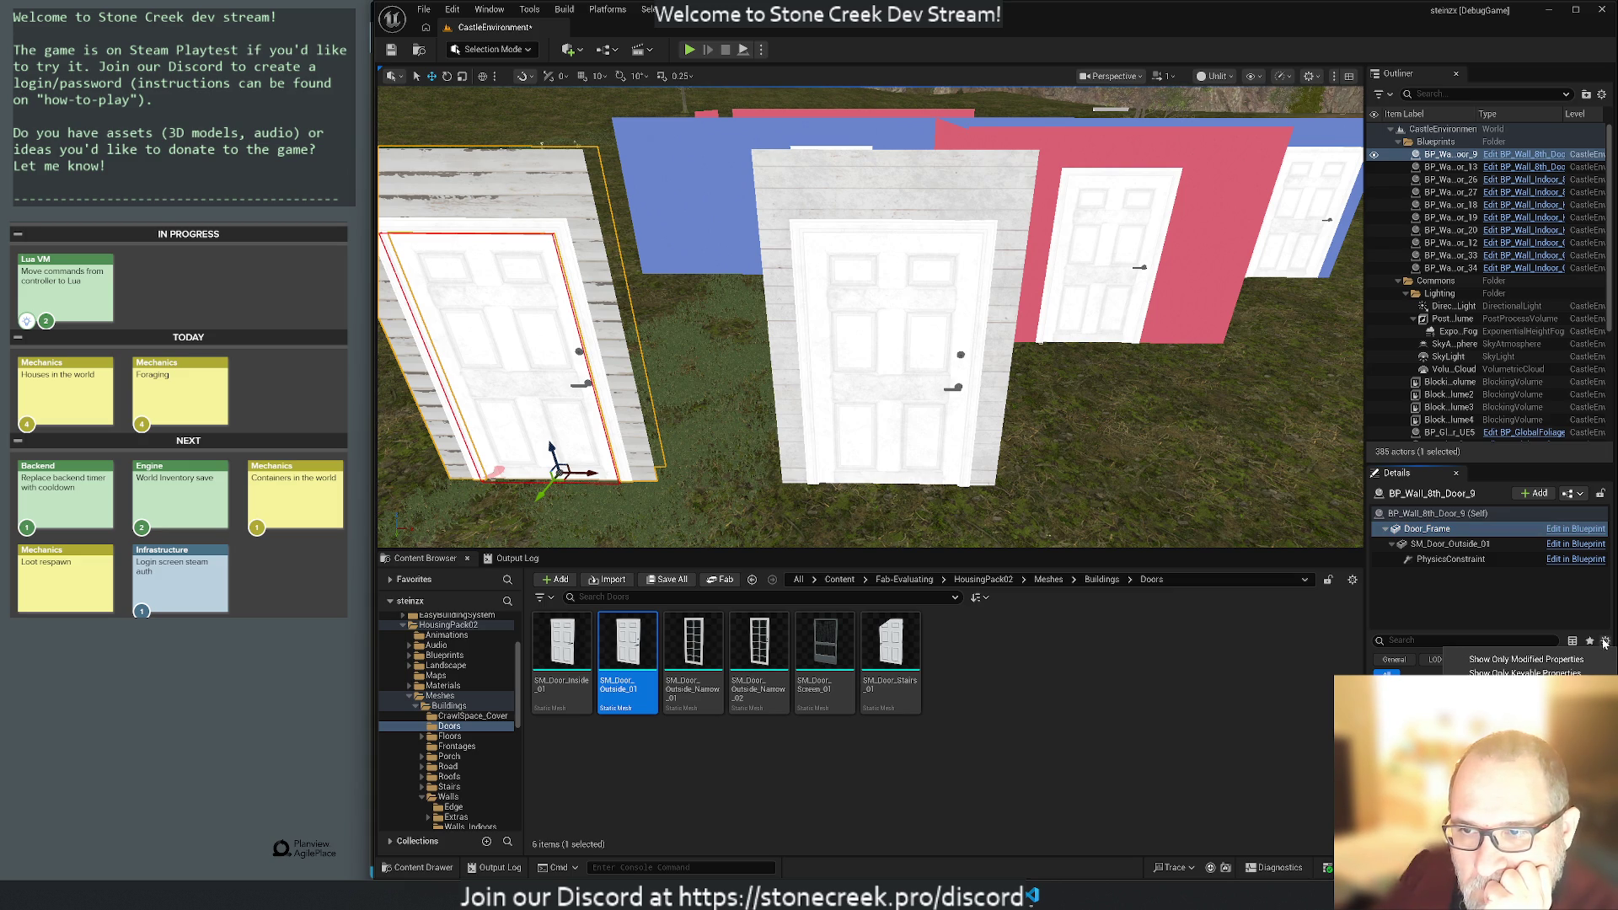
click(1547, 660)
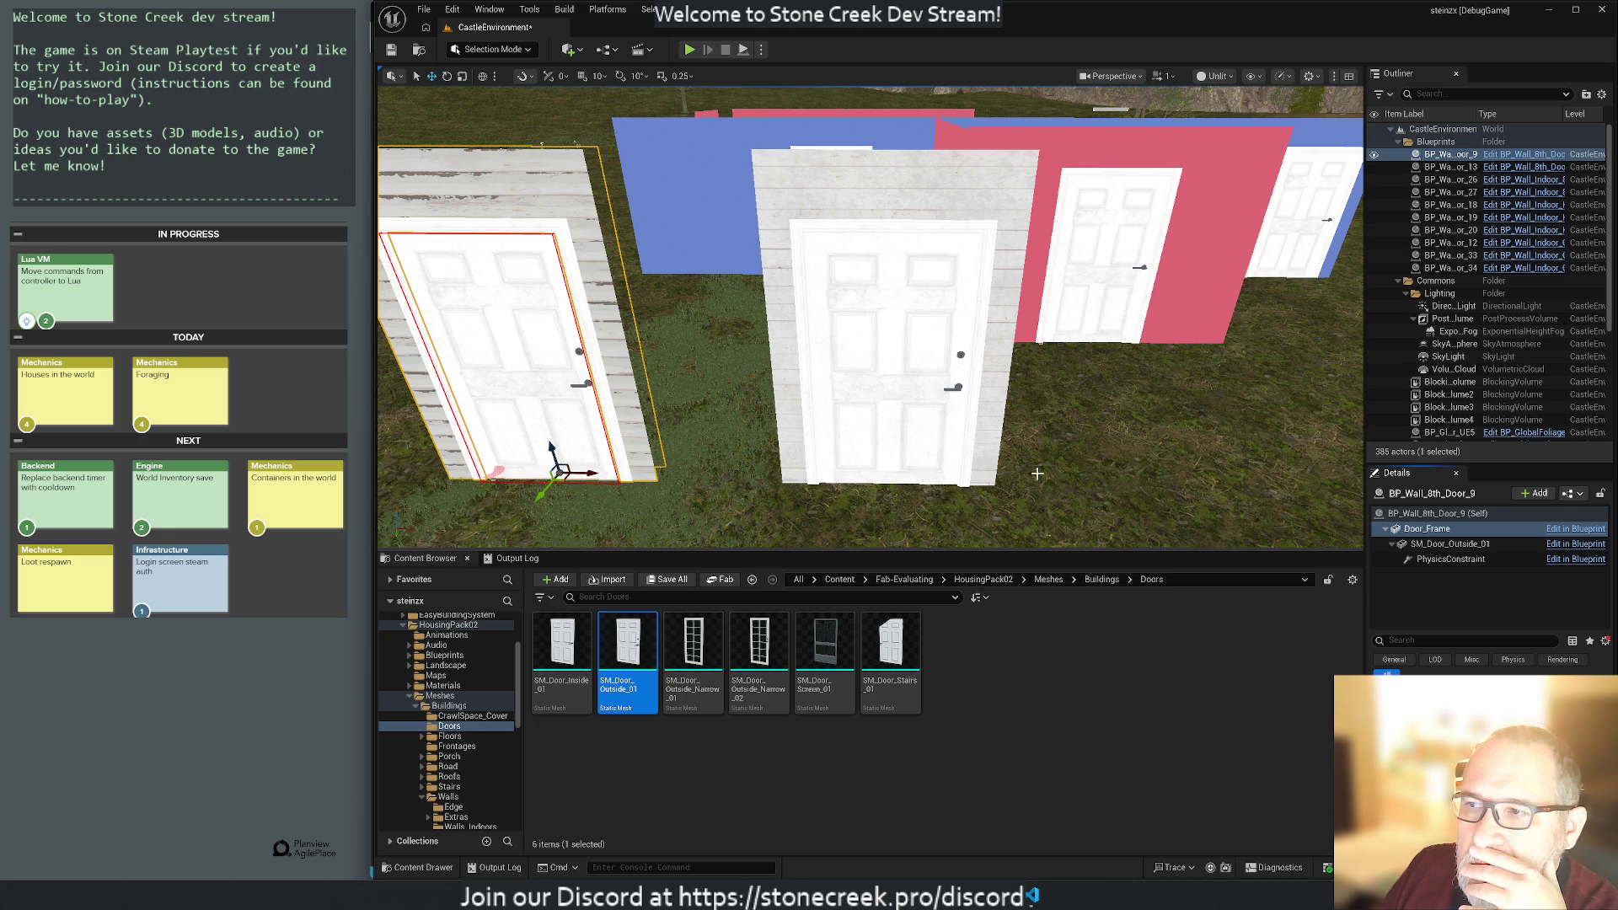
click(971, 408)
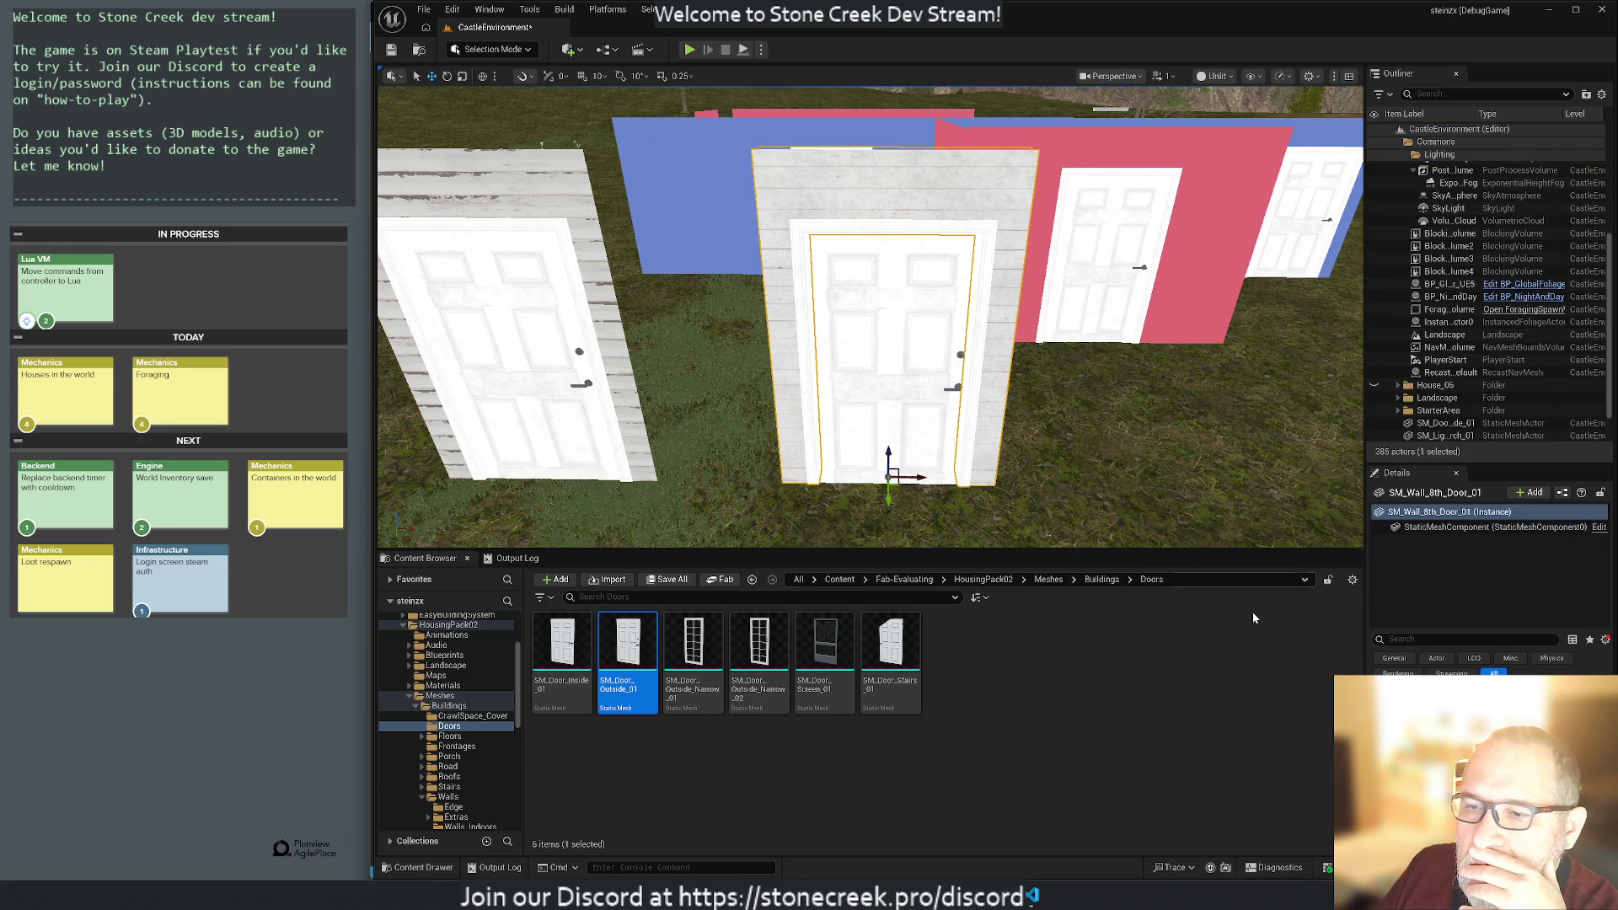
Inspect the centre wall mesh's StaticMeshComponent and reselect the middle door wall.
click(971, 412)
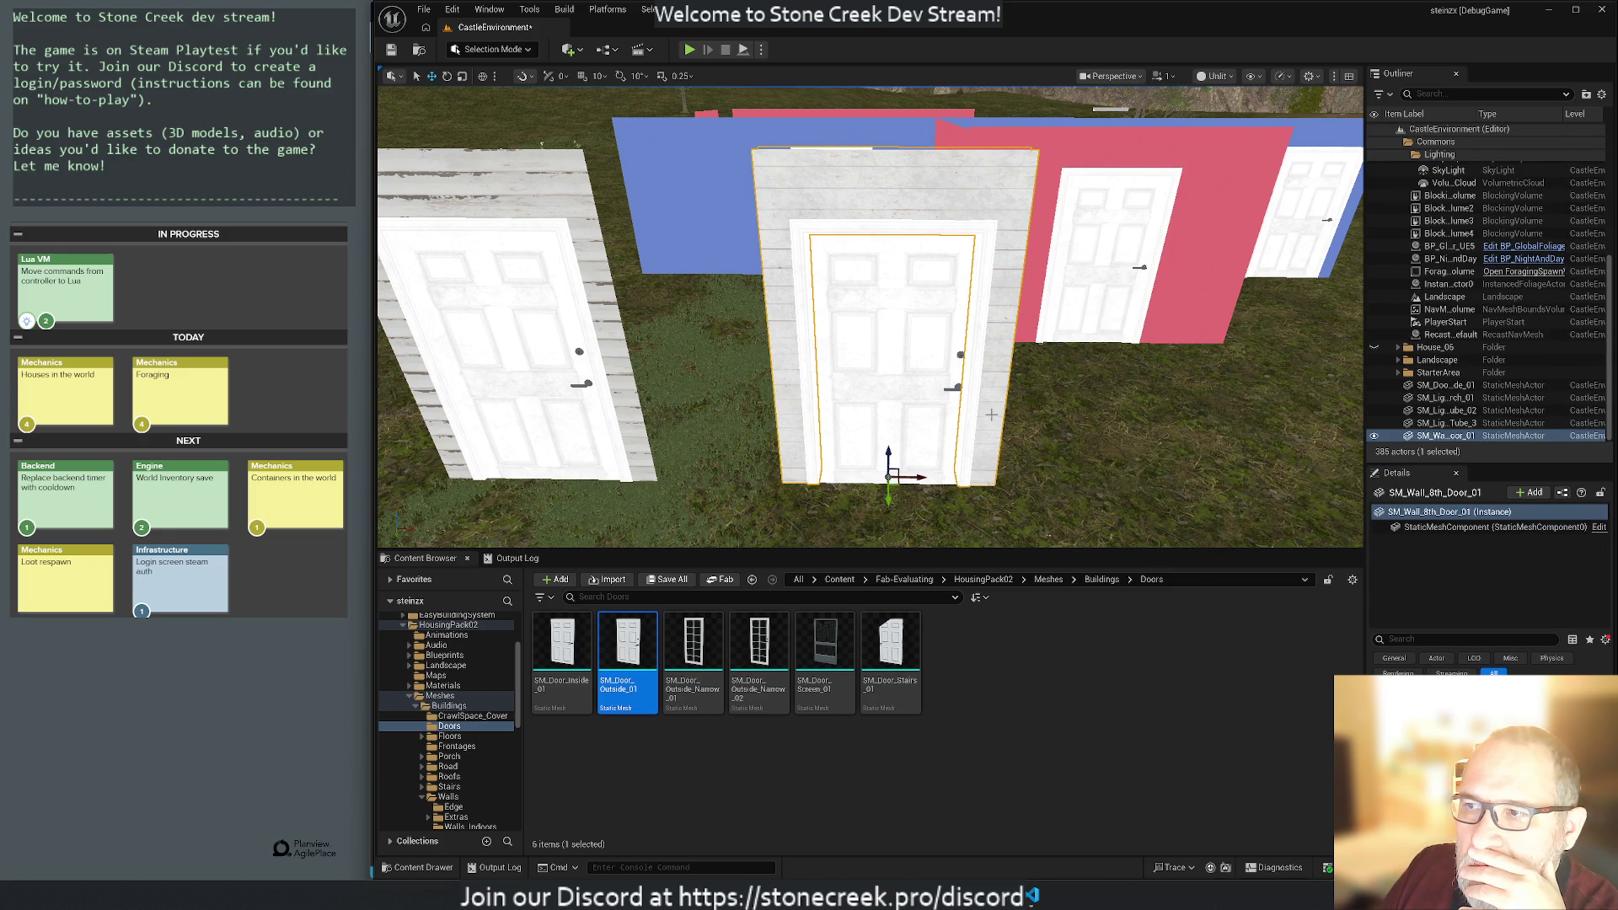
click(1445, 526)
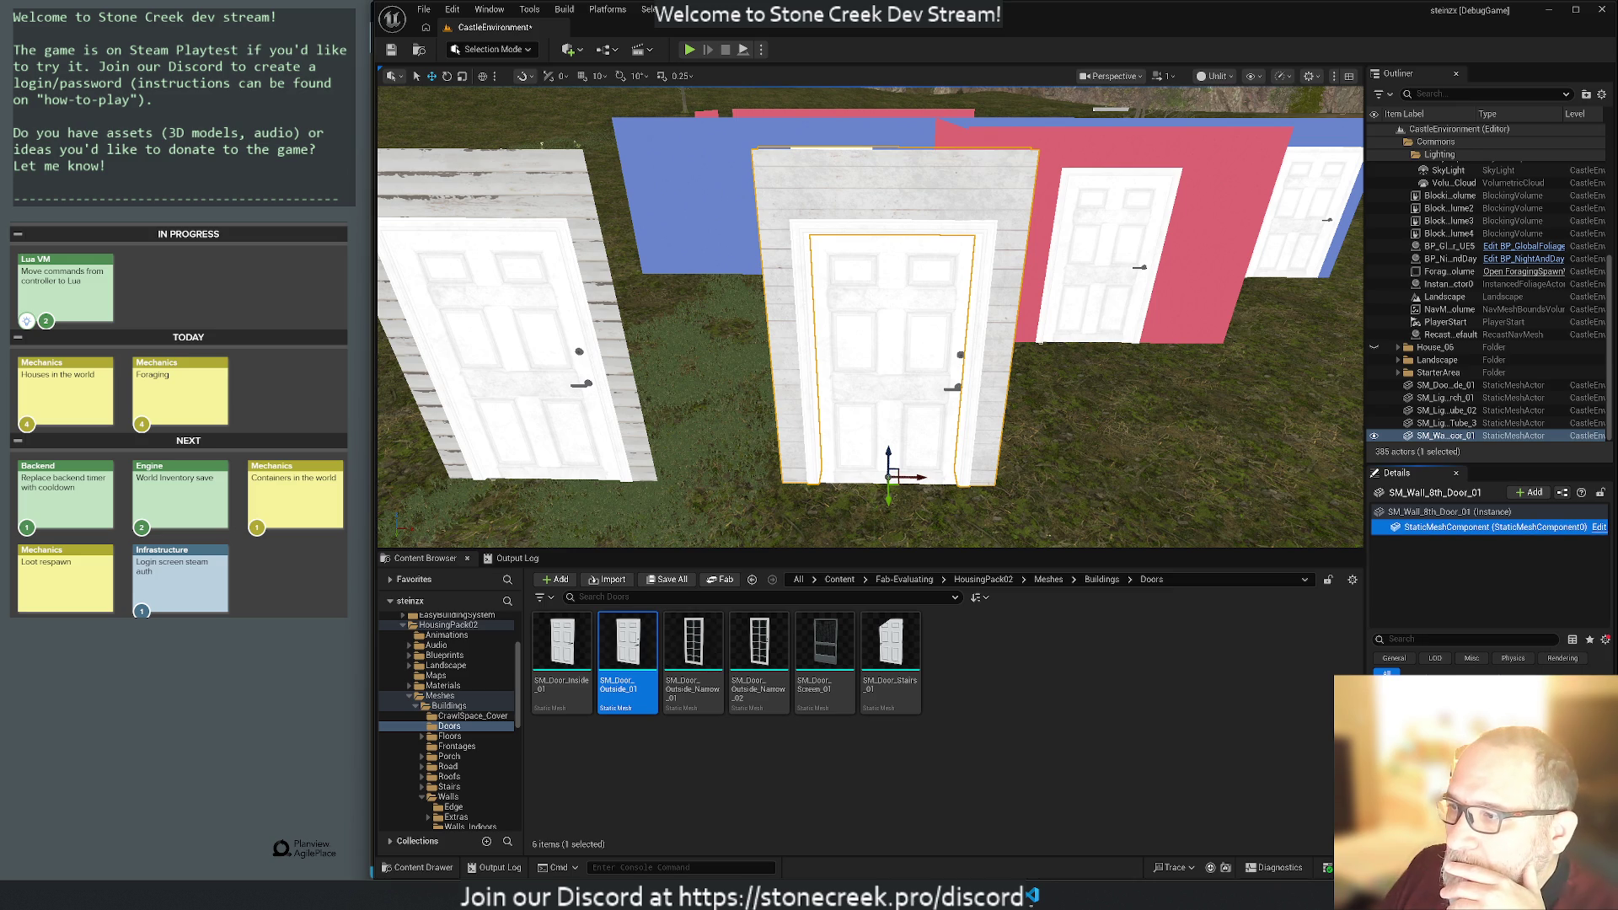
click(1126, 450)
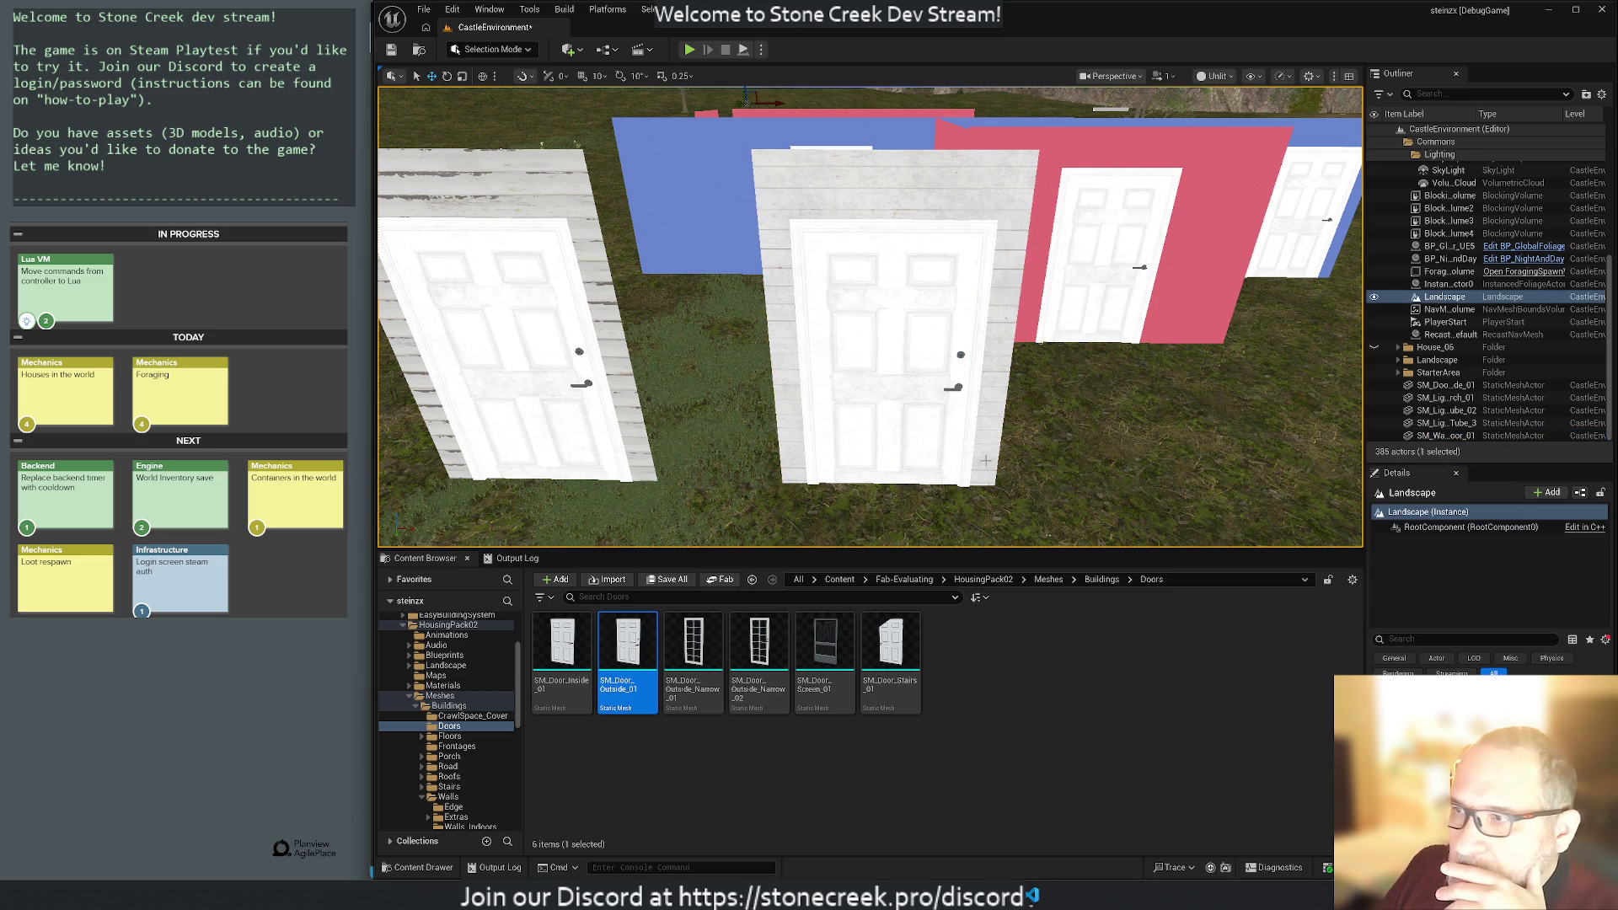
click(977, 460)
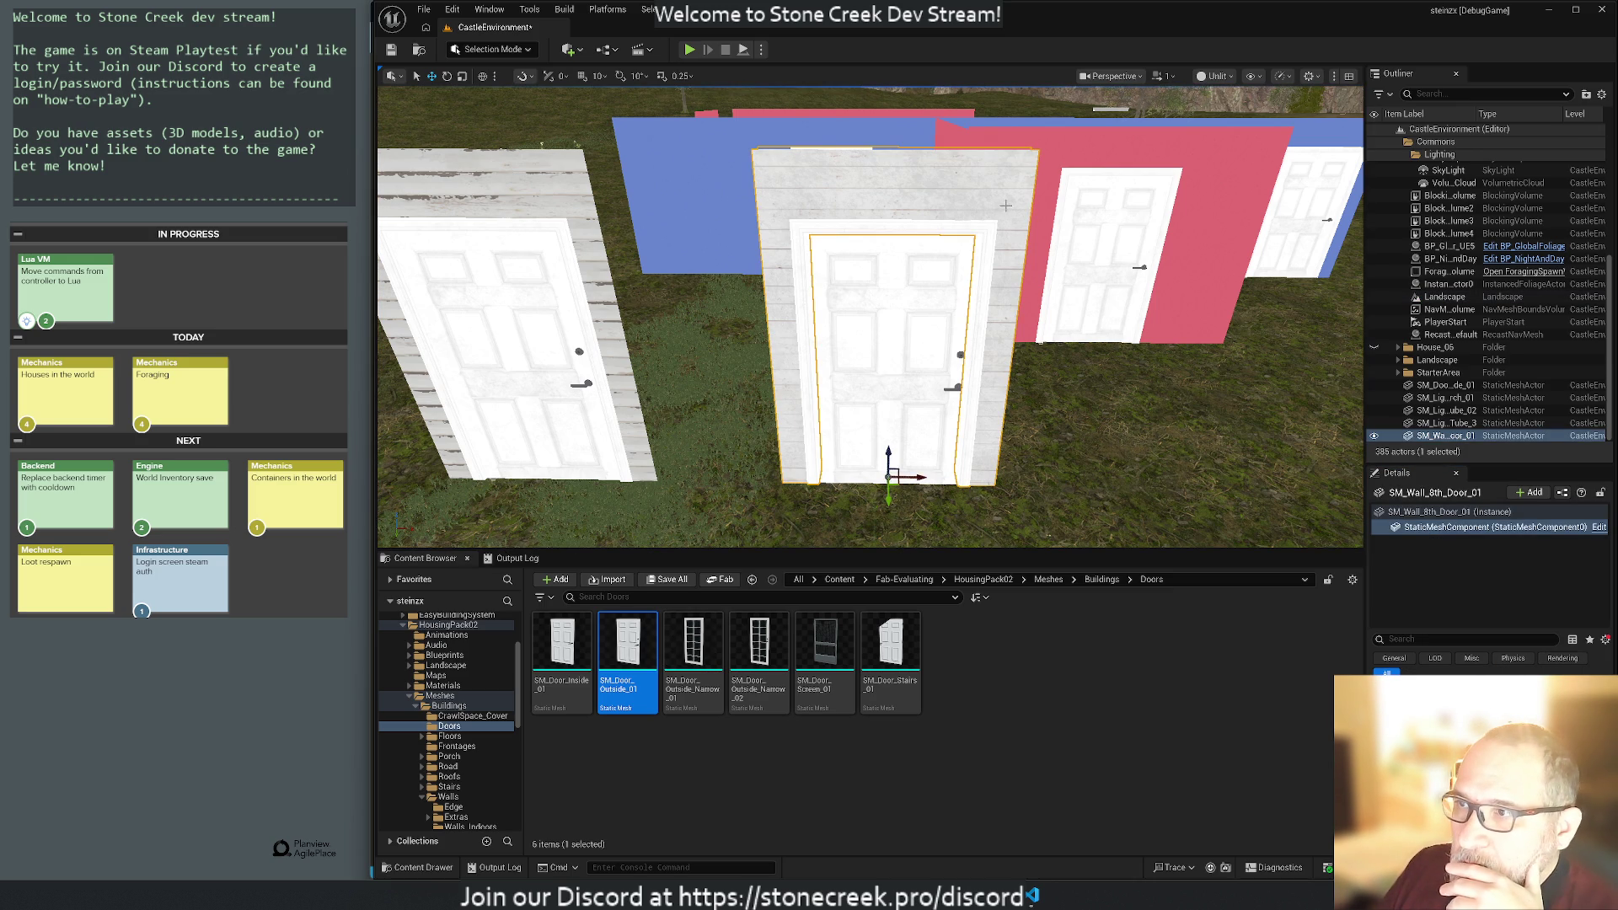
Move SM_Light_Porch_01, SM_Light_Tube_02 and SM_Light_Tube_3 into the Commons folder.
click(1448, 424)
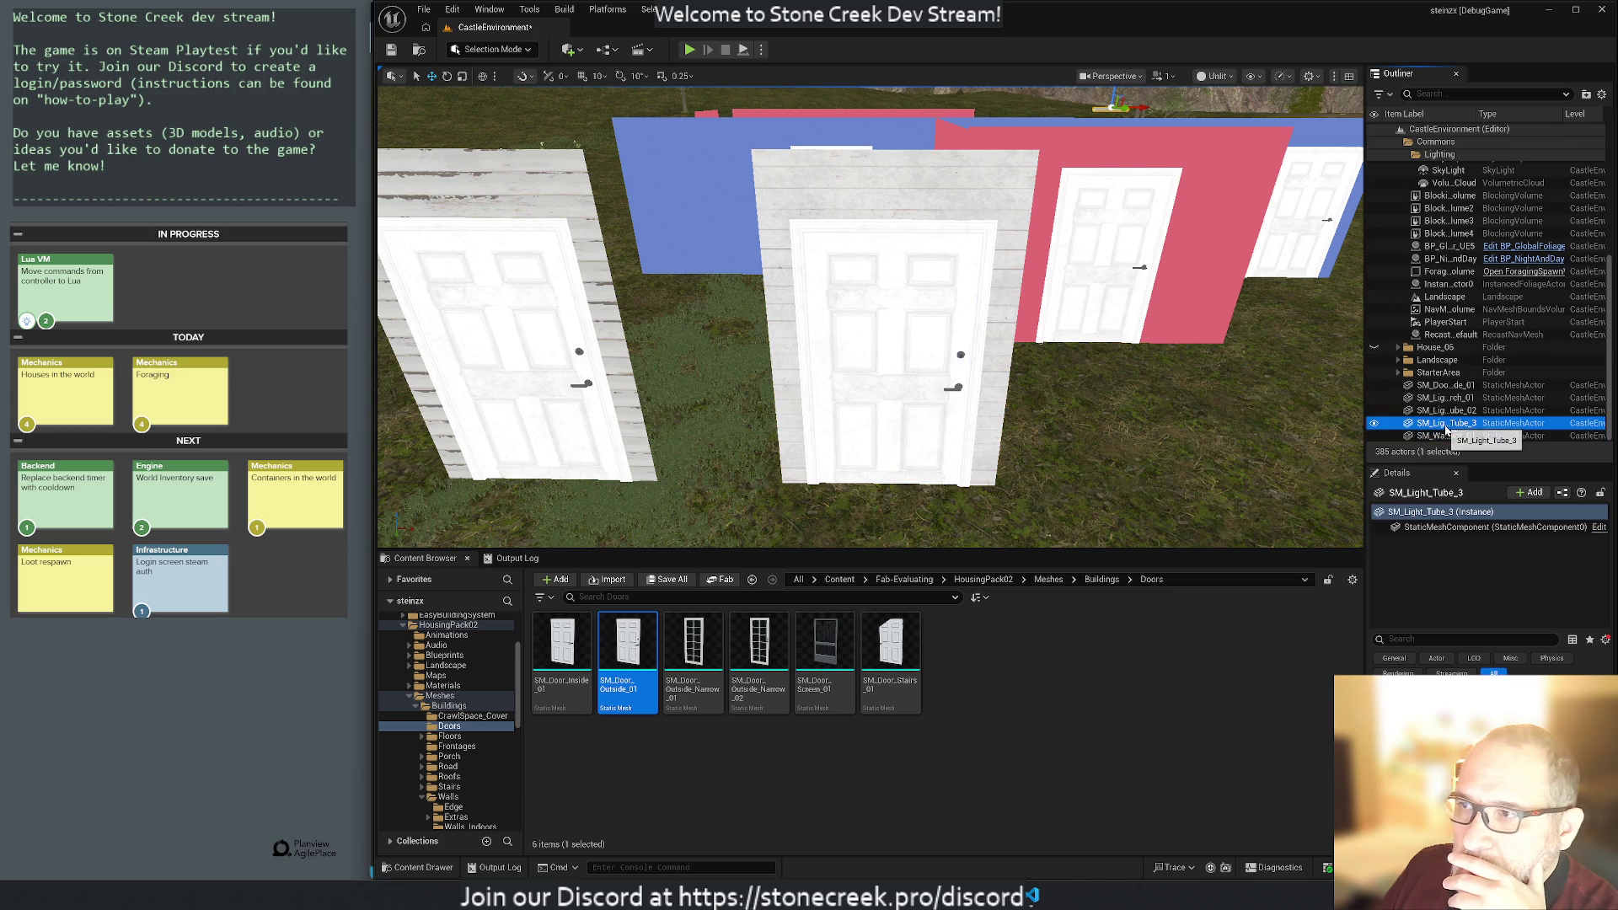
click(1447, 385)
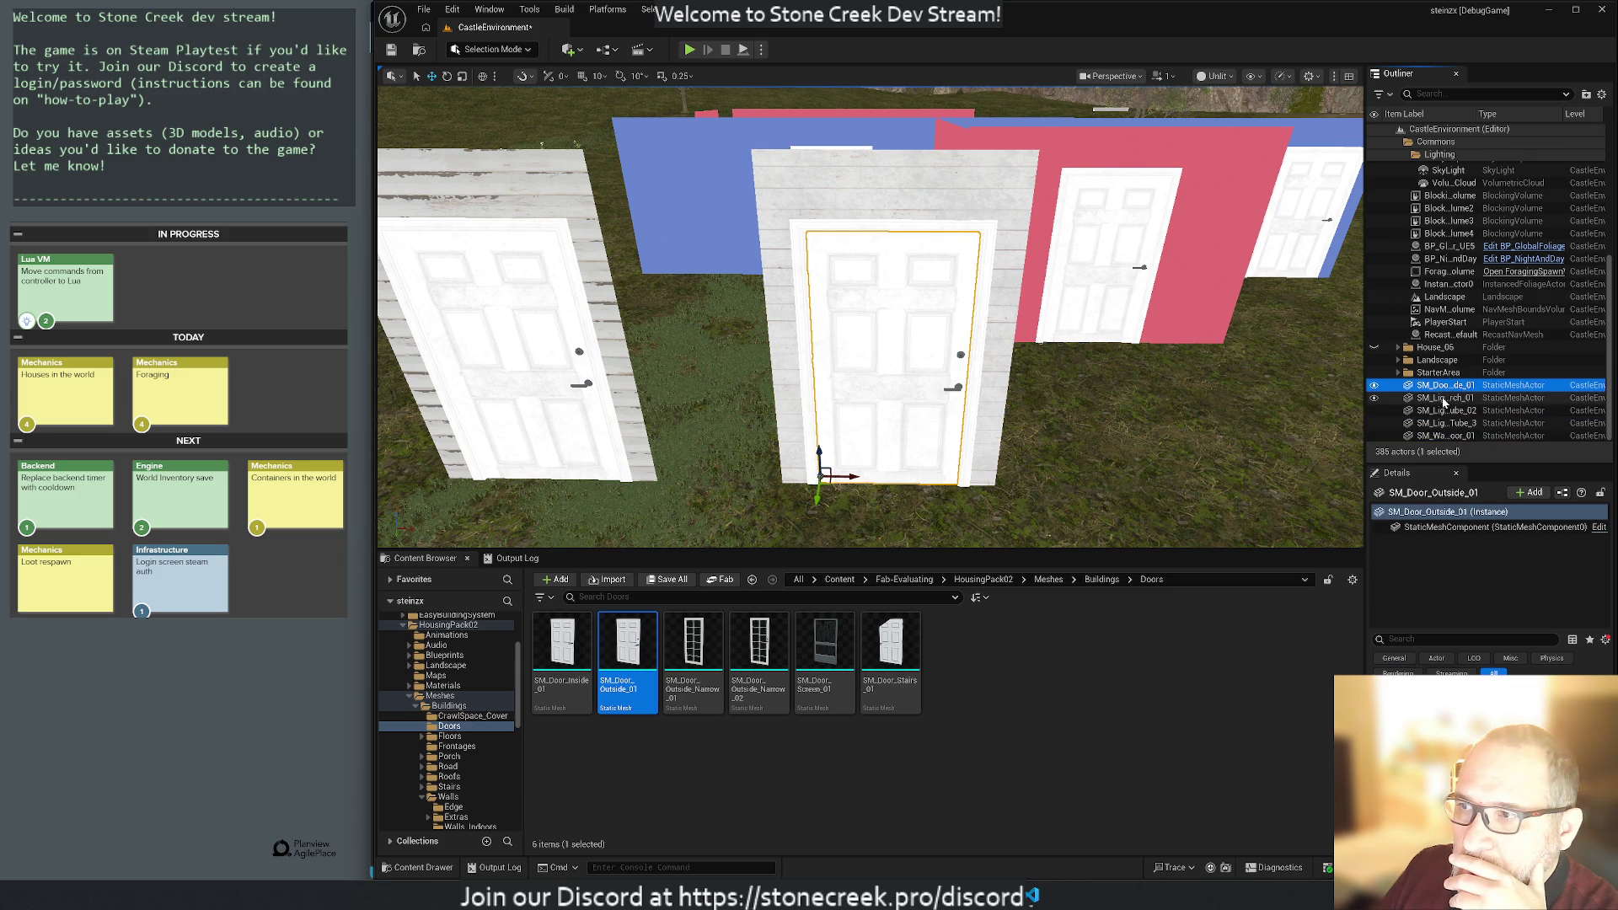
click(1444, 399)
key(Down)
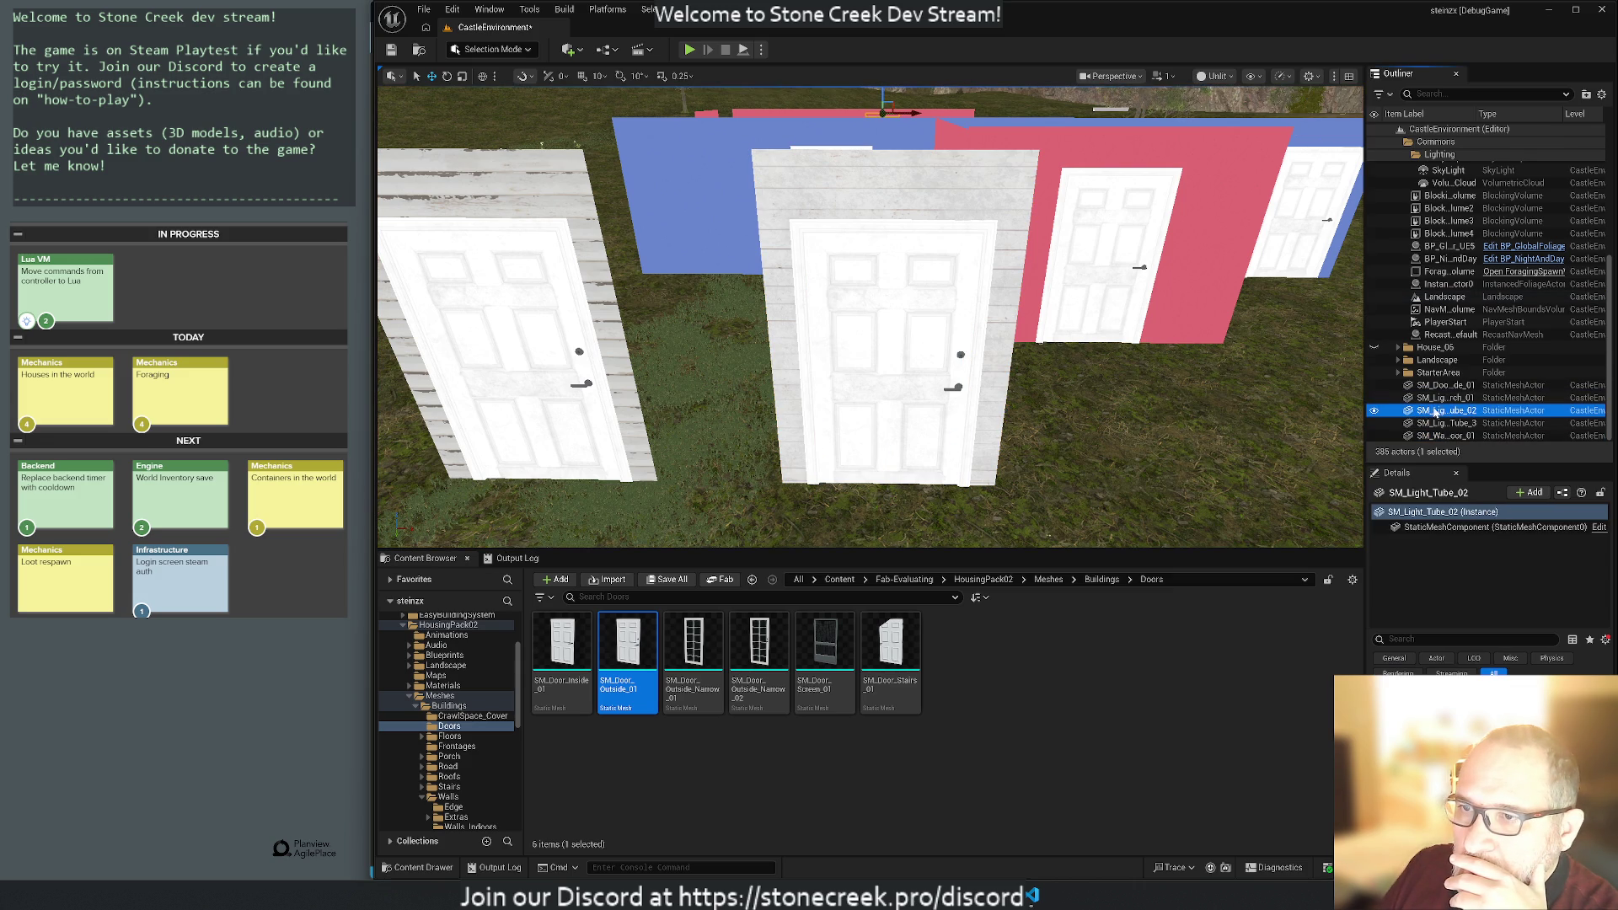
click(1443, 399)
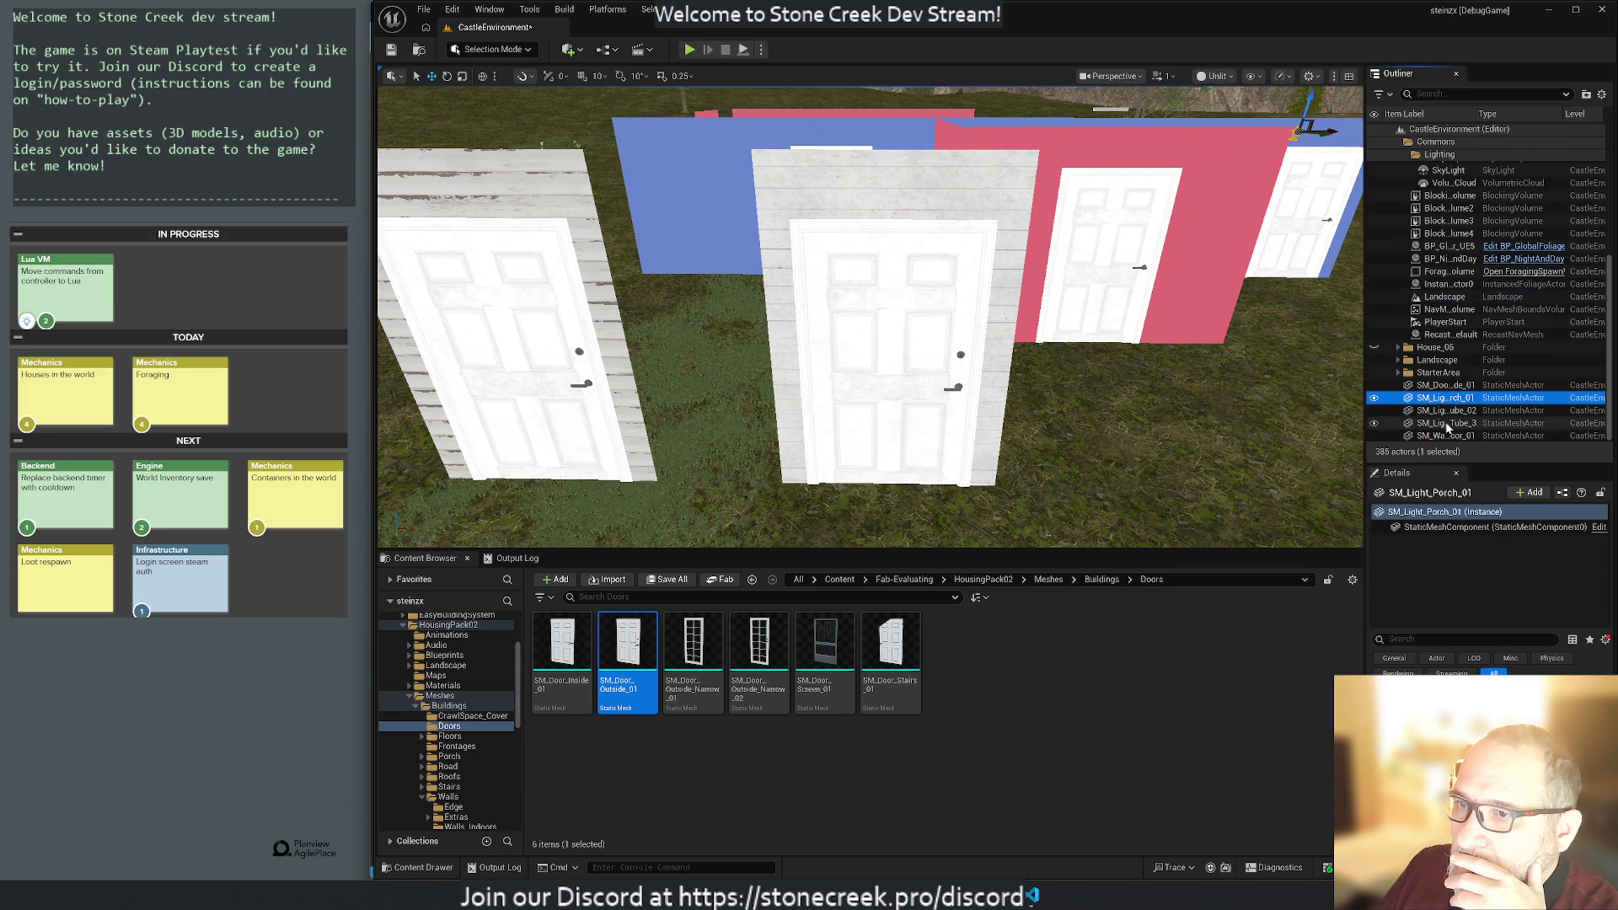
click(1445, 437)
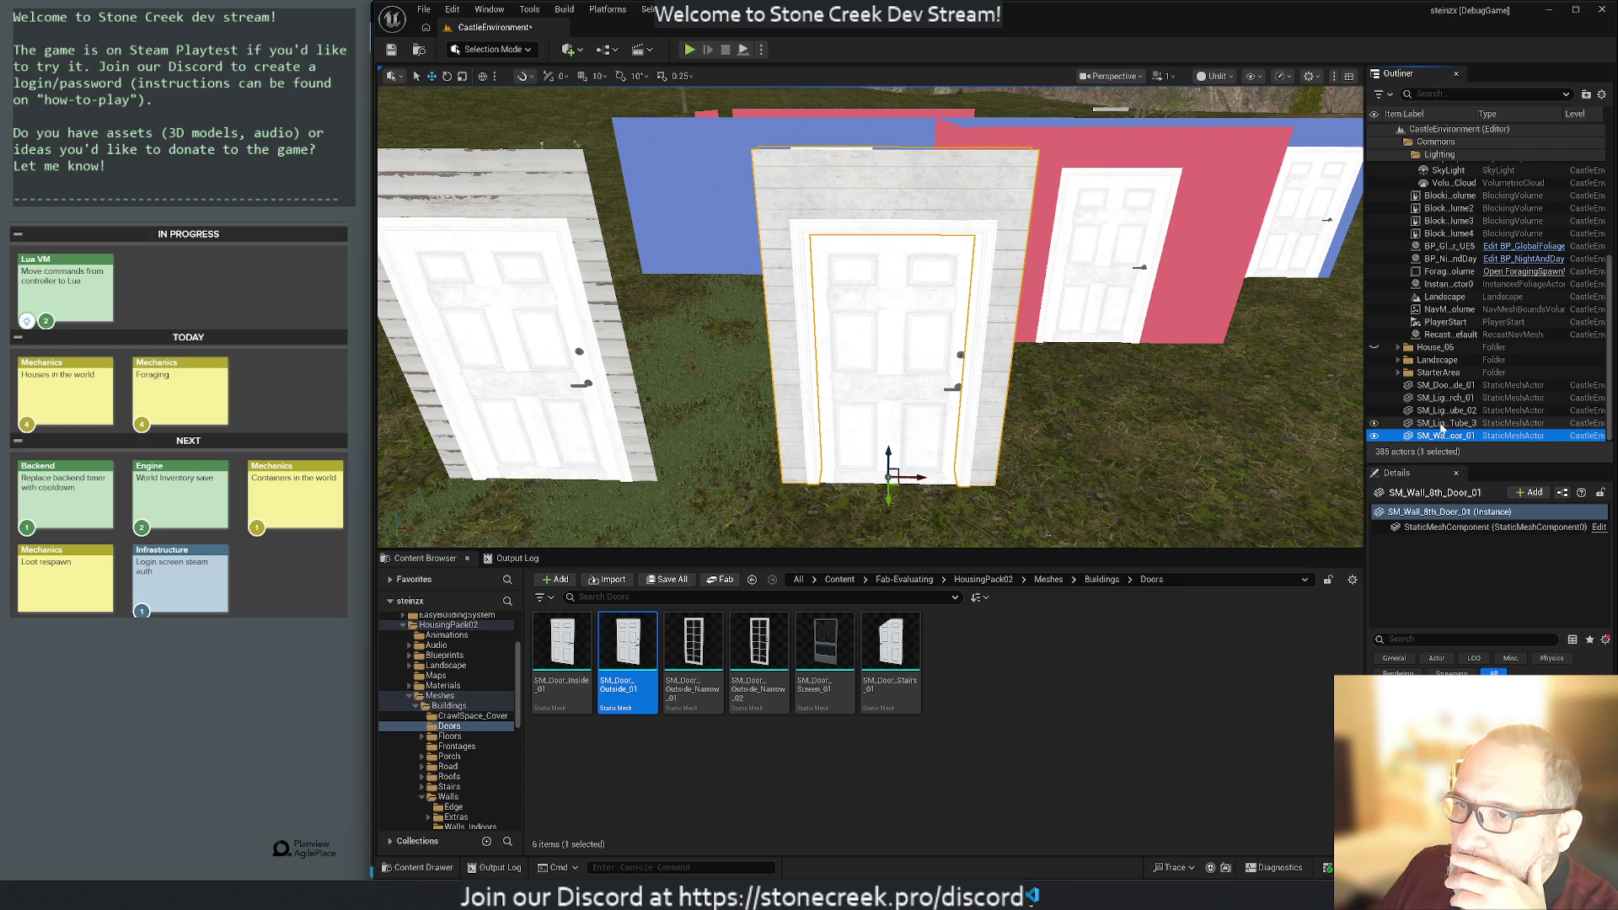
click(1442, 424)
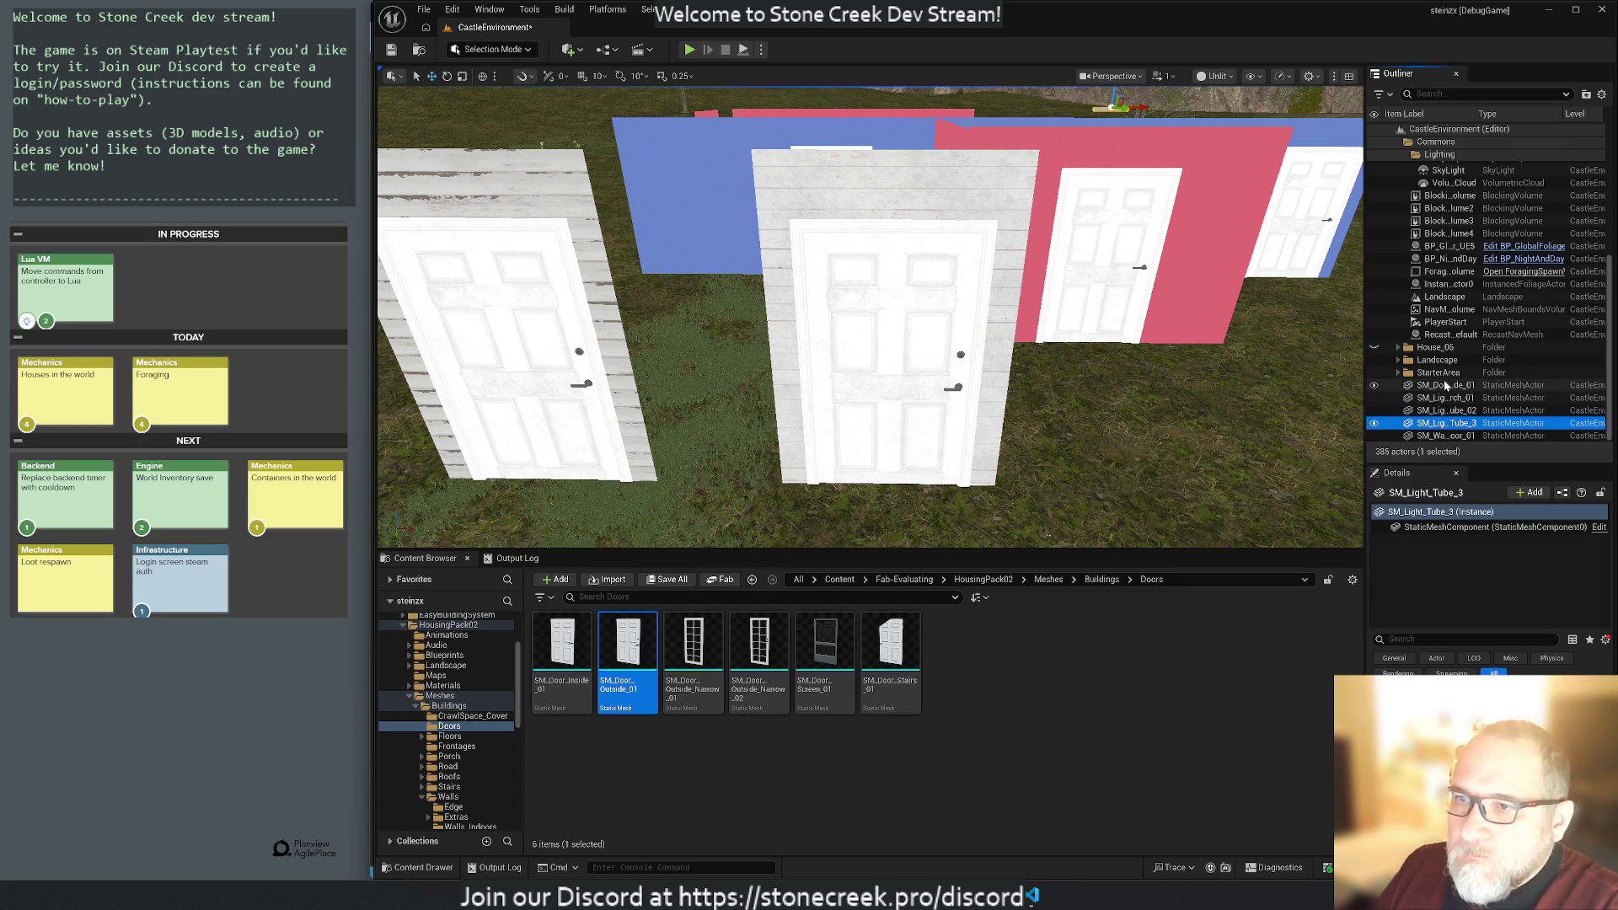
shift+click(1443, 388)
click(1442, 398)
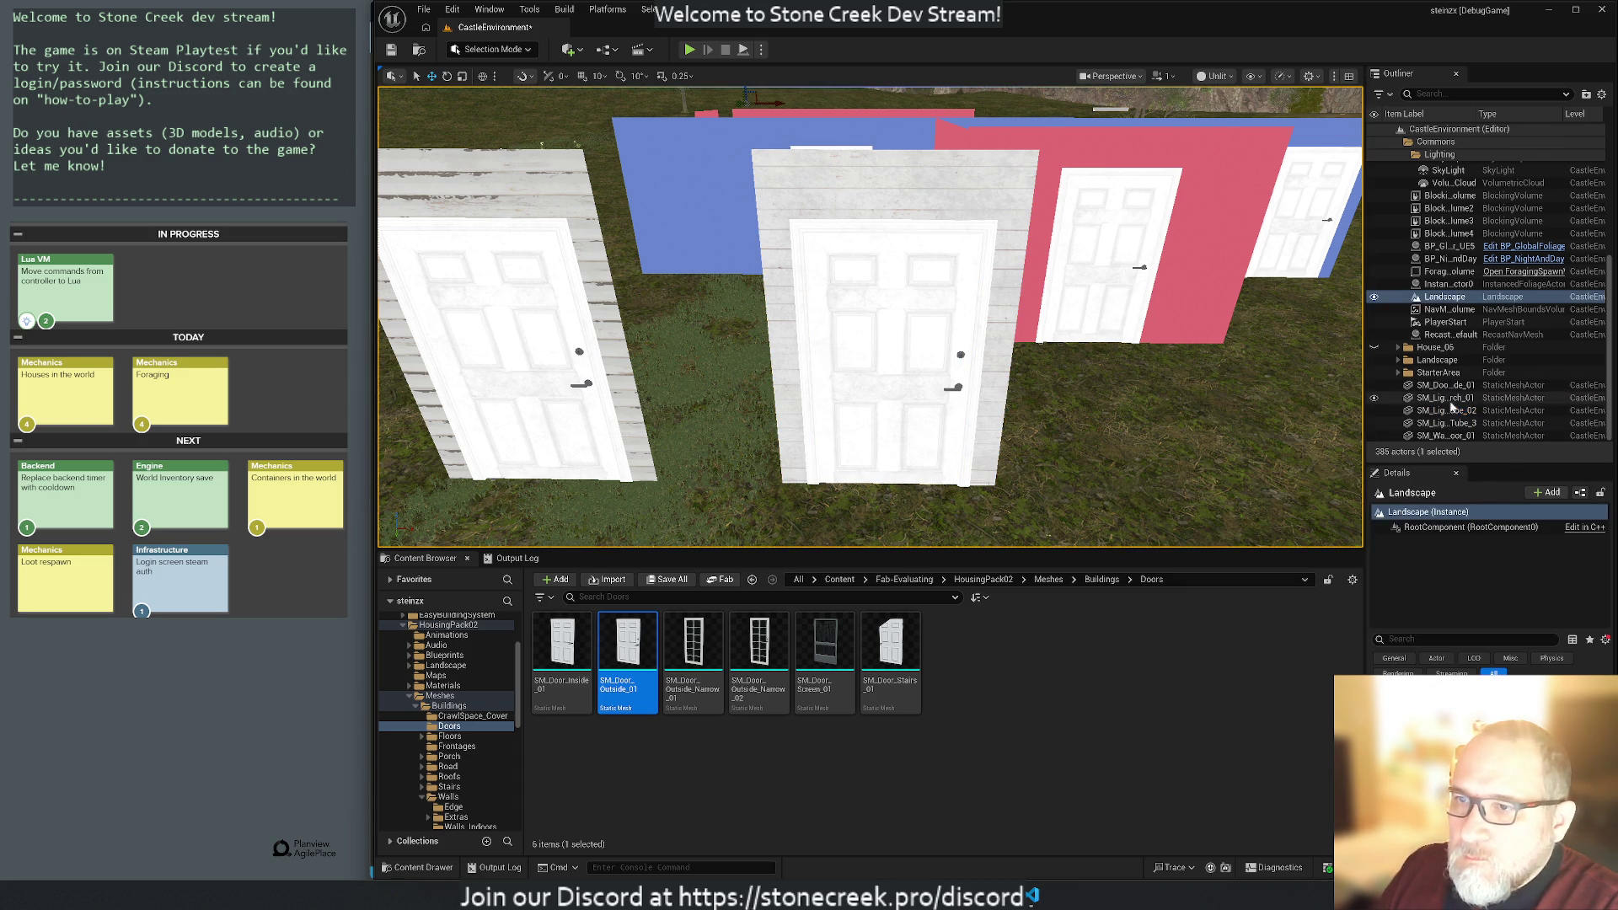
shift+click(1441, 423)
mouse_move(1442, 423)
mouse_down()
mouse_move(1450, 252)
mouse_move(1435, 347)
mouse_up()
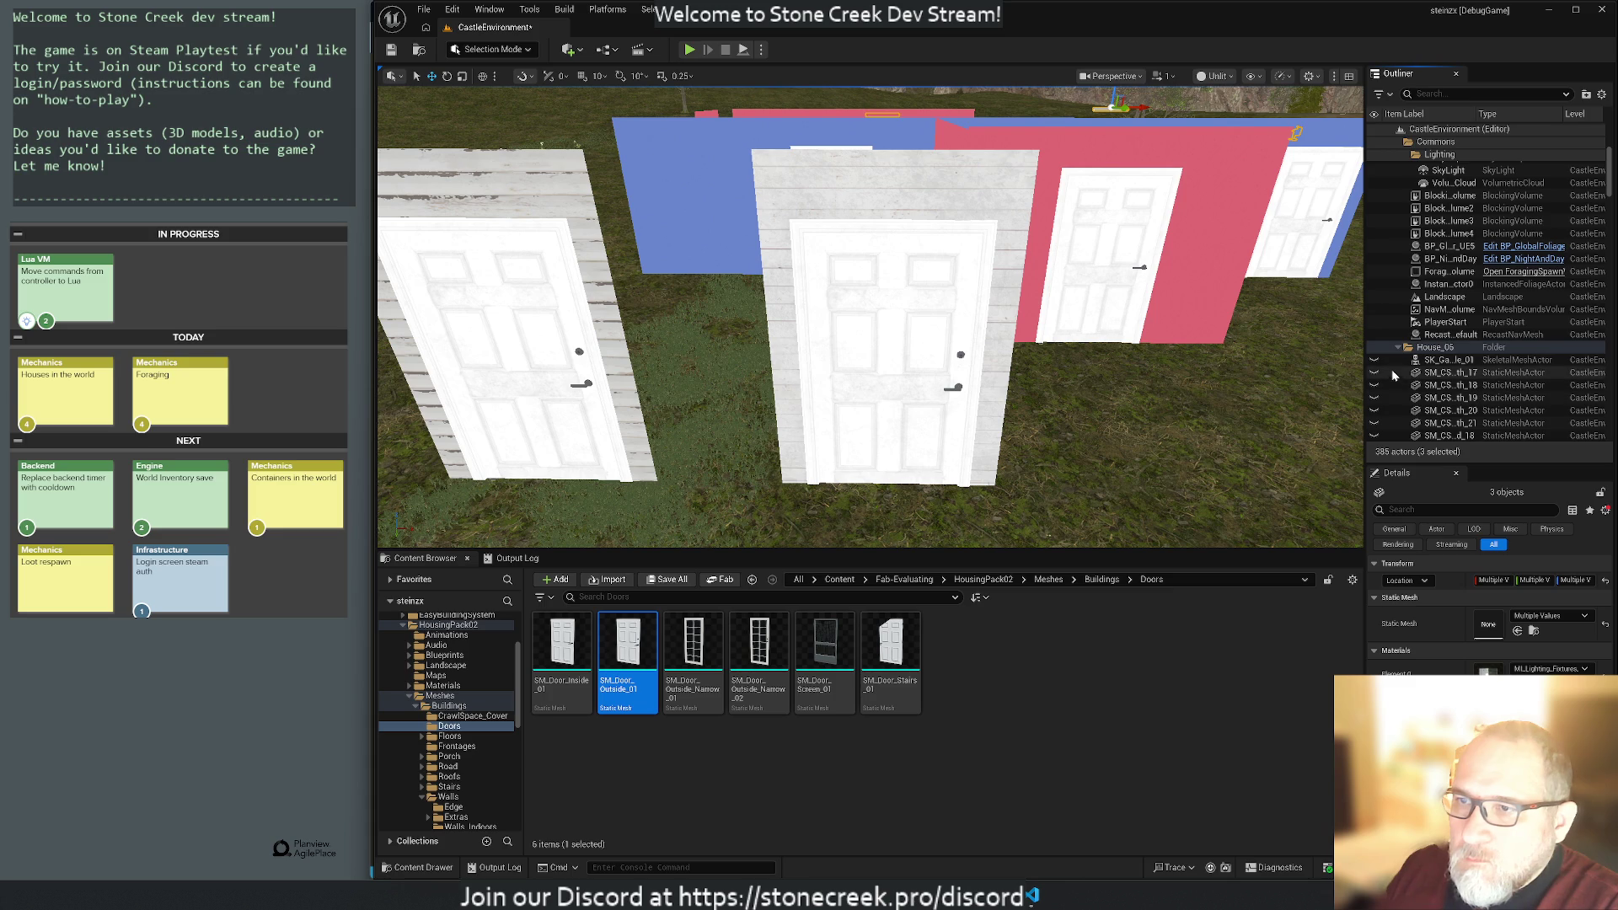
Toggle House_06 visibility on and back off, then select the left door wall.
click(1376, 350)
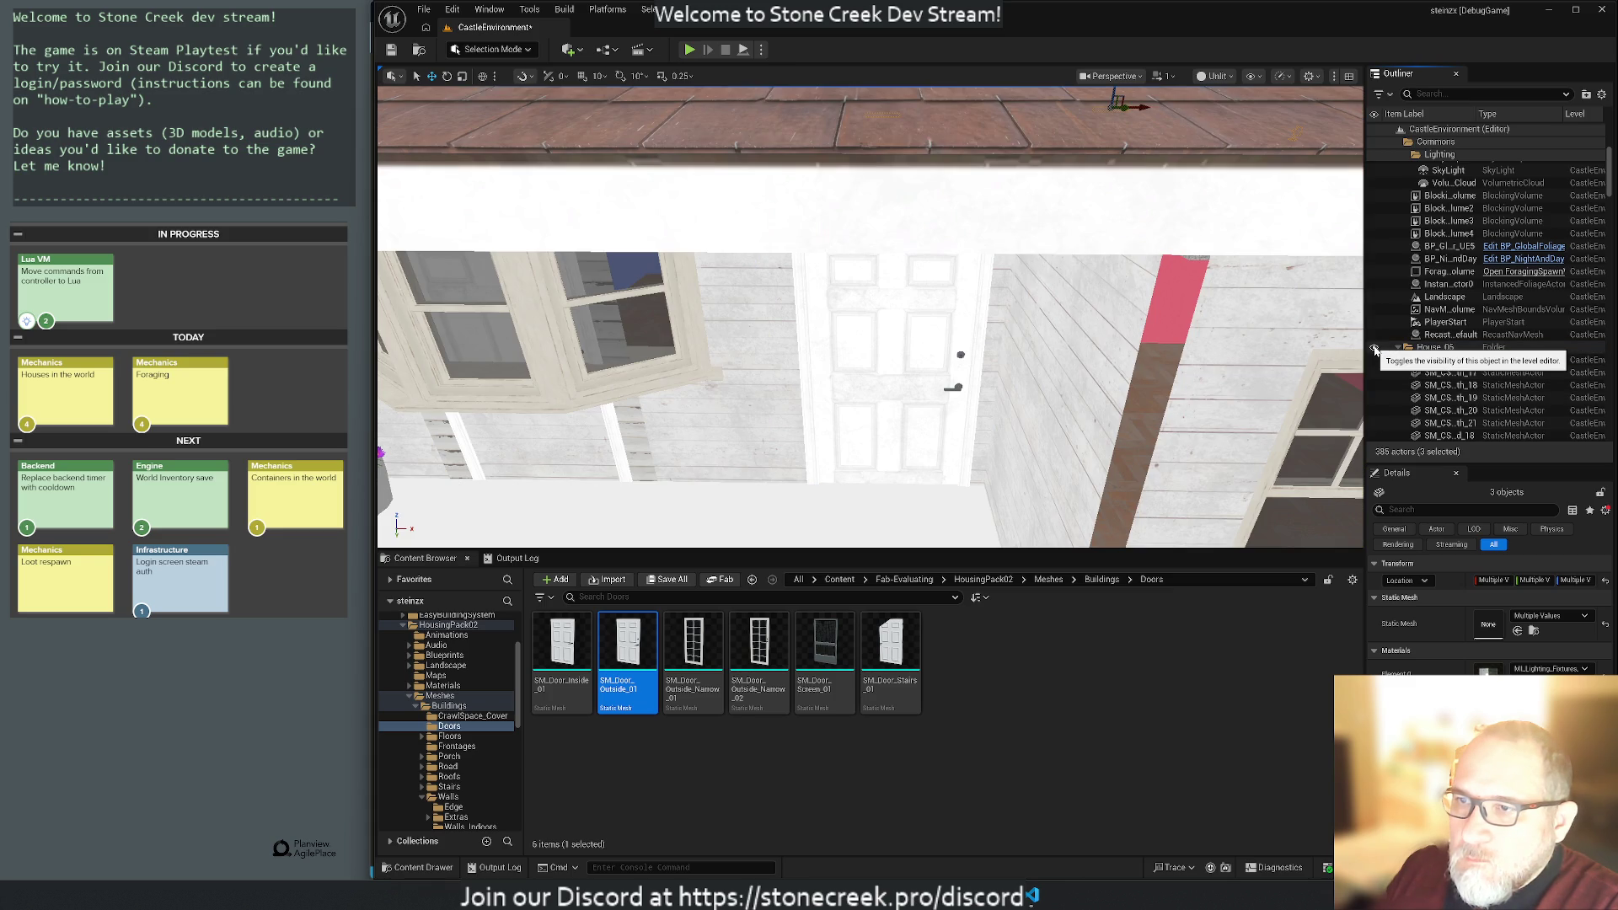
click(1376, 350)
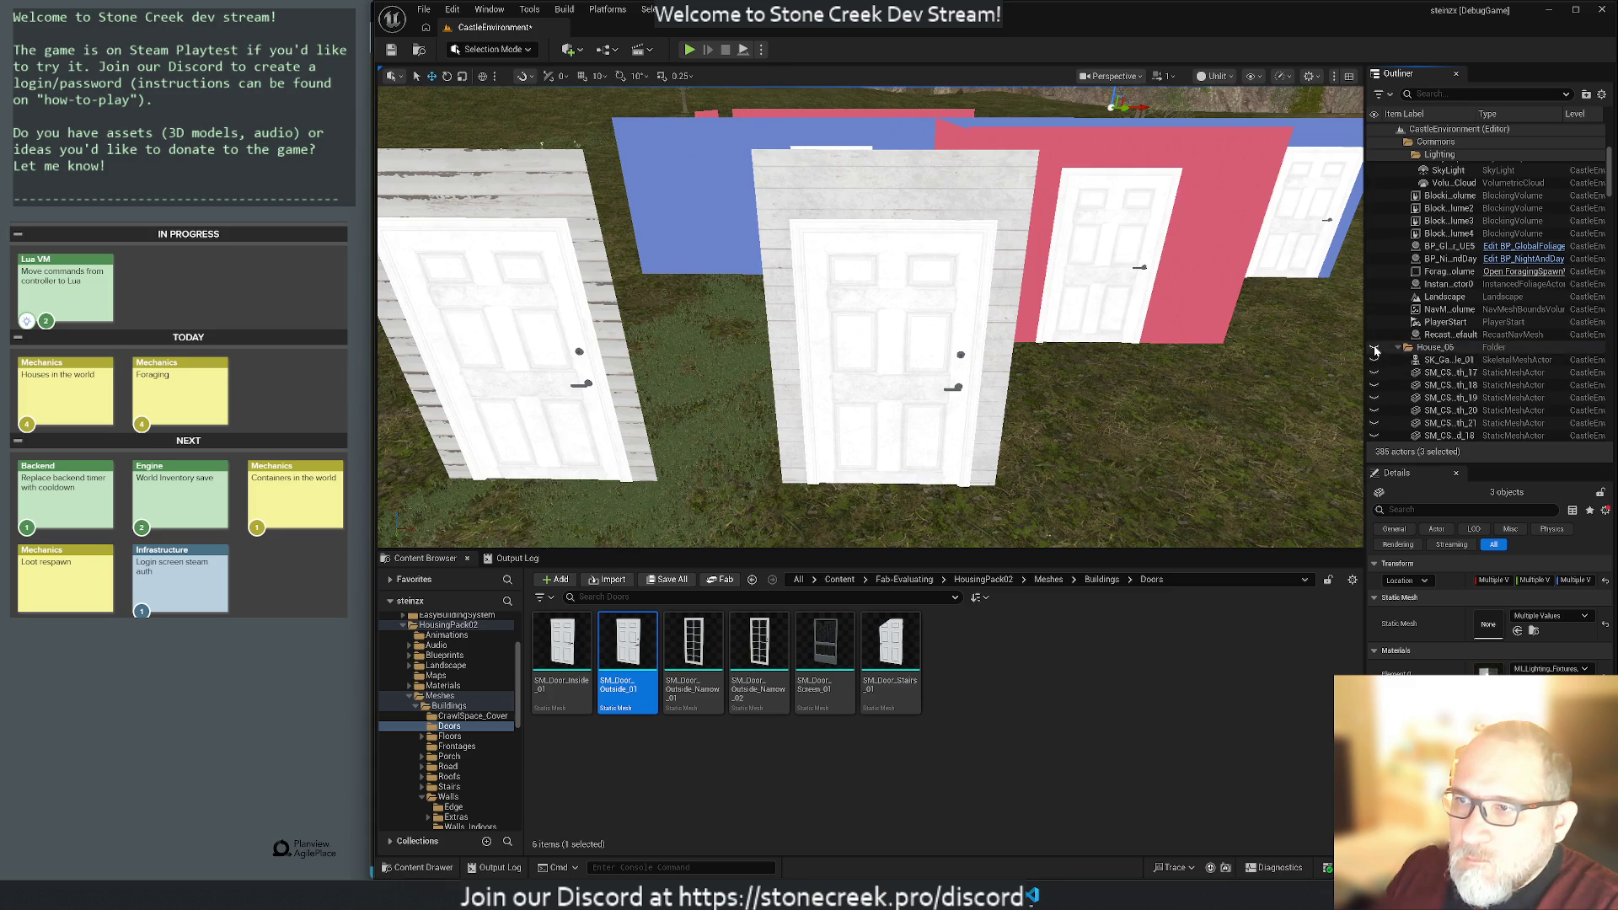
scroll(1446, 405, down, 5)
scroll(1447, 404, down, 3)
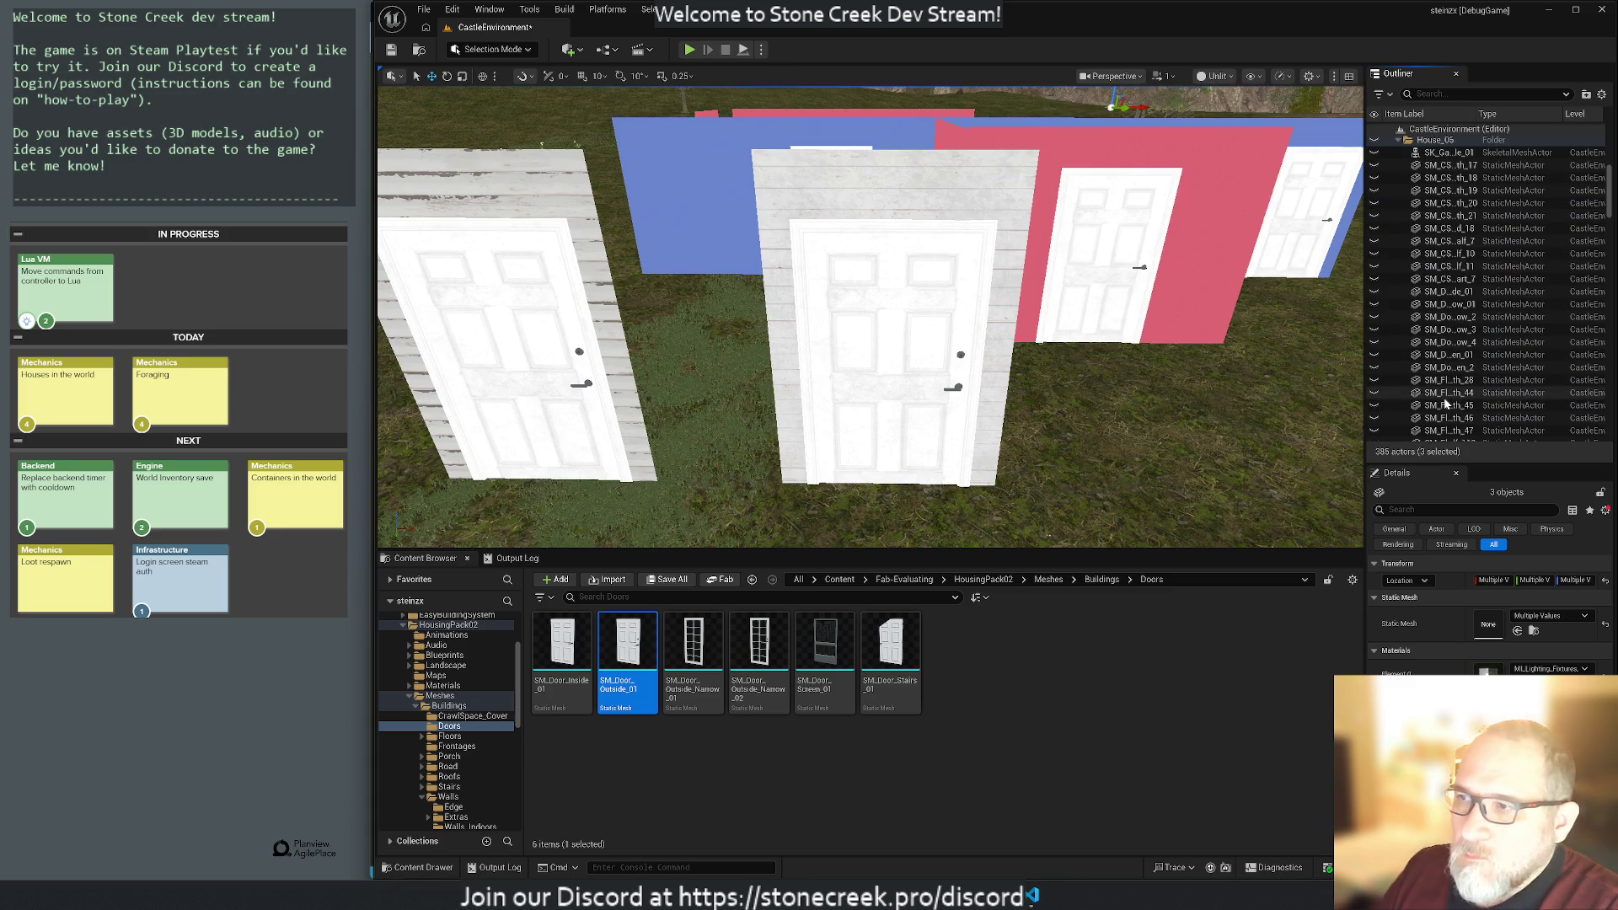
click(576, 278)
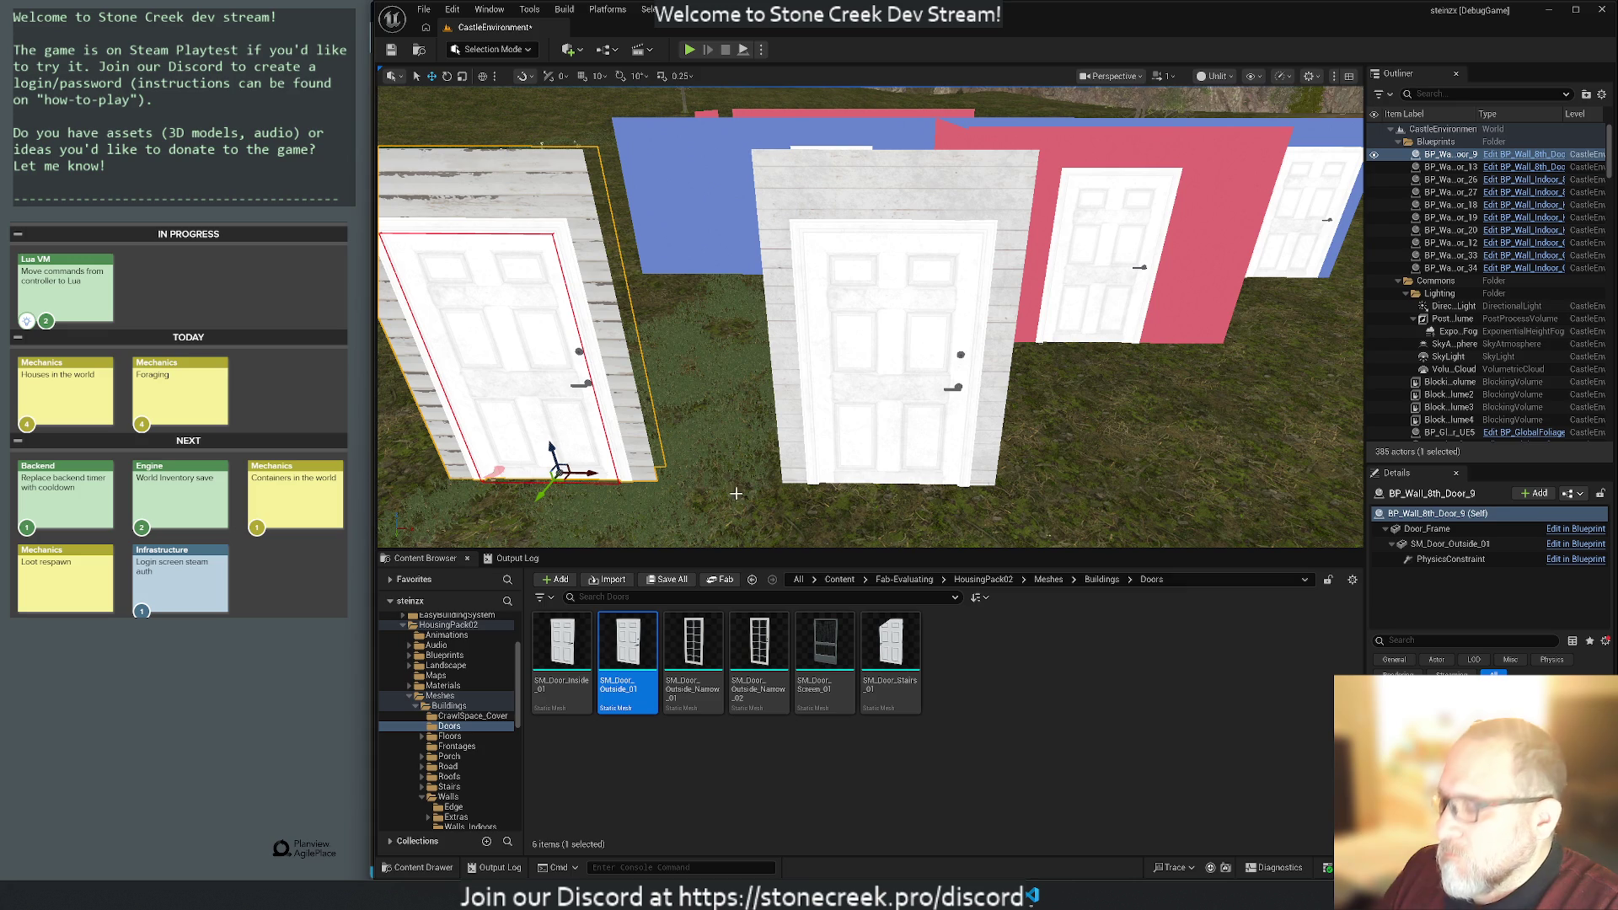
Delete BP_Wall_8th_Door_9 and file the SM_Door_Outside_01 and SM_Wall_8th_Door_01 meshes under Blueprints.
key(Delete)
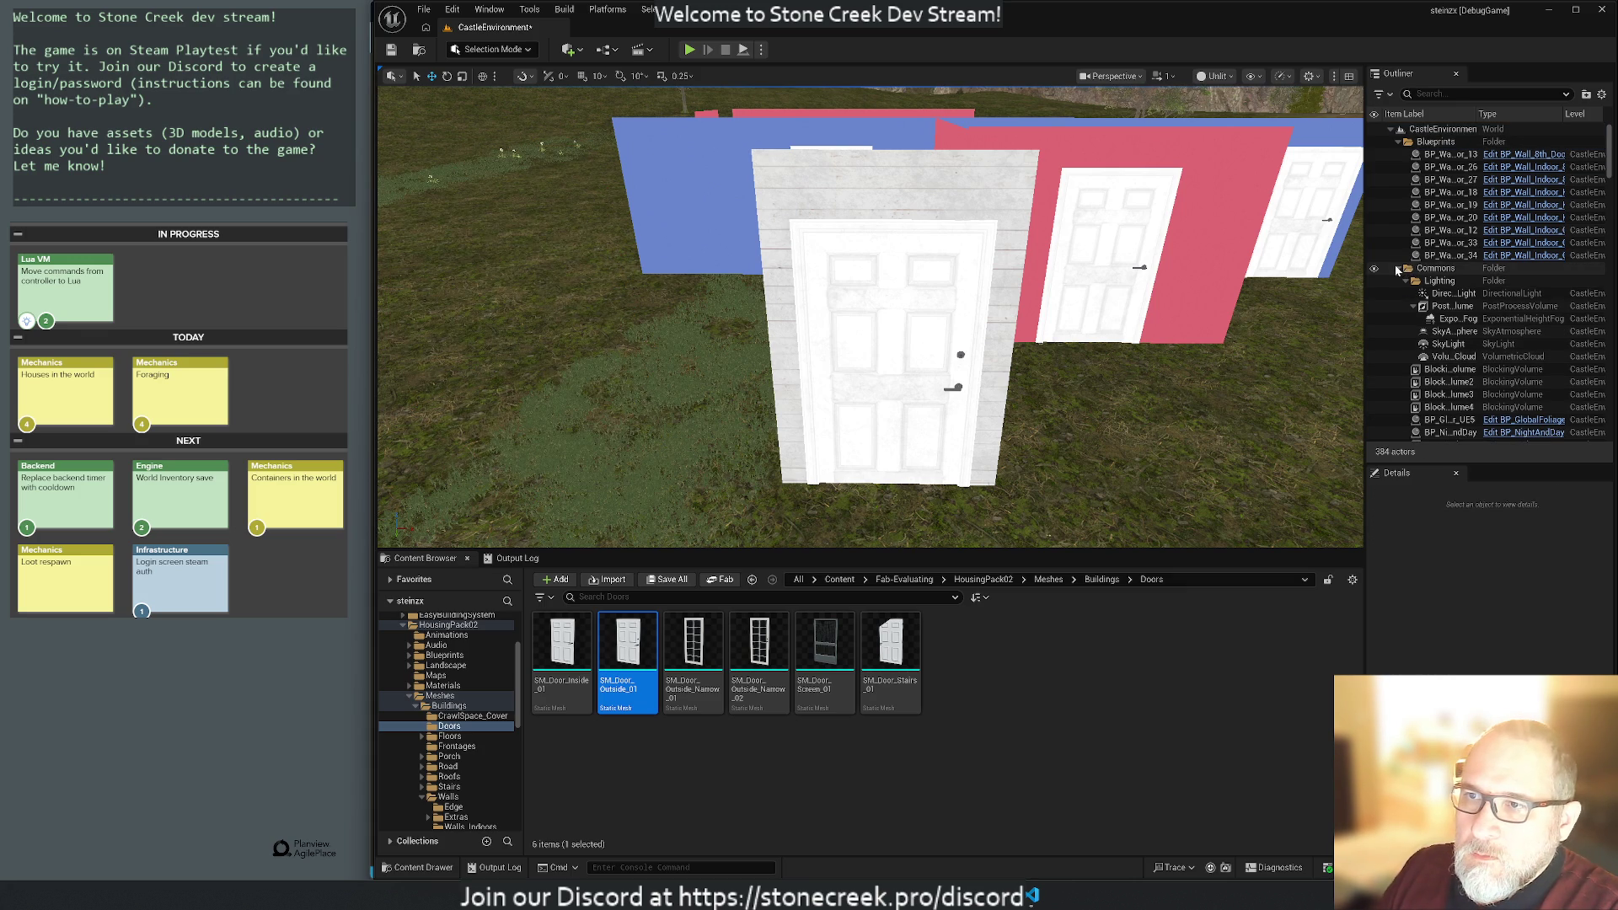
click(1398, 268)
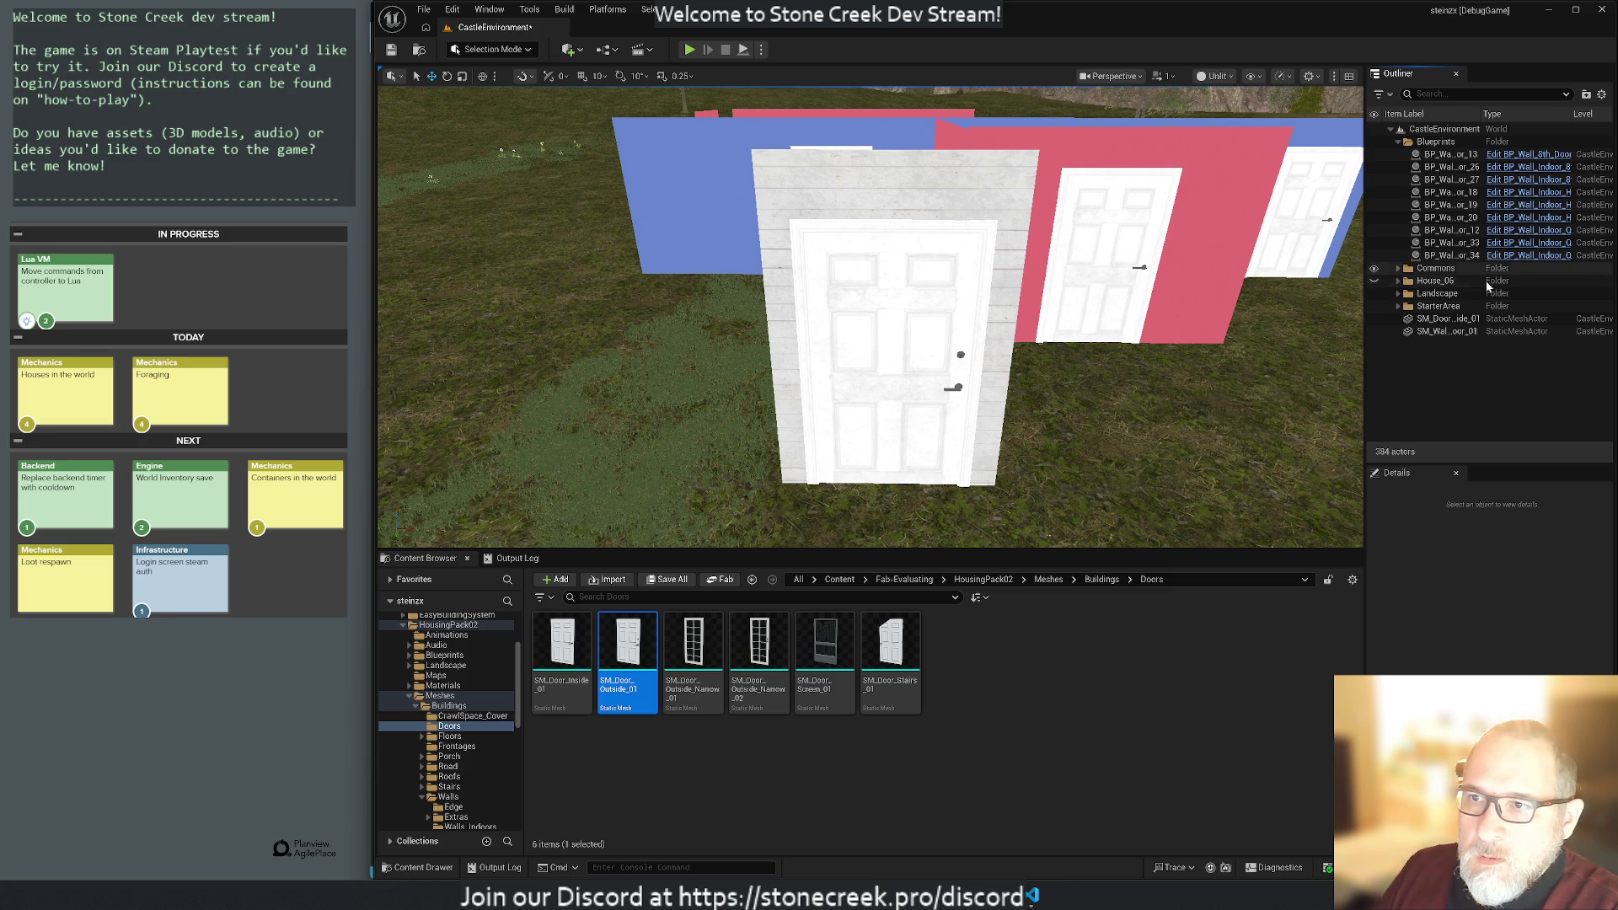
click(1441, 320)
ctrl+click(1437, 331)
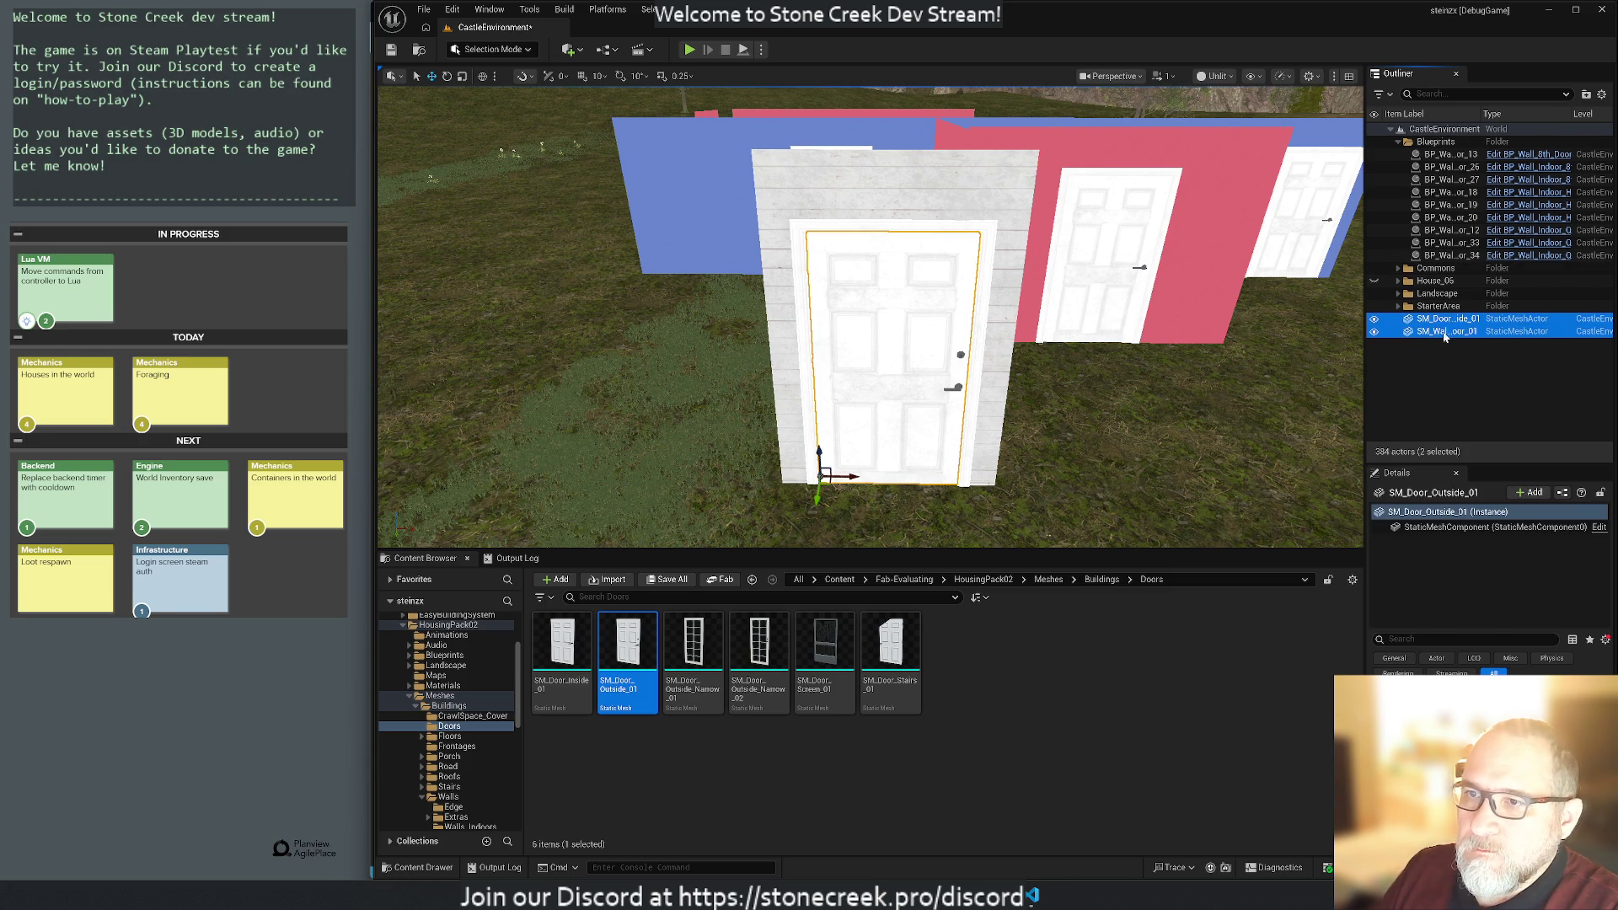
mouse_move(1438, 332)
mouse_down()
mouse_move(1435, 145)
mouse_move(1432, 282)
mouse_up()
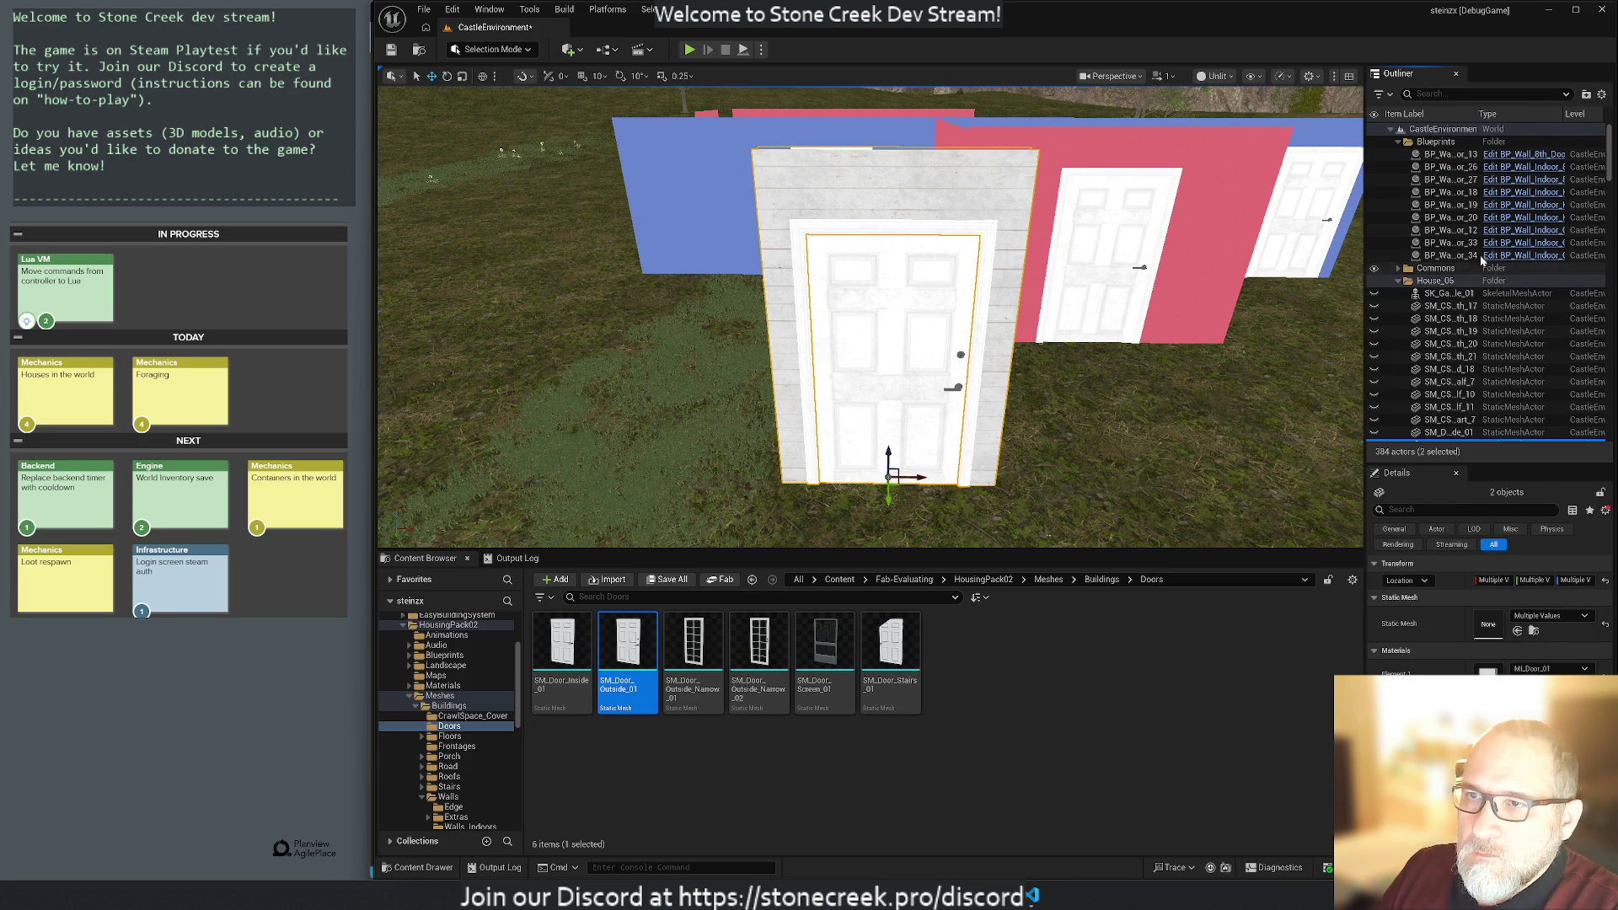
Select the BP_Wall_8th_Door_13 door wall and frame it in the viewport.
click(1398, 281)
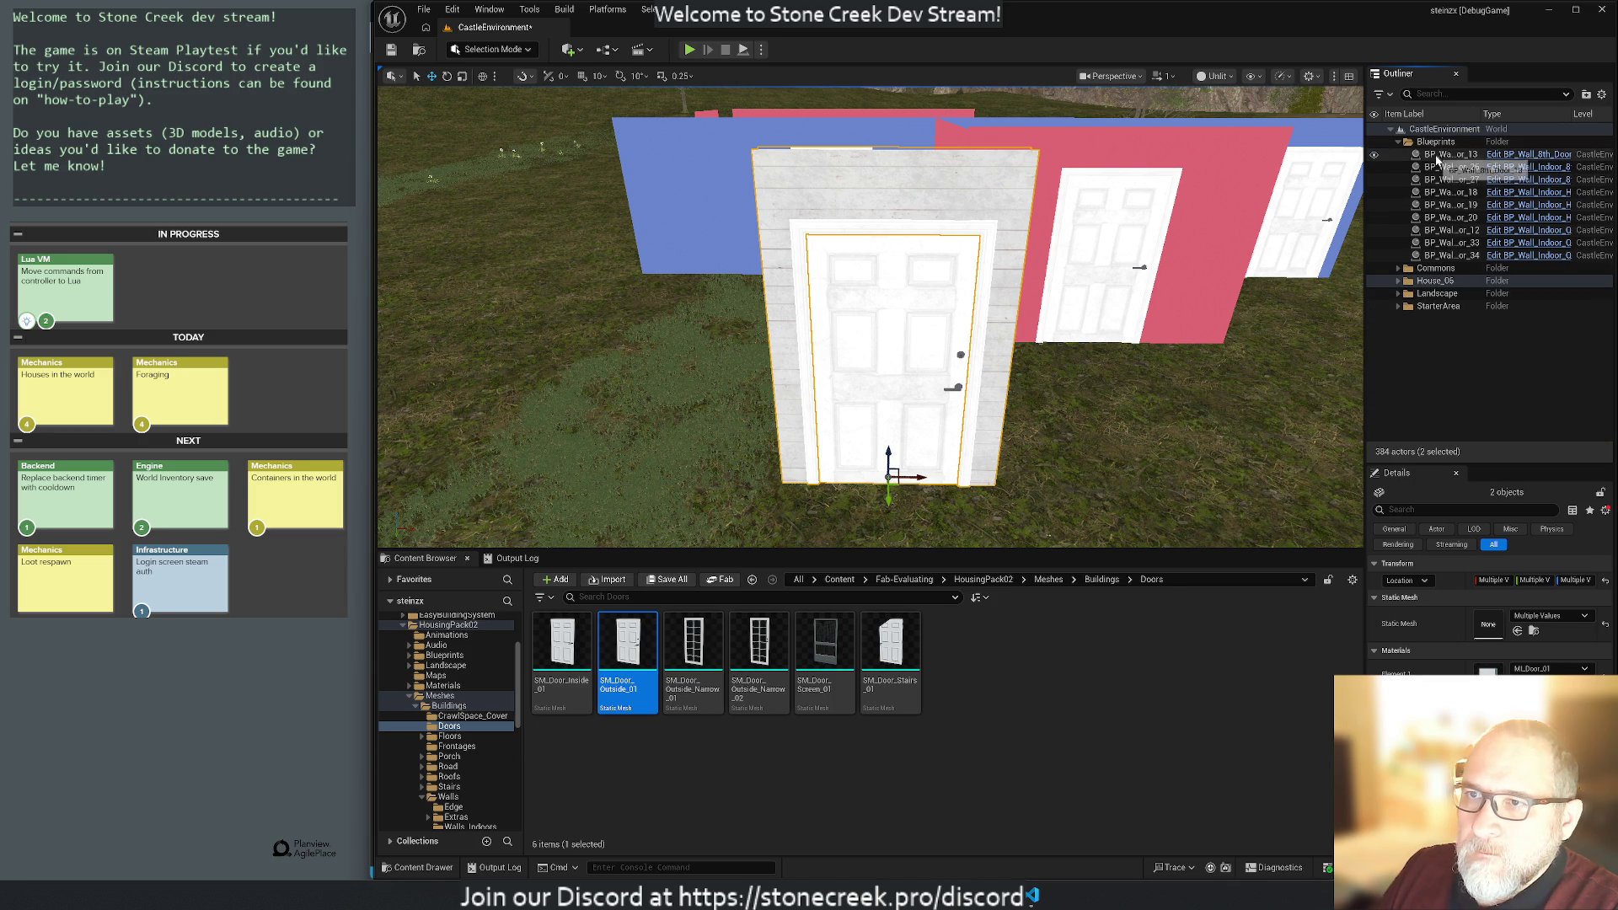
click(1450, 154)
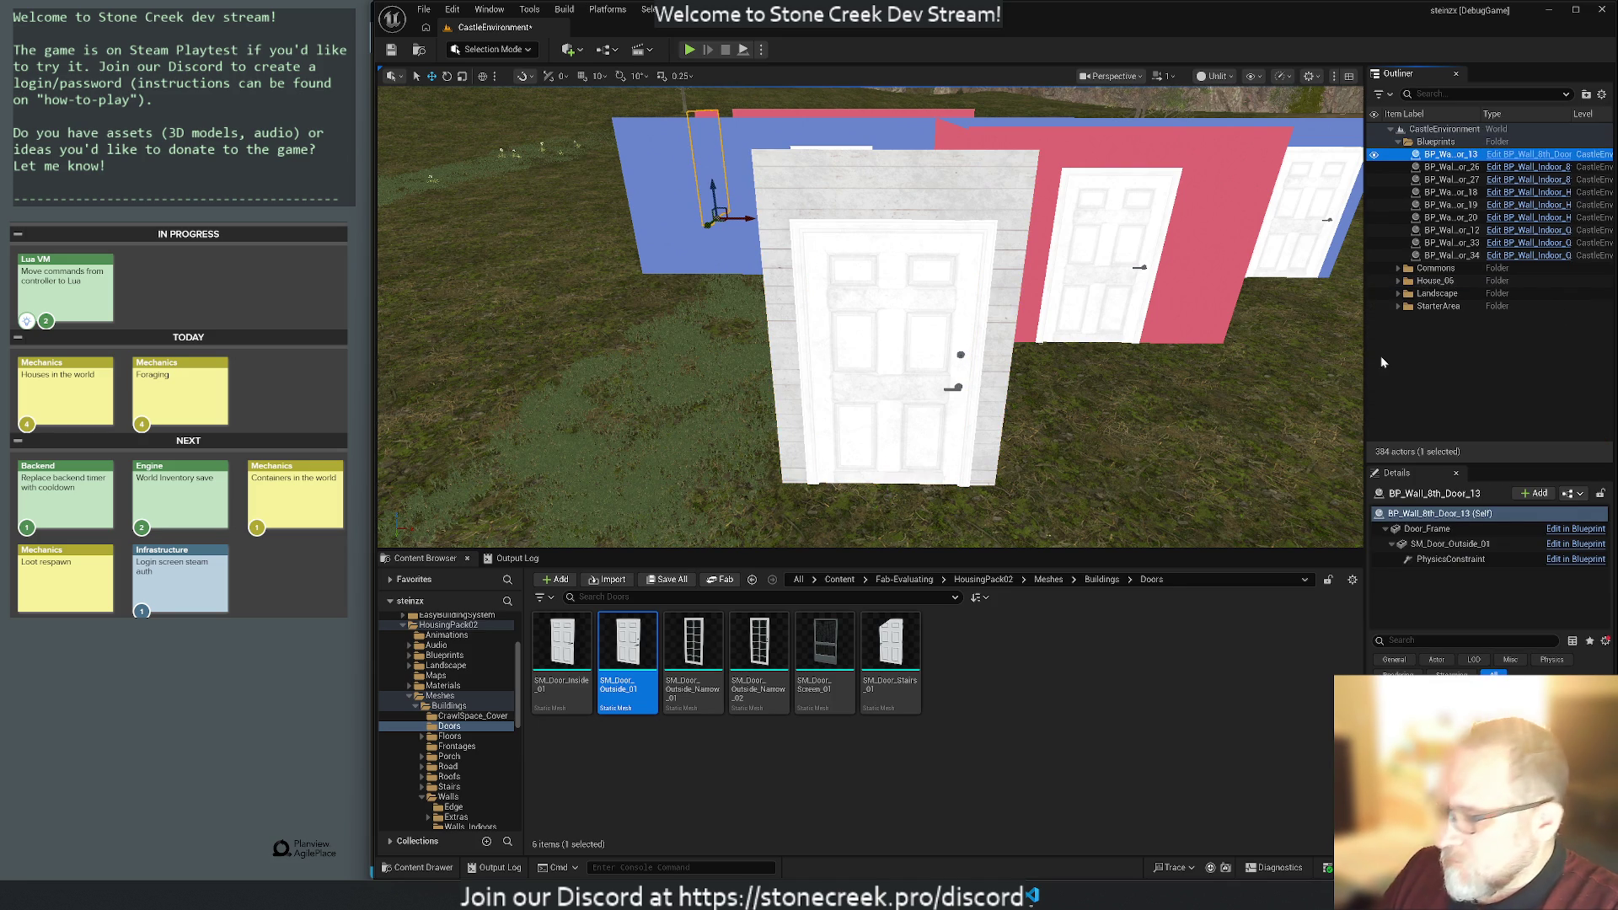
key(f)
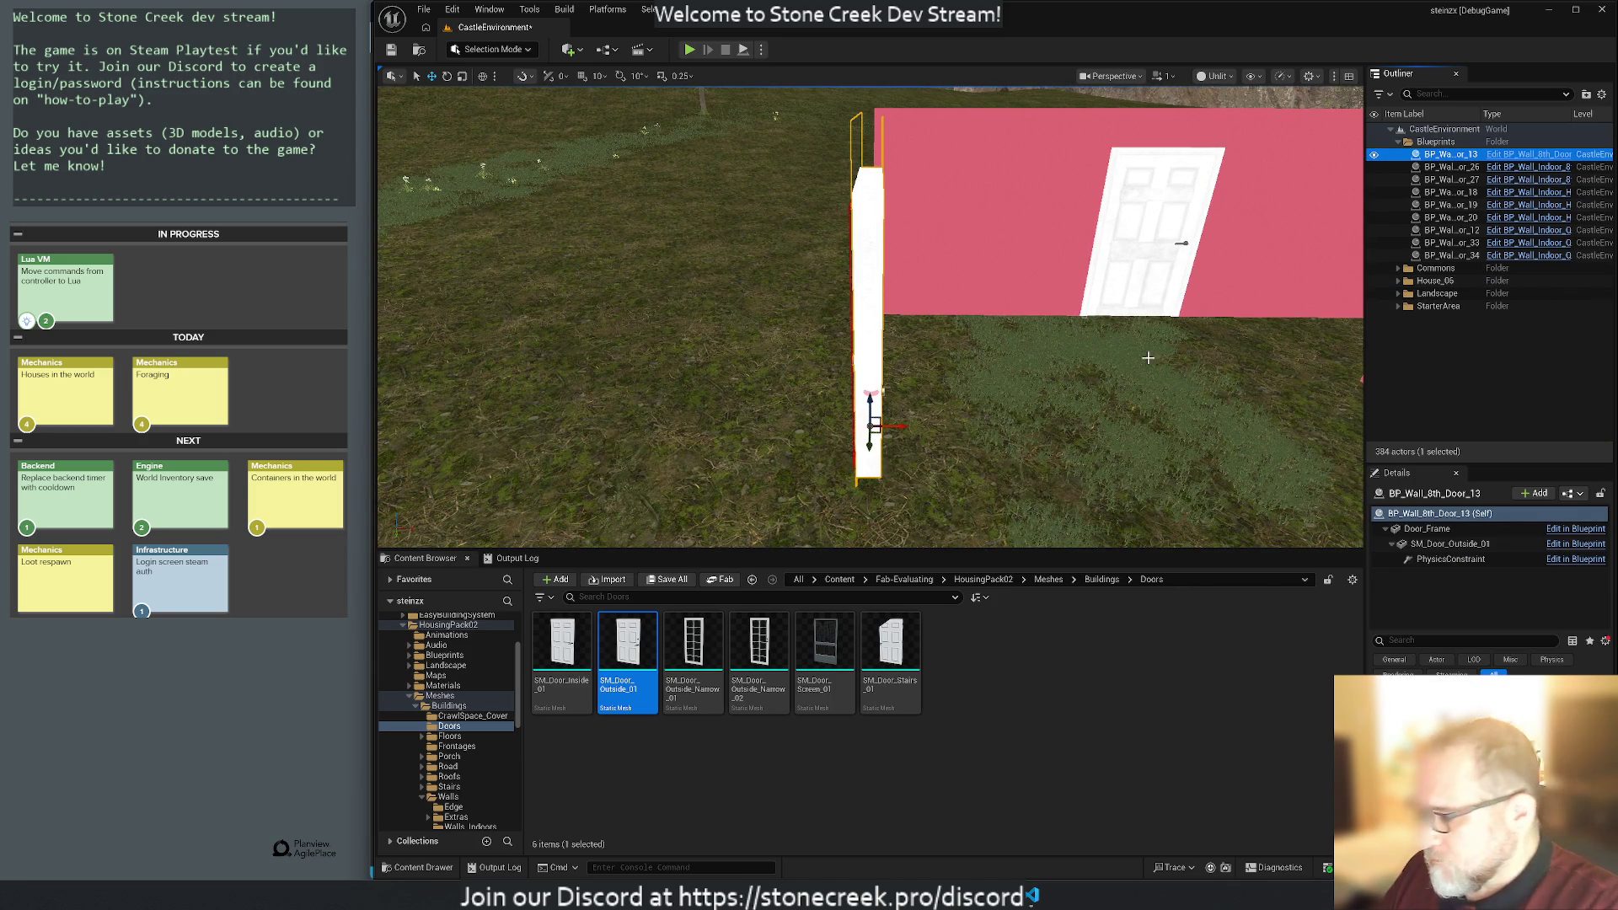
drag(822, 365, 1096, 378)
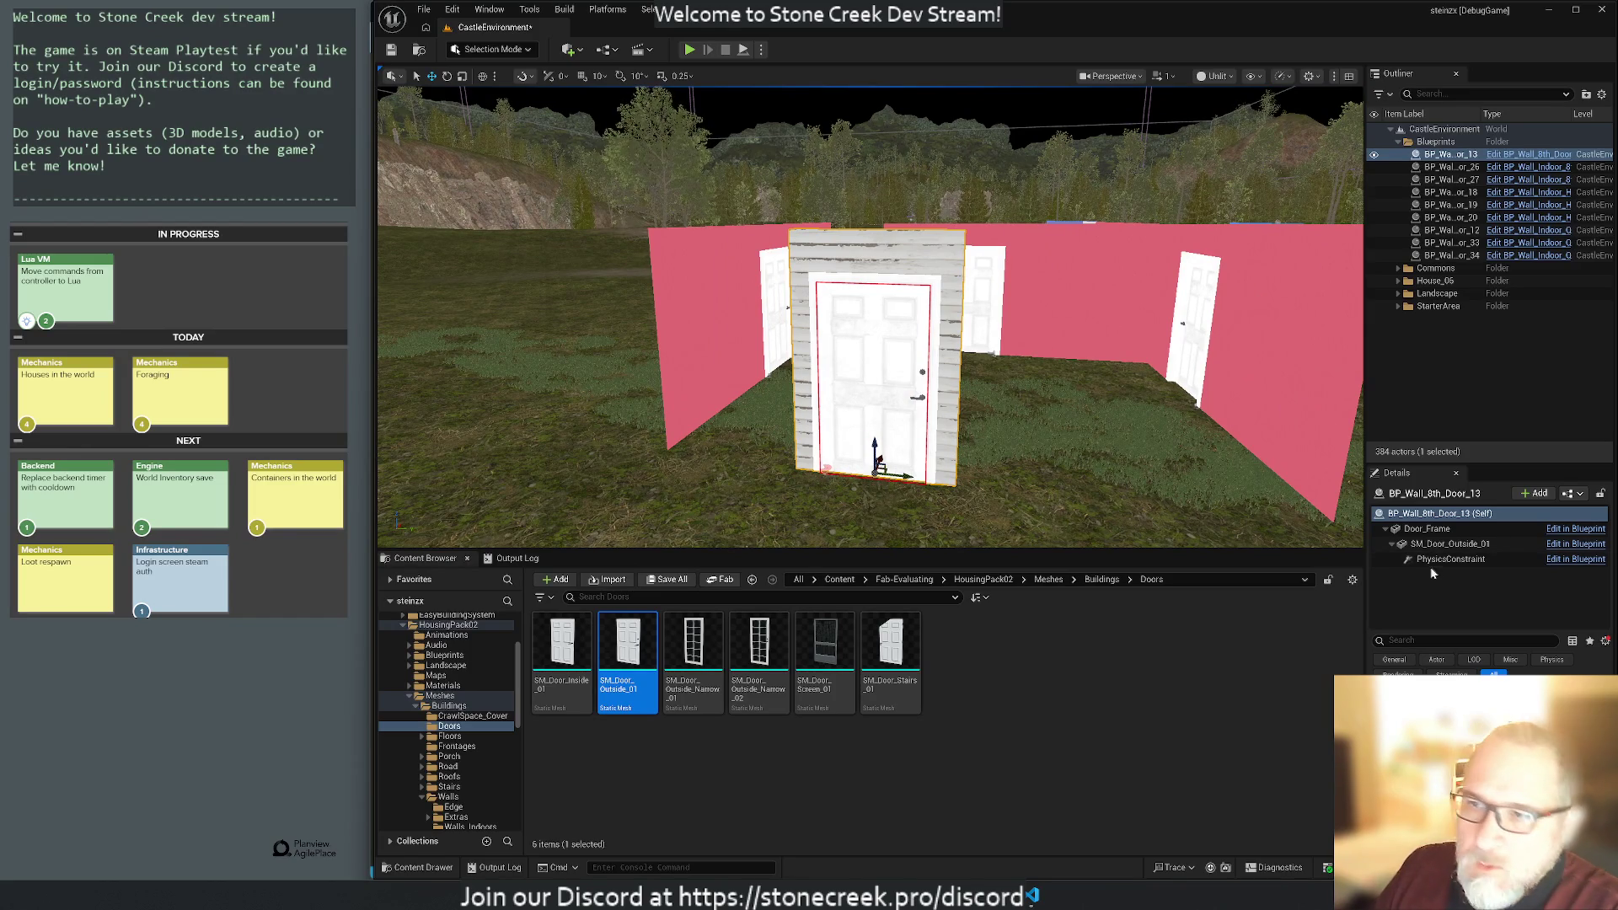
click(1427, 528)
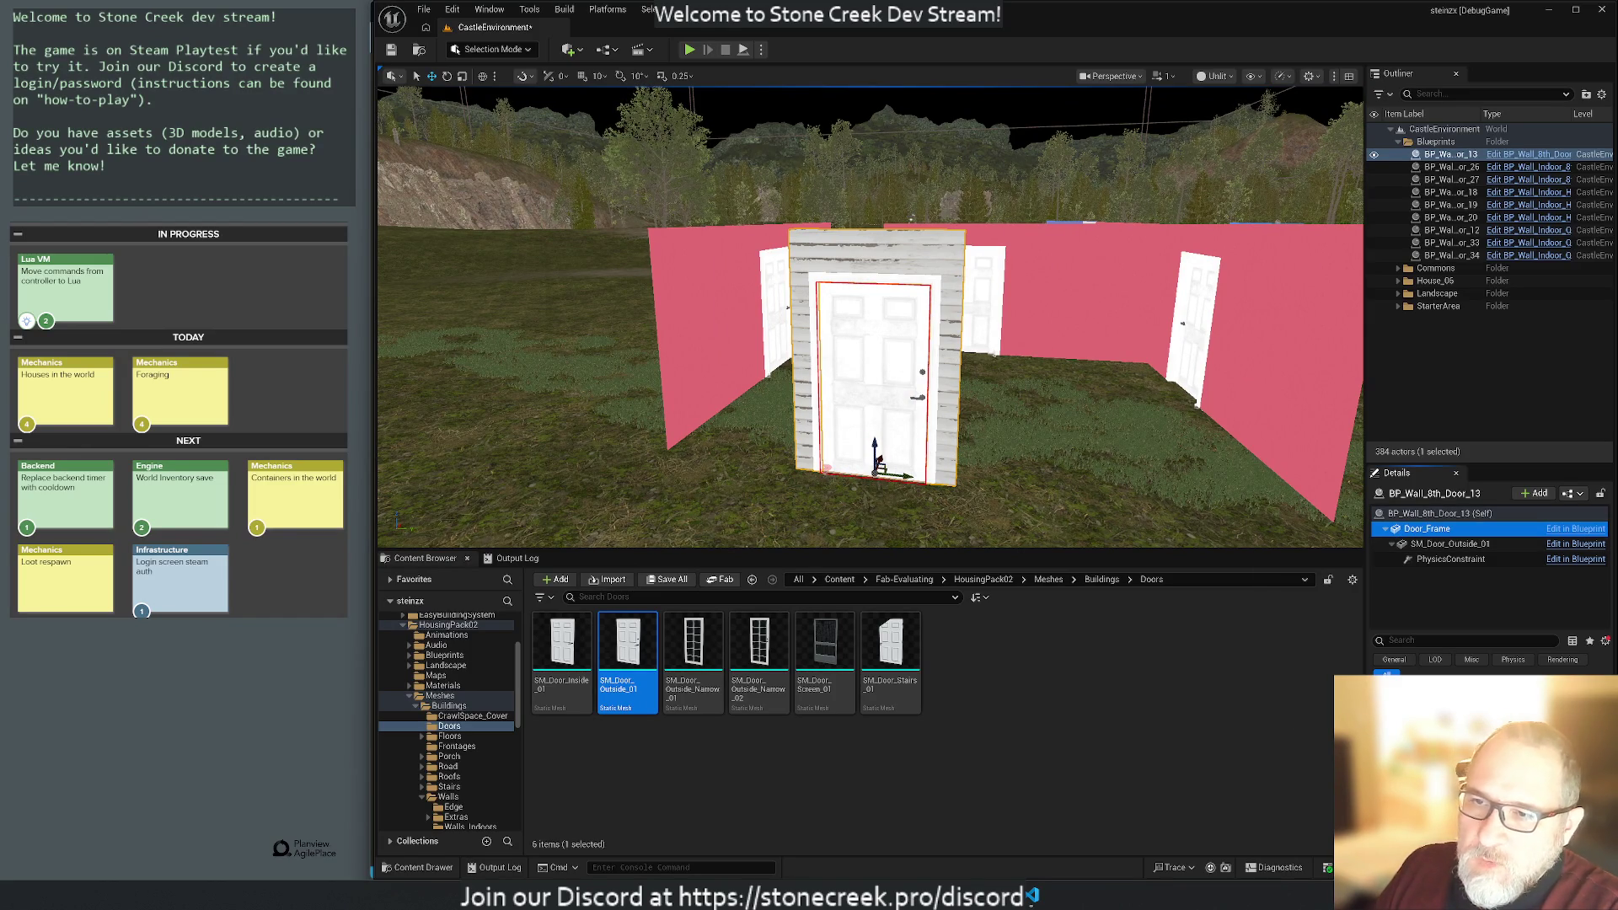
right_click(1443, 534)
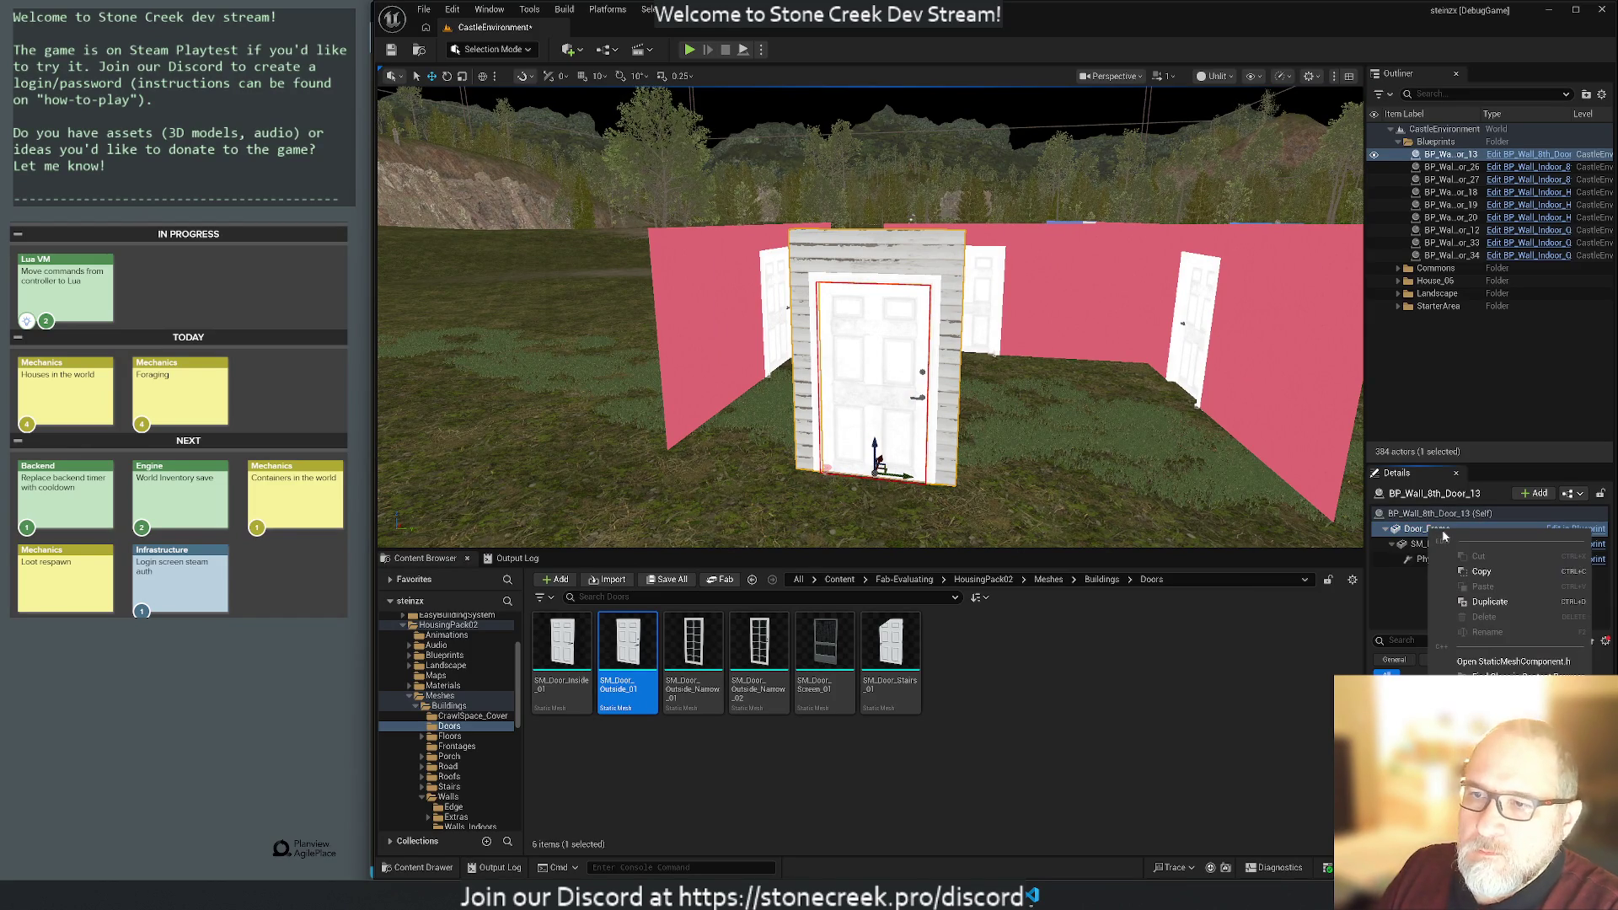
drag(1293, 519, 1230, 573)
drag(633, 348, 643, 365)
right_click(644, 368)
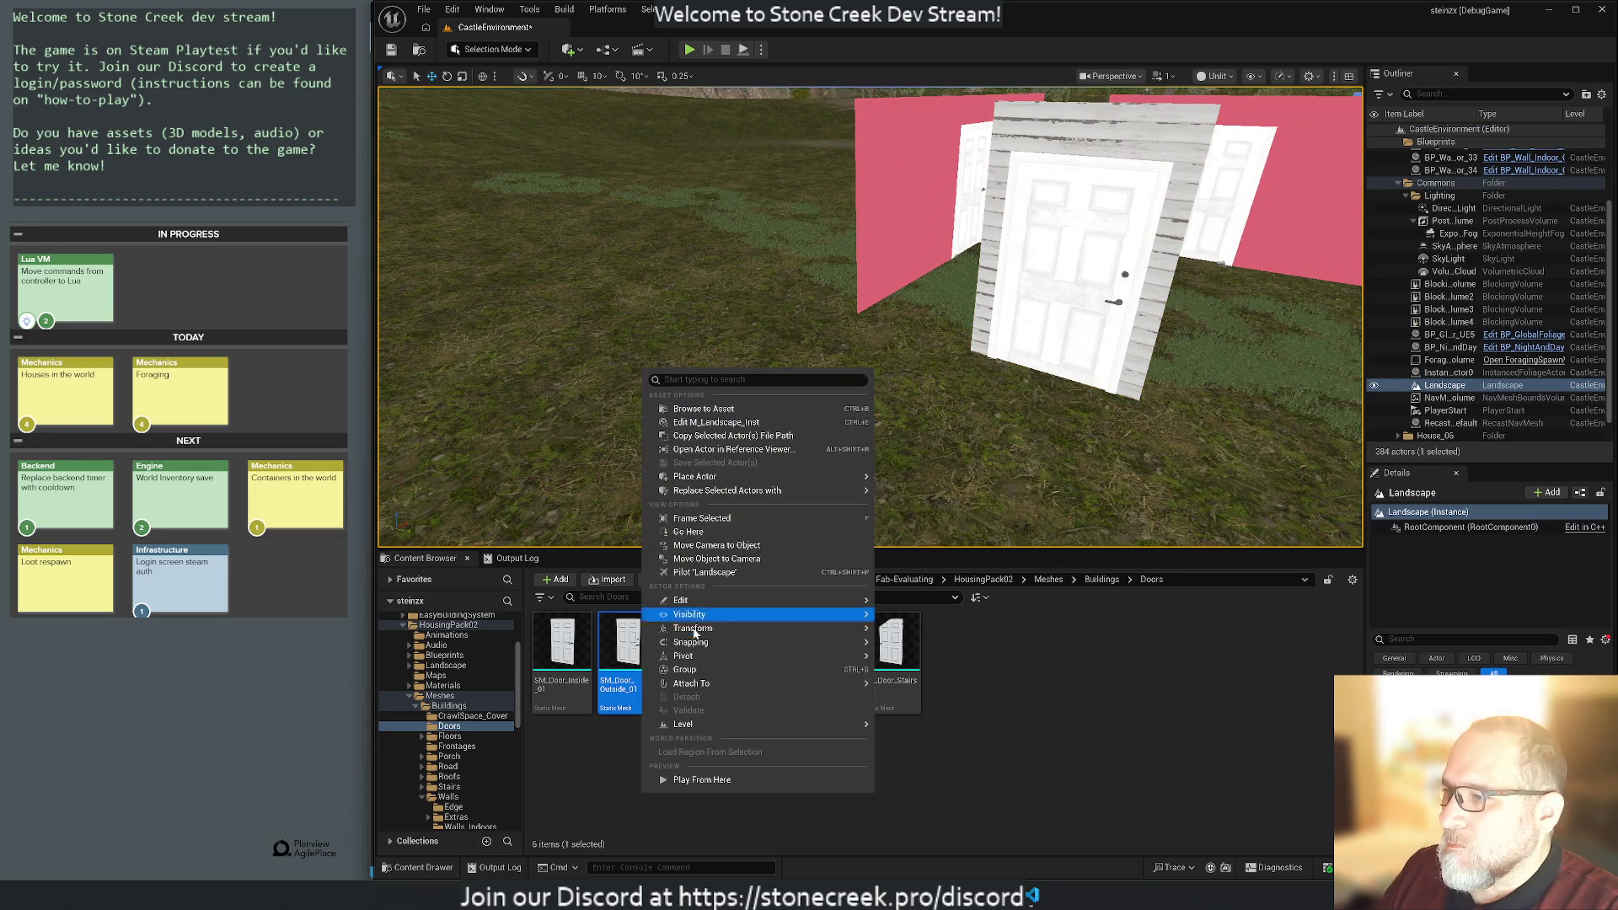
mouse_move(683, 600)
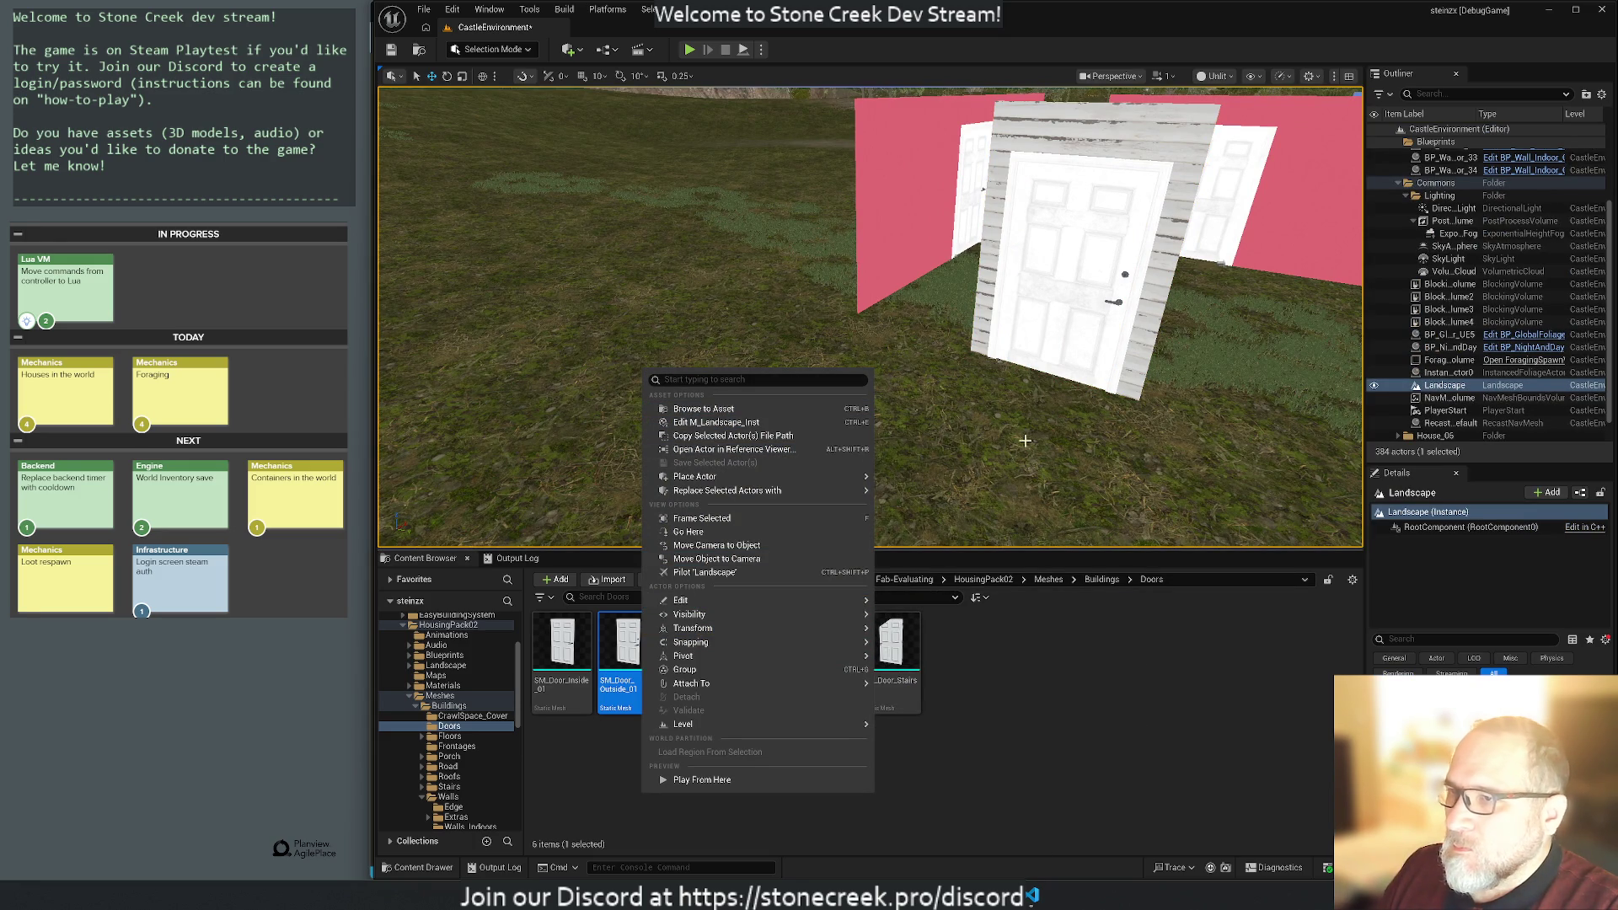
click(1419, 538)
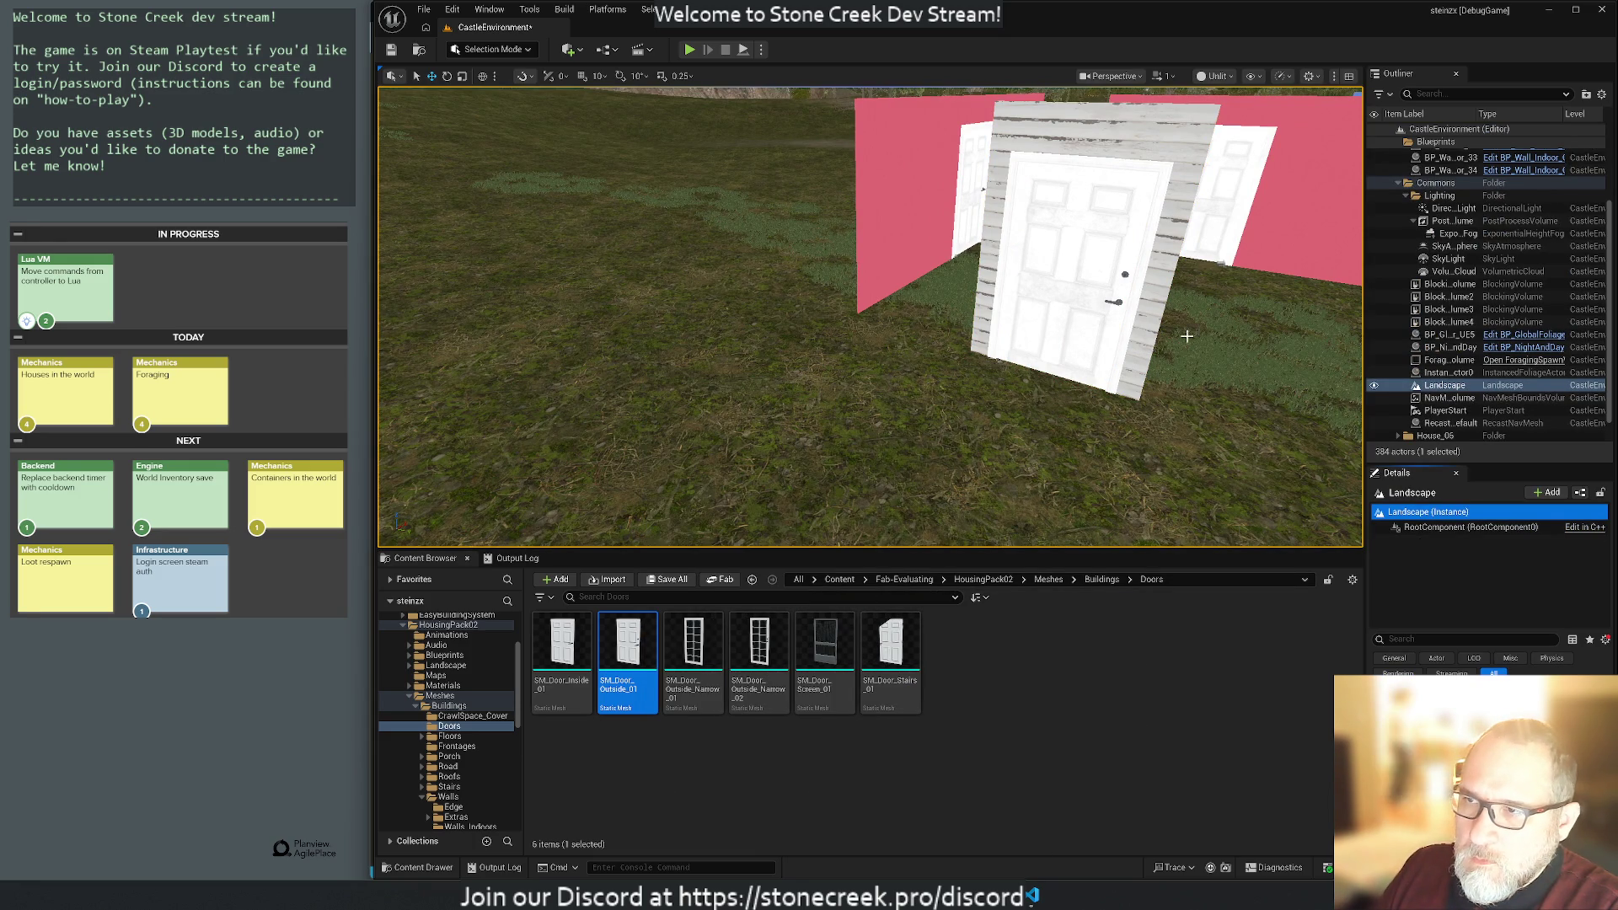
click(1437, 530)
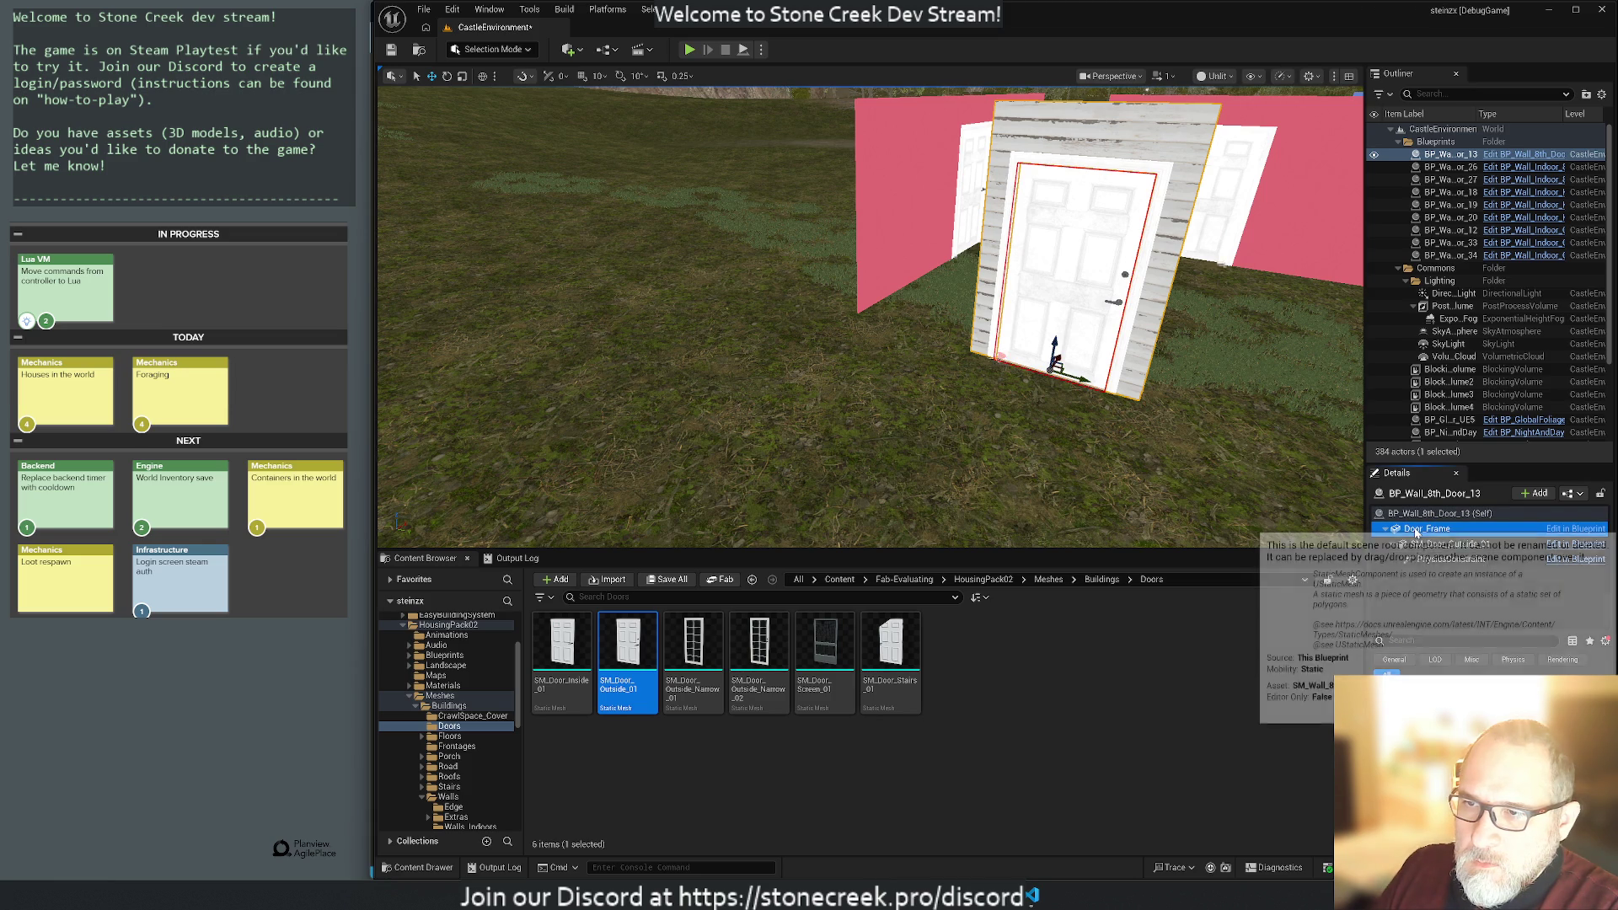
Duplicate the Door_Frame component, then delete the resulting Door_Frame1 copy.
right_click(1416, 532)
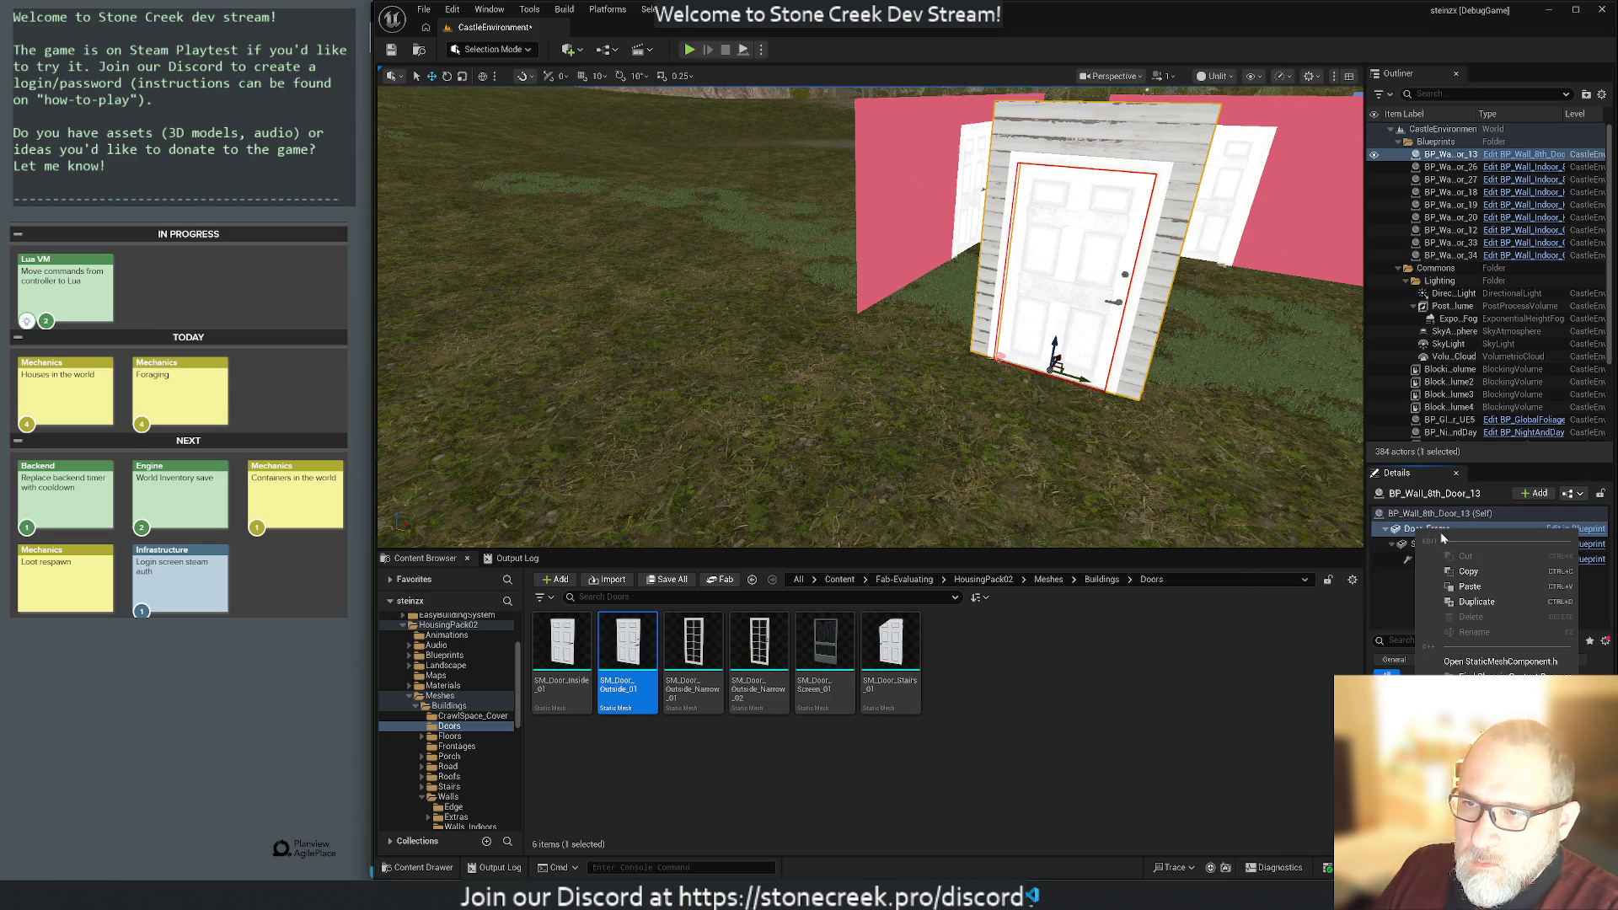
click(1466, 607)
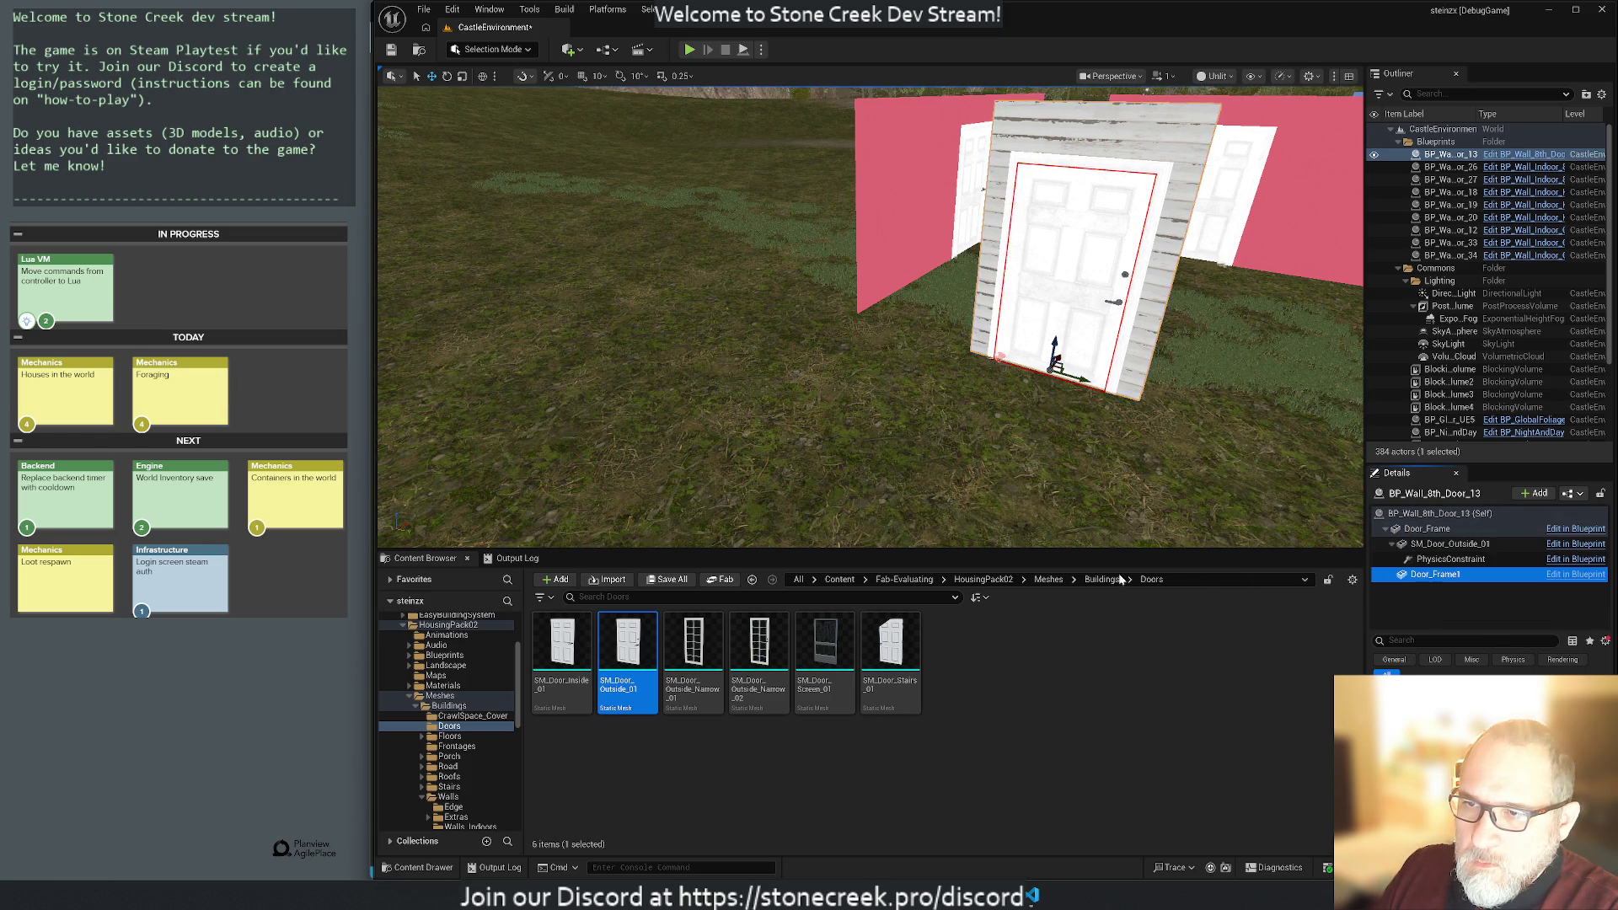
click(1442, 576)
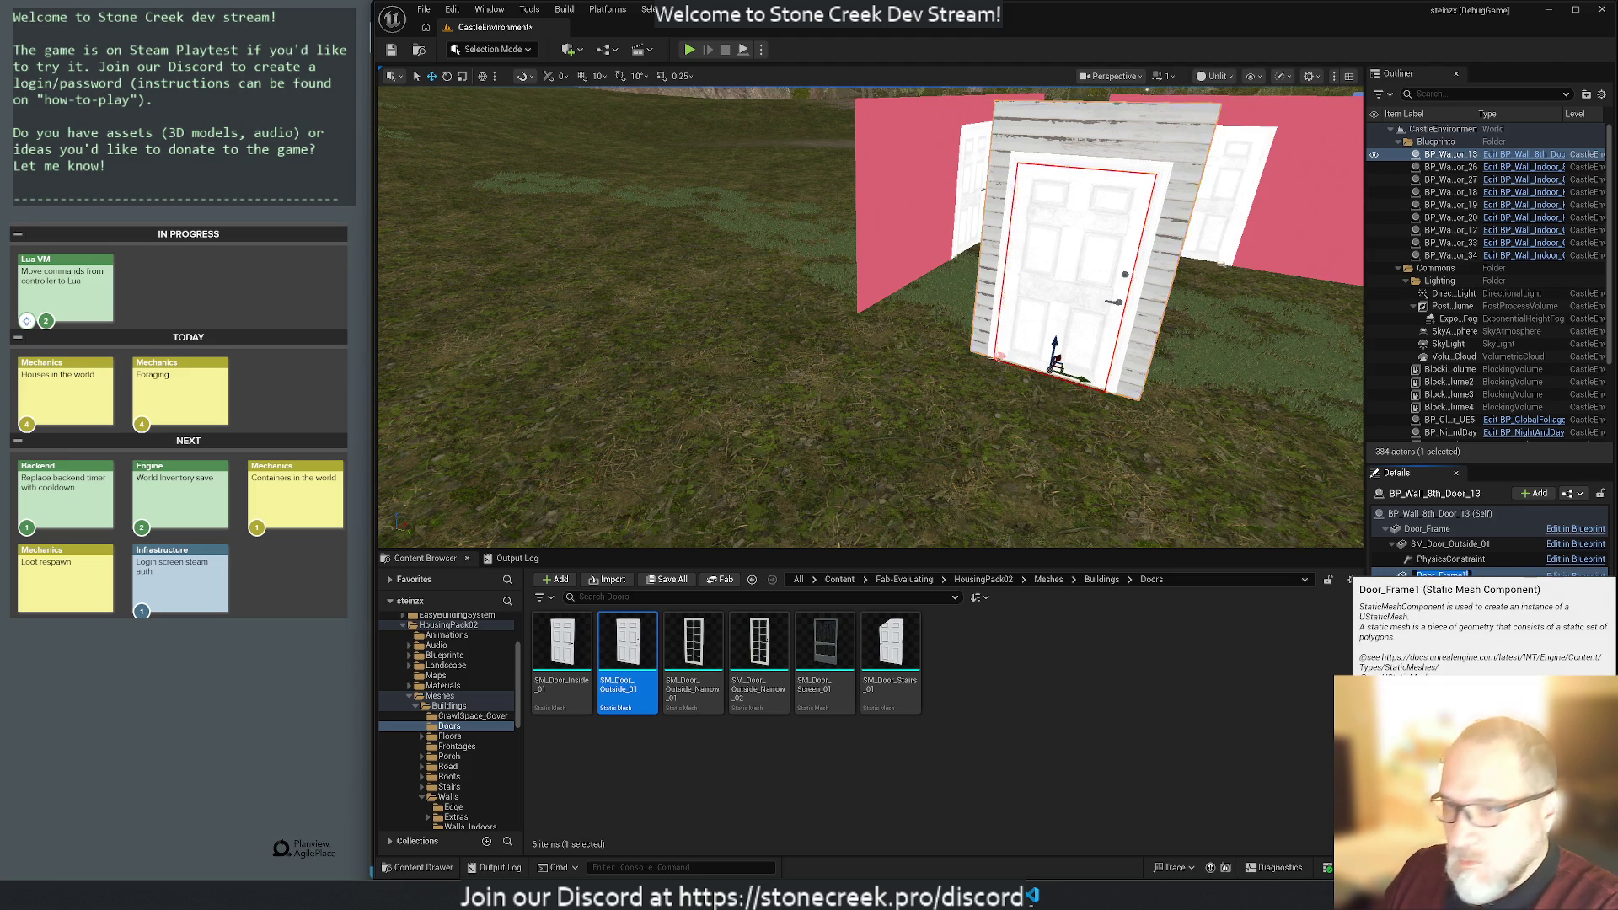
key(Escape)
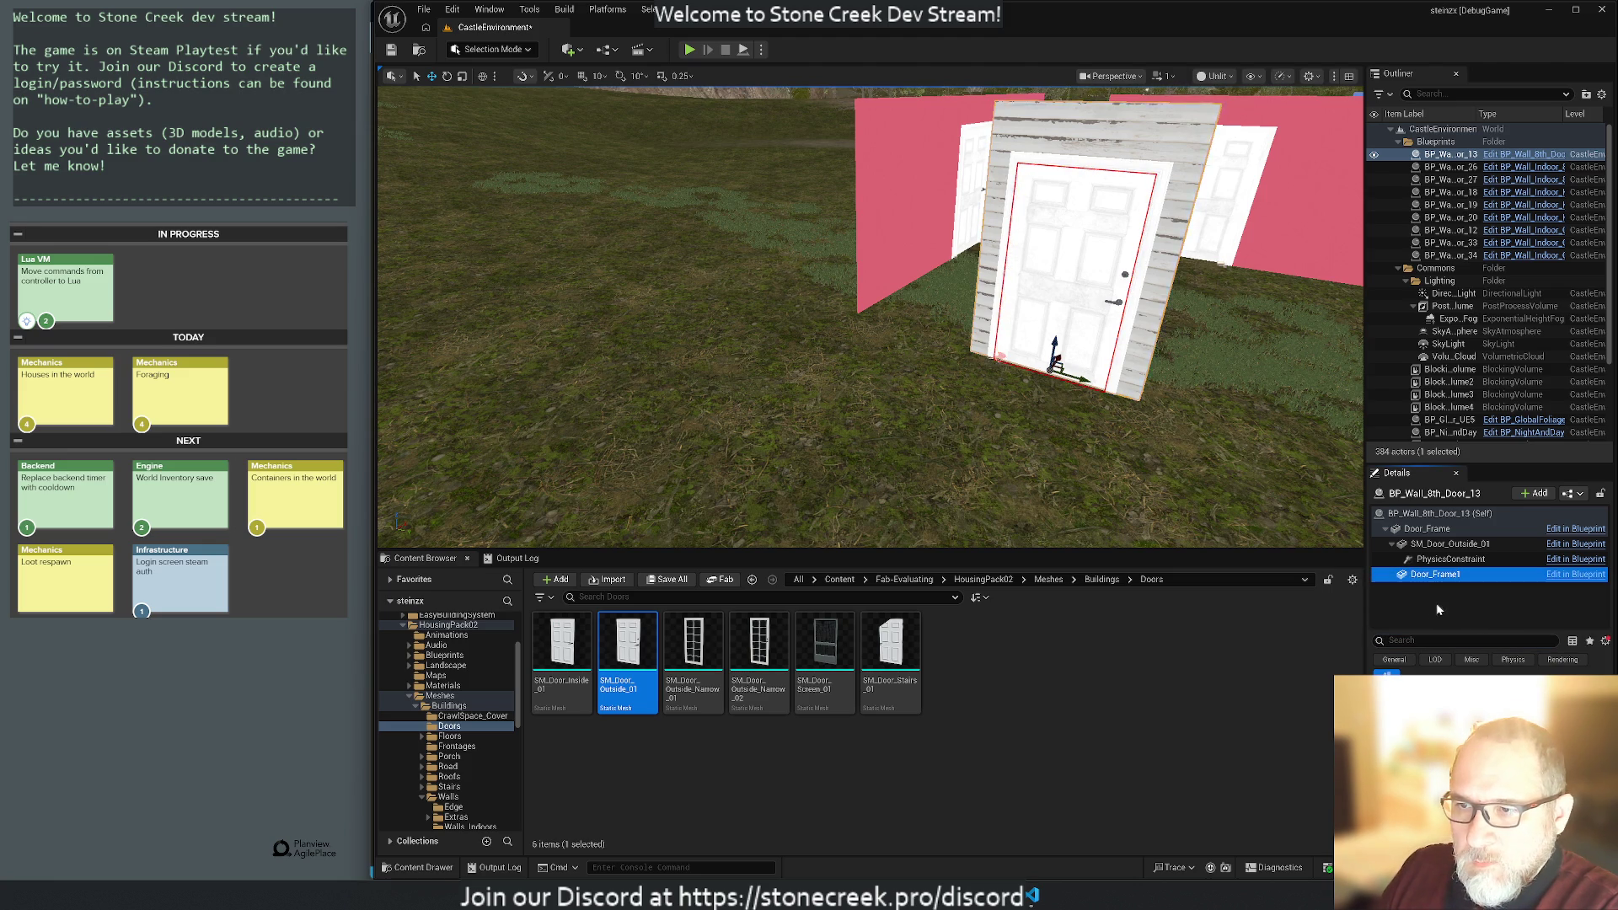
key(Delete)
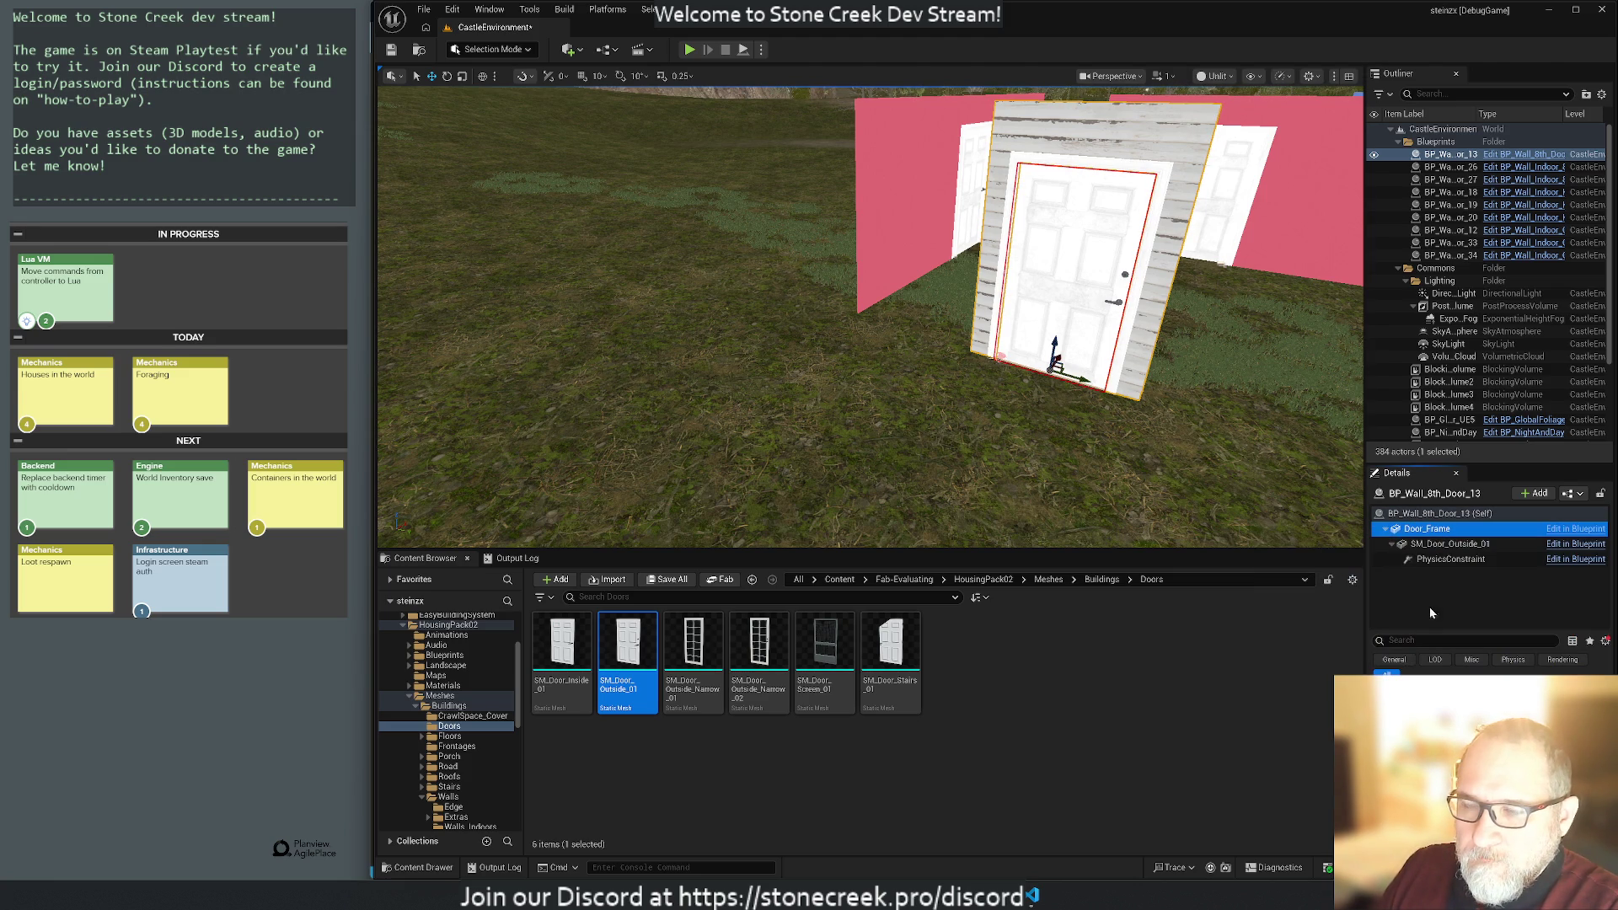
Inspect the door mesh and Door_Frame components, frame the door, and reselect BP_Wall_8th_Door_13.
click(1431, 545)
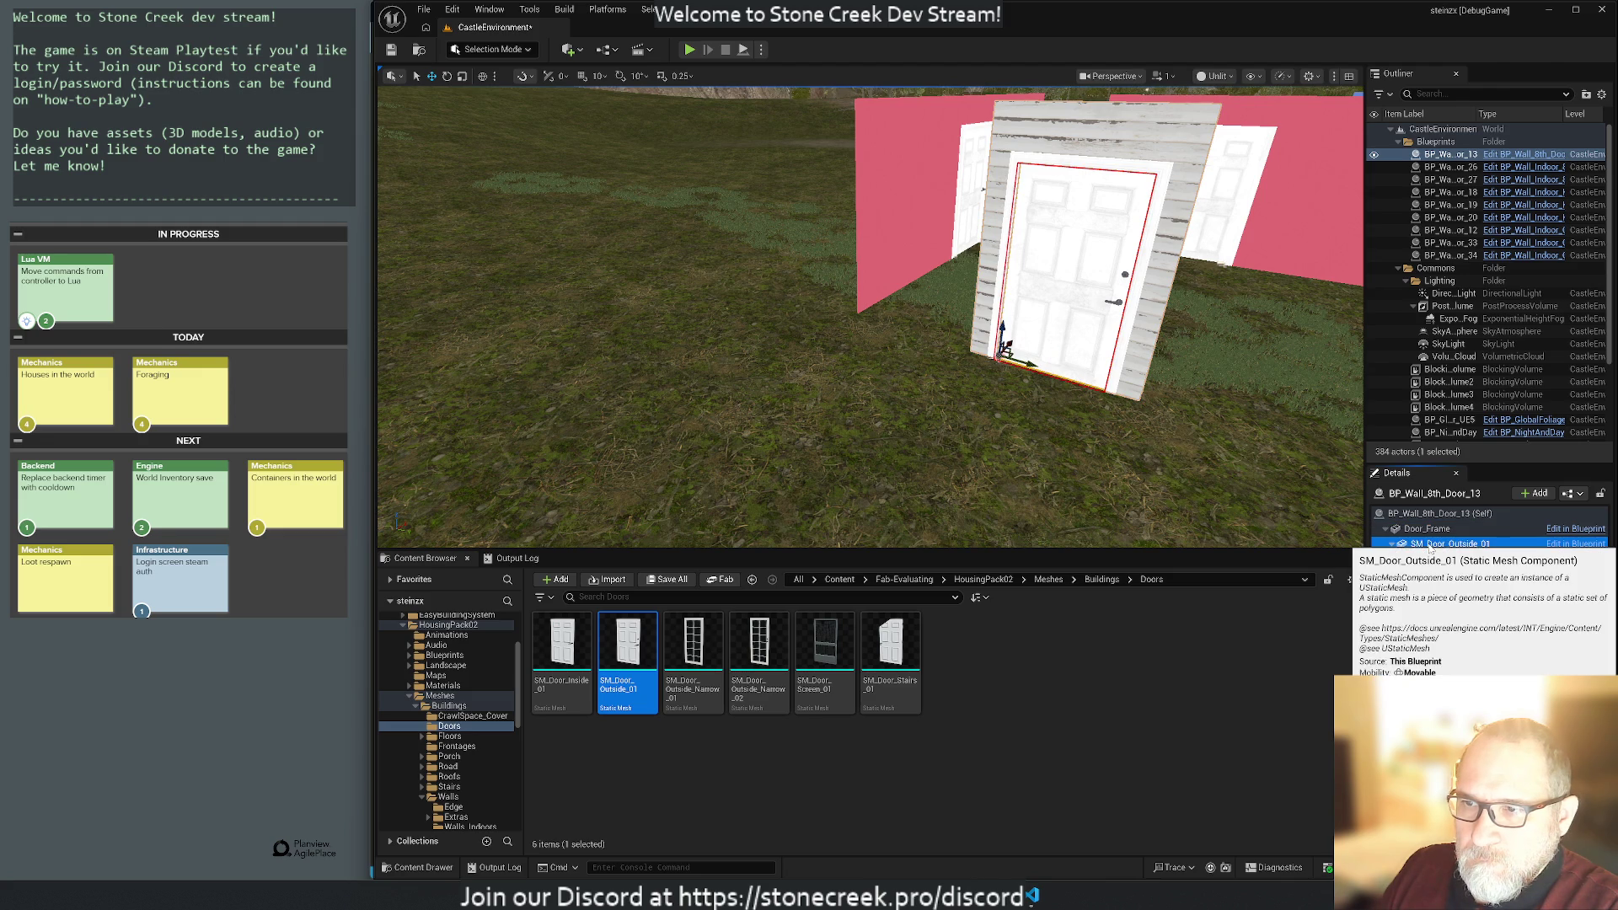
click(1422, 528)
key(f)
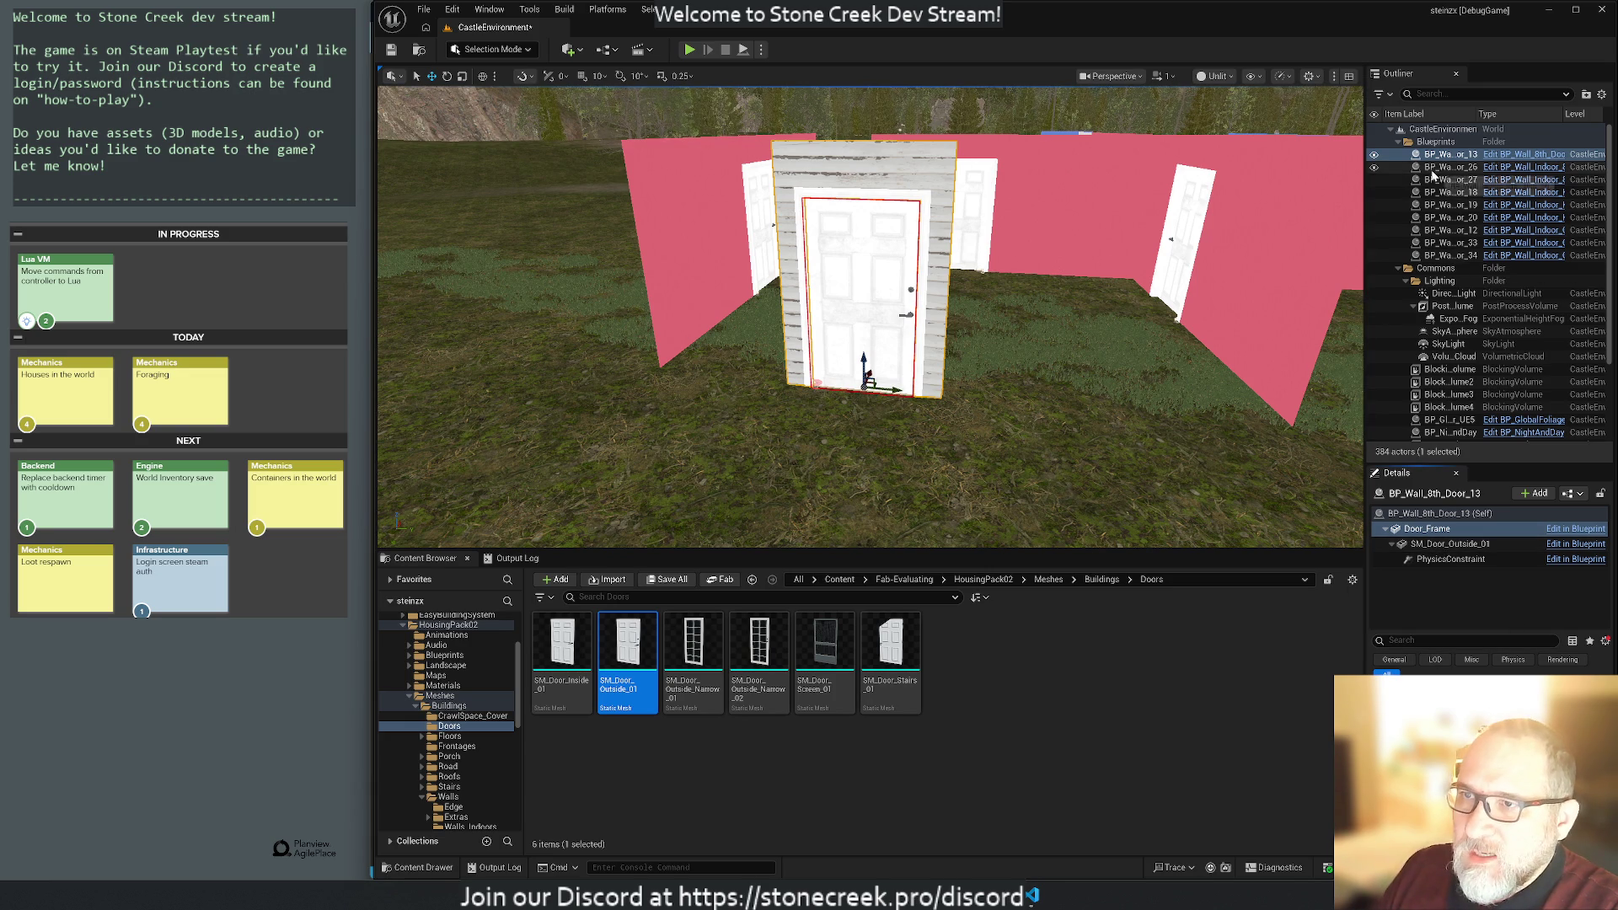
click(1400, 272)
click(1435, 347)
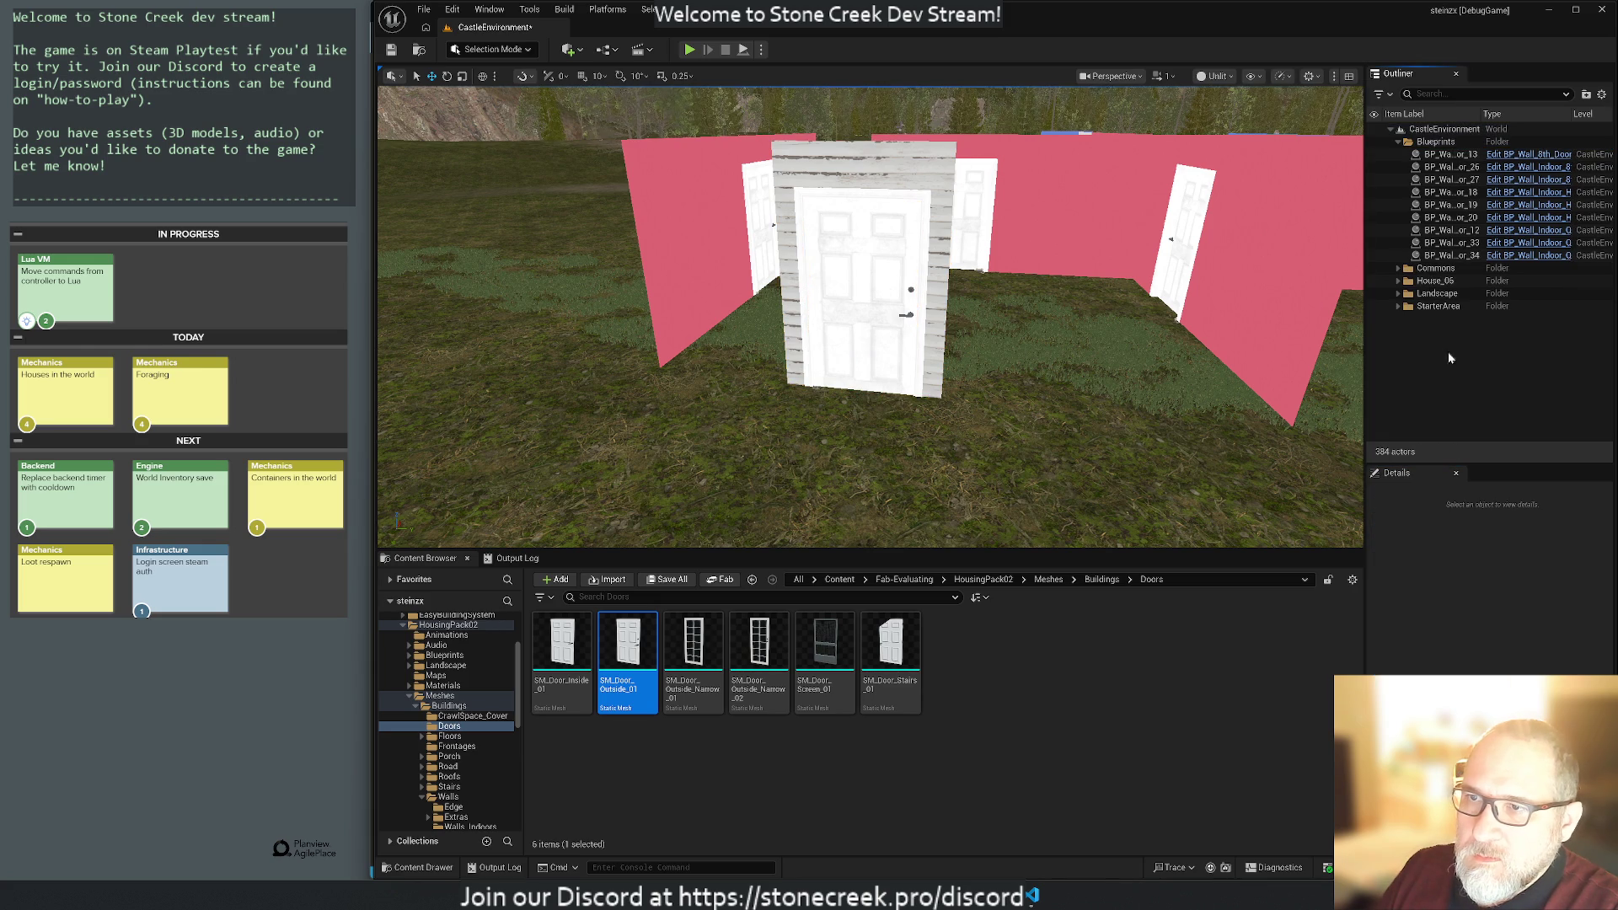
click(1436, 155)
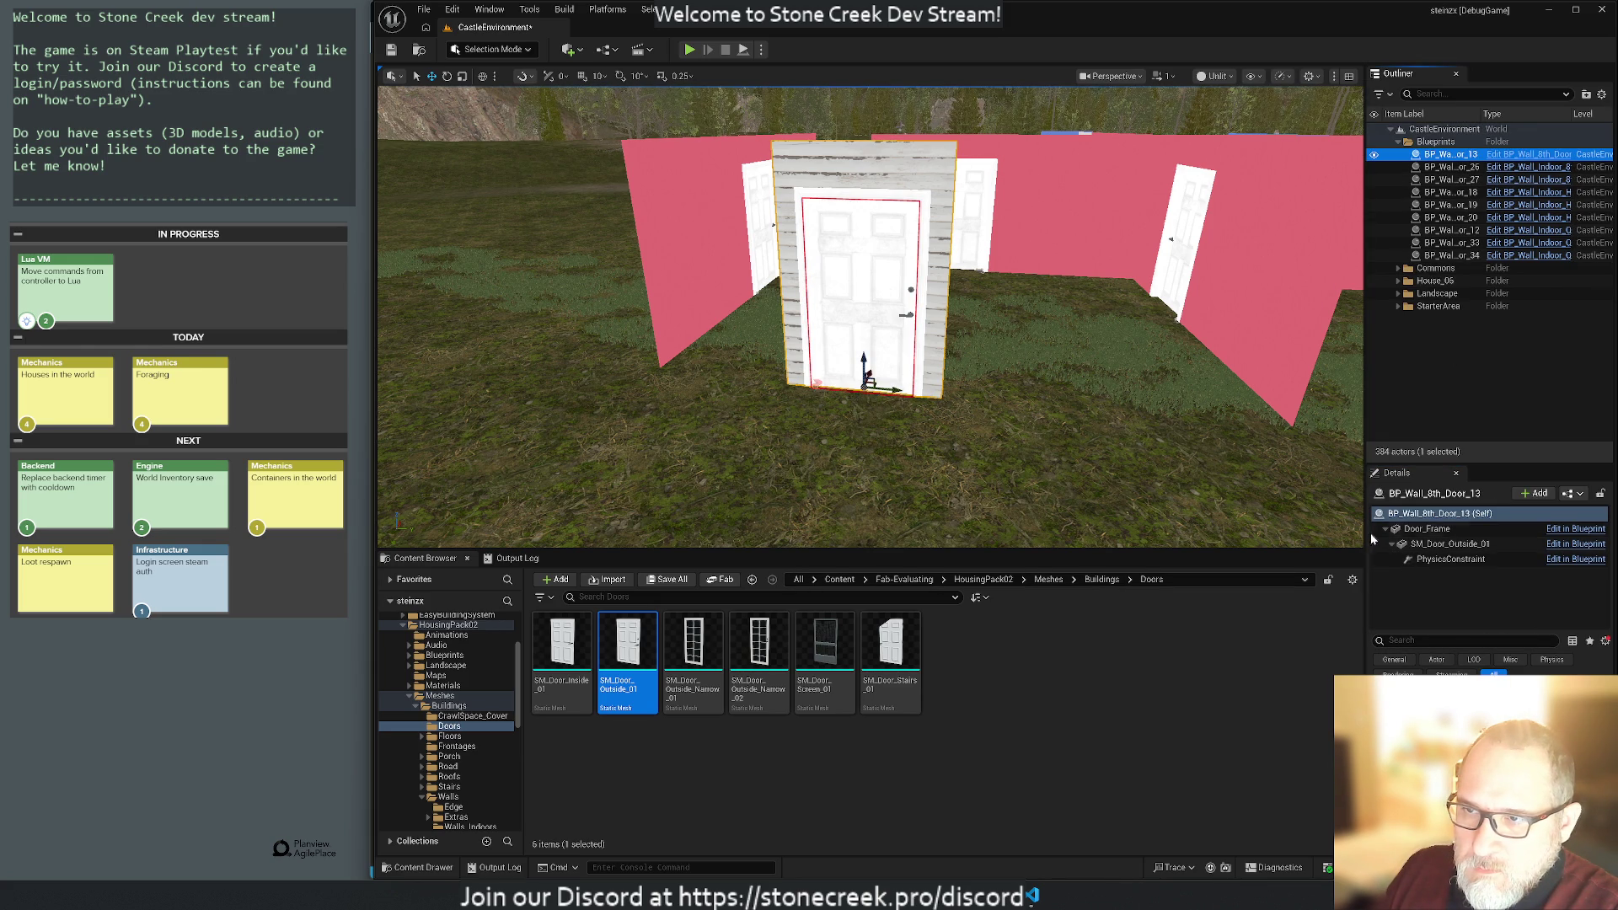
Review Door_Frame, the door mesh and PhysicsConstraint, then place an SM_Wall_8th_Door_01 wall in the level.
click(1416, 528)
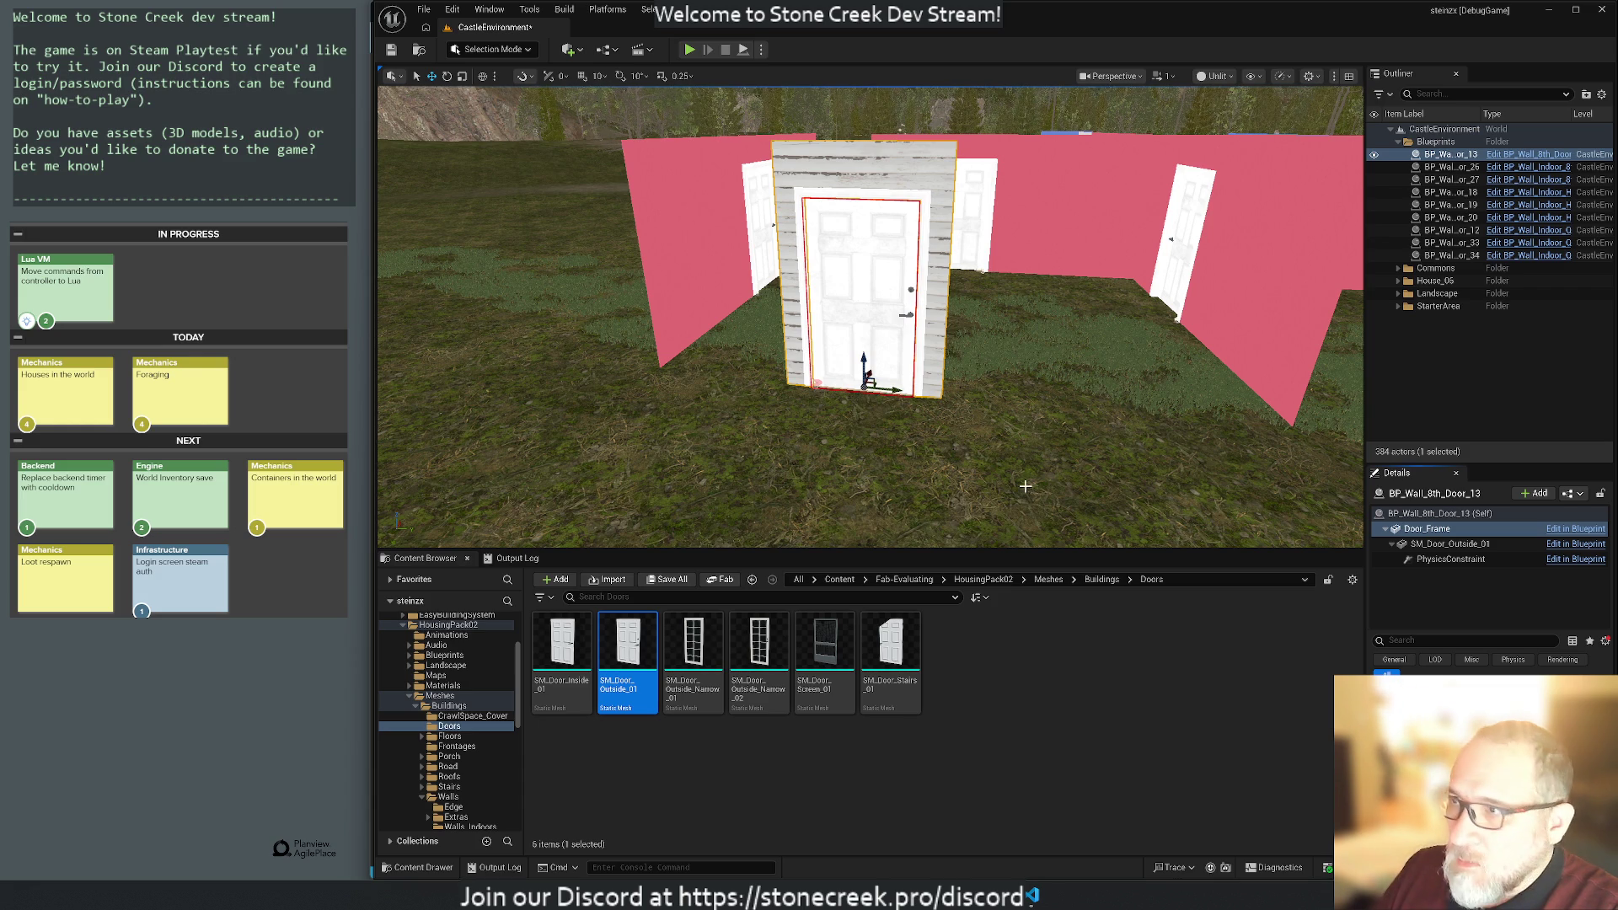
click(1431, 531)
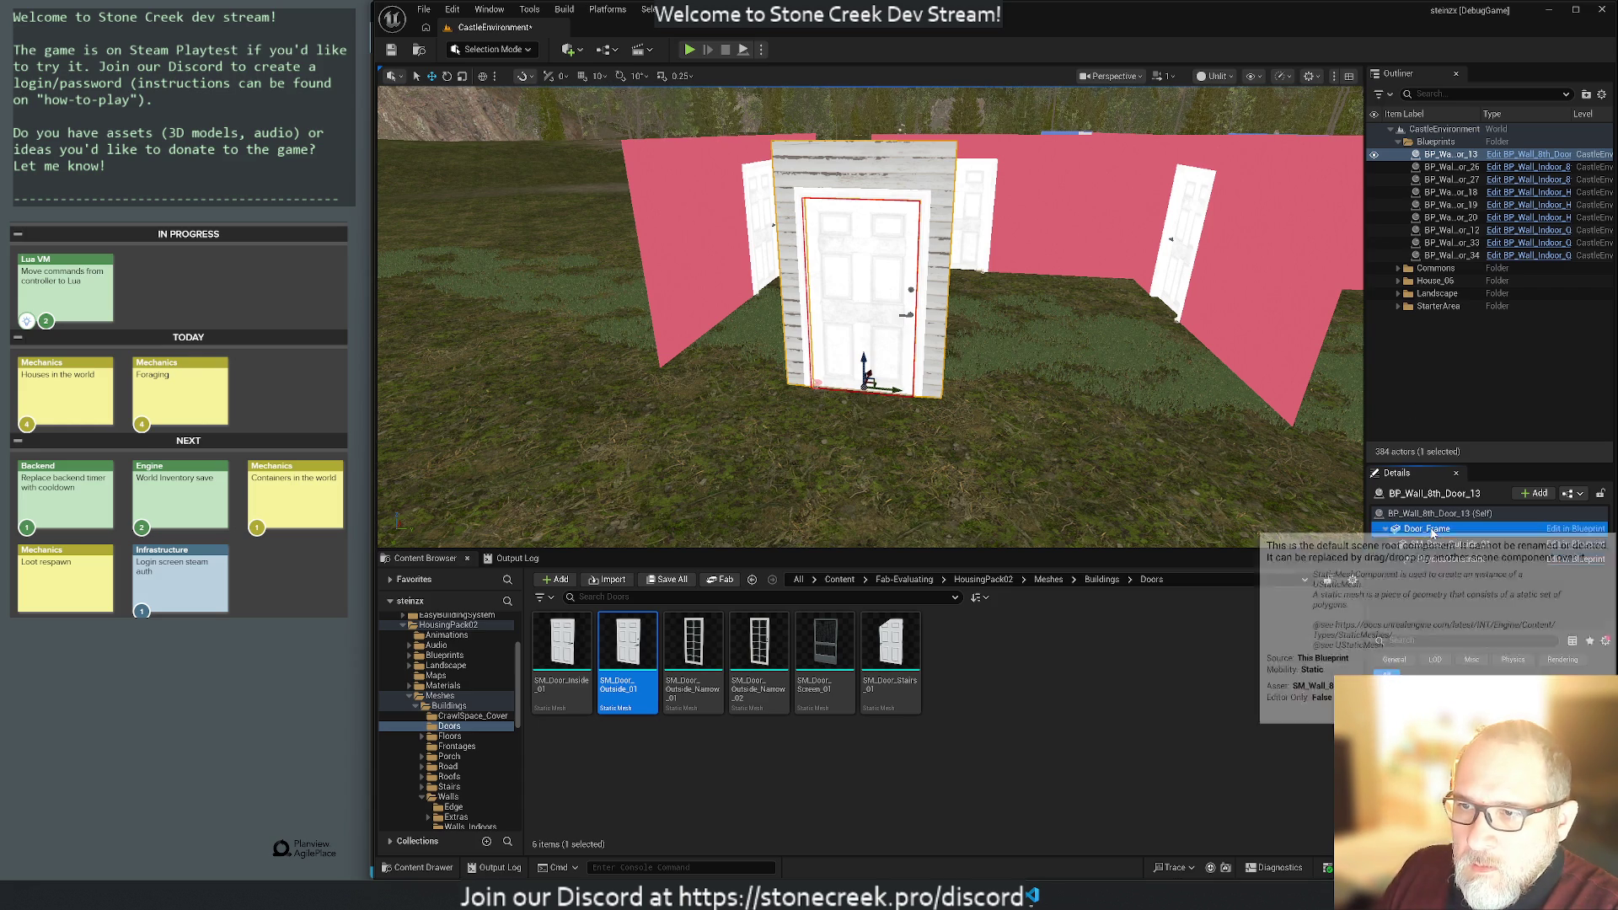
click(1441, 545)
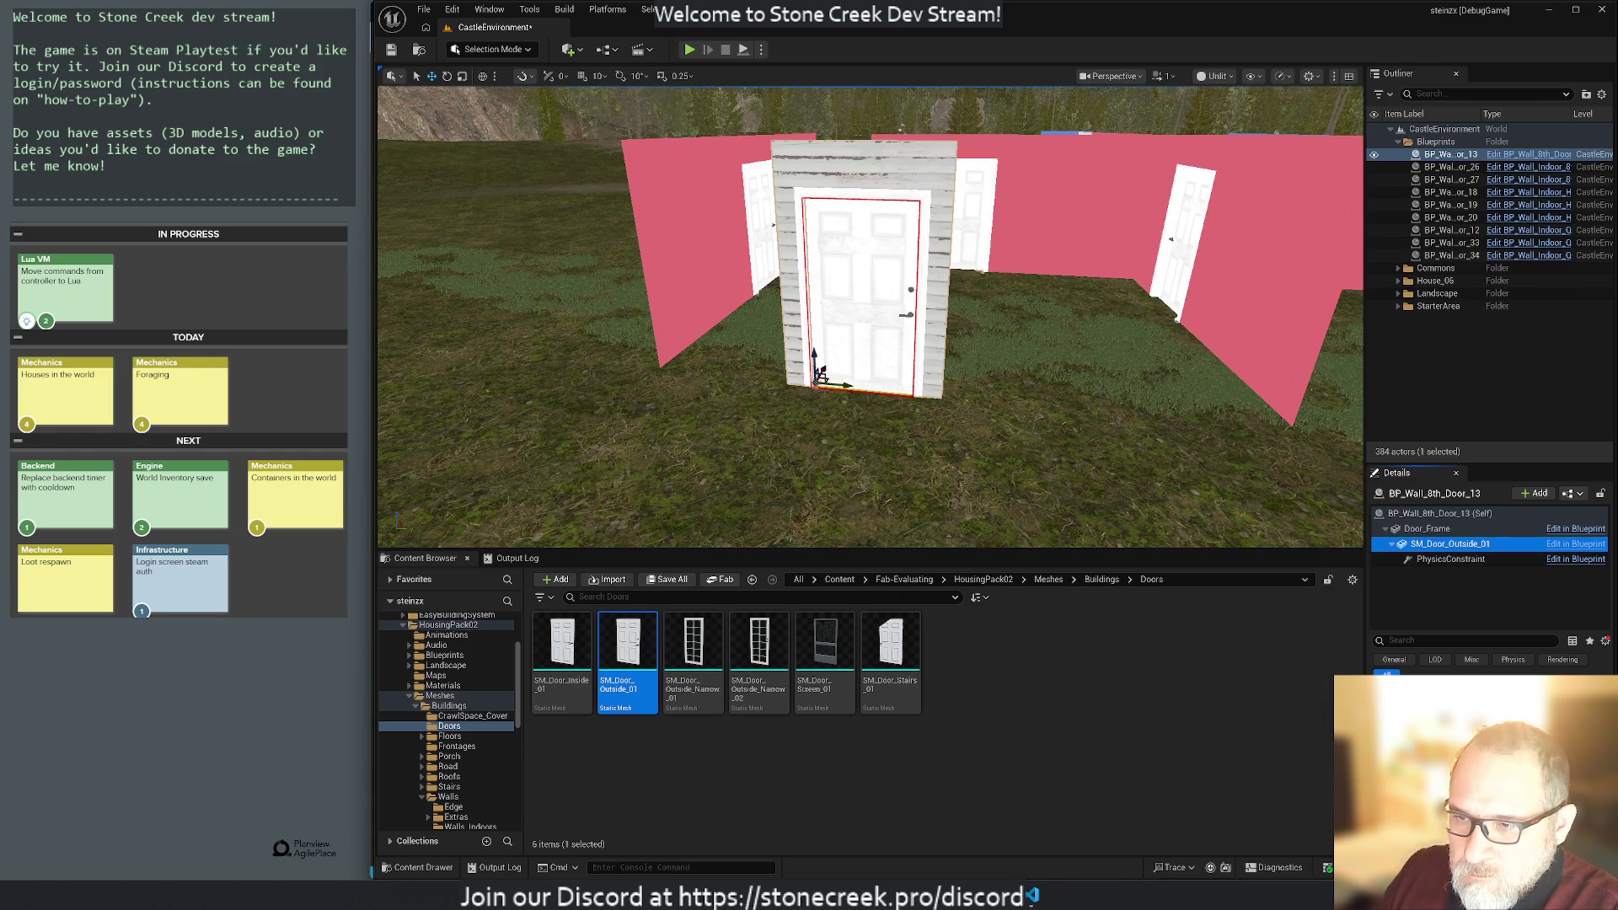
click(1461, 559)
click(1437, 544)
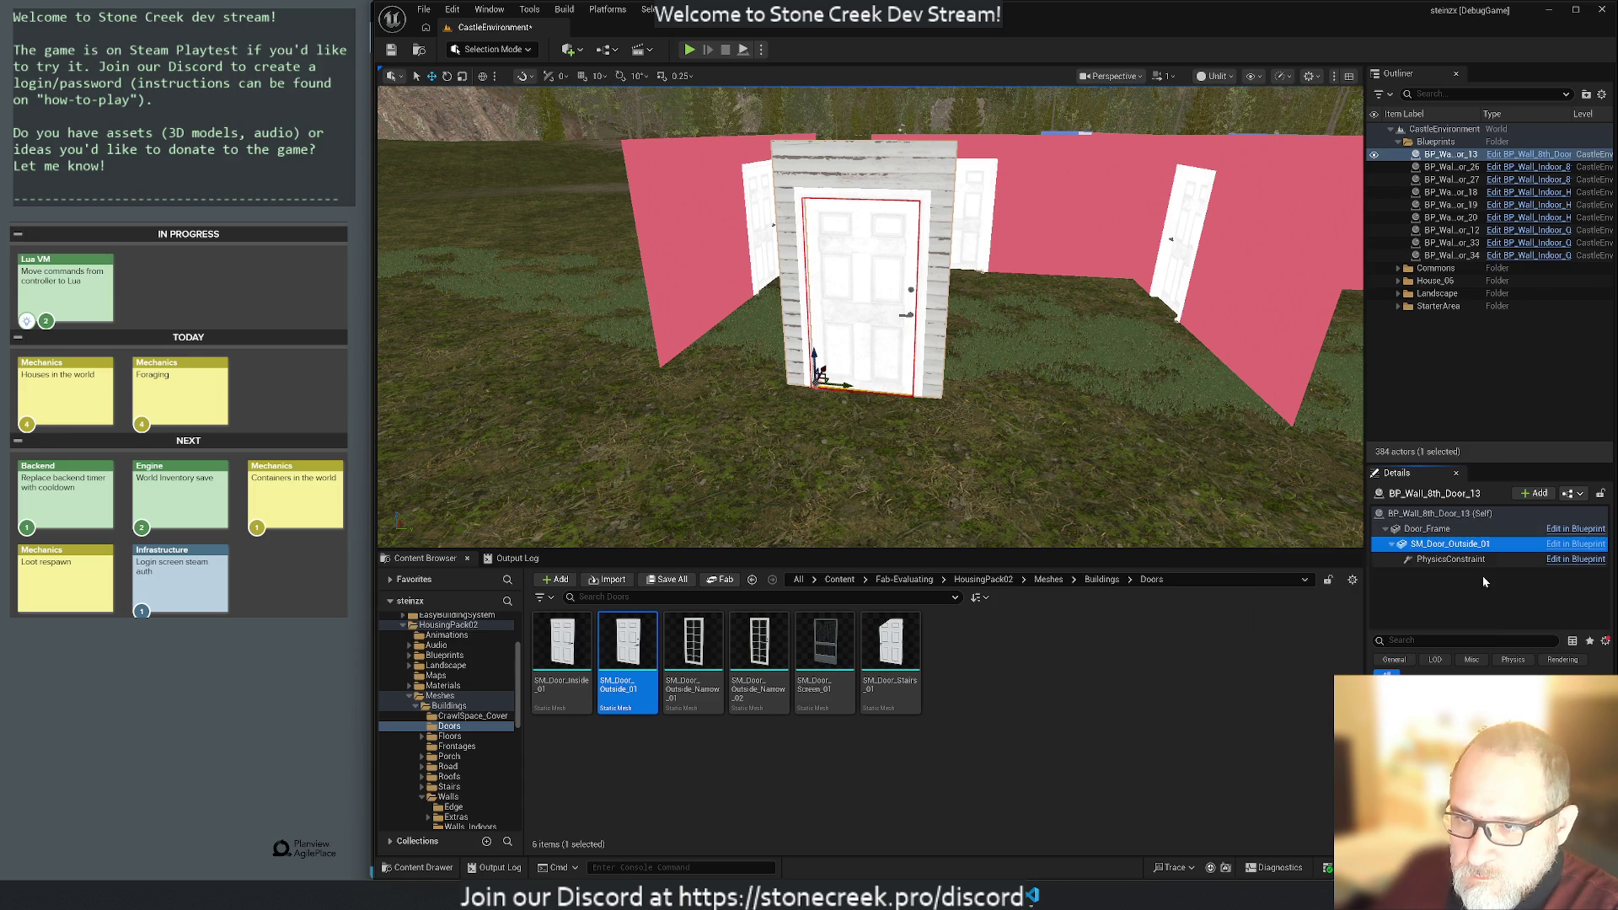
click(1437, 531)
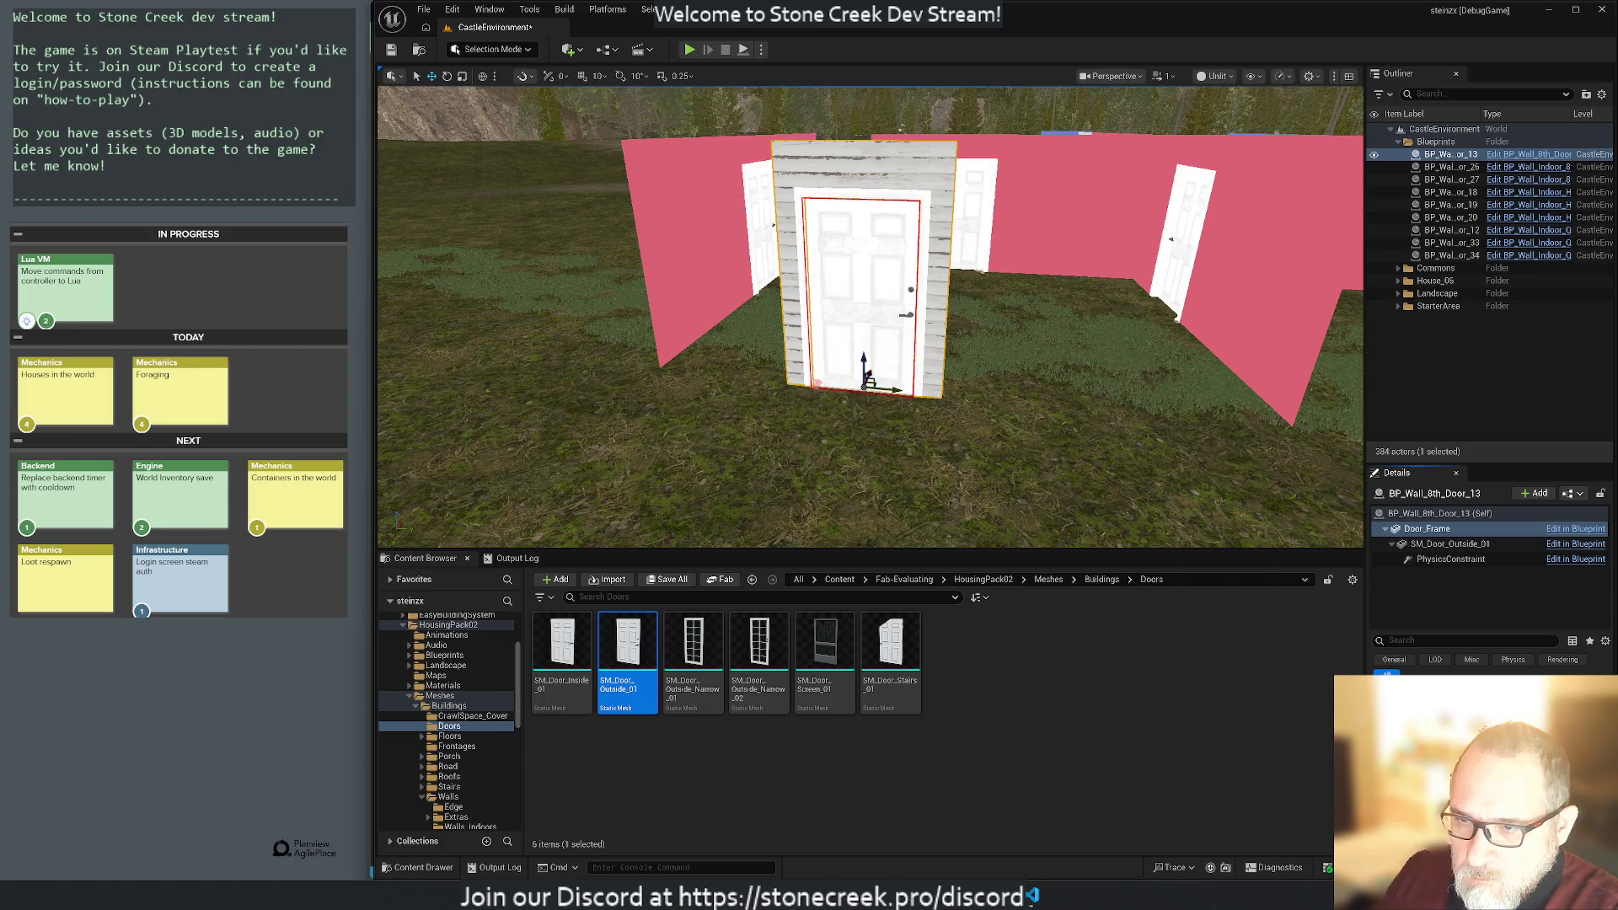
key(ctrl+b)
mouse_move(633, 638)
mouse_down()
mouse_move(660, 477)
mouse_move(868, 383)
mouse_up()
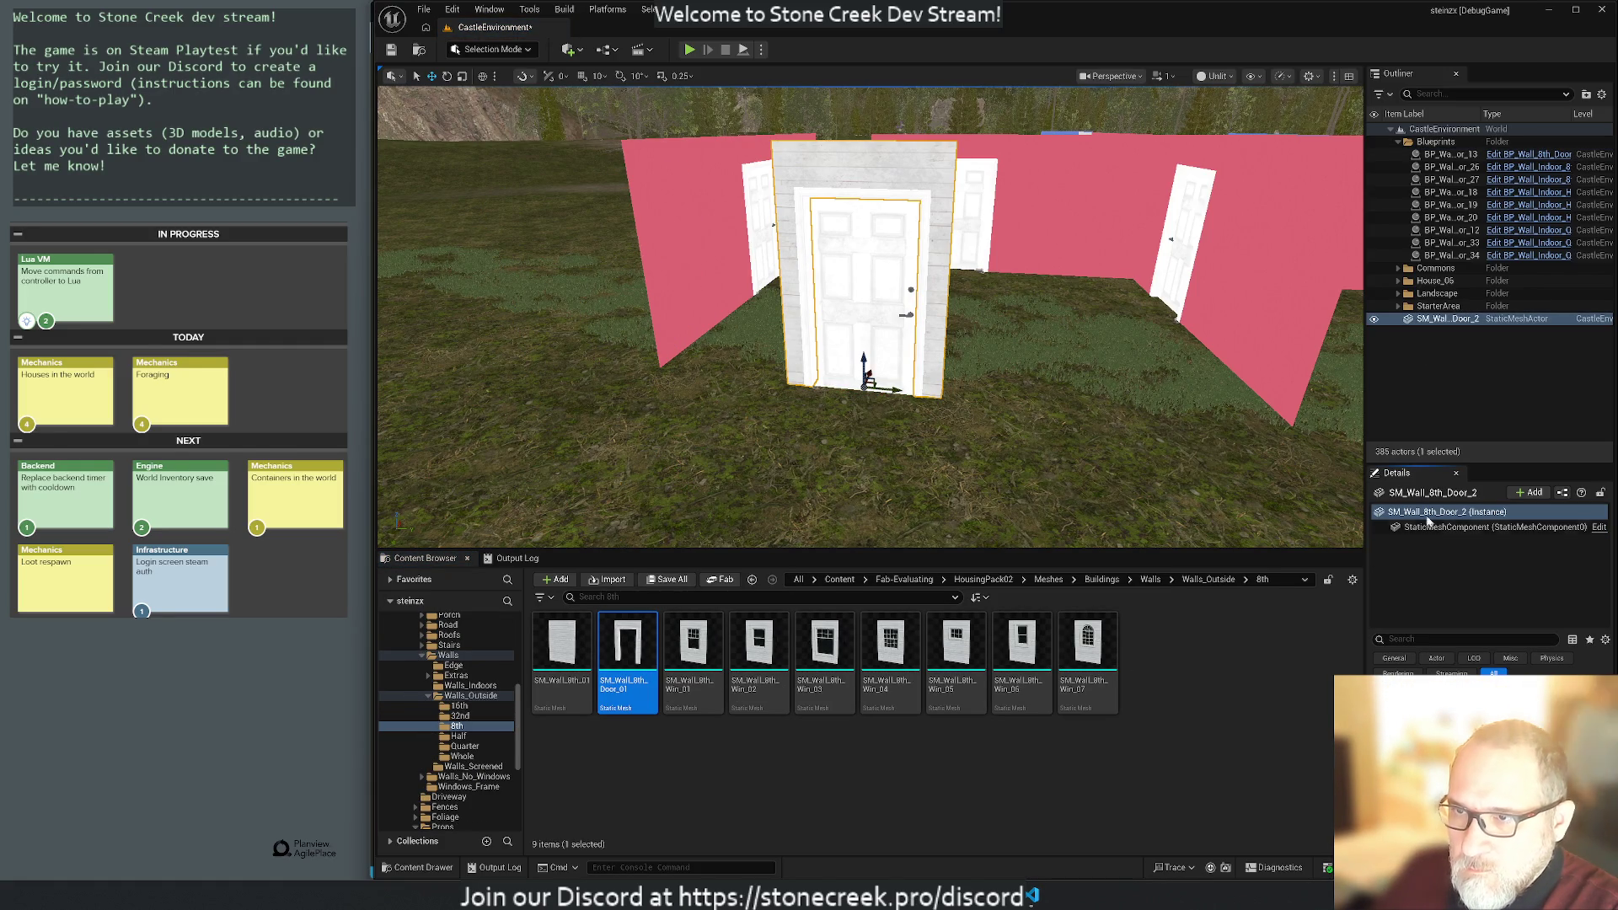
Check the blueprint's Door_Frame and door mesh, then place an SM_Door_Outside_01 door facing the view.
click(1442, 155)
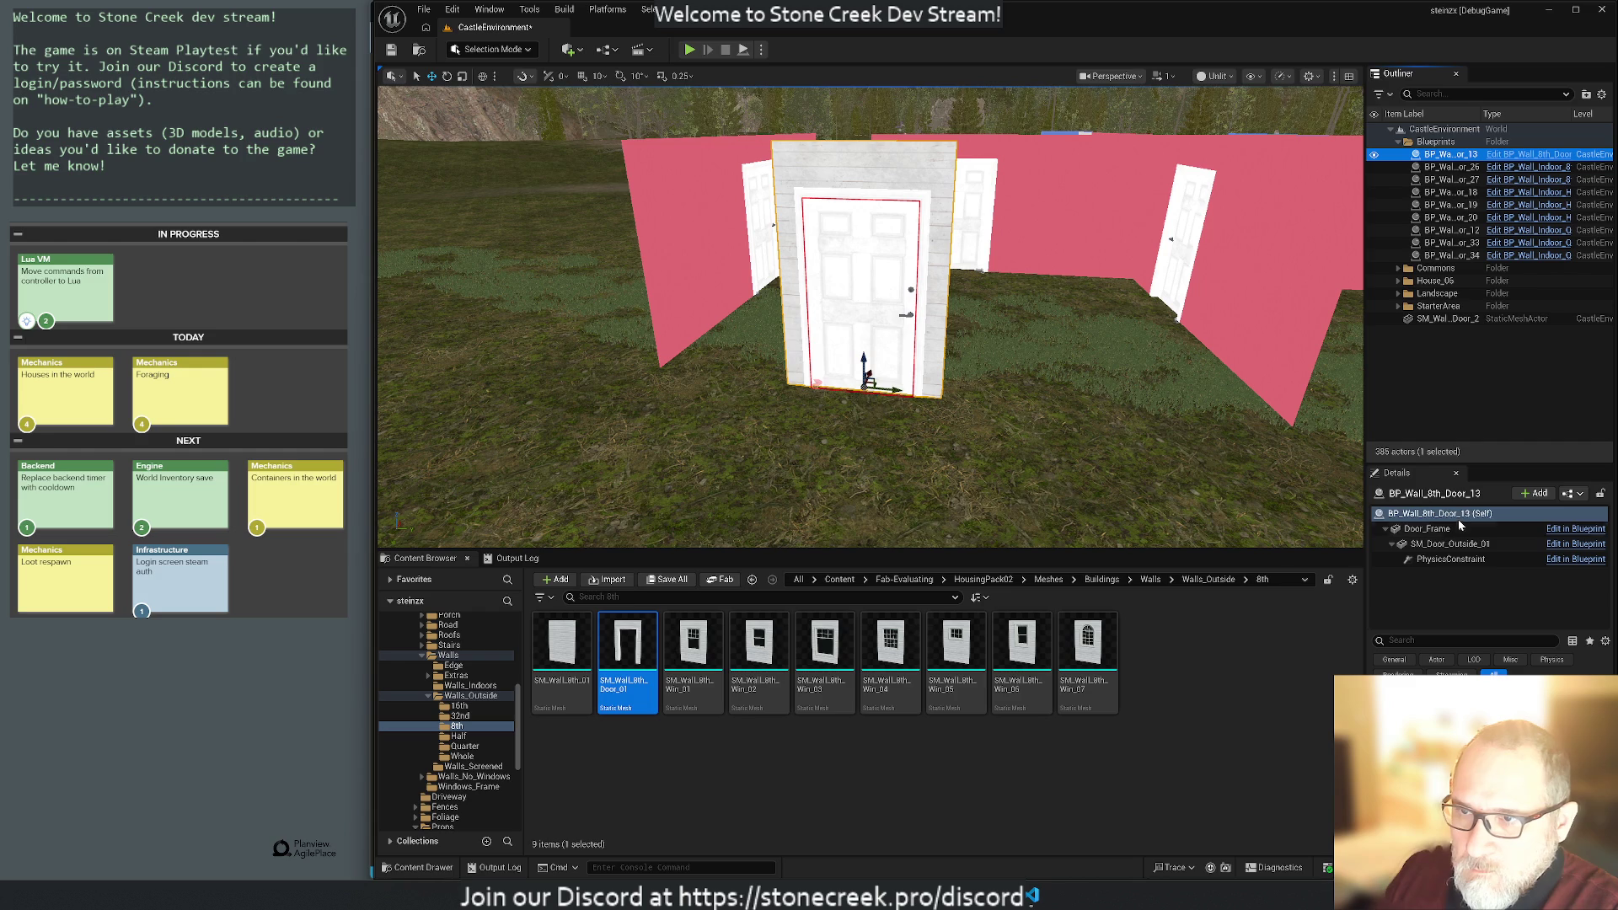
click(1427, 528)
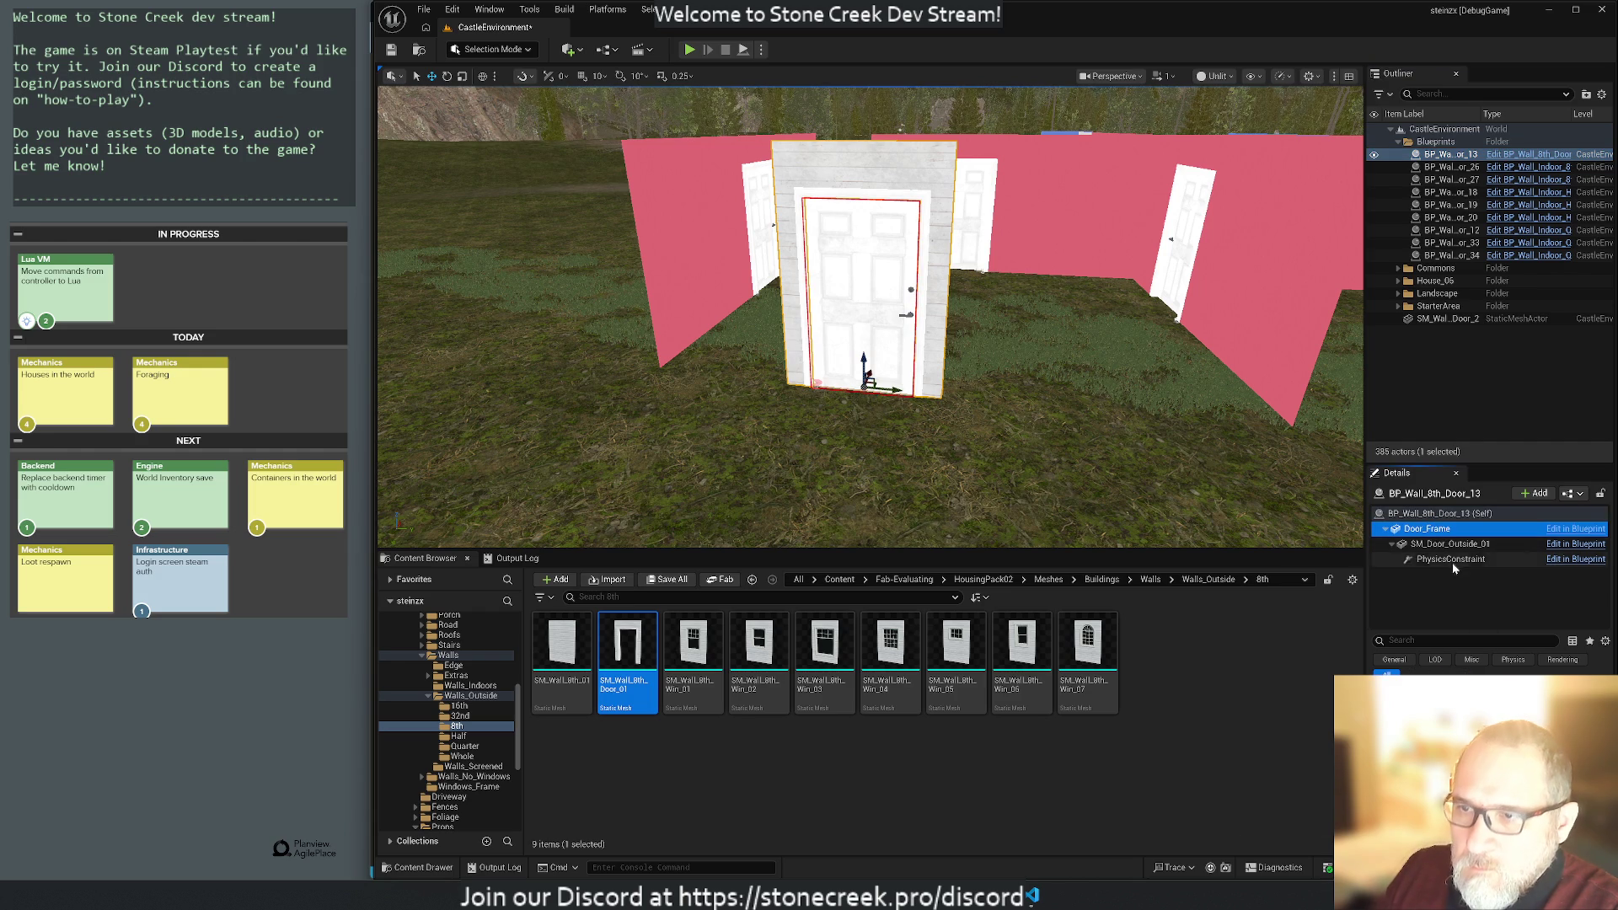
click(1450, 544)
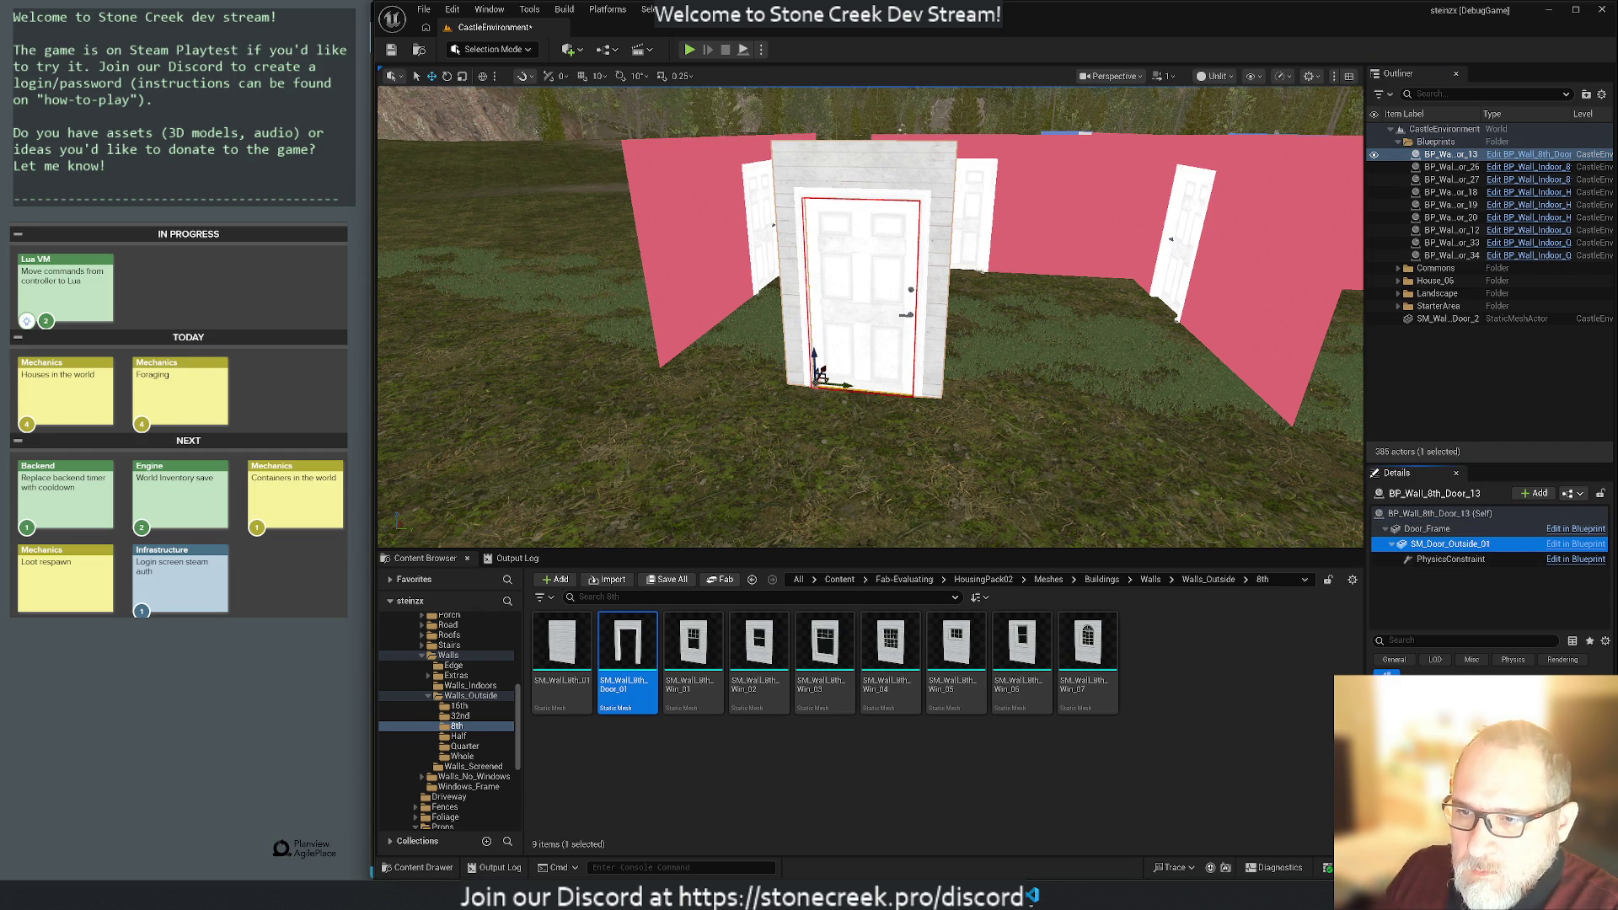
key(ctrl+b)
mouse_move(628, 649)
mouse_down()
mouse_move(742, 472)
mouse_move(706, 459)
mouse_up()
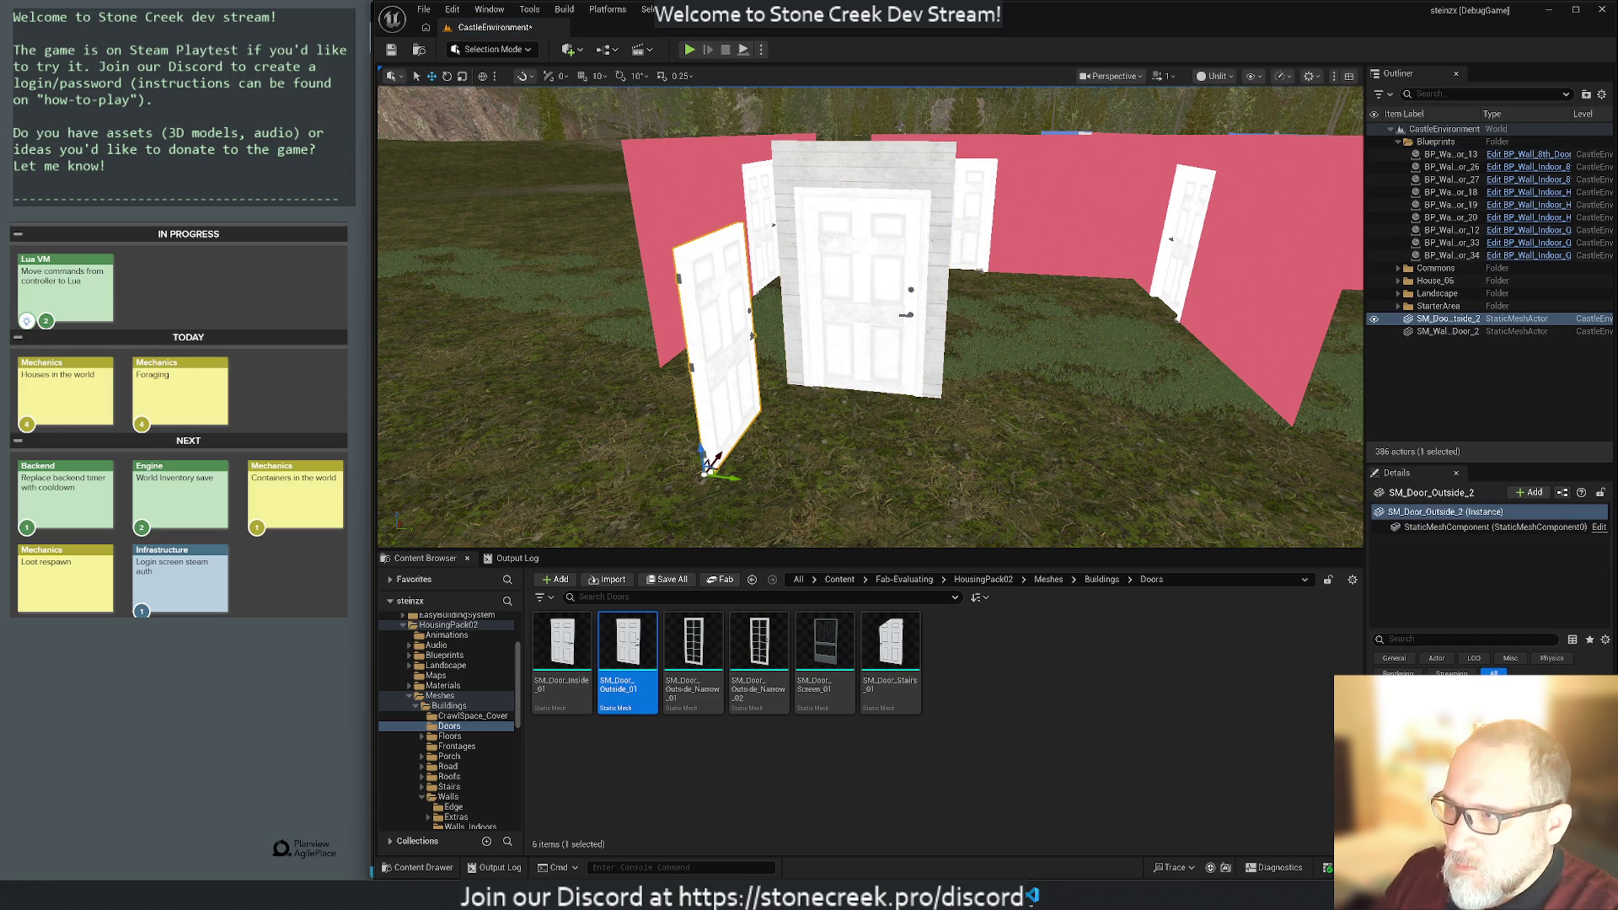
key(ctrl+End)
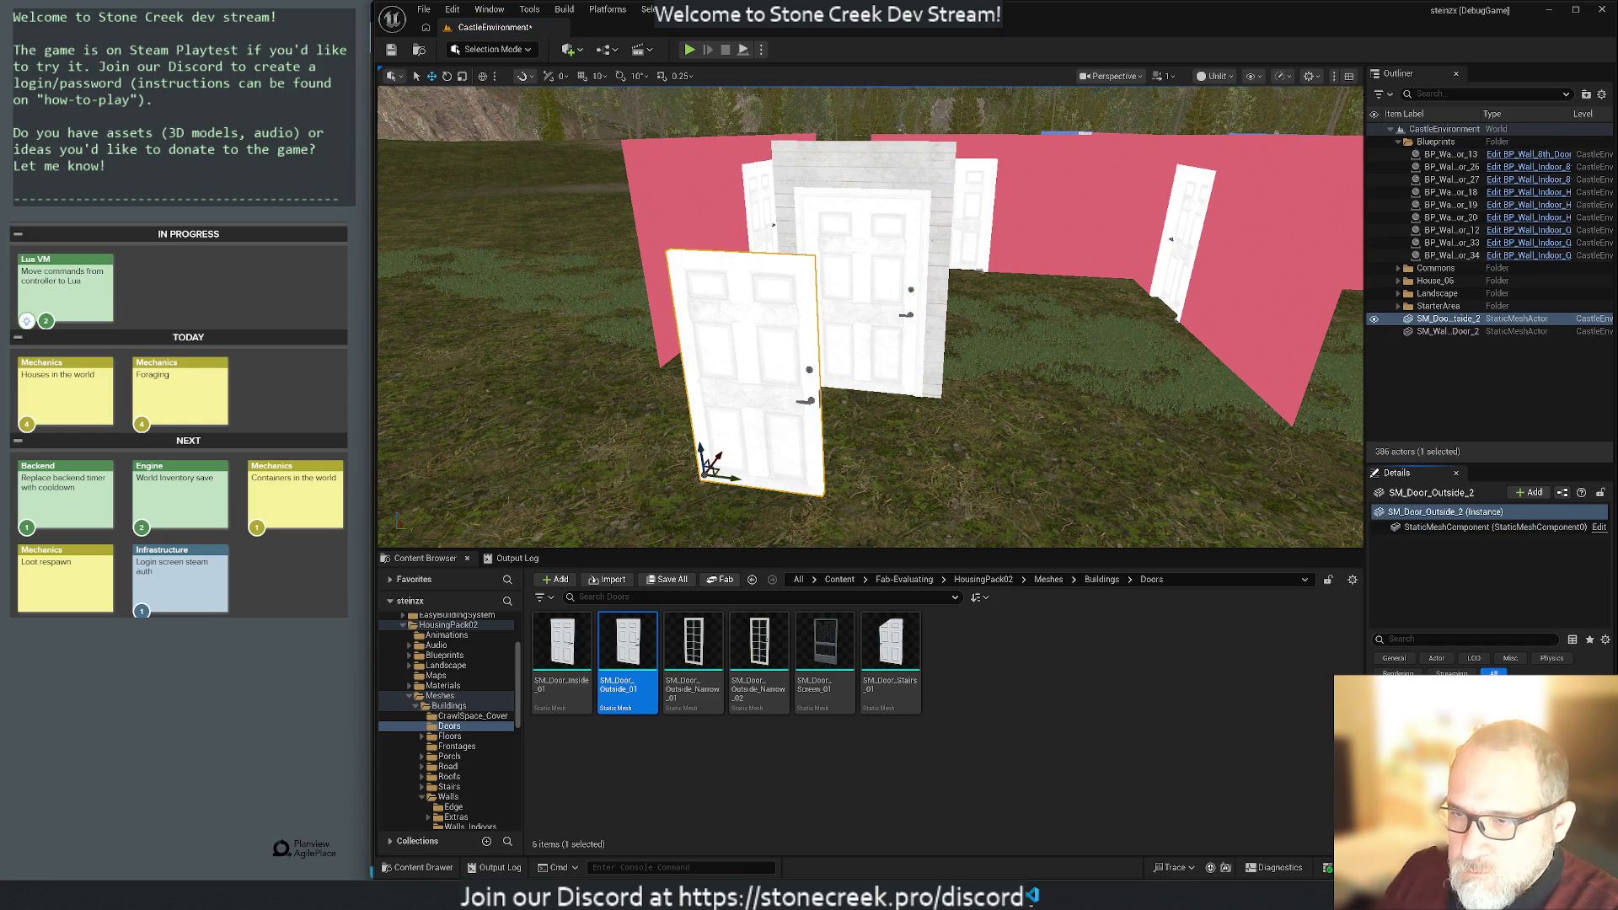
Delete the BP_Wall_8th_Door_13 blueprint and move the new door into the wall's doorway.
click(1444, 155)
key(Delete)
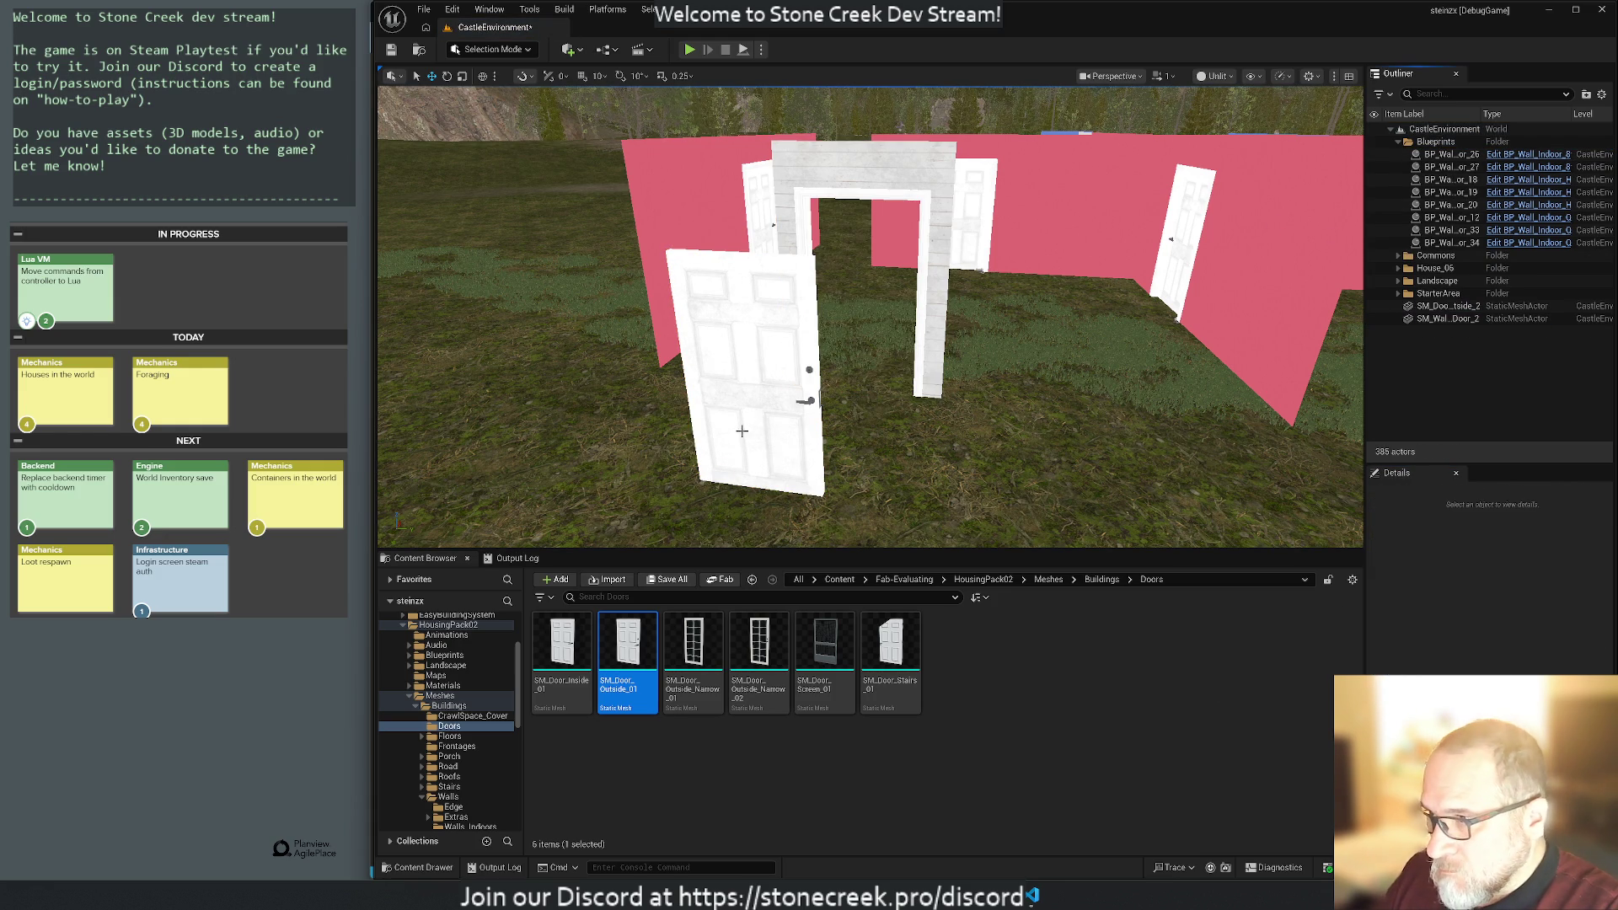
click(742, 434)
drag(717, 470, 851, 372)
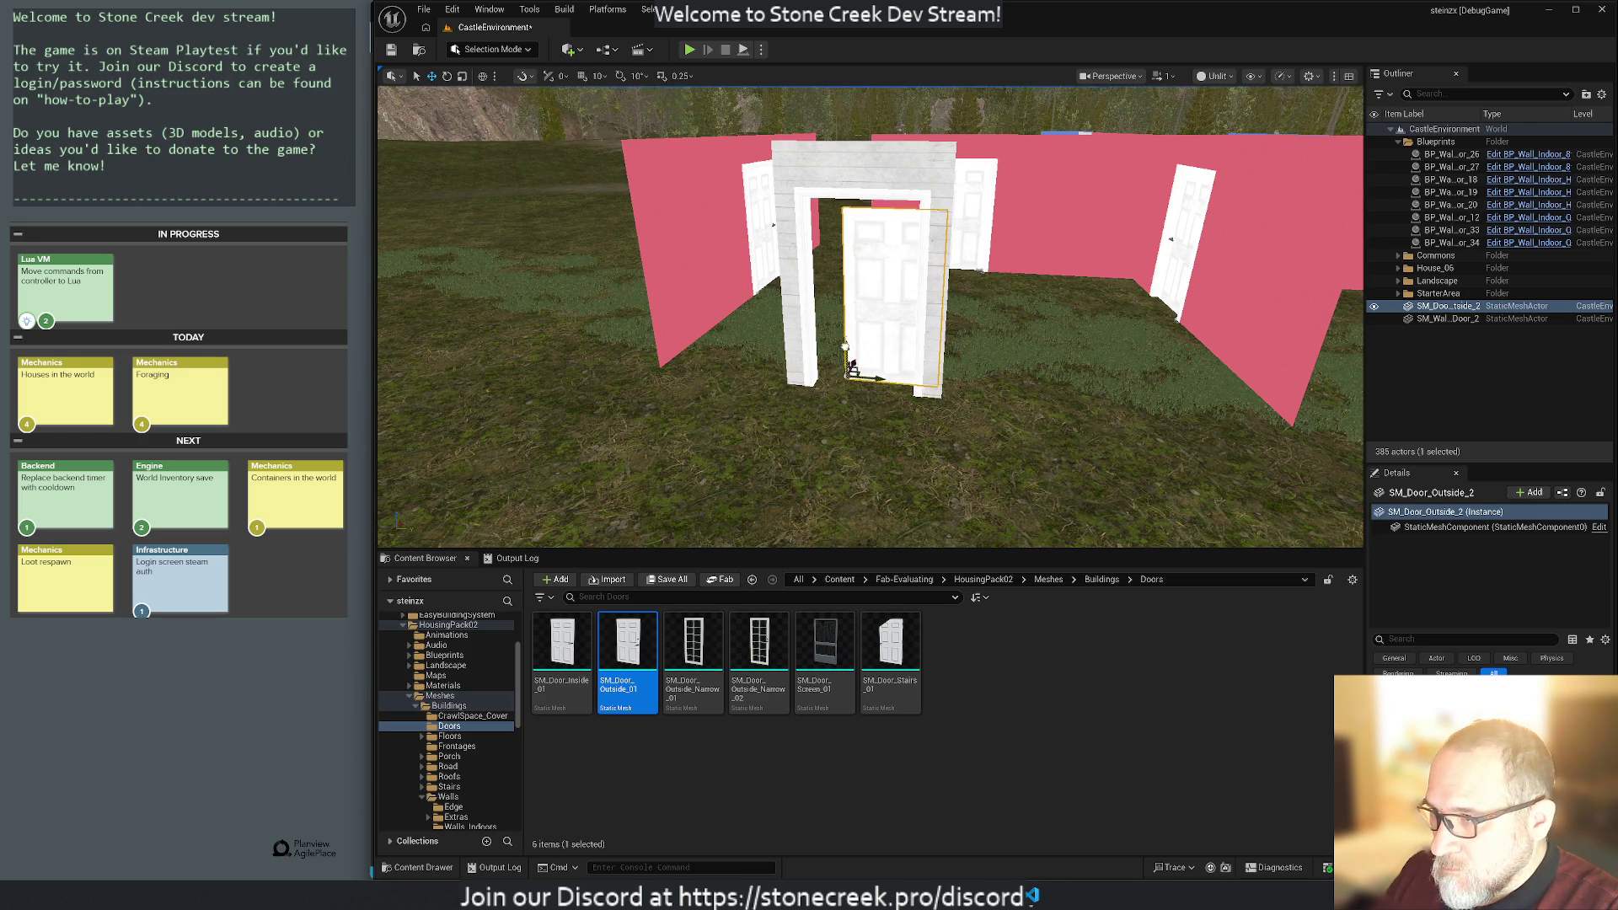
click(832, 451)
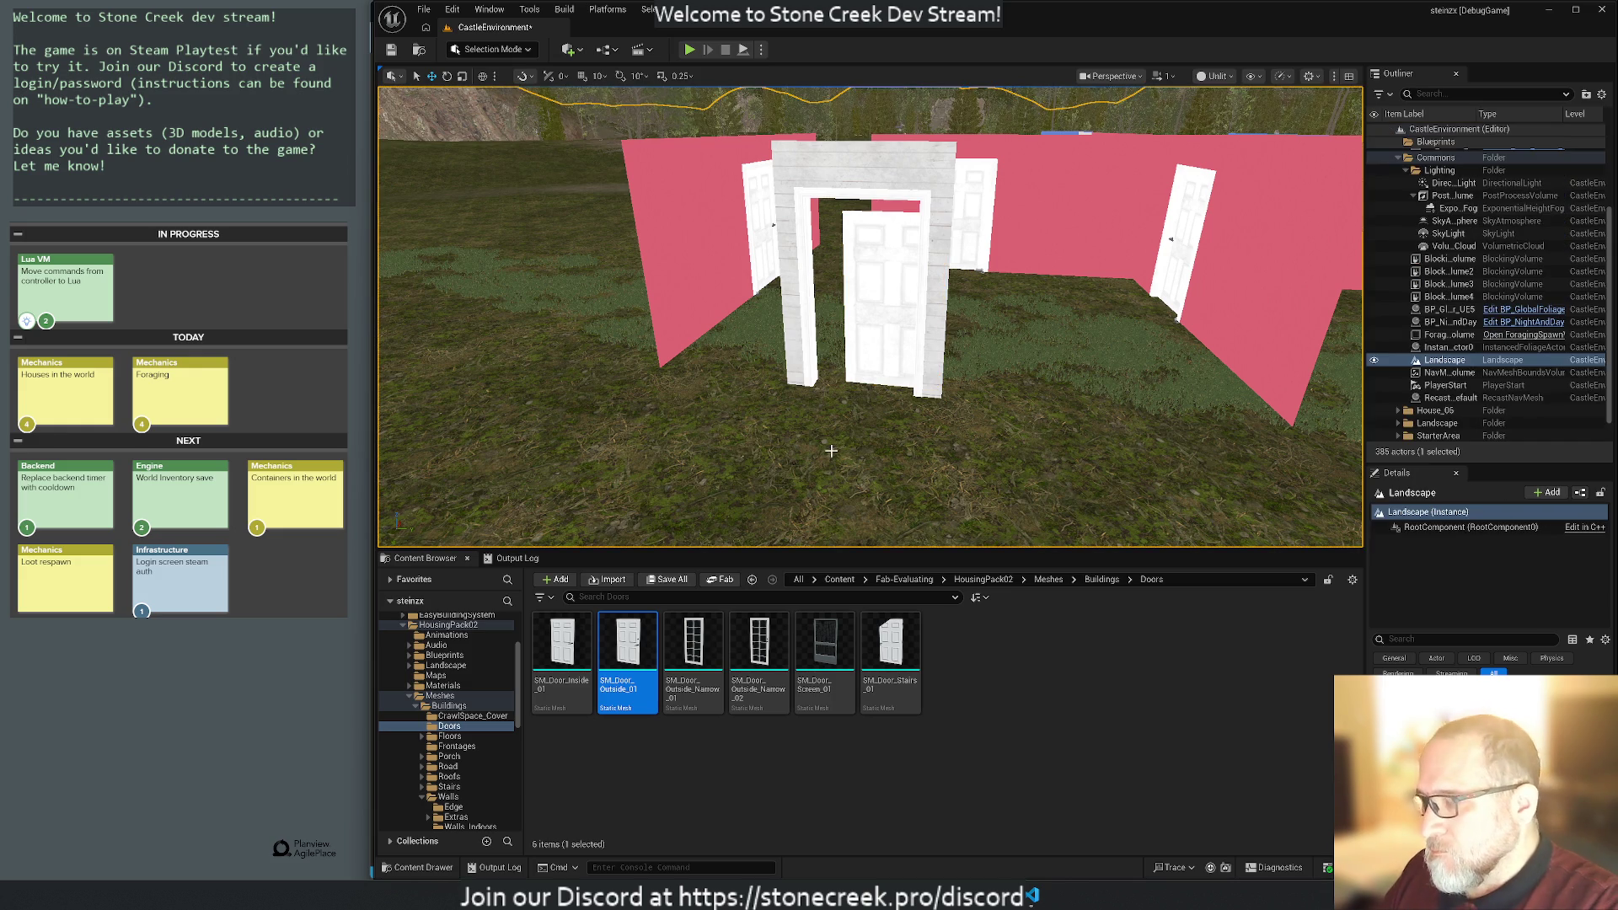
Lower the door and nudge it along X and upward in the frame, undoing an accidental scale.
scroll(808, 467, up, 5)
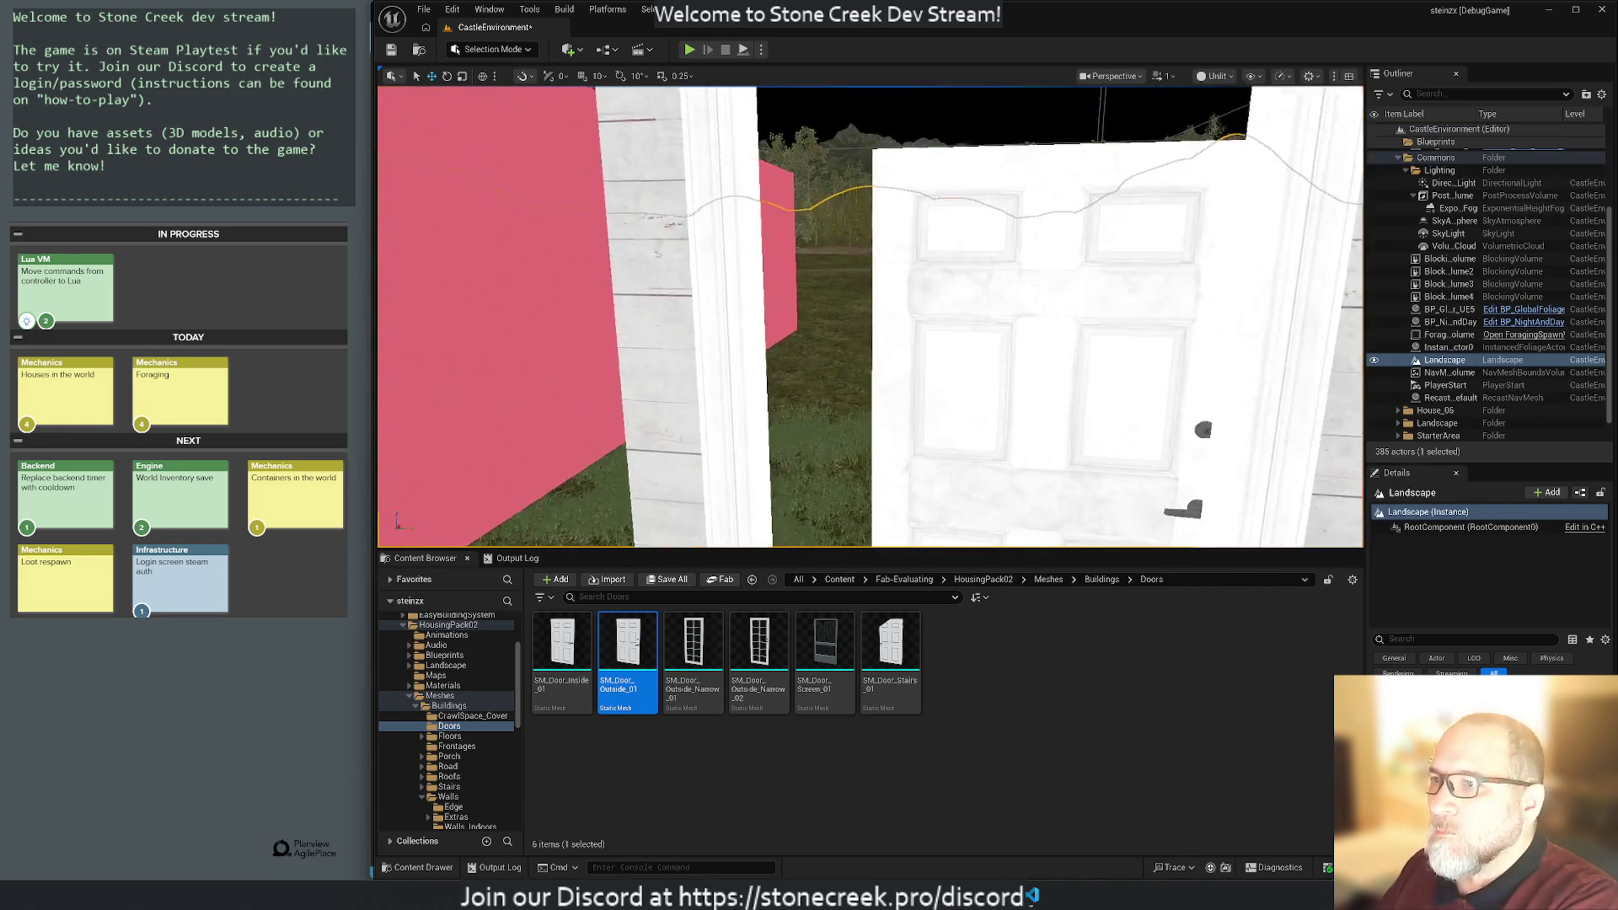
scroll(951, 312, down, 5)
click(951, 312)
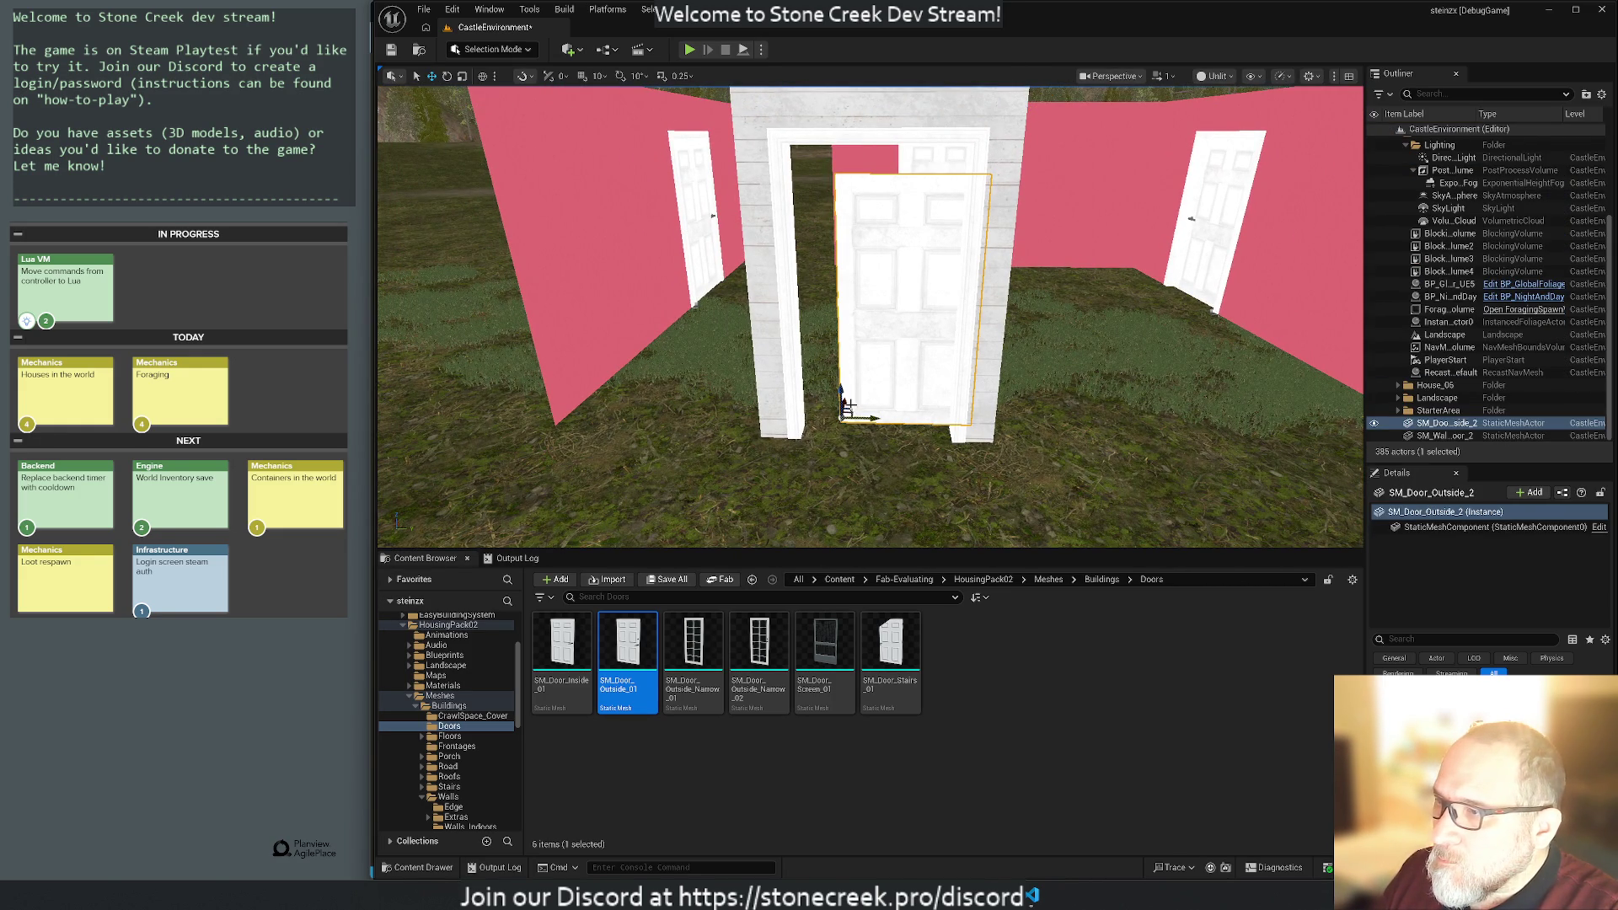
mouse_move(844, 388)
mouse_down()
mouse_move(863, 542)
mouse_move(877, 295)
mouse_move(890, 471)
mouse_move(906, 384)
mouse_up()
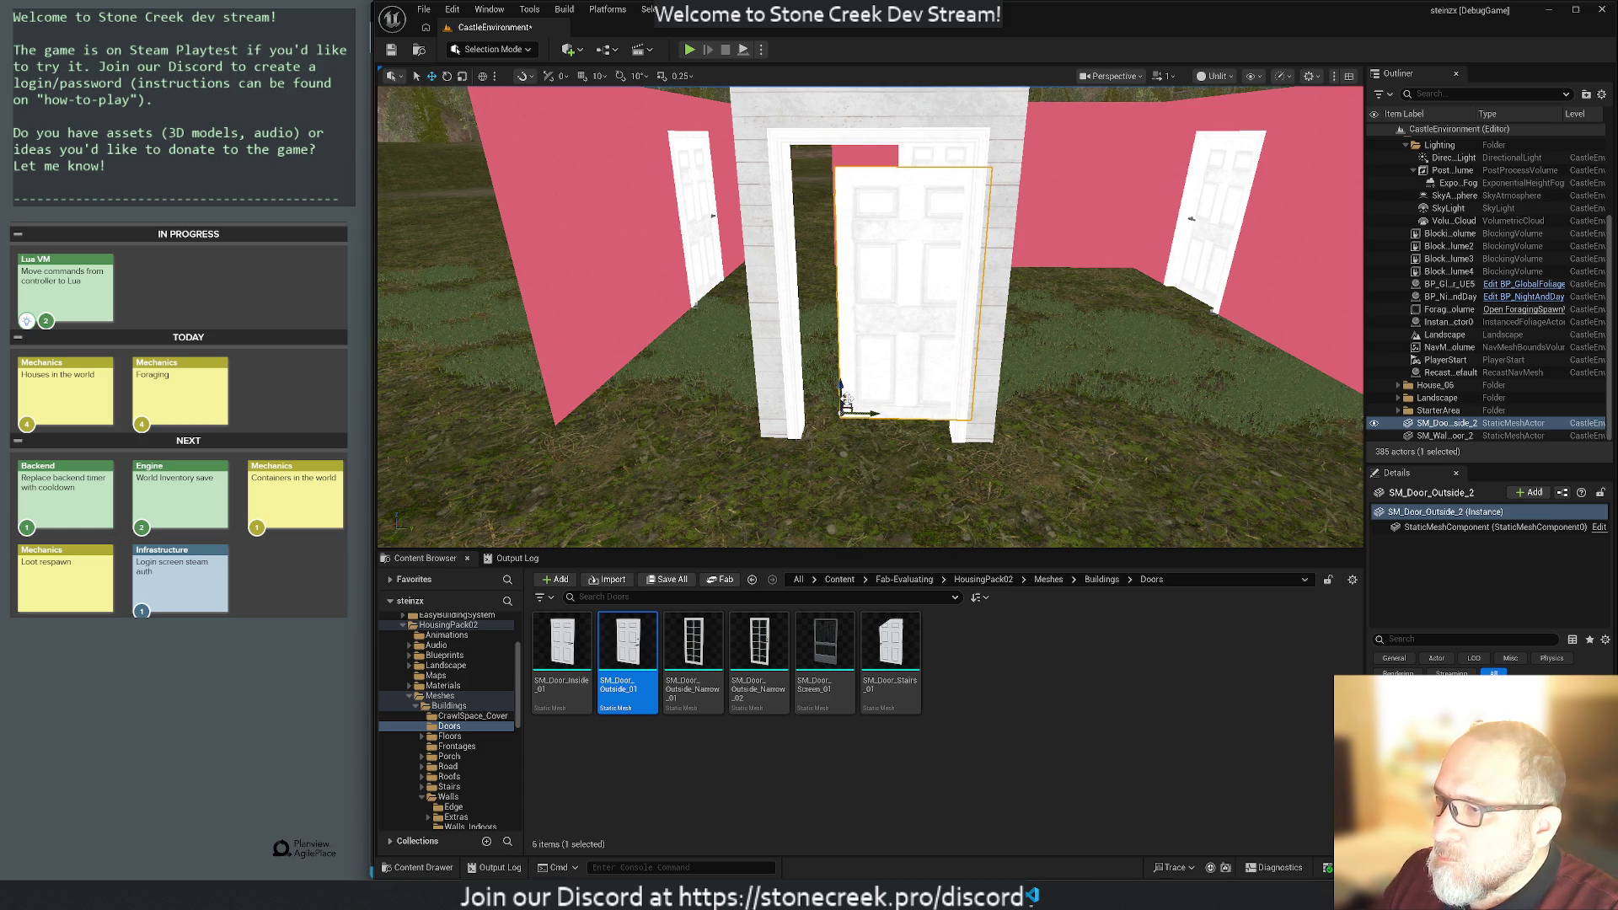
drag(904, 473, 1007, 458)
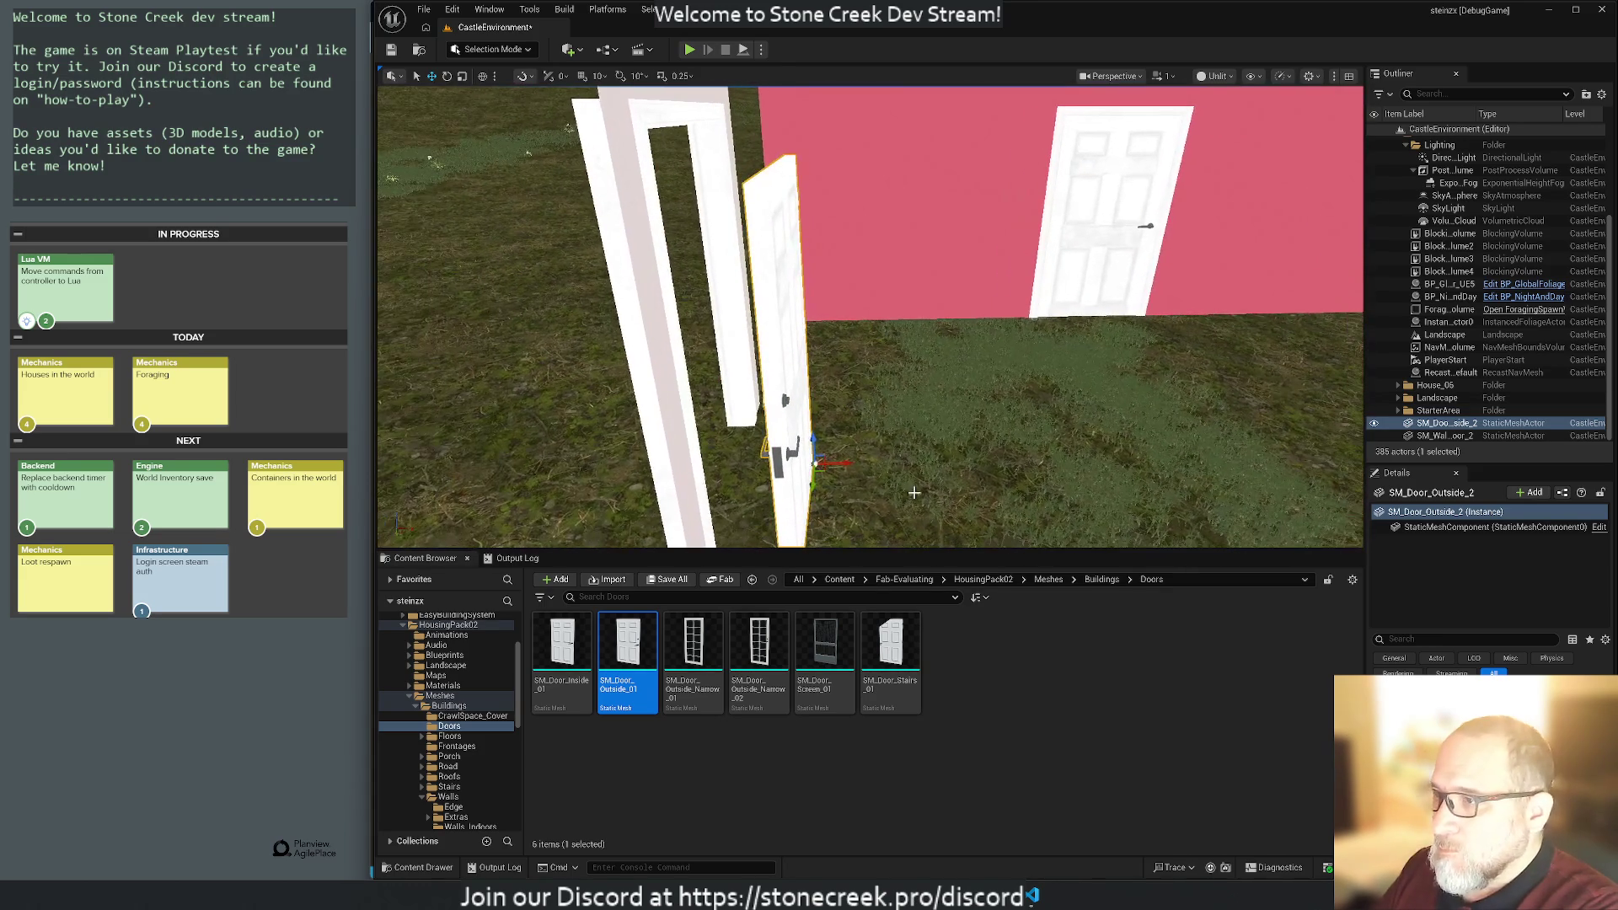
mouse_move(838, 464)
mouse_down()
mouse_move(765, 463)
mouse_move(839, 456)
mouse_up()
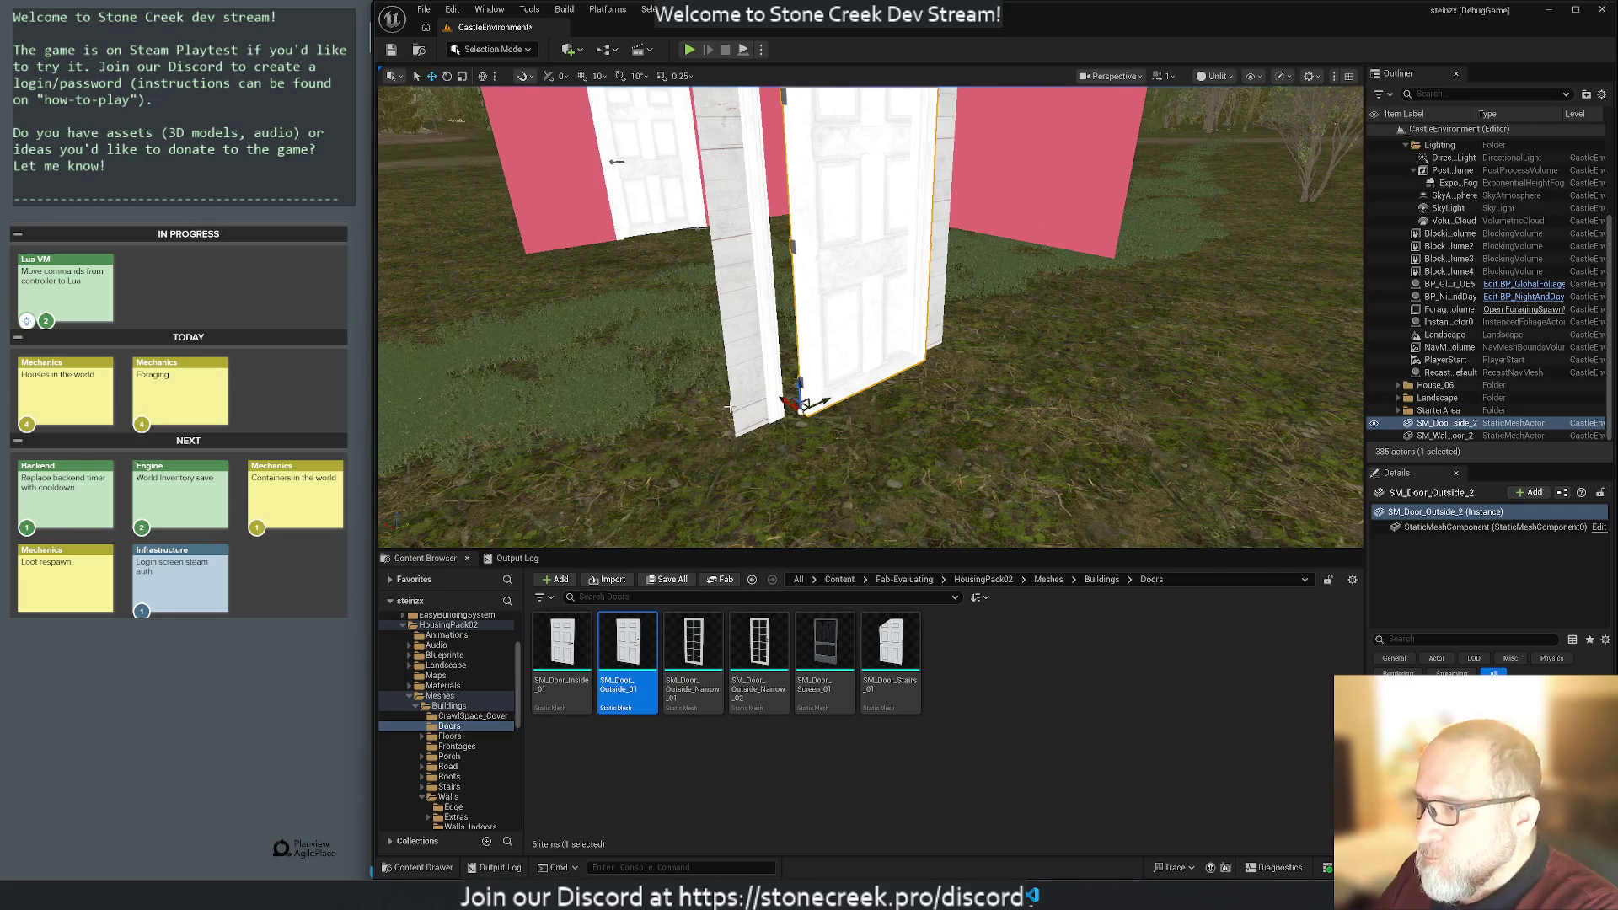
mouse_move(784, 398)
mouse_down()
mouse_move(768, 388)
mouse_move(809, 362)
mouse_move(822, 396)
mouse_up()
scroll(863, 431, down, 8)
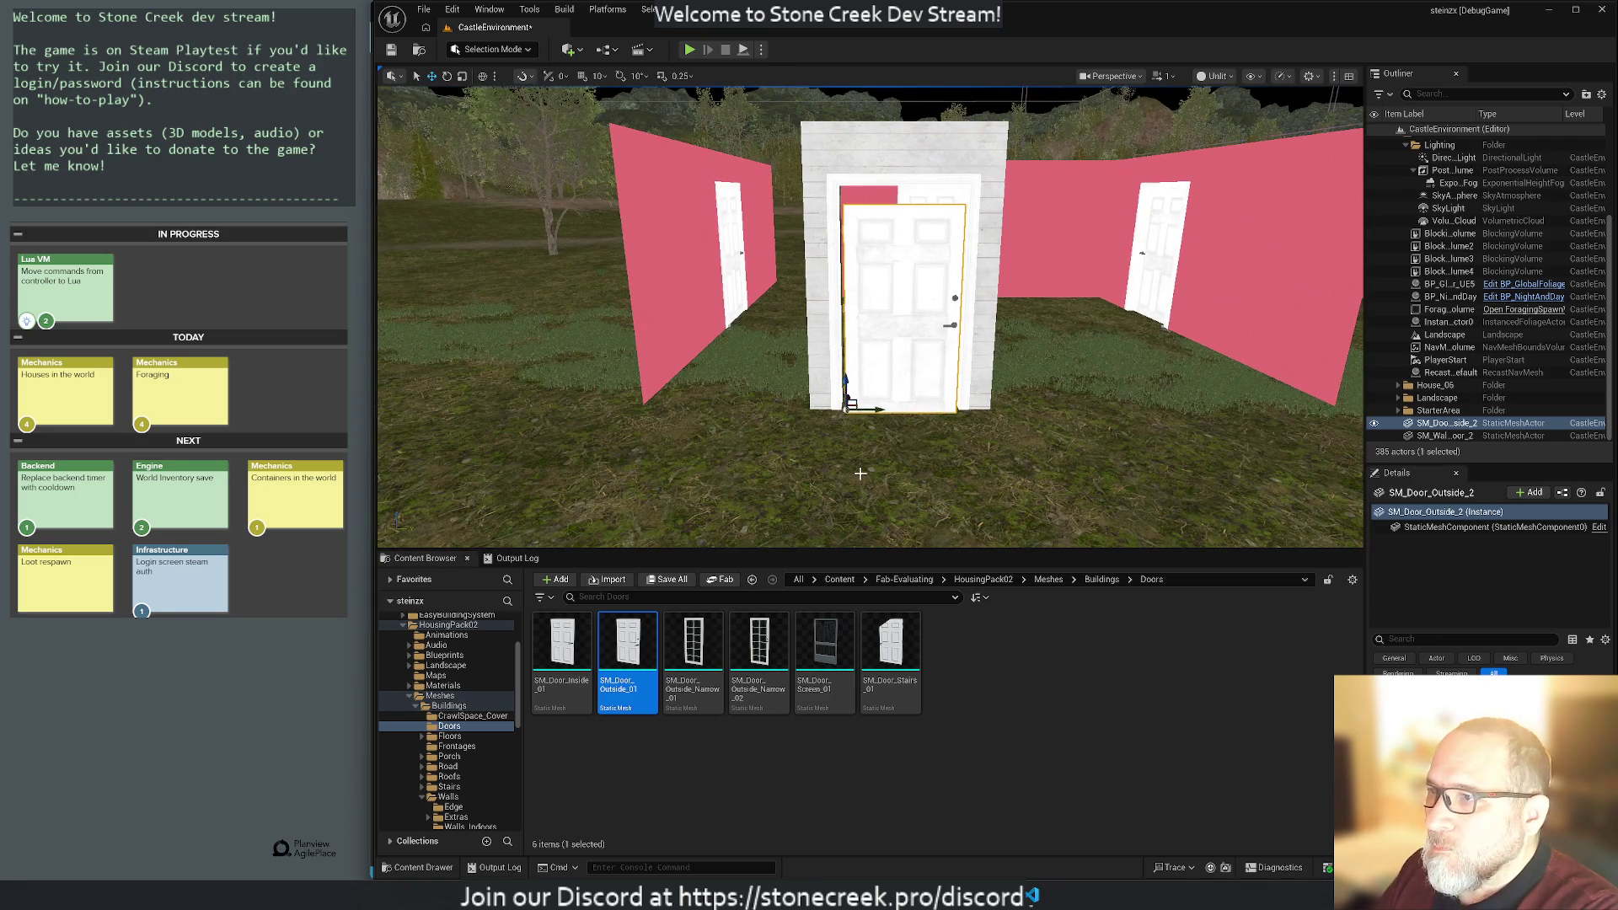
drag(846, 381, 846, 371)
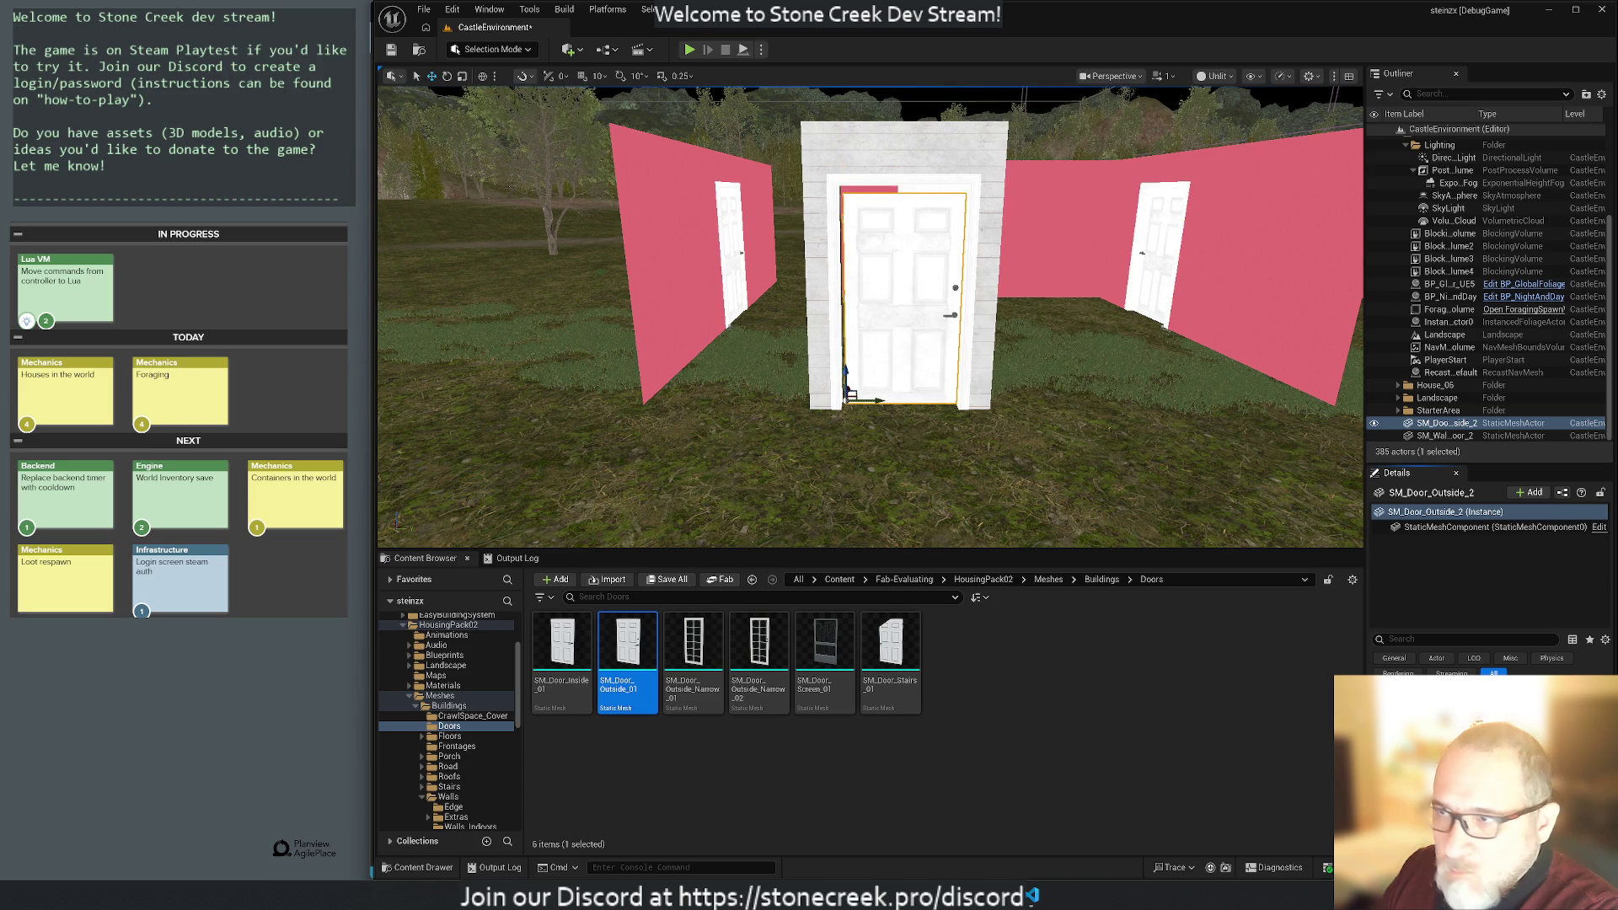
key(ctrl+z)
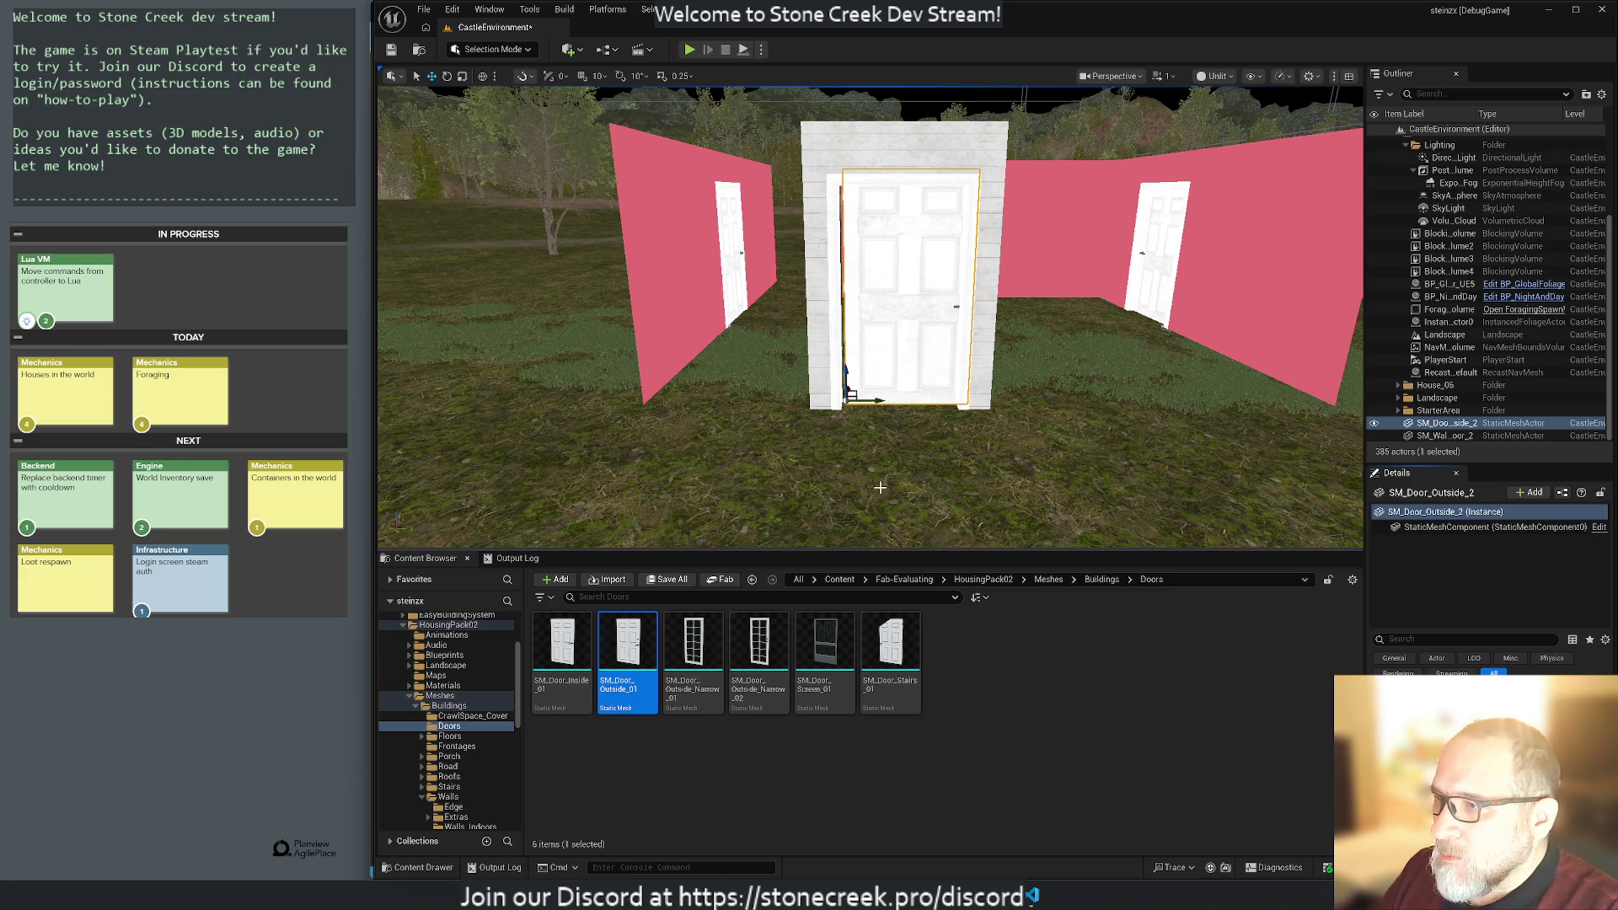
Shift the door slightly left and slide it back into the wall opening, then tilt the view down.
drag(880, 400, 873, 406)
drag(861, 475, 897, 414)
mouse_move(762, 472)
mouse_down()
mouse_move(761, 533)
mouse_move(788, 504)
mouse_move(963, 477)
mouse_up()
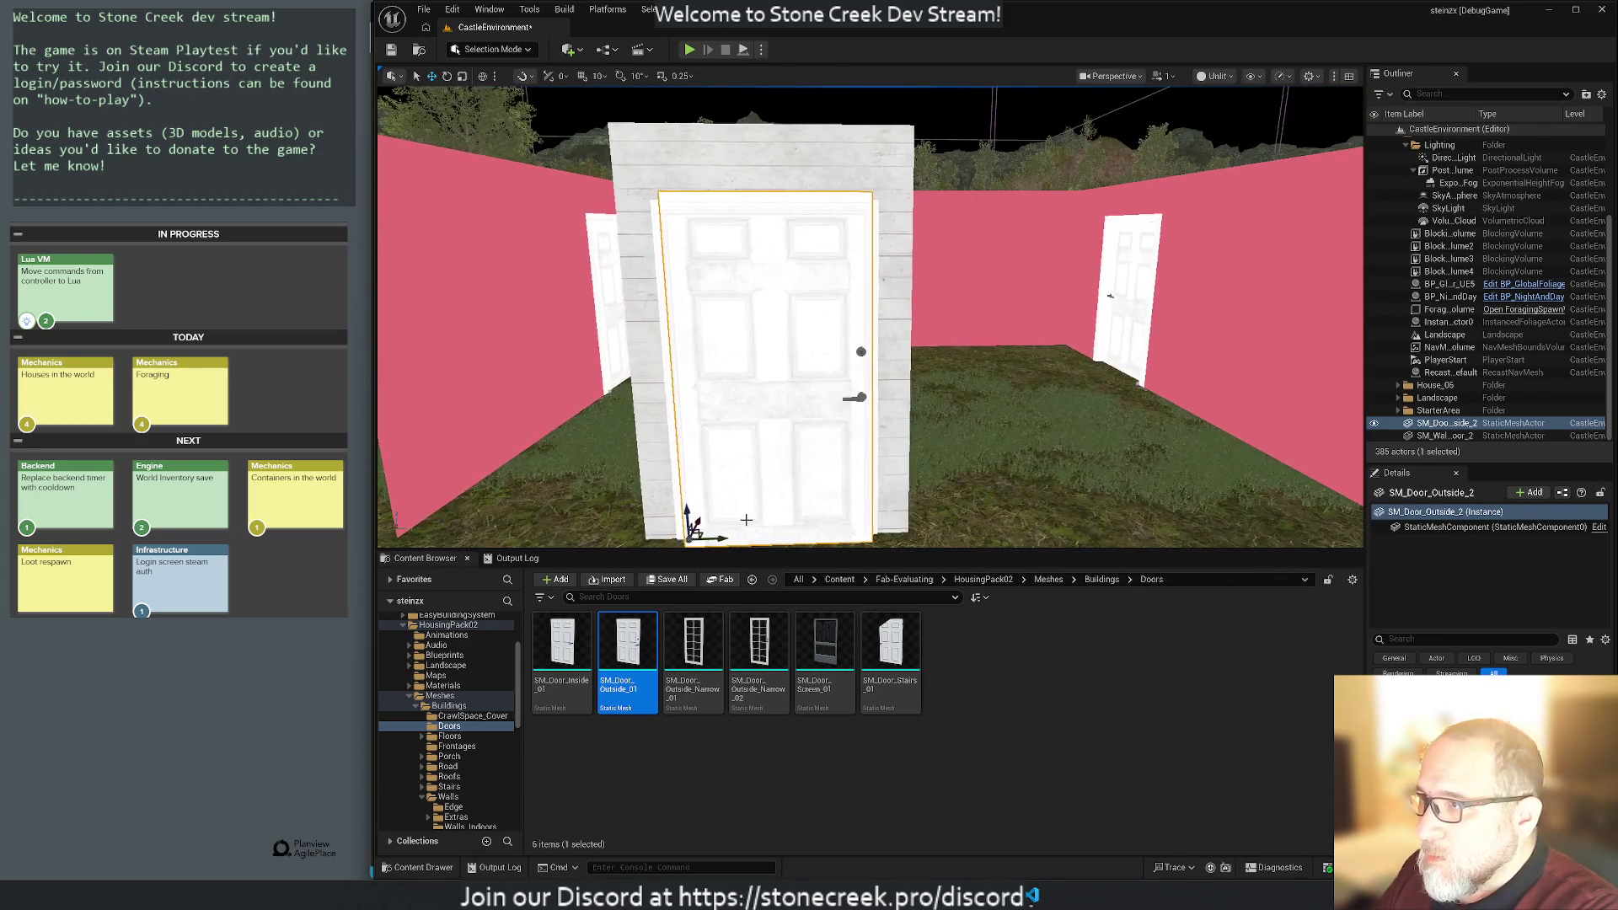
click(766, 428)
click(748, 419)
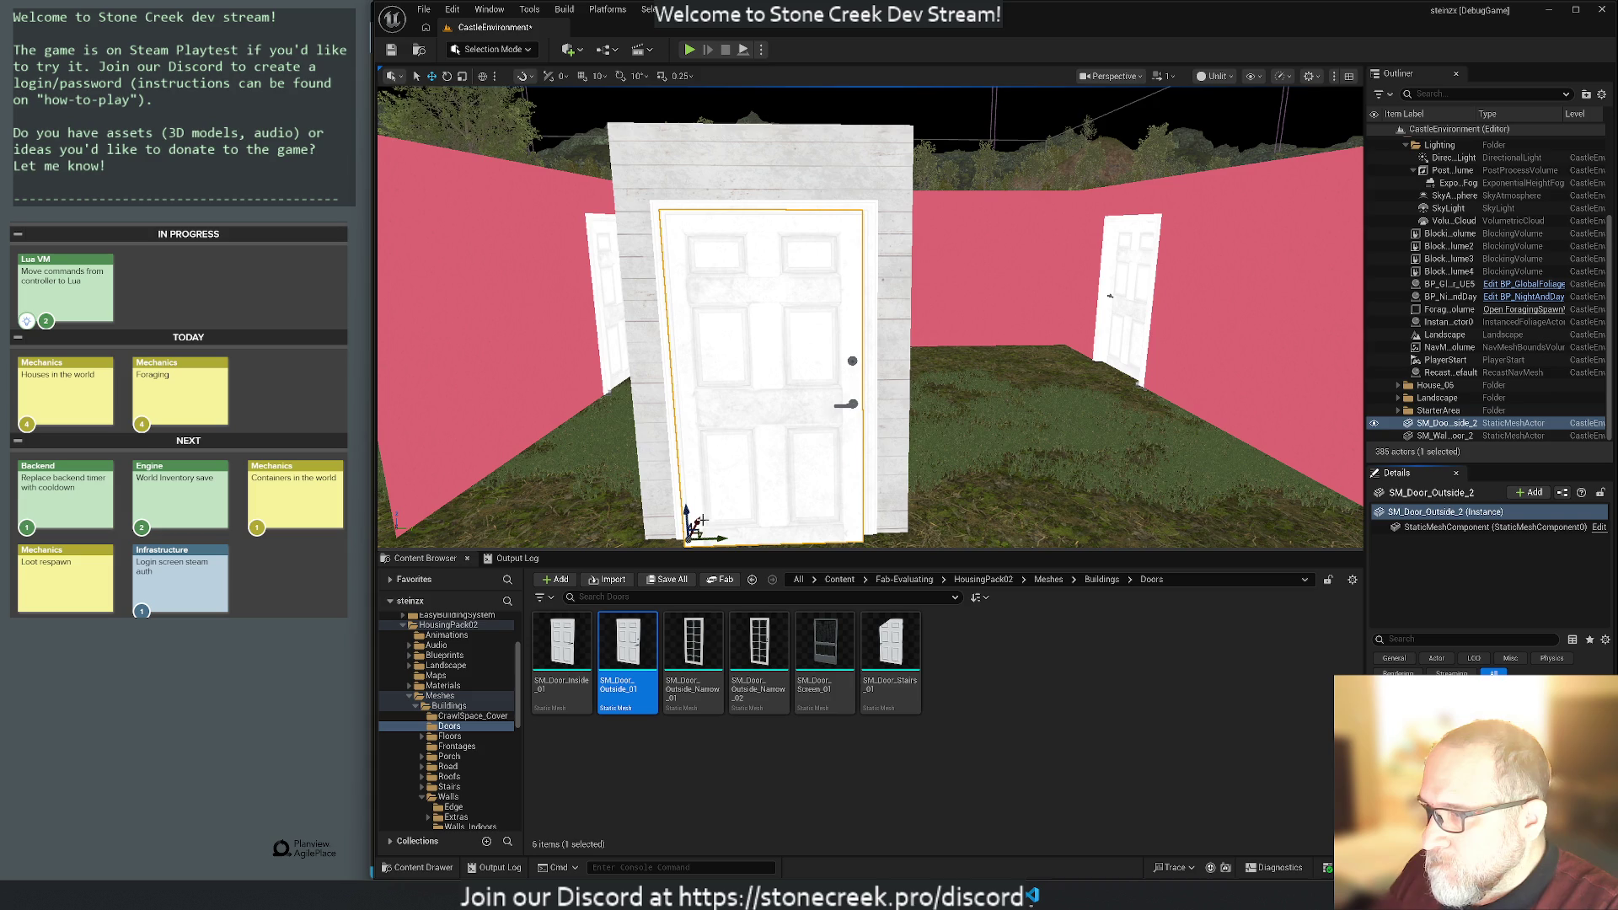
drag(696, 521, 700, 517)
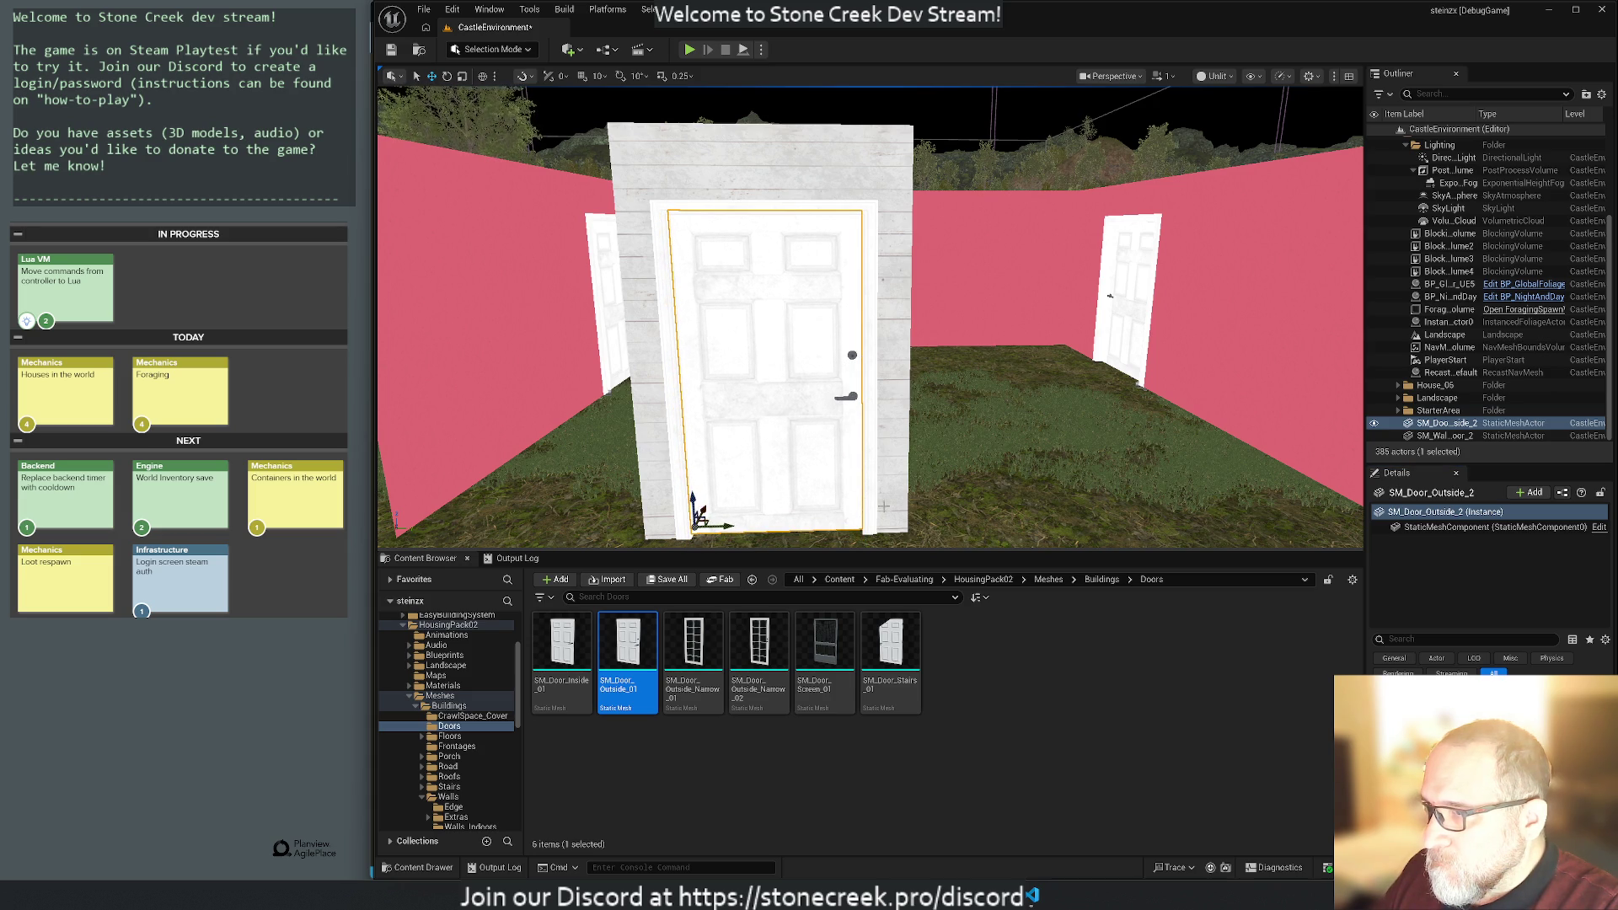
click(1053, 488)
drag(928, 445, 961, 451)
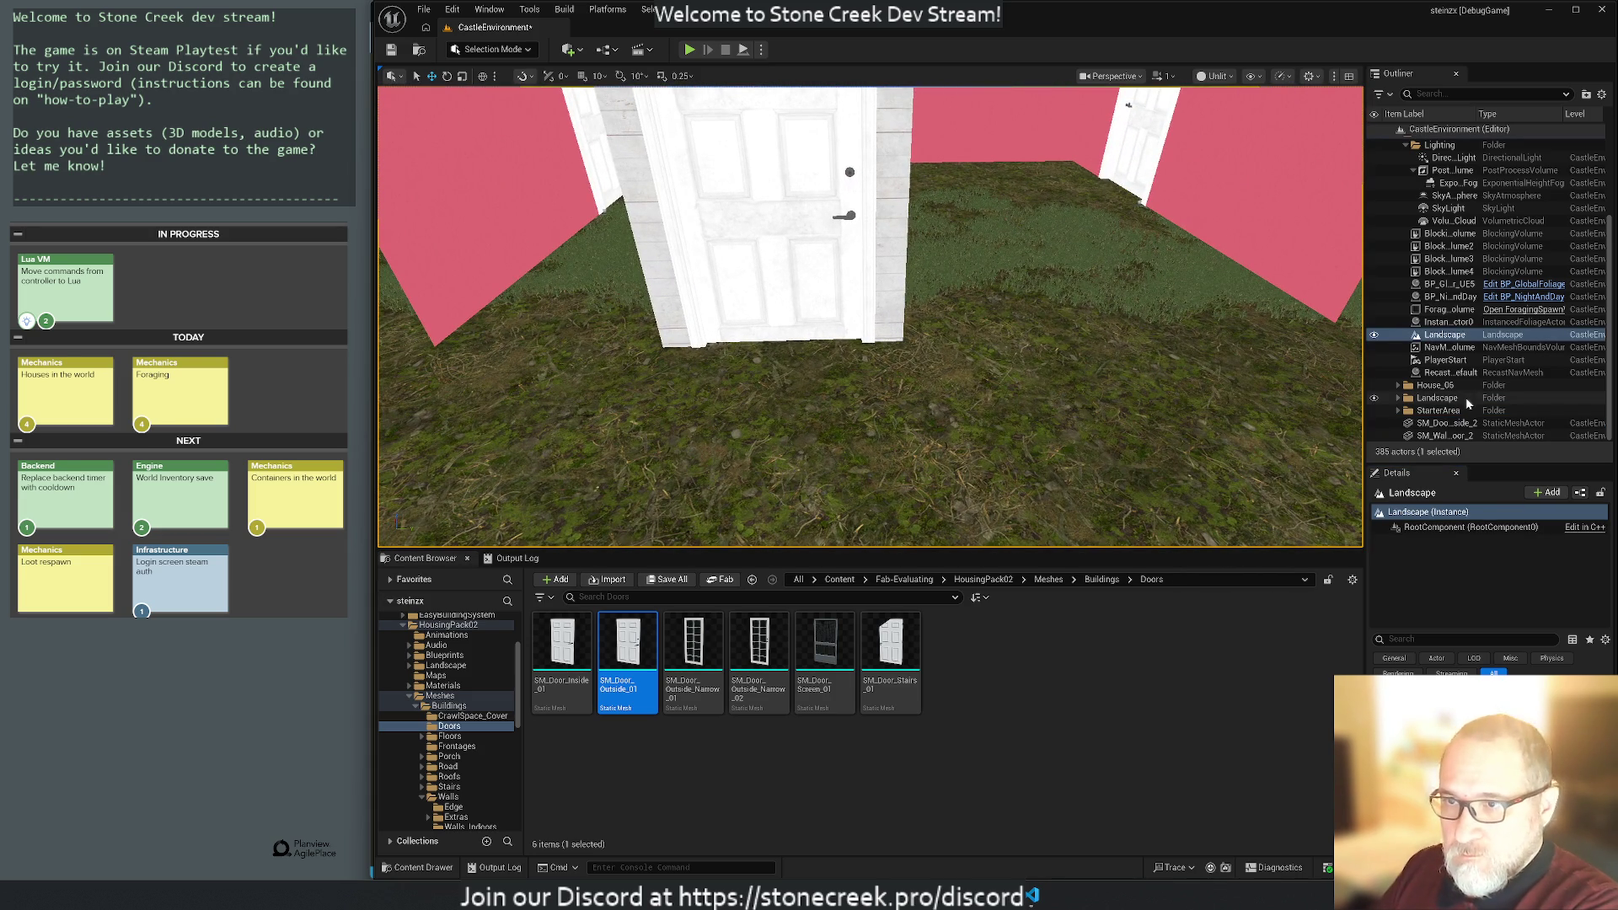
Select the SM_Door_Outside_2 door and its wall, expand House_06 and make the house visible.
click(1443, 423)
ctrl+click(1446, 436)
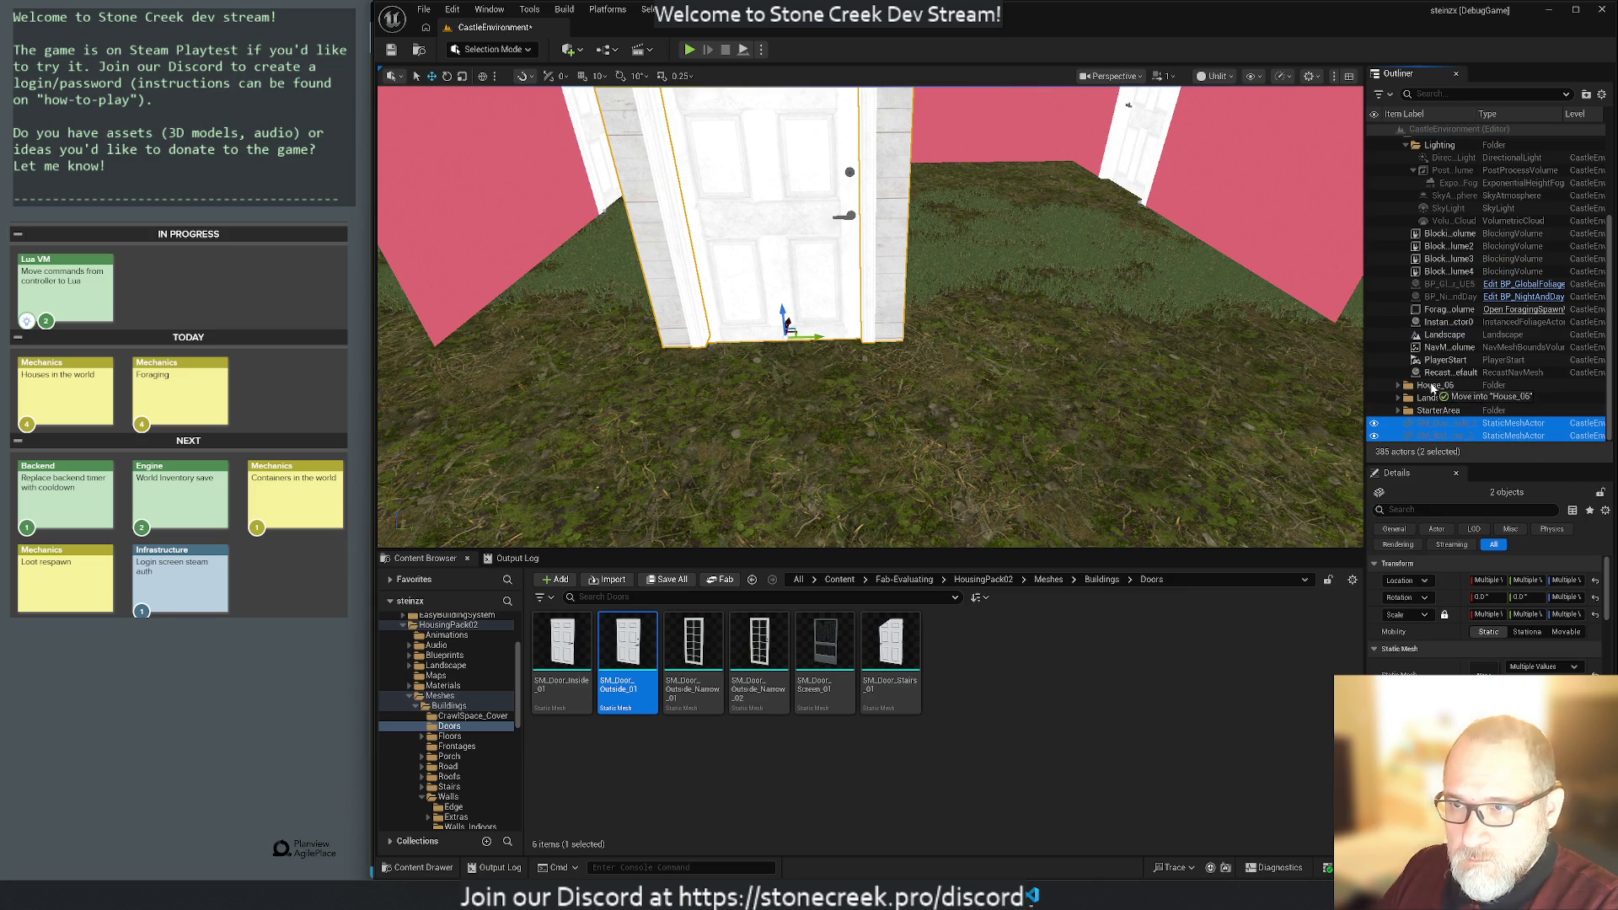
click(1399, 386)
click(1375, 388)
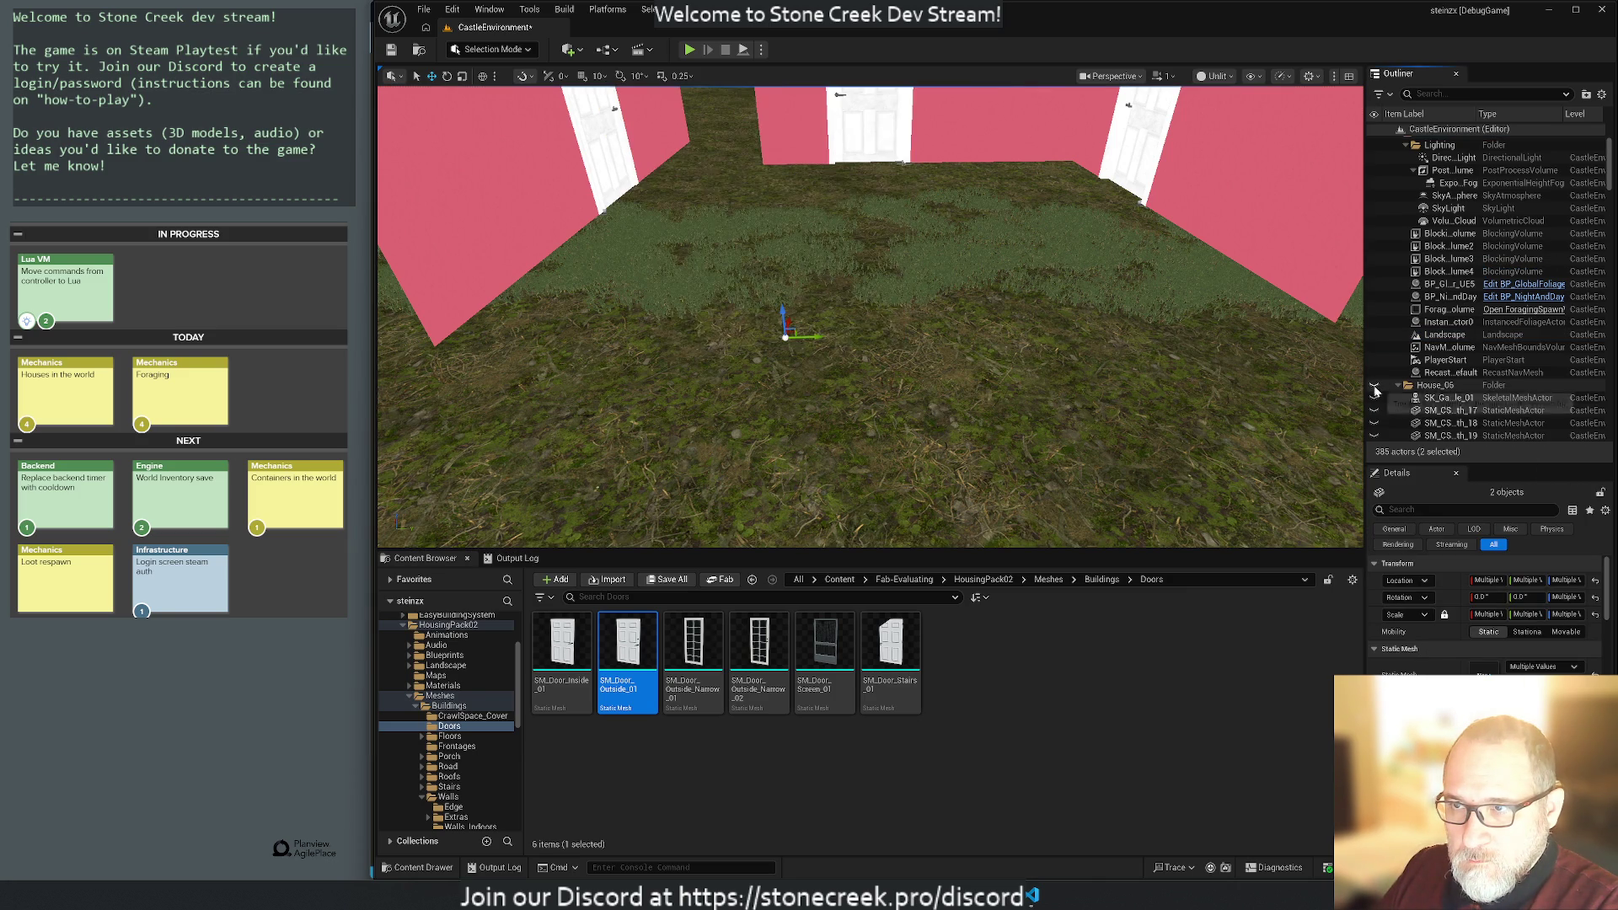
click(1375, 387)
Fly around and above the house to inspect it, then collapse the Commons folder.
click(1082, 404)
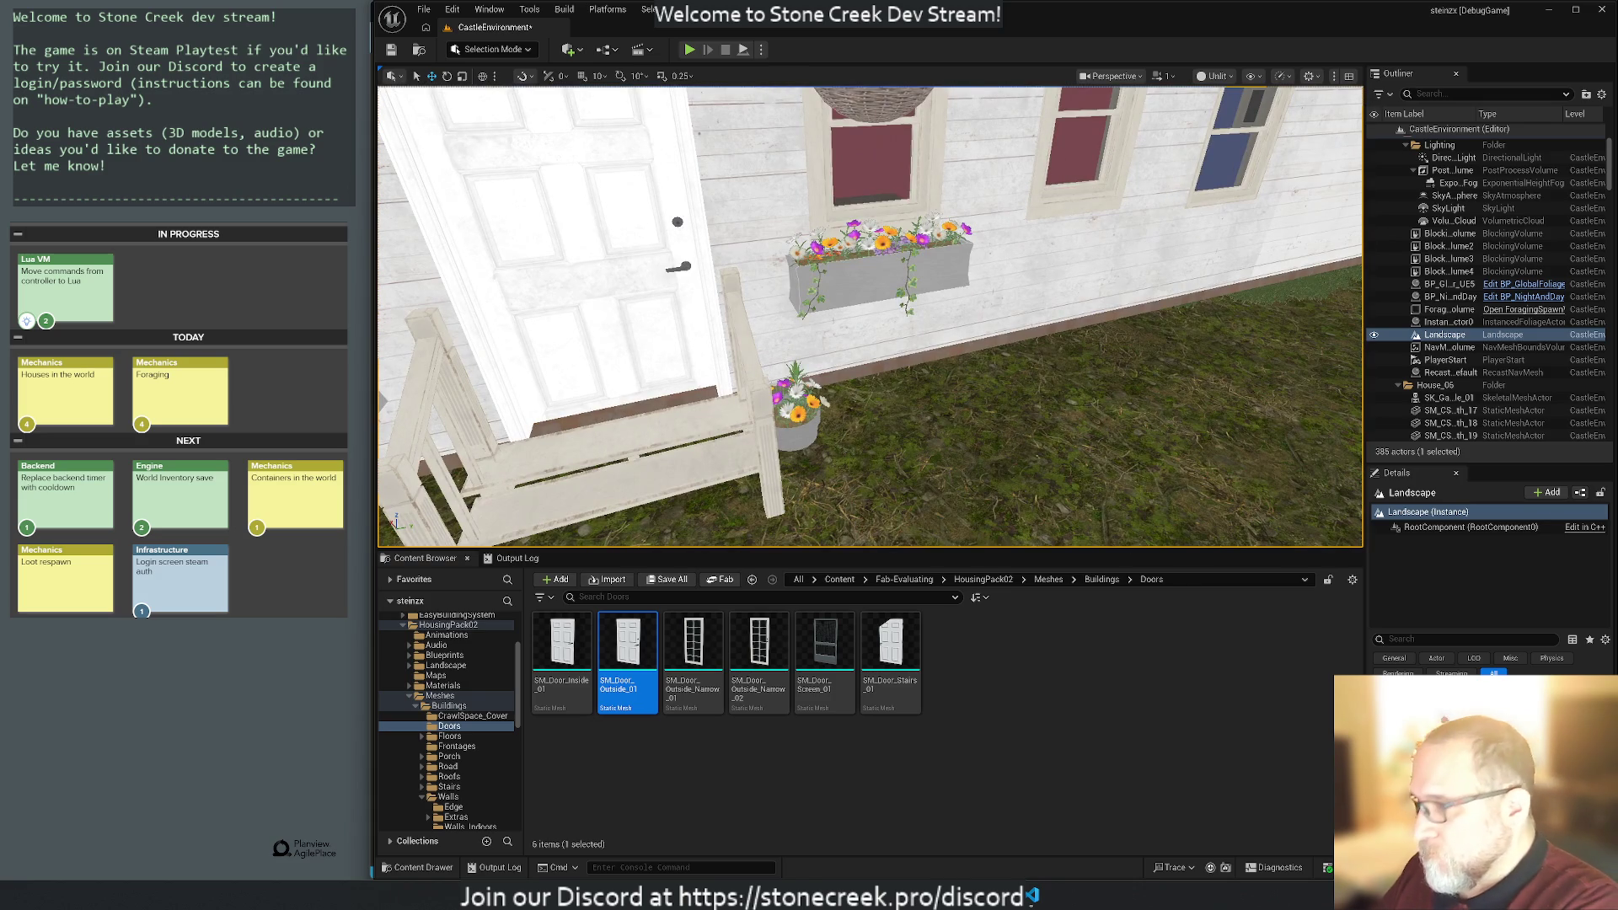
mouse_move(998, 416)
mouse_down()
mouse_move(998, 472)
mouse_move(935, 472)
mouse_move(936, 354)
mouse_move(935, 396)
mouse_move(852, 396)
mouse_move(852, 354)
mouse_move(775, 354)
mouse_move(826, 371)
mouse_move(775, 371)
mouse_up()
click(989, 211)
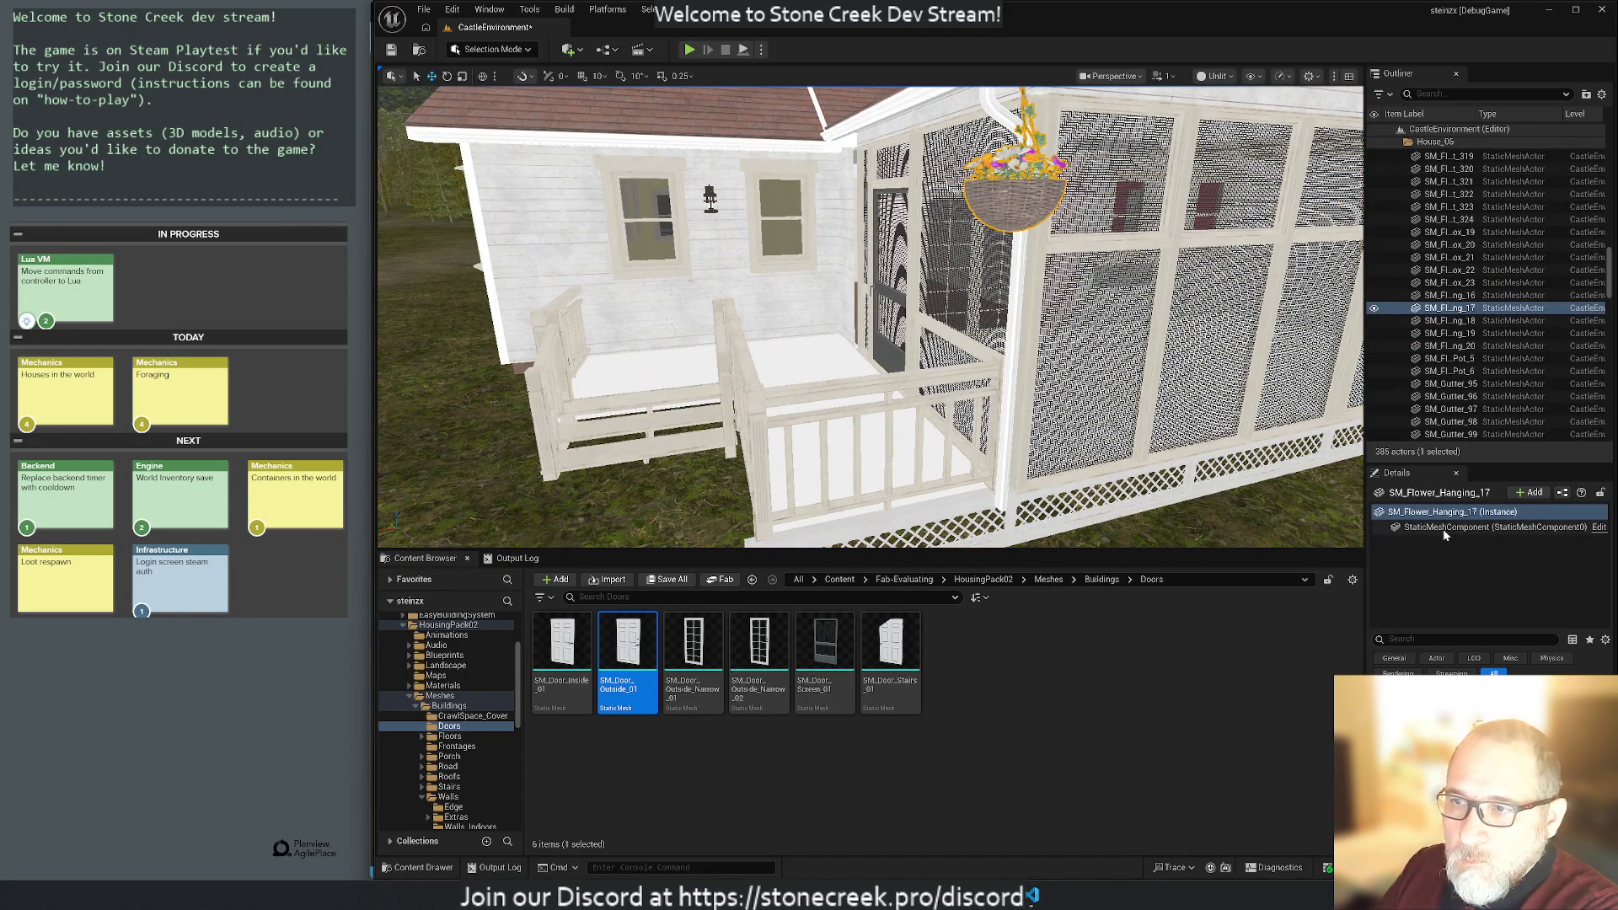
mouse_move(868, 316)
mouse_down()
mouse_move(868, 363)
mouse_move(868, 244)
mouse_move(843, 194)
mouse_move(843, 219)
mouse_move(801, 215)
mouse_move(826, 227)
mouse_move(826, 253)
mouse_up()
scroll(1521, 300, up, 10)
scroll(1519, 299, up, 10)
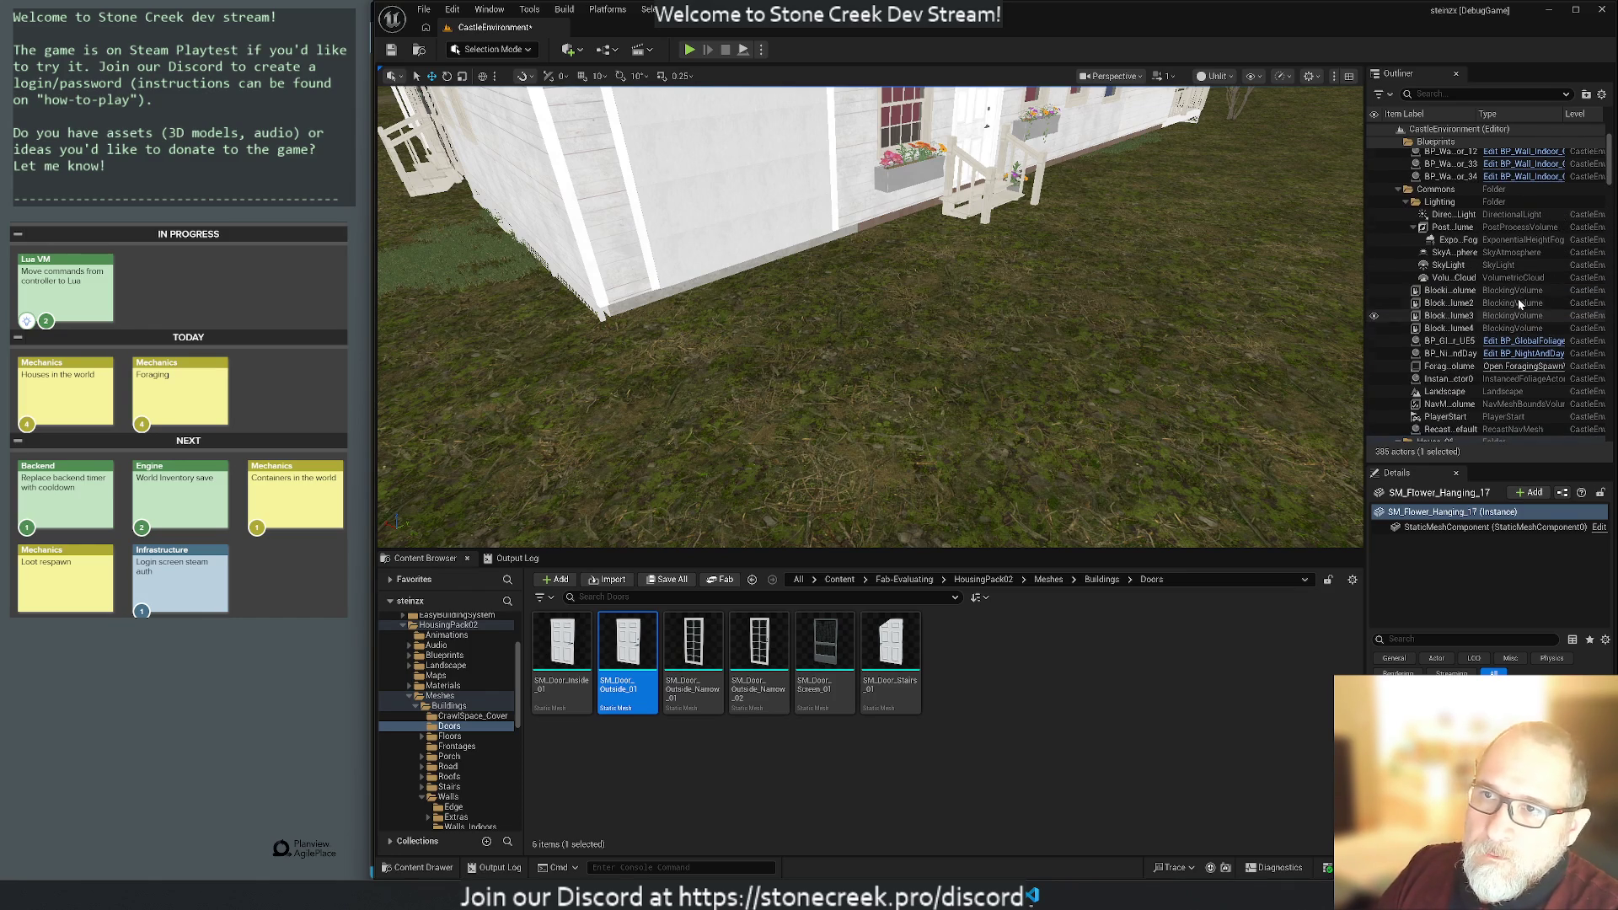
click(1398, 255)
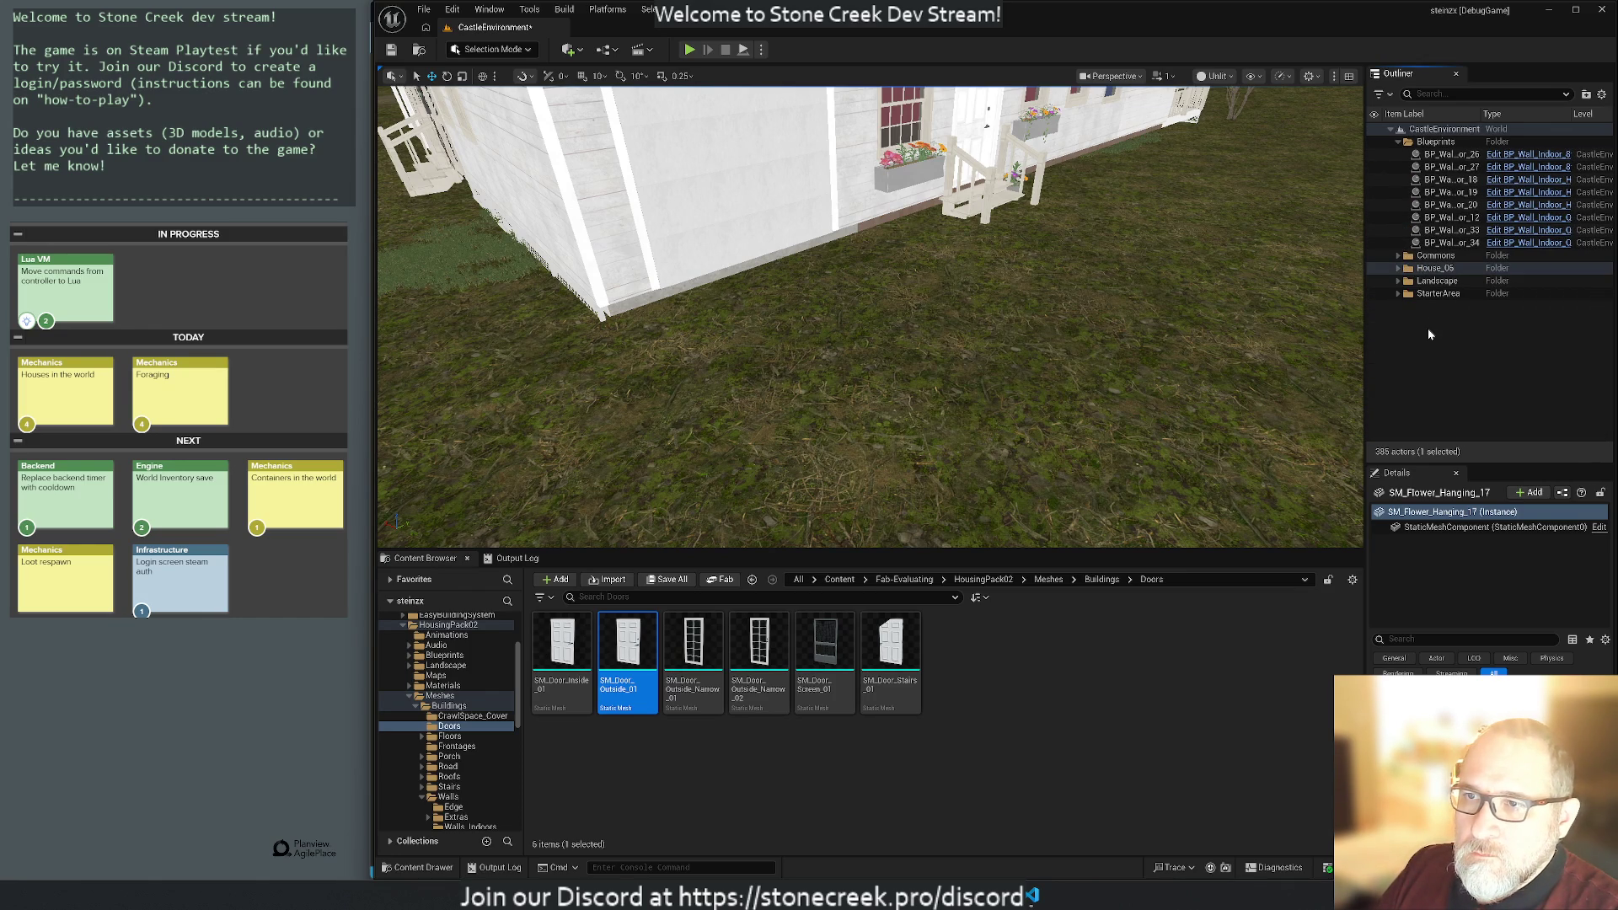
Frame BP_Wall_Indoor_Quart_Door_34, hide House_06, and browse to its Door_Frame mesh in Walls_Indoors.
click(1452, 243)
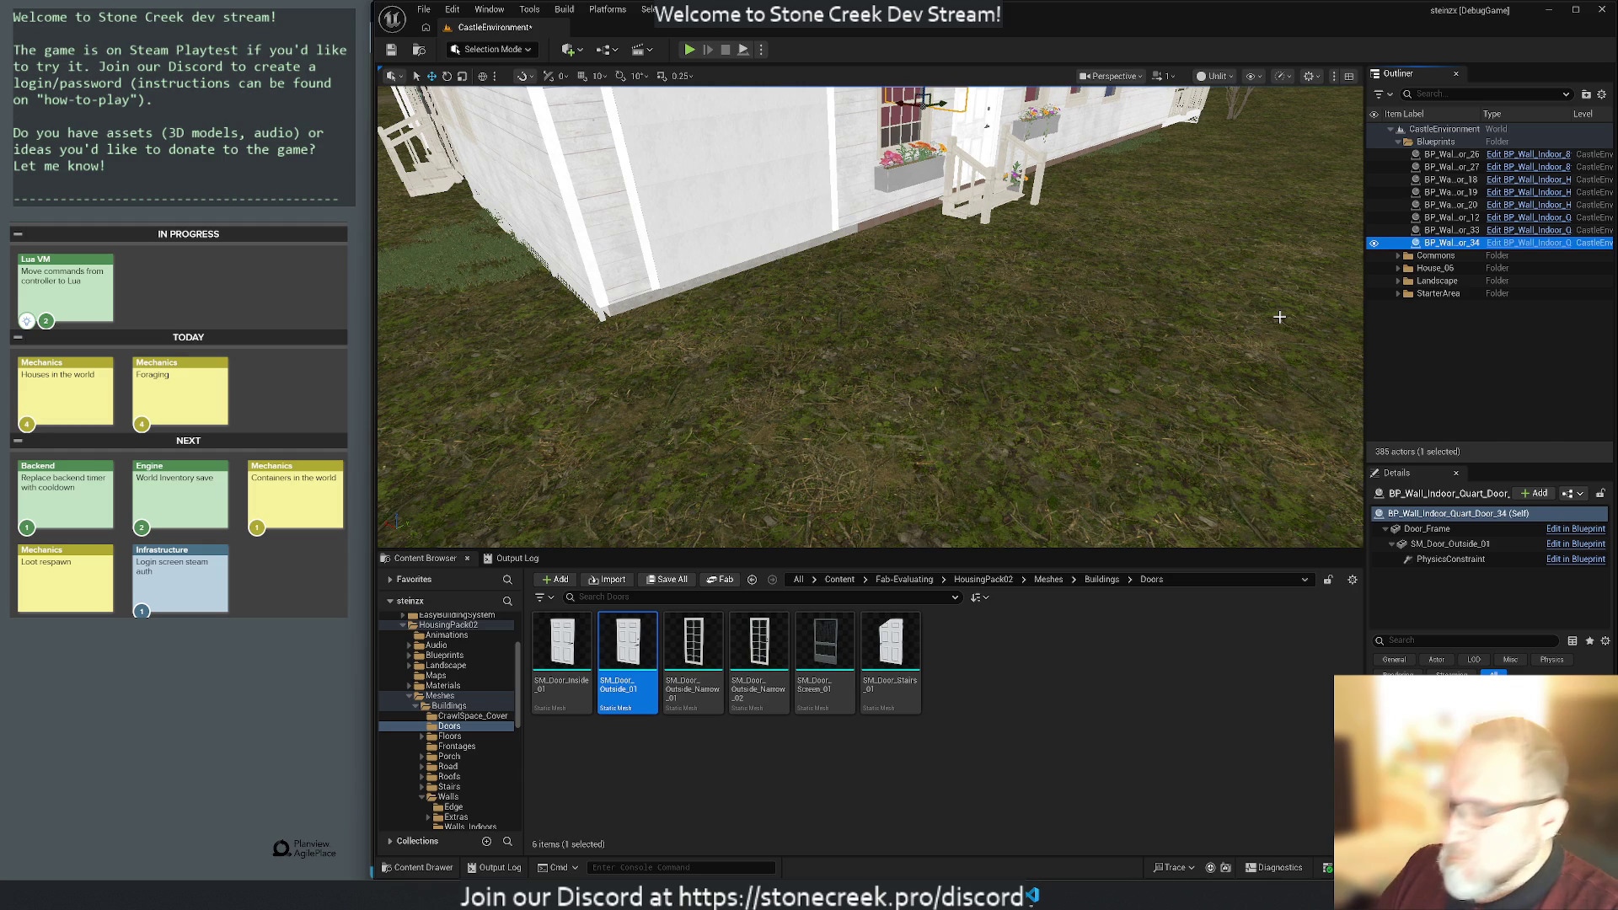
key(f)
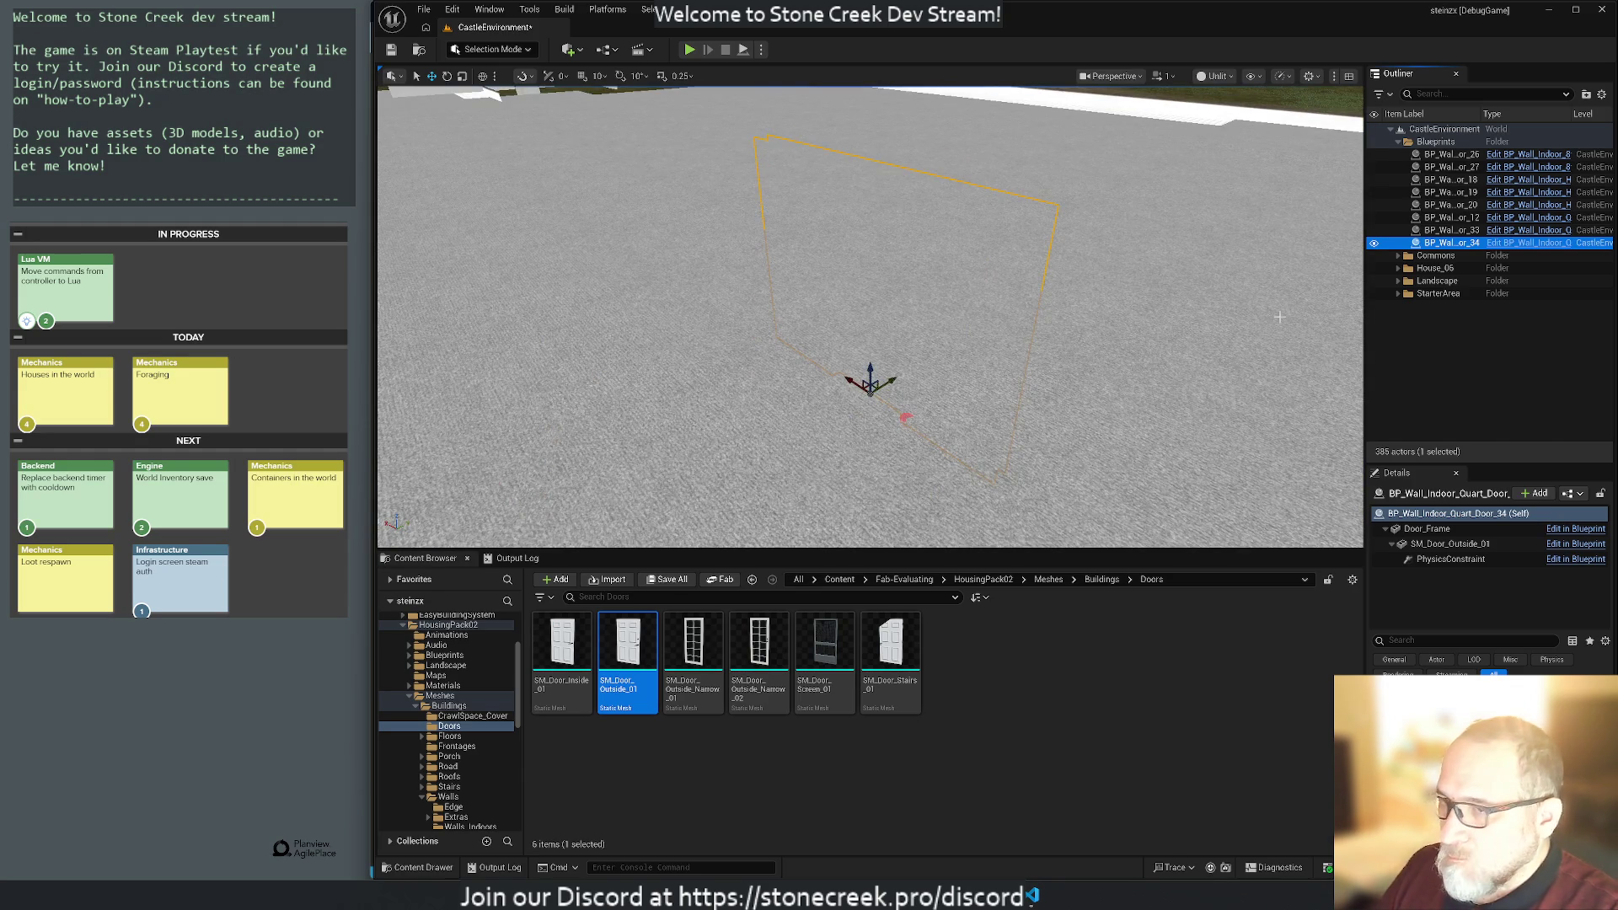
click(1374, 270)
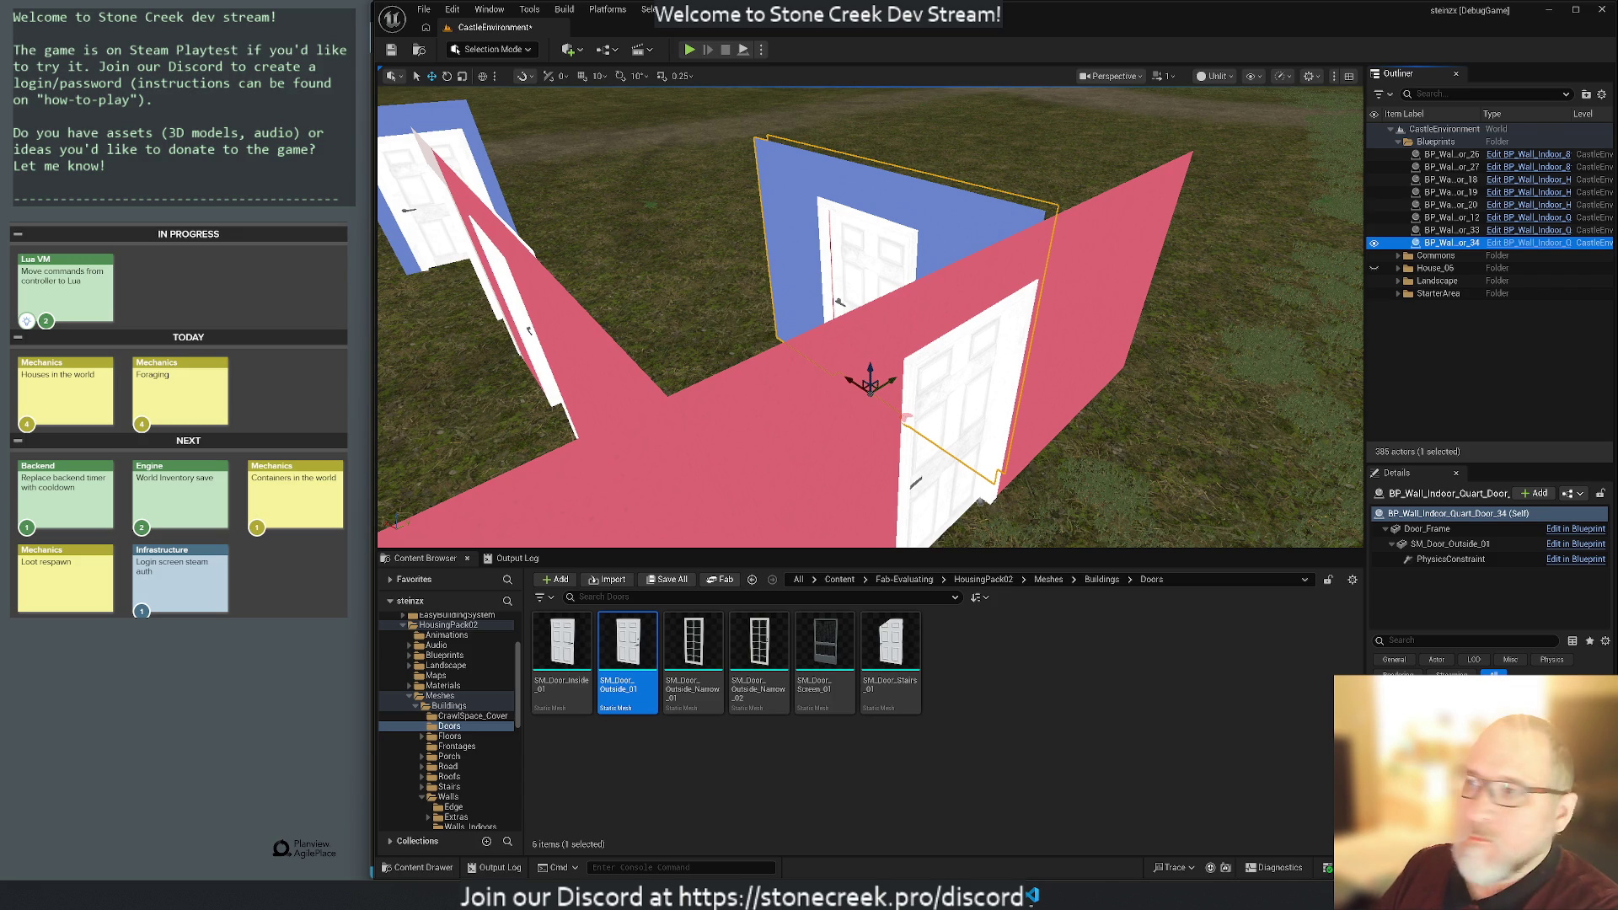
drag(1092, 273, 1092, 273)
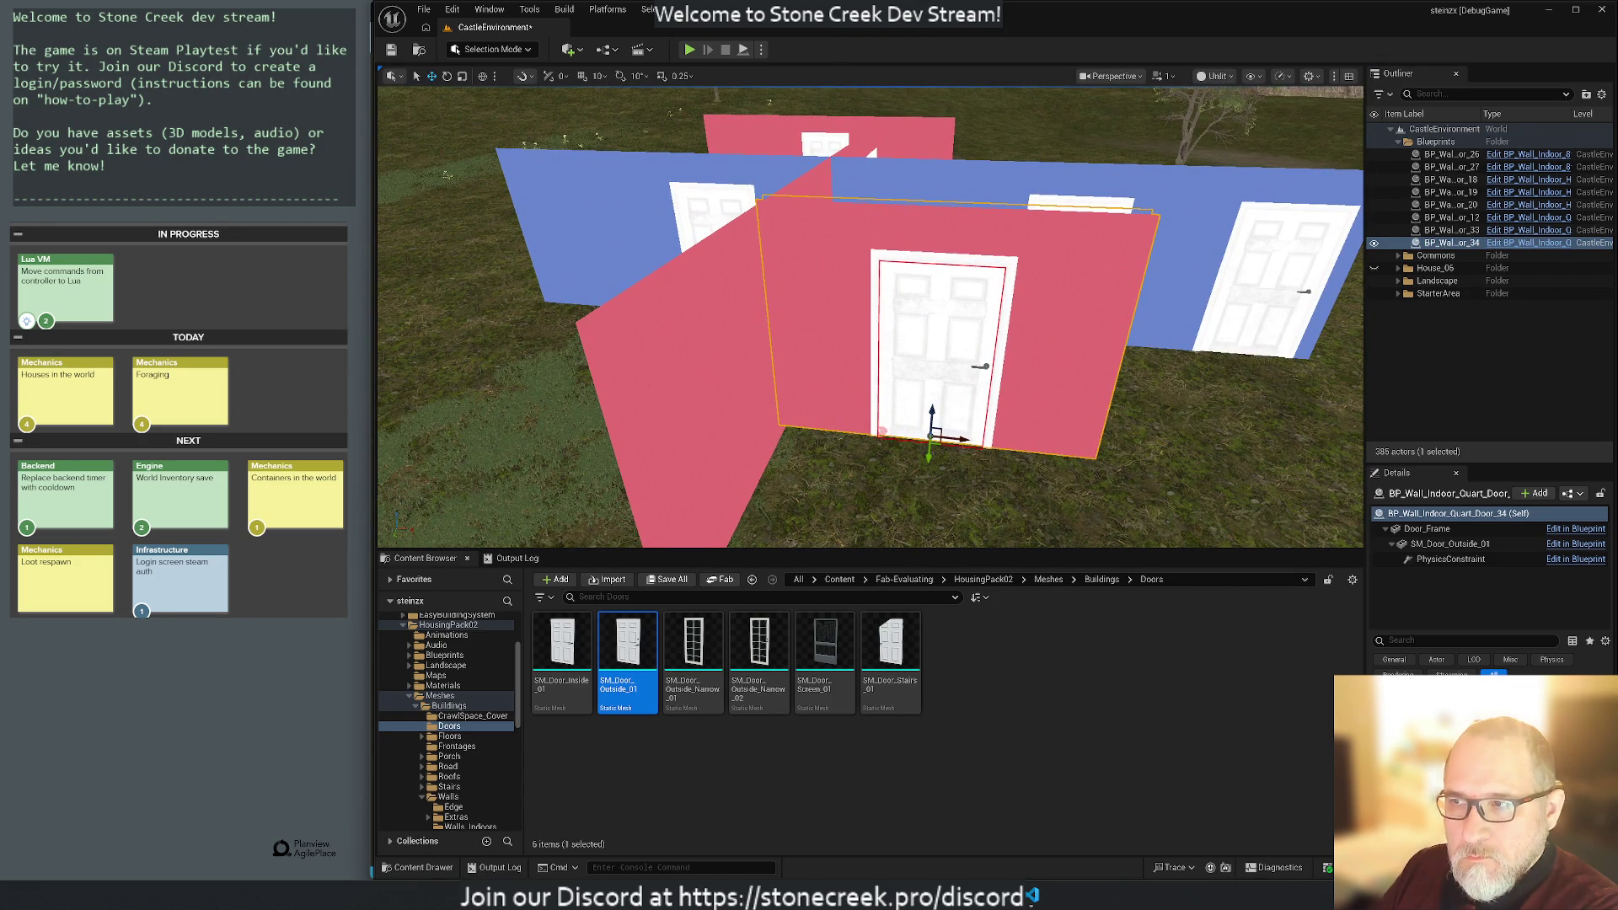
click(1446, 529)
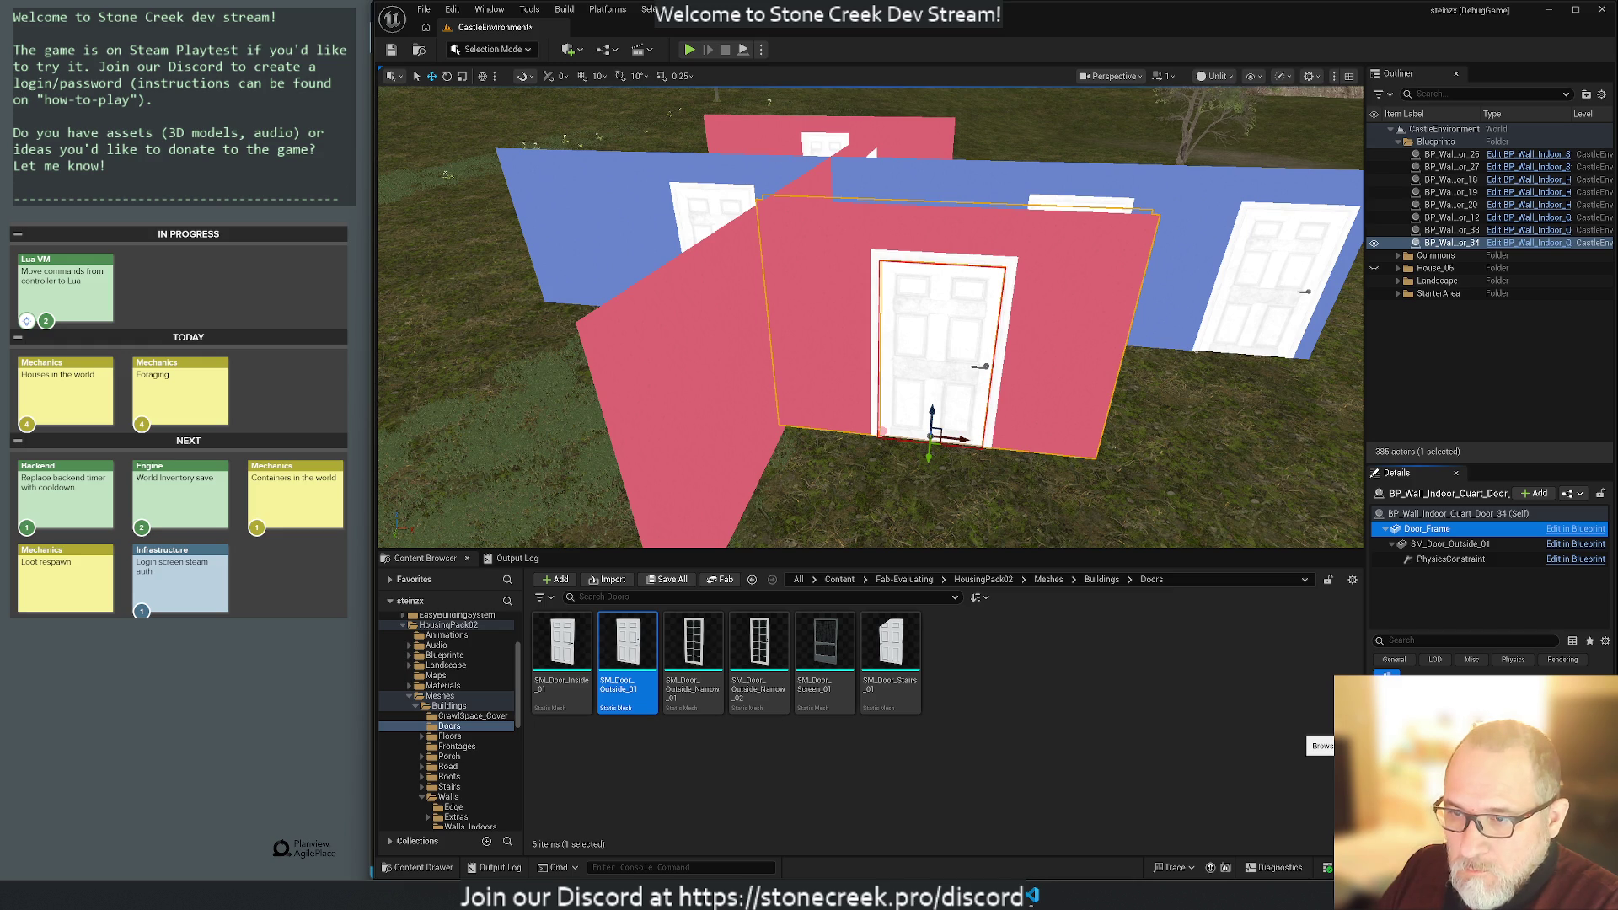
click(1576, 731)
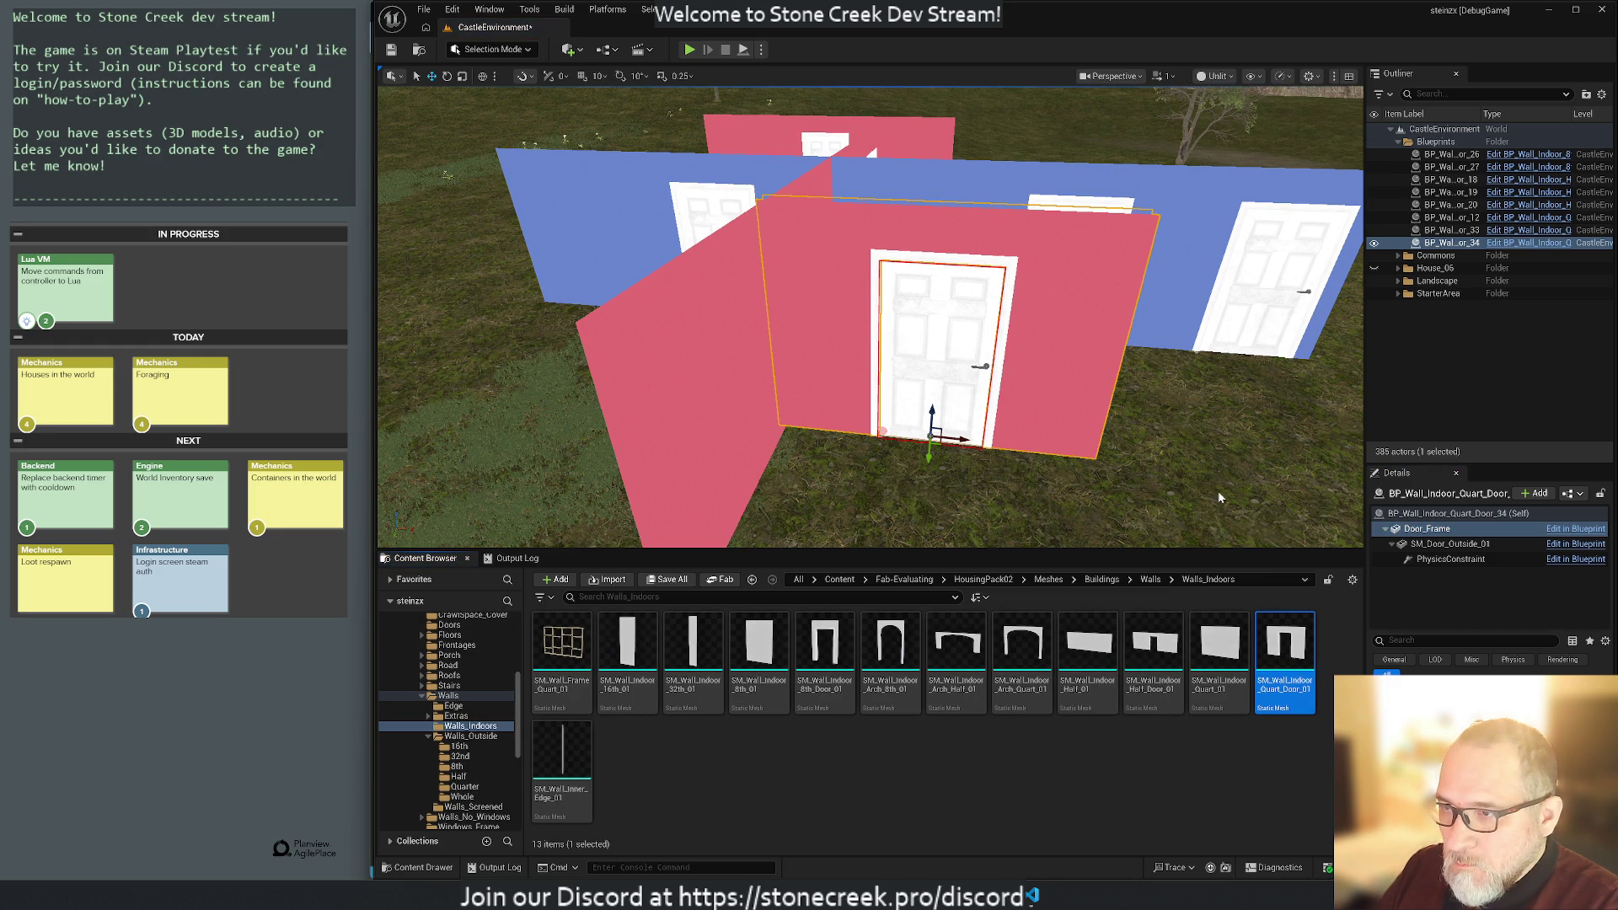
Place an SM_Wall_Indoor_Quart_Door_01 wall mesh and focus the view on it beside the blueprint.
drag(1284, 679, 1191, 506)
key(f)
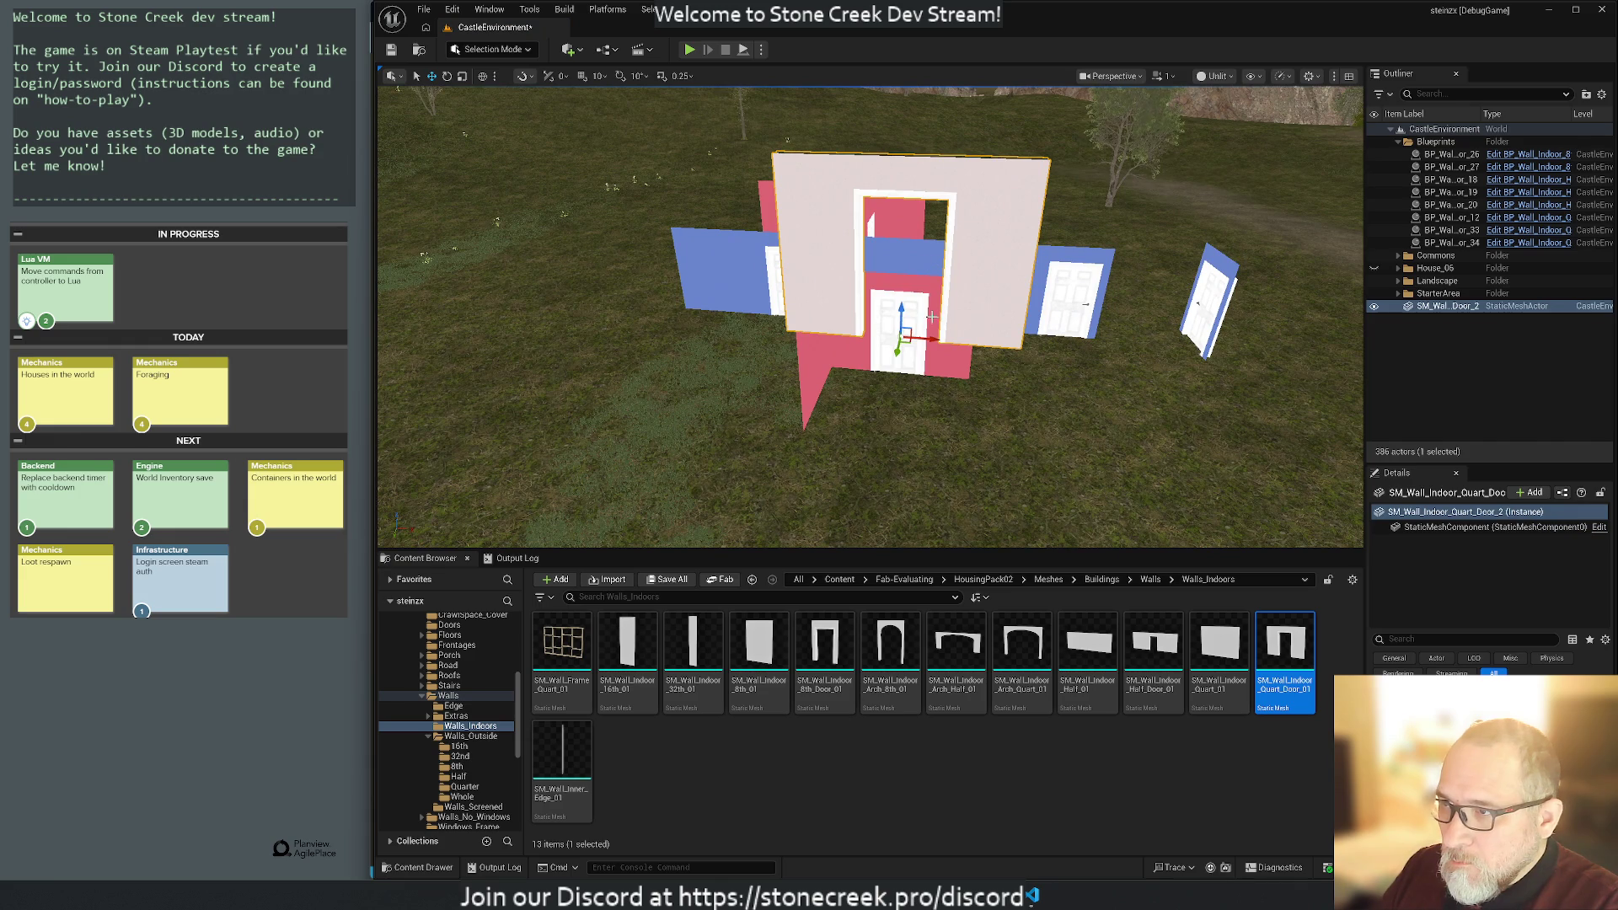
mouse_move(1034, 360)
mouse_down()
mouse_move(969, 346)
mouse_move(1024, 324)
mouse_move(1096, 434)
mouse_up()
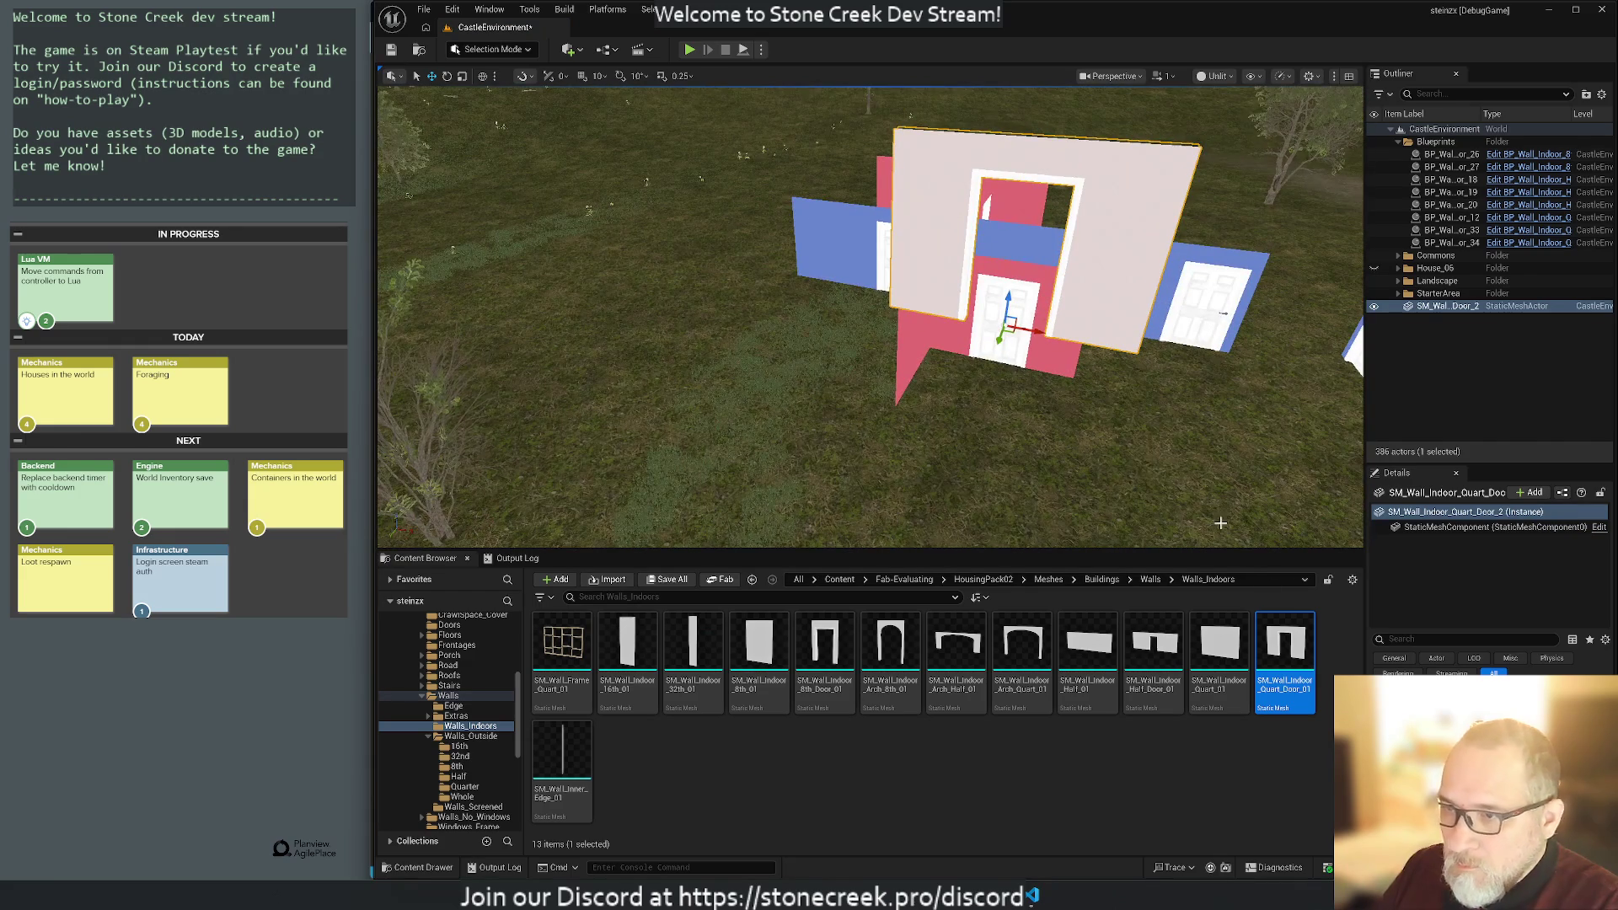
click(1408, 244)
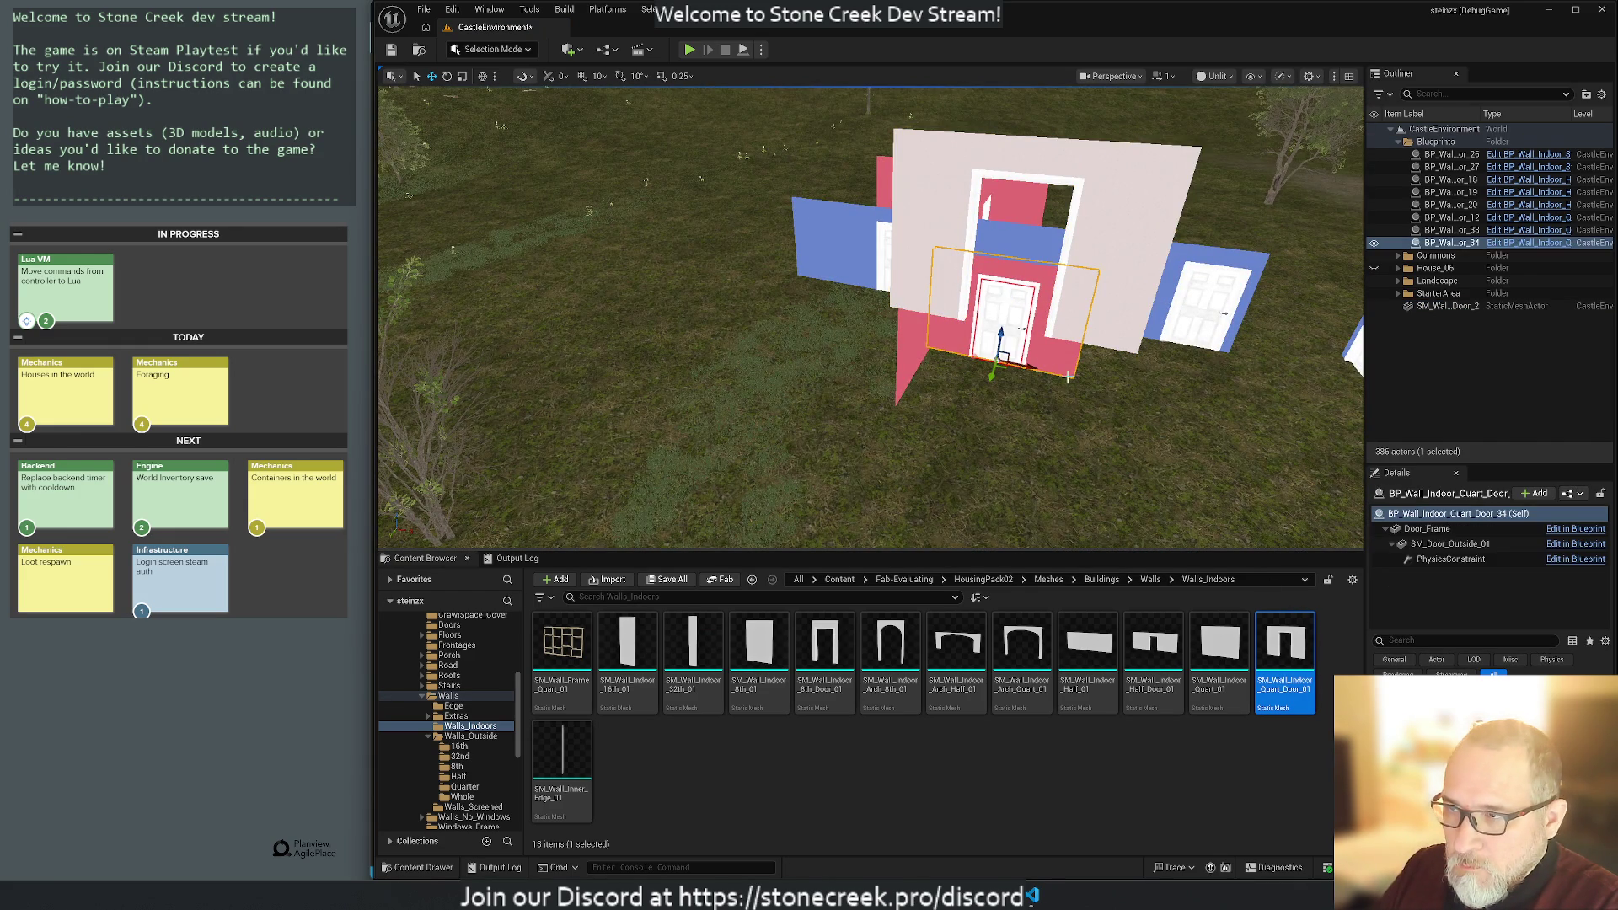
click(1433, 530)
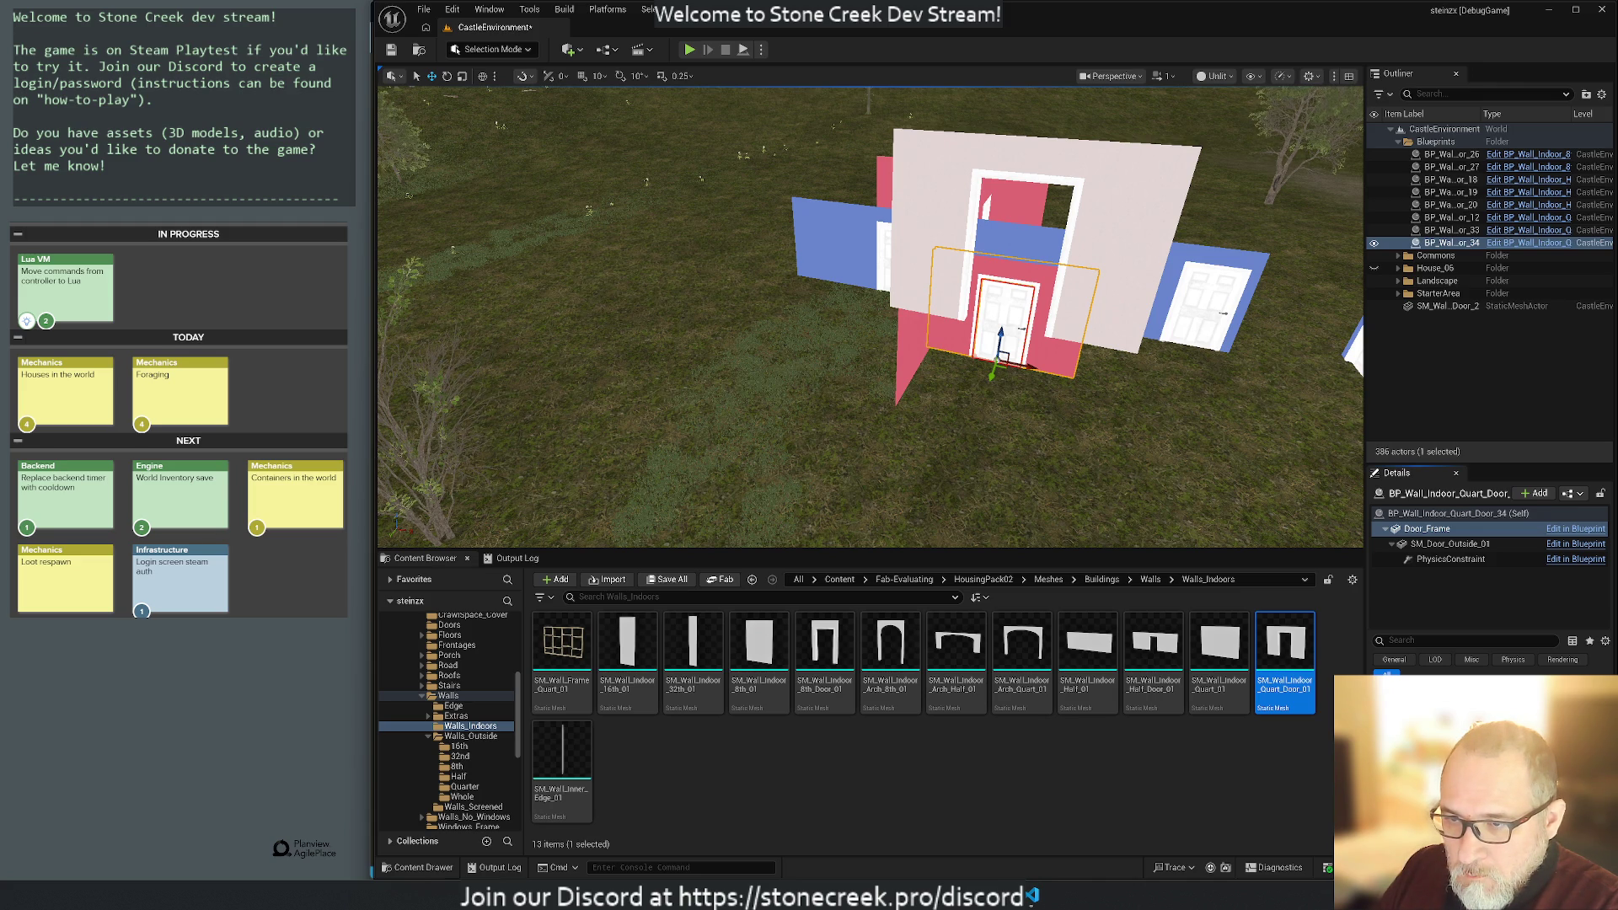
Compare the placed wall against the blueprint's Door_Frame from several angles, then undo the wall's rotation.
click(1093, 256)
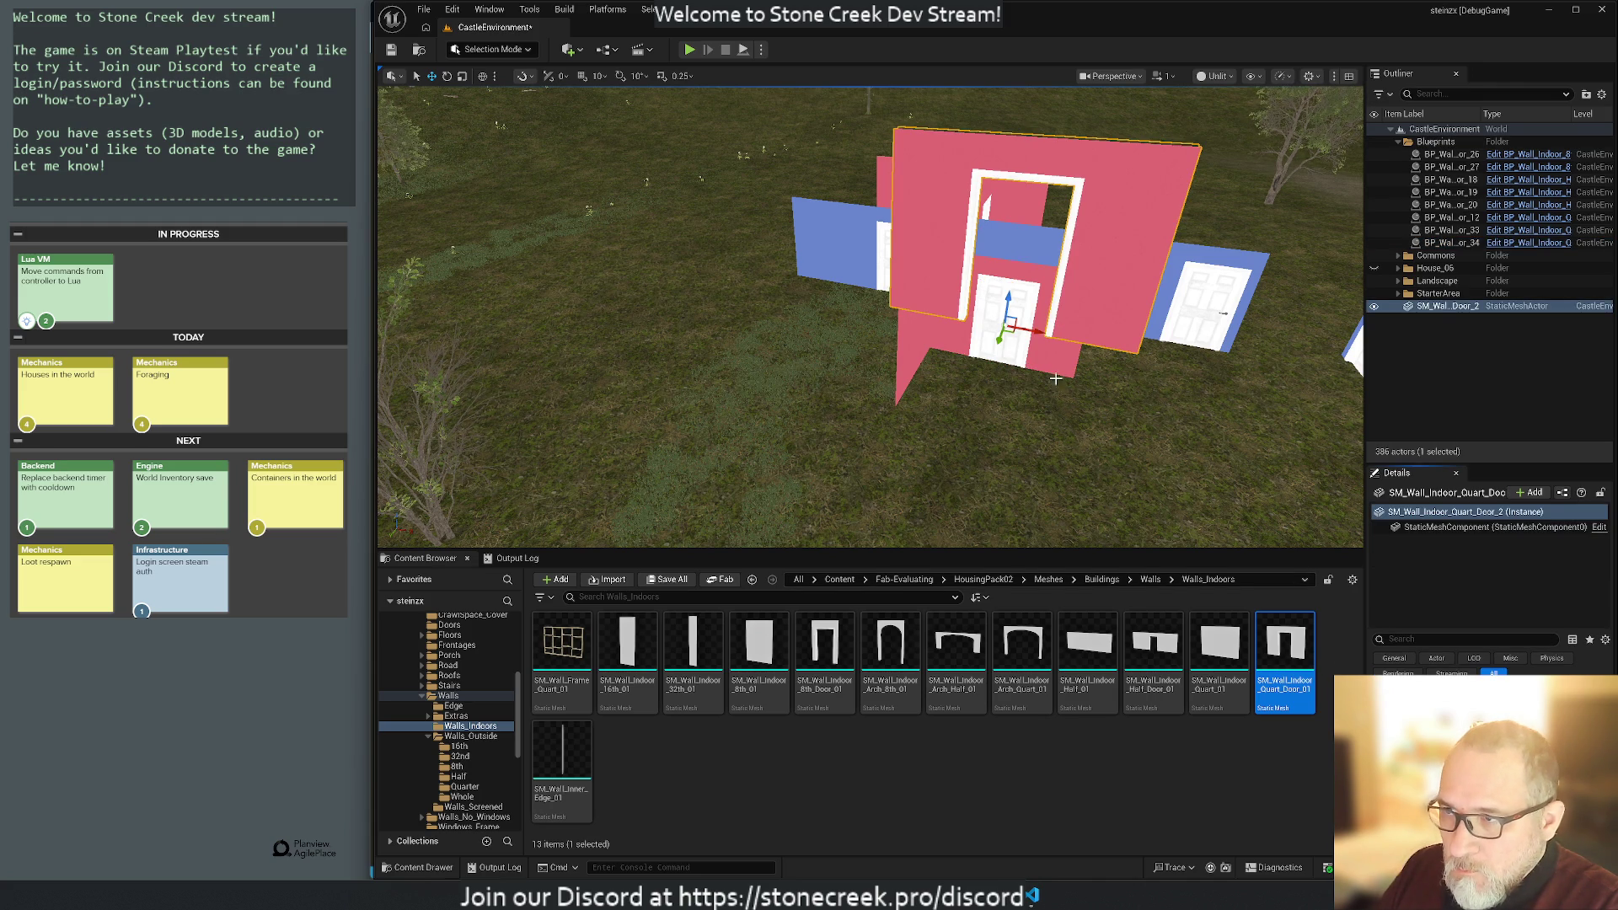
click(1042, 357)
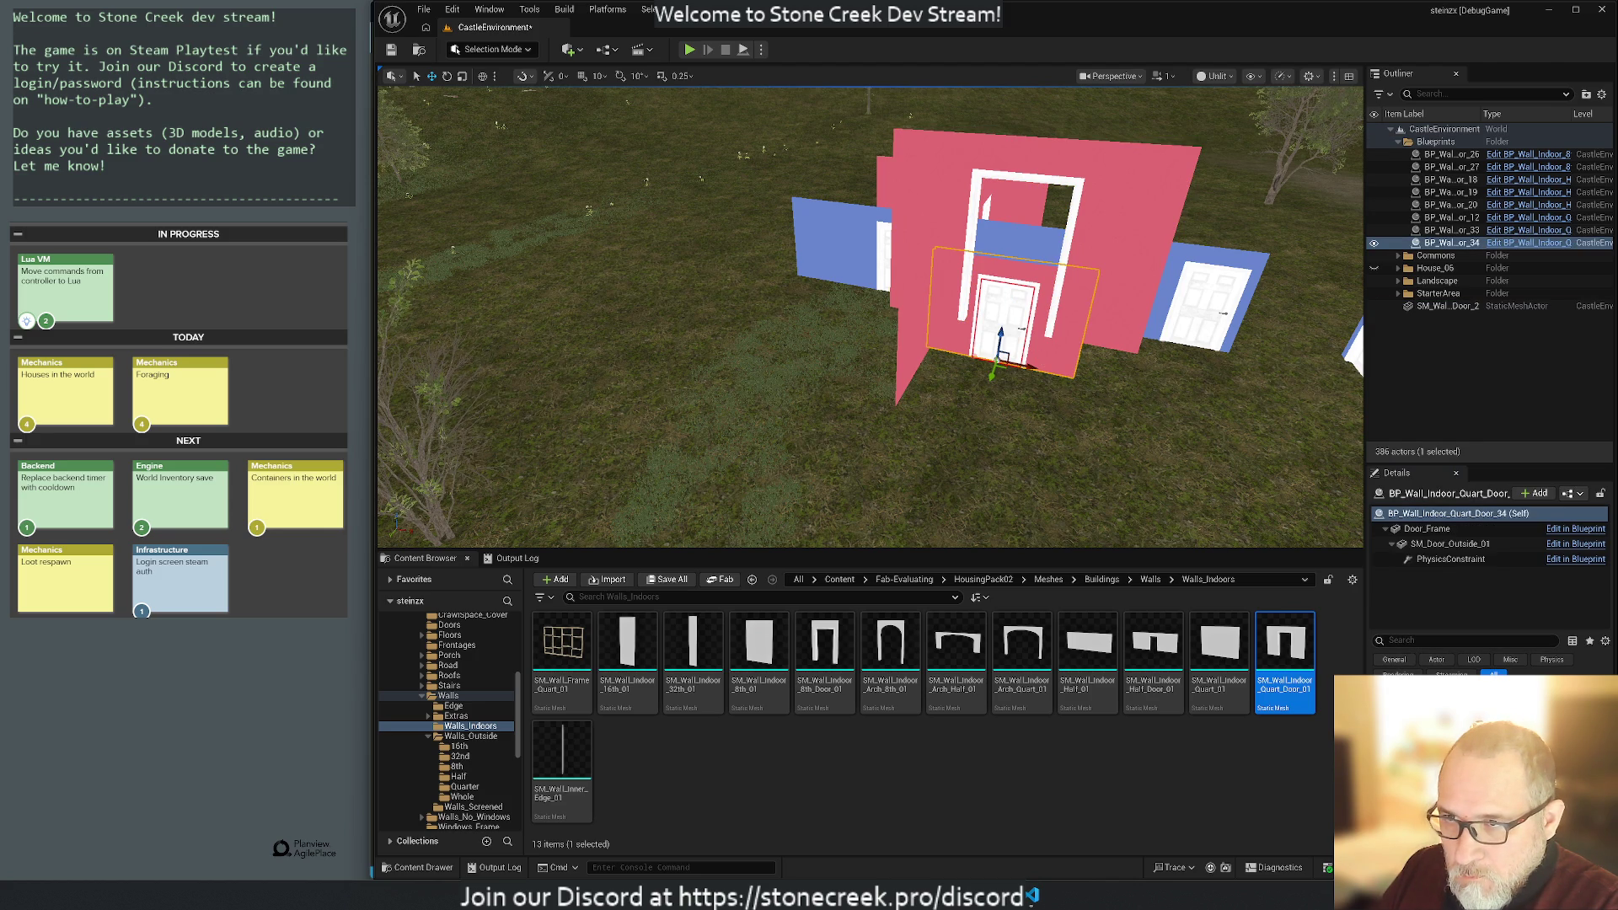
click(1427, 528)
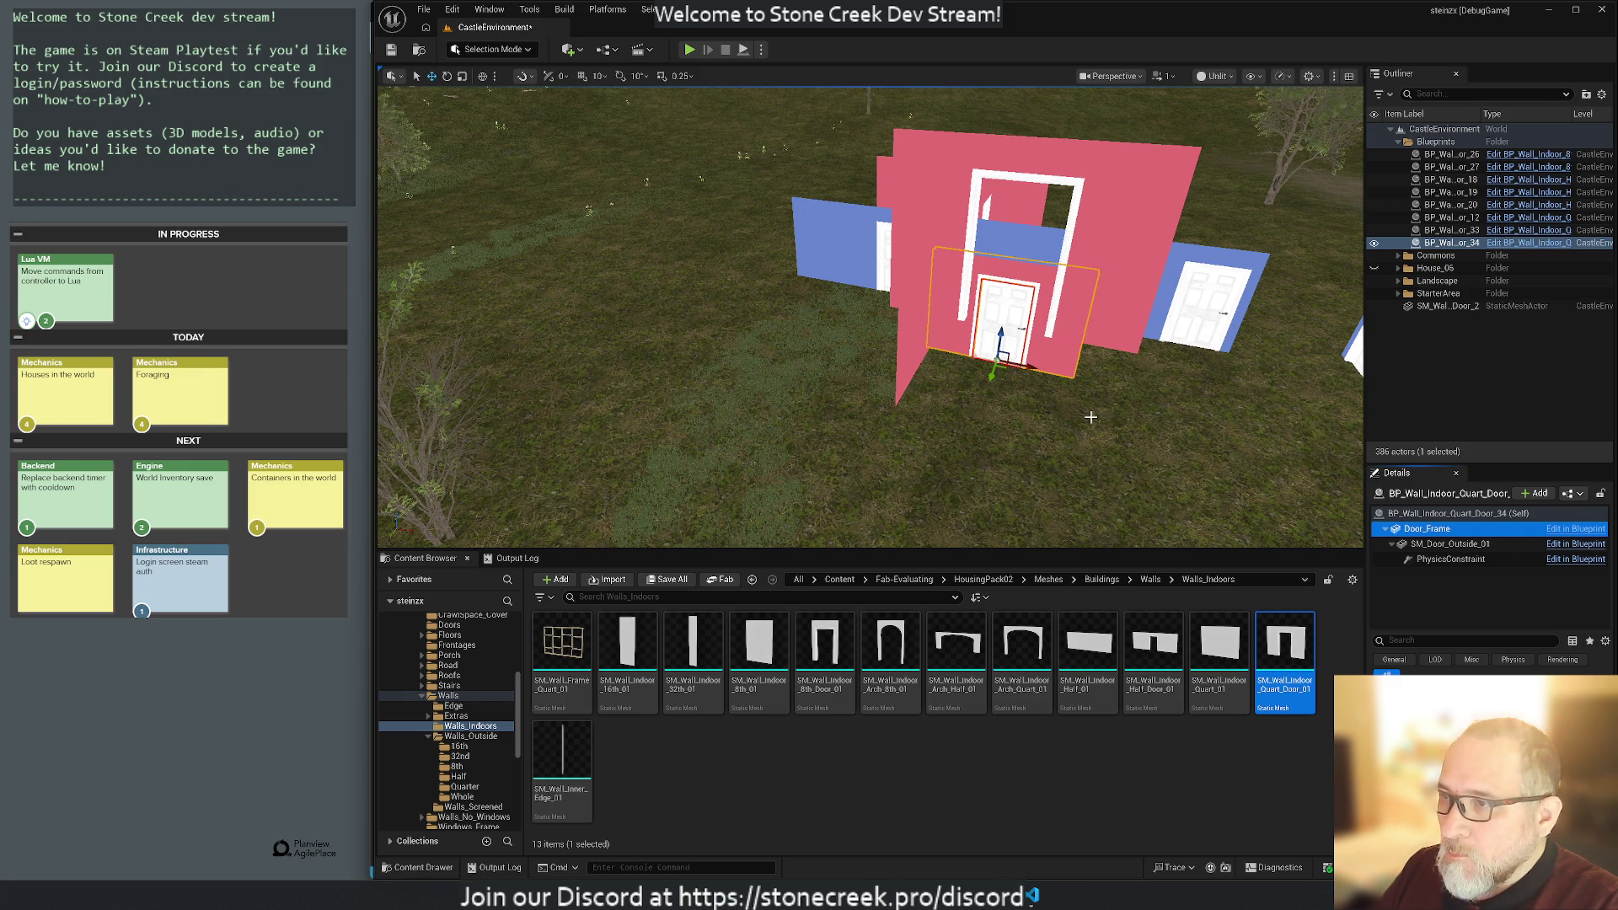
drag(1123, 420, 771, 434)
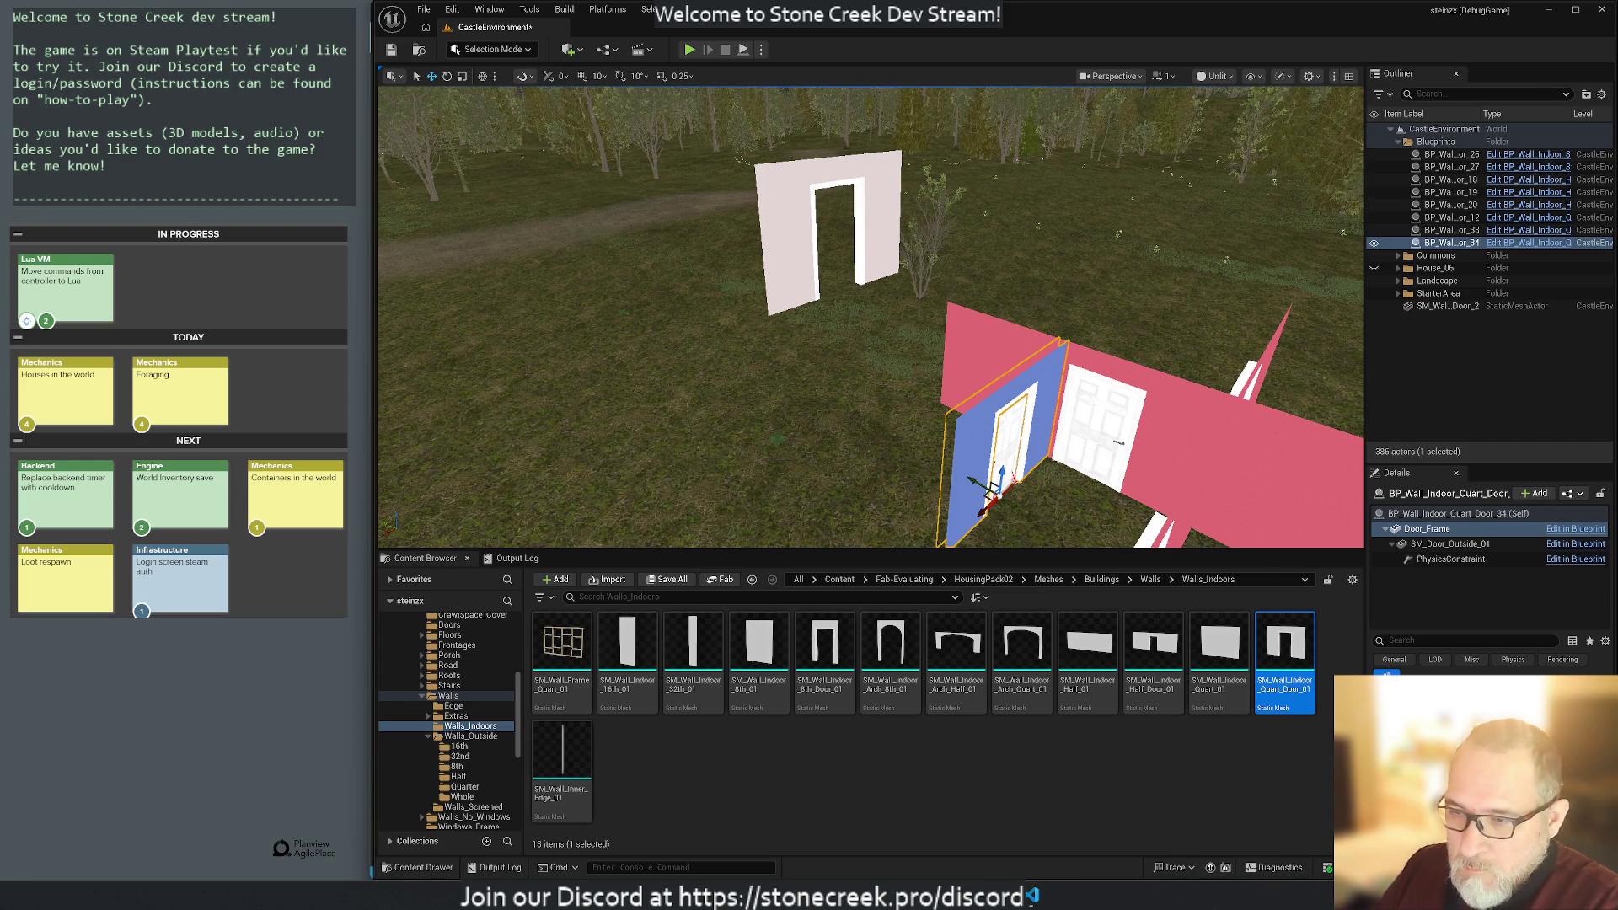
click(793, 236)
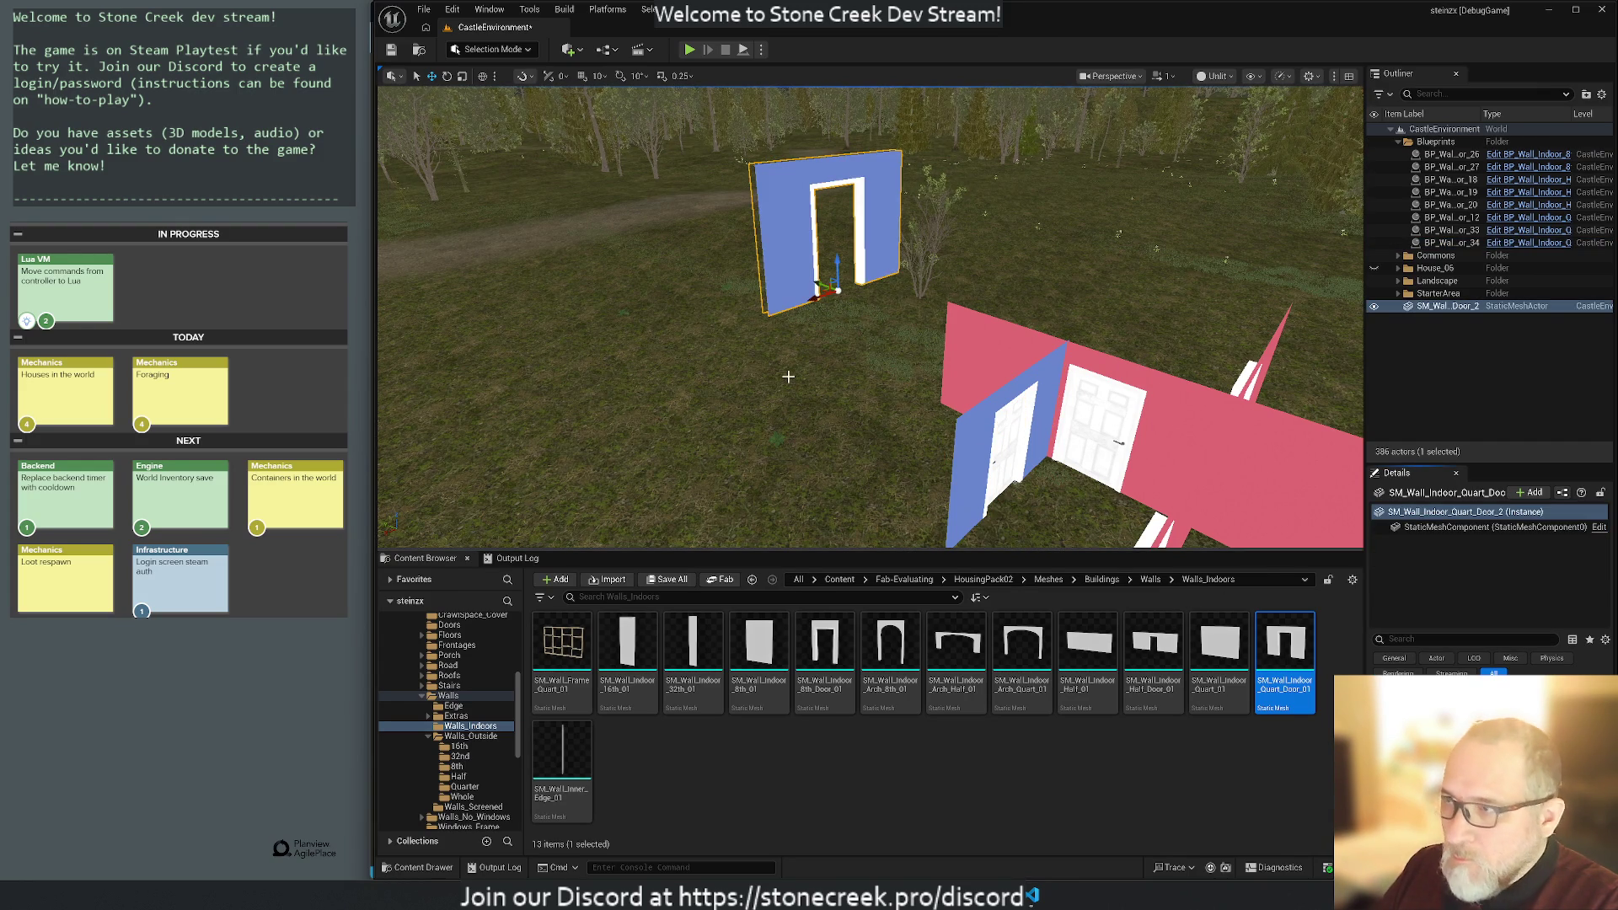
drag(834, 426, 994, 430)
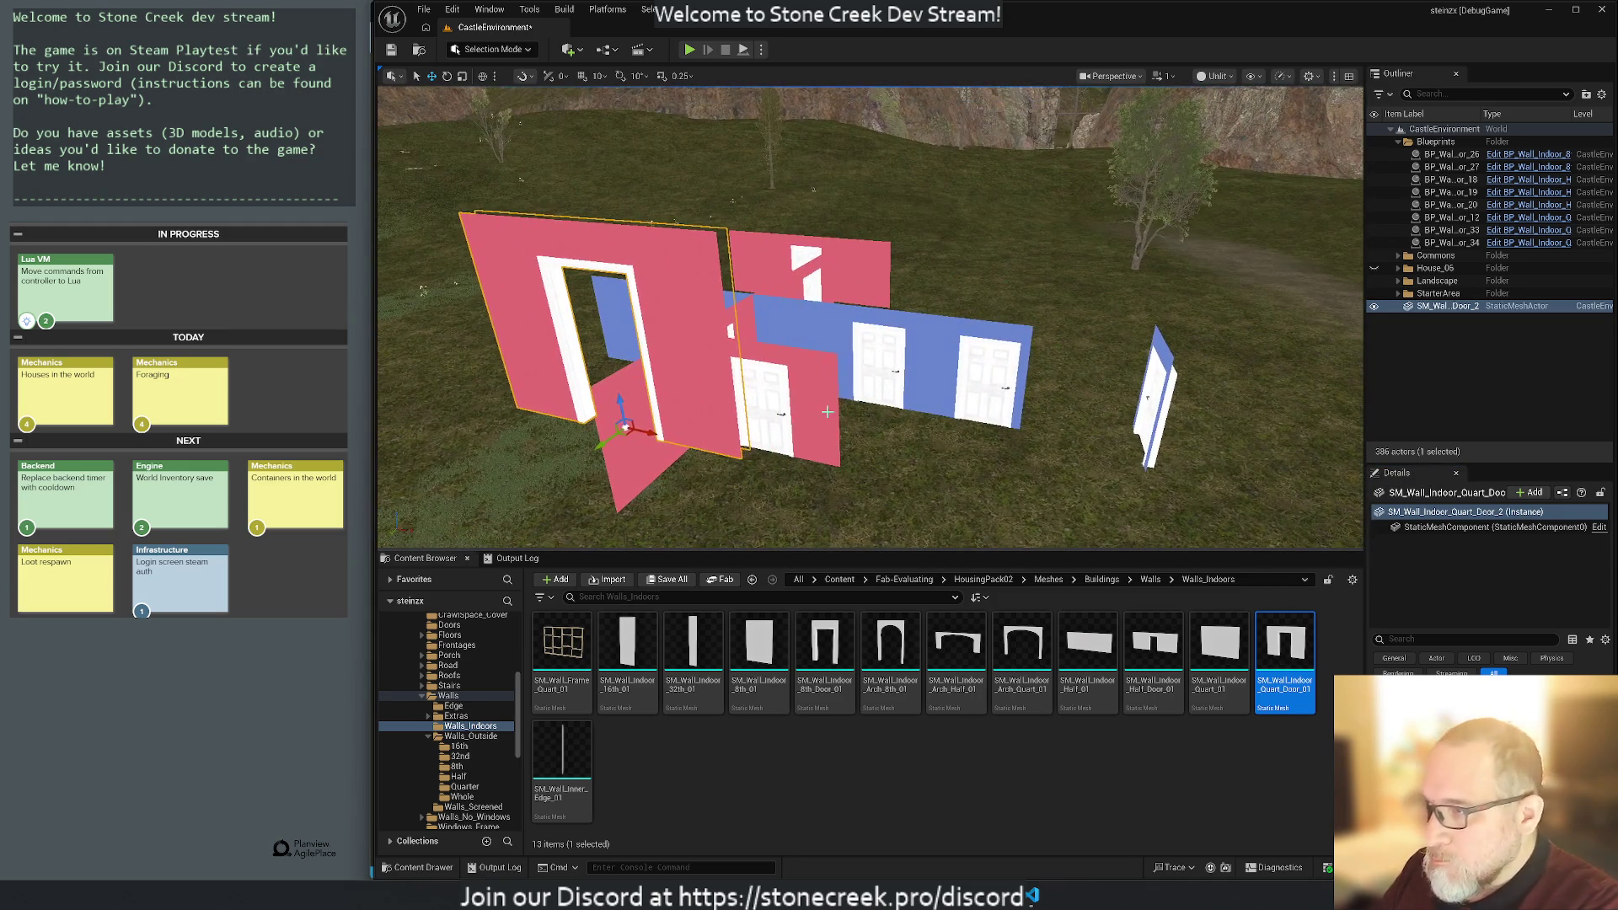
click(1407, 246)
click(1430, 530)
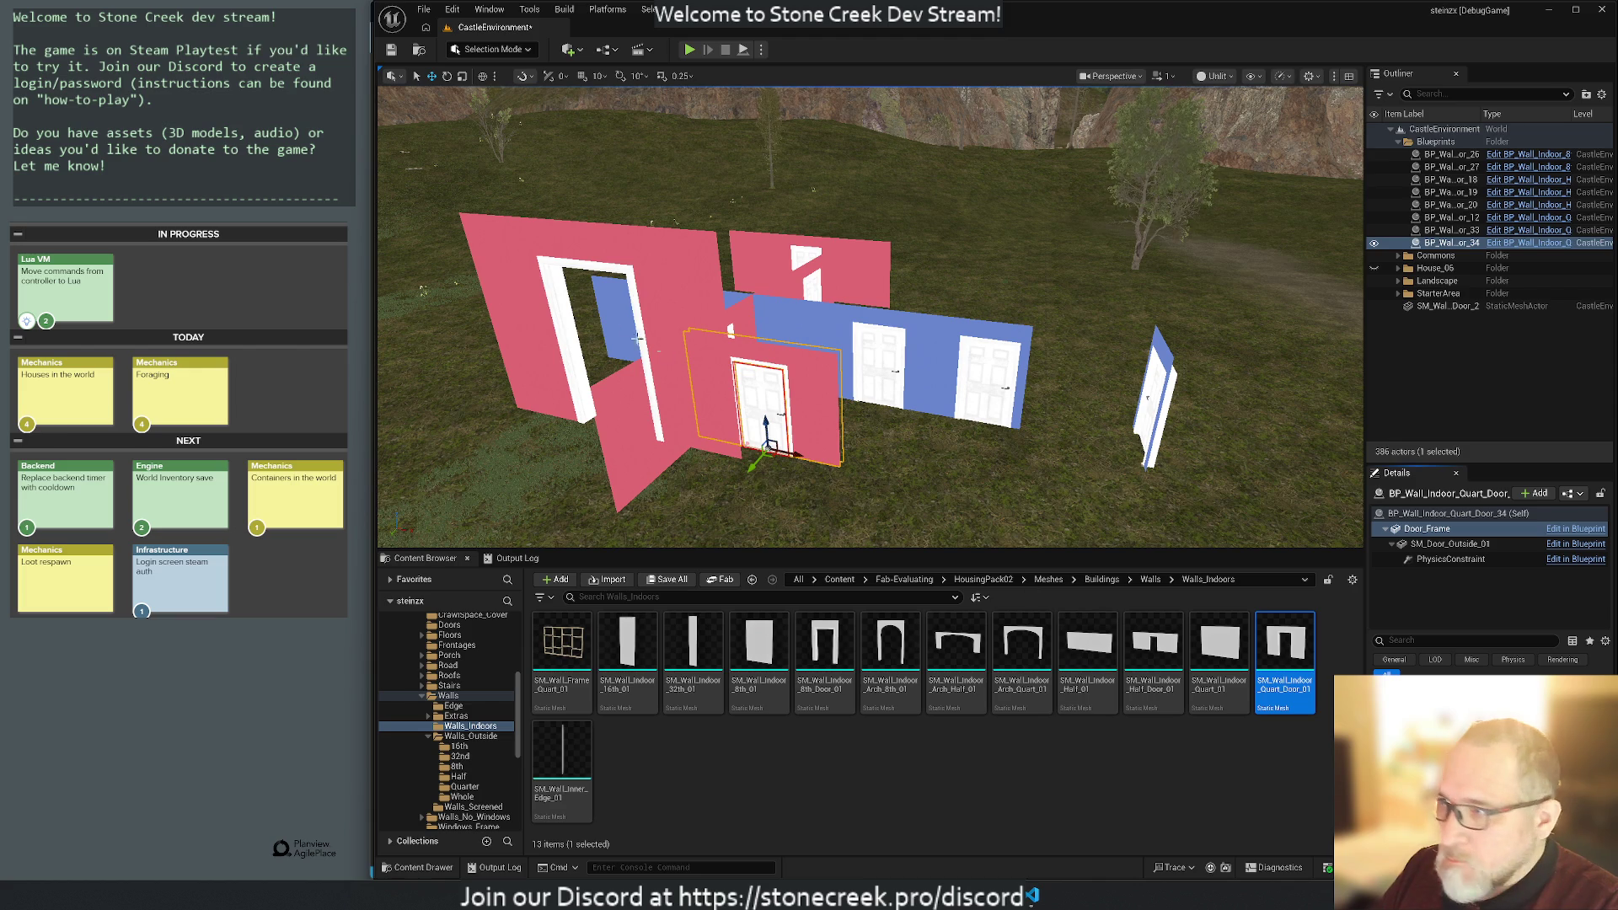
click(679, 272)
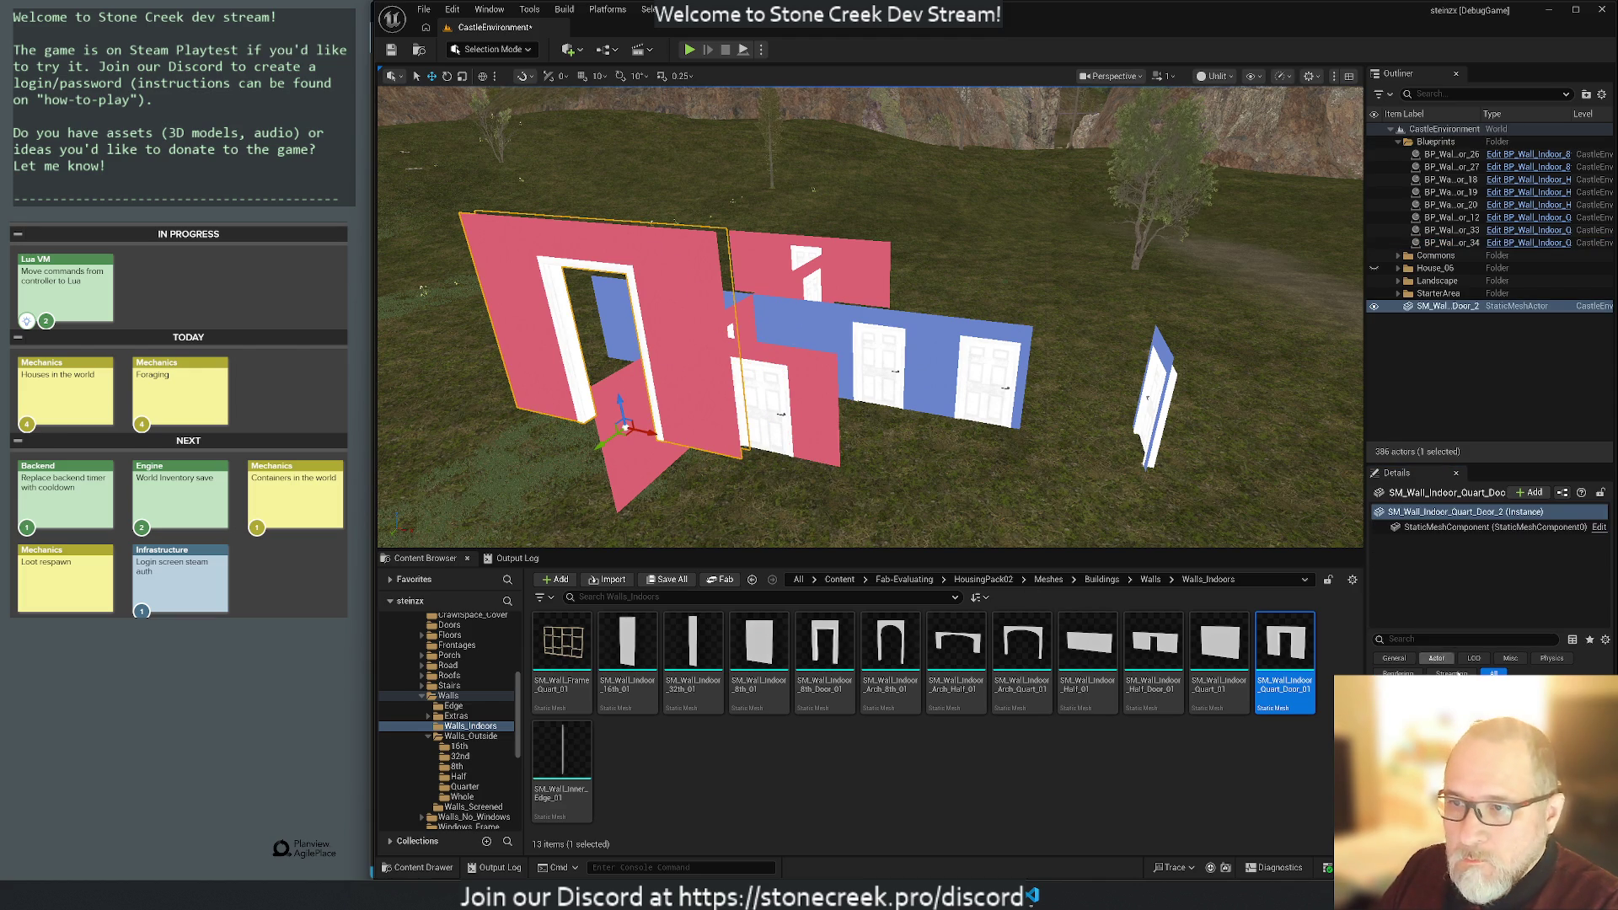
key(ctrl+z)
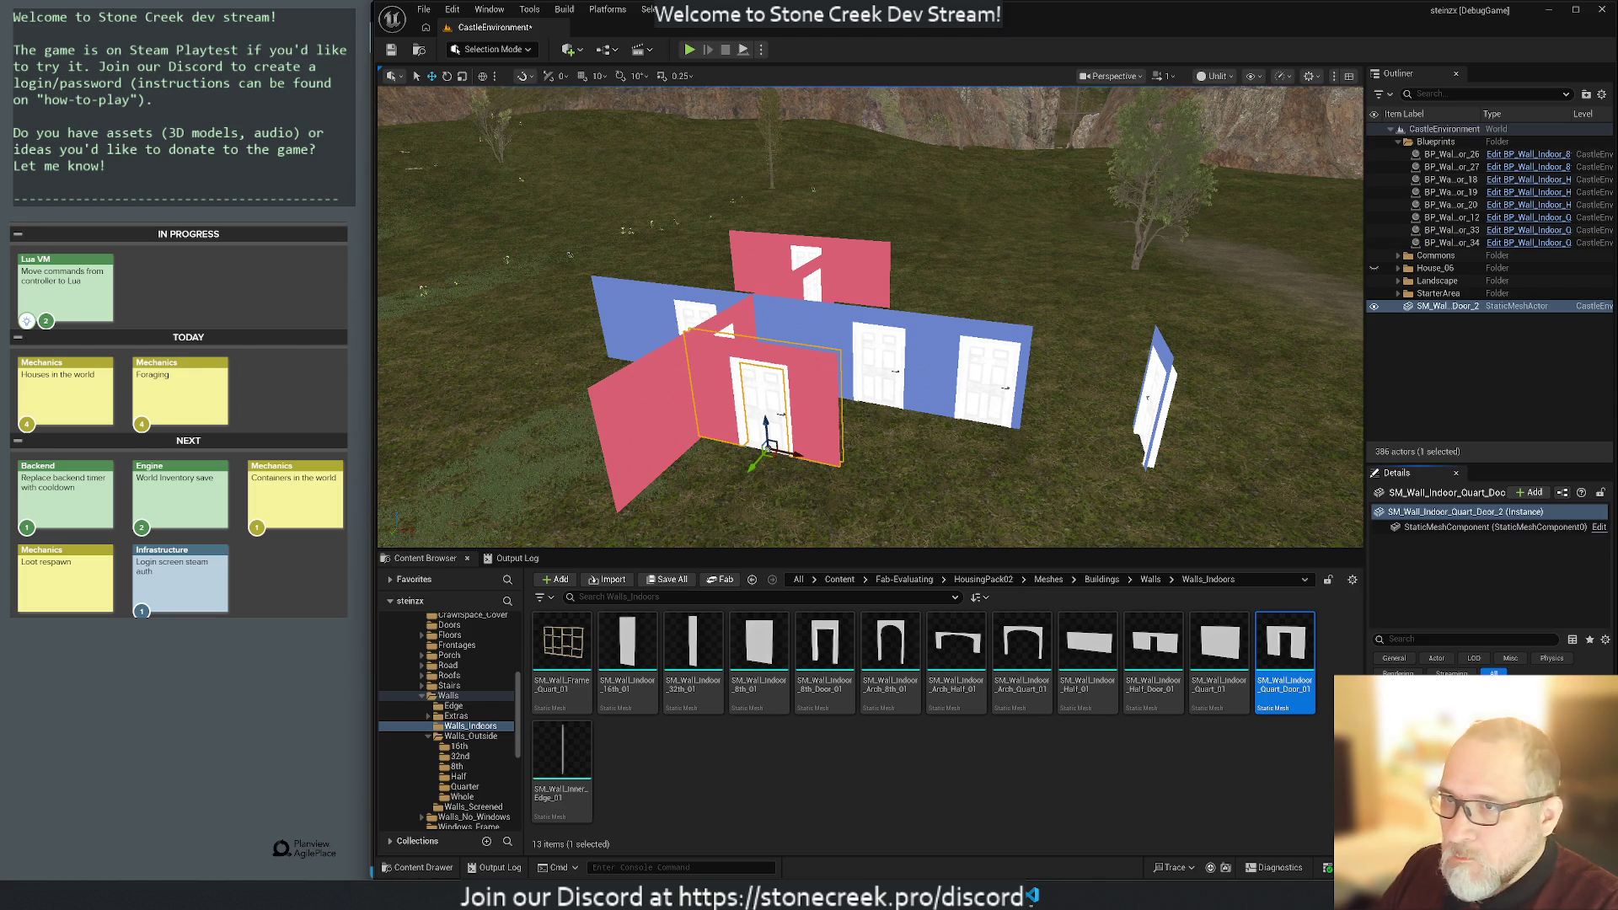
Check the right-hand blueprint's door component and place an SM_Door_Inside_01 door in the level.
click(1446, 154)
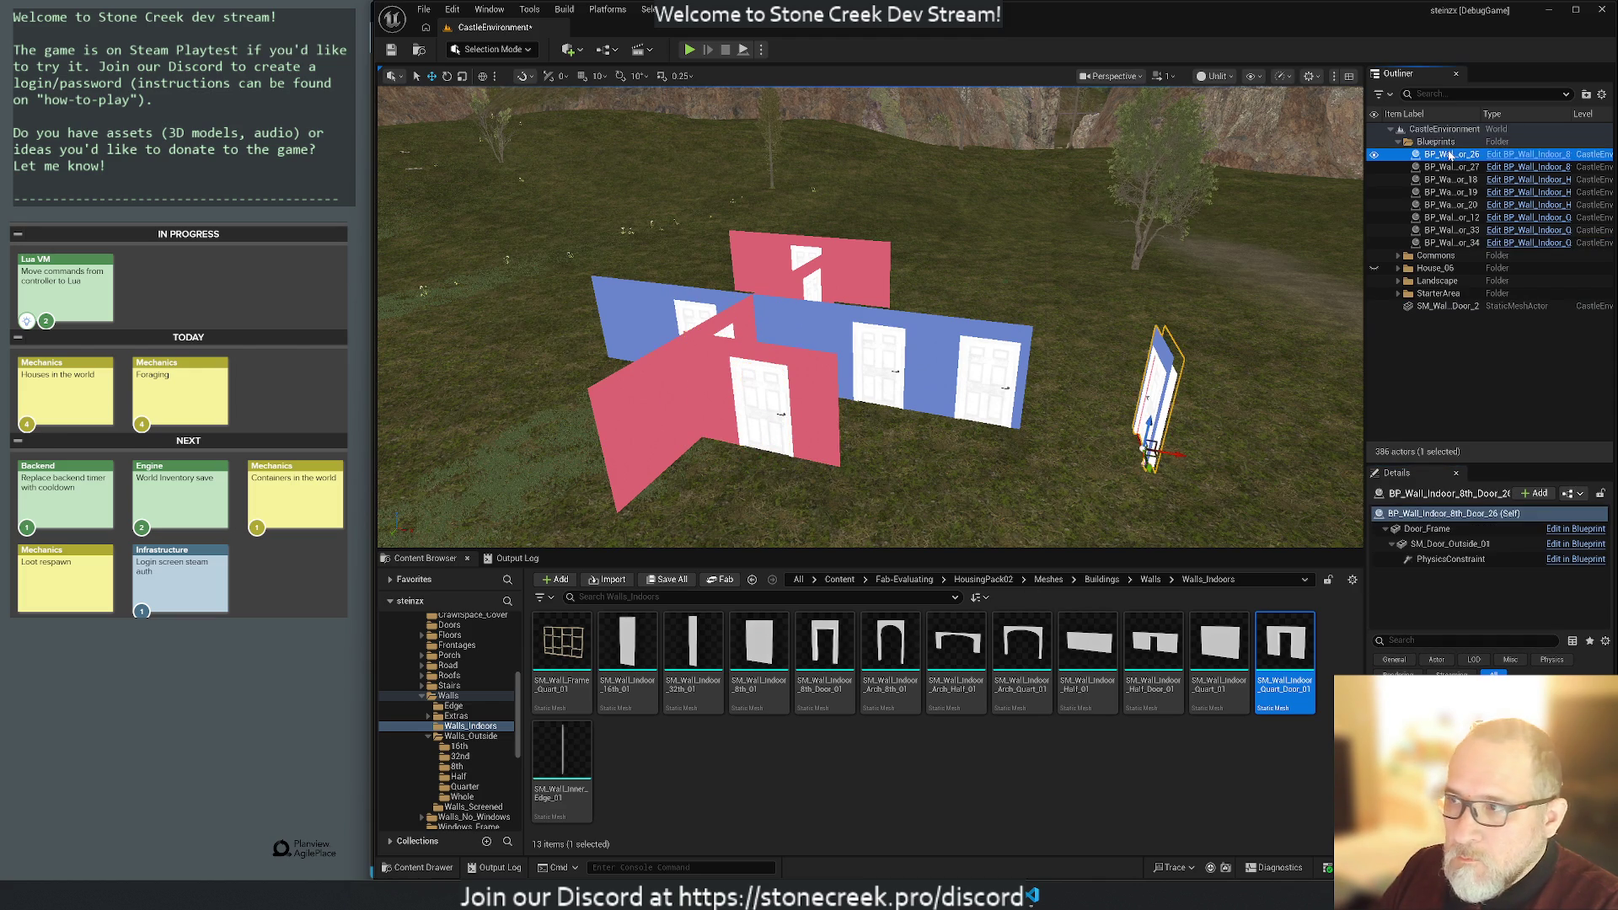
click(1452, 544)
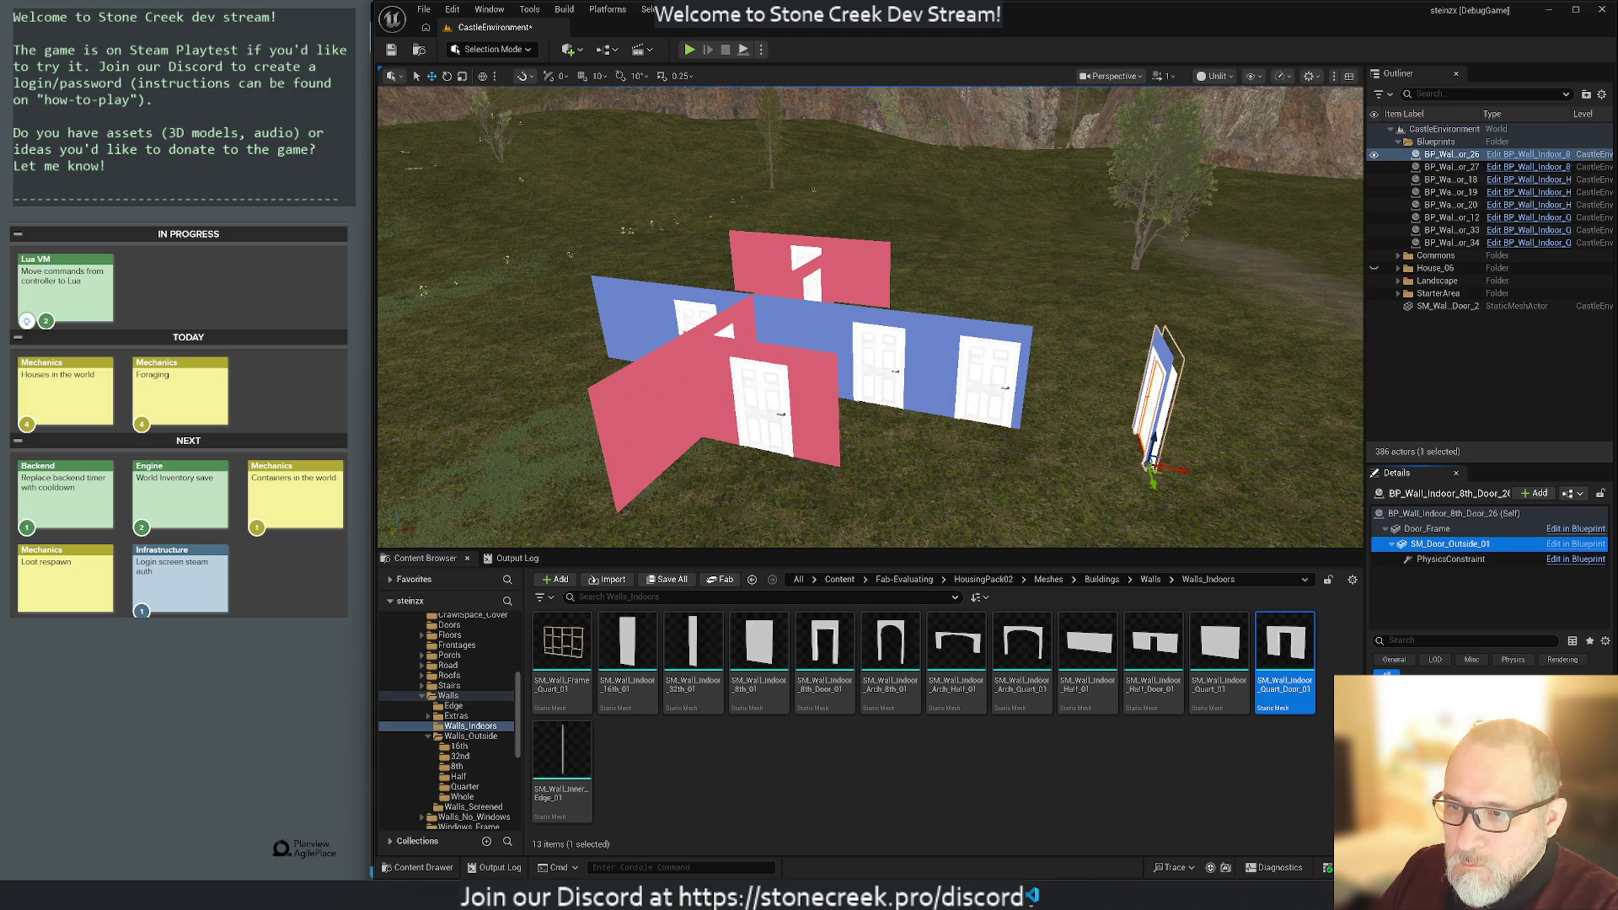
click(449, 625)
mouse_move(562, 649)
mouse_down()
mouse_move(843, 624)
mouse_move(893, 484)
mouse_move(1087, 455)
mouse_move(959, 274)
mouse_move(893, 421)
mouse_move(466, 450)
mouse_up()
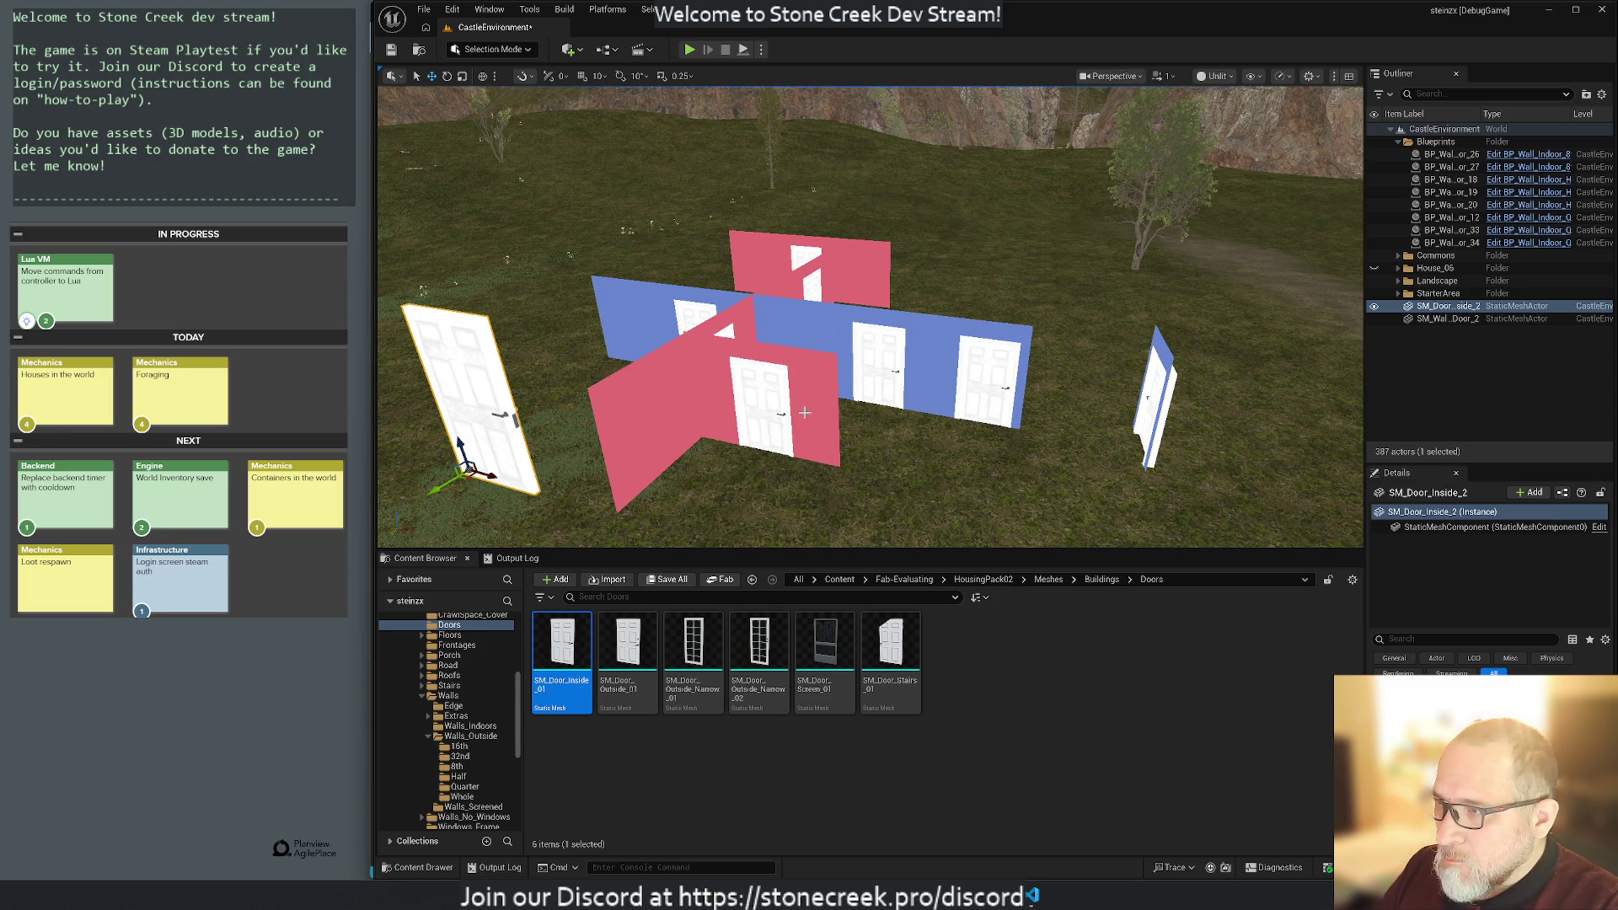
click(776, 409)
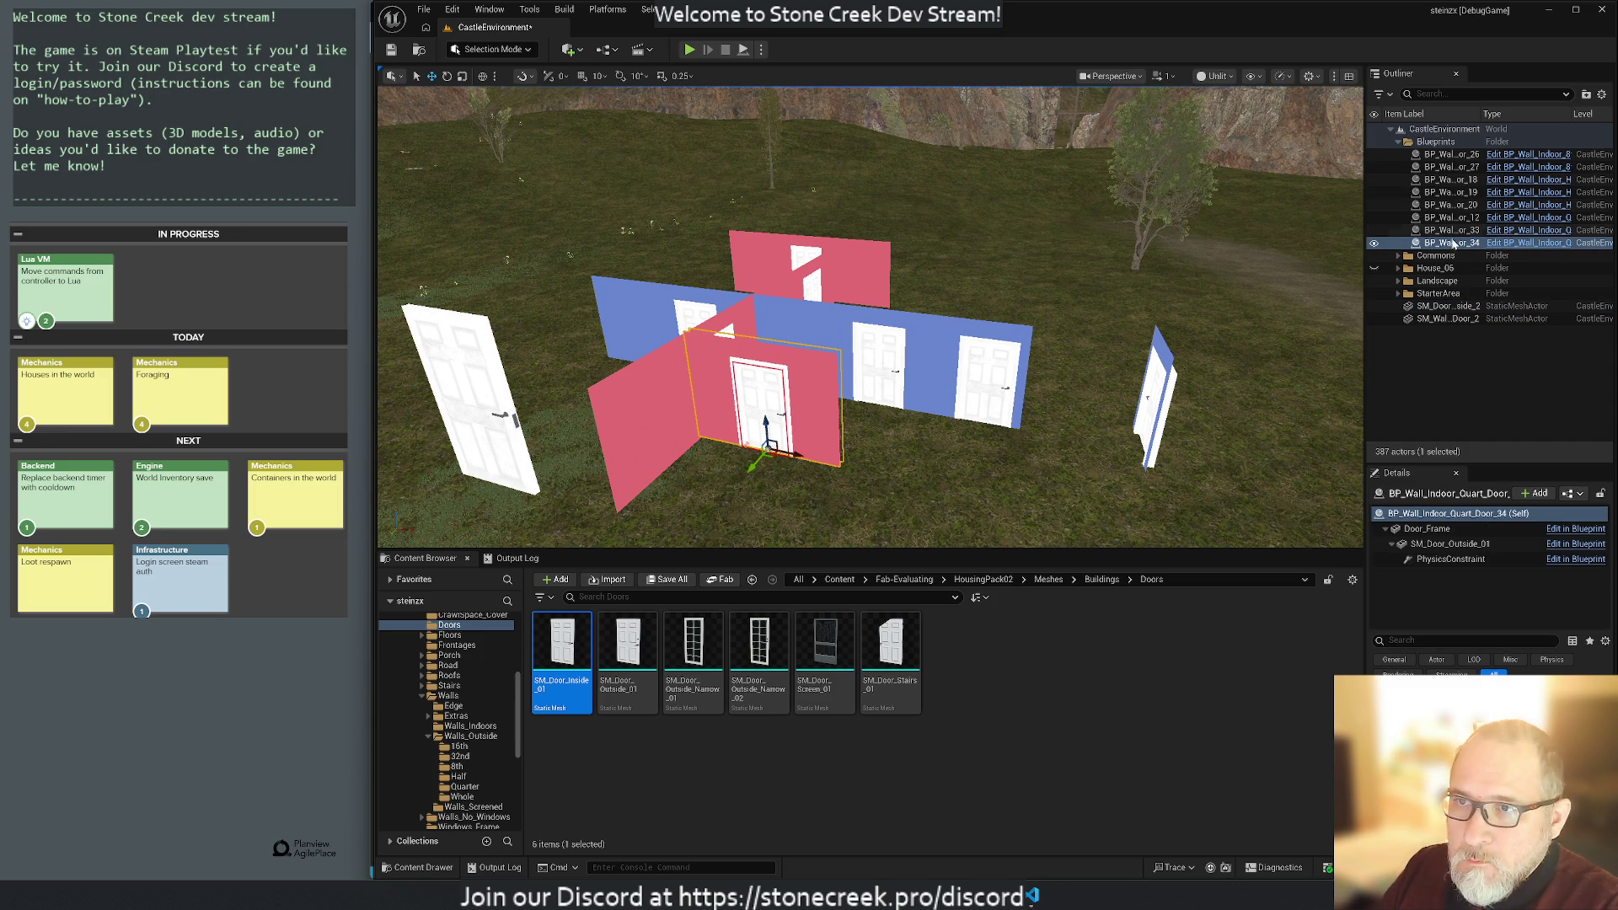
Undo to remove the standalone SM_Door_Inside_2 and SM_Wall_Door_2 meshes, then reselect BP_Wall_Indoor_8th_Door_26.
click(1449, 156)
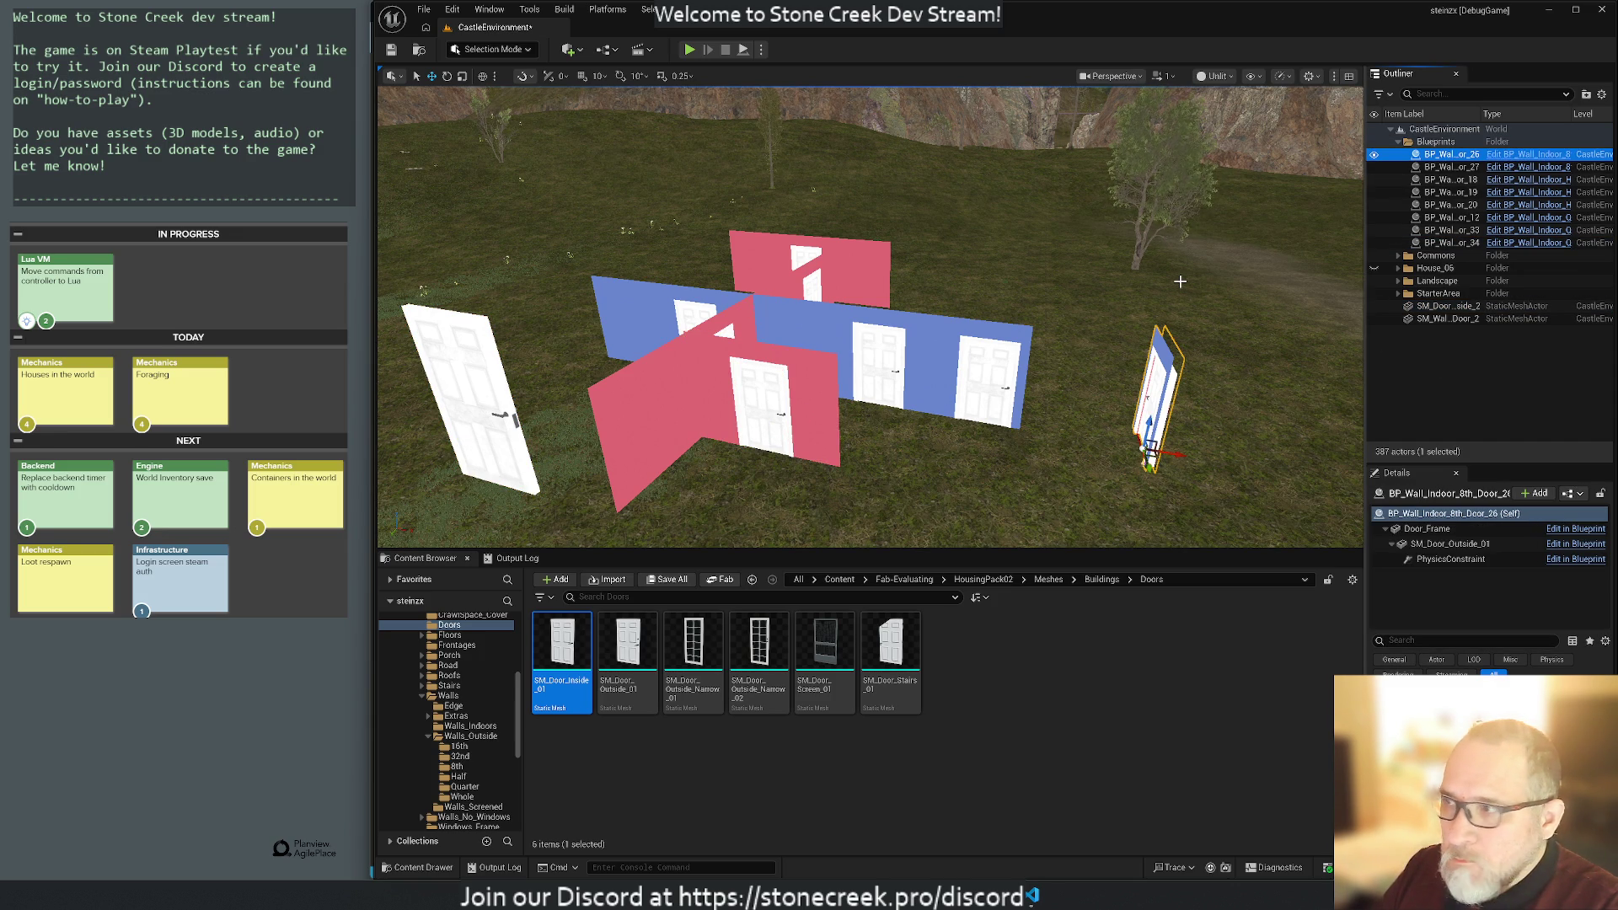
key(ctrl+z)
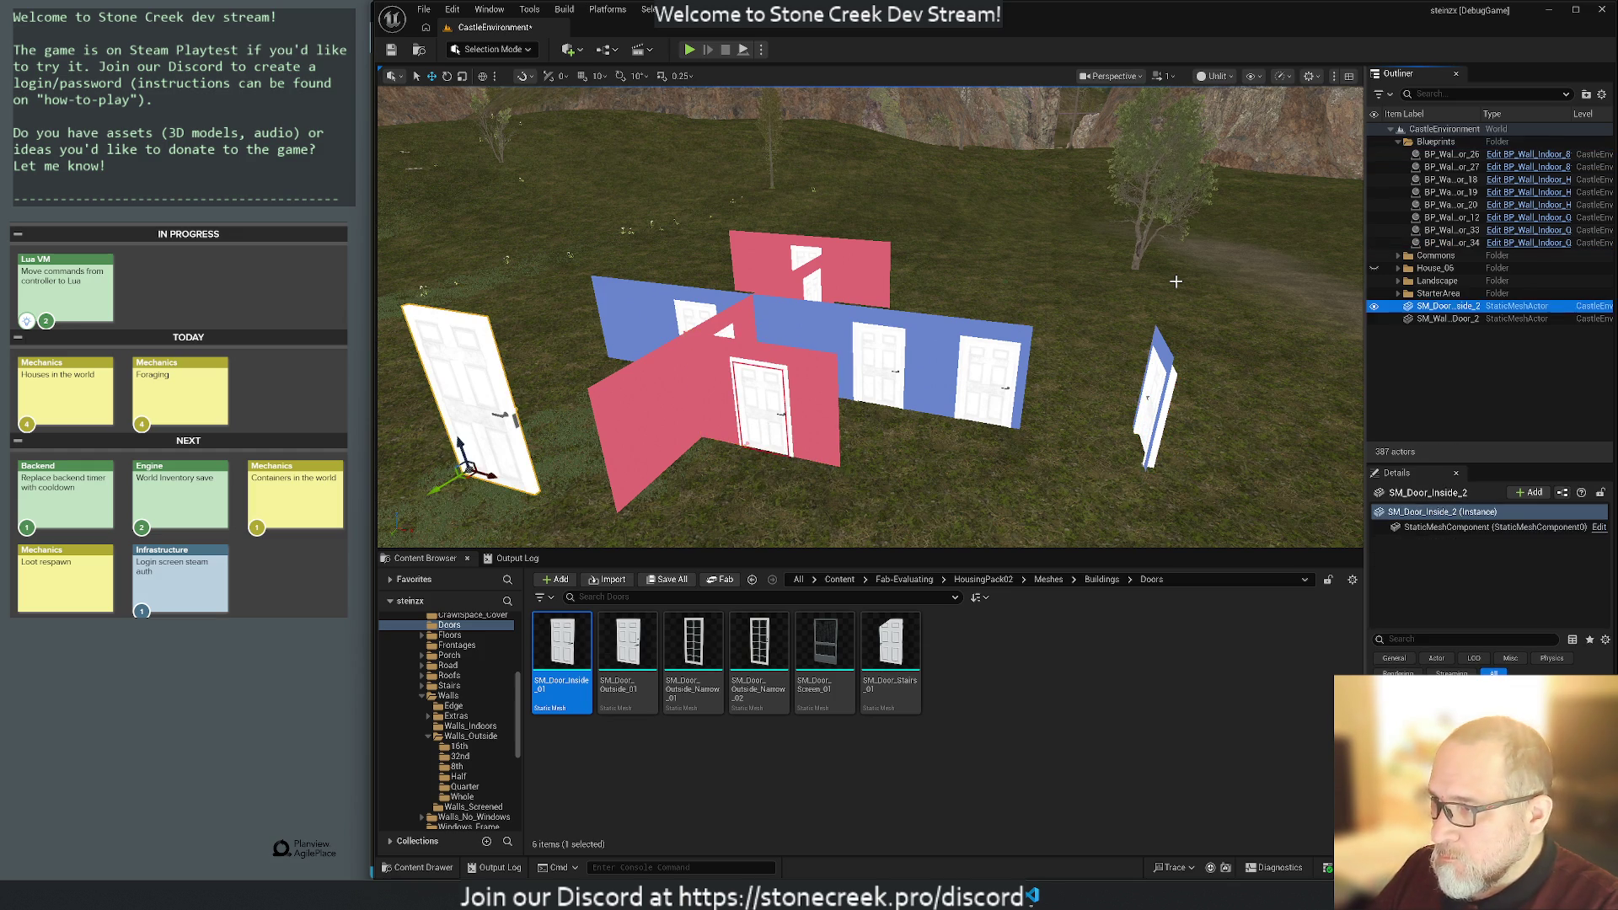
key(ctrl+z)
key(ctrl+z)
key(ctrl+z)
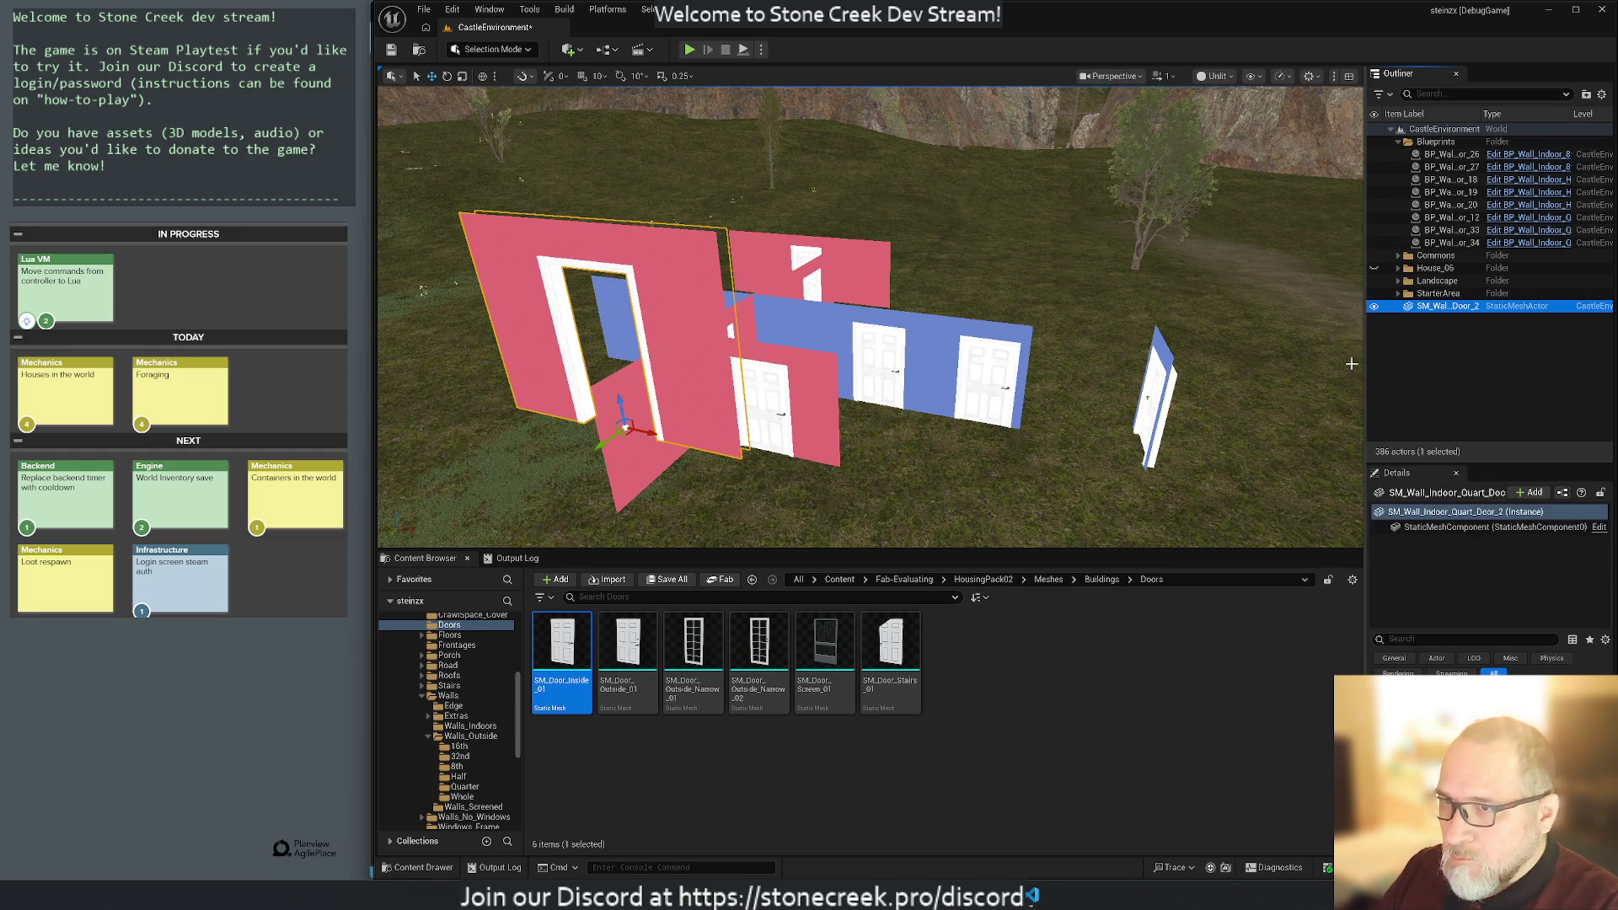
key(ctrl+z)
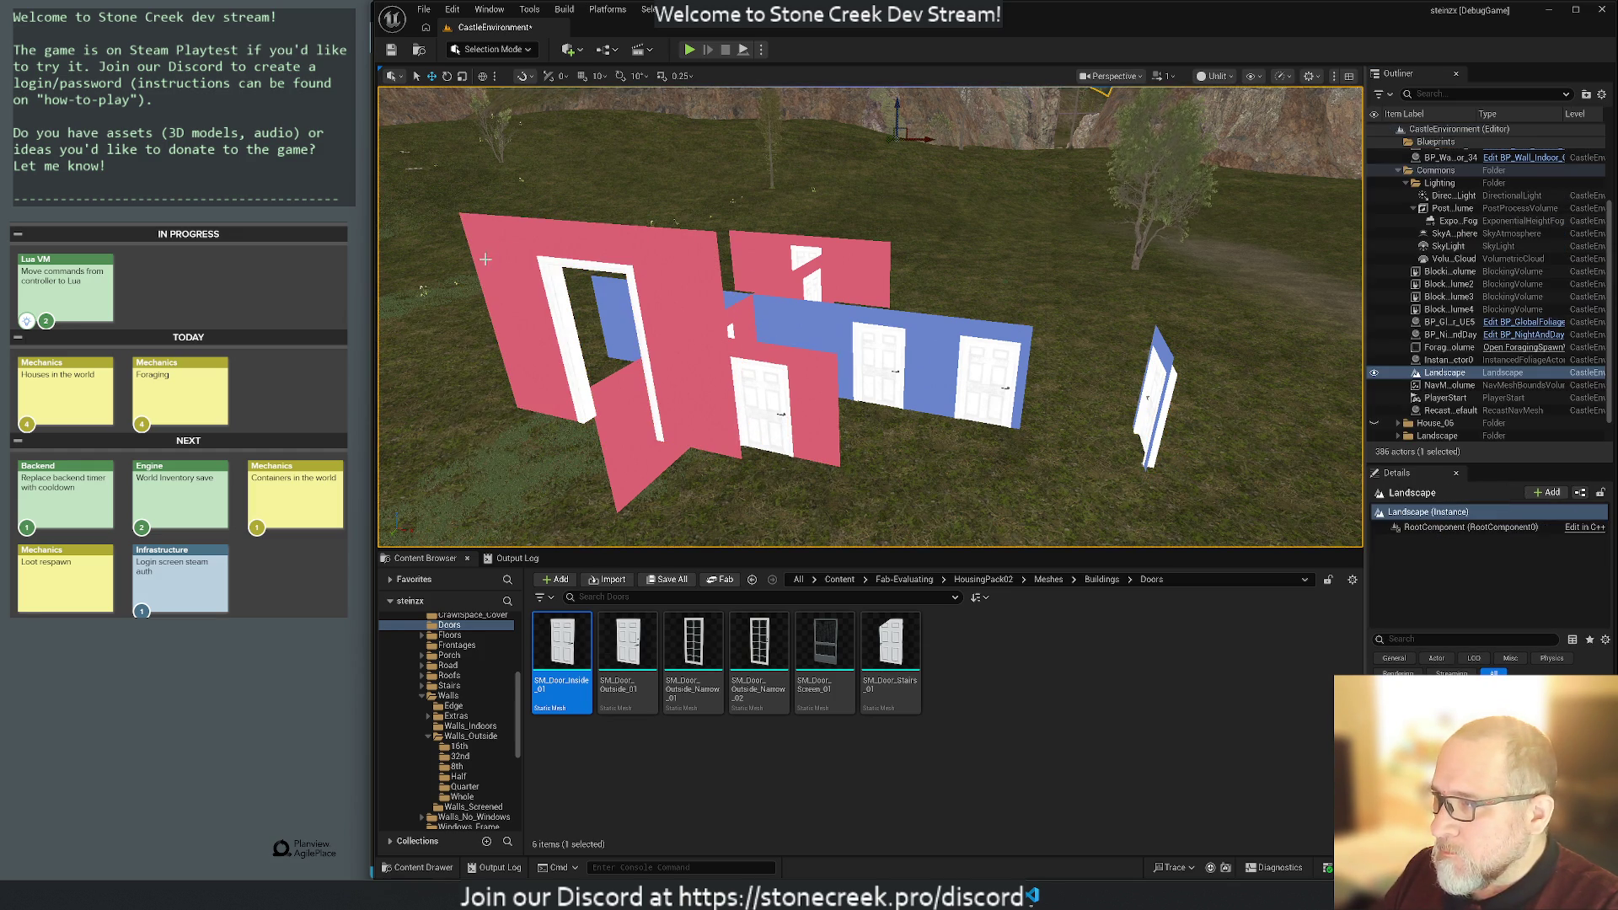
key(ctrl+z)
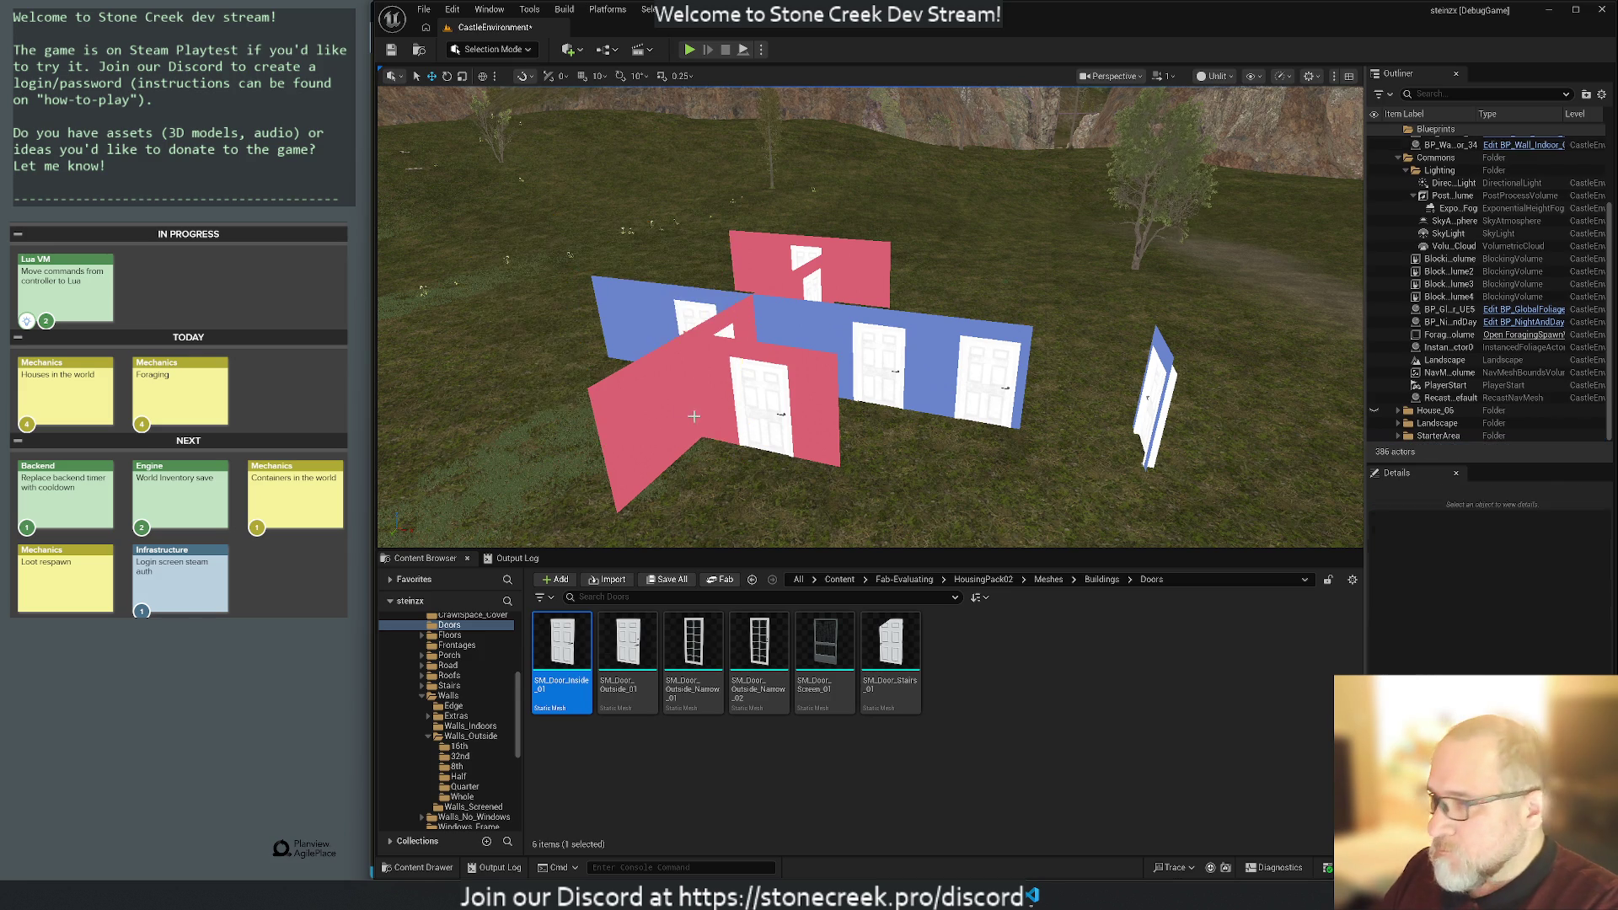
scroll(1454, 166, up, 3)
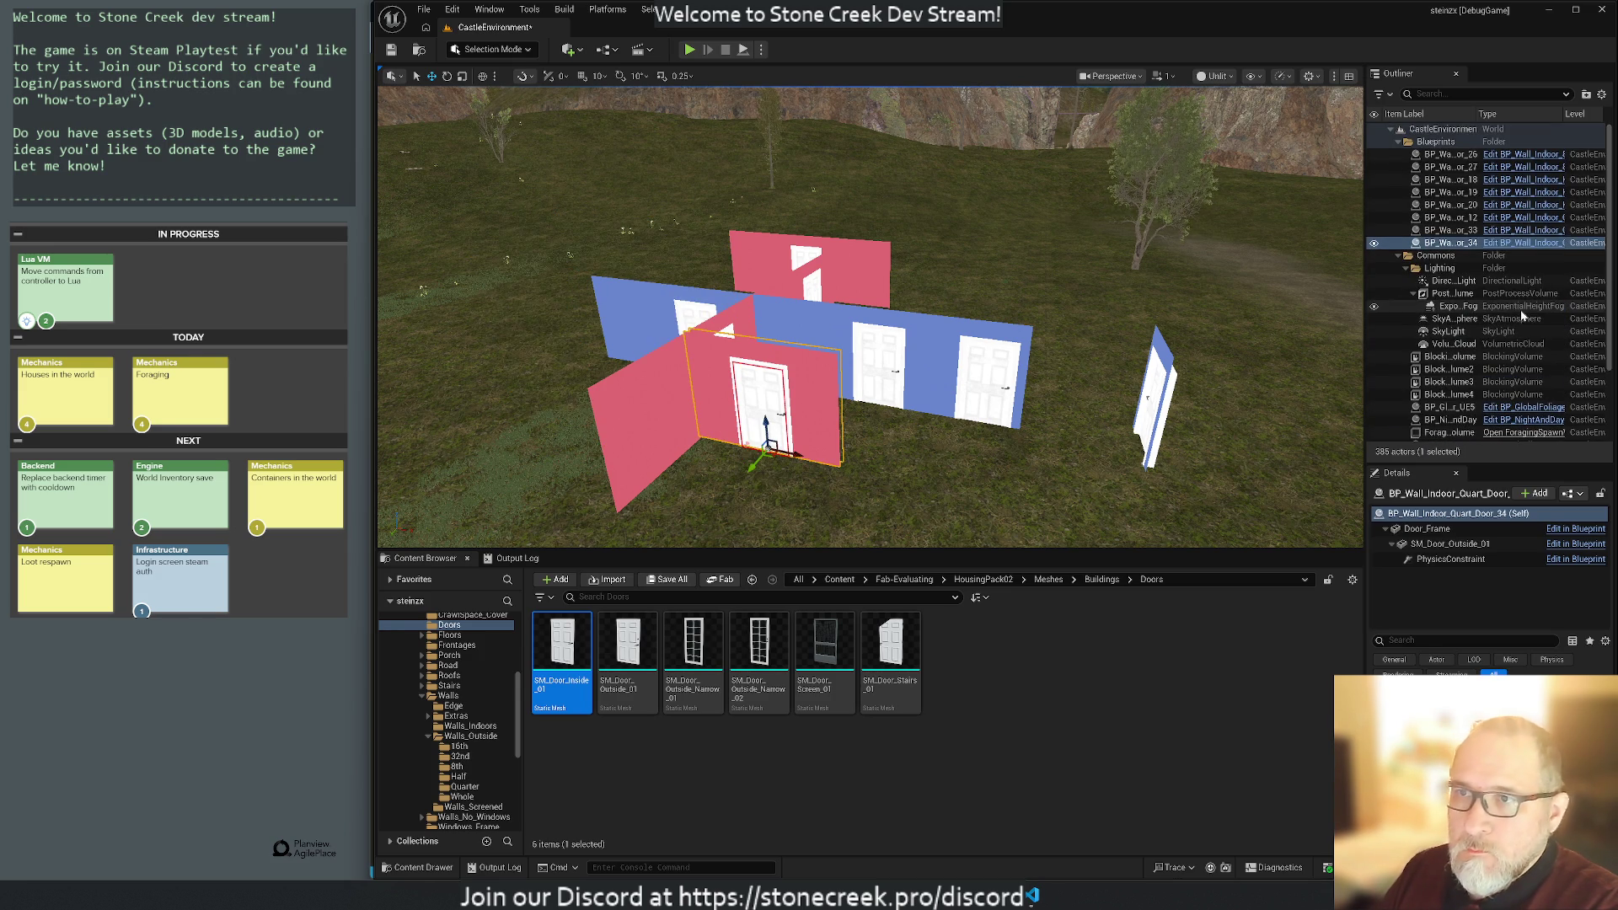
click(1449, 155)
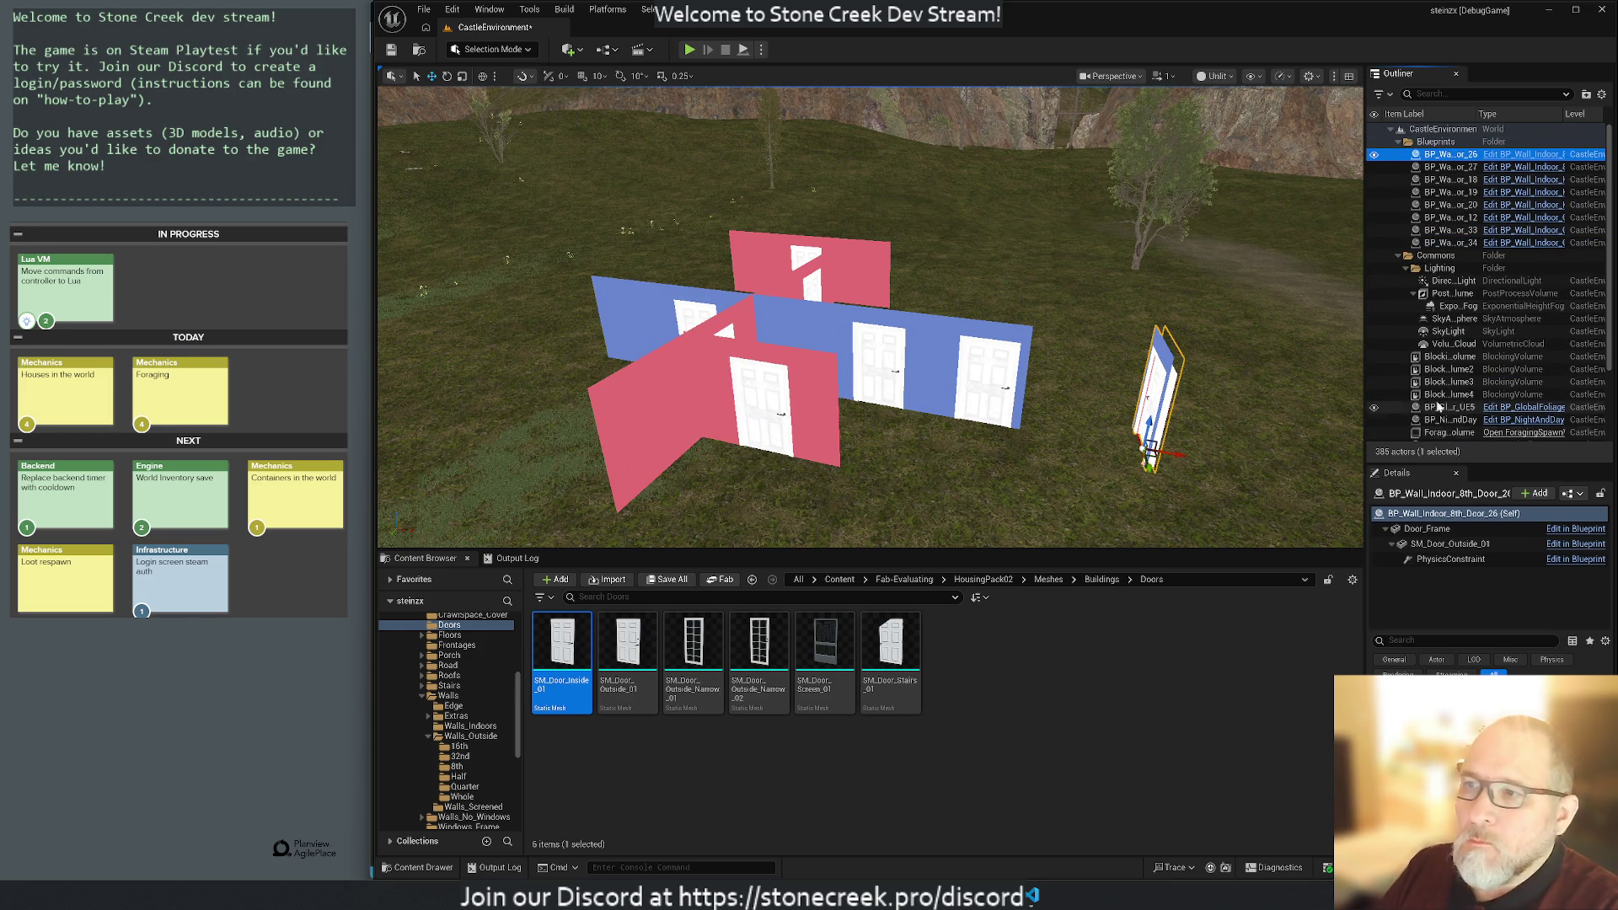
Frame the 8th-wall door blueprint and place an SM_Wall_Indoor_8th_Door_01 wall mesh beside it.
key(f)
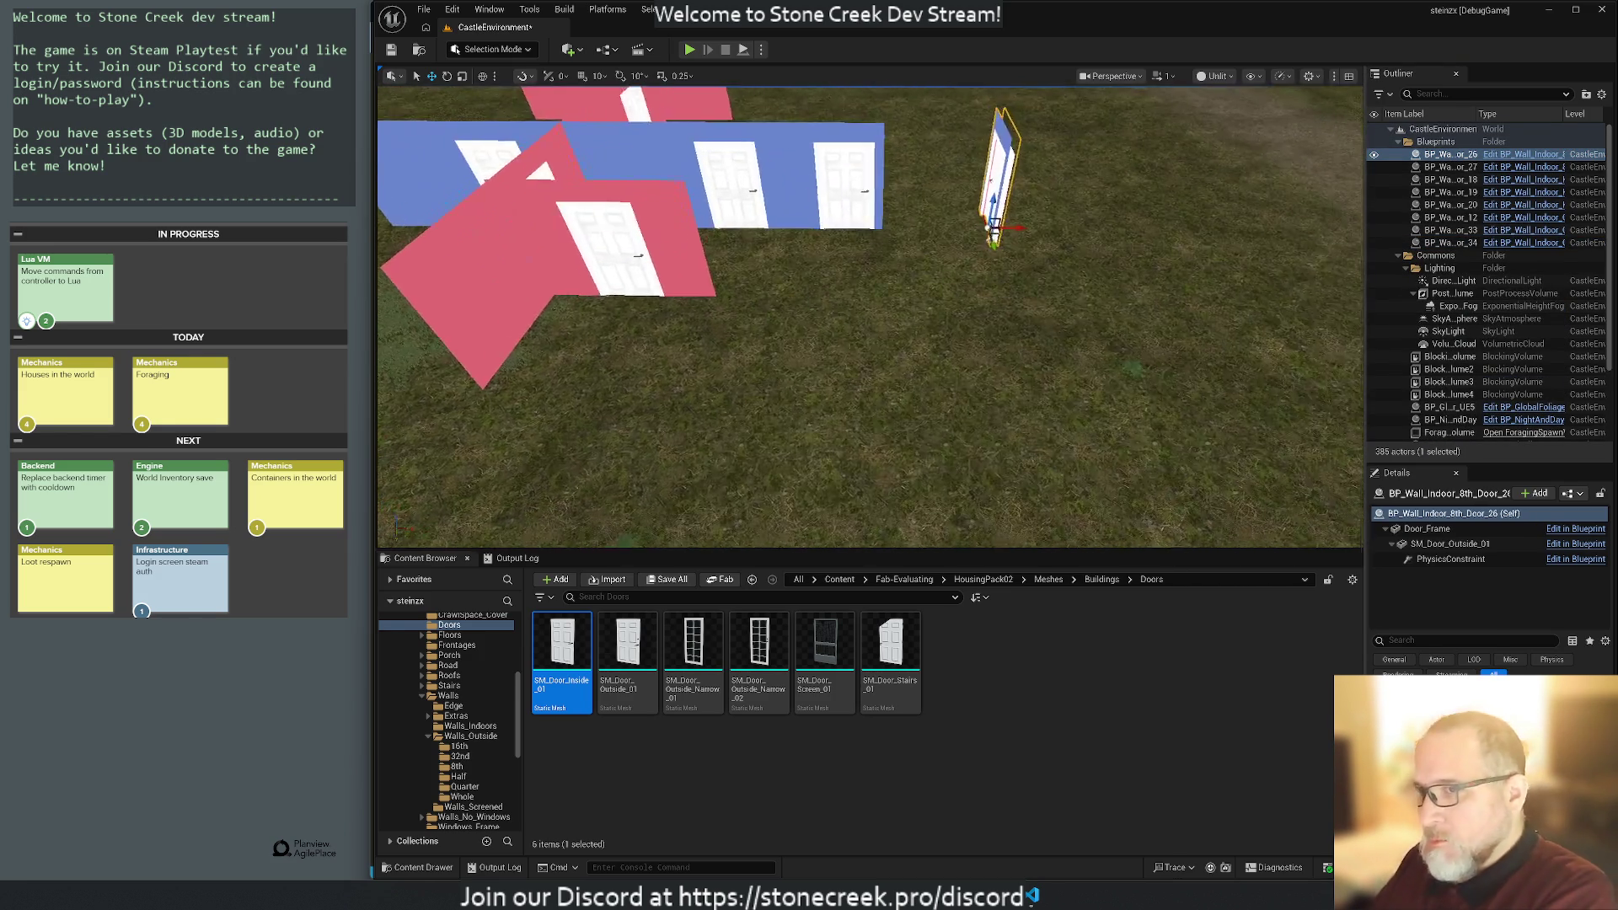
mouse_move(630, 406)
mouse_down()
mouse_move(630, 370)
mouse_move(556, 371)
mouse_move(649, 354)
mouse_up()
drag(1018, 464, 1034, 464)
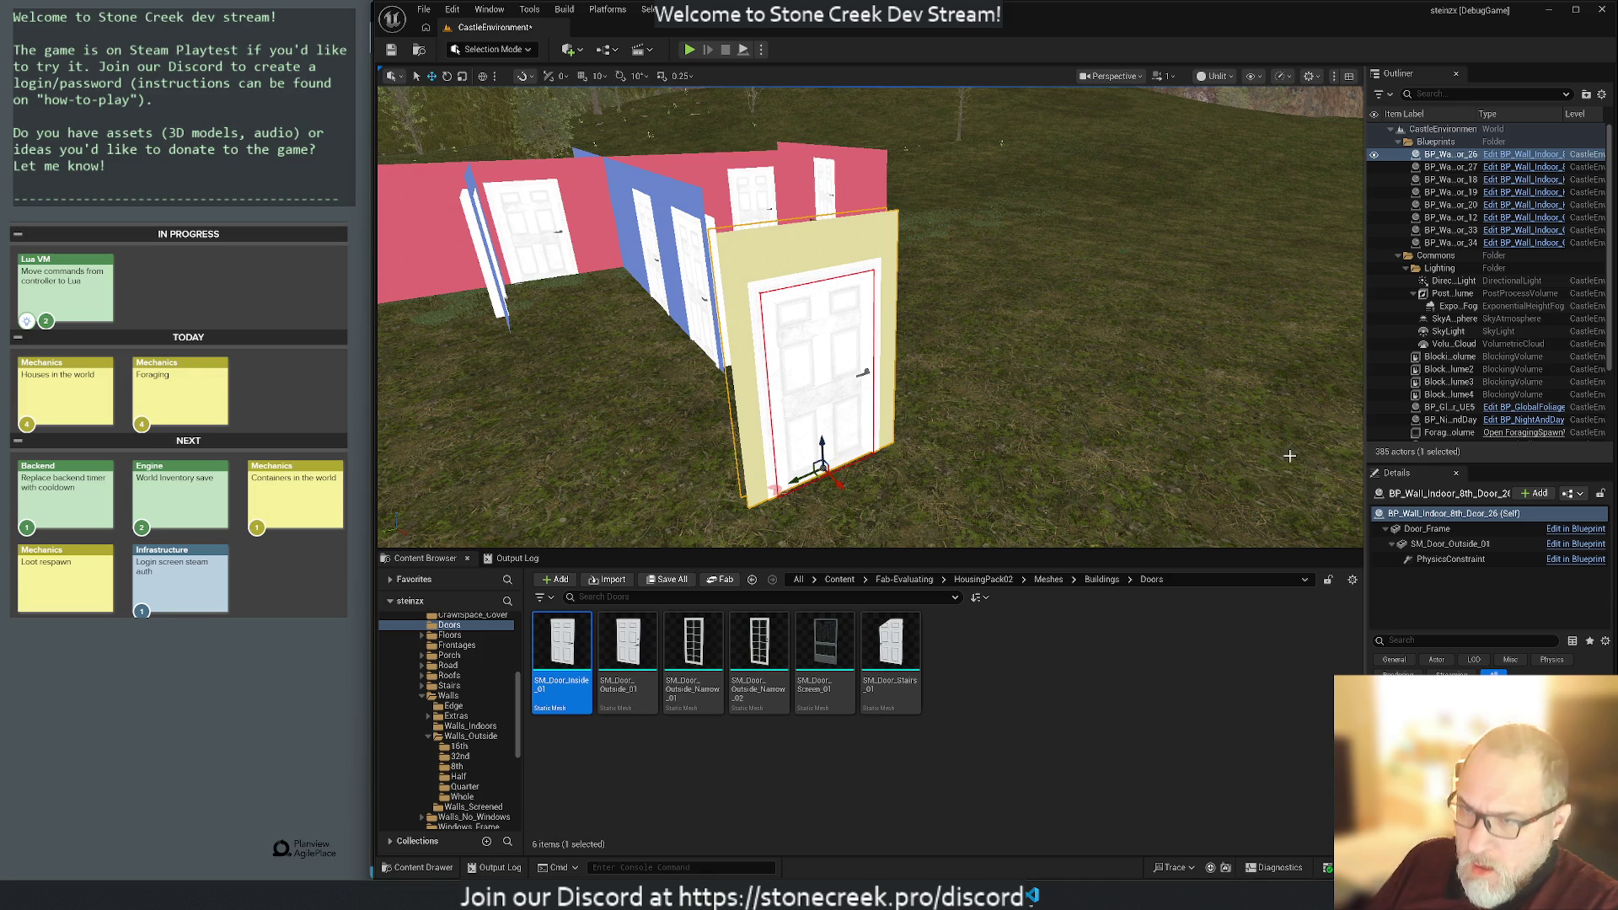
click(1421, 529)
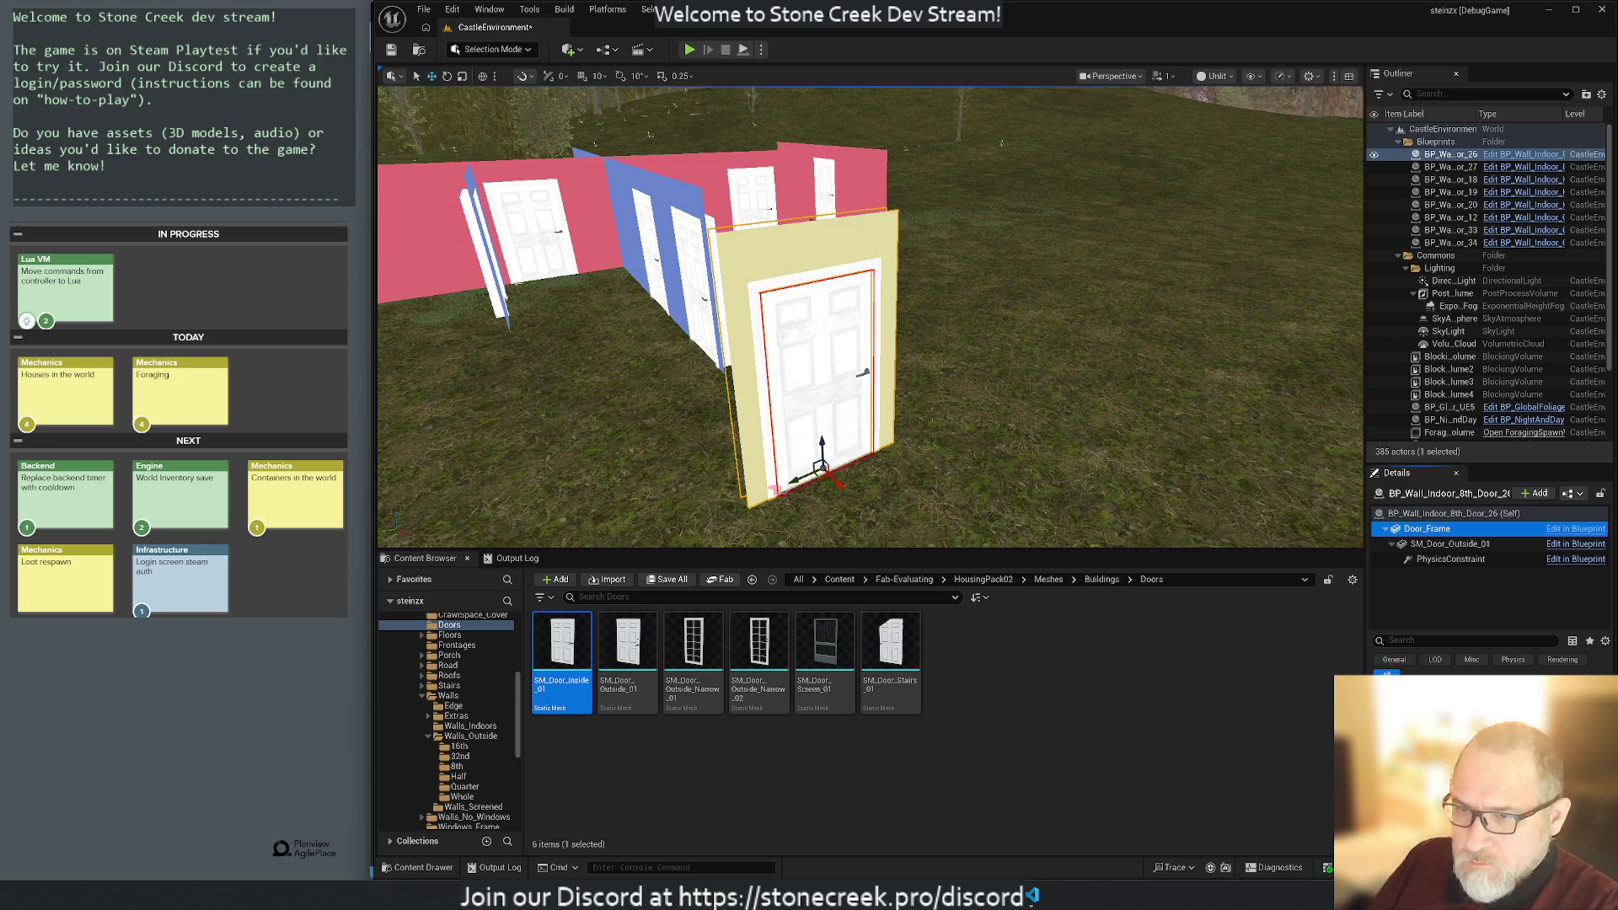
click(470, 726)
drag(824, 649, 1079, 417)
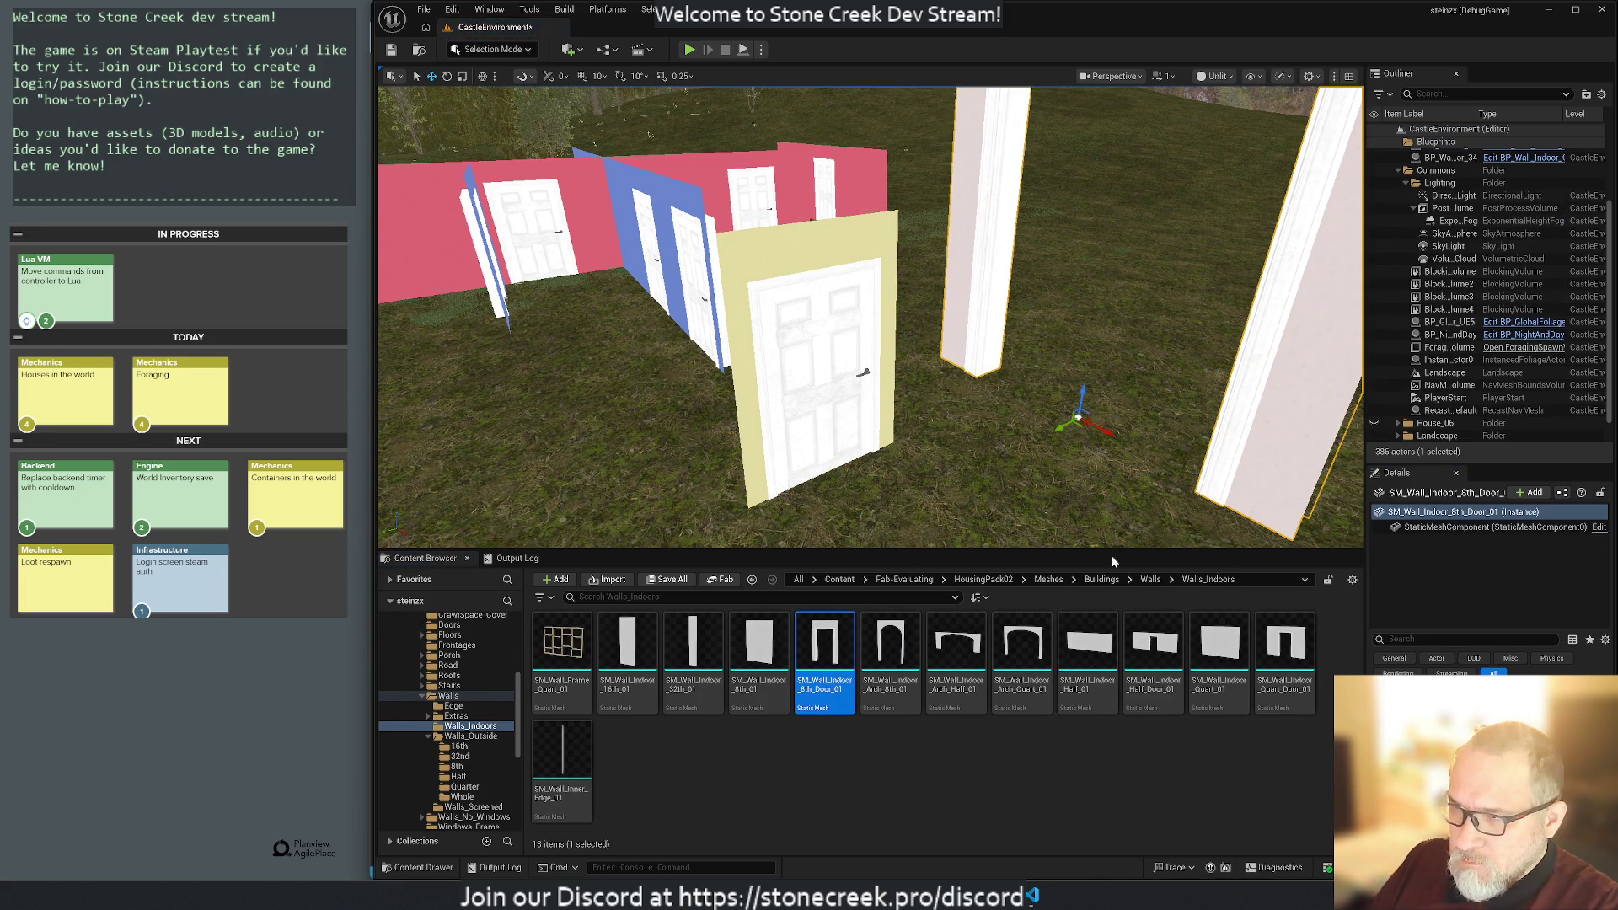
Compare the placed wall mesh's details with the blueprint's Door_Frame part.
click(825, 234)
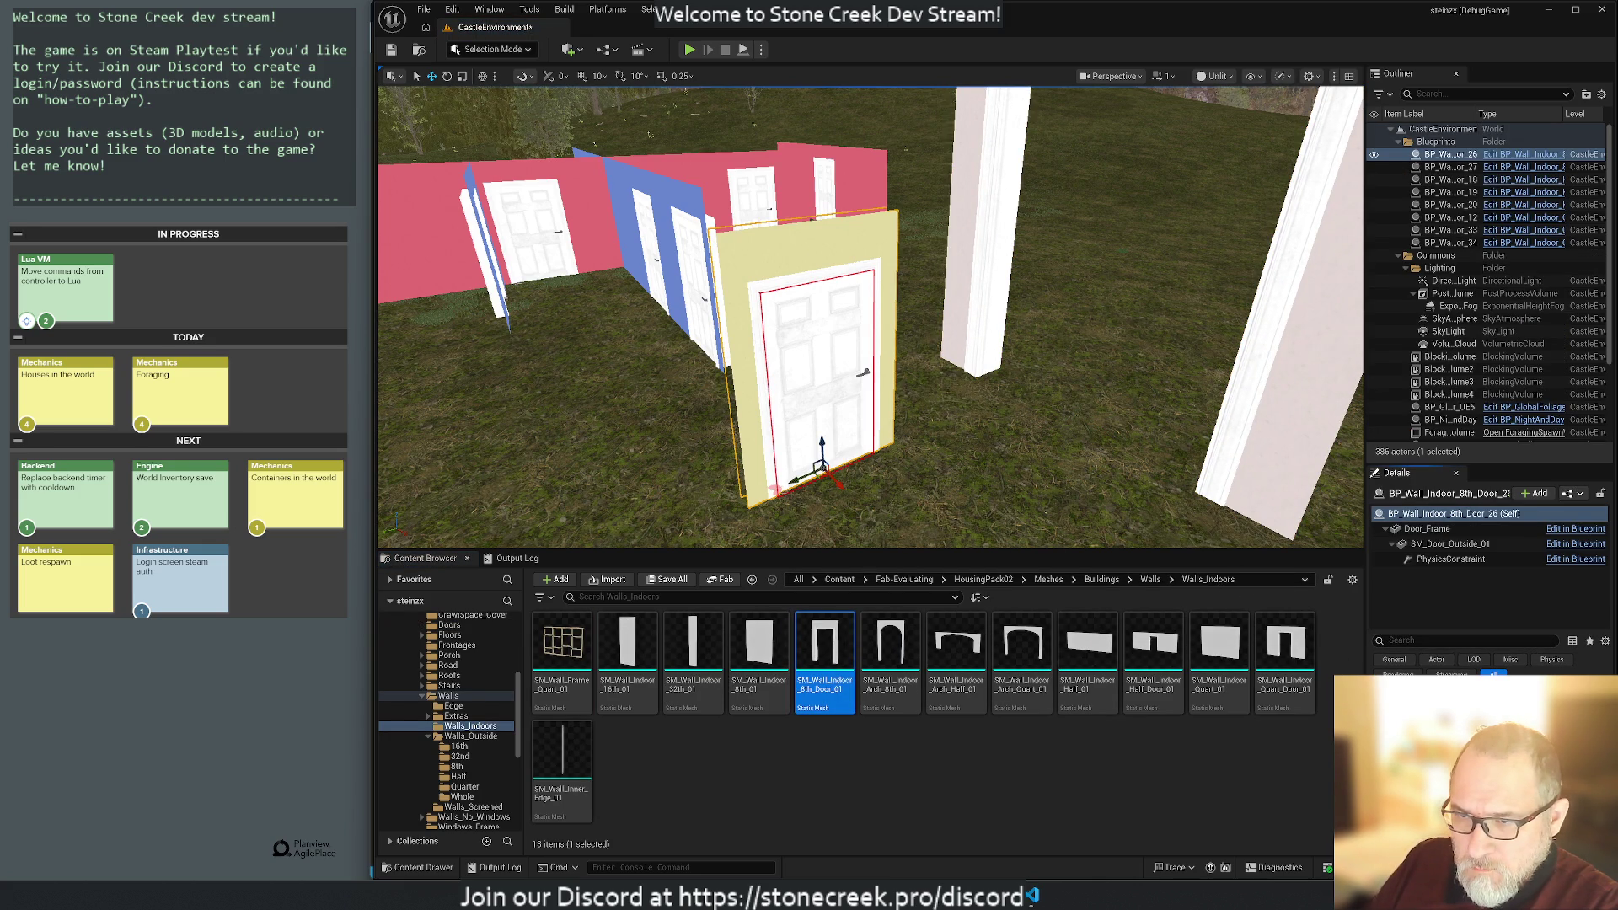
key(ctrl+z)
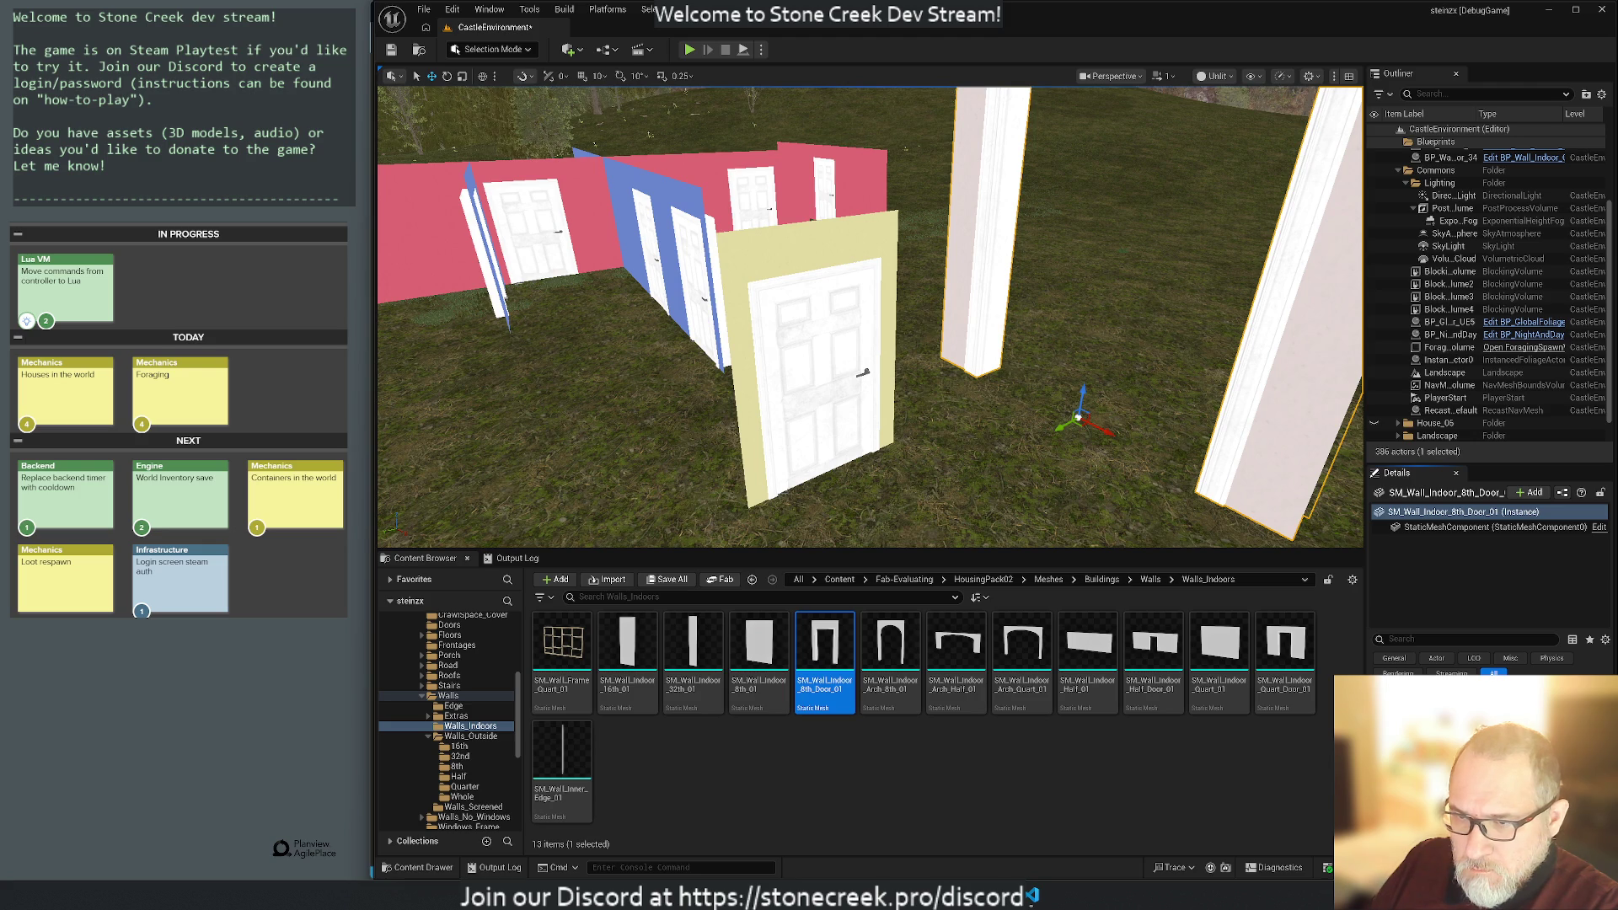
click(849, 344)
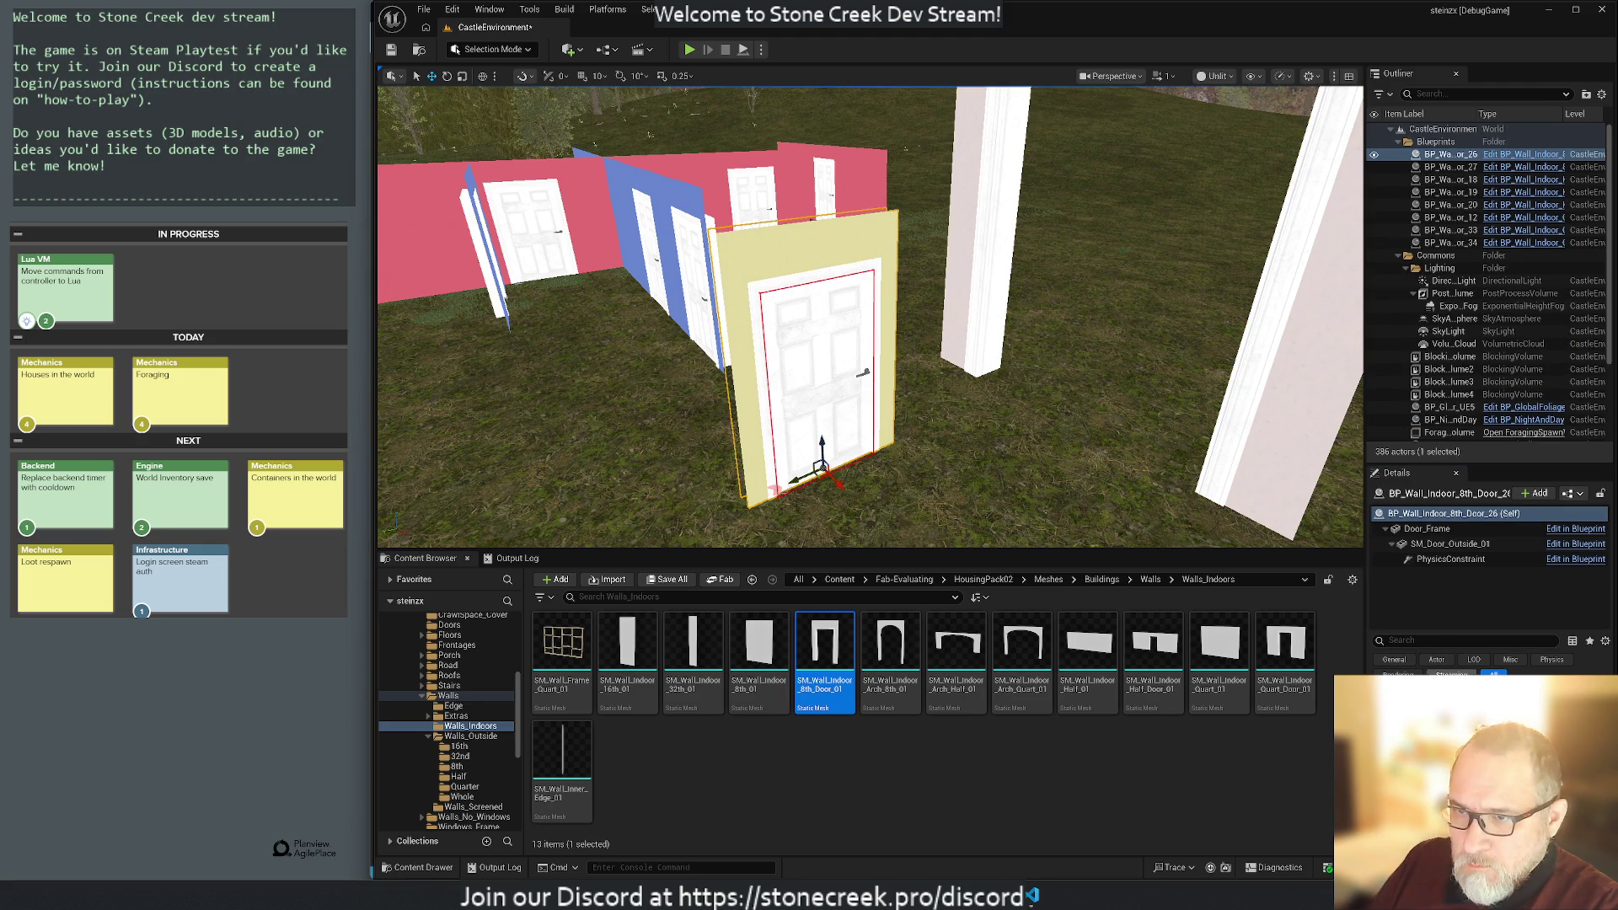
click(1309, 431)
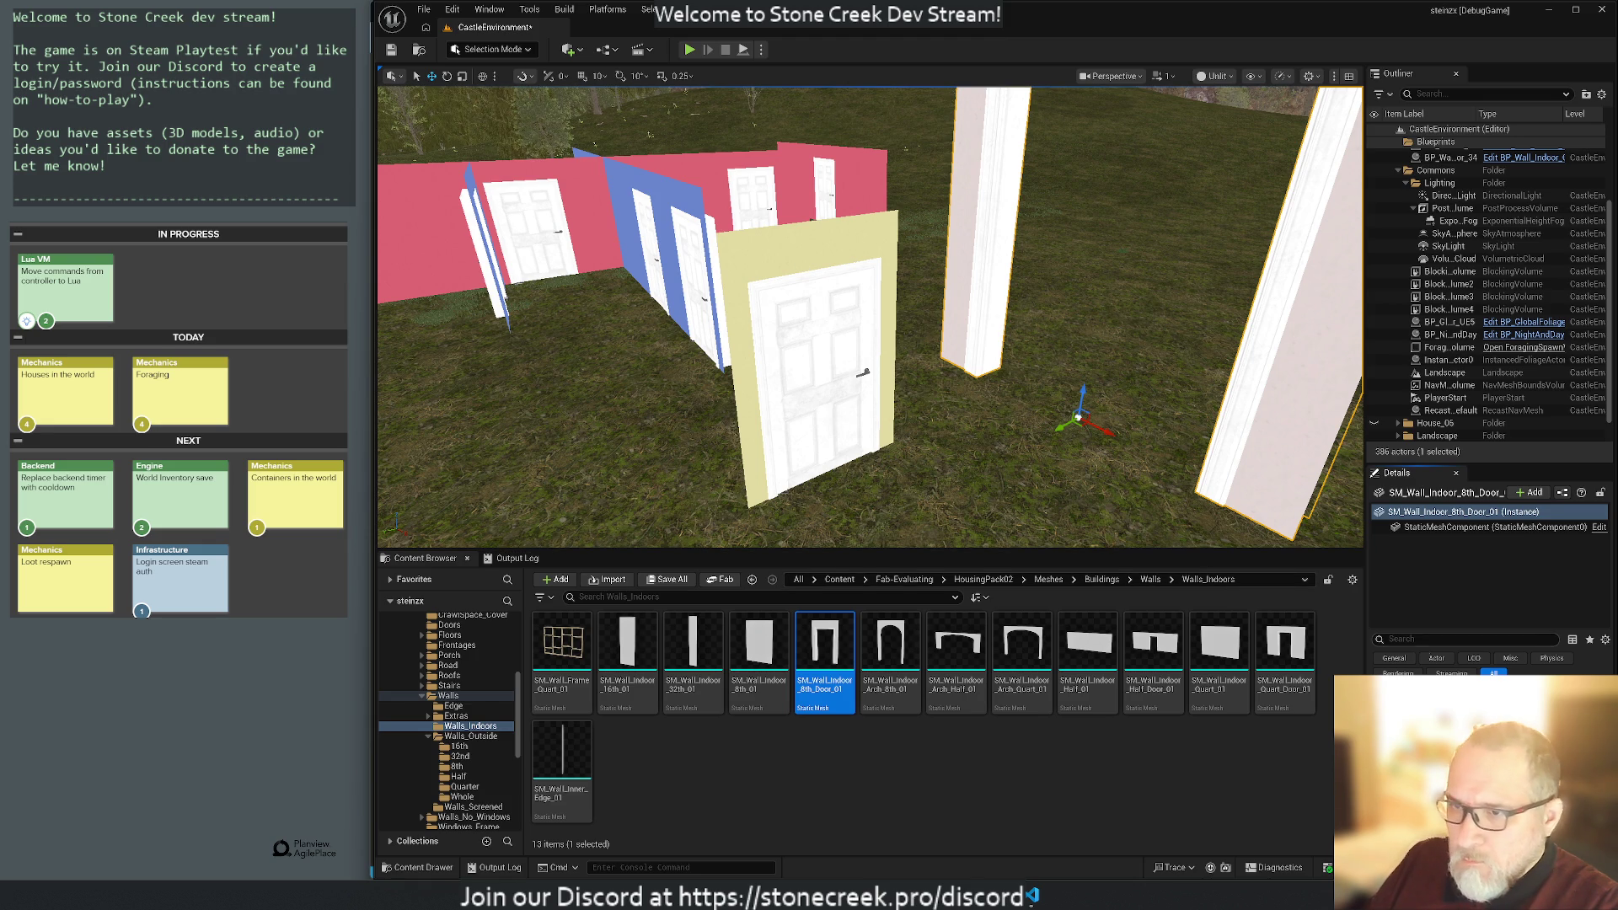
click(1447, 579)
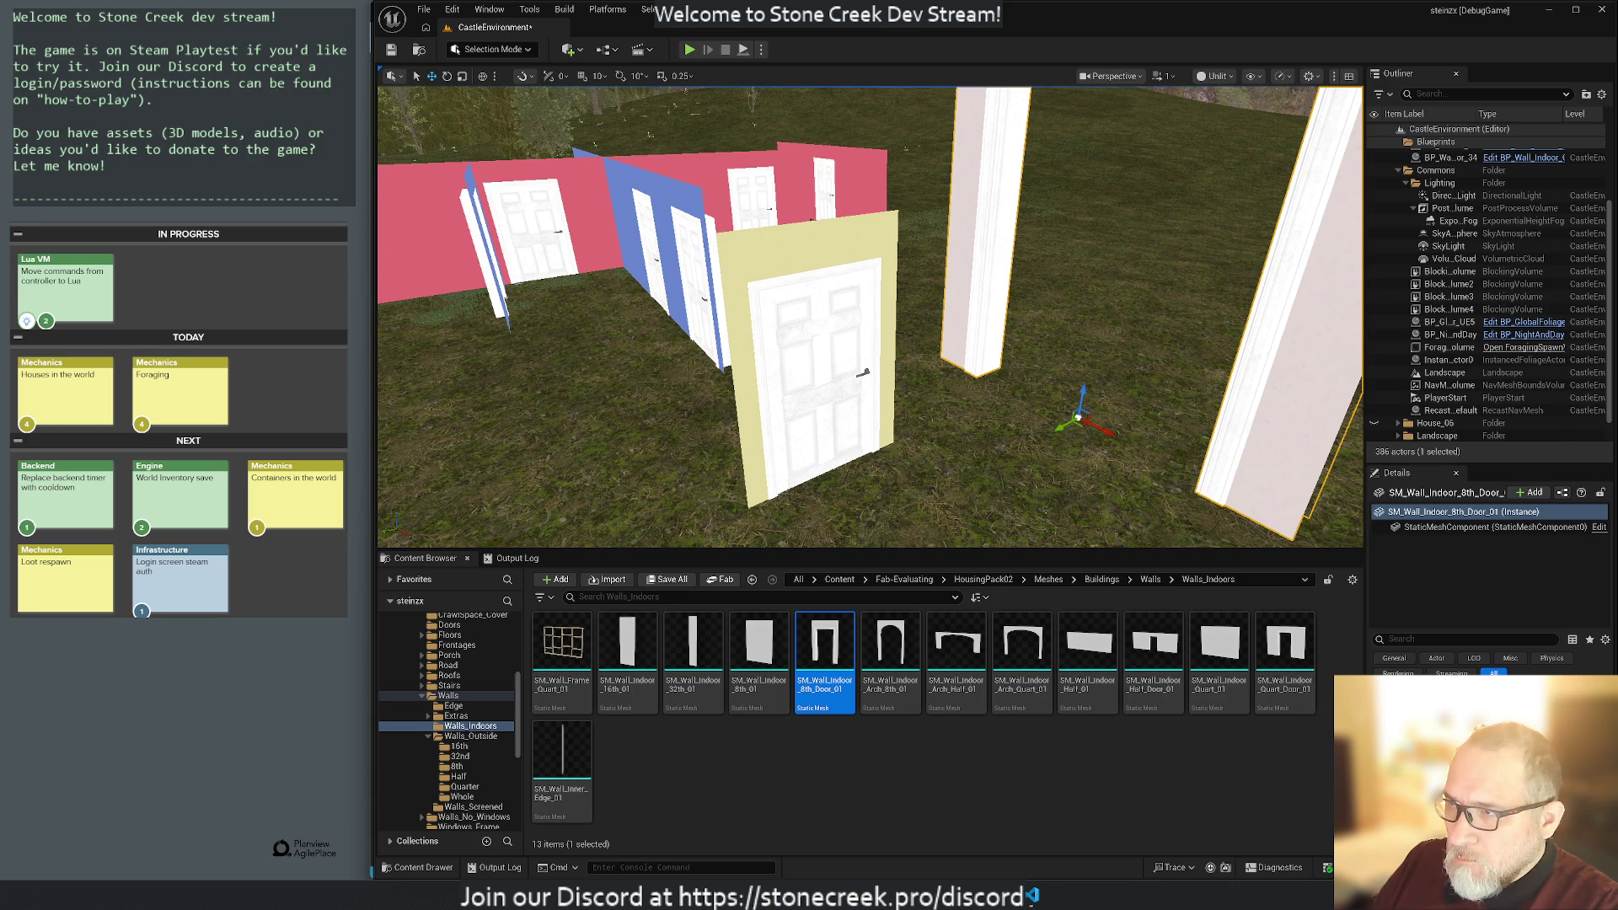
click(776, 268)
click(1424, 529)
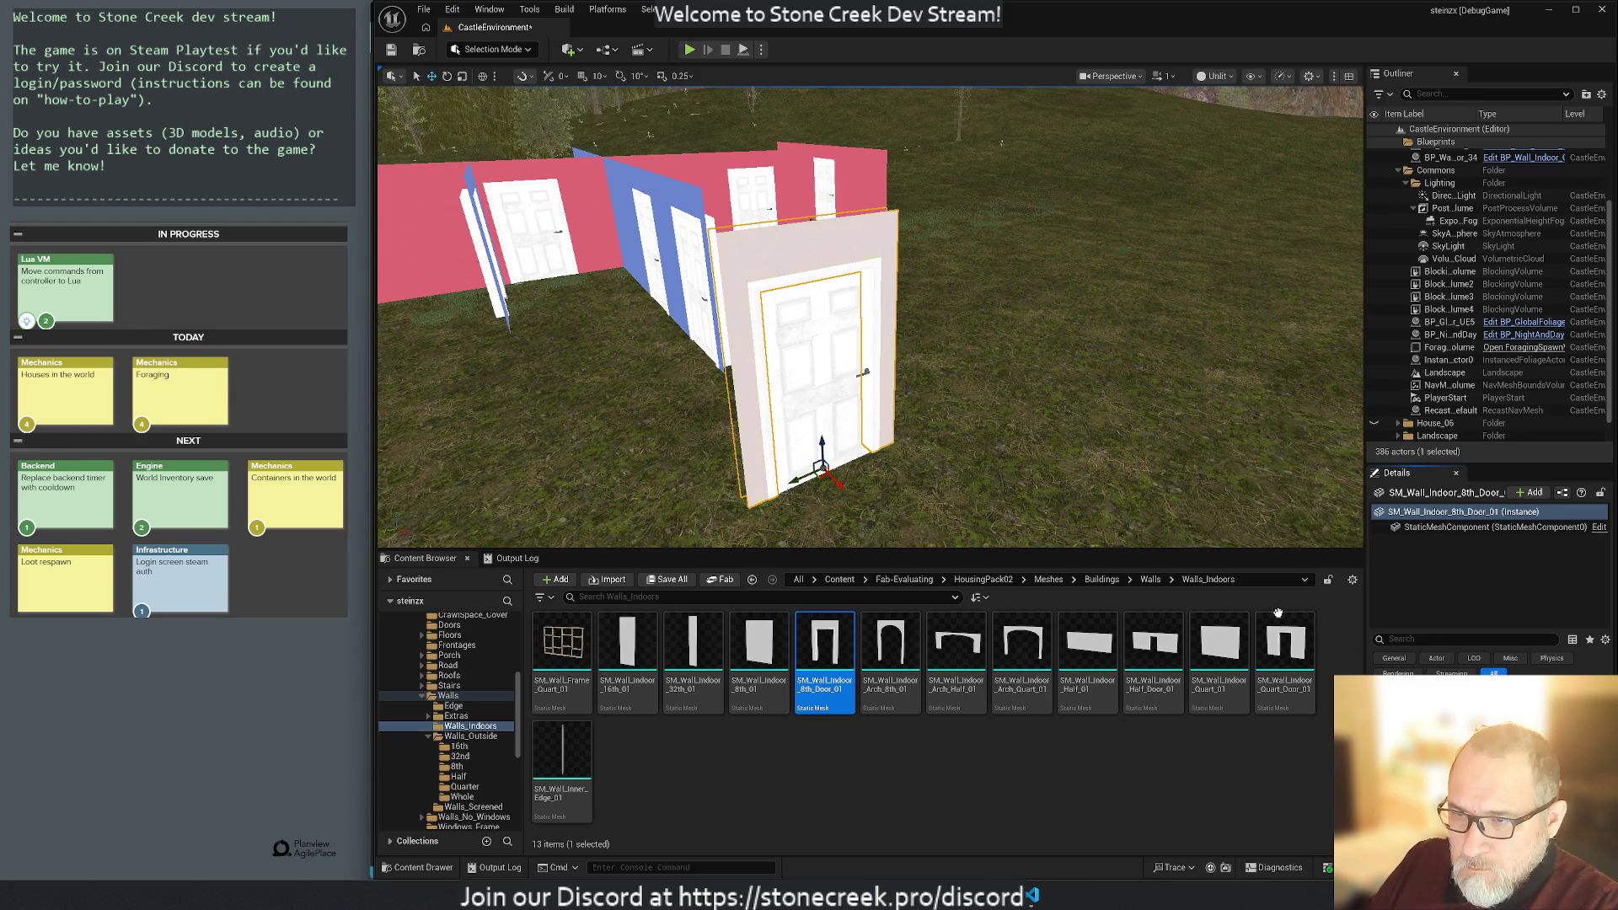
Switch between the wall mesh and BP_Wall_Indoor_8th_Door_26, then browse to the door leaf's MI_Door_01 material.
click(1398, 171)
click(1450, 154)
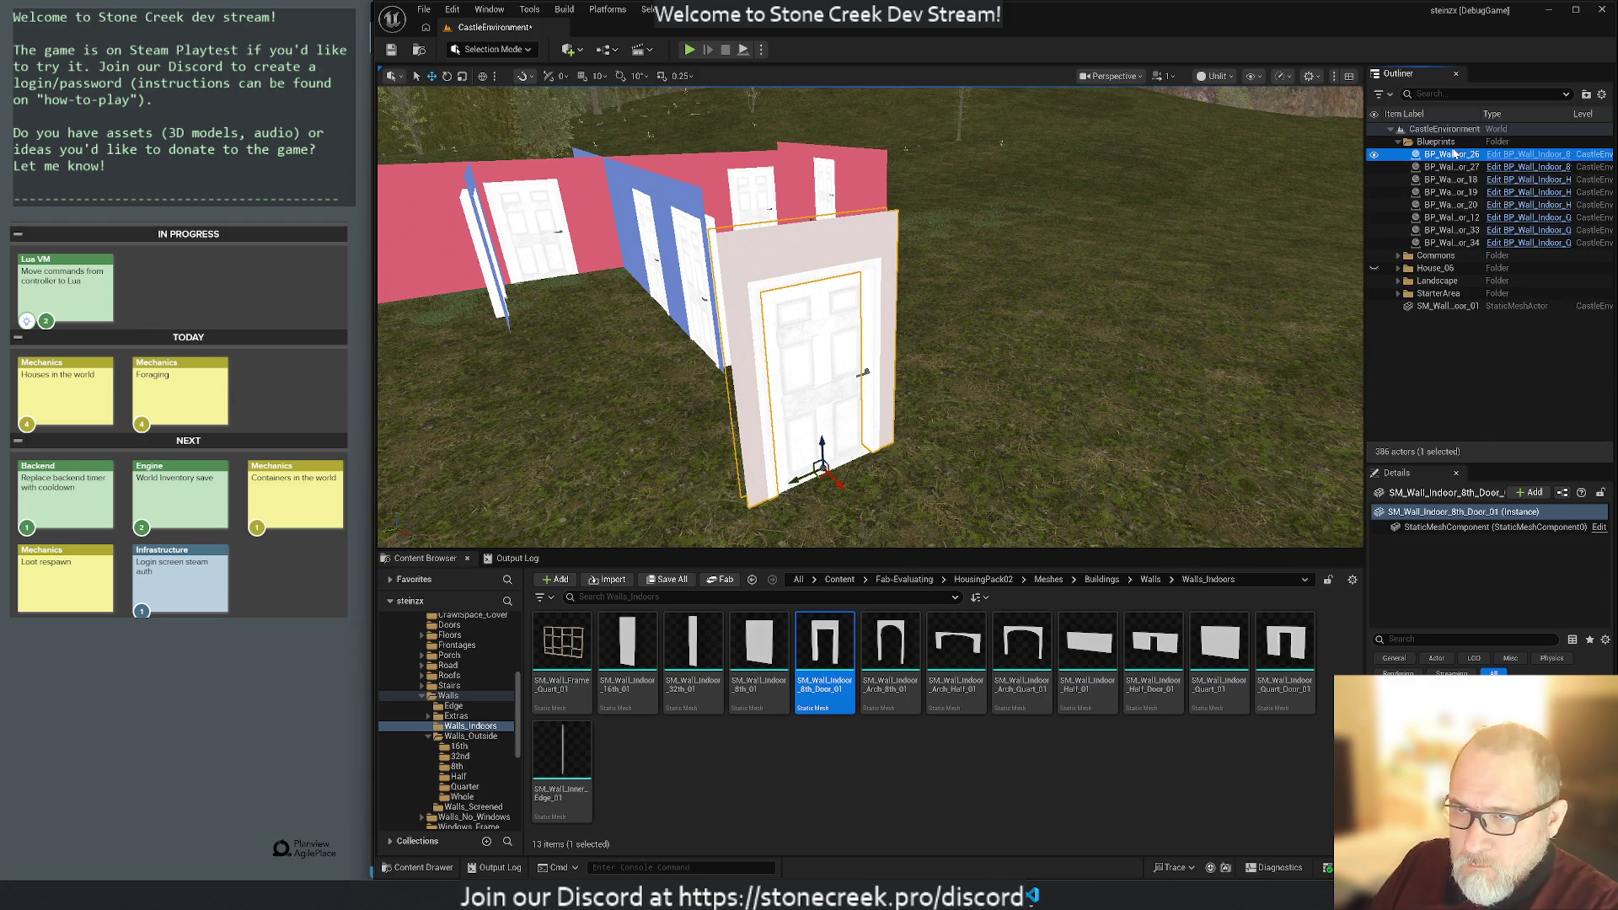
click(1433, 528)
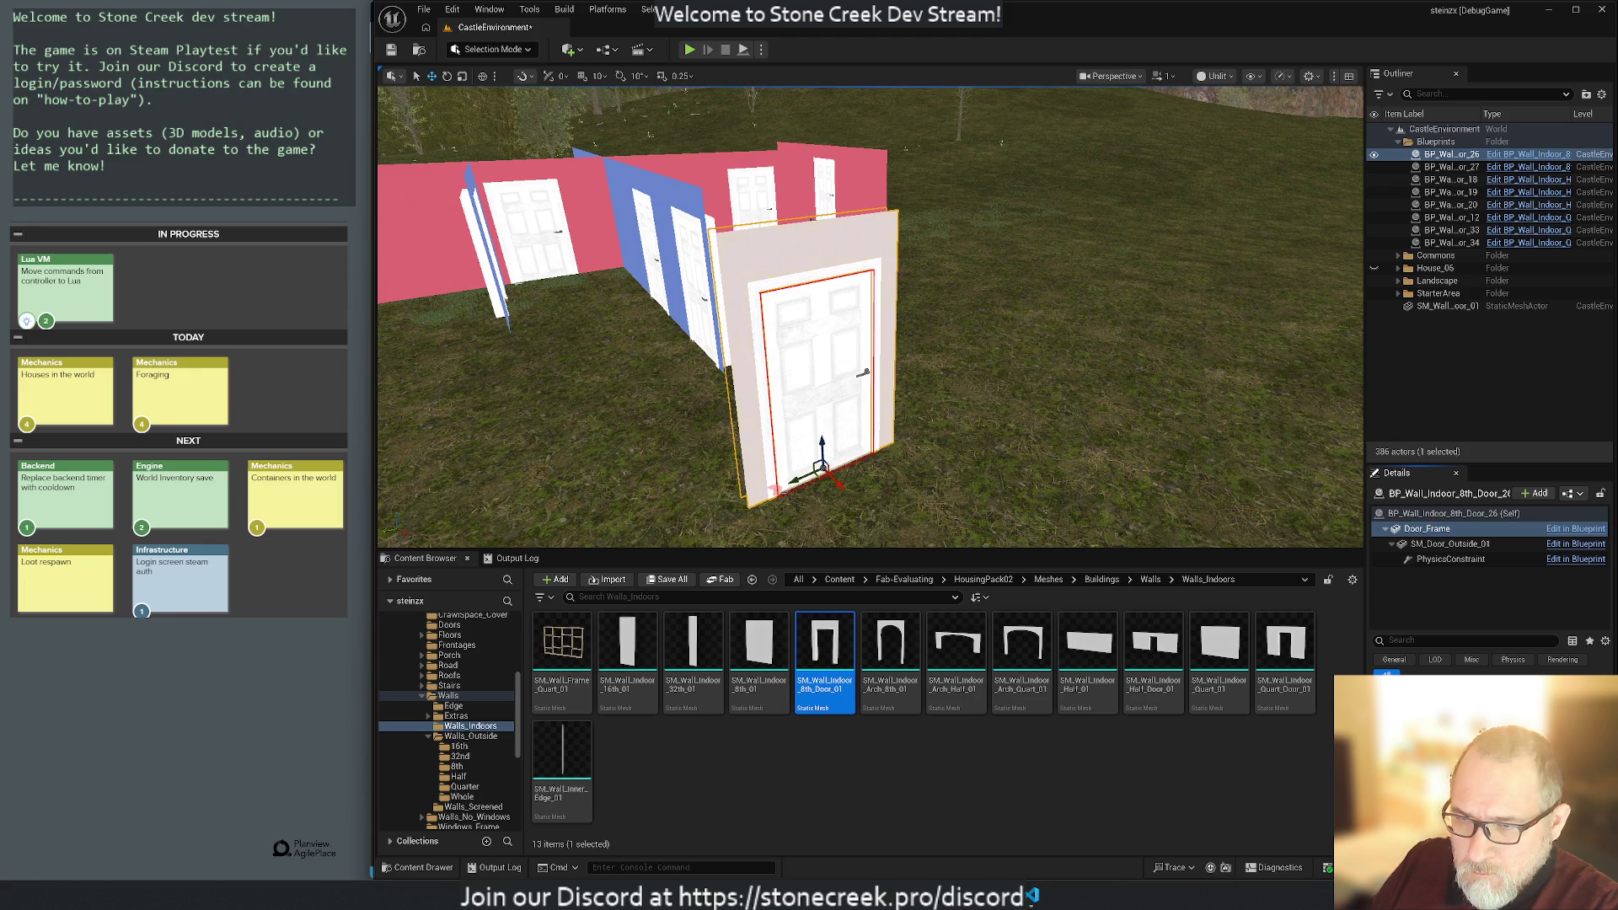
click(1448, 306)
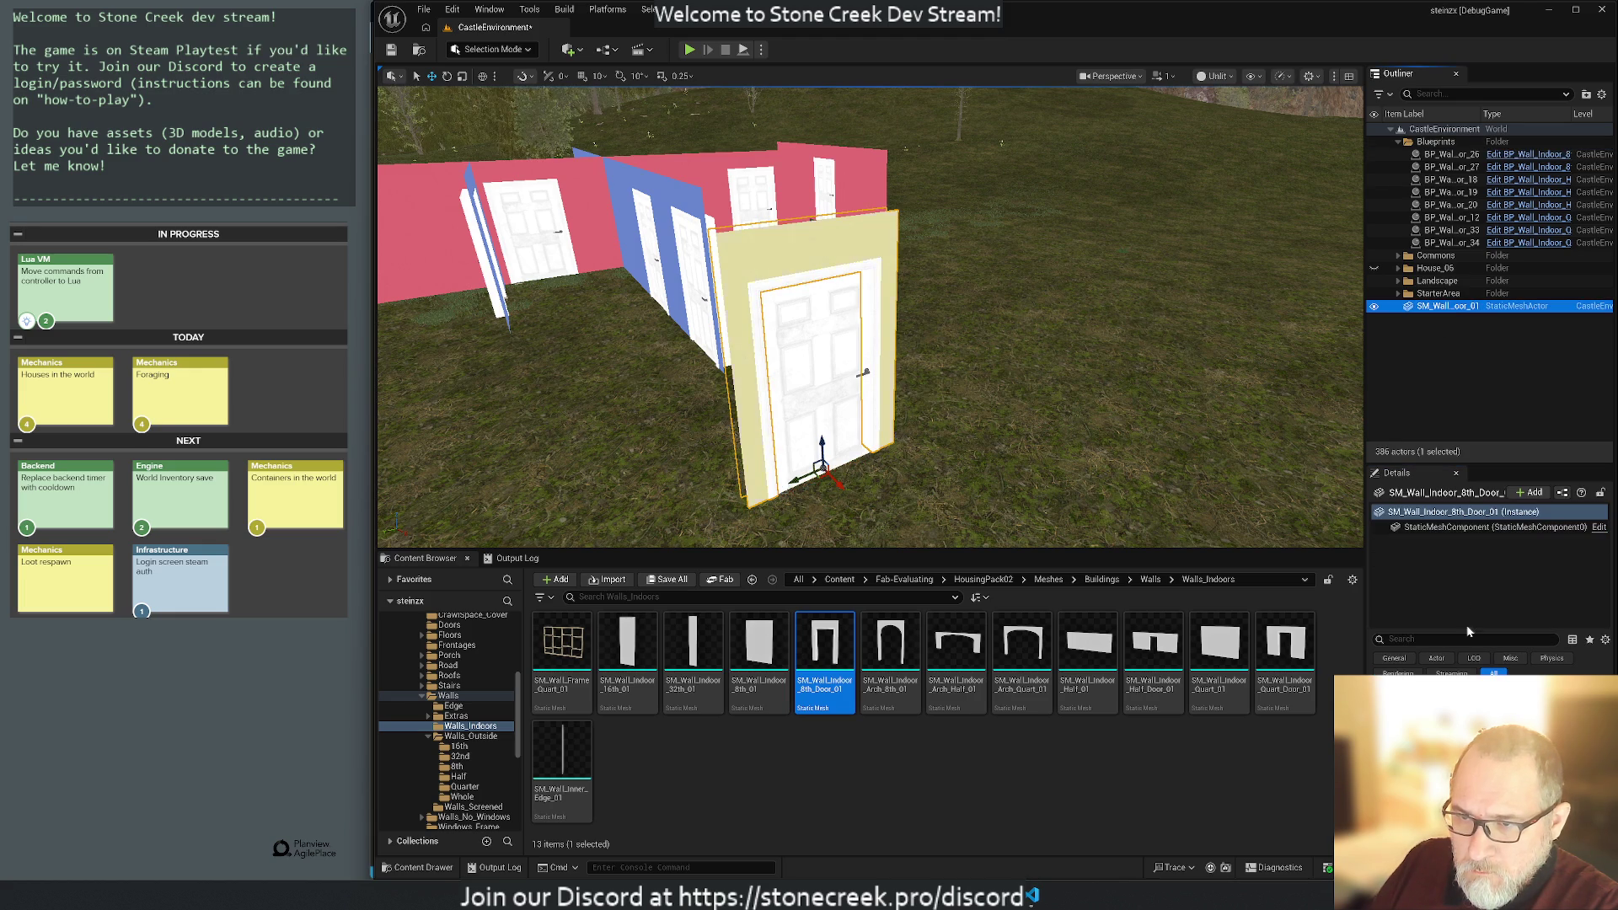
click(1432, 156)
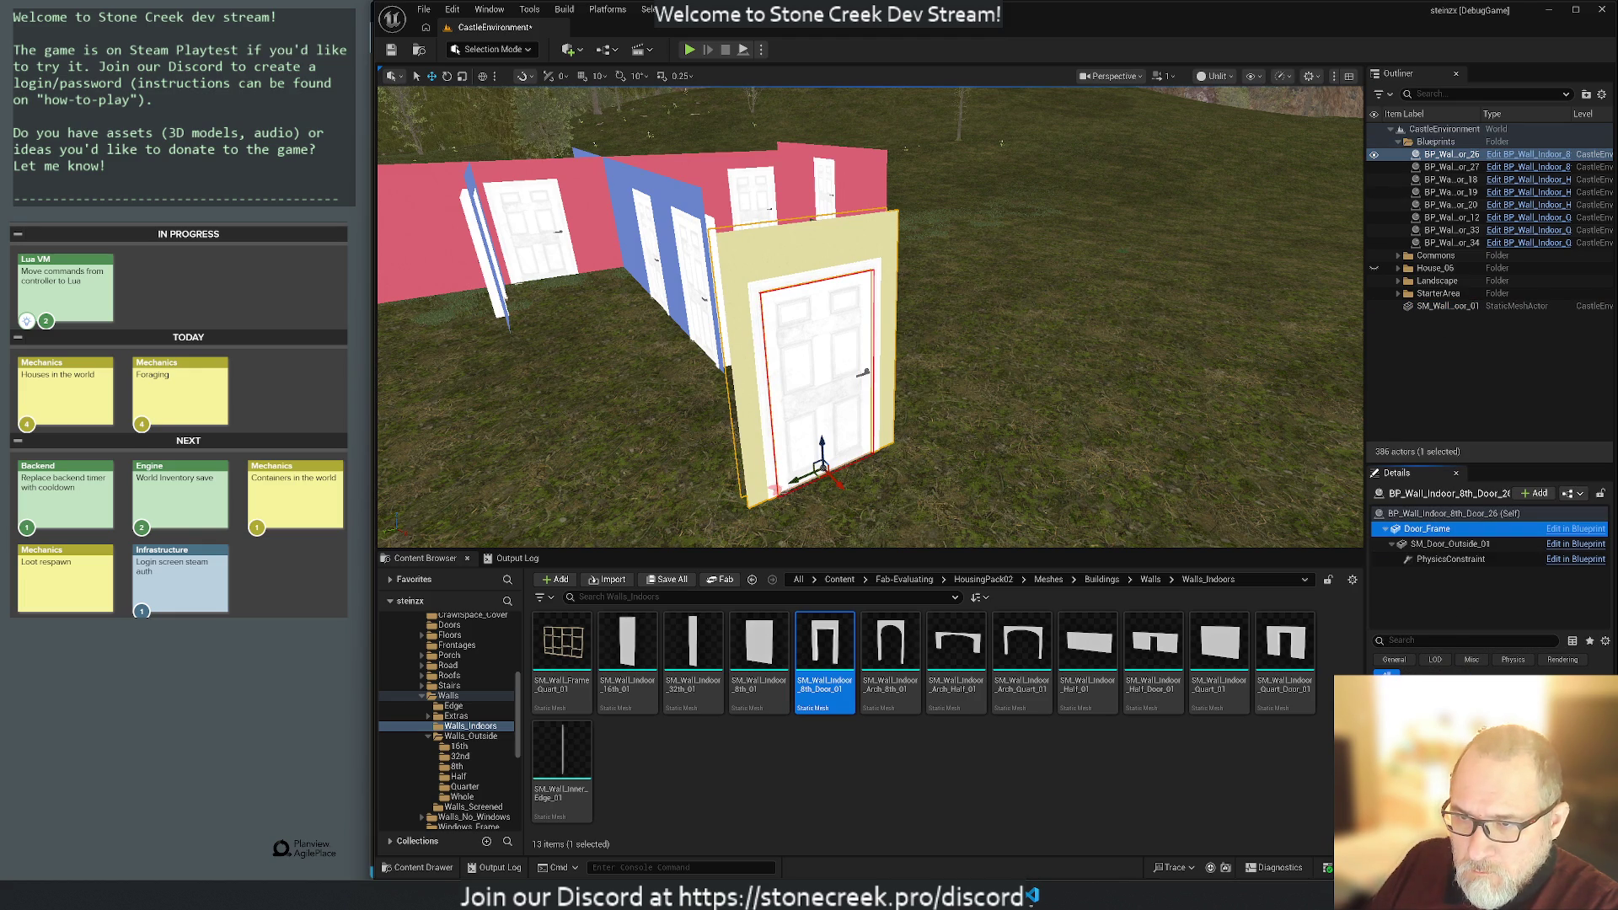
click(1441, 307)
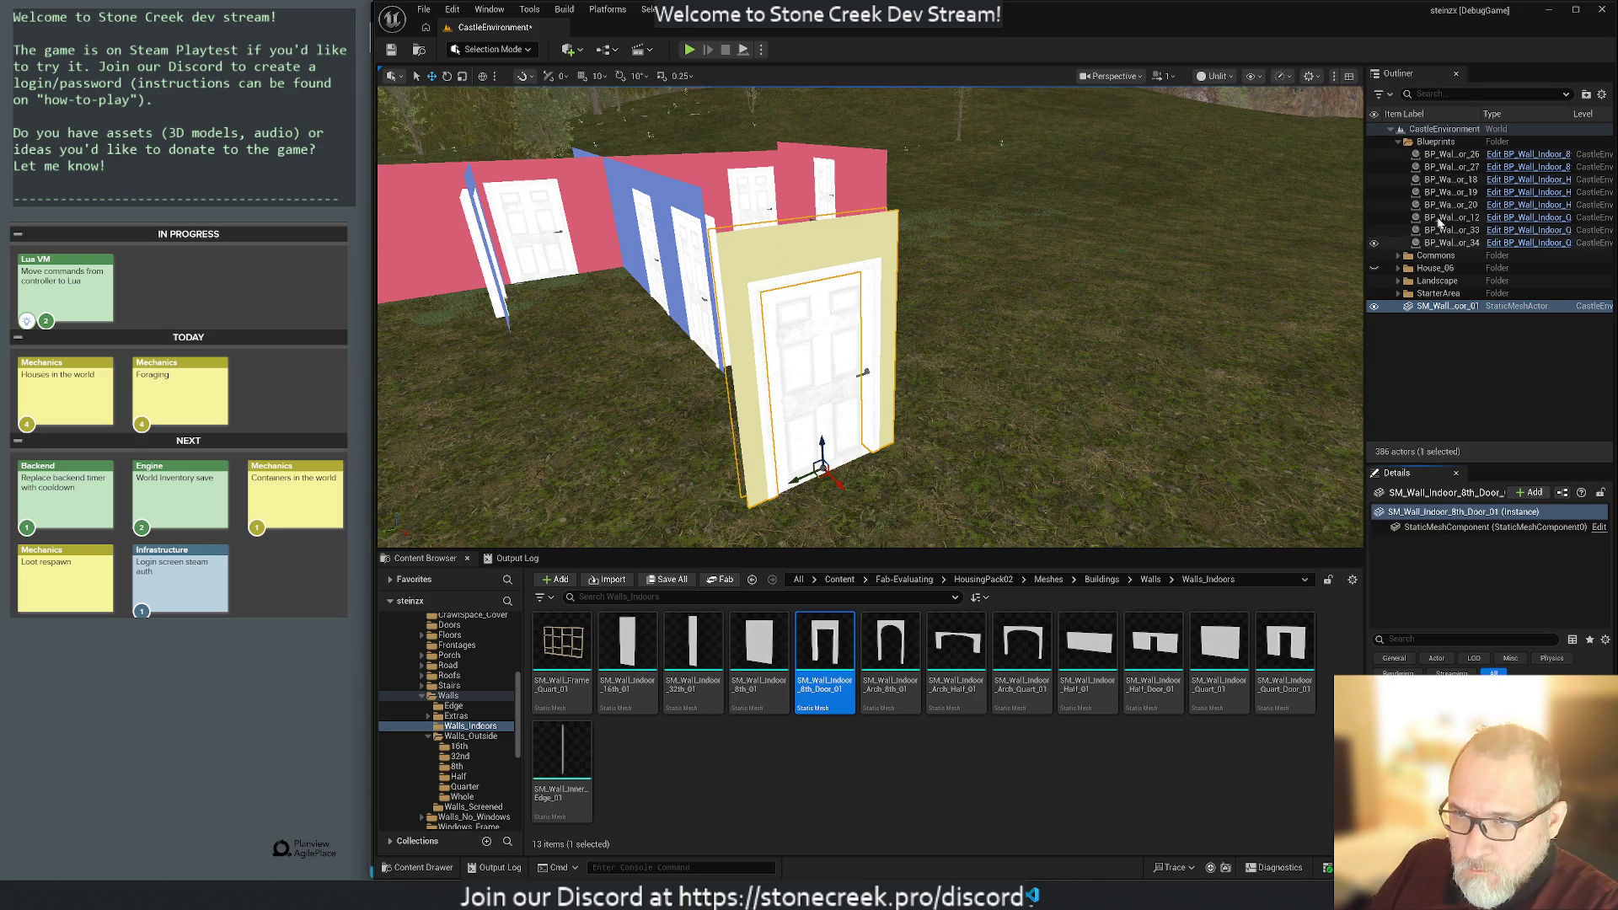
click(1437, 155)
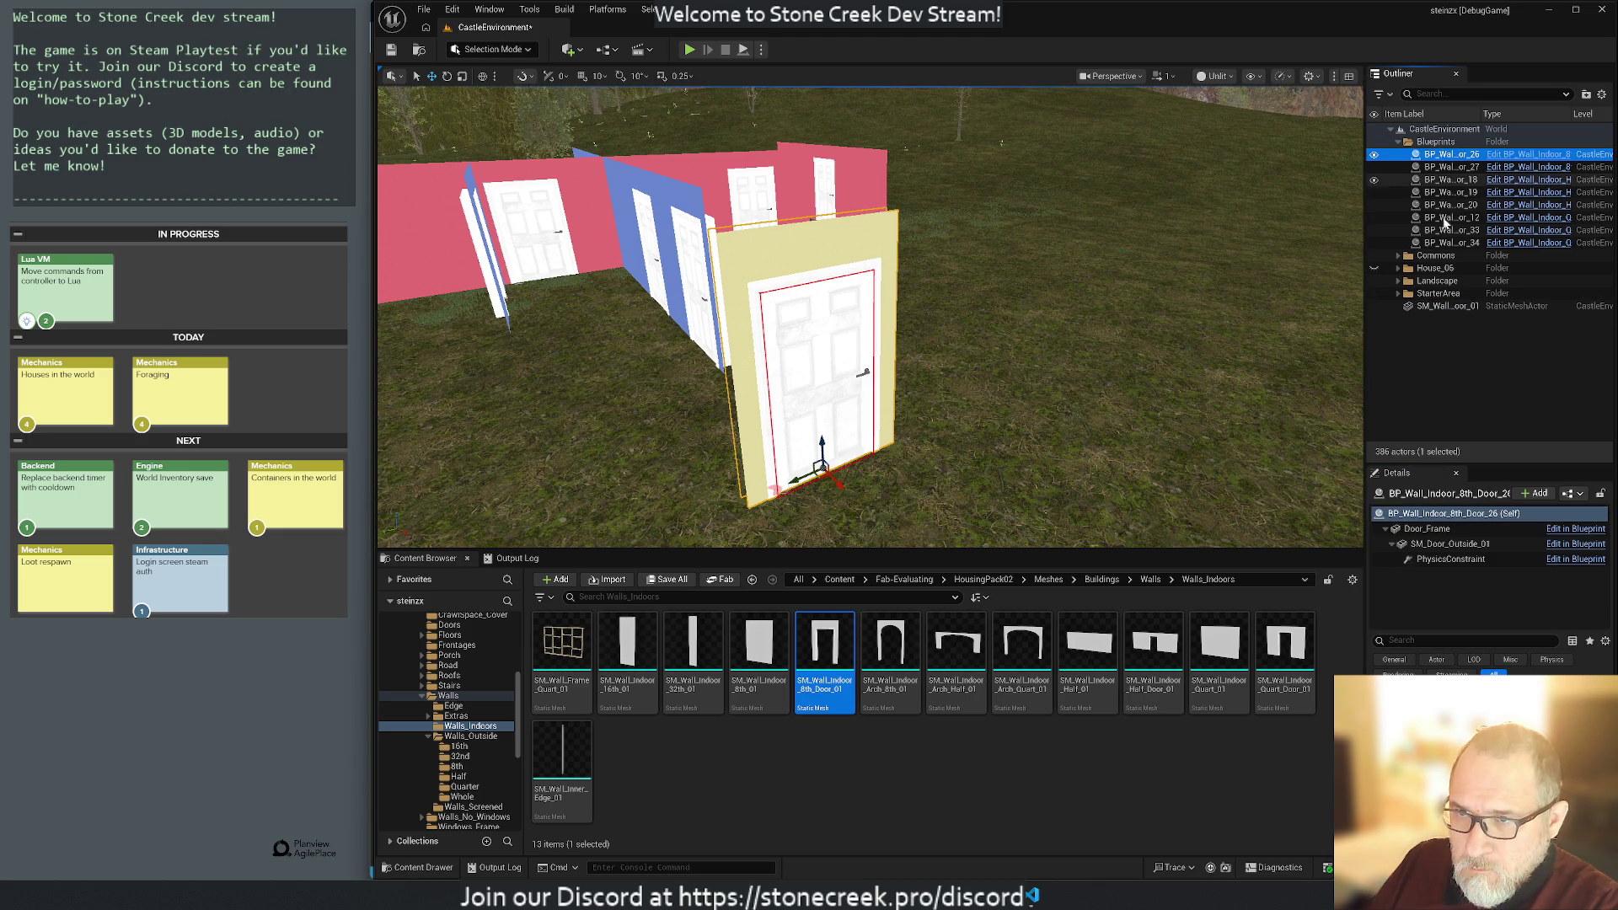
click(1427, 528)
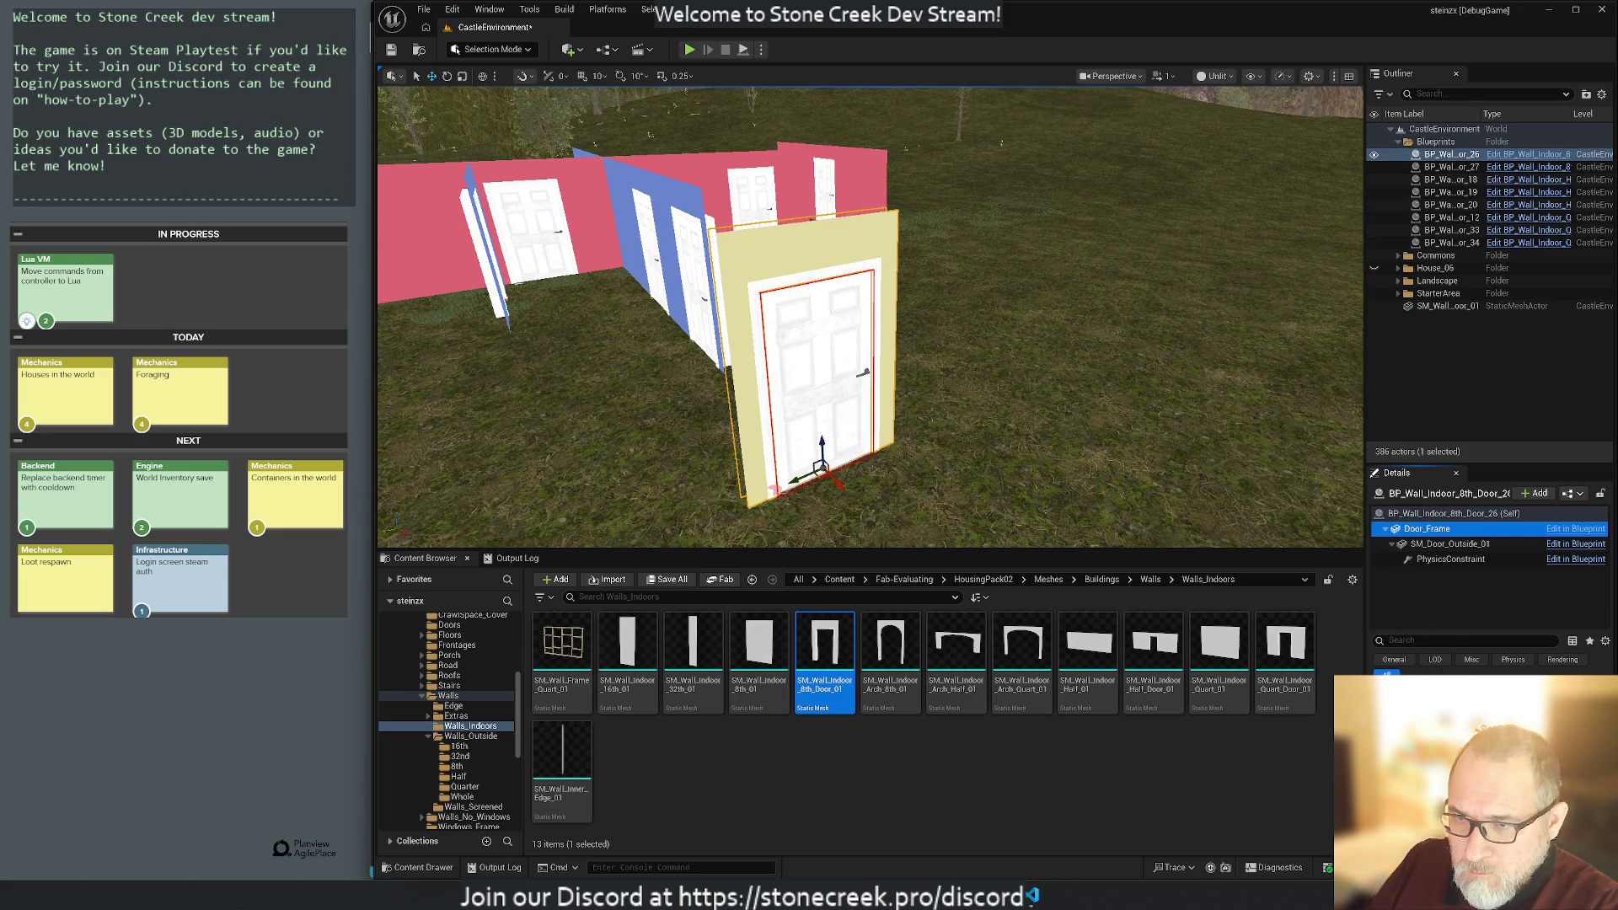
click(1450, 544)
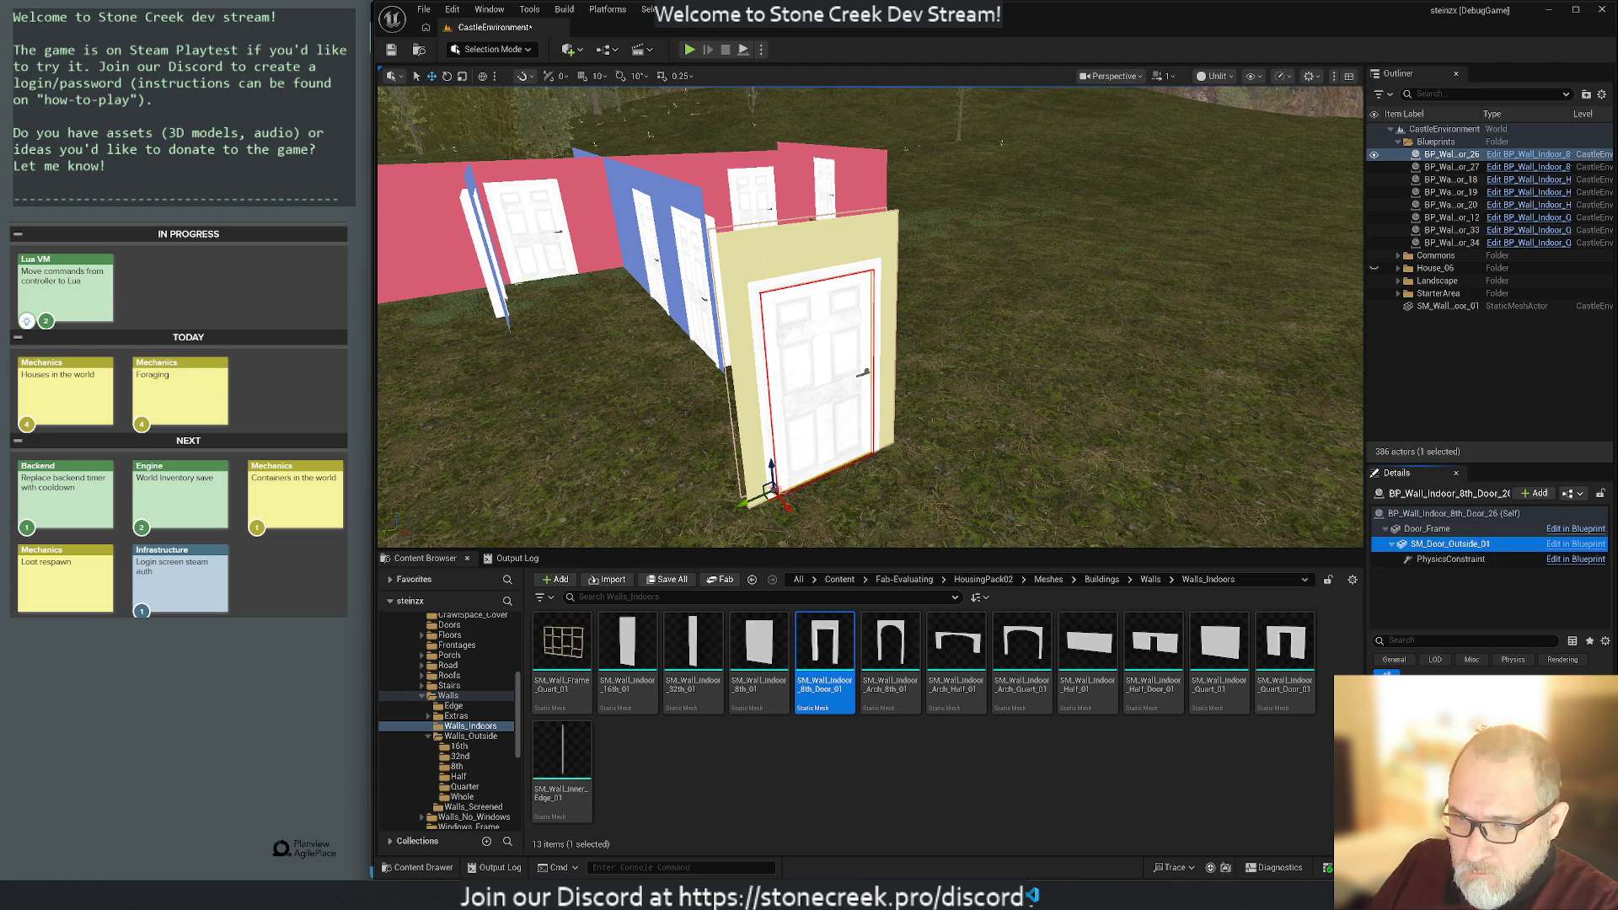
click(1595, 763)
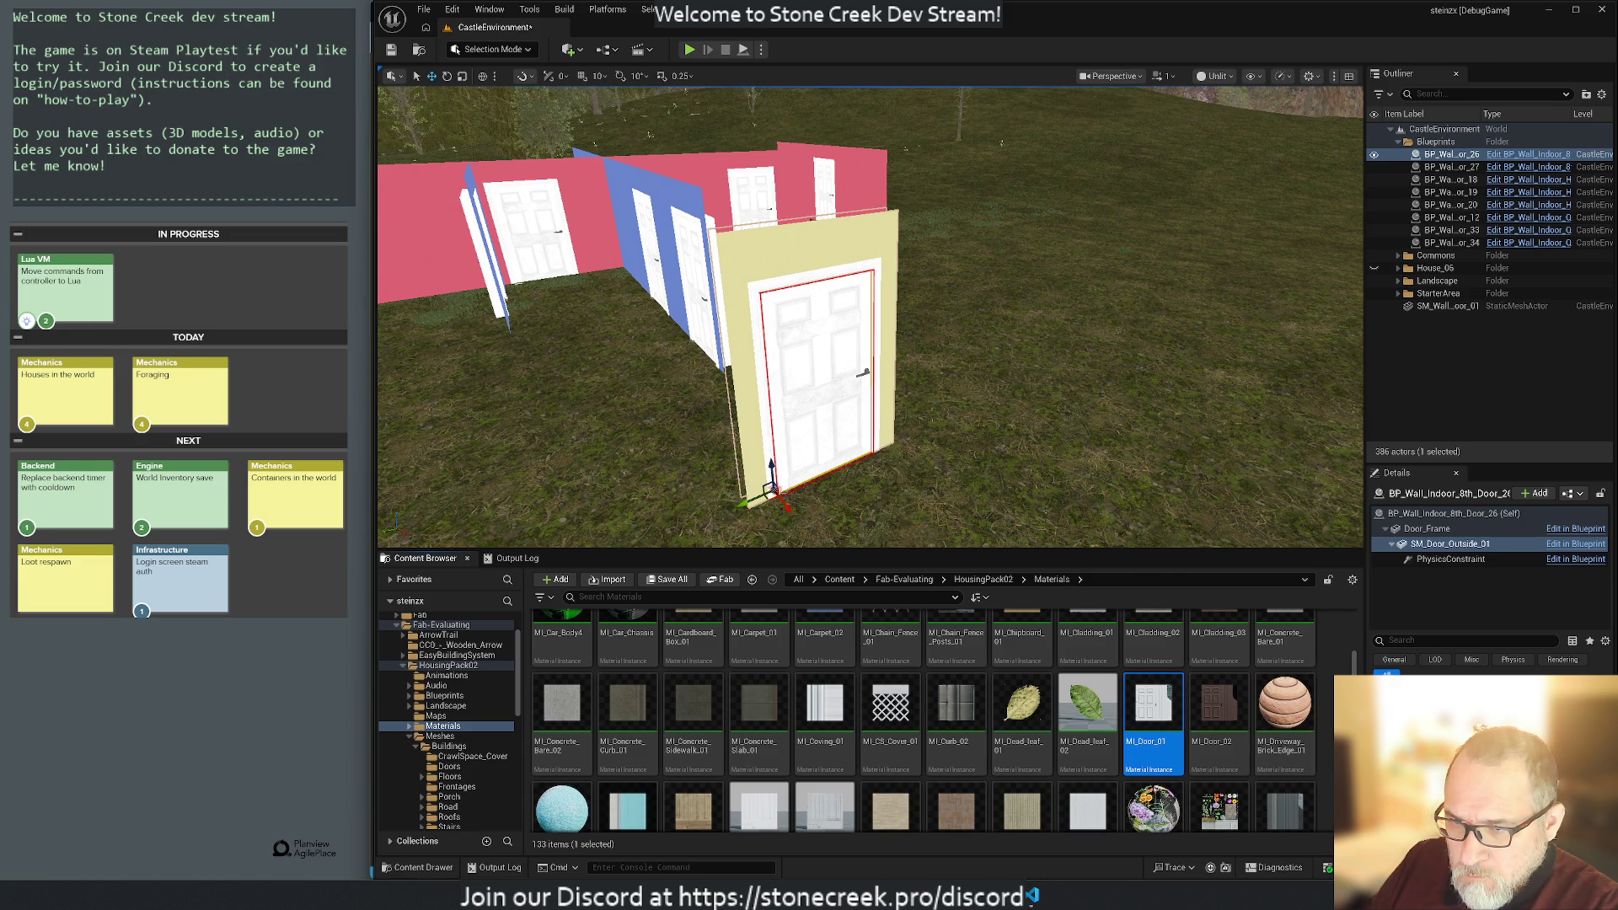
Place an SM_Door_Inside_01 door in the level and turn it to a new angle.
click(449, 766)
mouse_move(556, 657)
mouse_down()
mouse_move(976, 413)
mouse_move(868, 268)
mouse_move(851, 286)
mouse_move(489, 303)
mouse_move(936, 354)
mouse_move(1070, 341)
mouse_up()
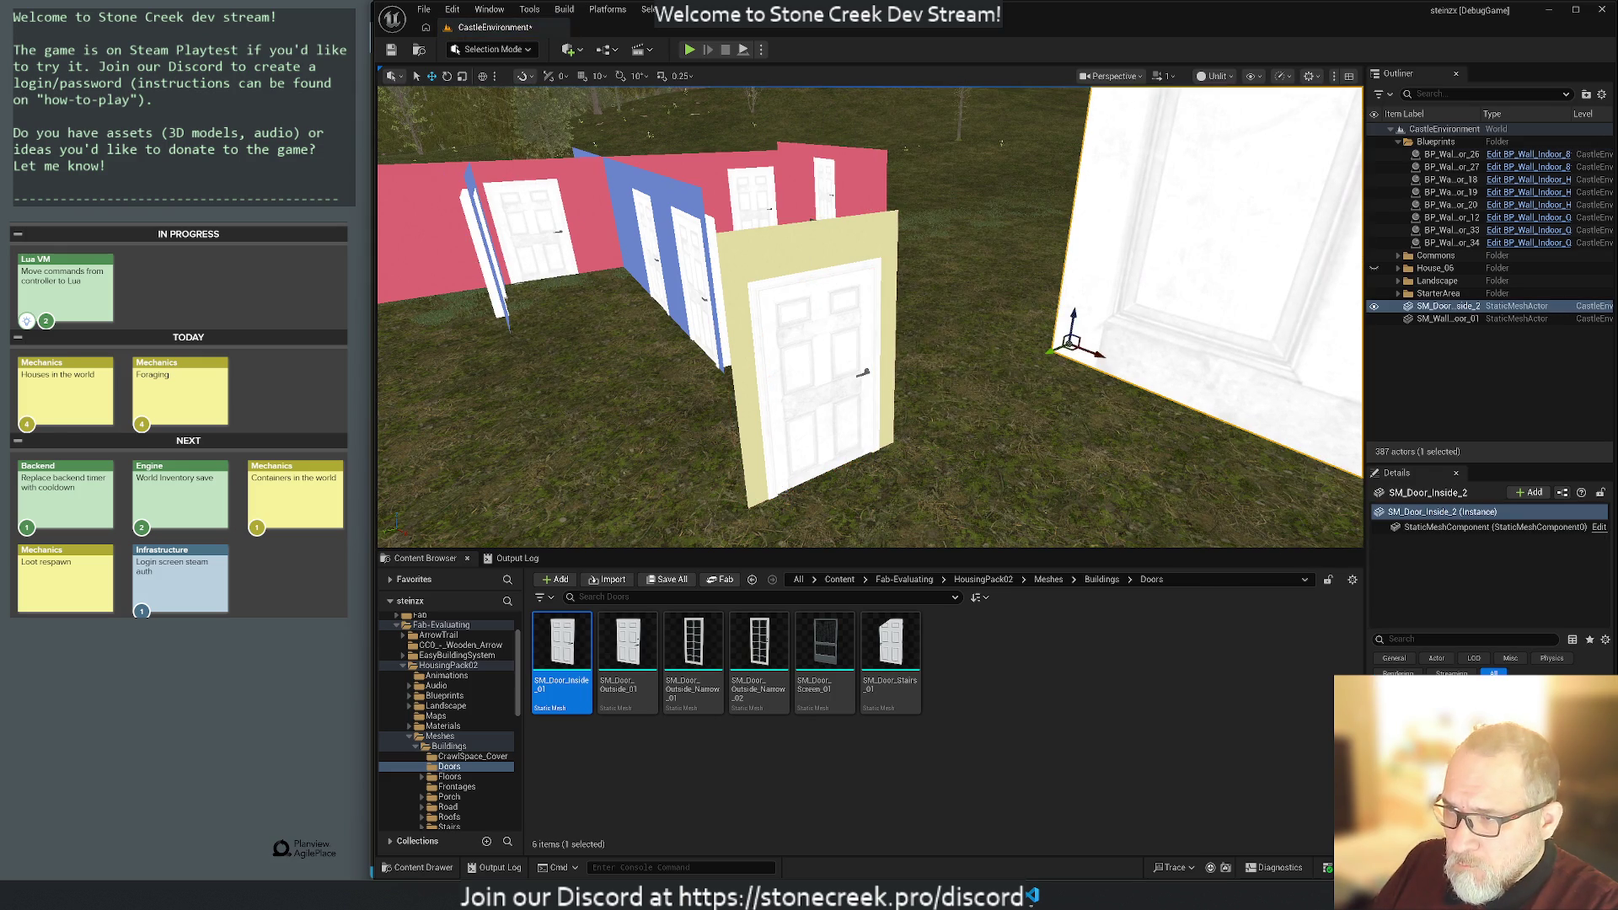
key(ctrl+z)
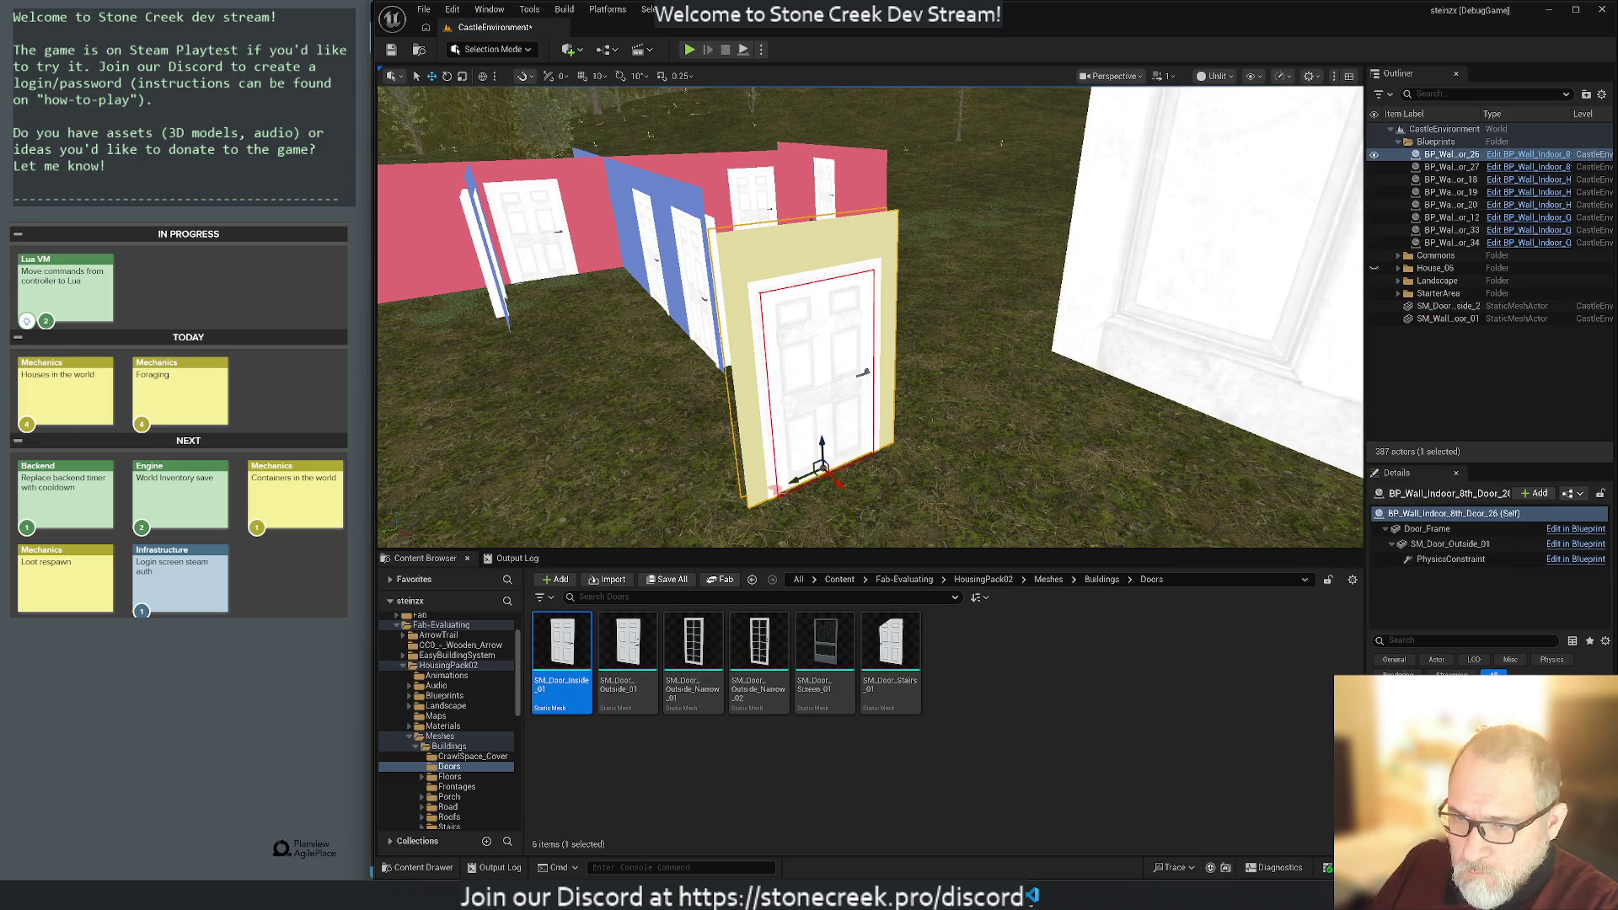
click(1205, 320)
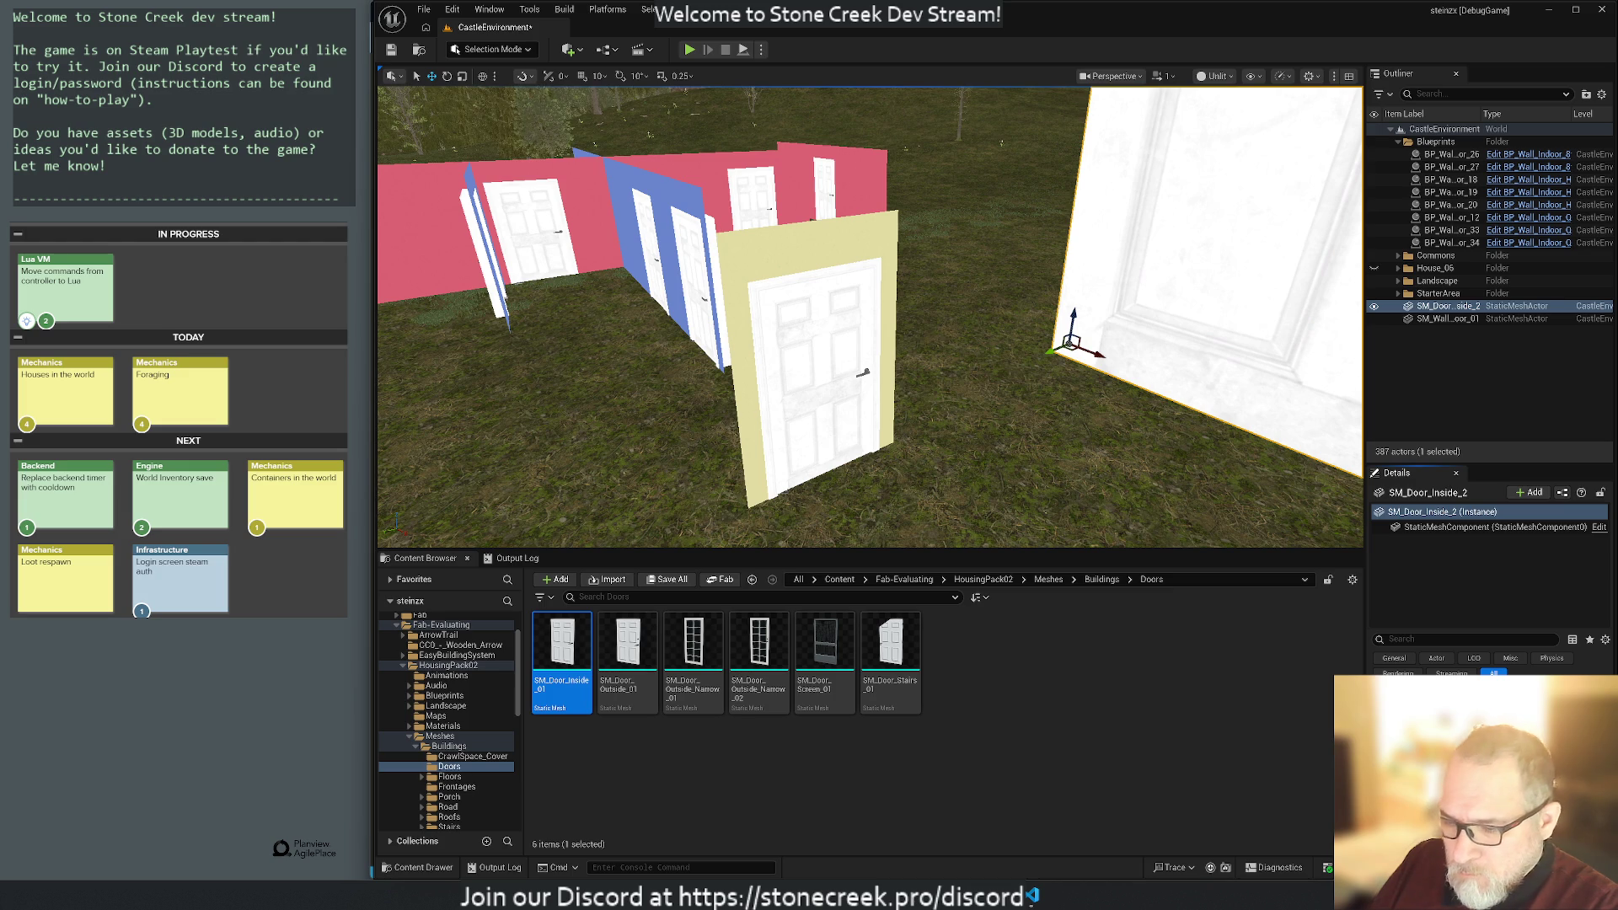
key(ctrl+z)
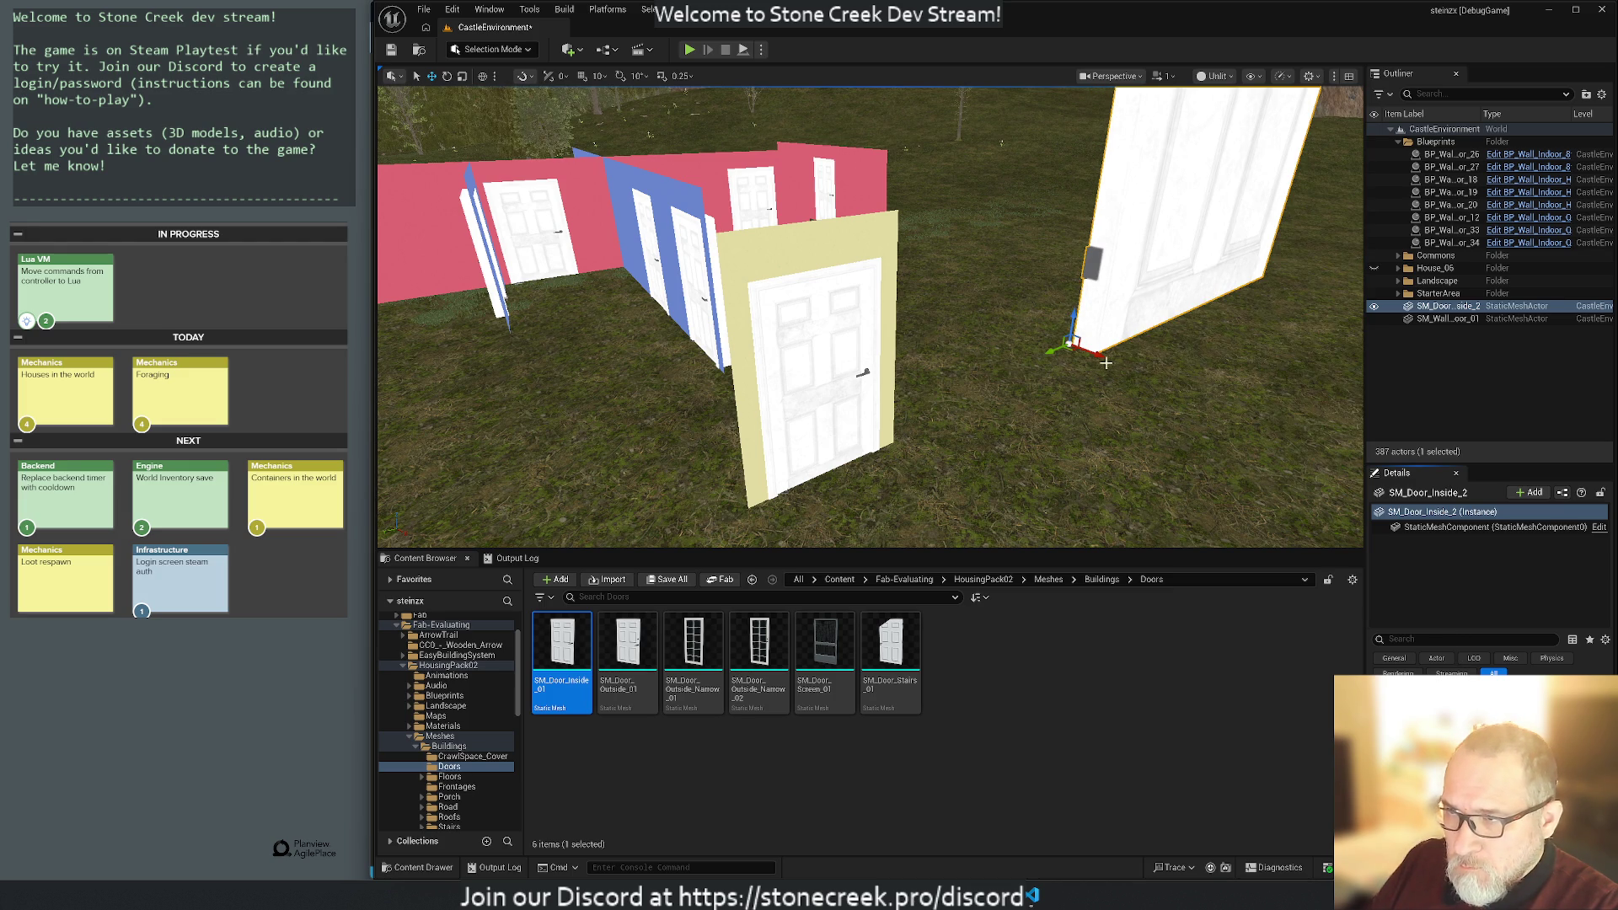
Delete BP_Wall_Indoor_8th_Door_26 and move the white door beside the yellow frame.
click(1435, 155)
key(Delete)
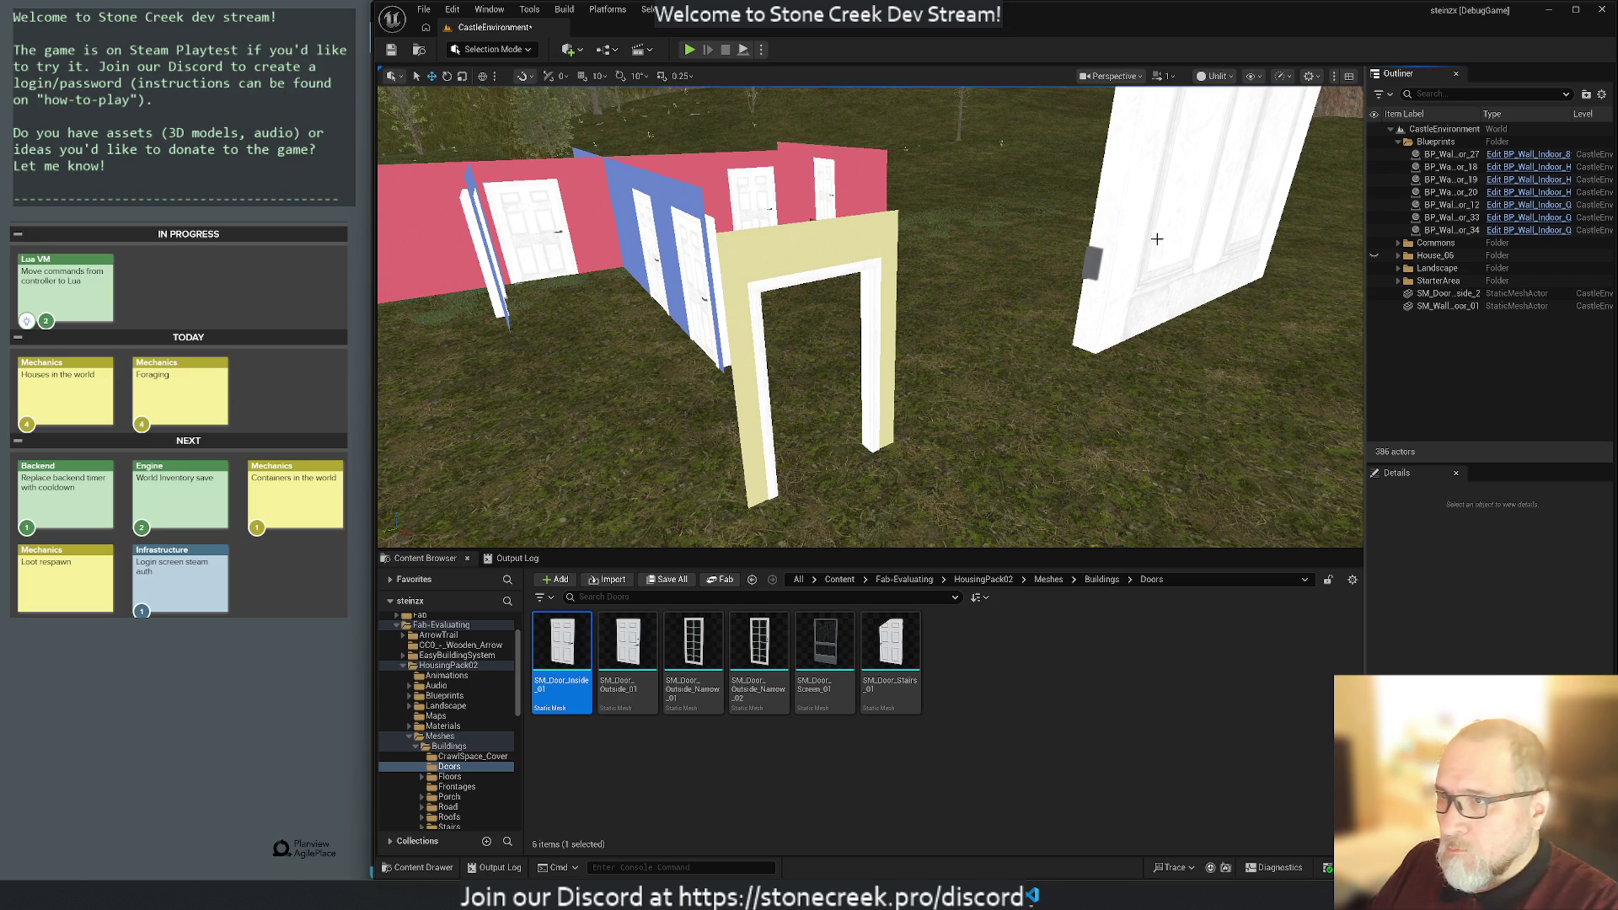
click(1192, 293)
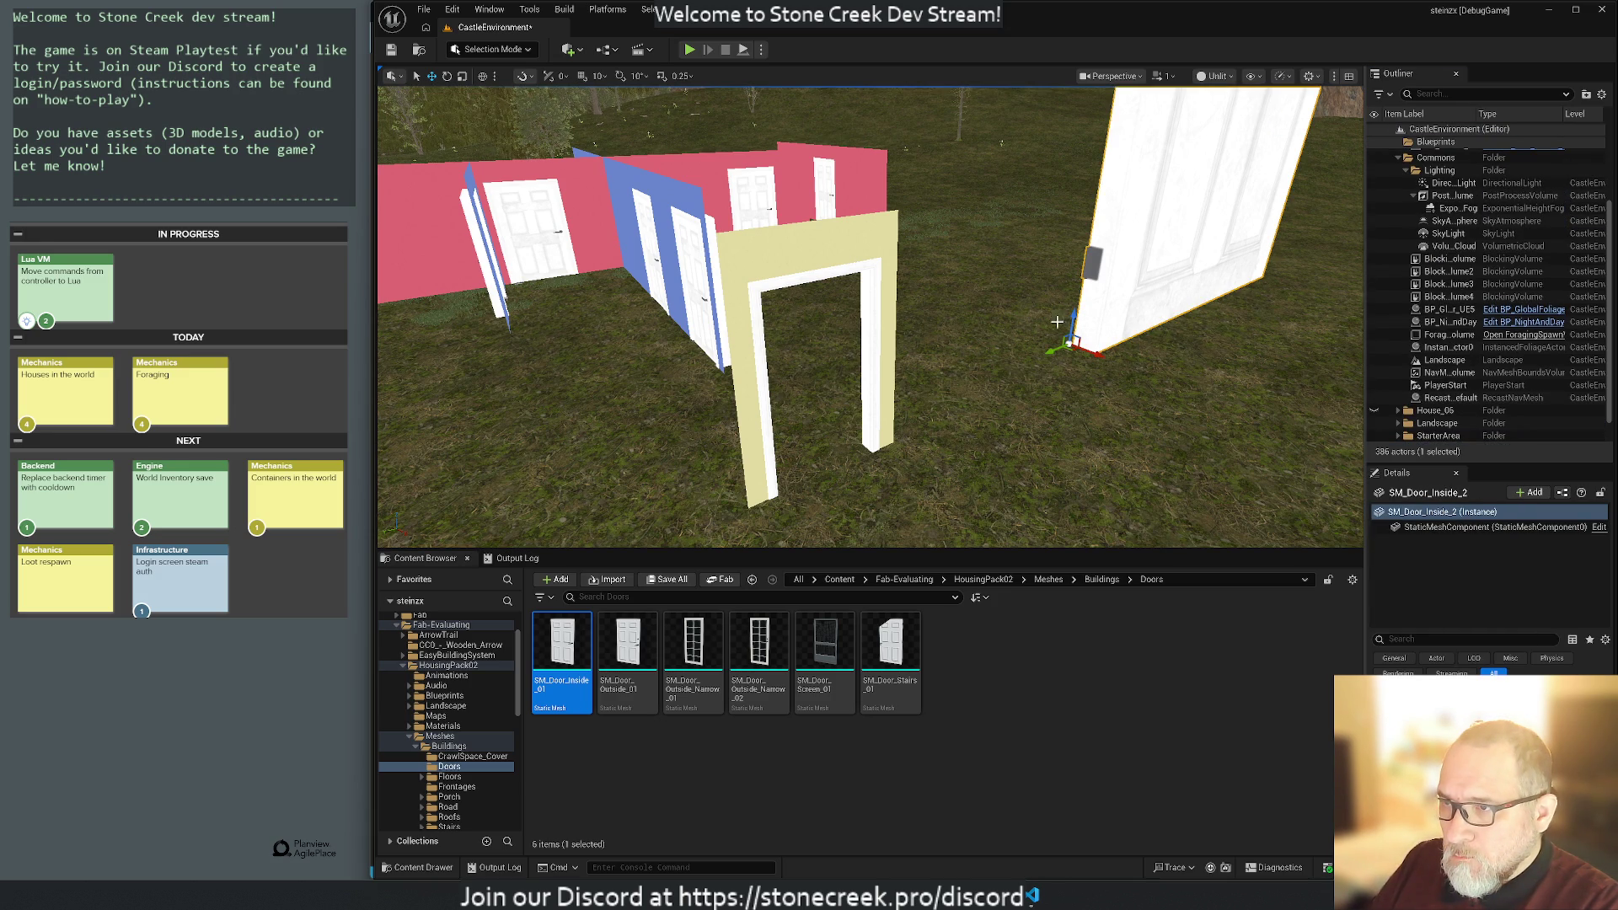
drag(1070, 314, 1064, 519)
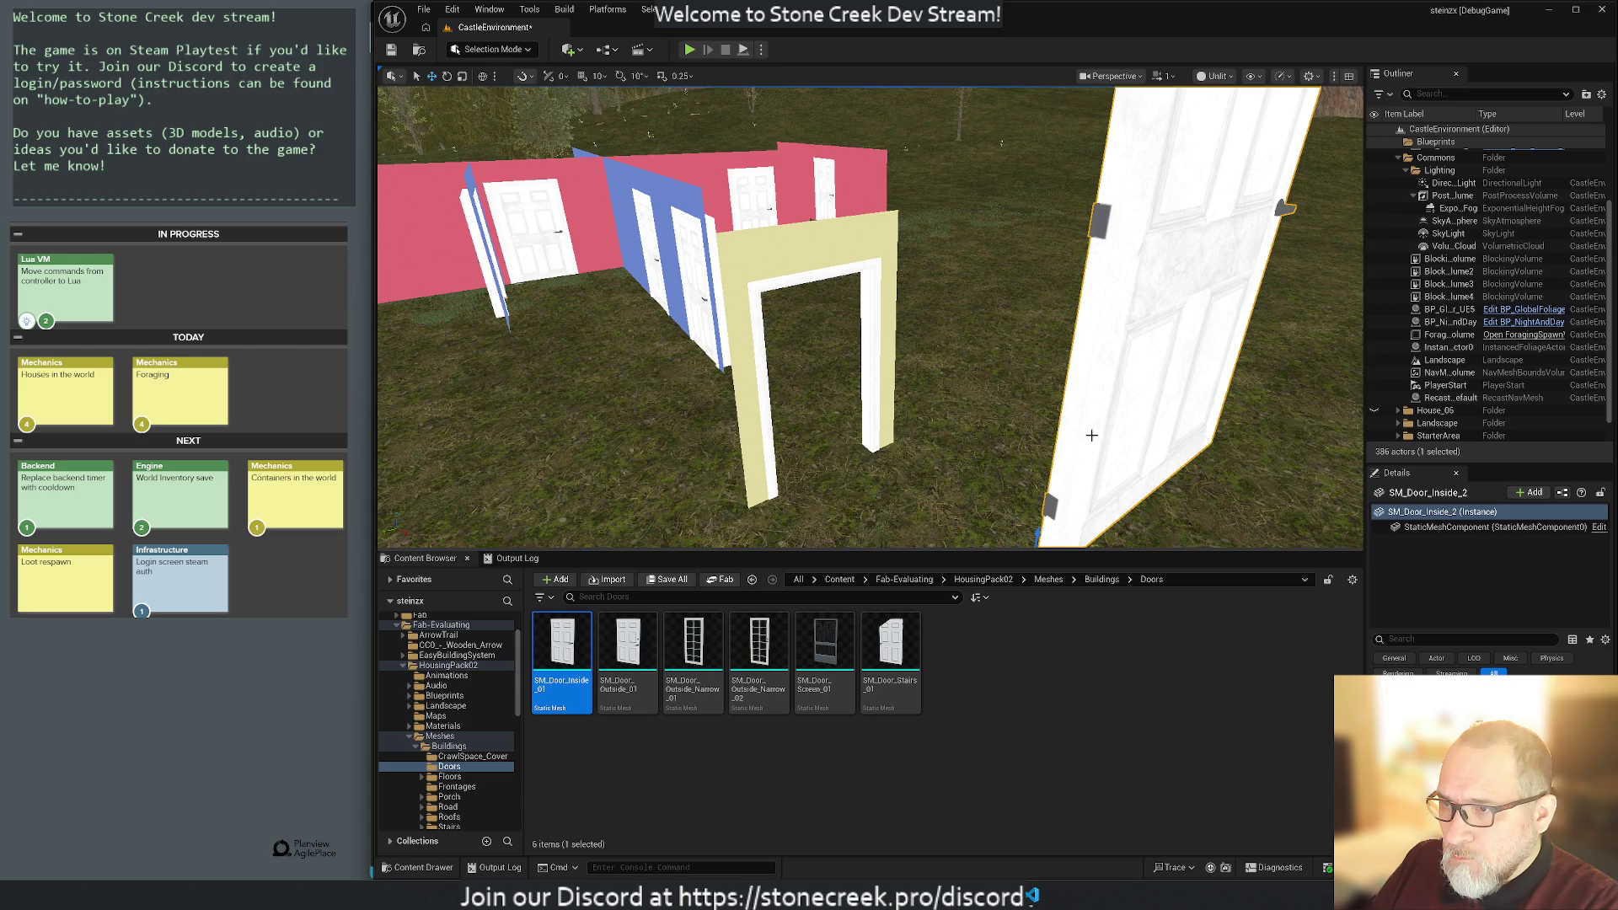
scroll(868, 316, up, 2)
mouse_move(1062, 386)
mouse_down()
mouse_move(893, 215)
mouse_move(679, 165)
mouse_move(643, 133)
mouse_move(629, 144)
mouse_up()
Lower and slide the white door into the yellow doorway, flush with the floor.
key(f)
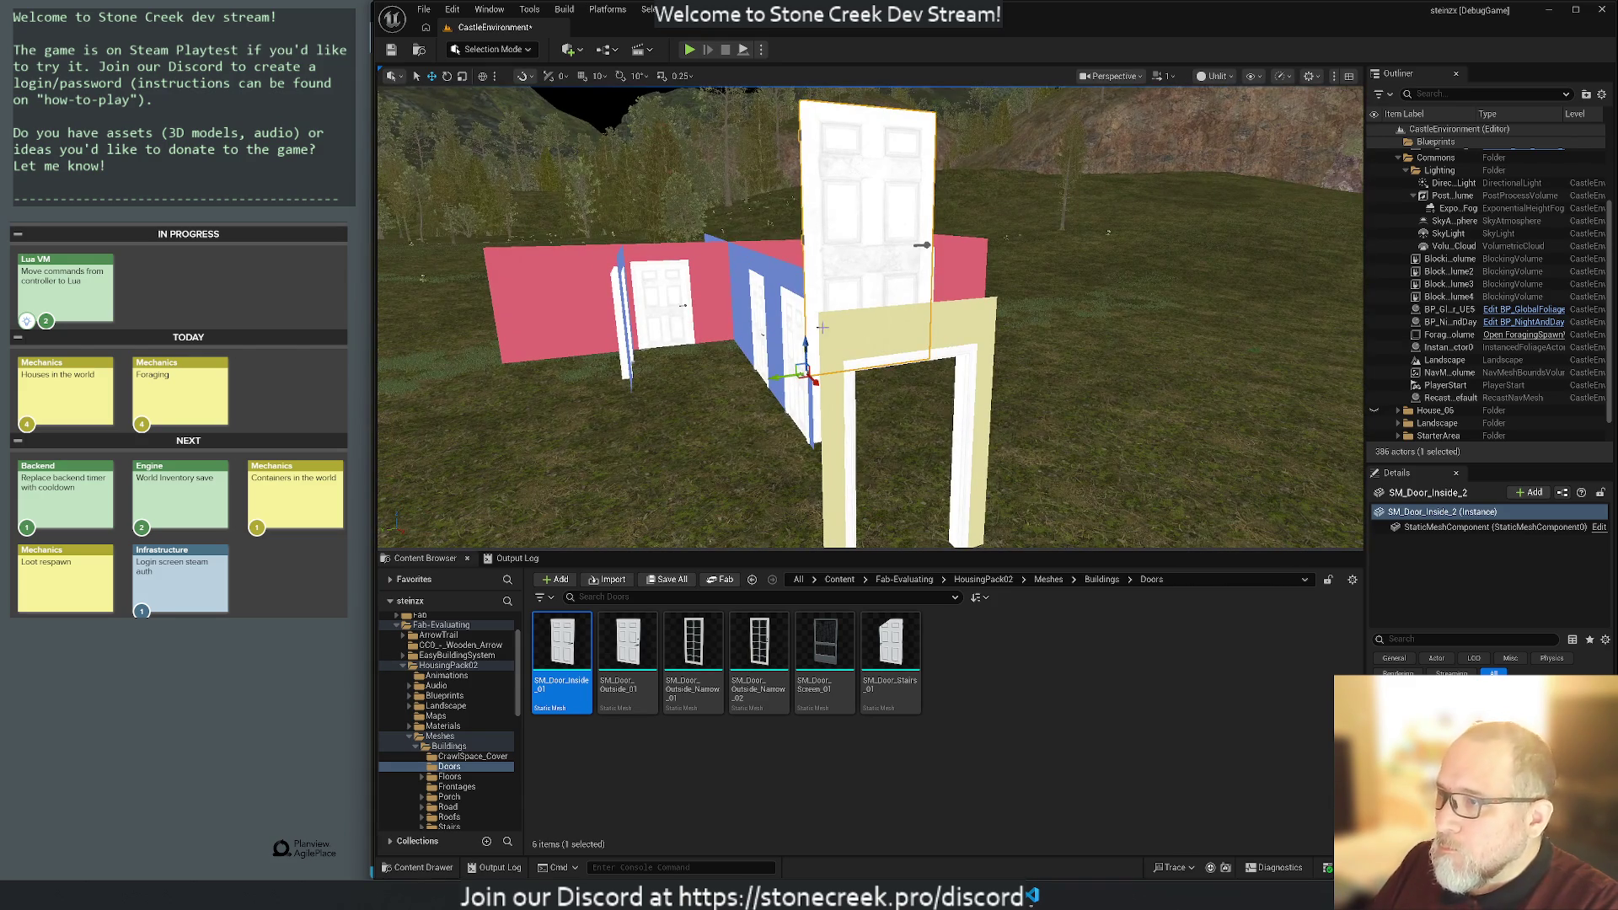
drag(803, 344, 807, 548)
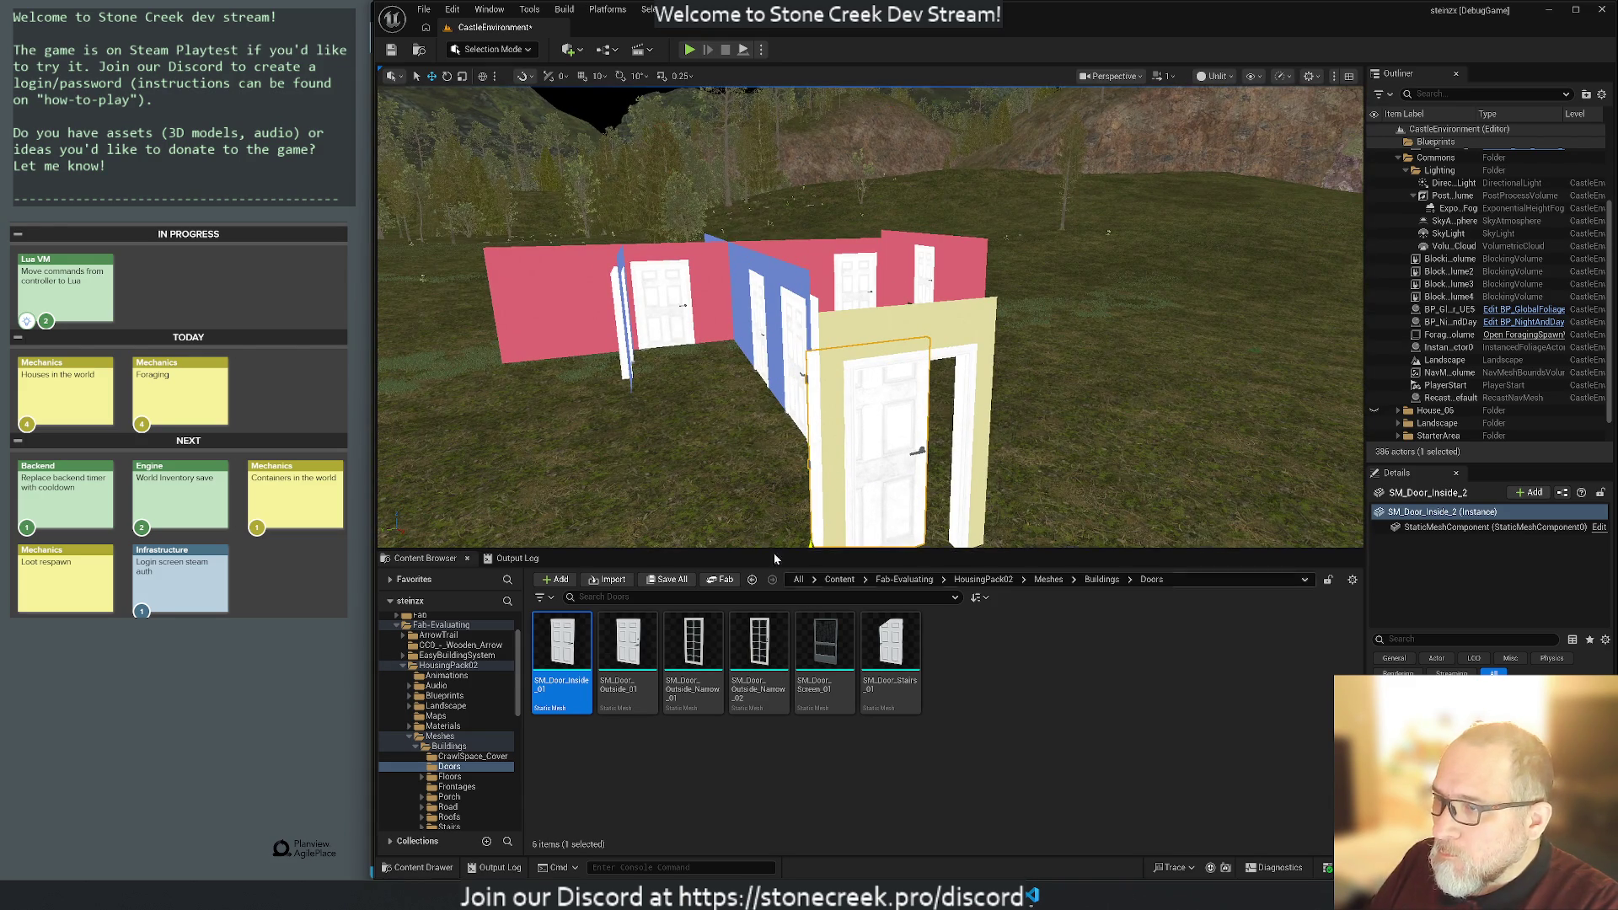
key(f)
mouse_move(816, 428)
mouse_down()
mouse_move(823, 443)
mouse_move(784, 431)
mouse_move(809, 428)
mouse_up()
mouse_move(919, 454)
mouse_down()
mouse_move(830, 91)
mouse_move(832, 110)
mouse_up()
mouse_move(691, 458)
mouse_down()
mouse_move(641, 400)
mouse_move(641, 341)
mouse_up()
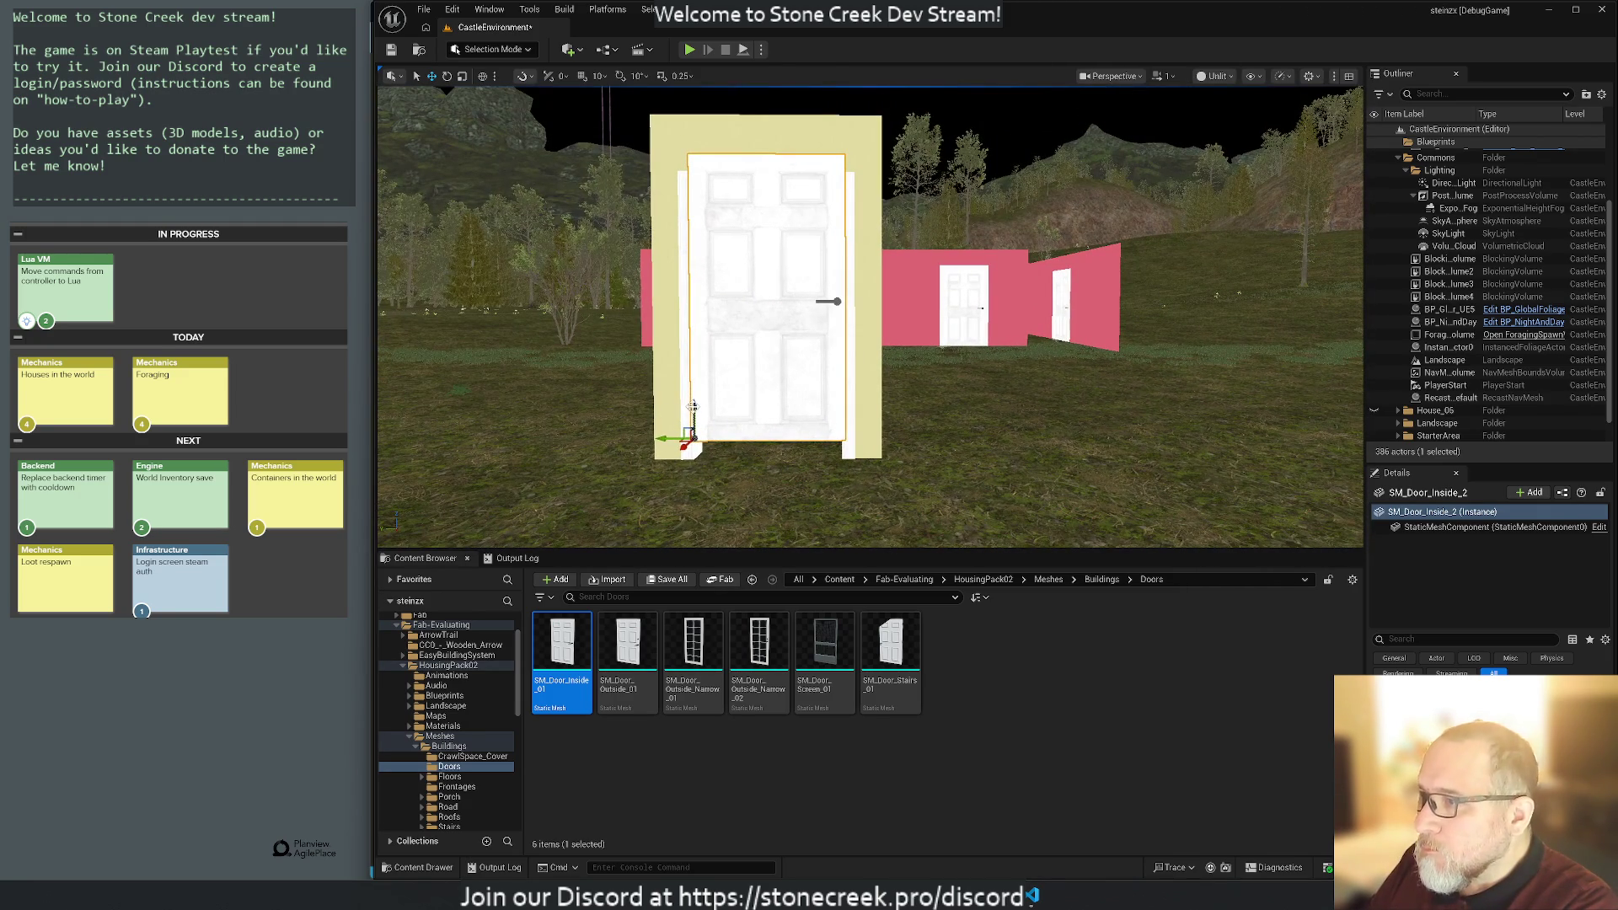
drag(694, 403, 694, 422)
click(949, 393)
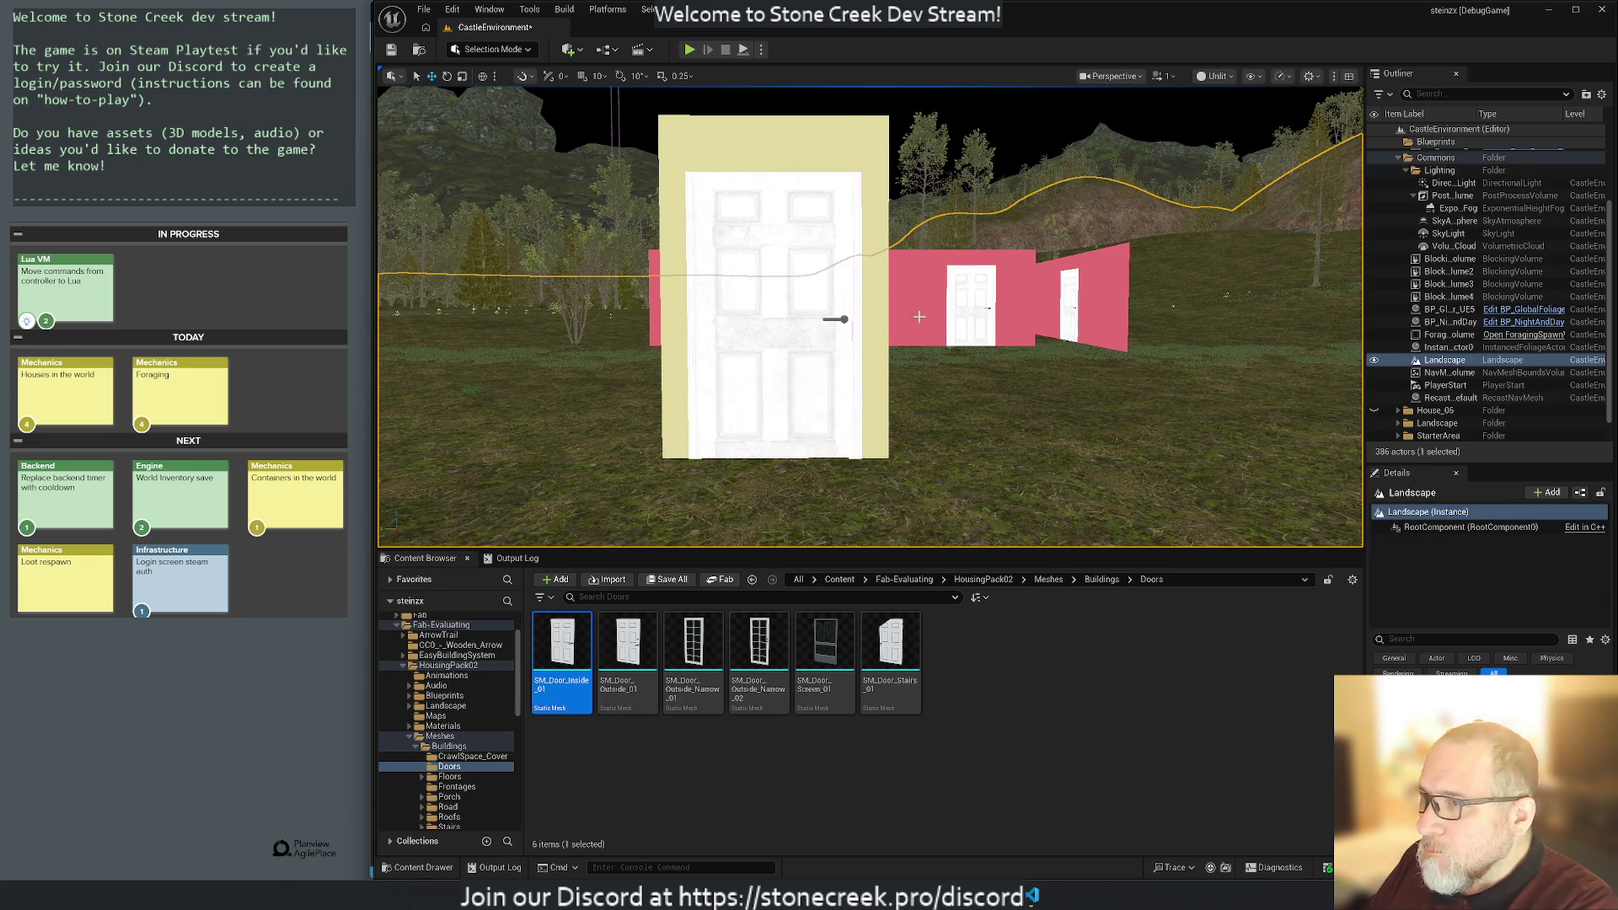
Inspect the door-wall blueprints 8th_Door_27, Half_Door_20 and Quart_Door_33.
scroll(1450, 160, up, 3)
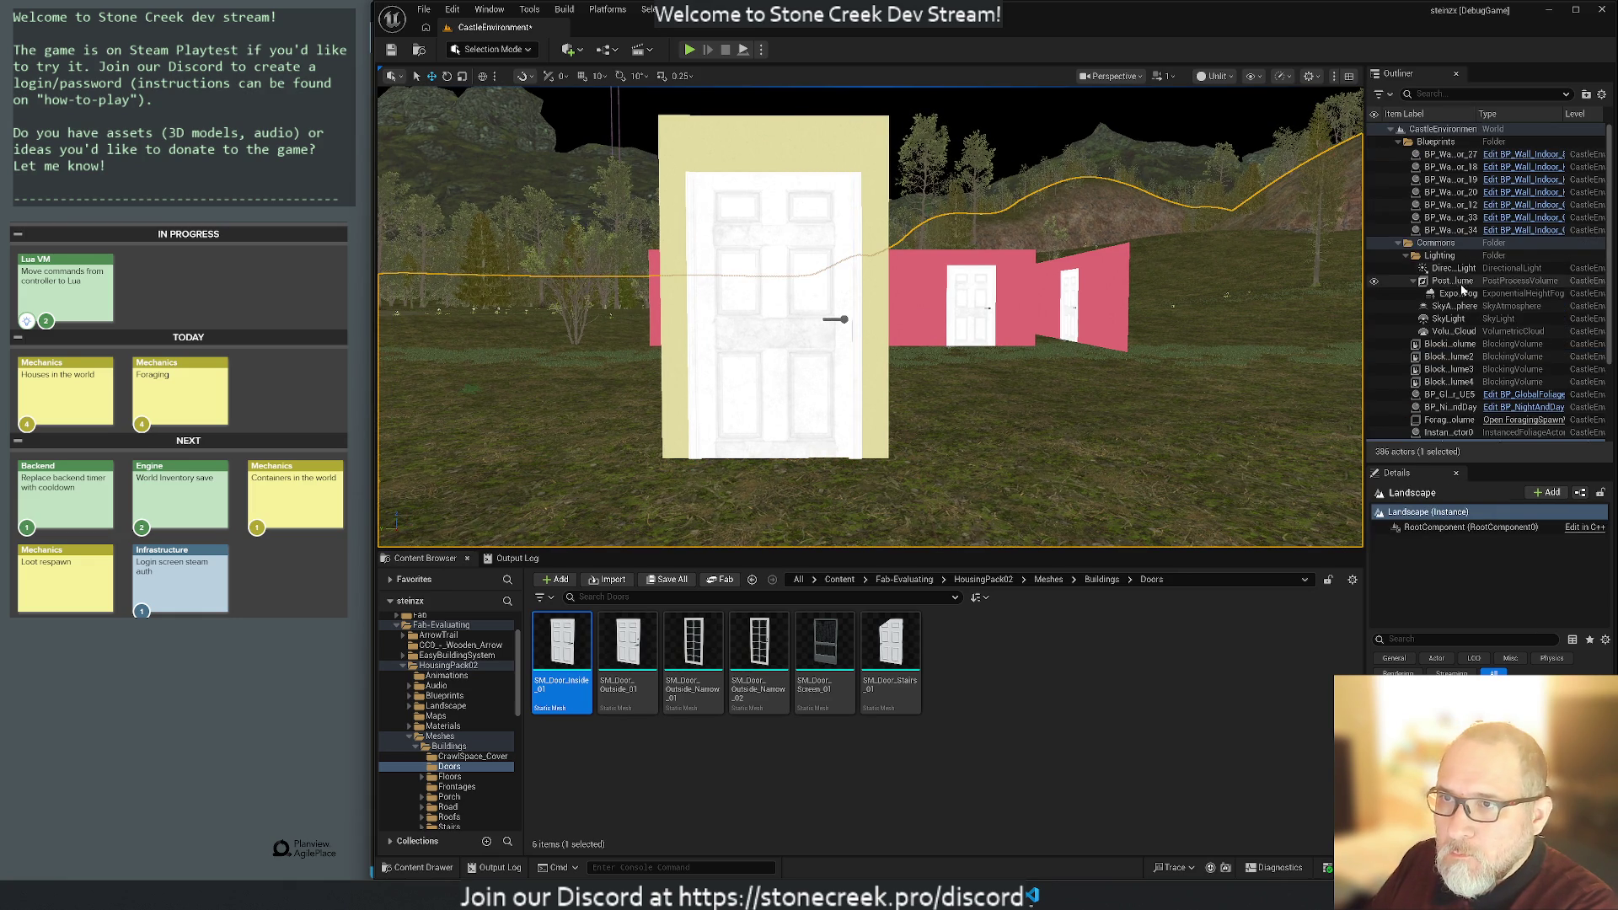
click(1450, 156)
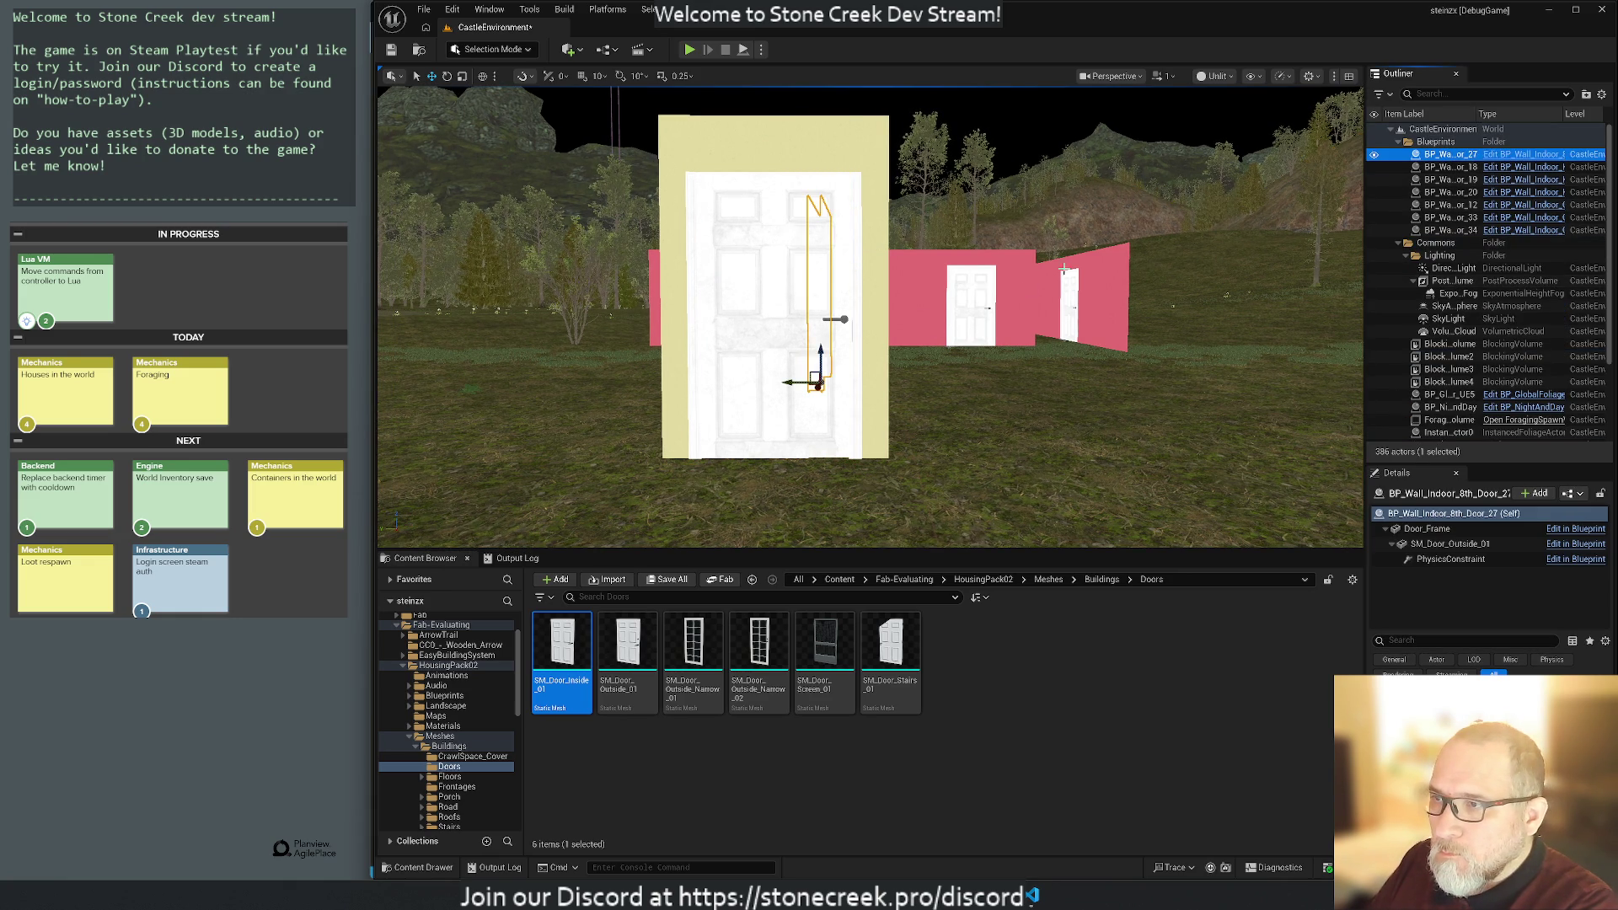
mouse_move(1262, 280)
mouse_down()
mouse_move(1096, 299)
mouse_move(1062, 354)
mouse_move(1041, 304)
mouse_move(750, 320)
mouse_up()
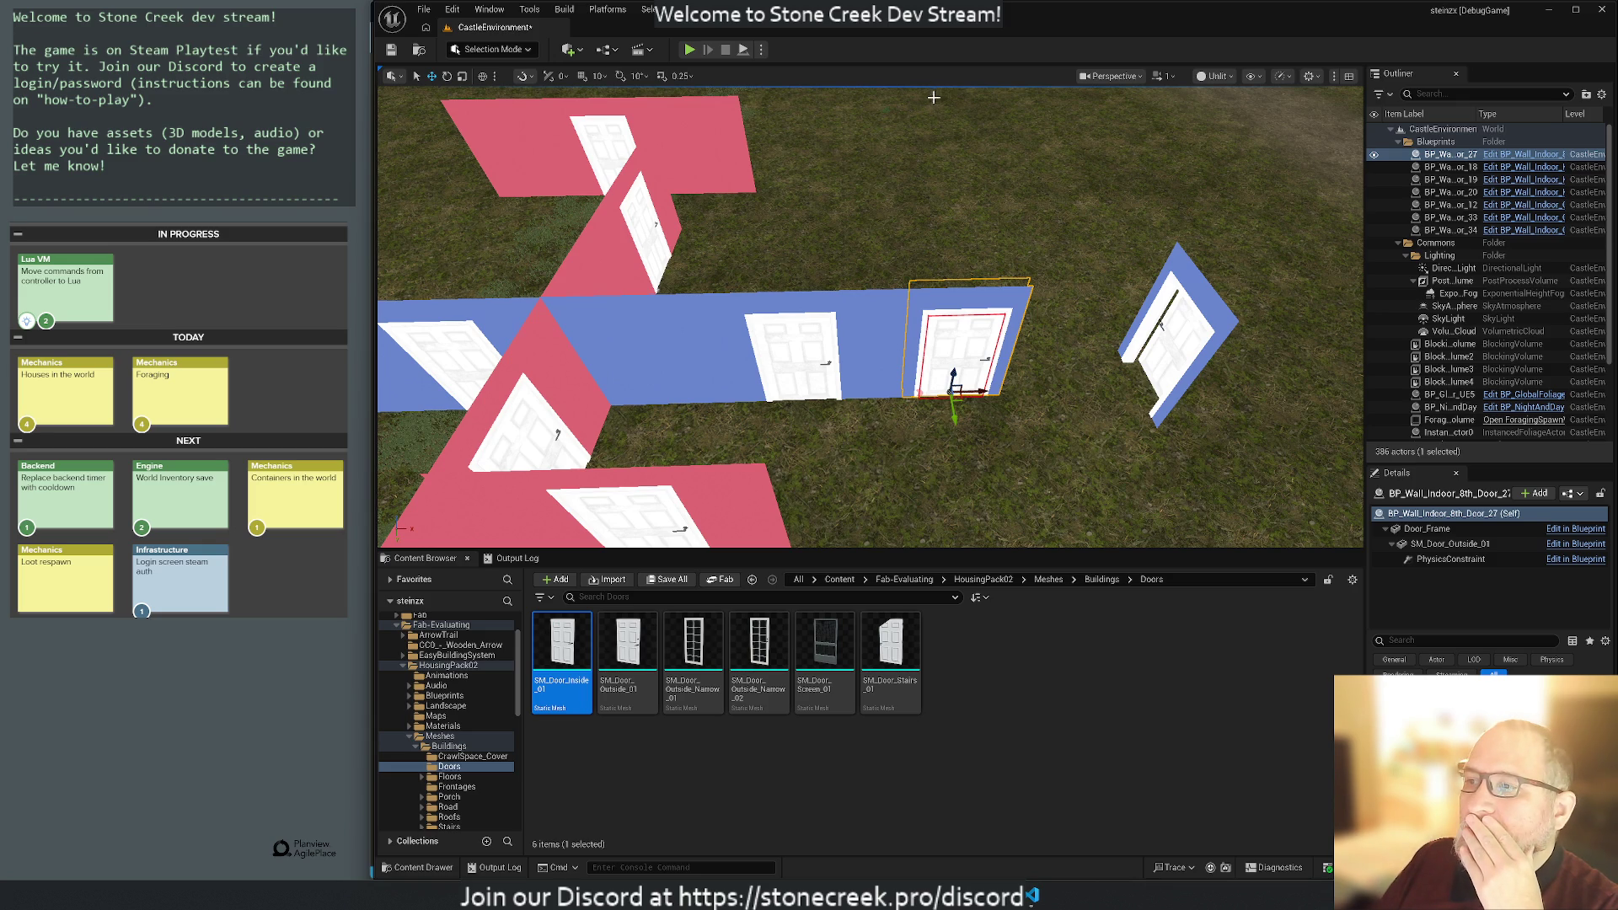
drag(877, 137, 809, 215)
click(593, 338)
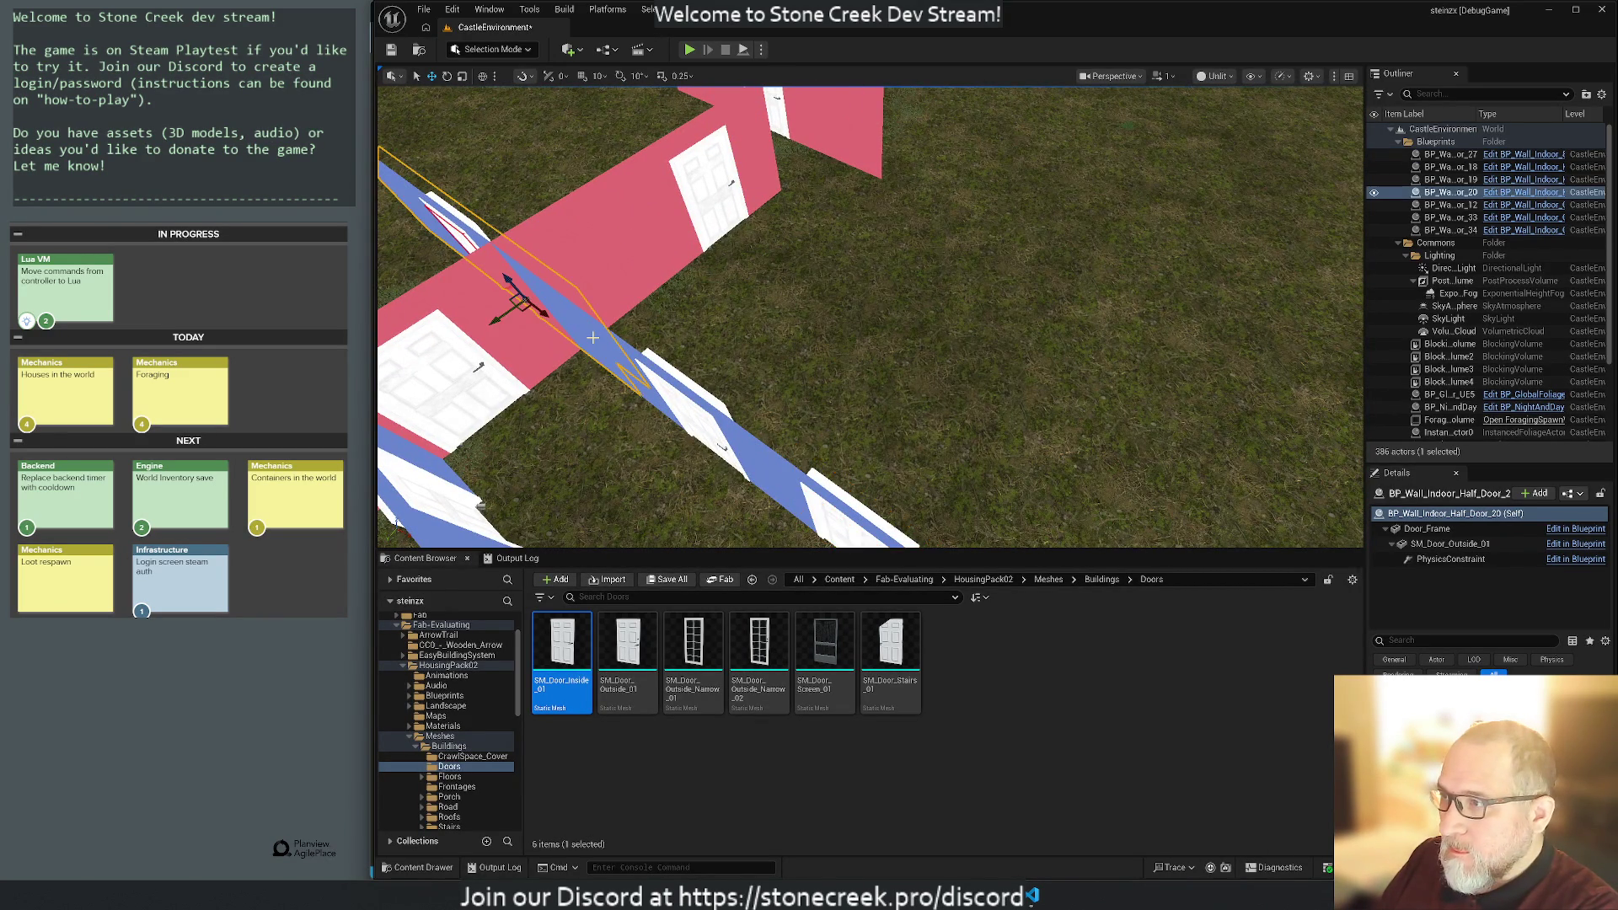
drag(593, 338, 695, 318)
click(848, 325)
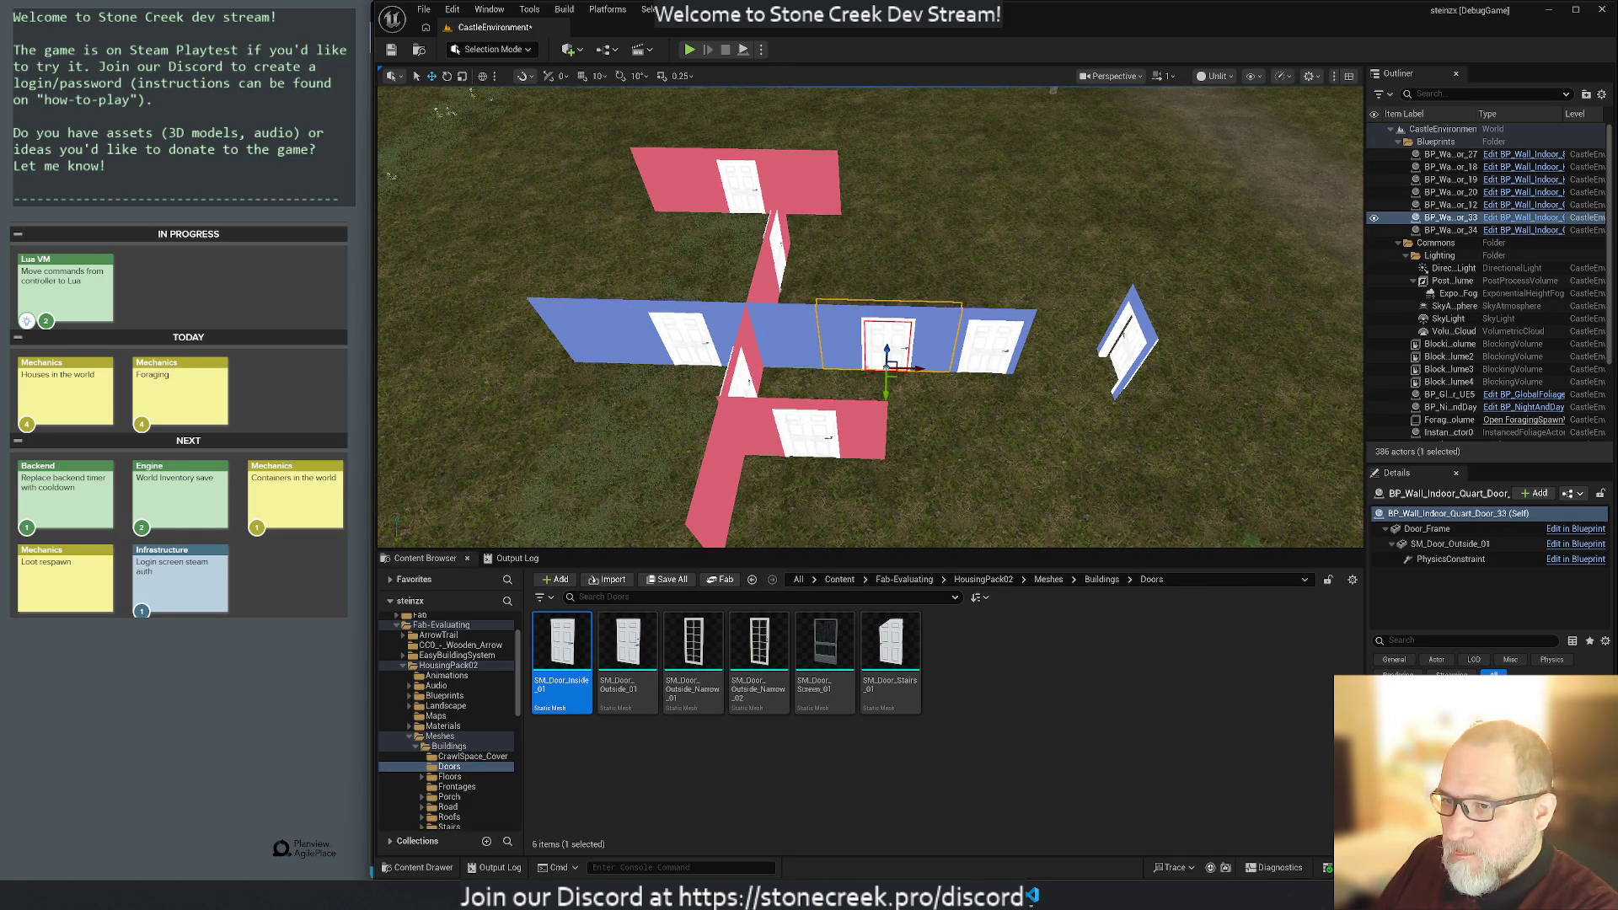
click(1427, 529)
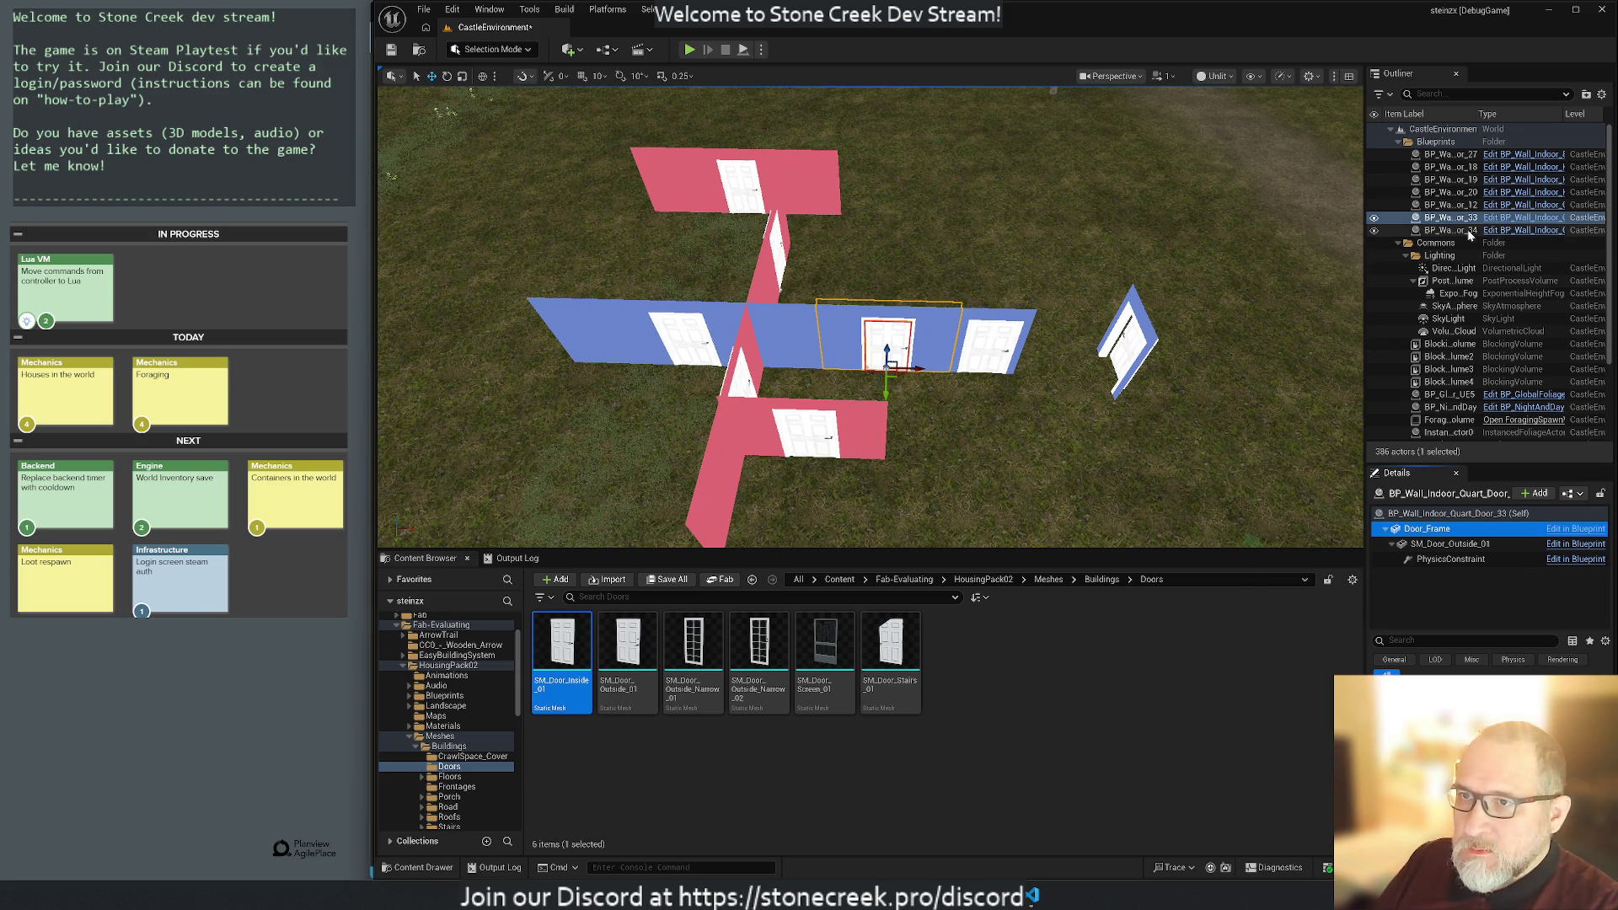
click(1445, 154)
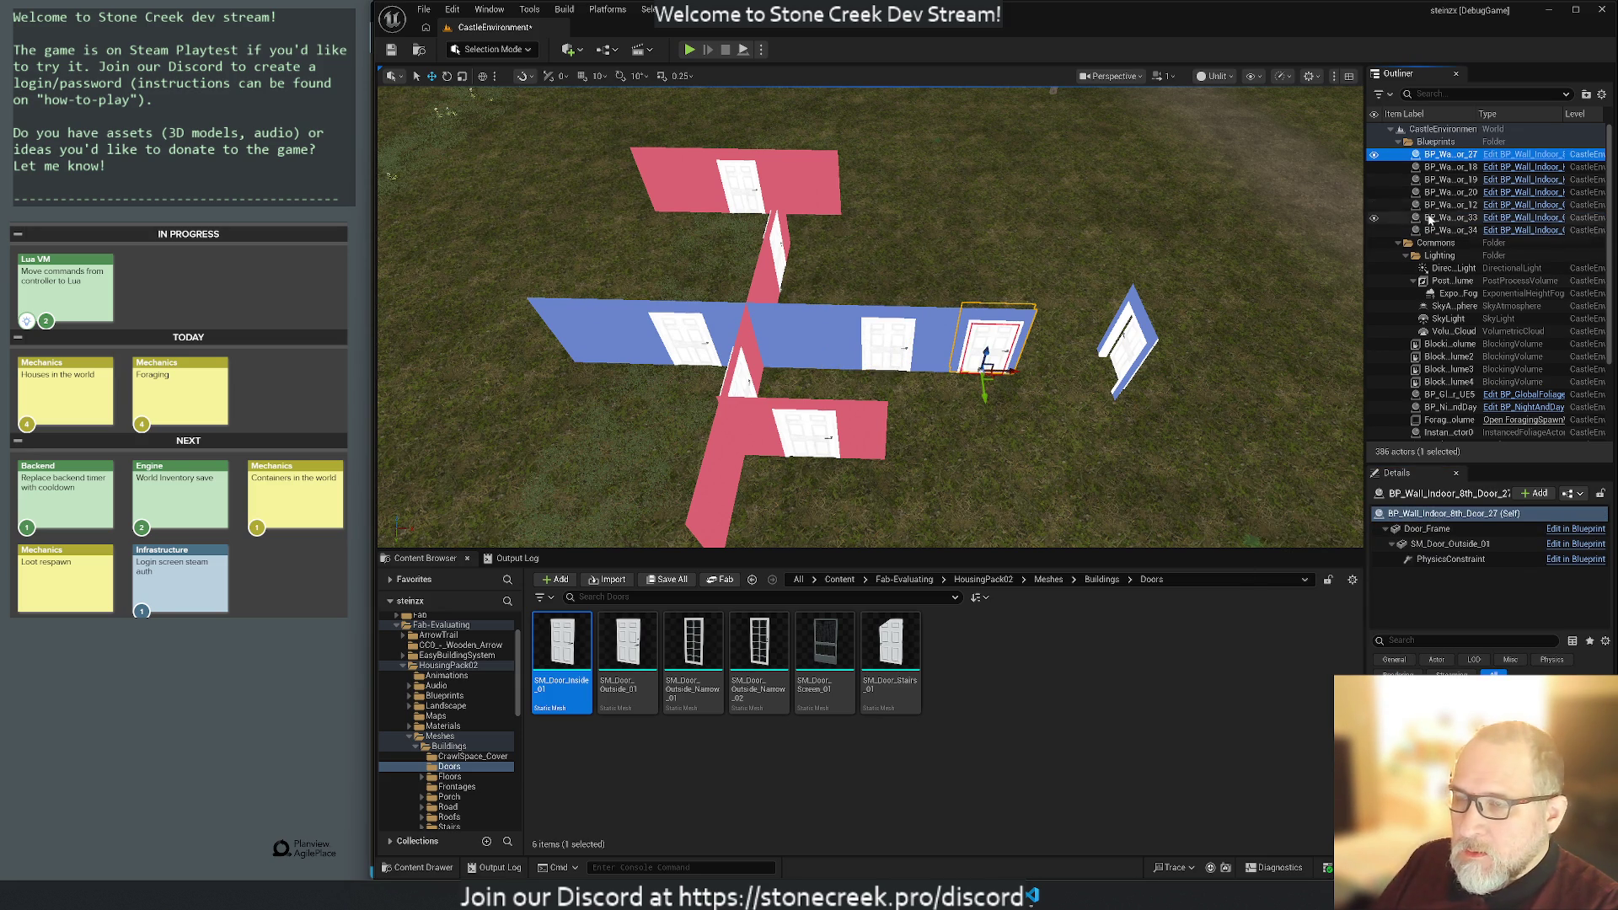
Focus on Half_Door_18 and browse from its Door_Frame component to its wall mesh.
click(1438, 167)
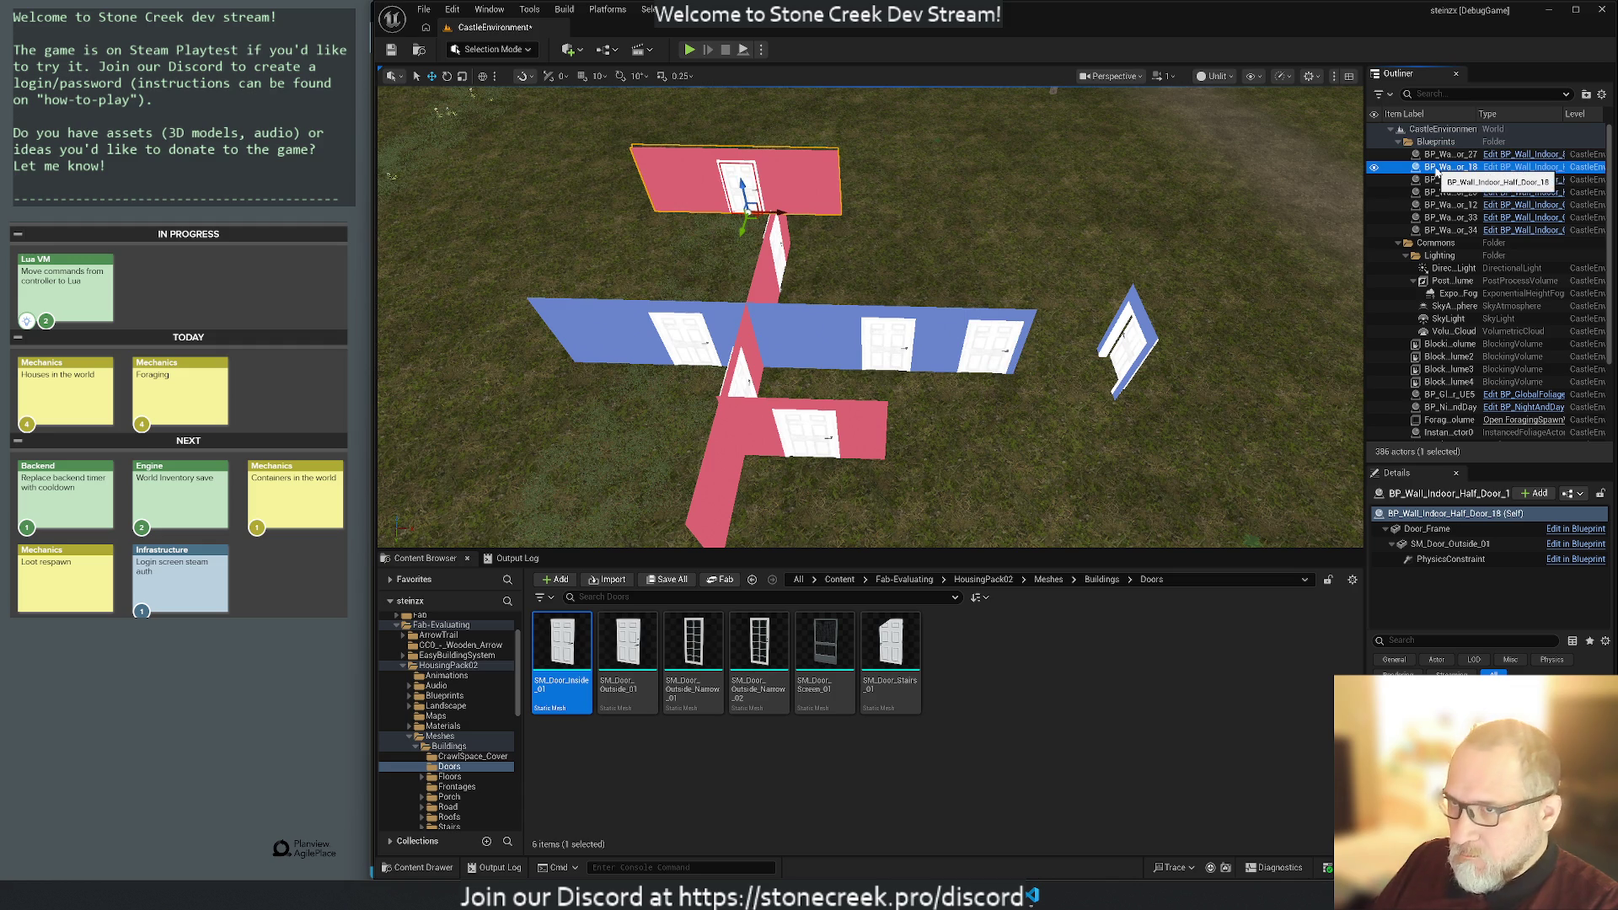
key(f)
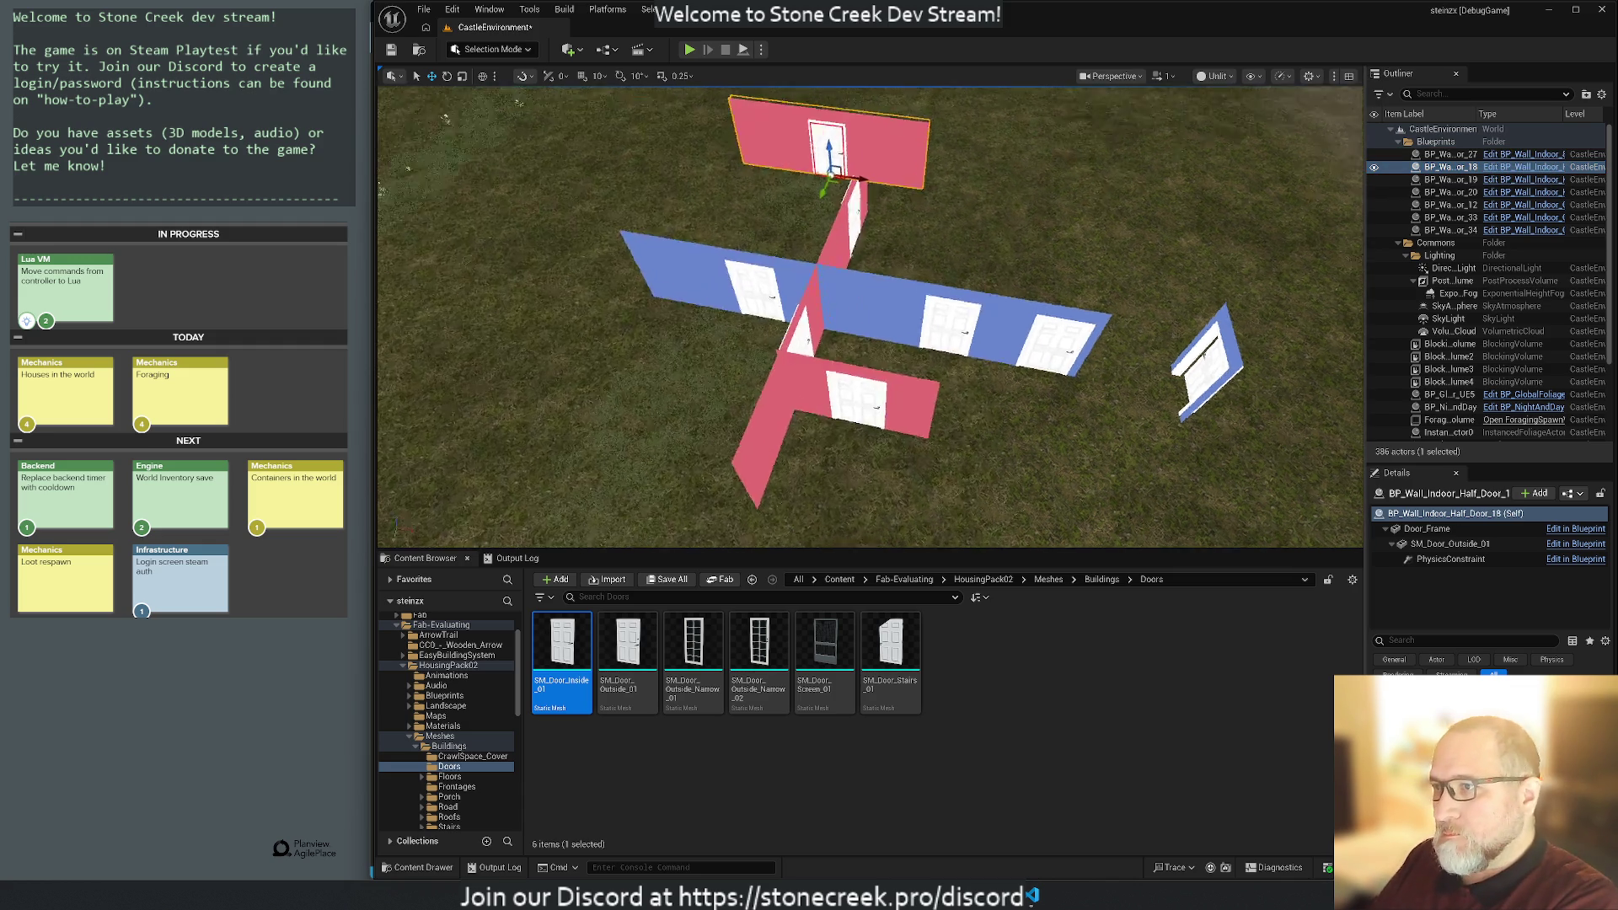
scroll(870, 316, down, 10)
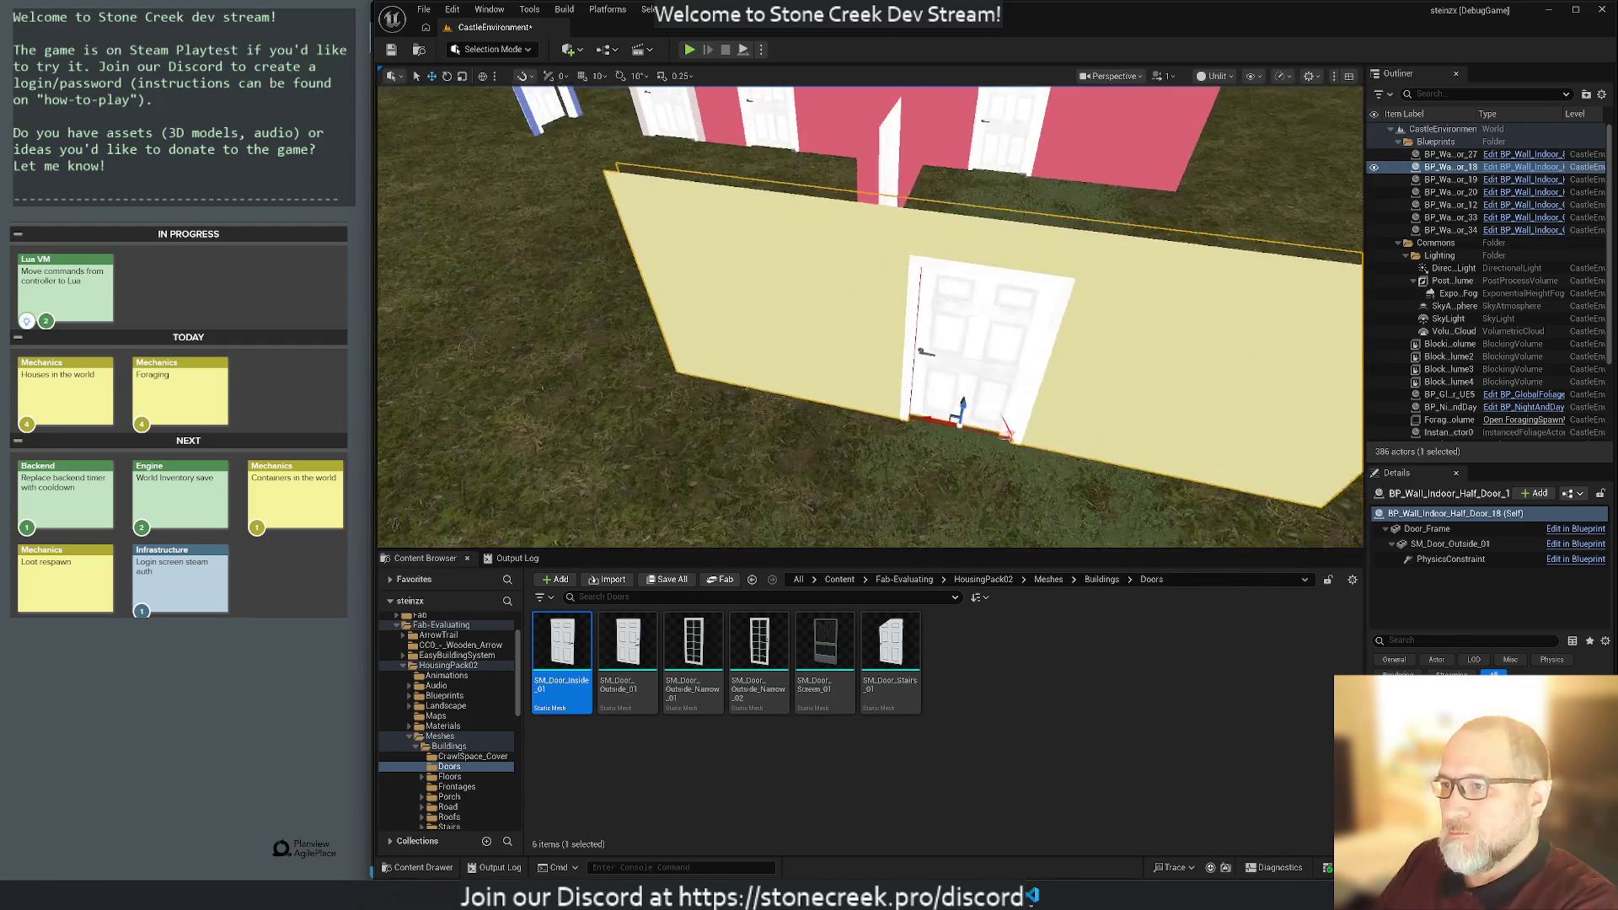
drag(870, 316, 962, 320)
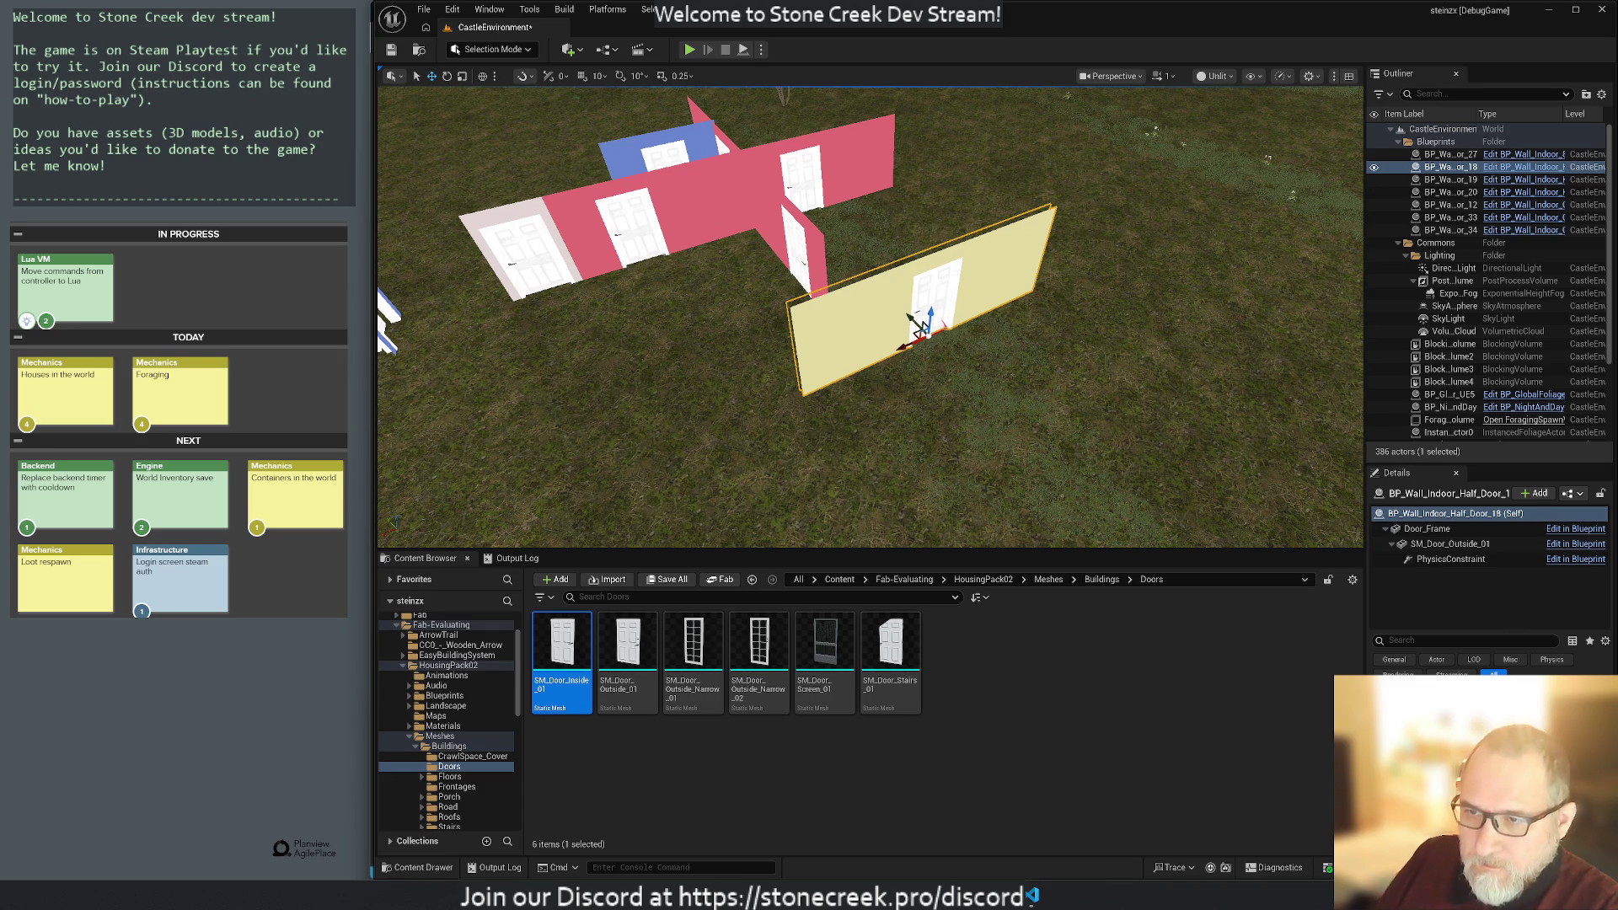
click(1427, 529)
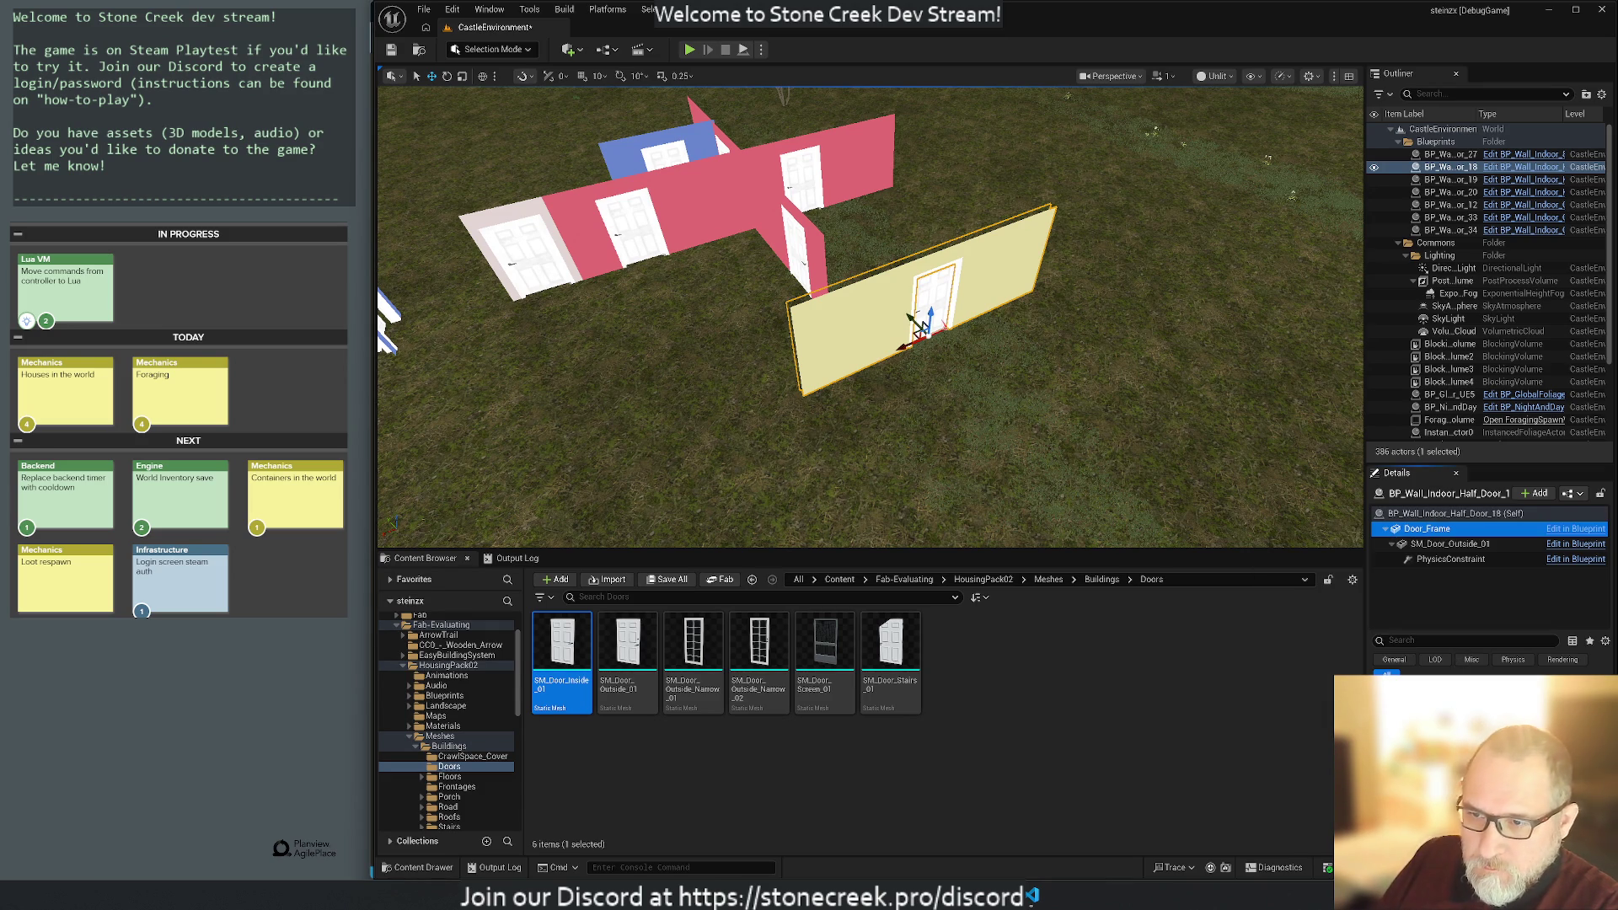
key(ctrl+b)
Place an SM_Wall_Indoor_Half_Door_01 wall at the yellow Half_Door_18 wall's position.
drag(1154, 658, 1189, 415)
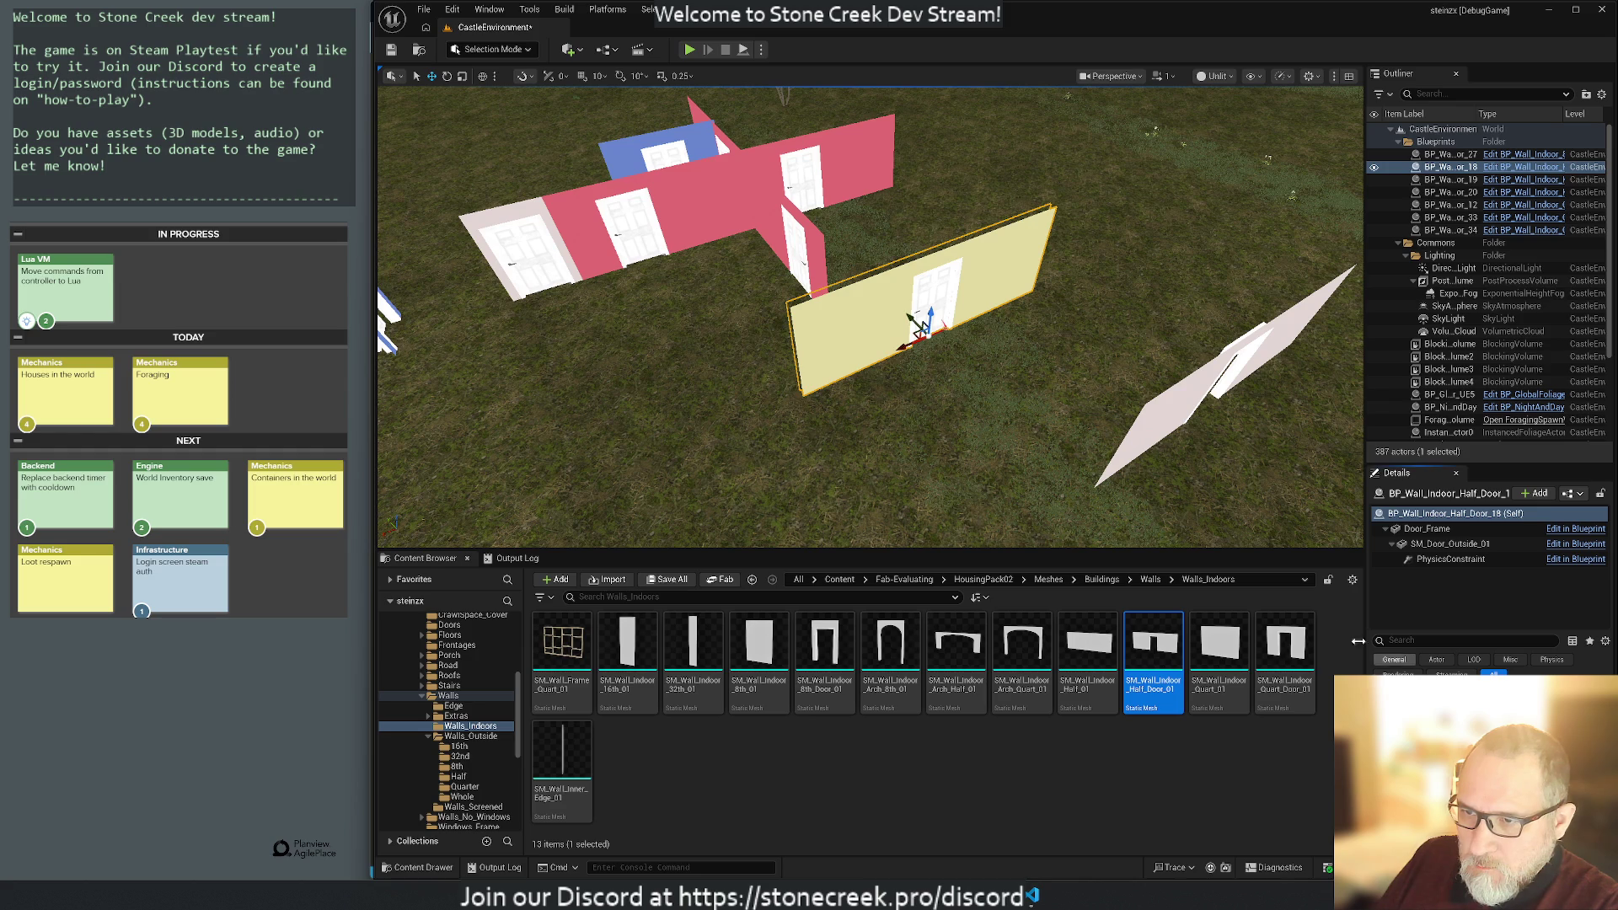
click(1162, 424)
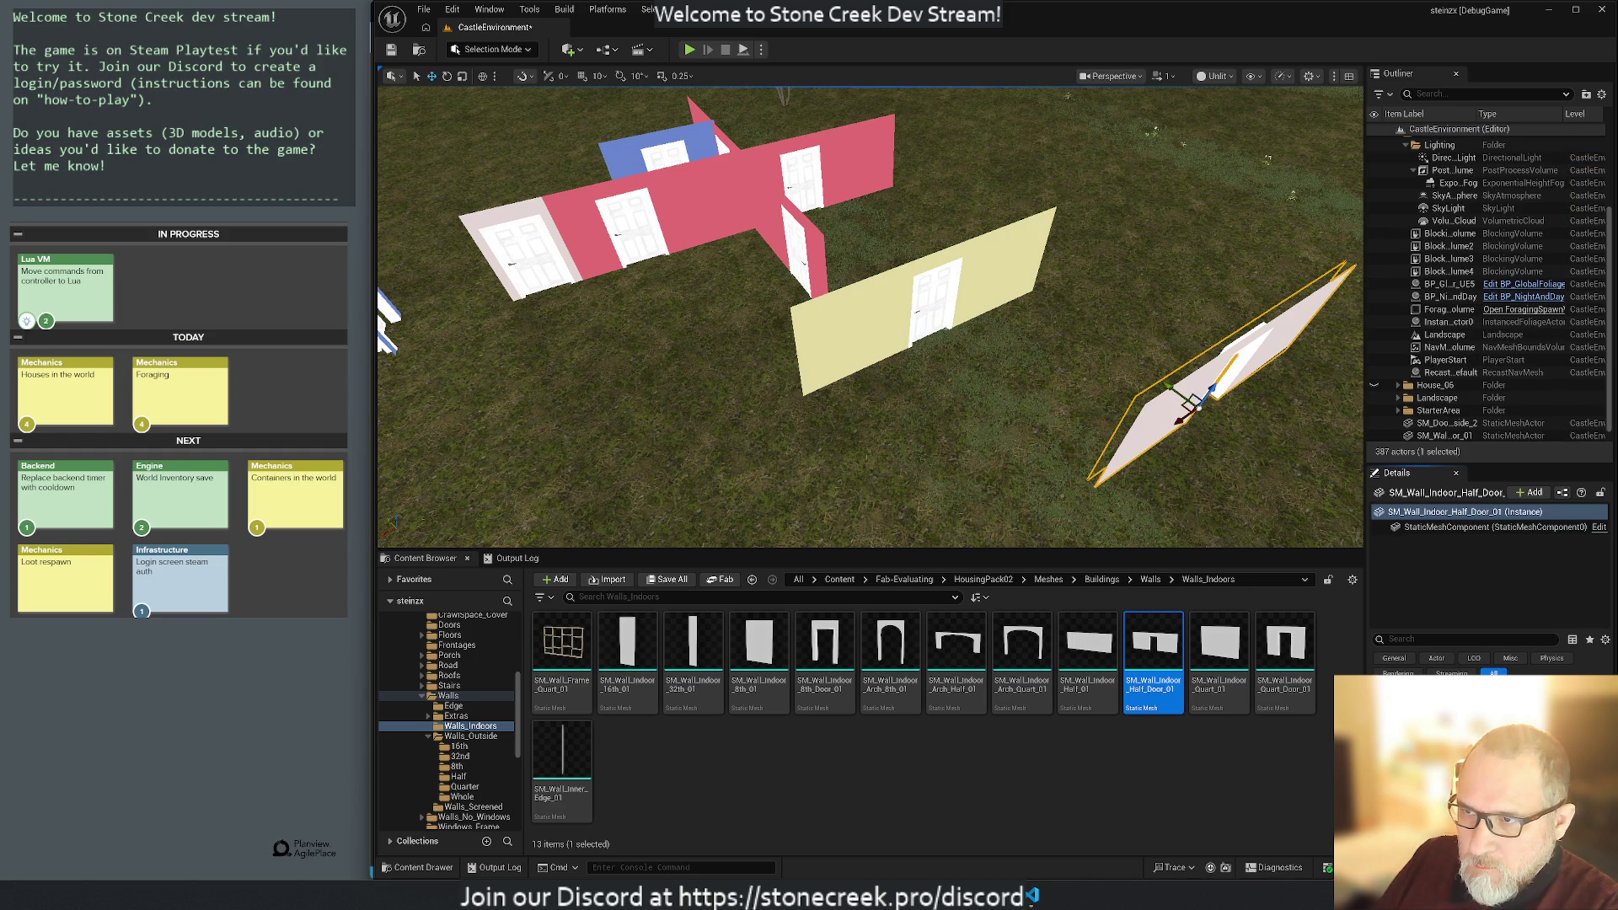
click(899, 331)
click(1395, 528)
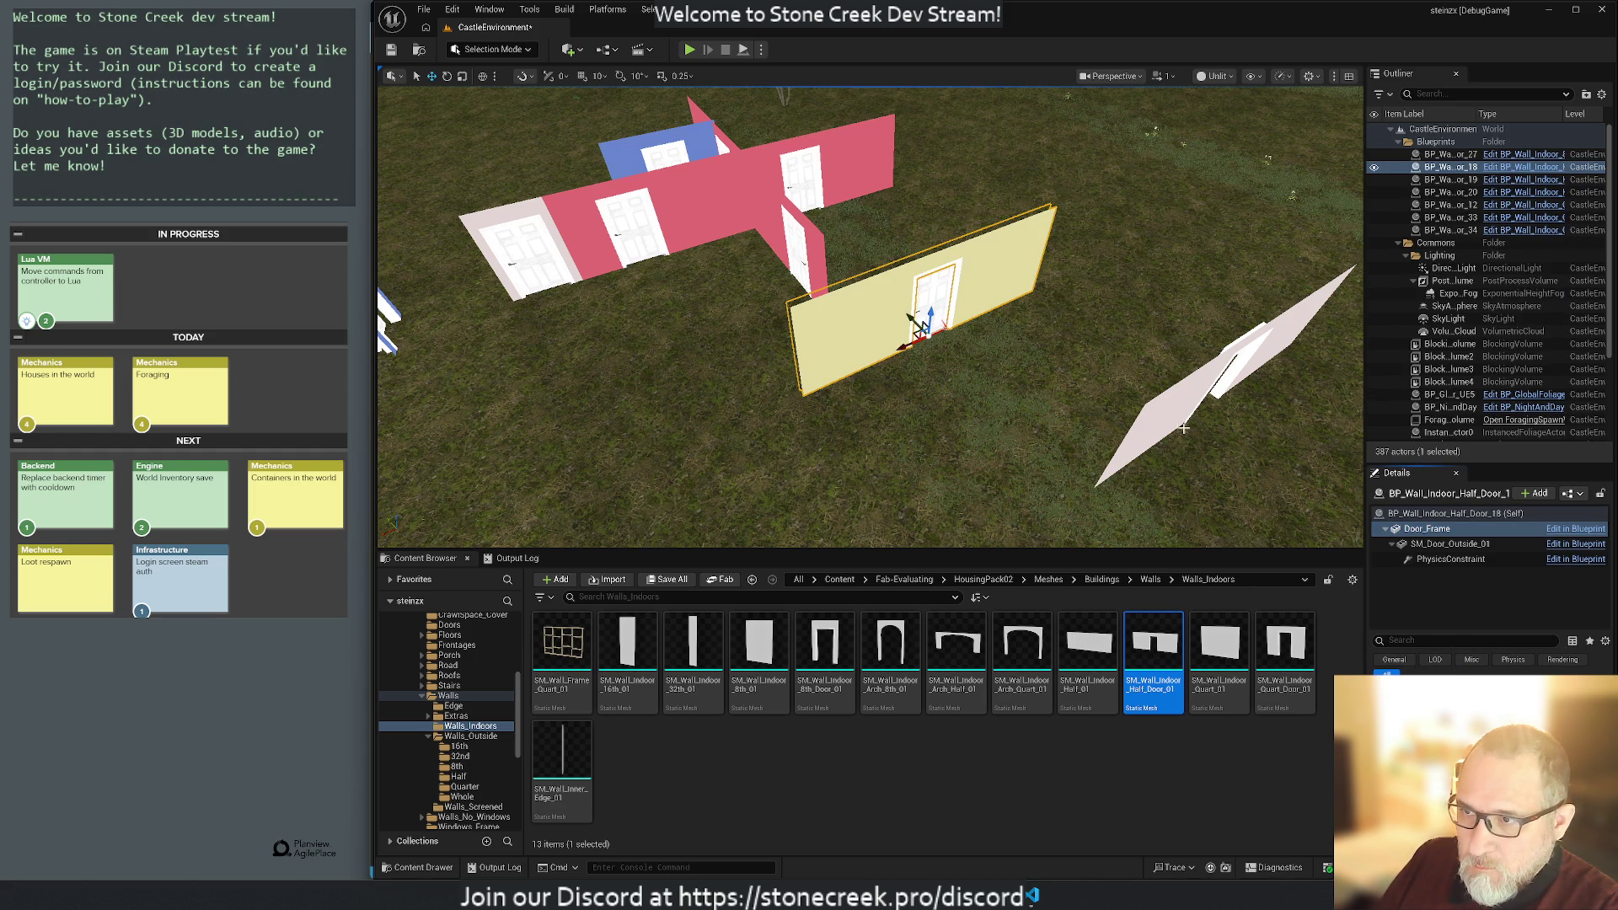
click(1168, 426)
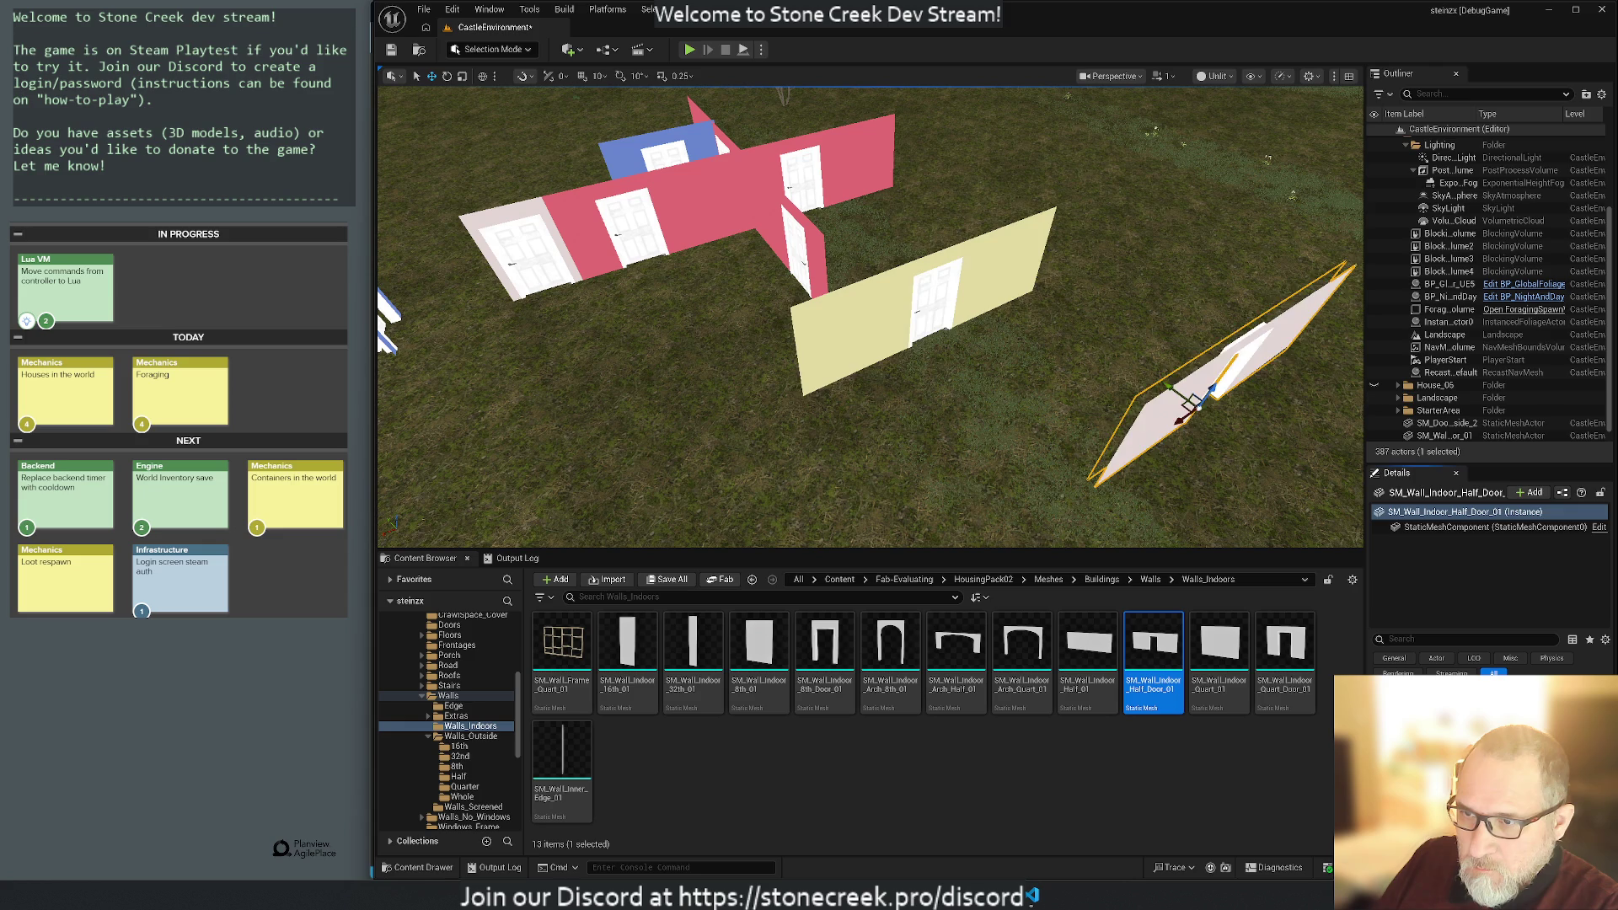
key(ctrl+z)
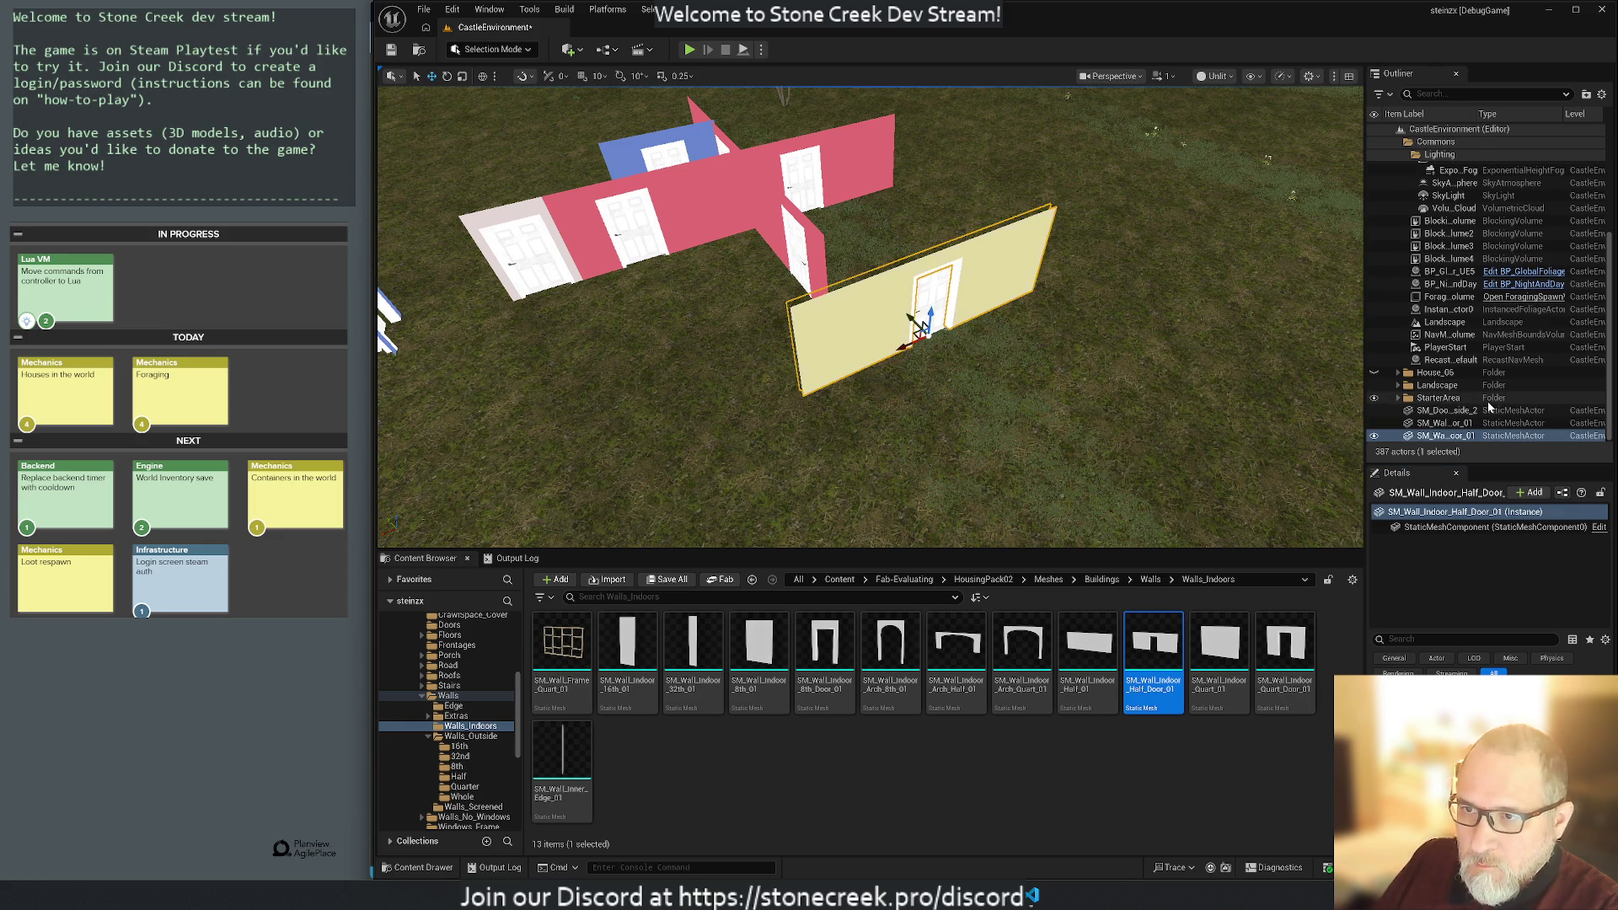
scroll(1477, 398, up, 1)
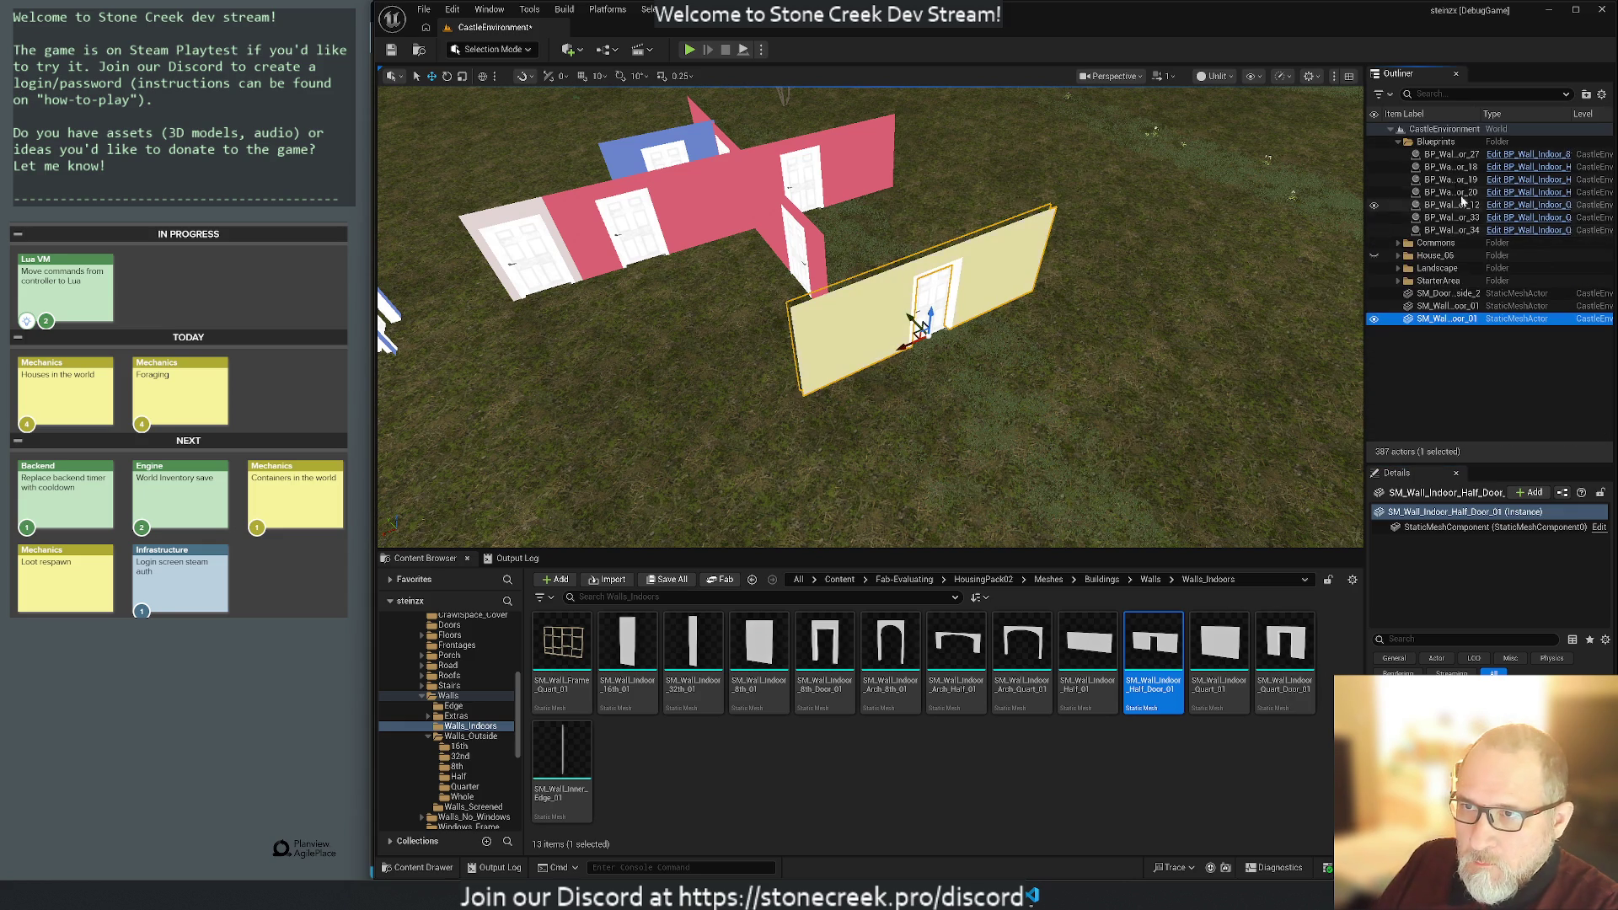
Move the Half_Door_18 blueprint aside to reveal the new static wall.
click(1448, 154)
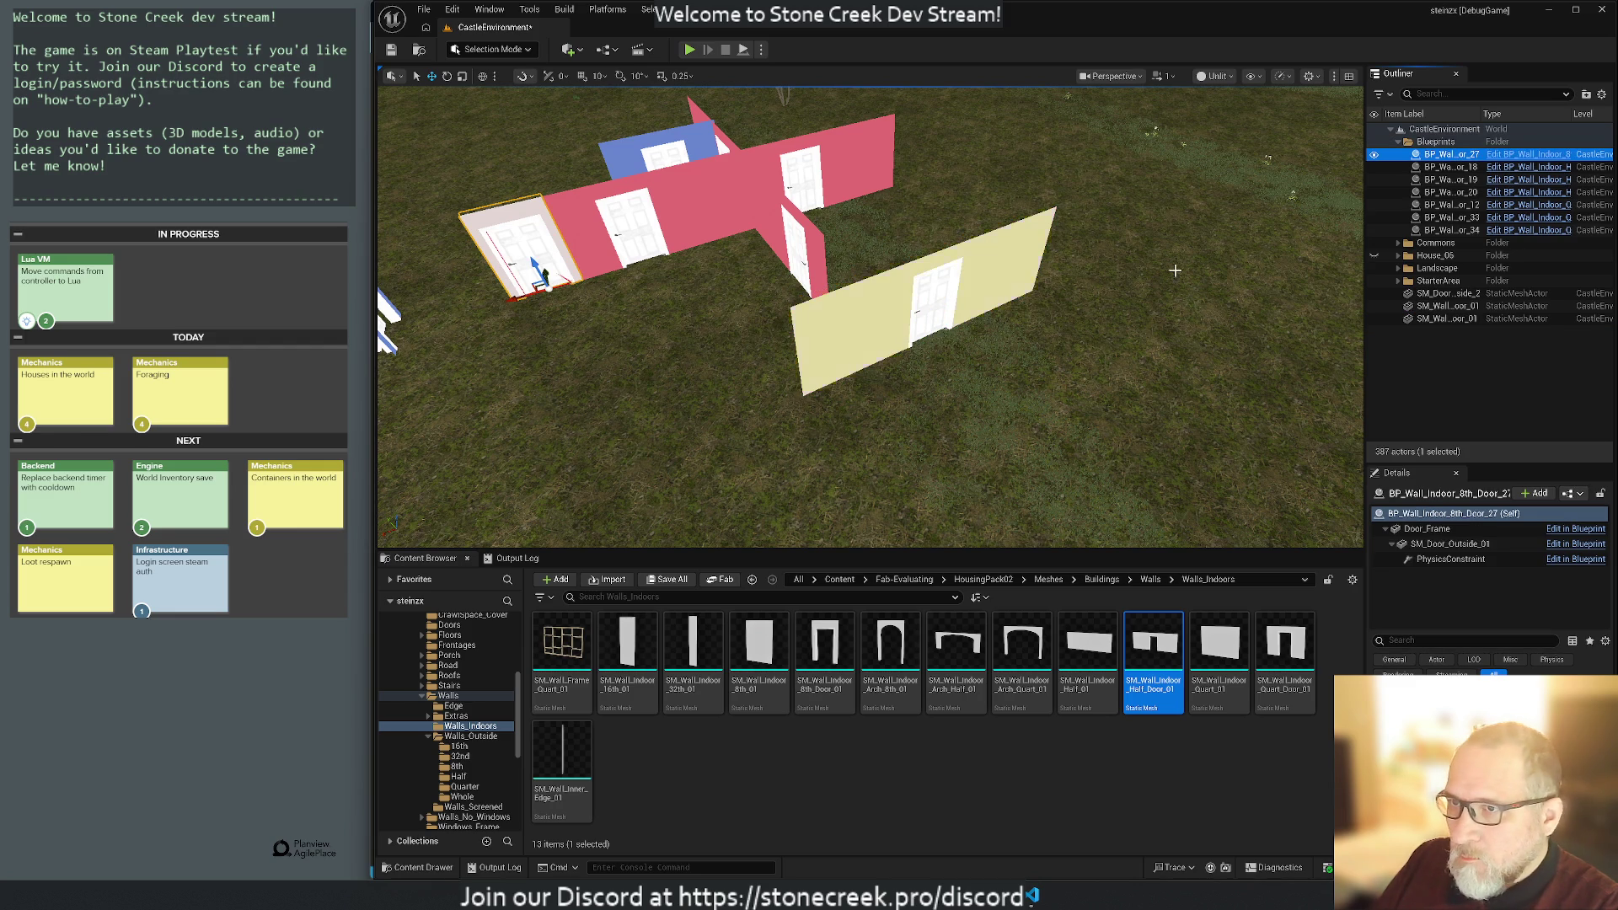
click(1443, 231)
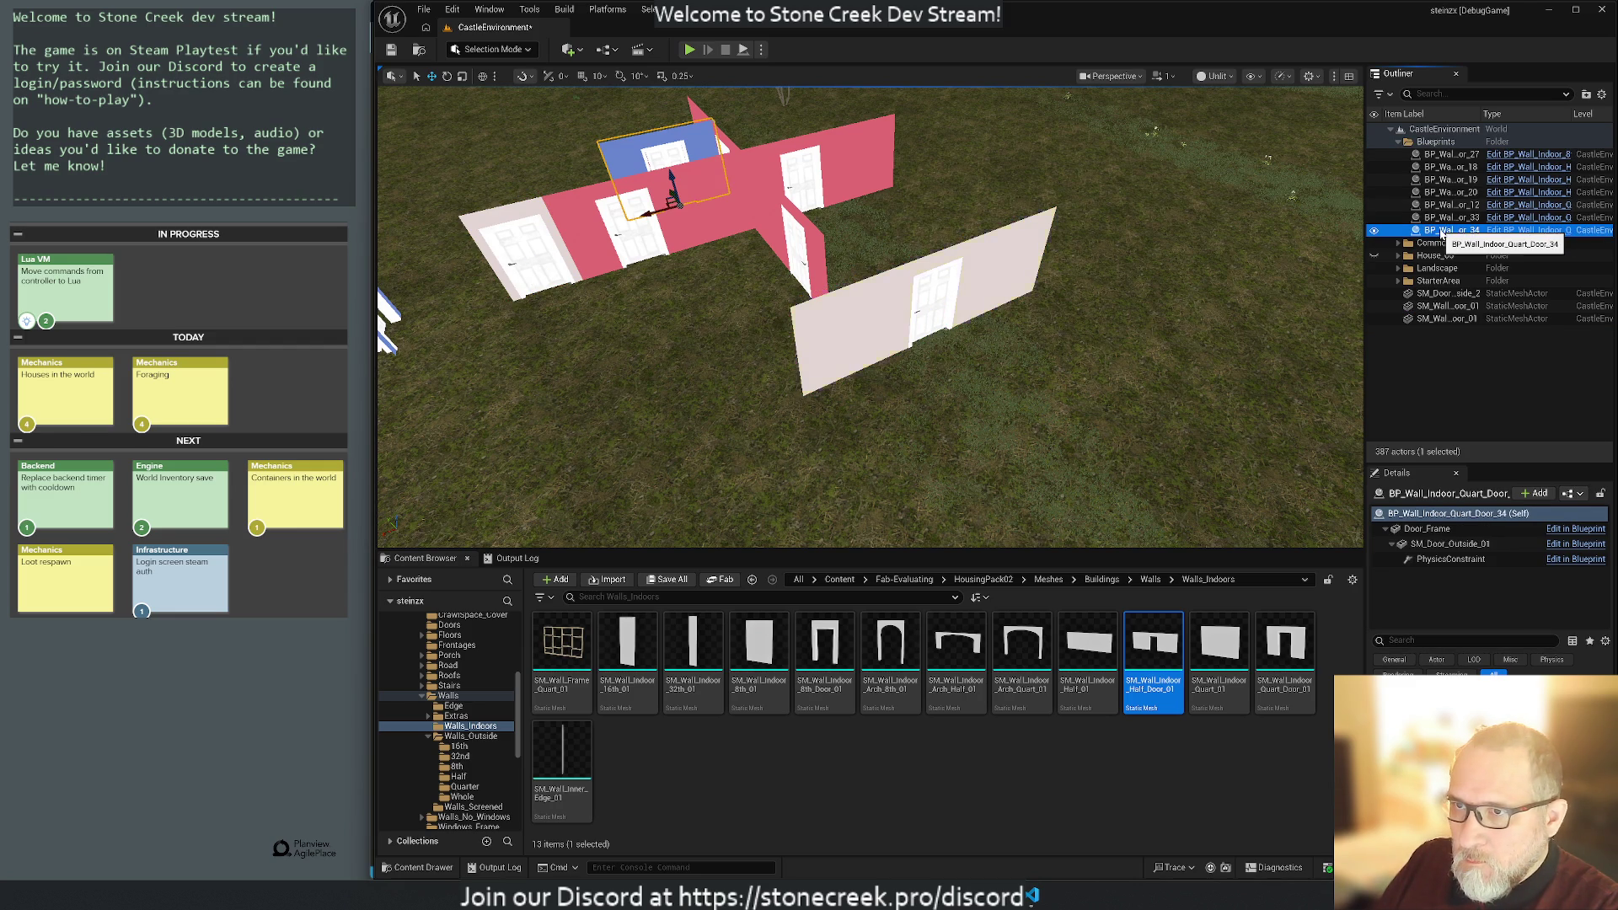
click(1446, 167)
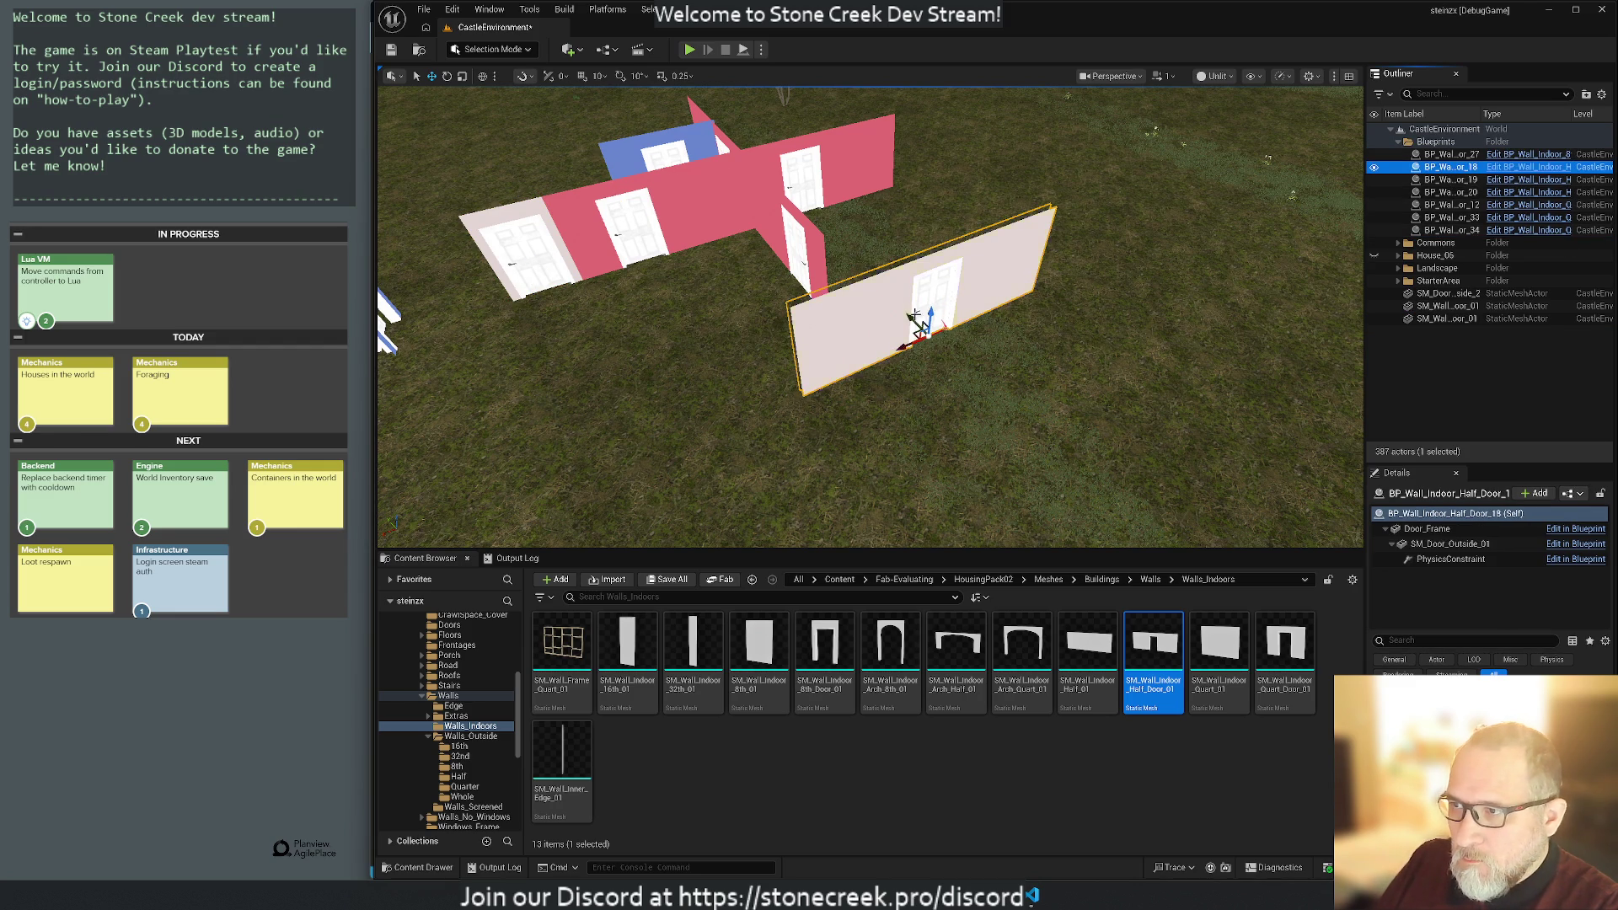
mouse_move(911, 317)
mouse_down()
mouse_move(1022, 454)
mouse_move(985, 393)
mouse_up()
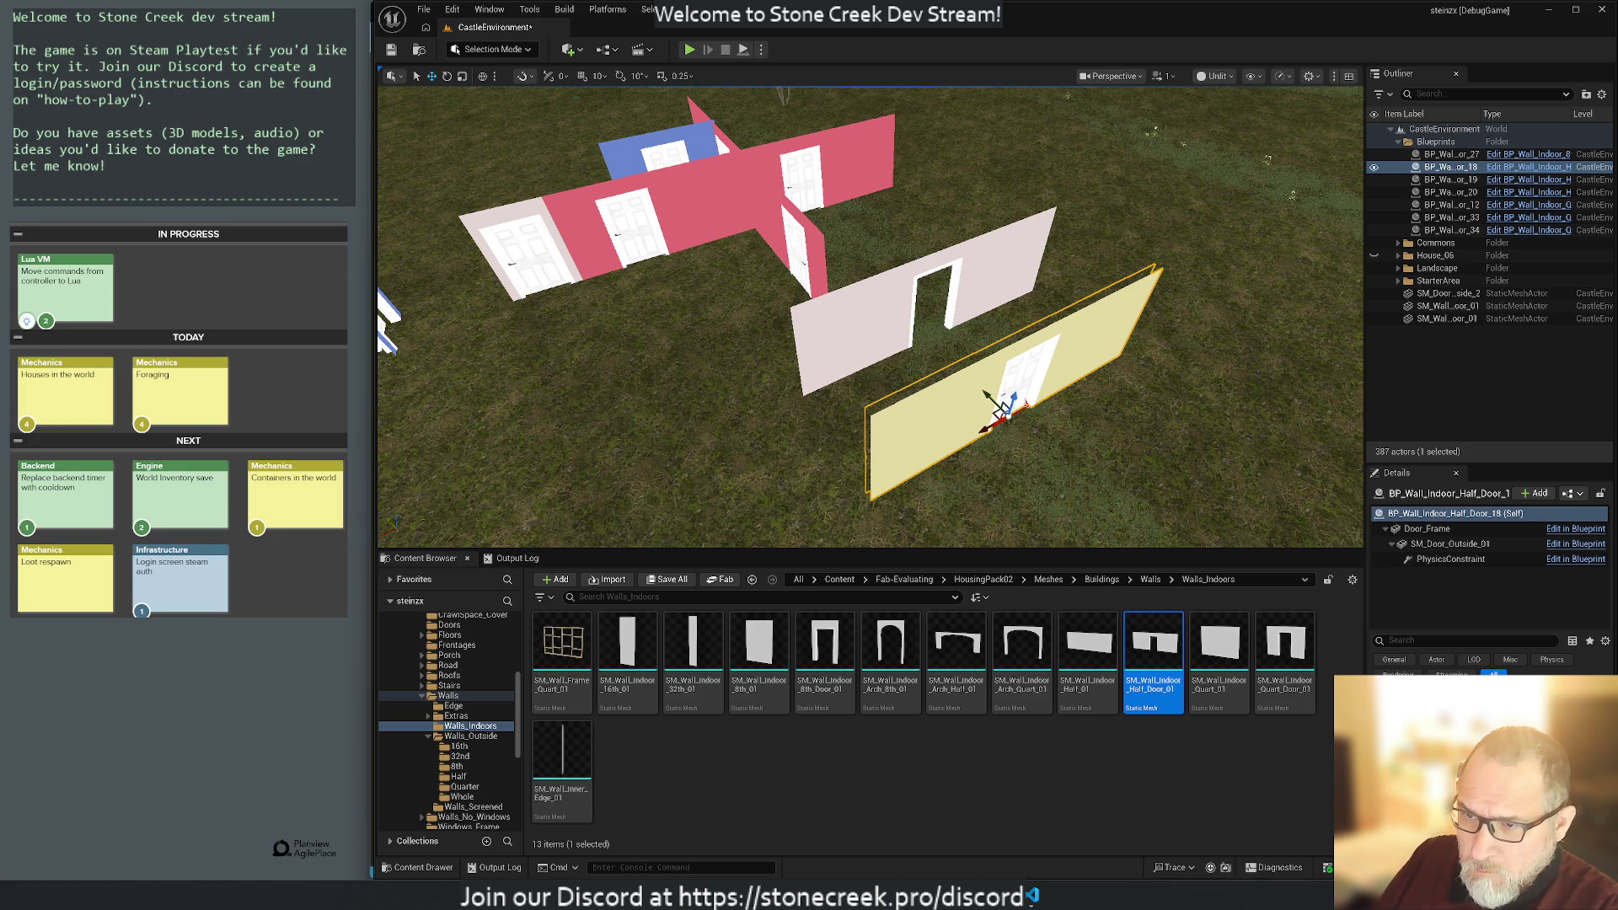
click(1427, 528)
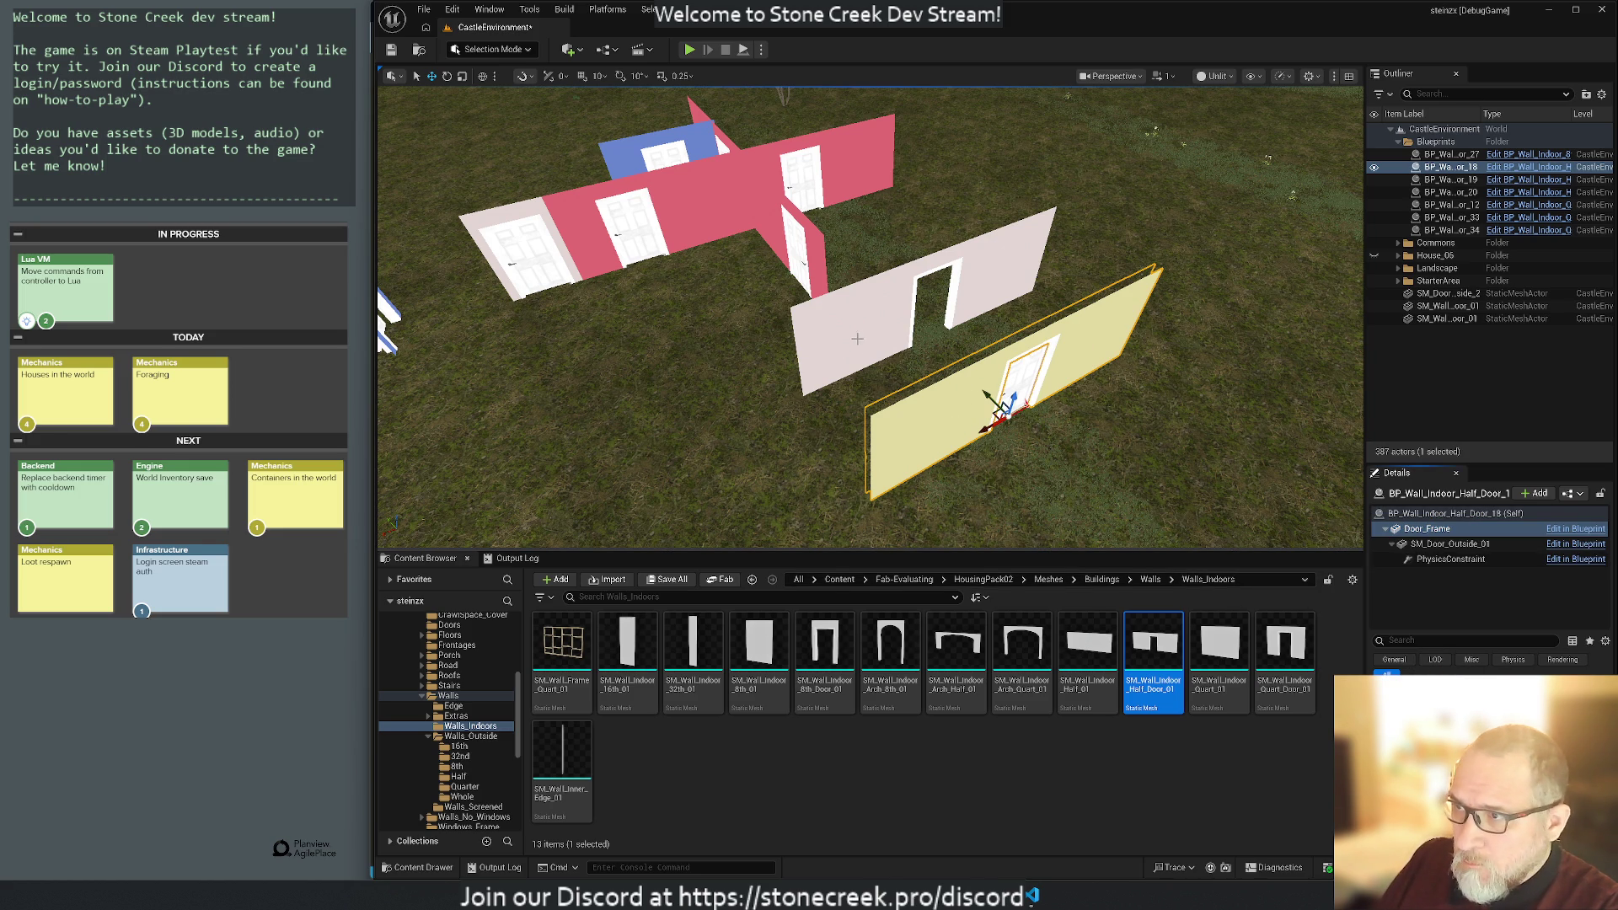
Compare the static wall with the blueprint's Door_Frame and door parts, locating MI_Door_01.
click(1447, 319)
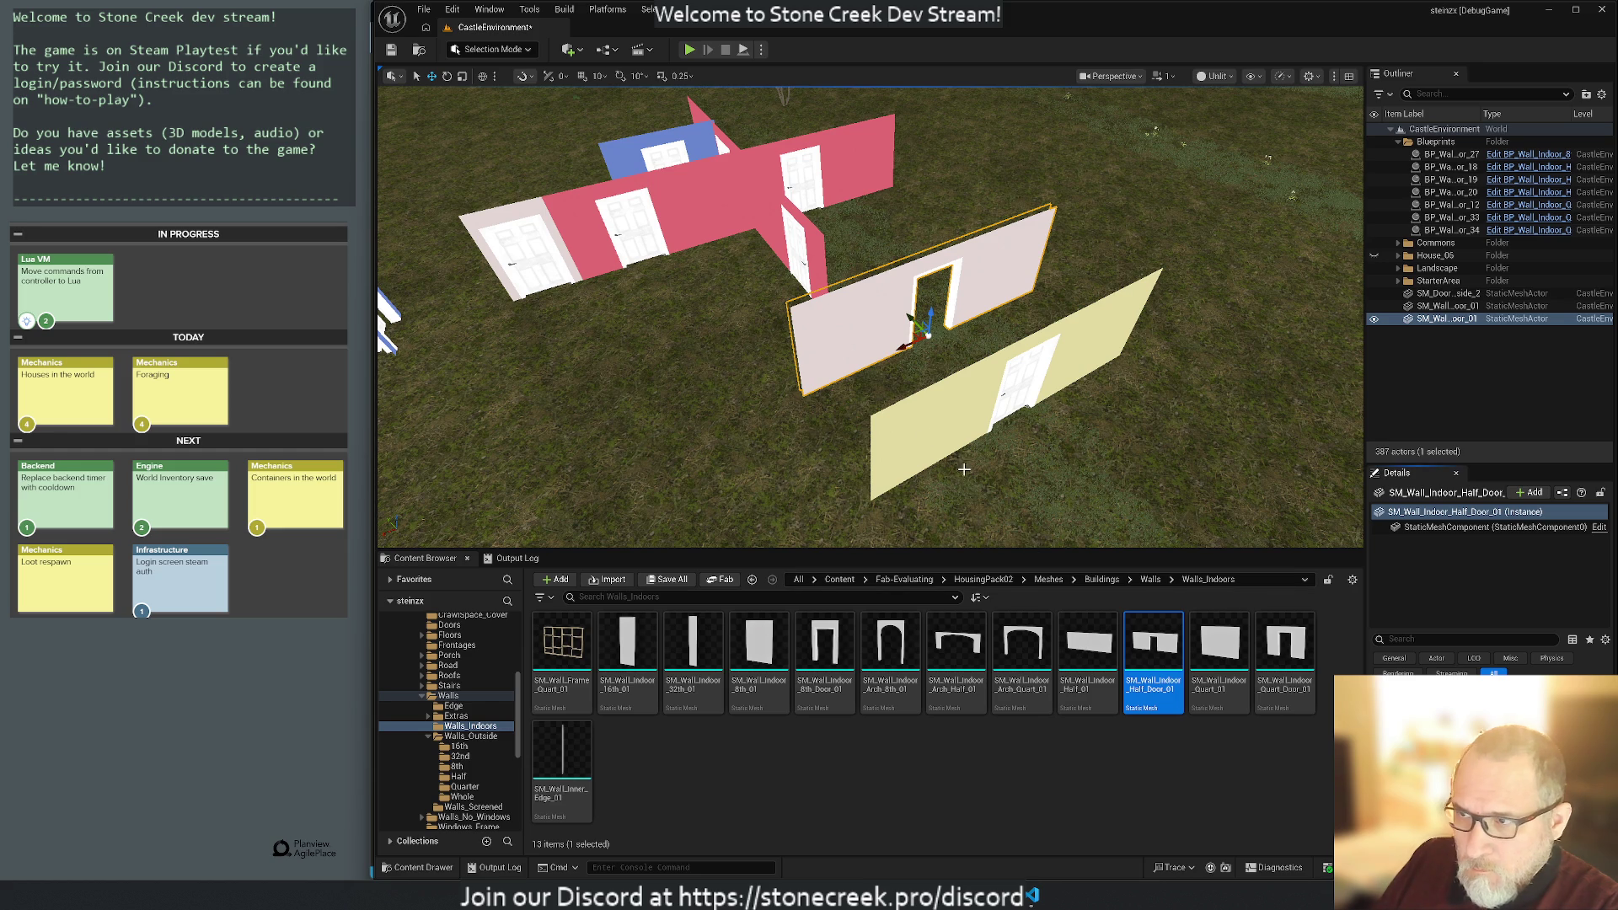
click(931, 435)
click(1433, 528)
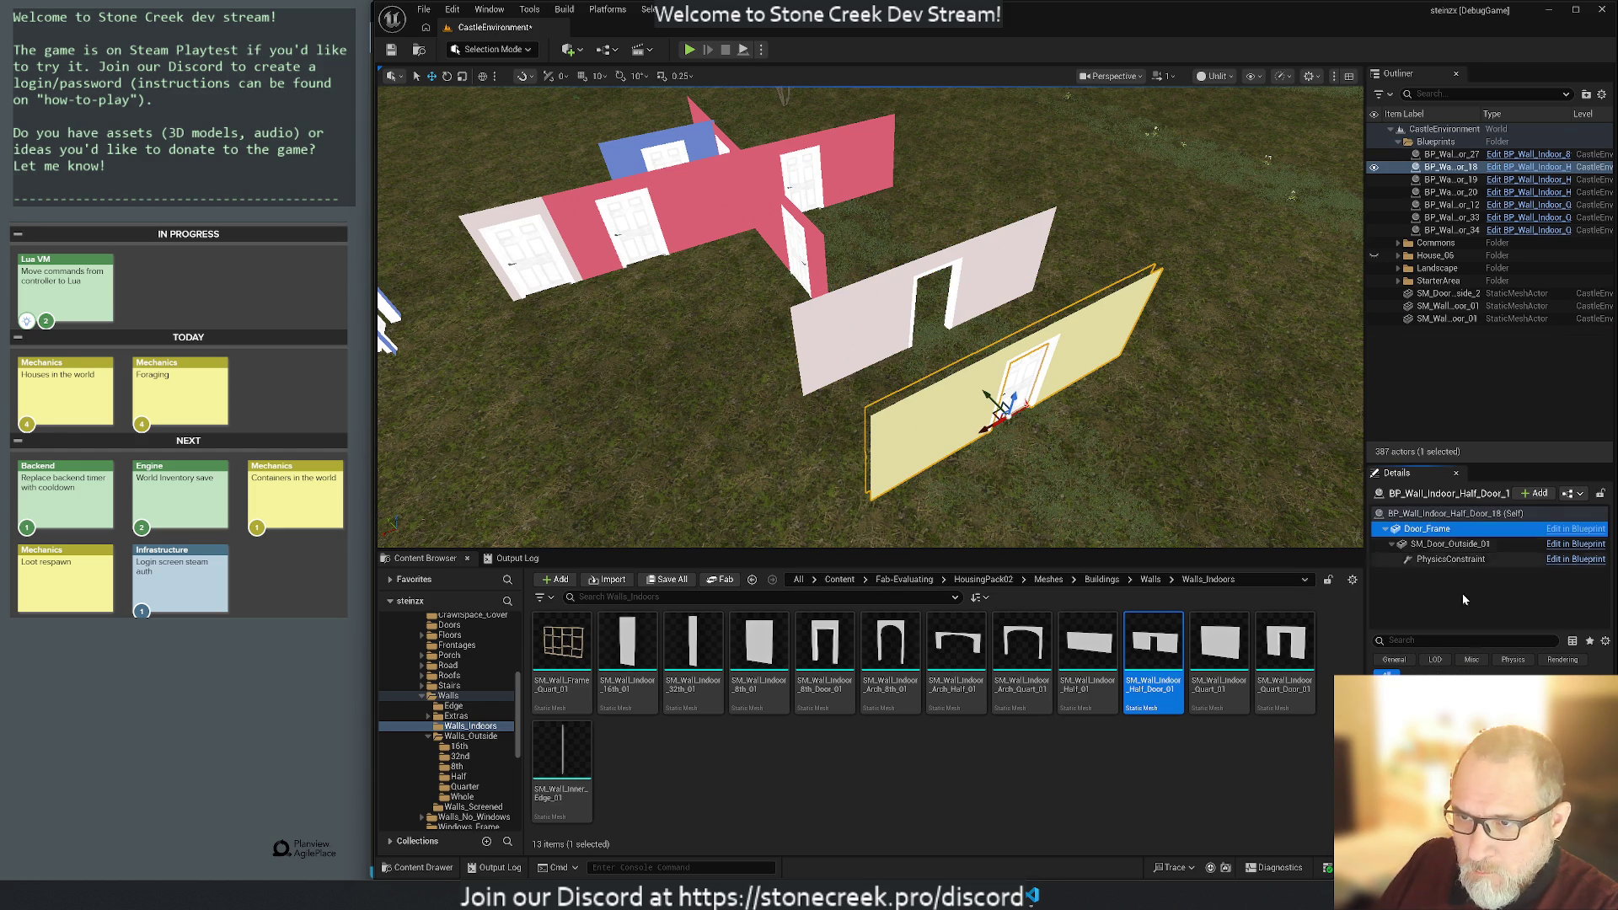
click(1307, 782)
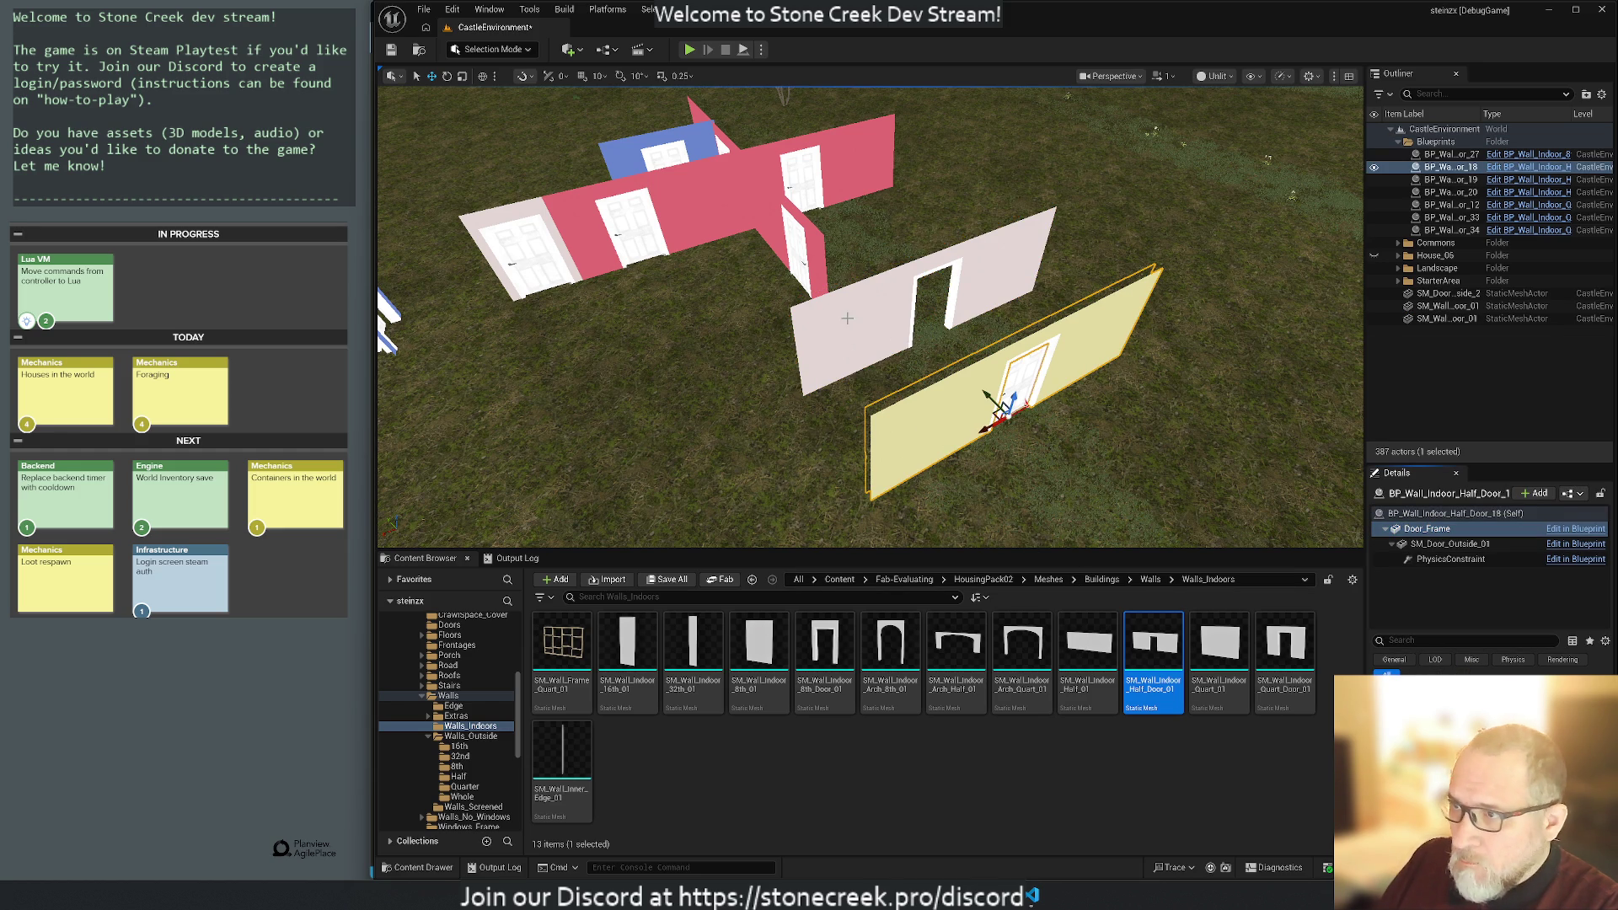
click(847, 318)
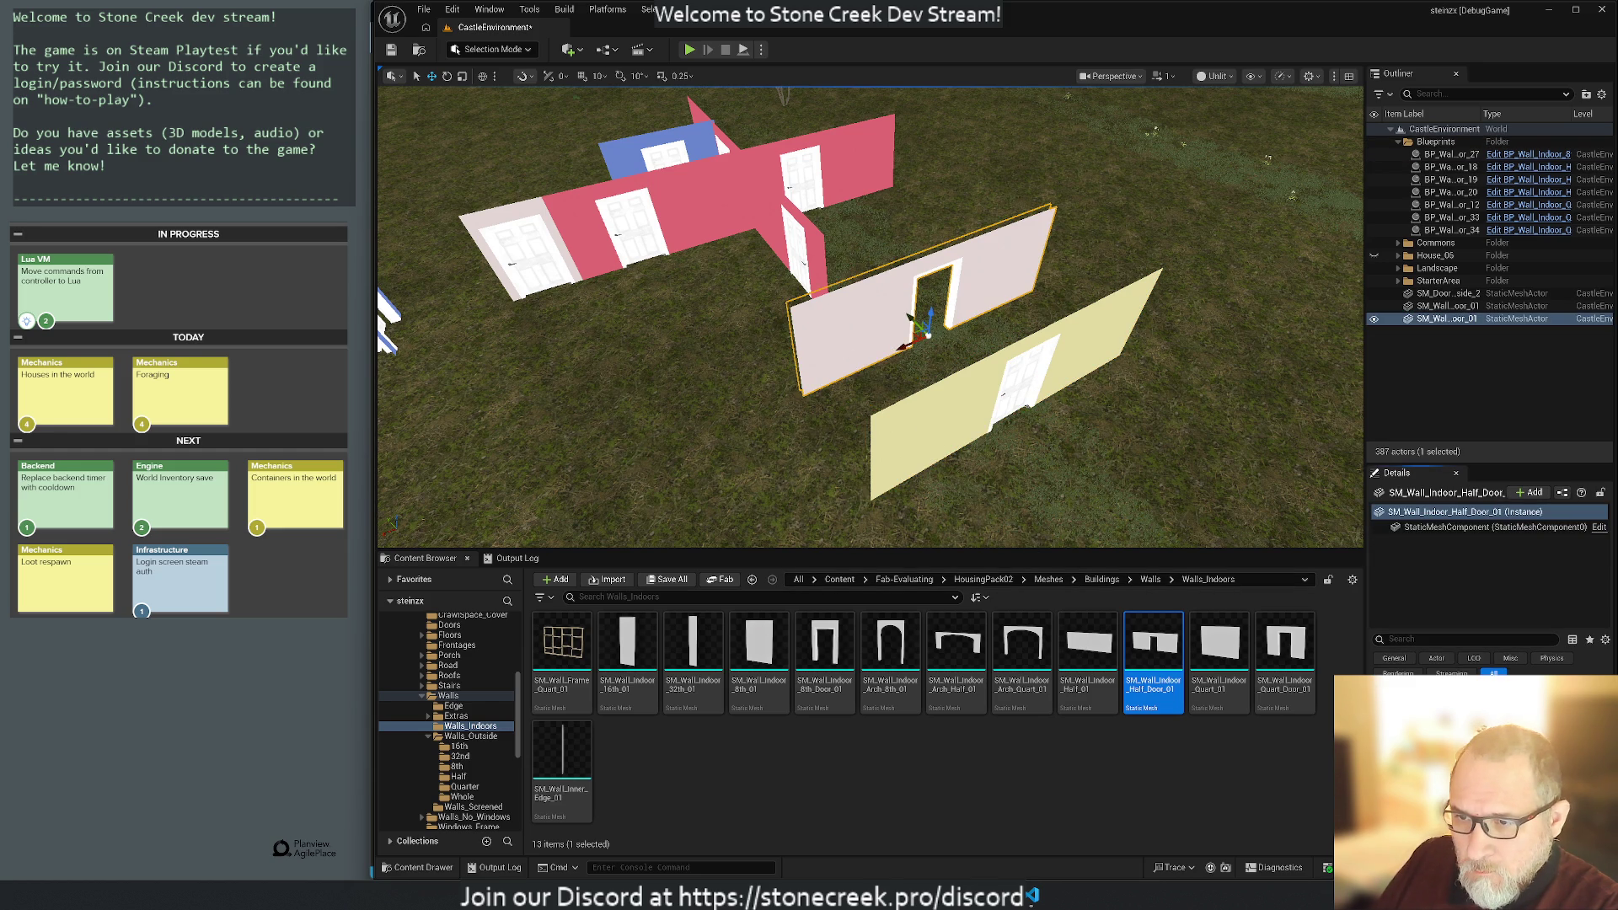
click(1003, 405)
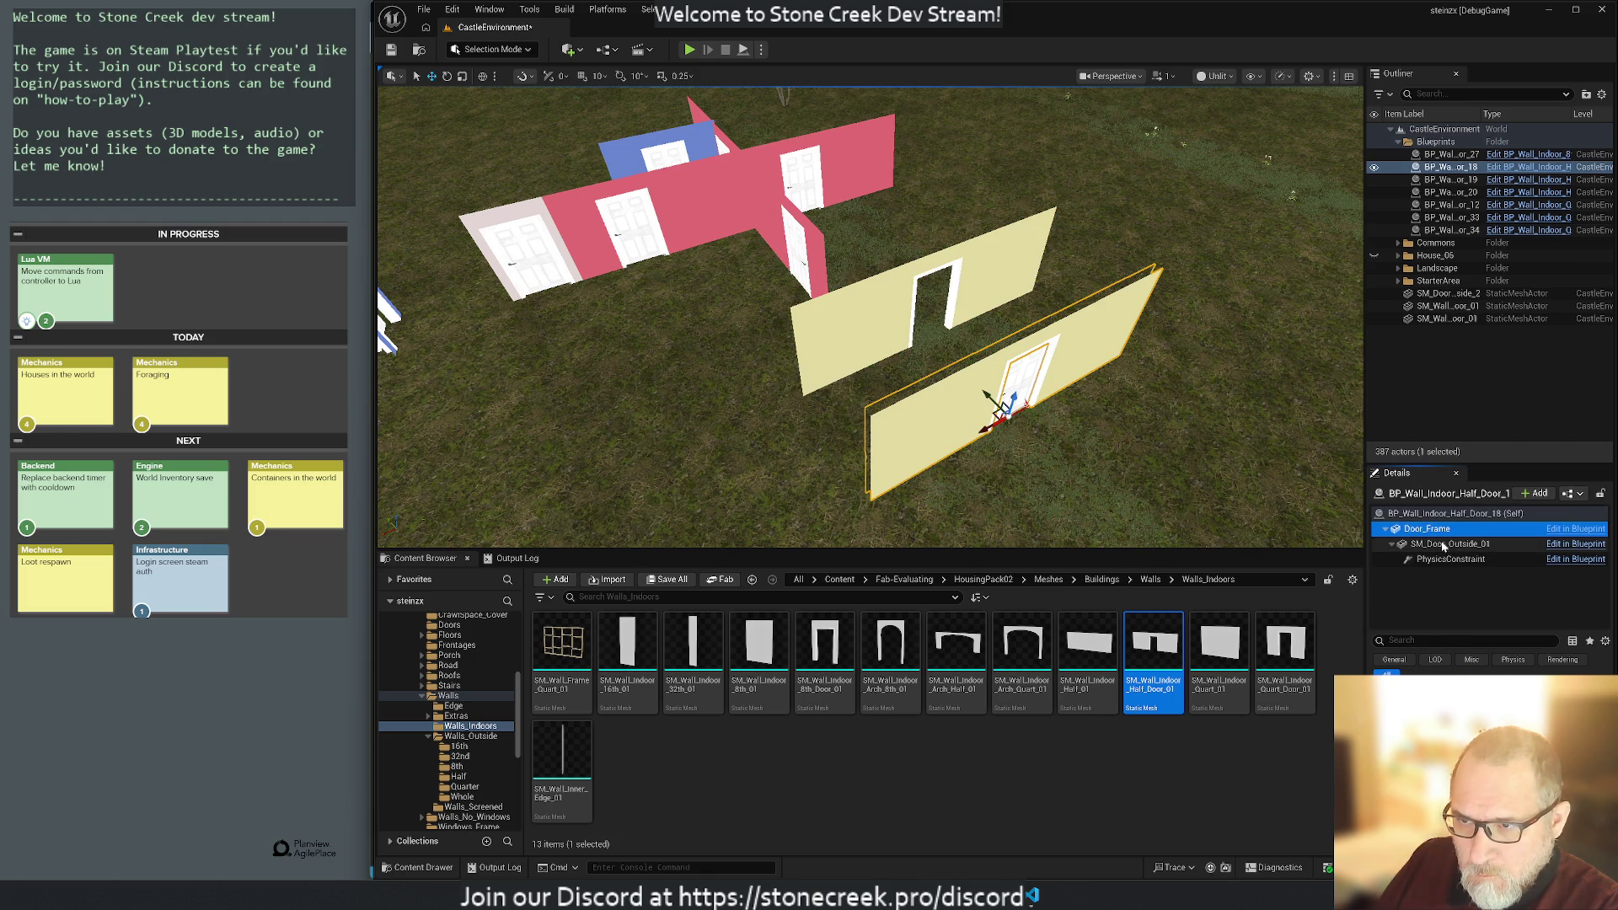
click(1438, 545)
click(1580, 742)
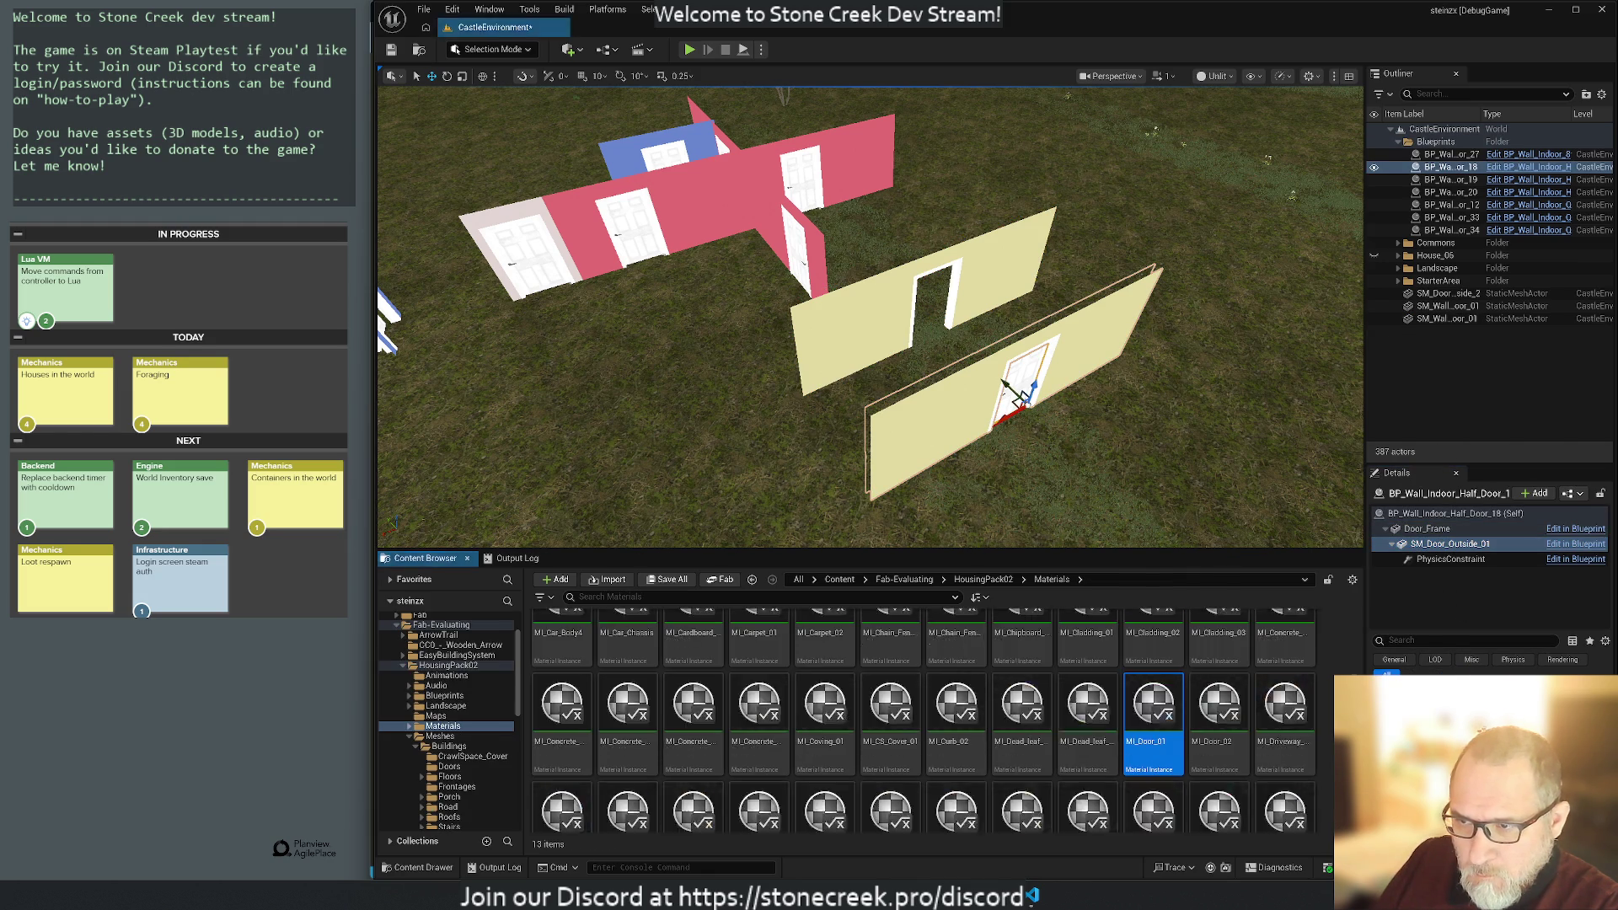
Place an SM_Door_Inside_01 door in the static wall's doorway and delete BP_Wall_Indoor_Half_Door_18.
mouse_move(1135, 712)
mouse_down()
mouse_move(1197, 552)
mouse_move(1183, 406)
mouse_move(1157, 391)
mouse_move(1190, 417)
mouse_move(1190, 710)
mouse_move(1140, 718)
mouse_up()
click(1452, 545)
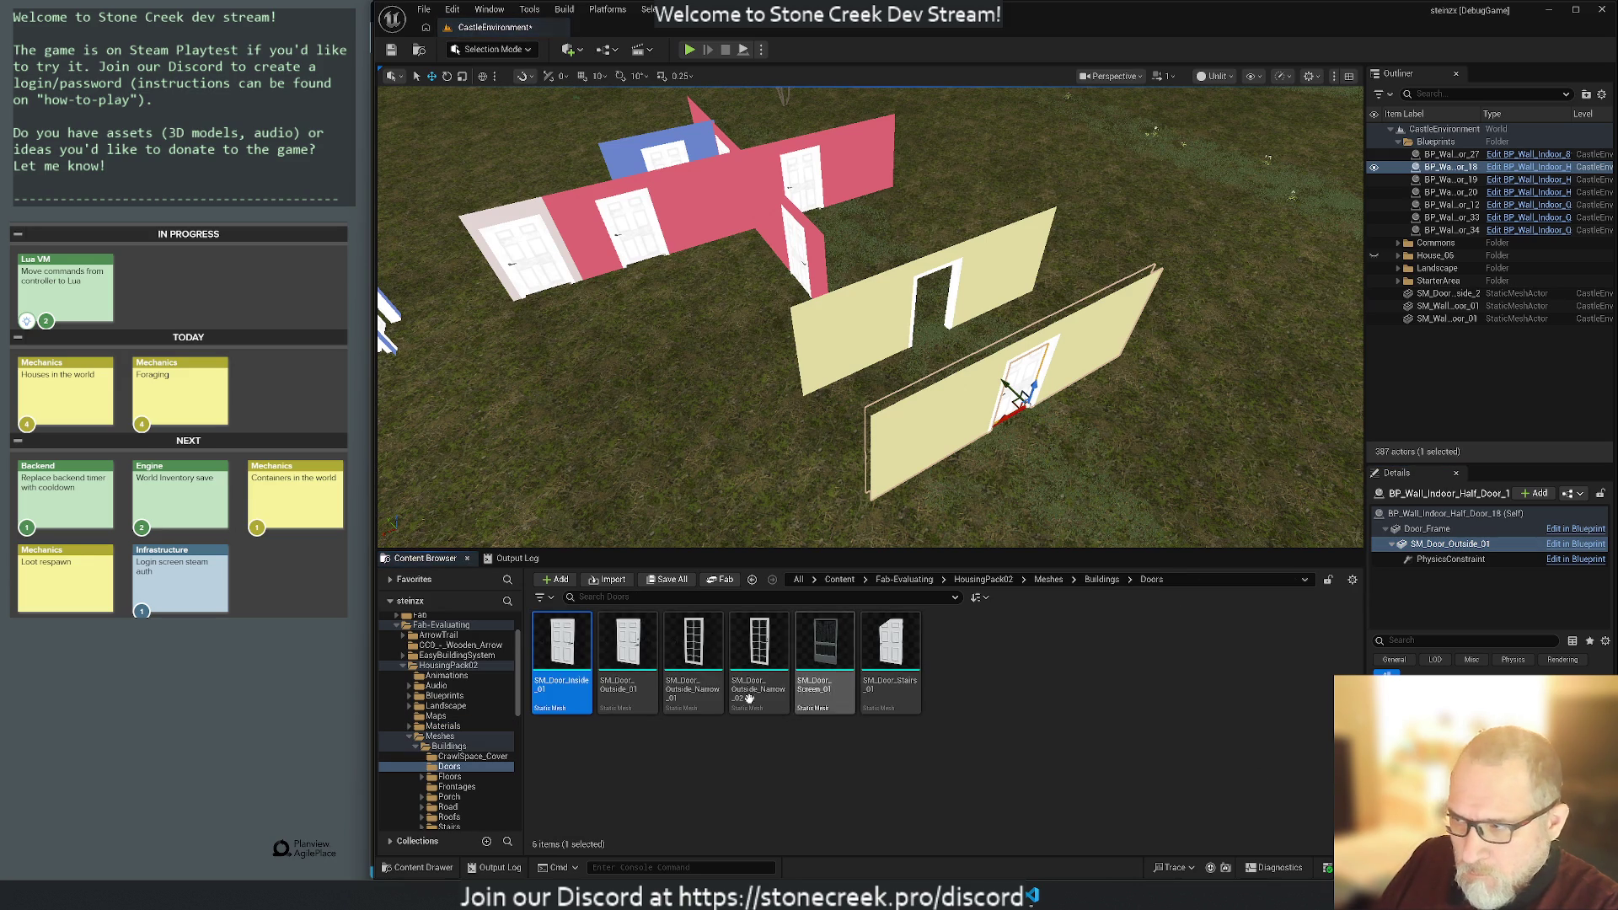
mouse_move(562, 657)
mouse_down()
mouse_move(1069, 472)
mouse_move(1128, 419)
mouse_move(1079, 413)
mouse_move(953, 346)
mouse_move(894, 337)
mouse_move(904, 386)
mouse_move(708, 354)
mouse_move(731, 482)
mouse_move(701, 470)
mouse_up()
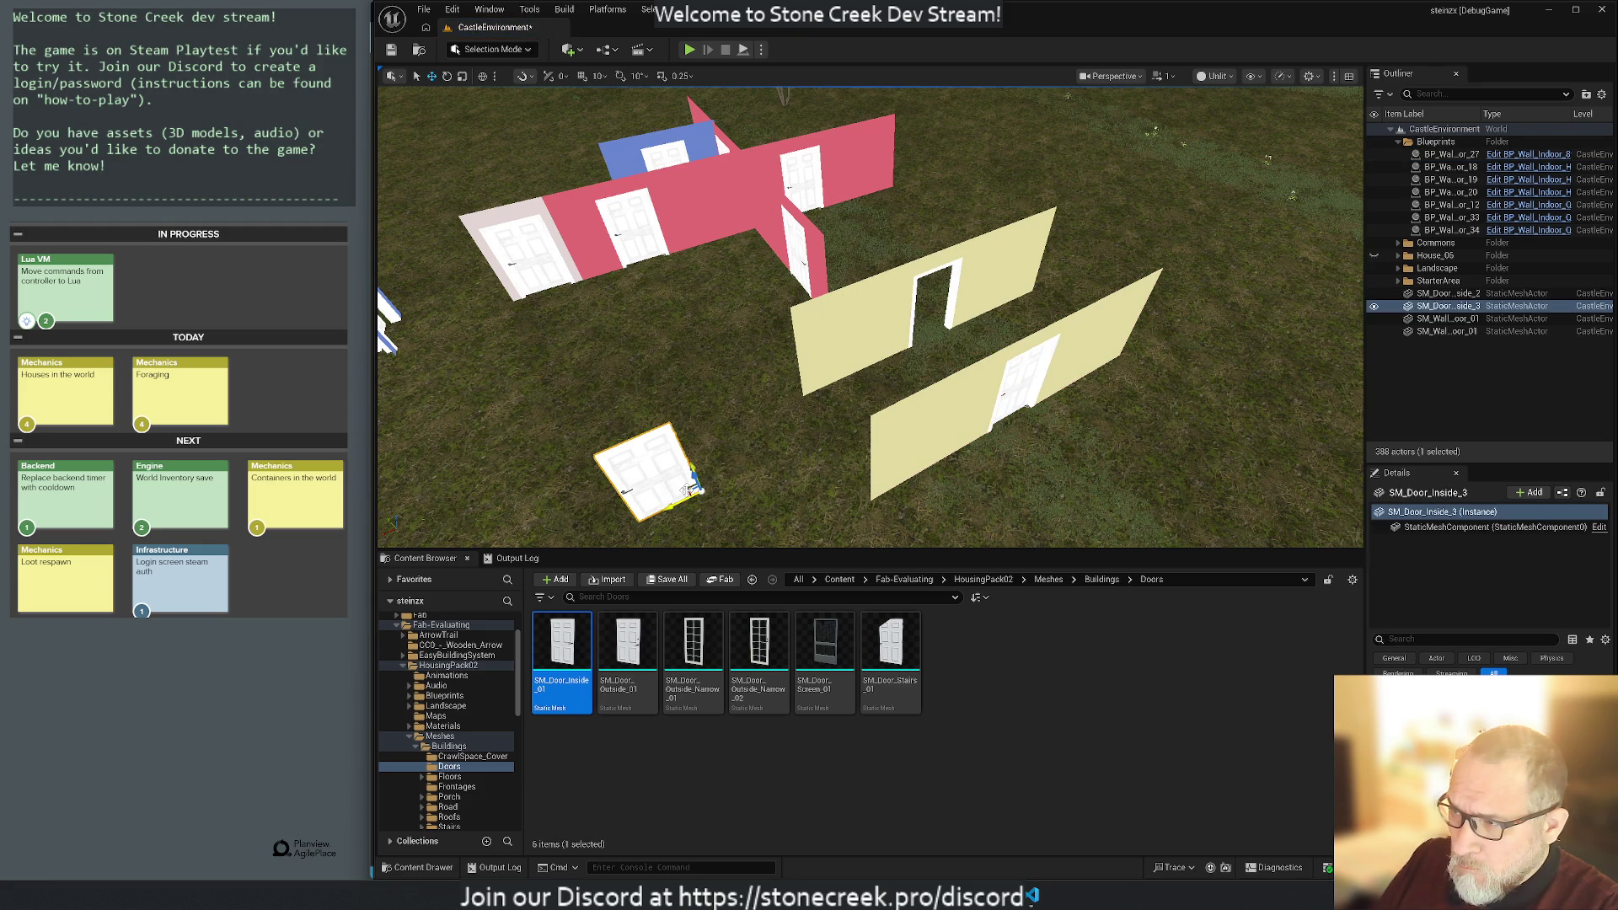
mouse_move(687, 487)
mouse_down()
mouse_move(853, 361)
mouse_move(944, 321)
mouse_up()
click(965, 435)
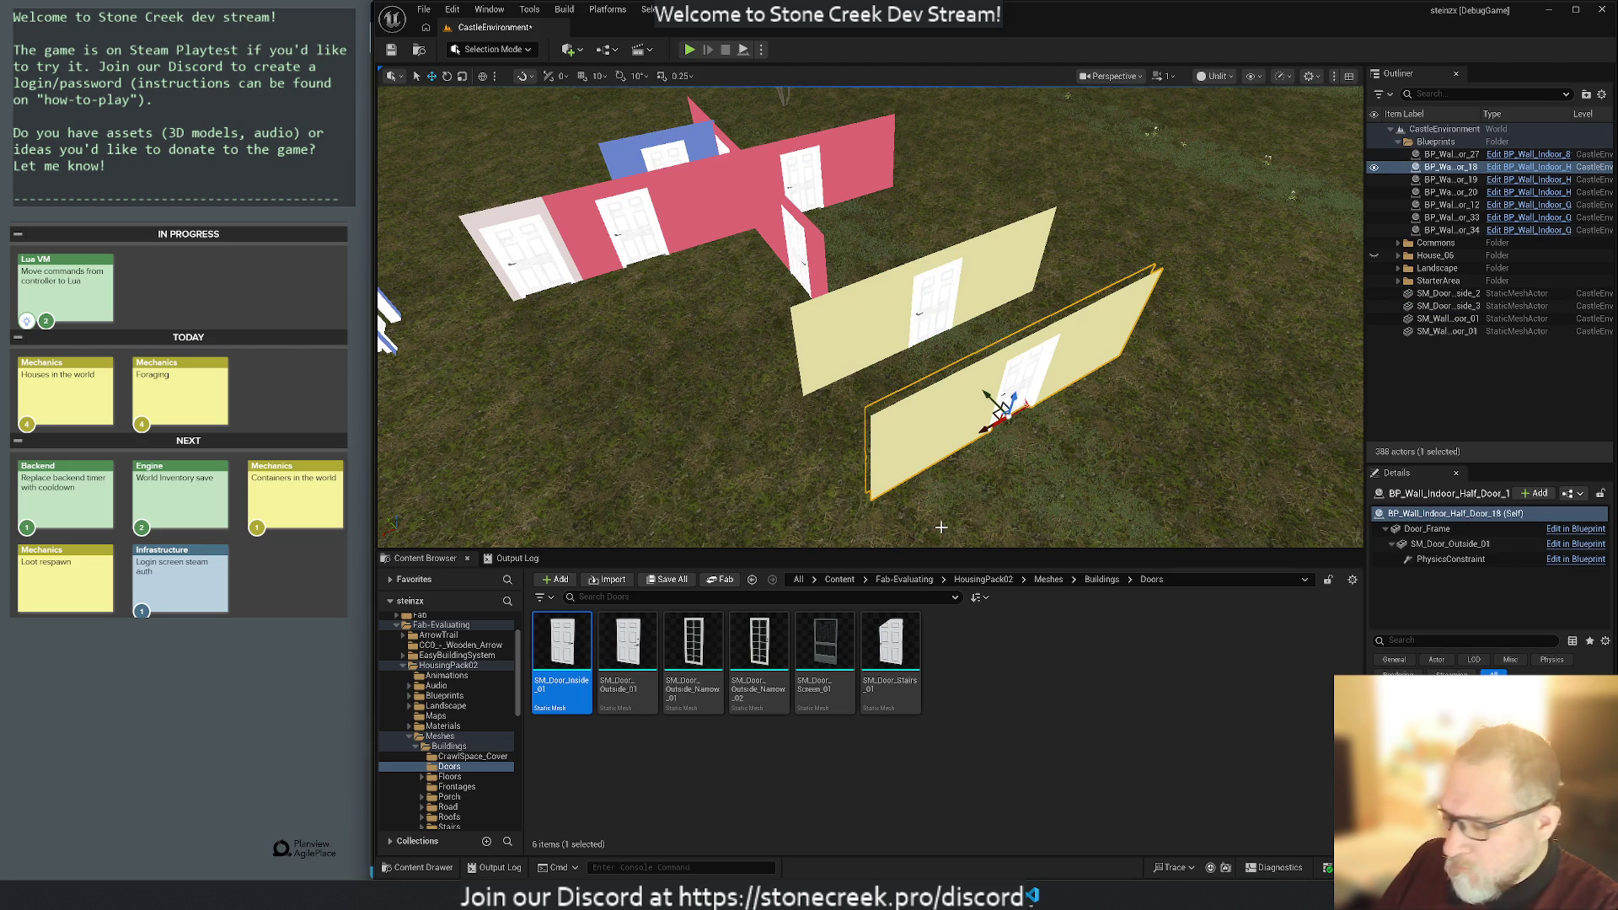
key(Delete)
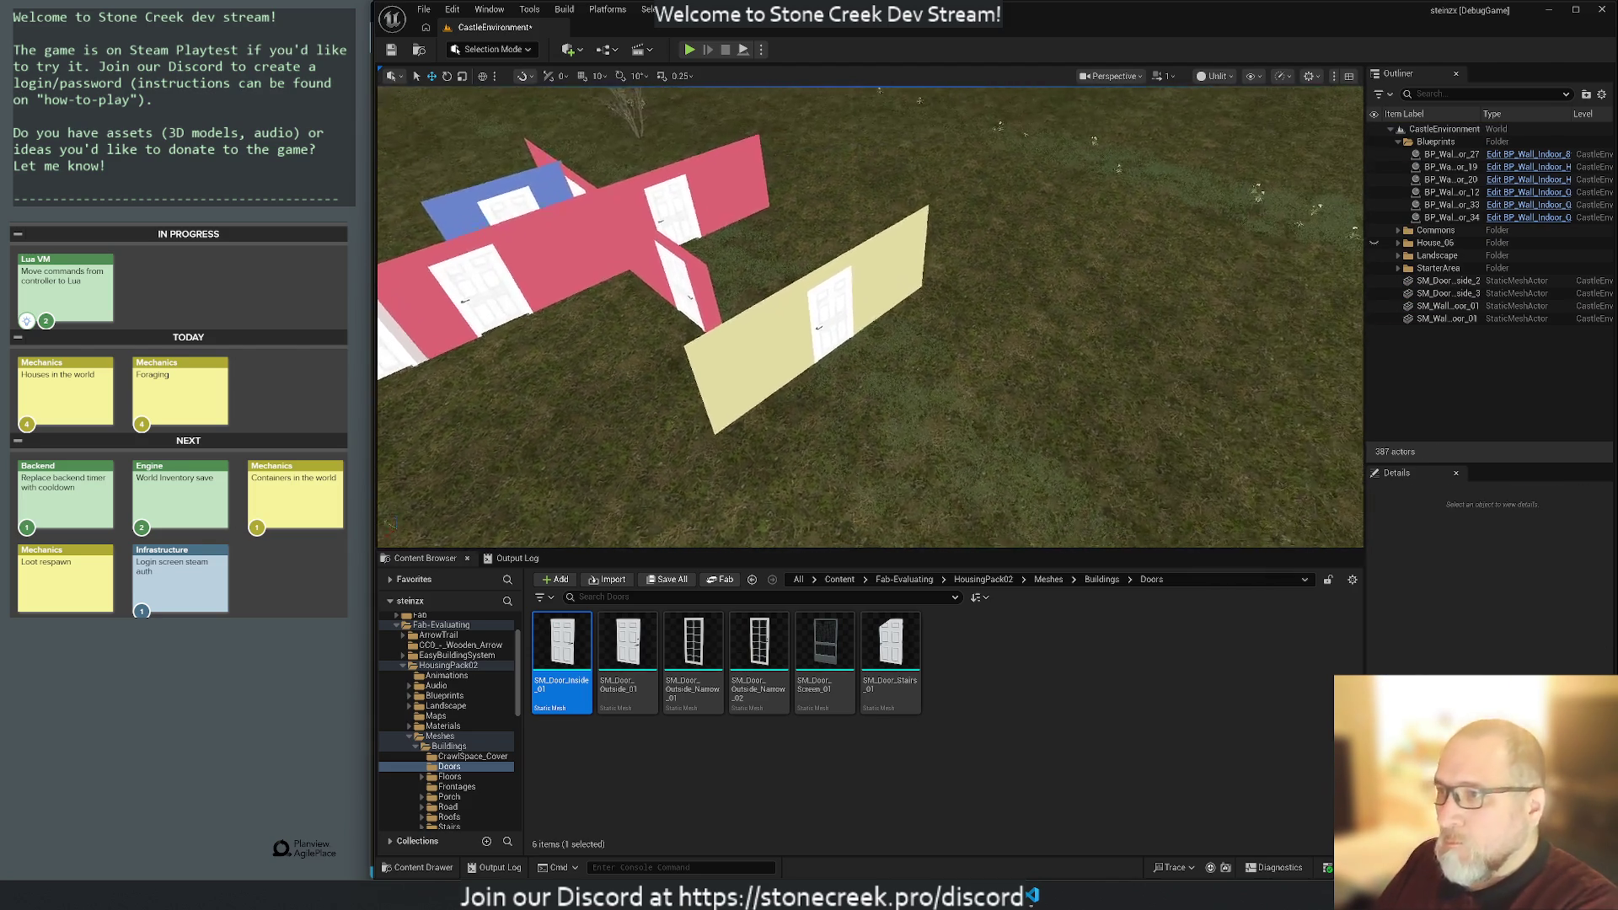
Nudge the new door to fit the doorway, then select the static mesh actors.
key(w)
key(w)
key(w)
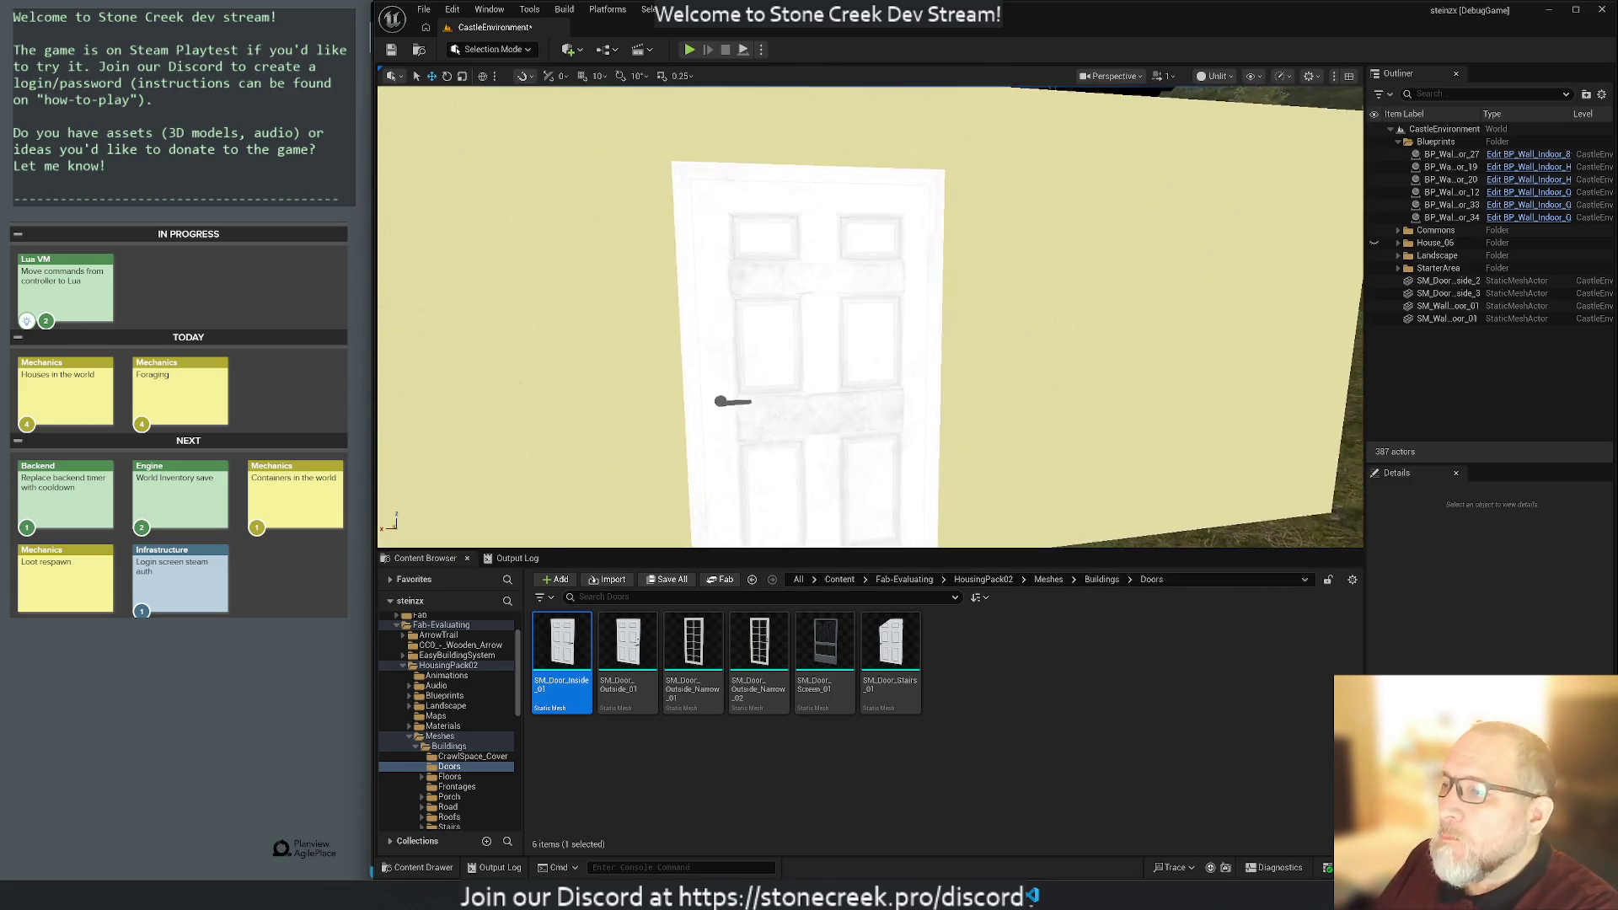
click(925, 329)
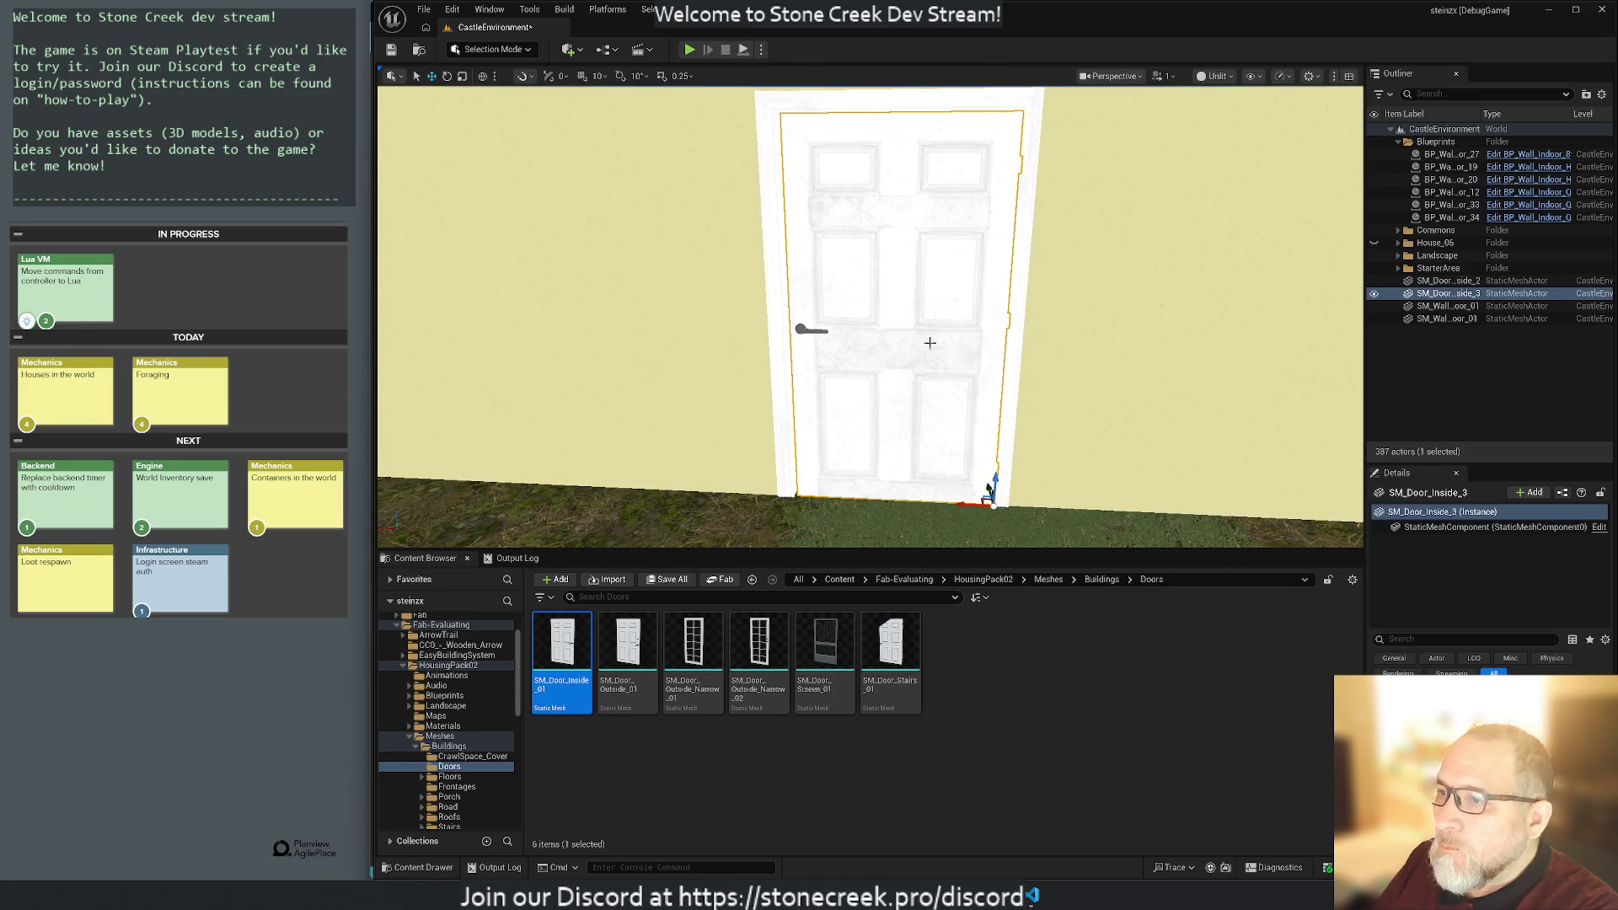
mouse_move(961, 506)
mouse_down()
mouse_move(978, 512)
mouse_move(935, 544)
mouse_move(934, 590)
mouse_move(935, 531)
mouse_move(934, 607)
mouse_move(843, 616)
mouse_up()
mouse_move(843, 337)
mouse_down()
mouse_move(826, 329)
mouse_move(877, 329)
mouse_move(868, 354)
mouse_move(1126, 504)
mouse_up()
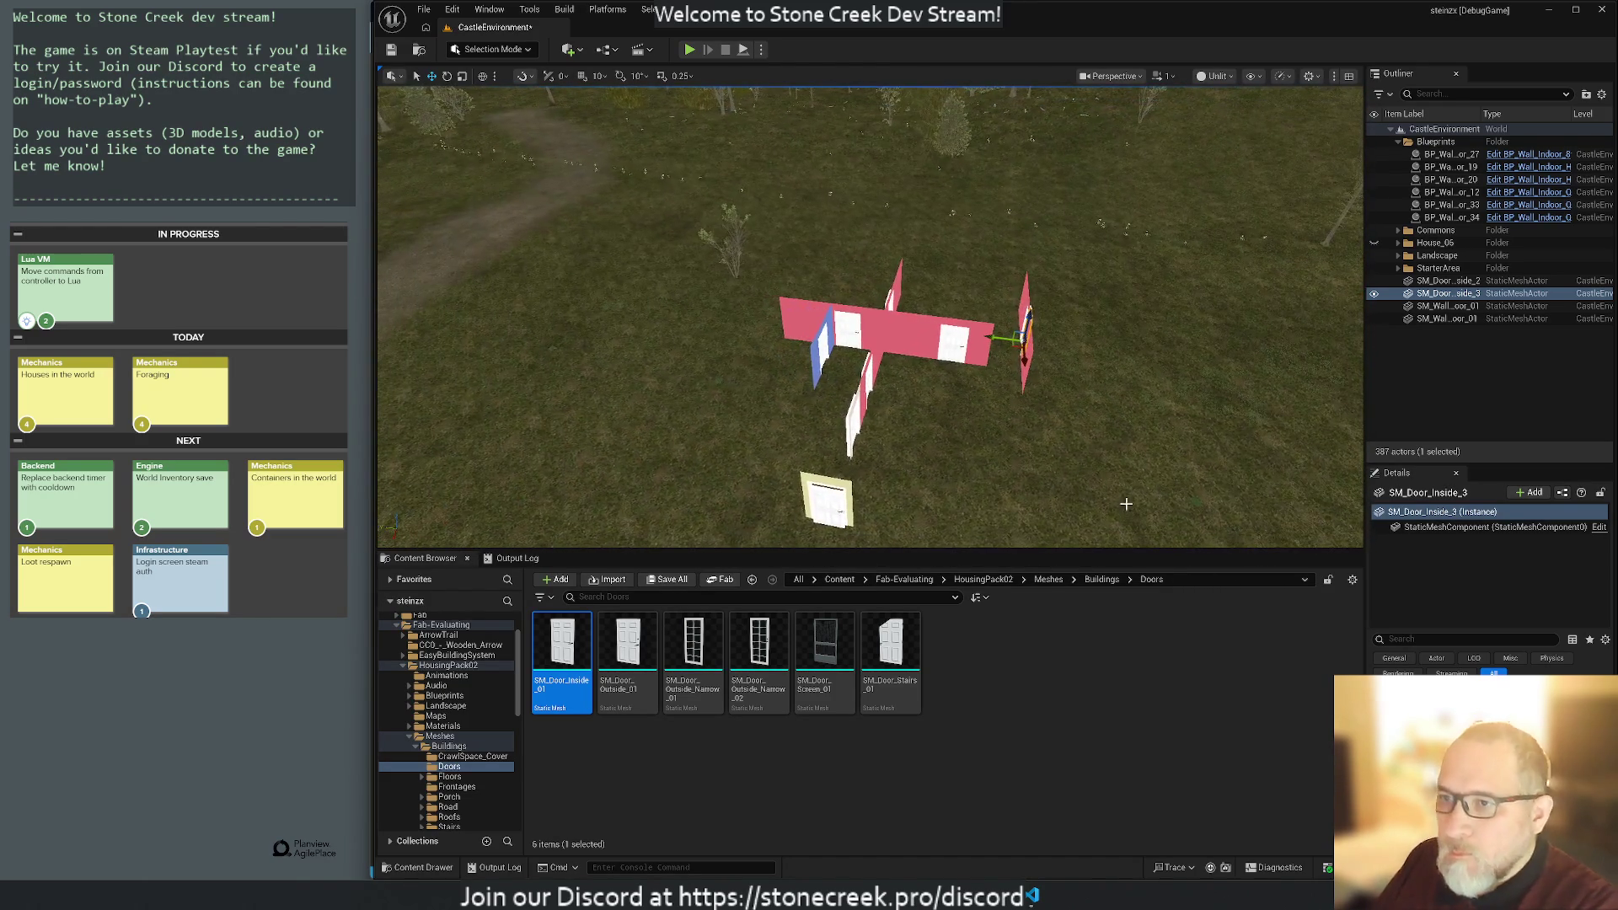
click(1446, 280)
shift+click(1447, 318)
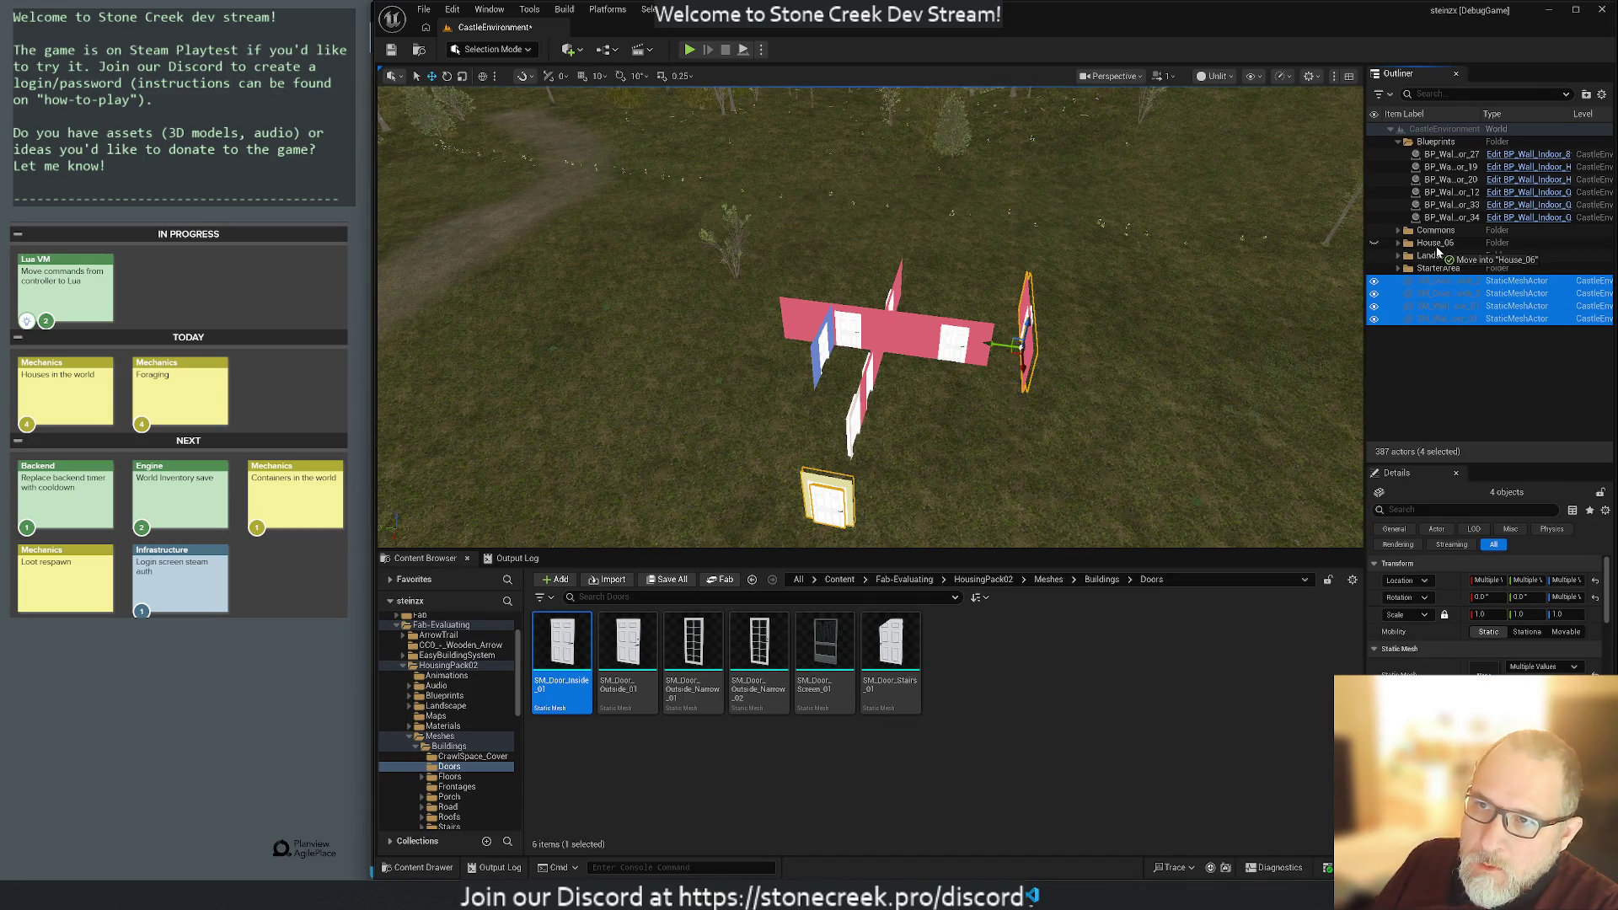
Toggle the House_06 folder's visibility in the Outliner and clear the wall selection.
click(1403, 244)
click(1398, 243)
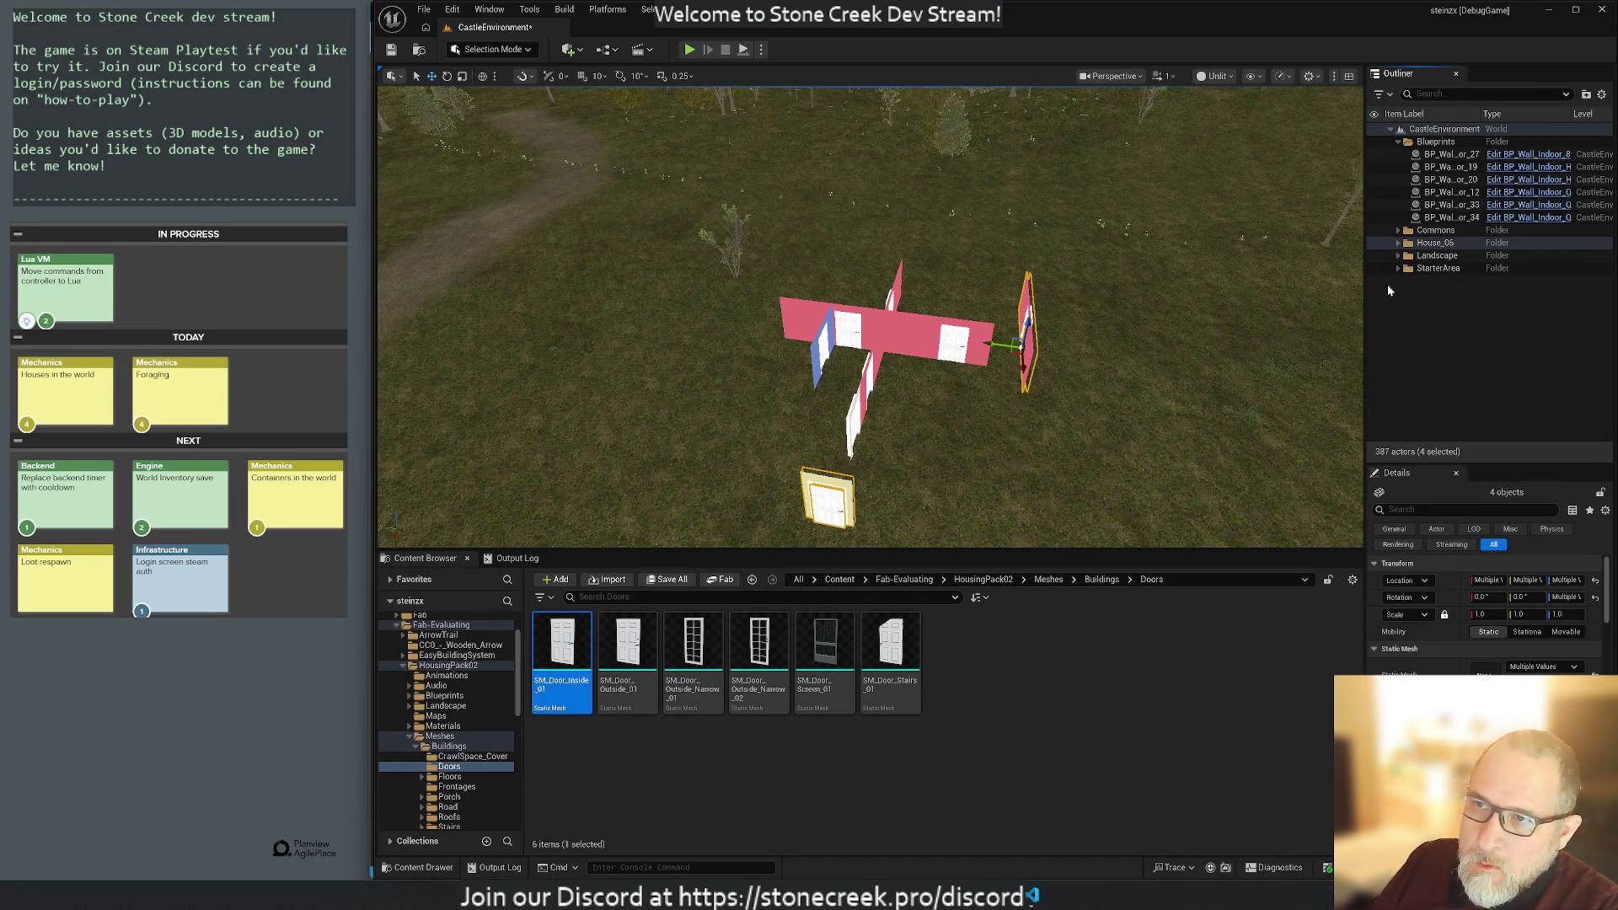
click(1375, 245)
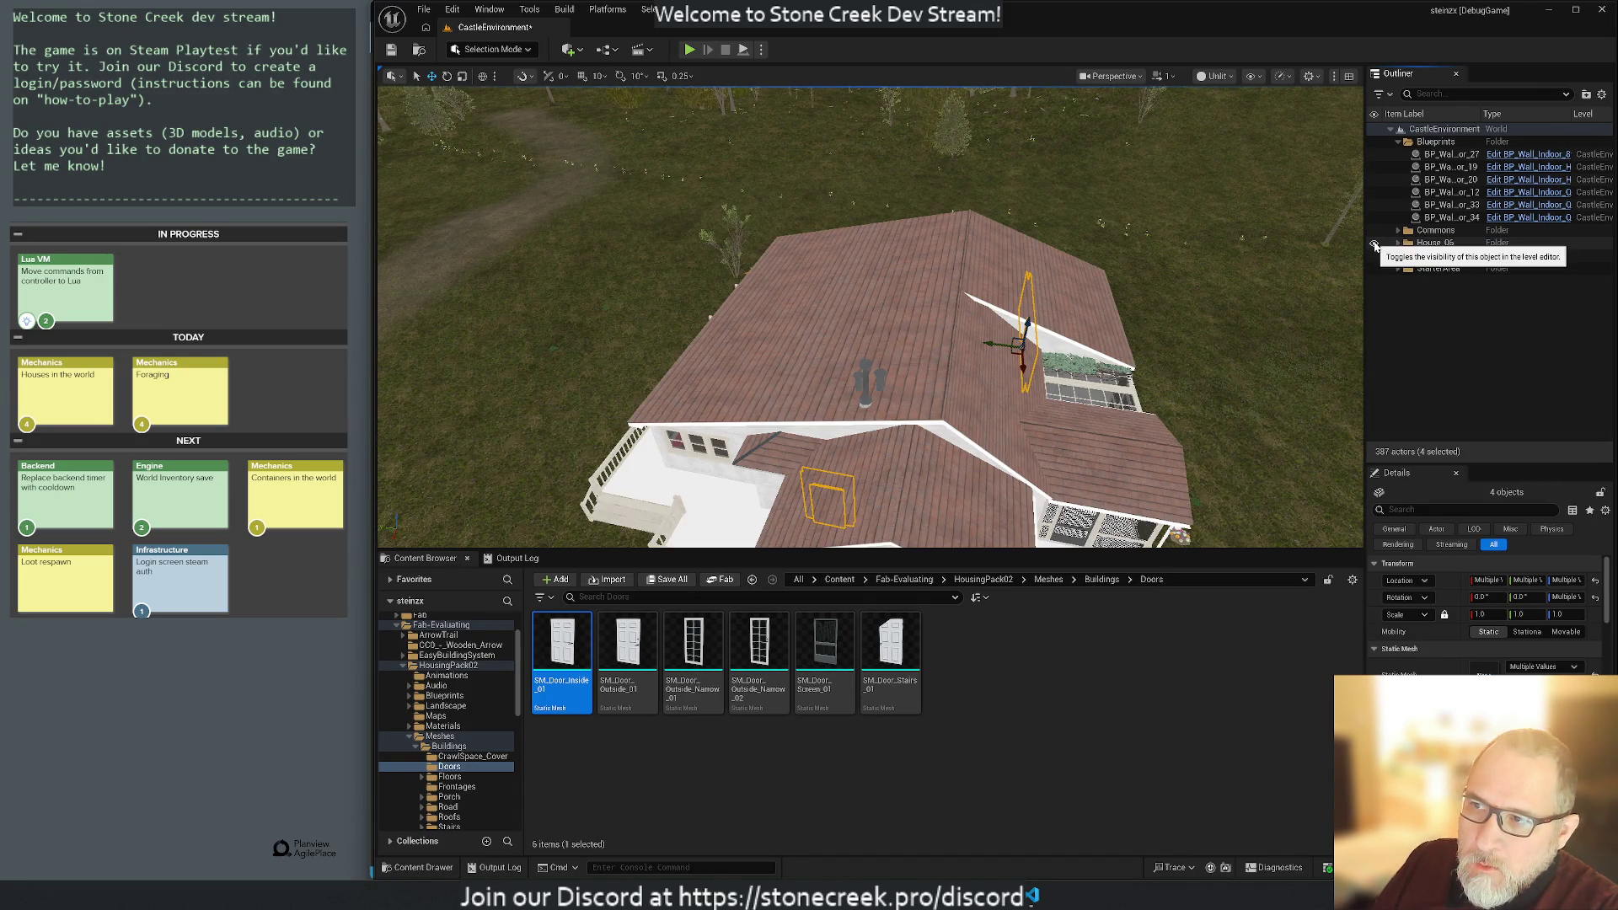
click(1375, 245)
click(1114, 390)
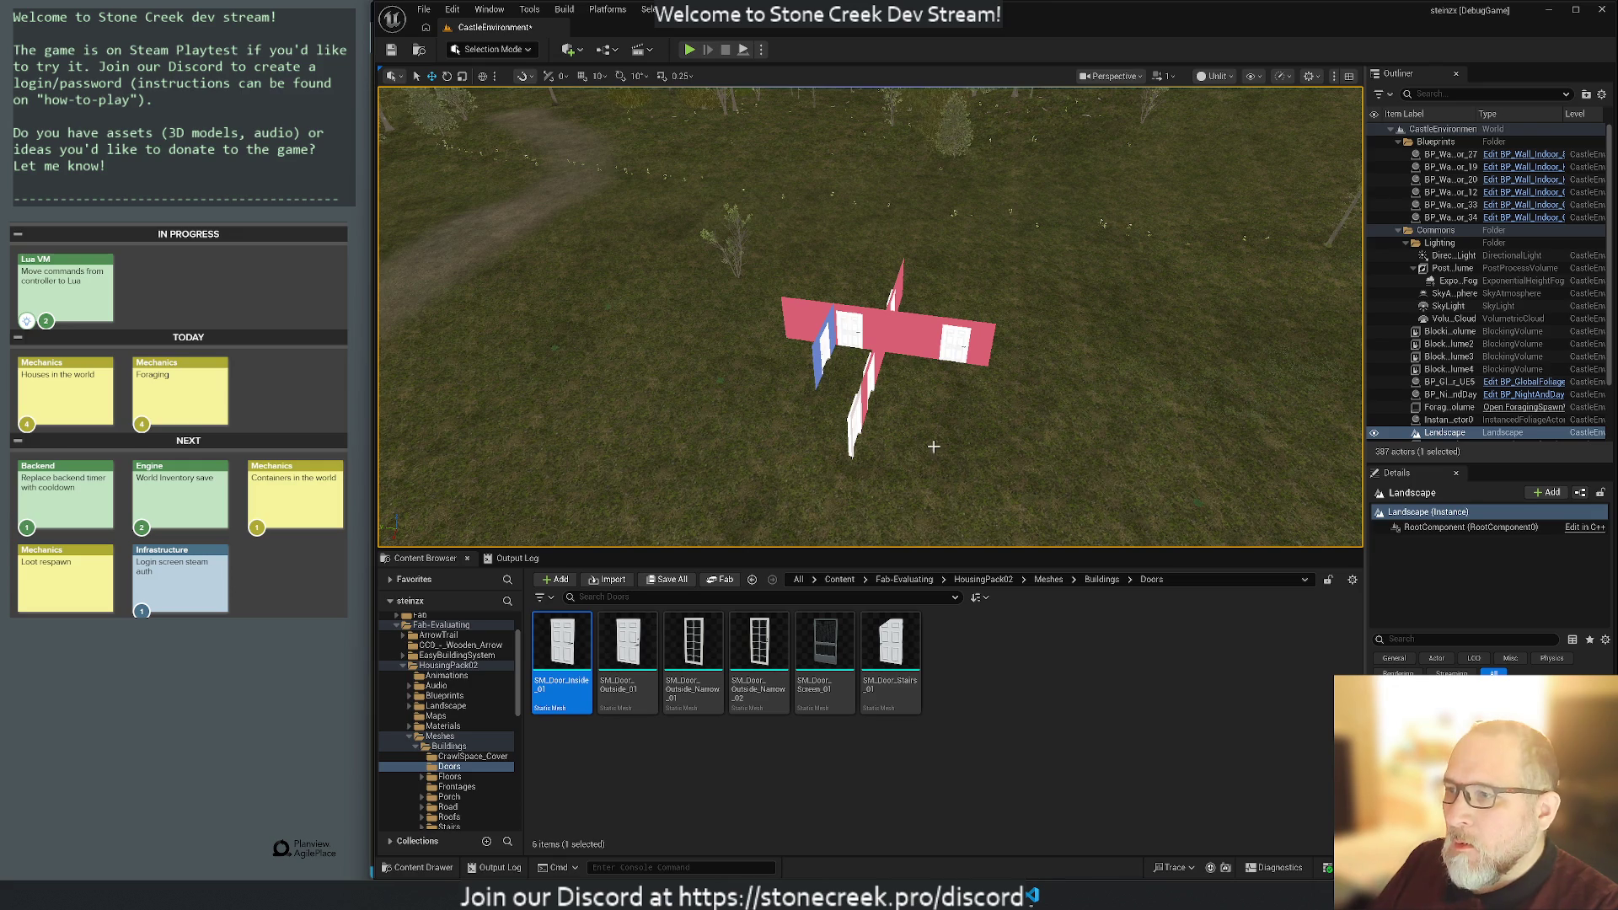
mouse_move(869, 320)
mouse_down()
mouse_move(868, 270)
mouse_move(843, 304)
mouse_move(674, 337)
mouse_up()
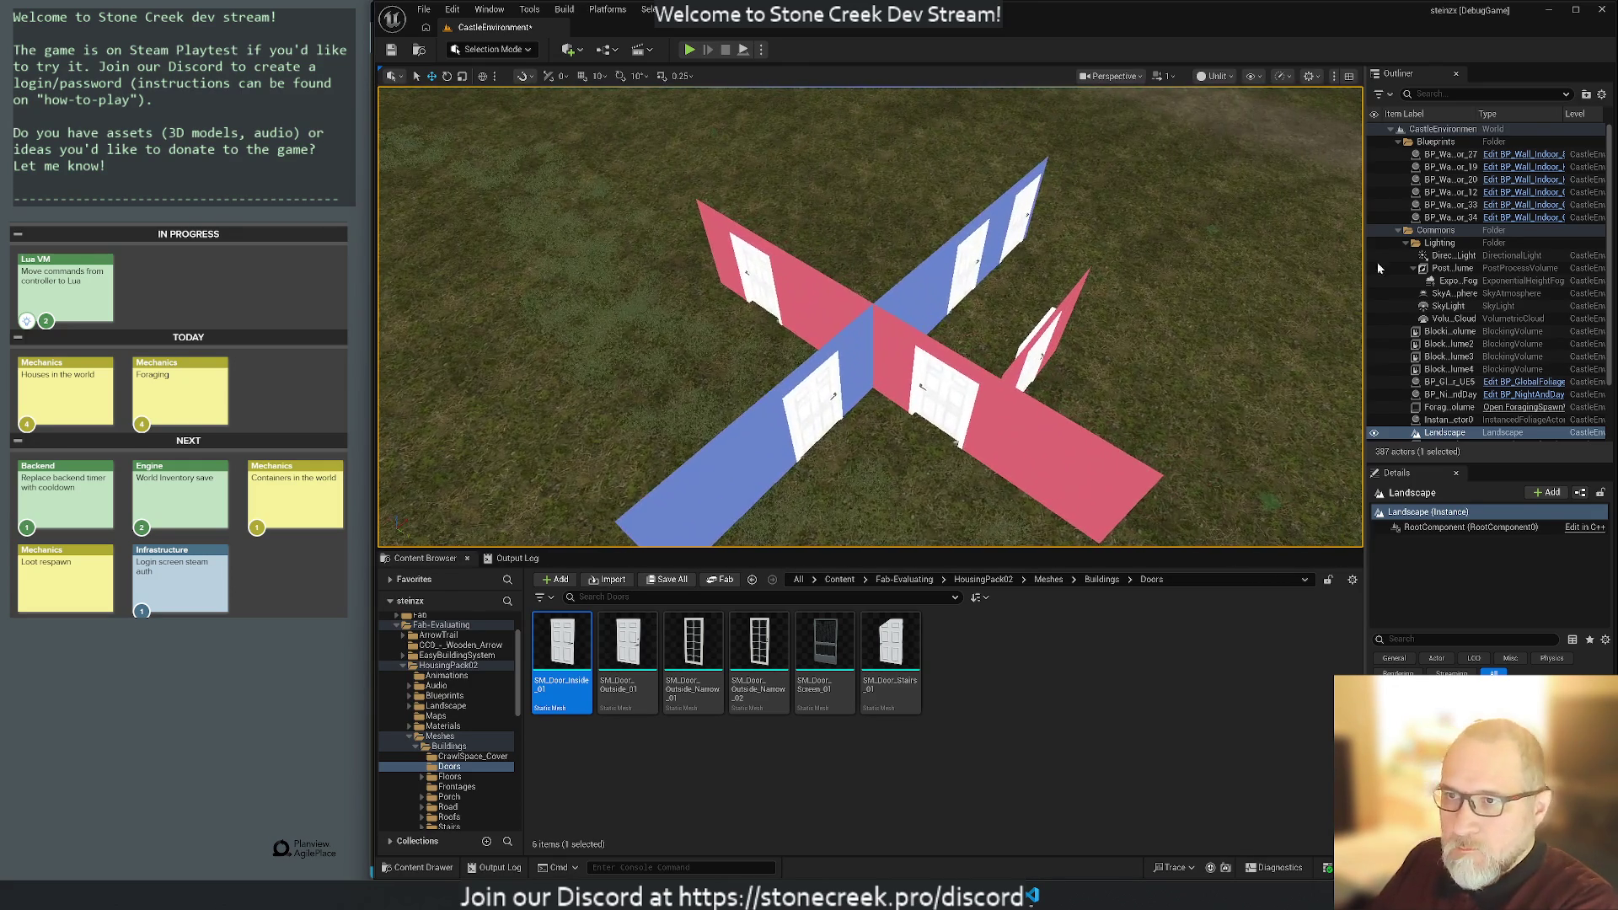
Focus on BP_Wall_Indoor_Quart_Door_34 and find its SM_Wall_Indoor_Quart_Door_01 mesh.
click(1447, 218)
key(f)
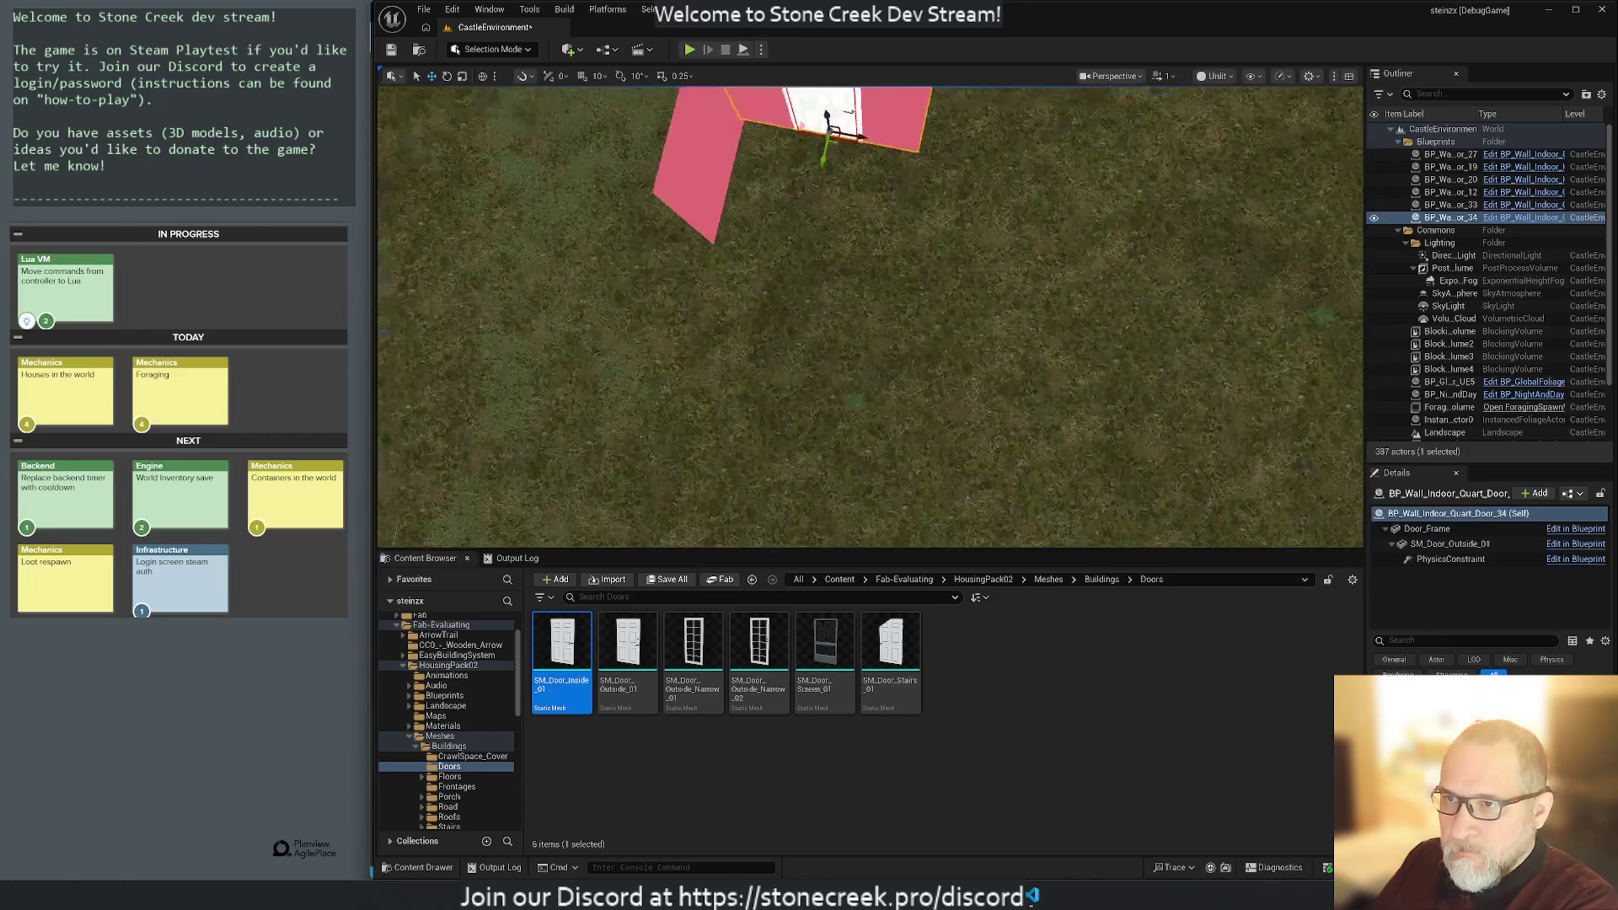
drag(1087, 303, 1106, 320)
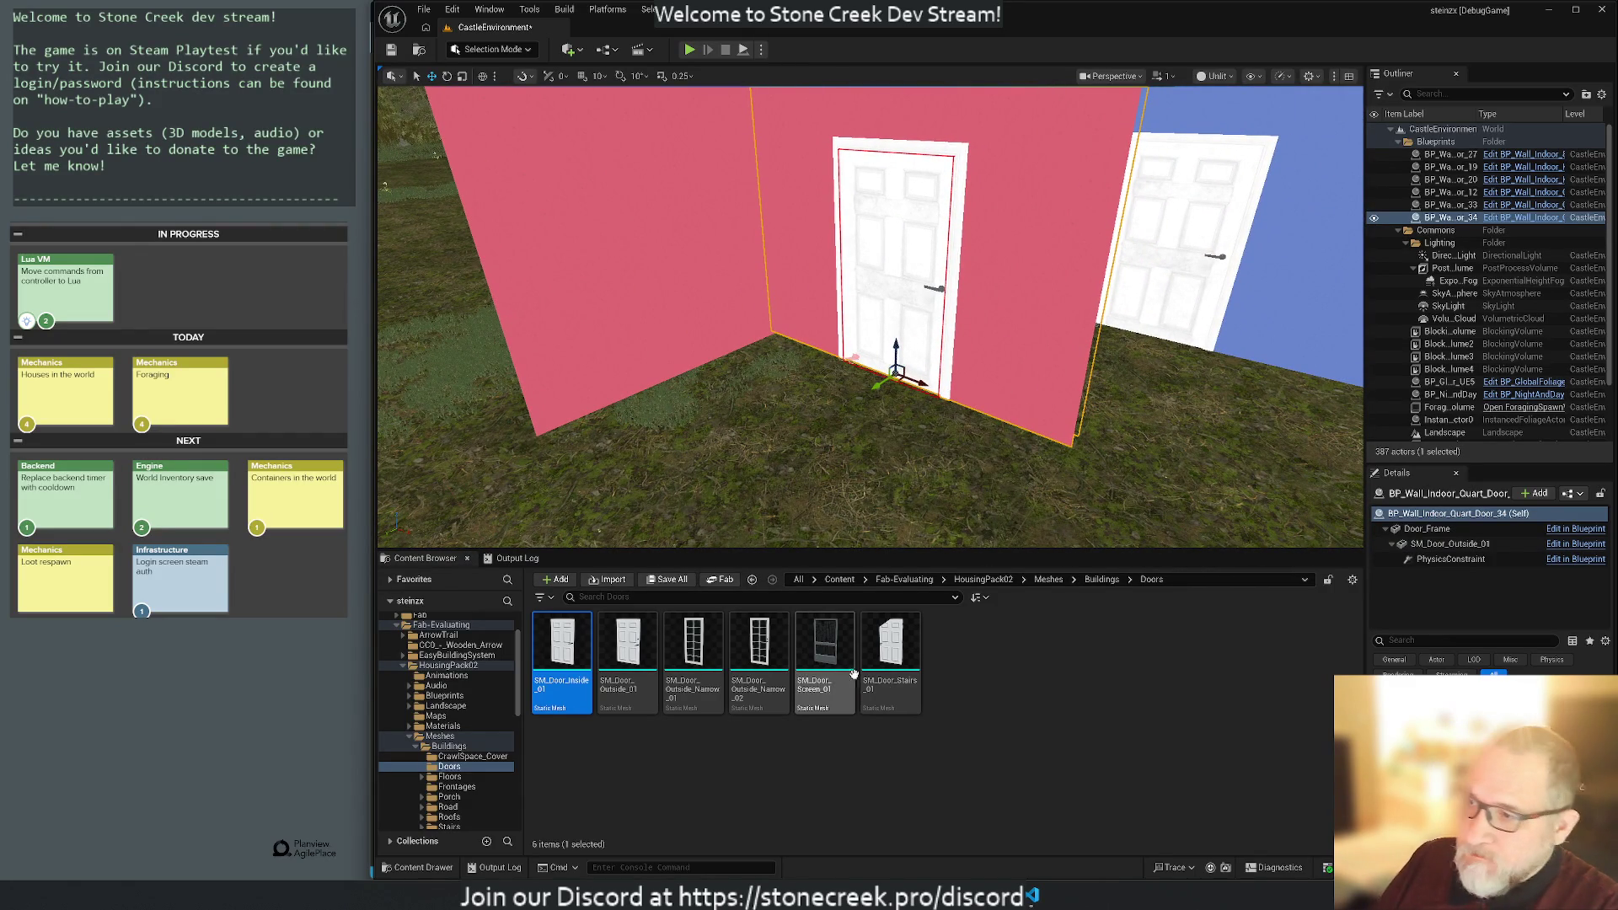
click(1459, 528)
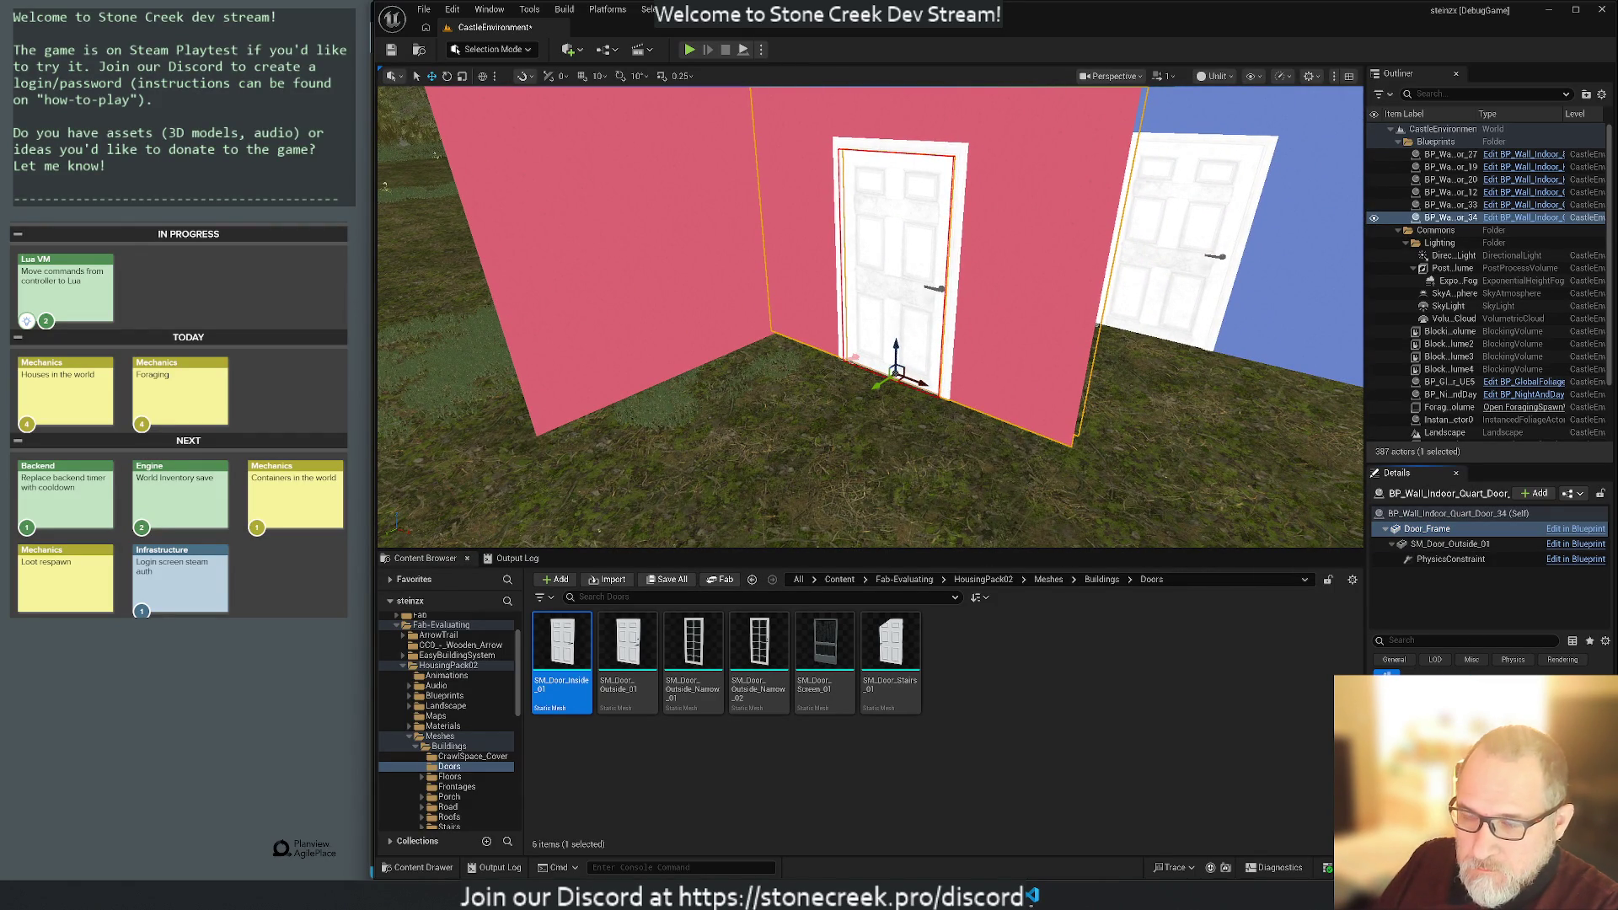
scroll(447, 725, down, 3)
click(471, 725)
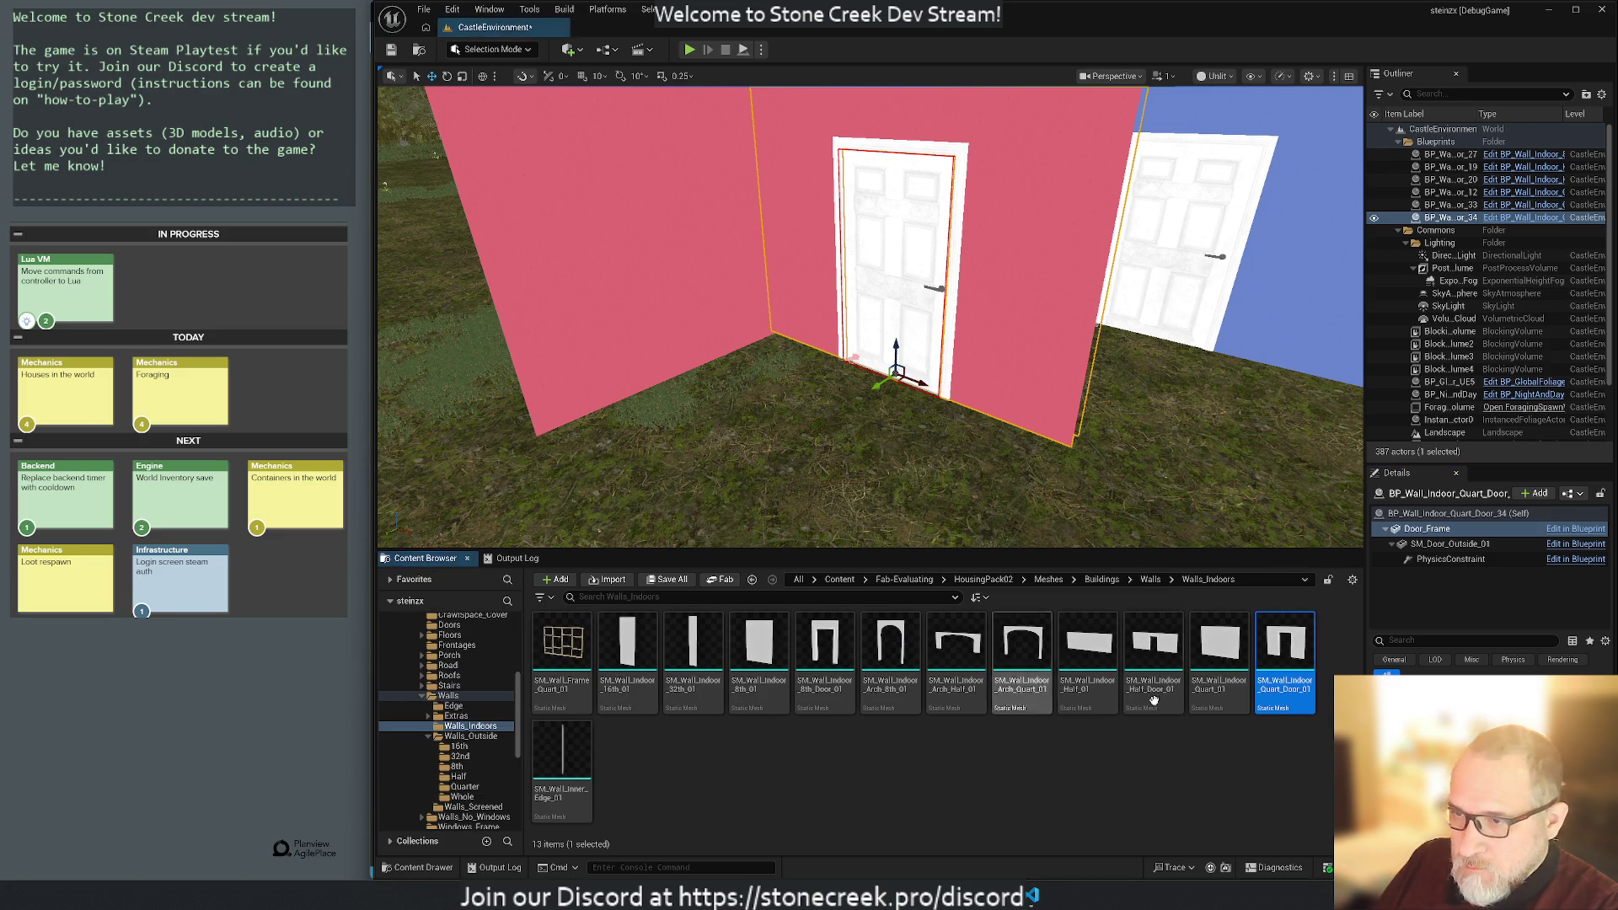
Place the SM_Wall_Indoor_Quart_Door_01 static wall beside the pink blueprint wall.
mouse_move(1285, 649)
mouse_down()
mouse_move(763, 487)
mouse_move(818, 462)
mouse_up()
click(864, 380)
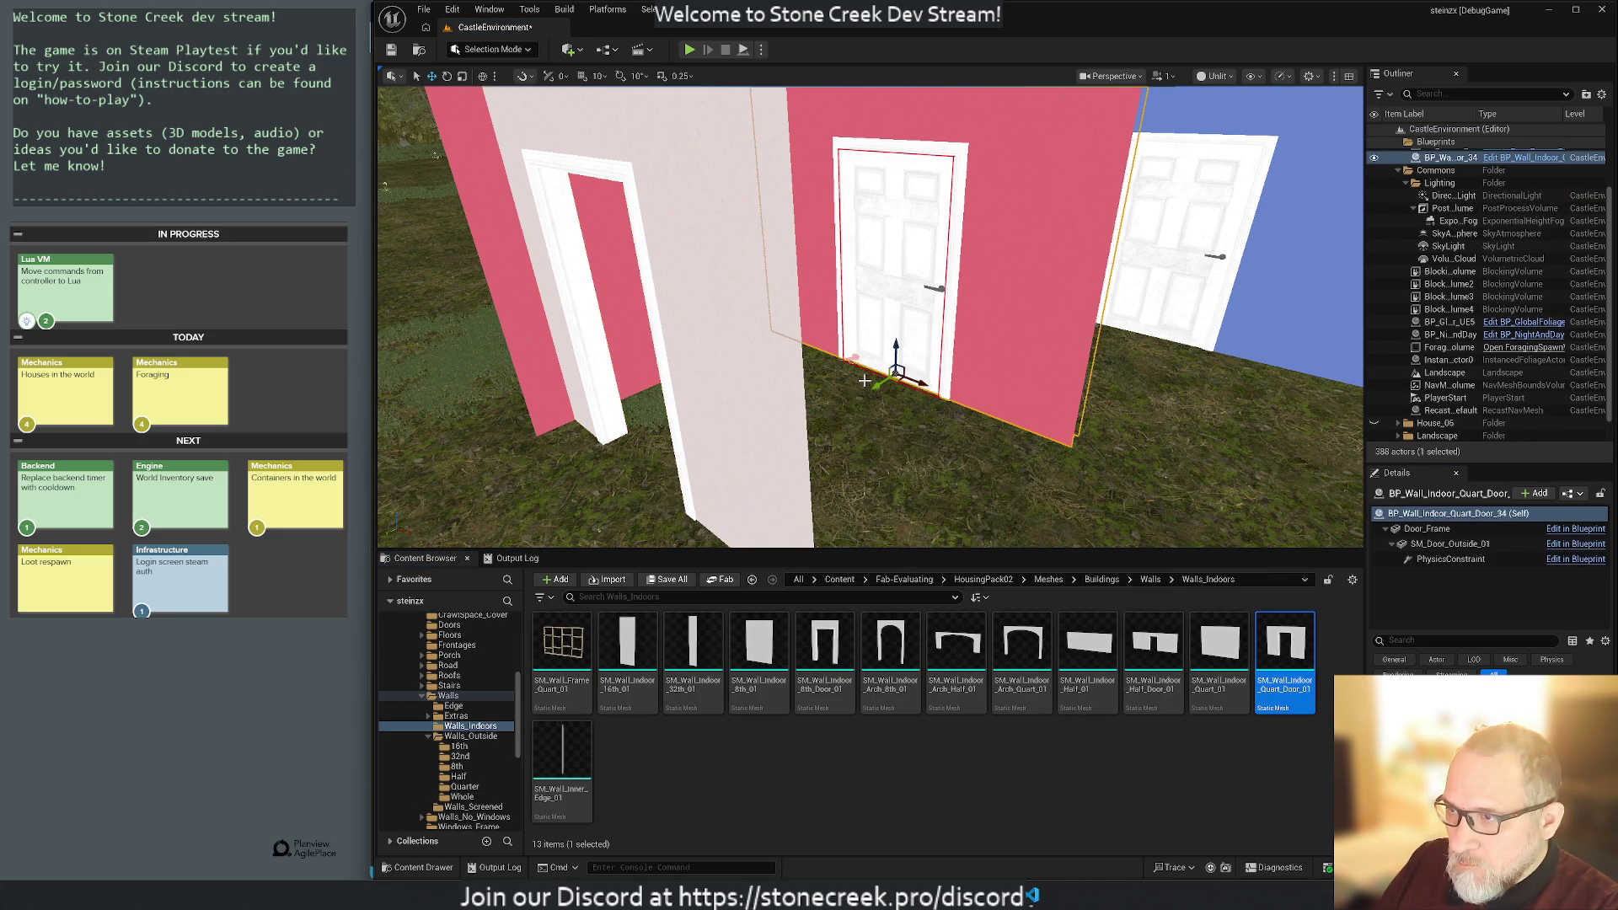
drag(874, 386, 971, 352)
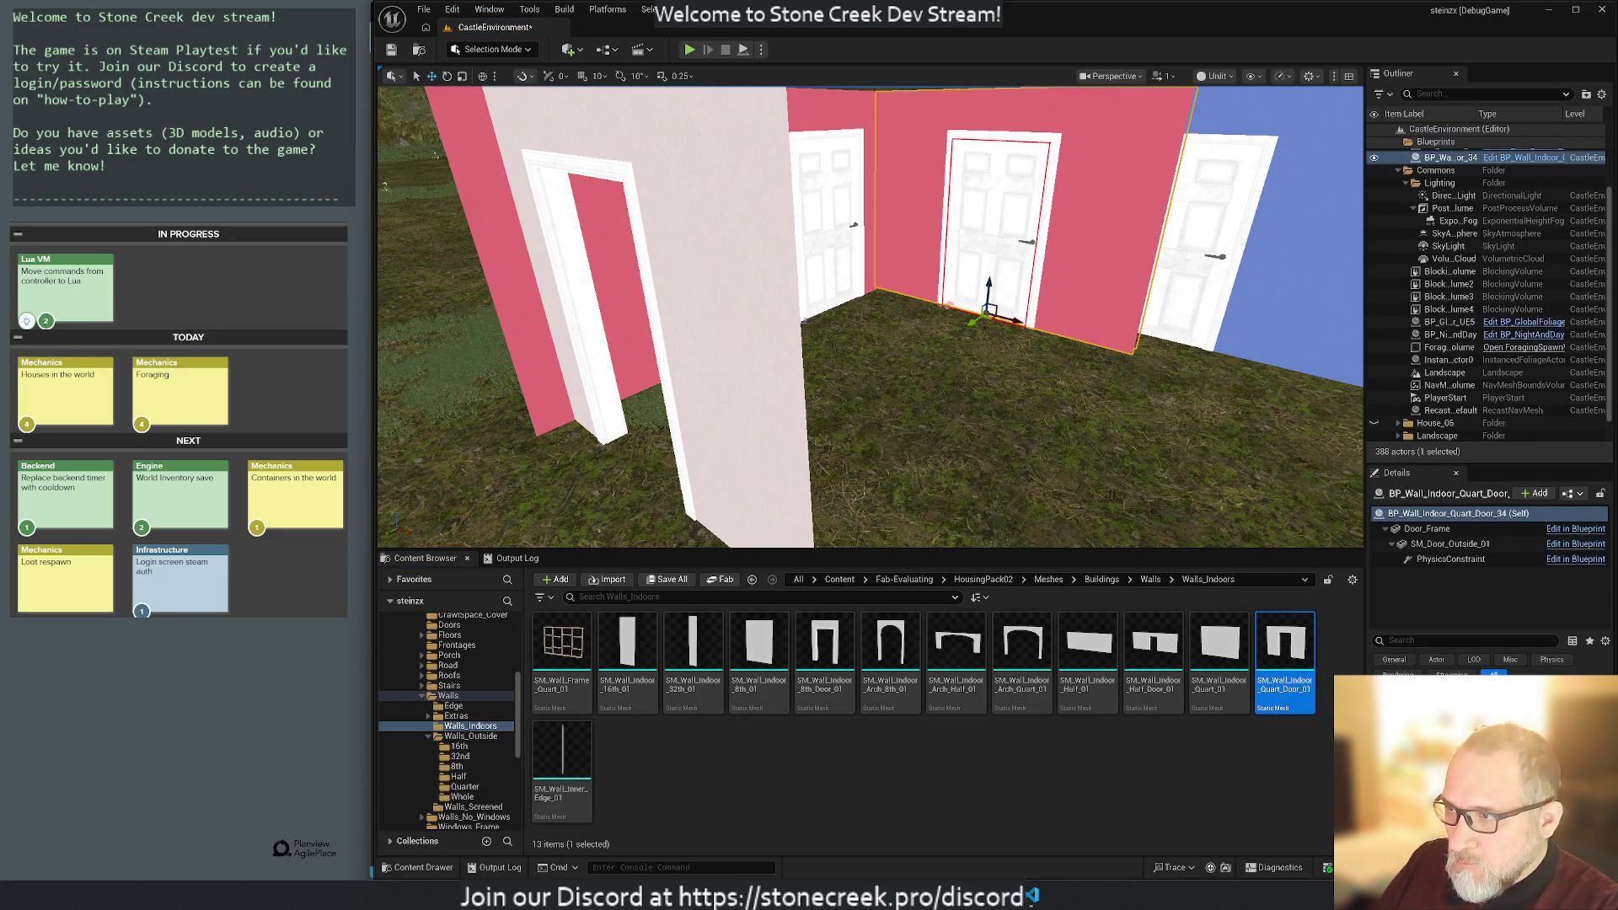
click(745, 430)
key(f)
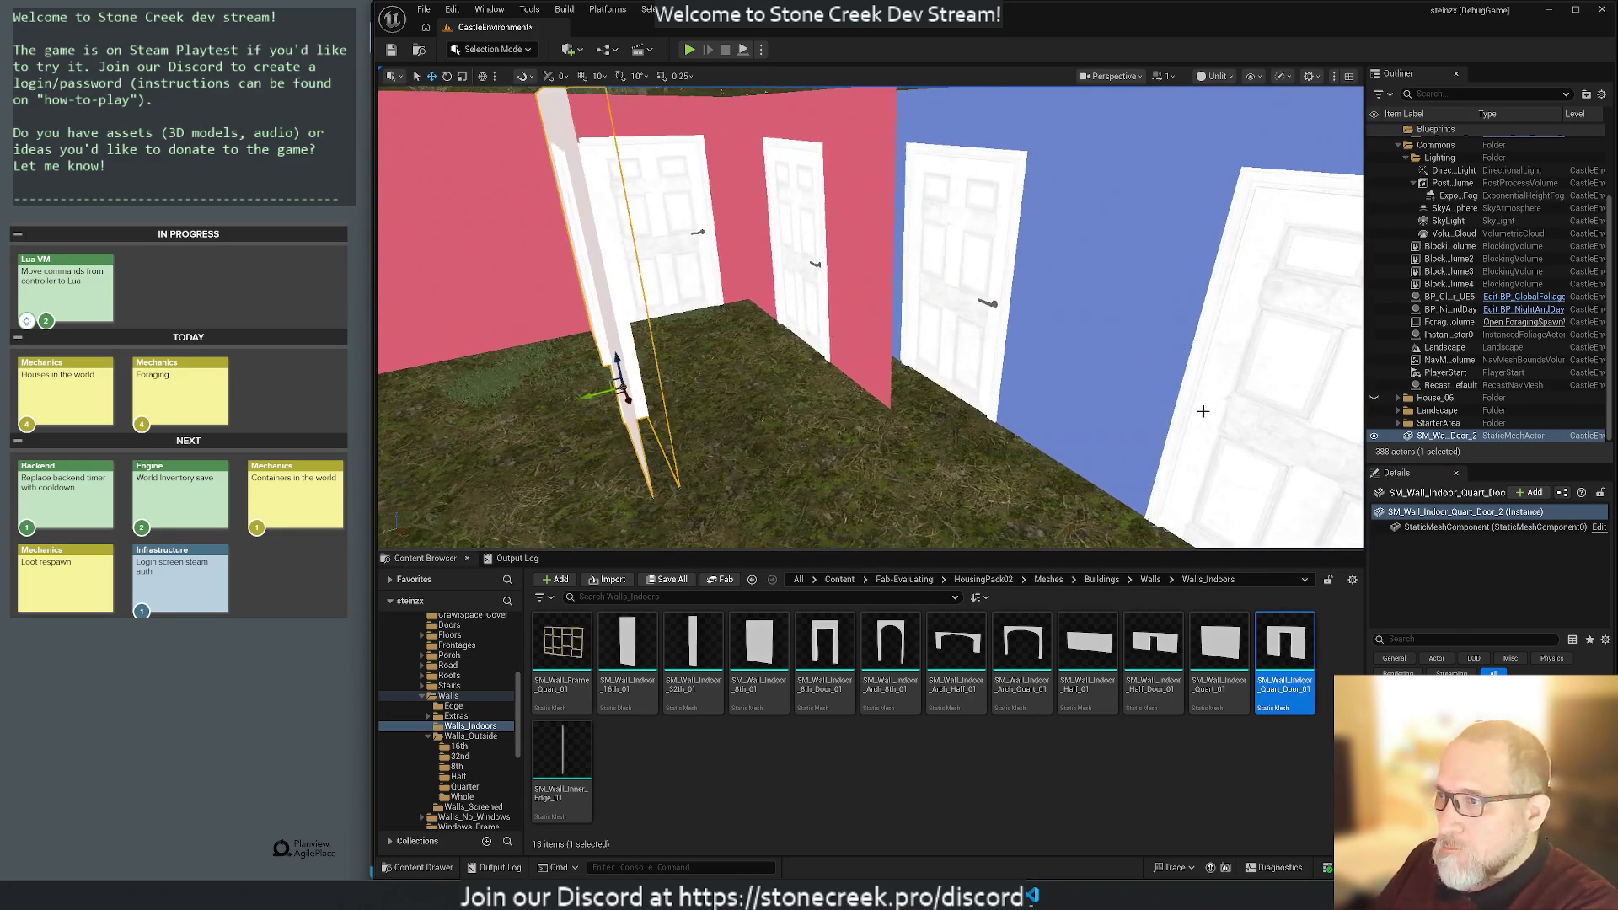
Compare the pink blueprint's Door_Frame part with the new static wall.
click(796, 219)
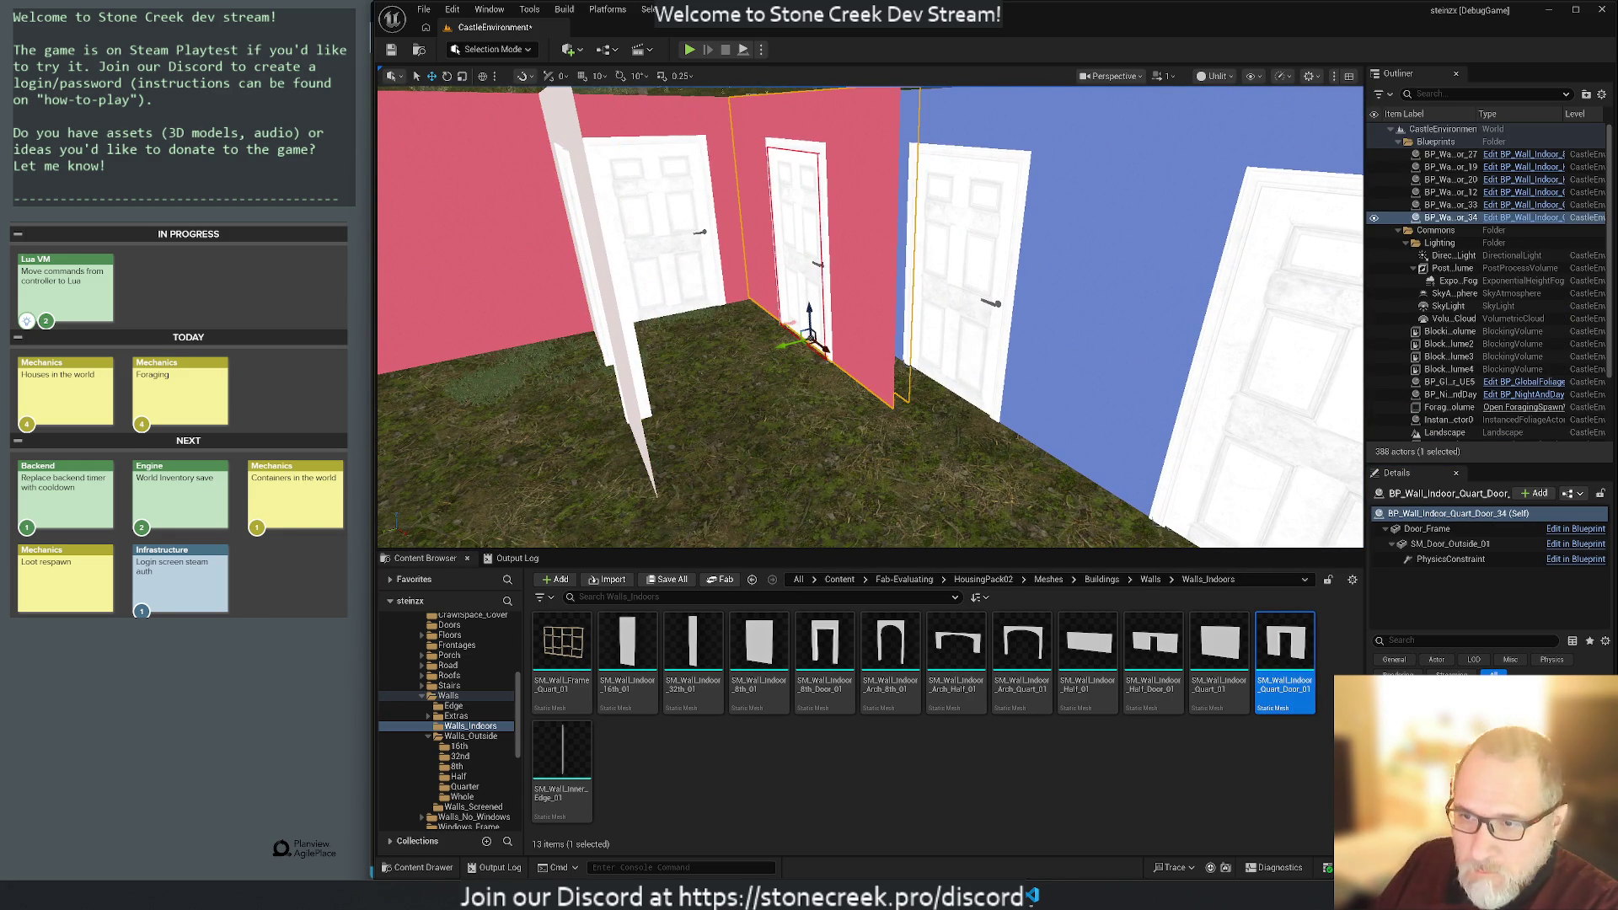
click(1428, 528)
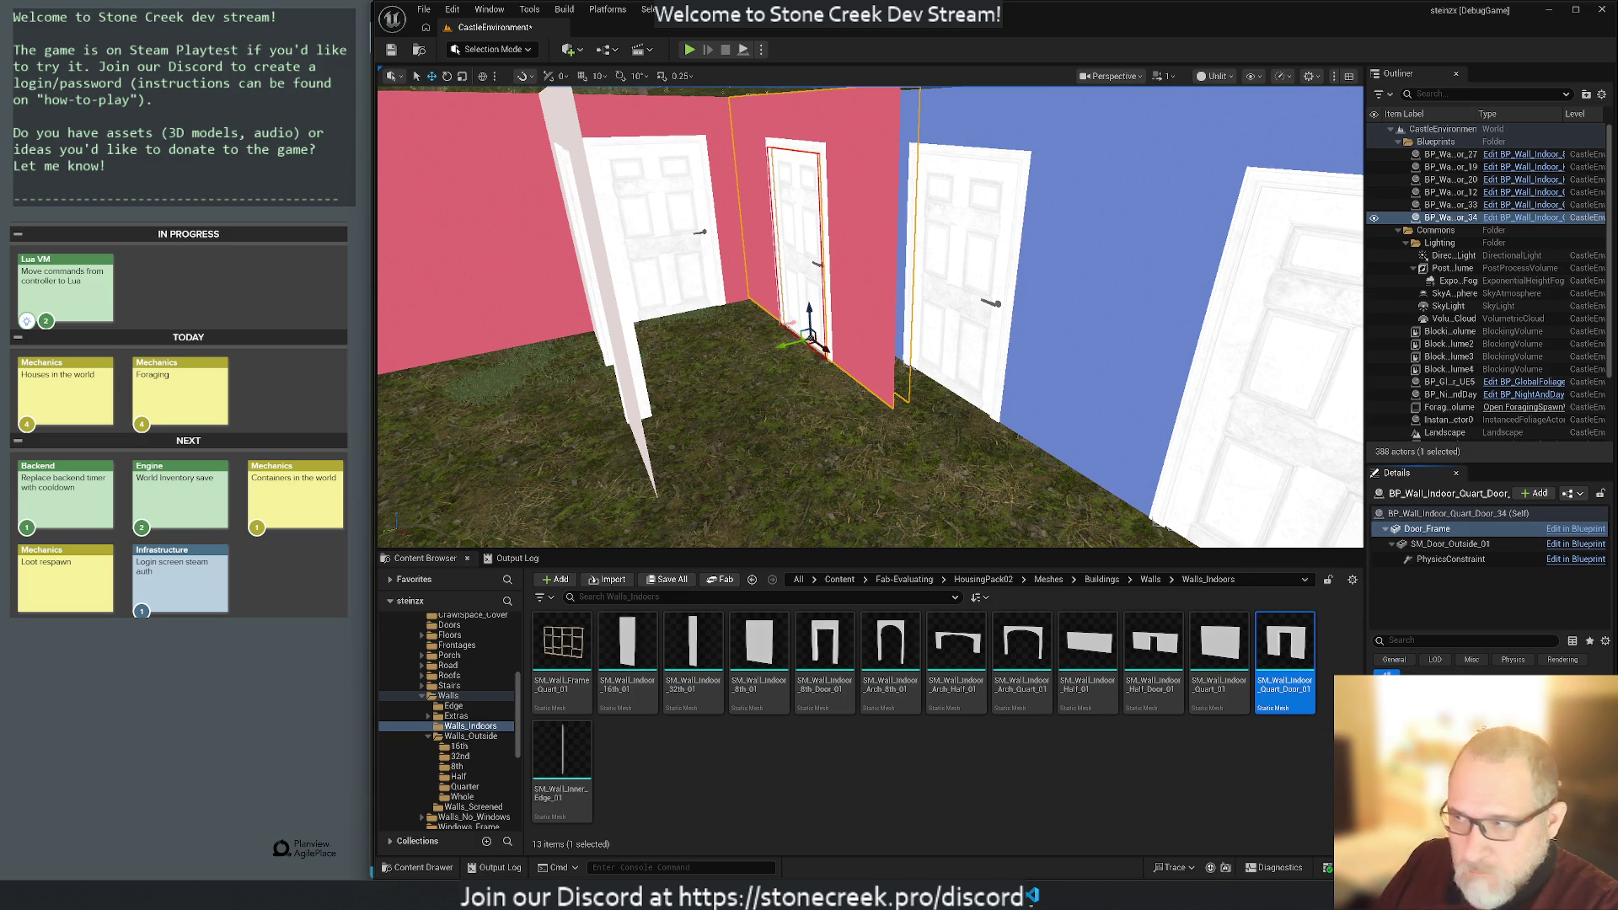
click(595, 269)
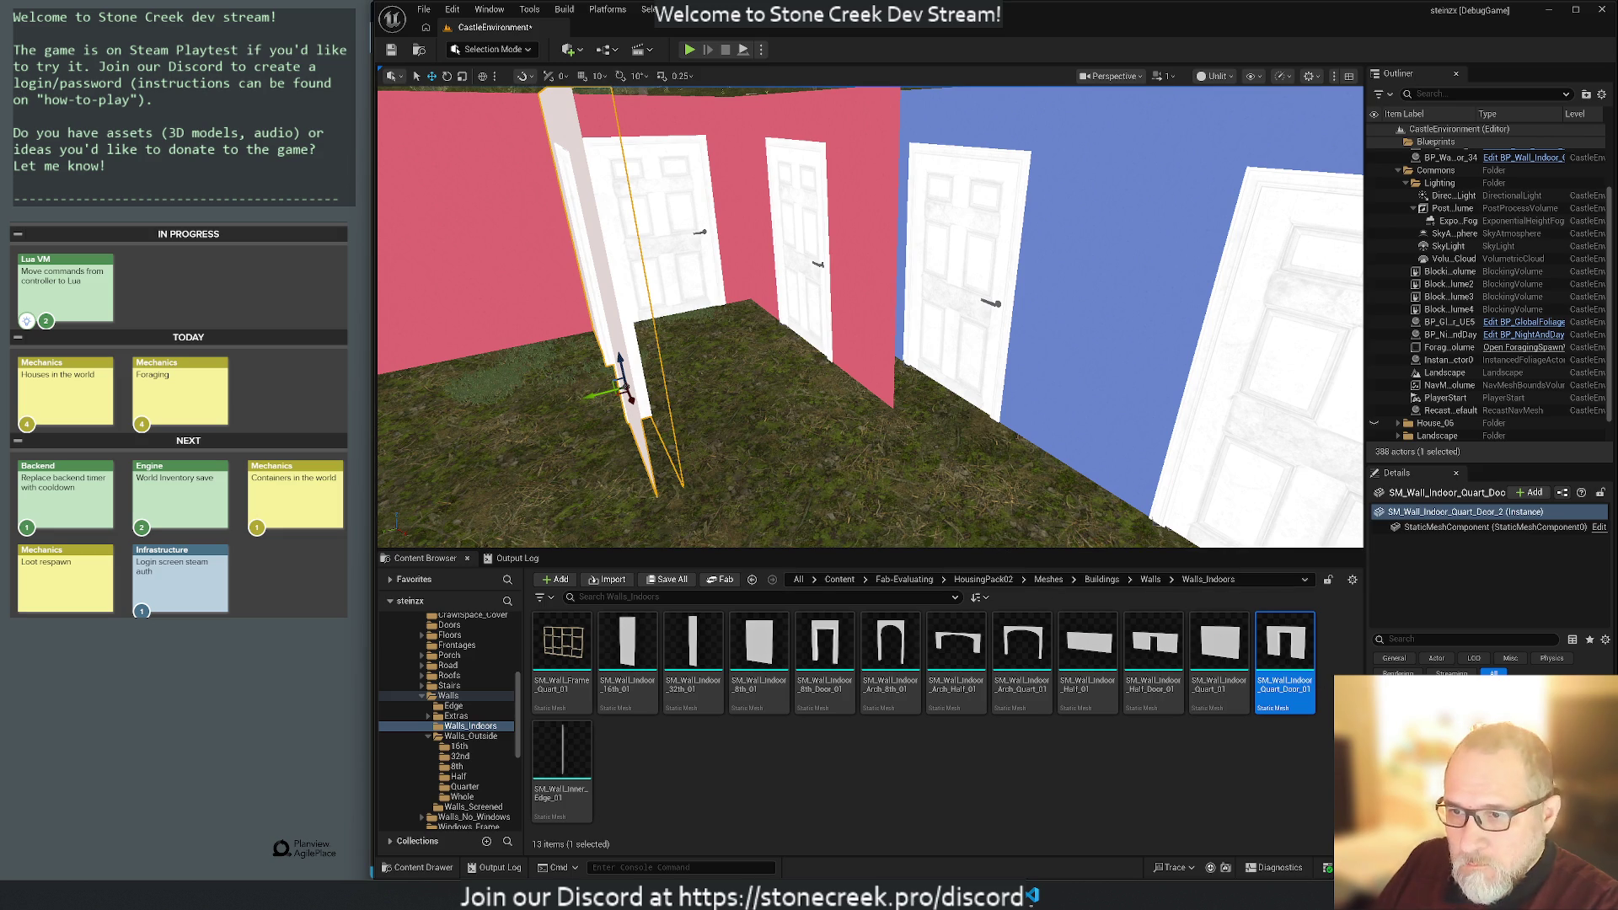
click(797, 252)
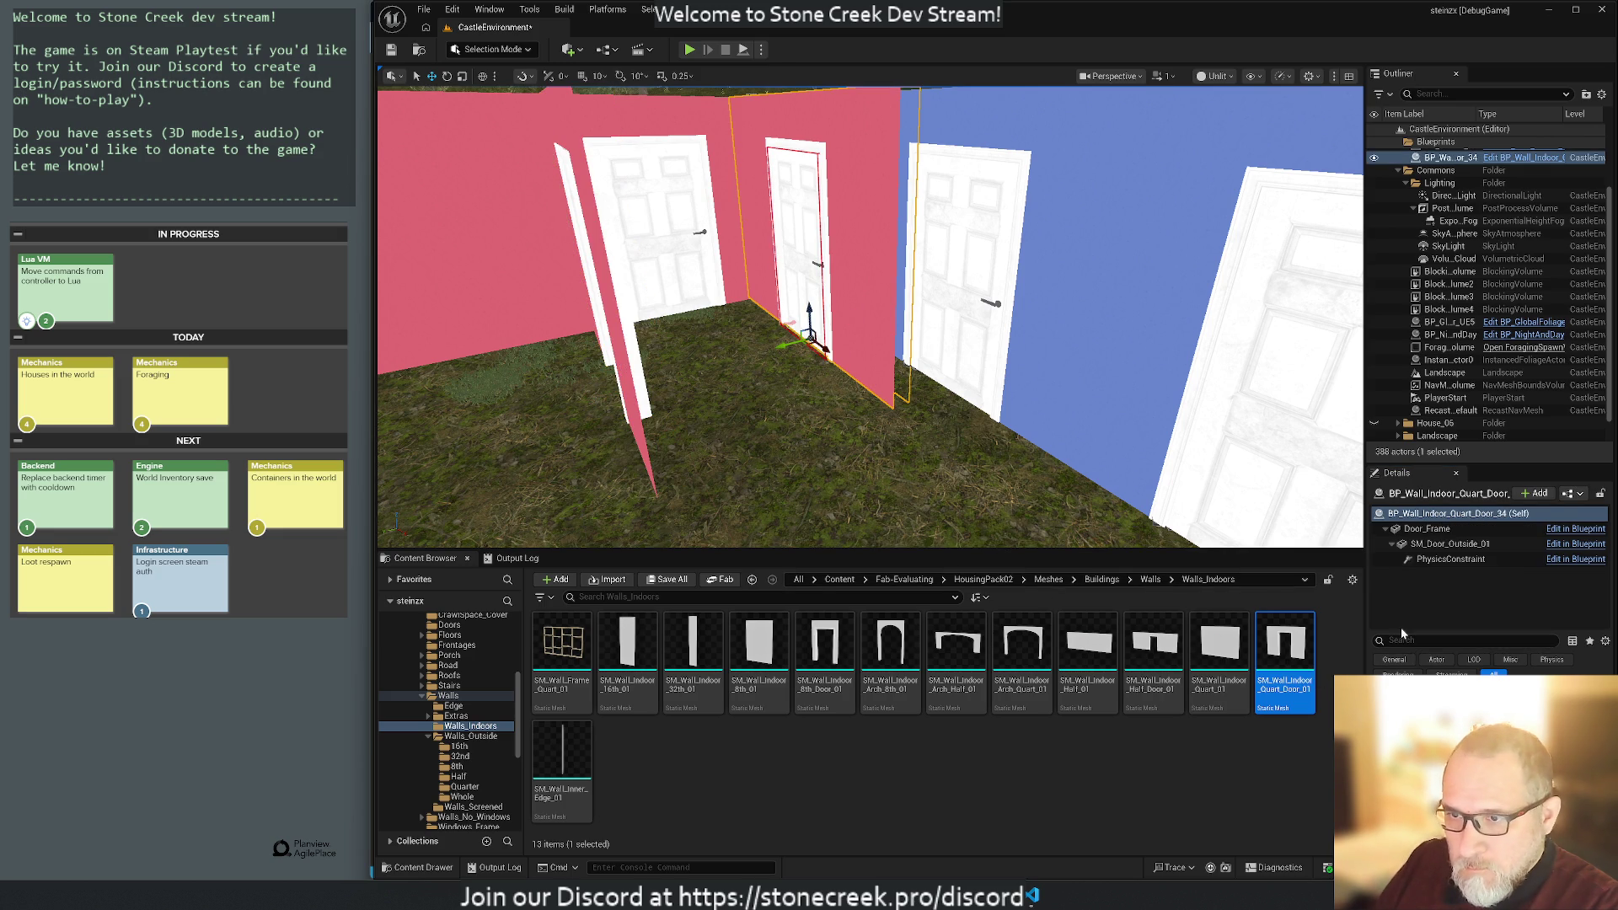
click(1427, 529)
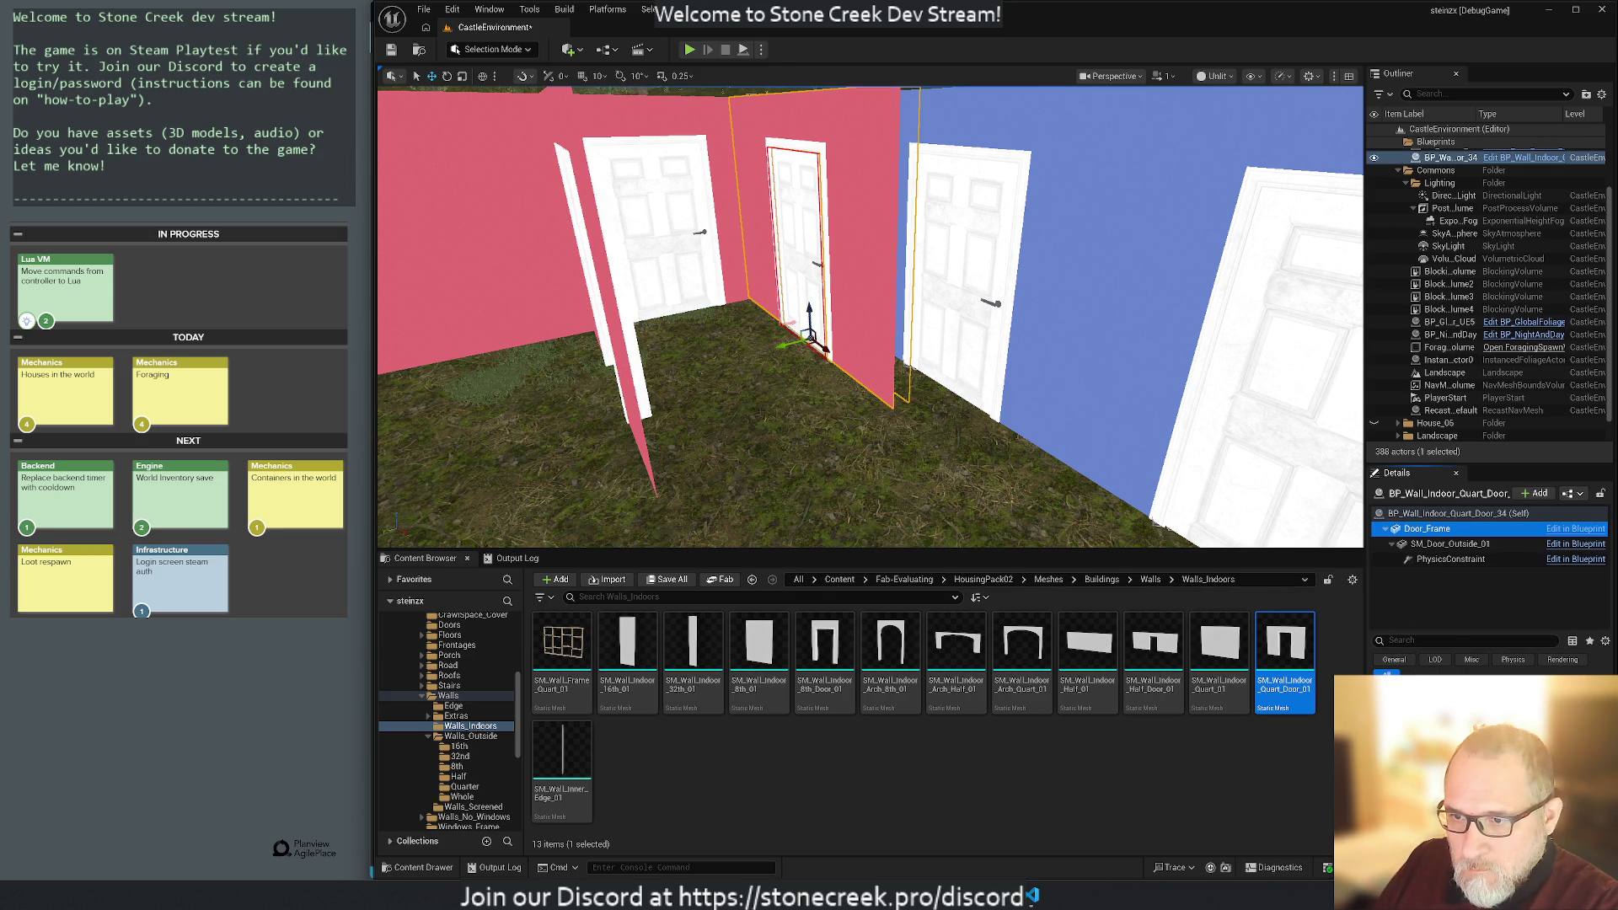
click(666, 472)
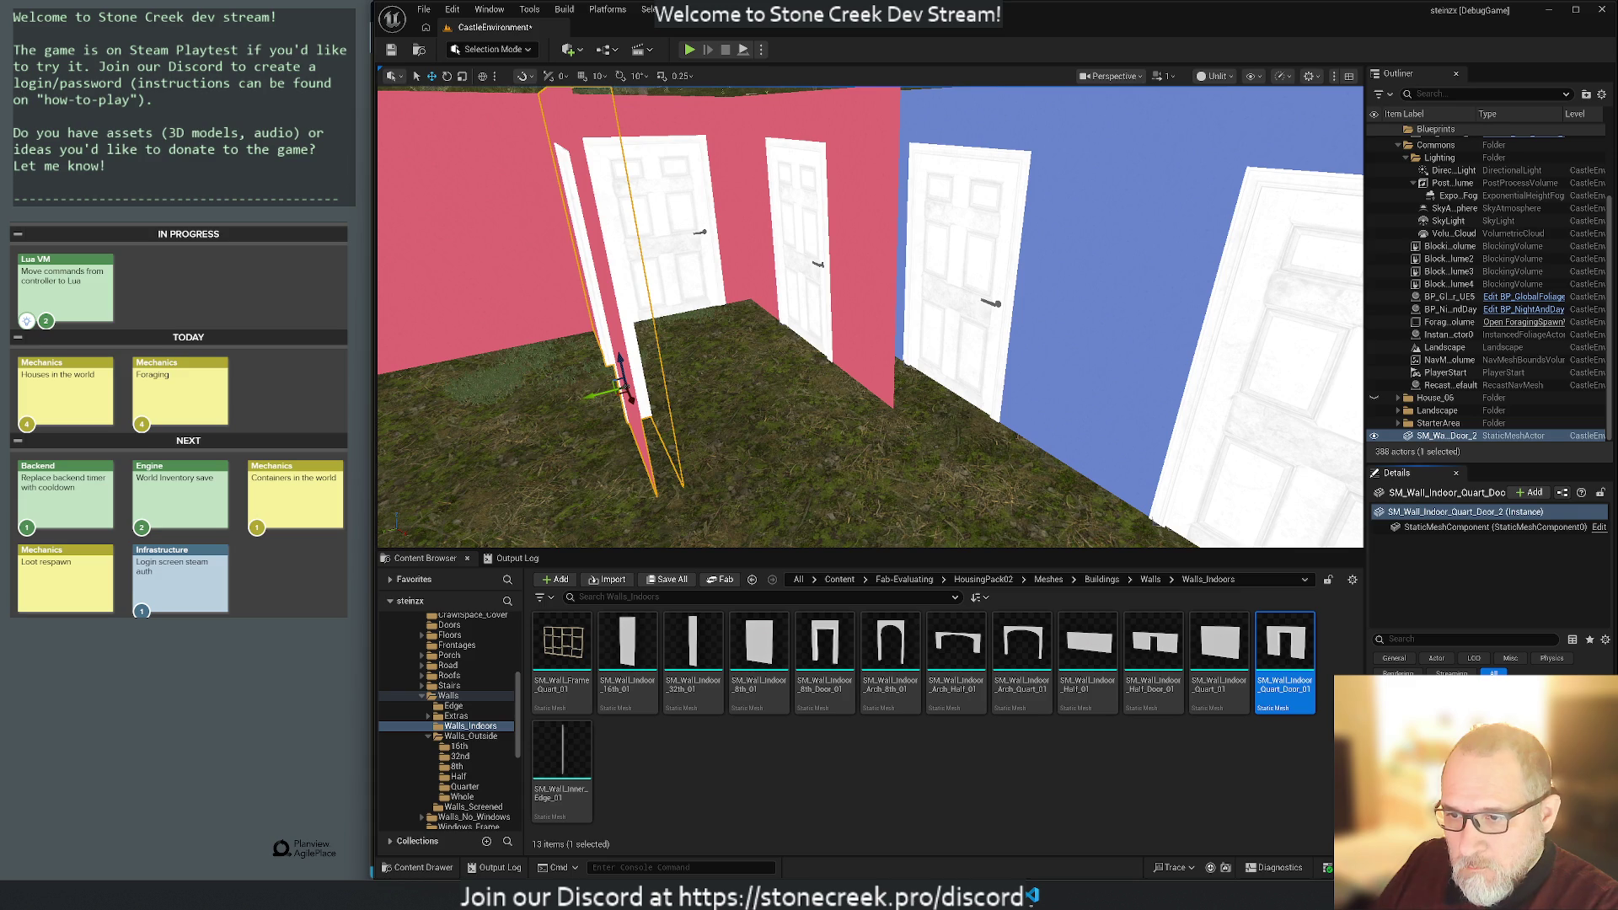
Browse from the blueprint's SM_Door_Outside_04 part to the Doors folder and pick SM_Door_Inside_01.
click(791, 266)
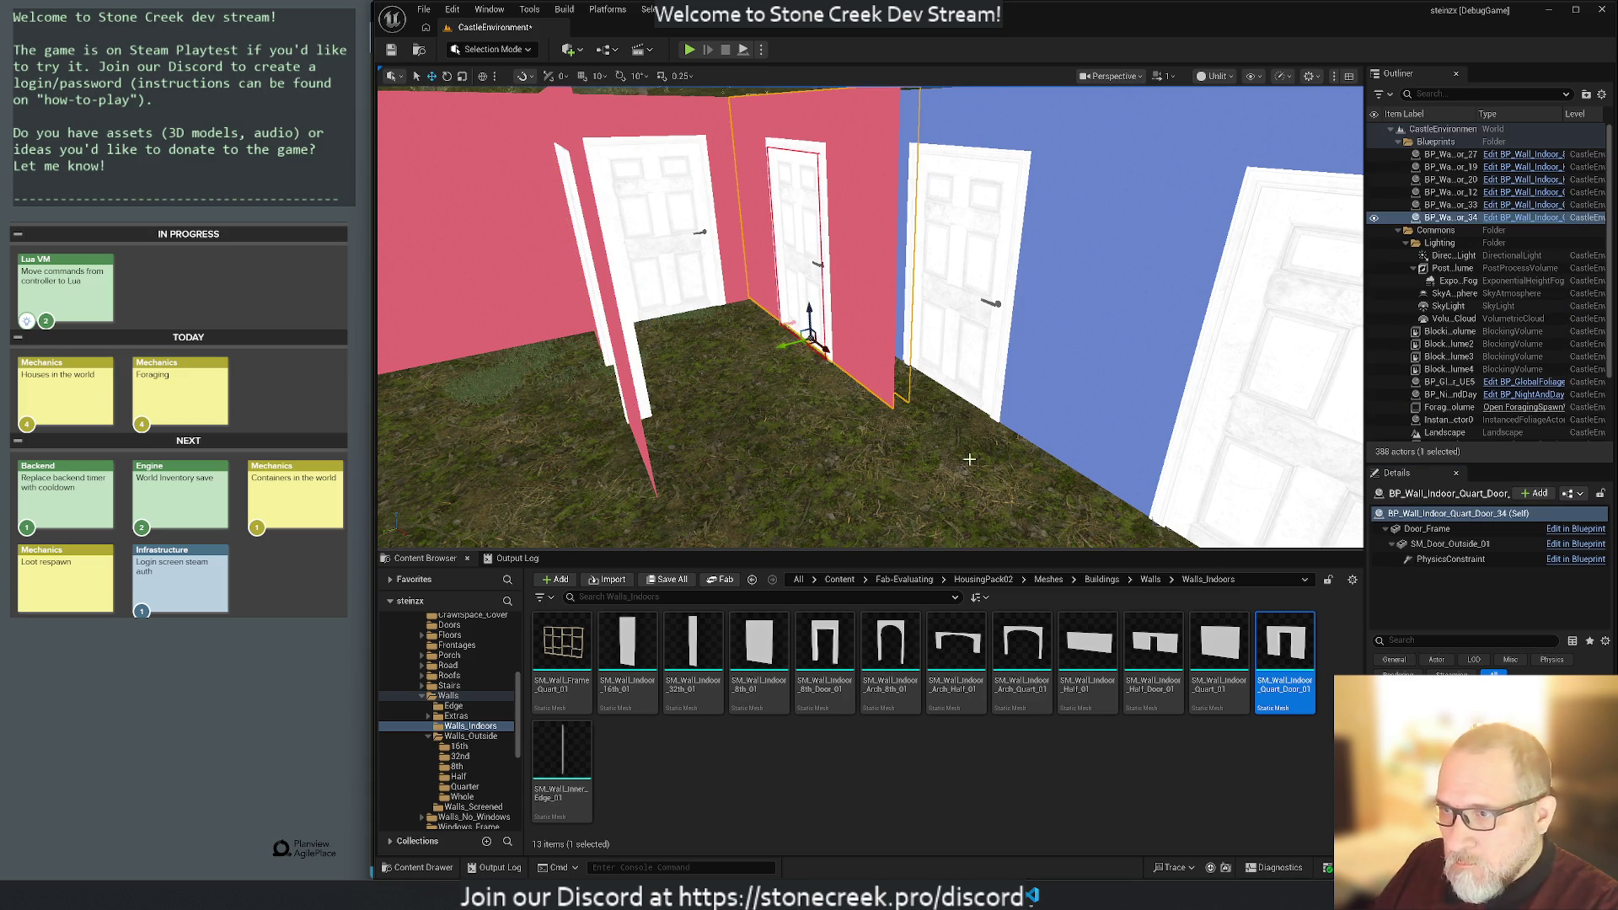
click(1430, 531)
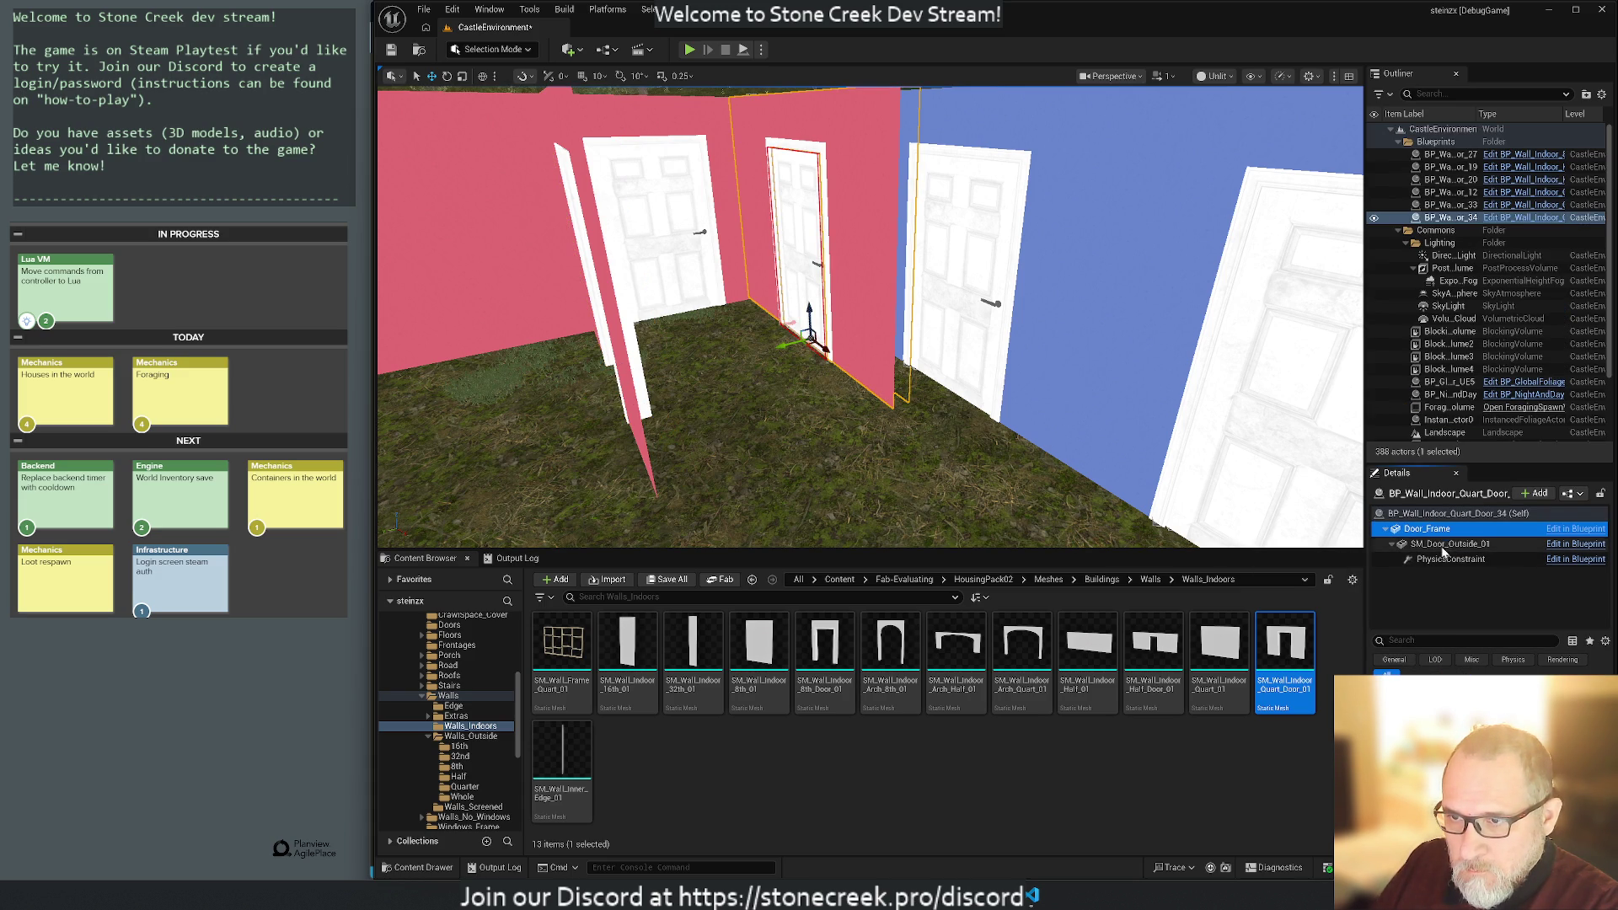
click(1446, 543)
key(ctrl+b)
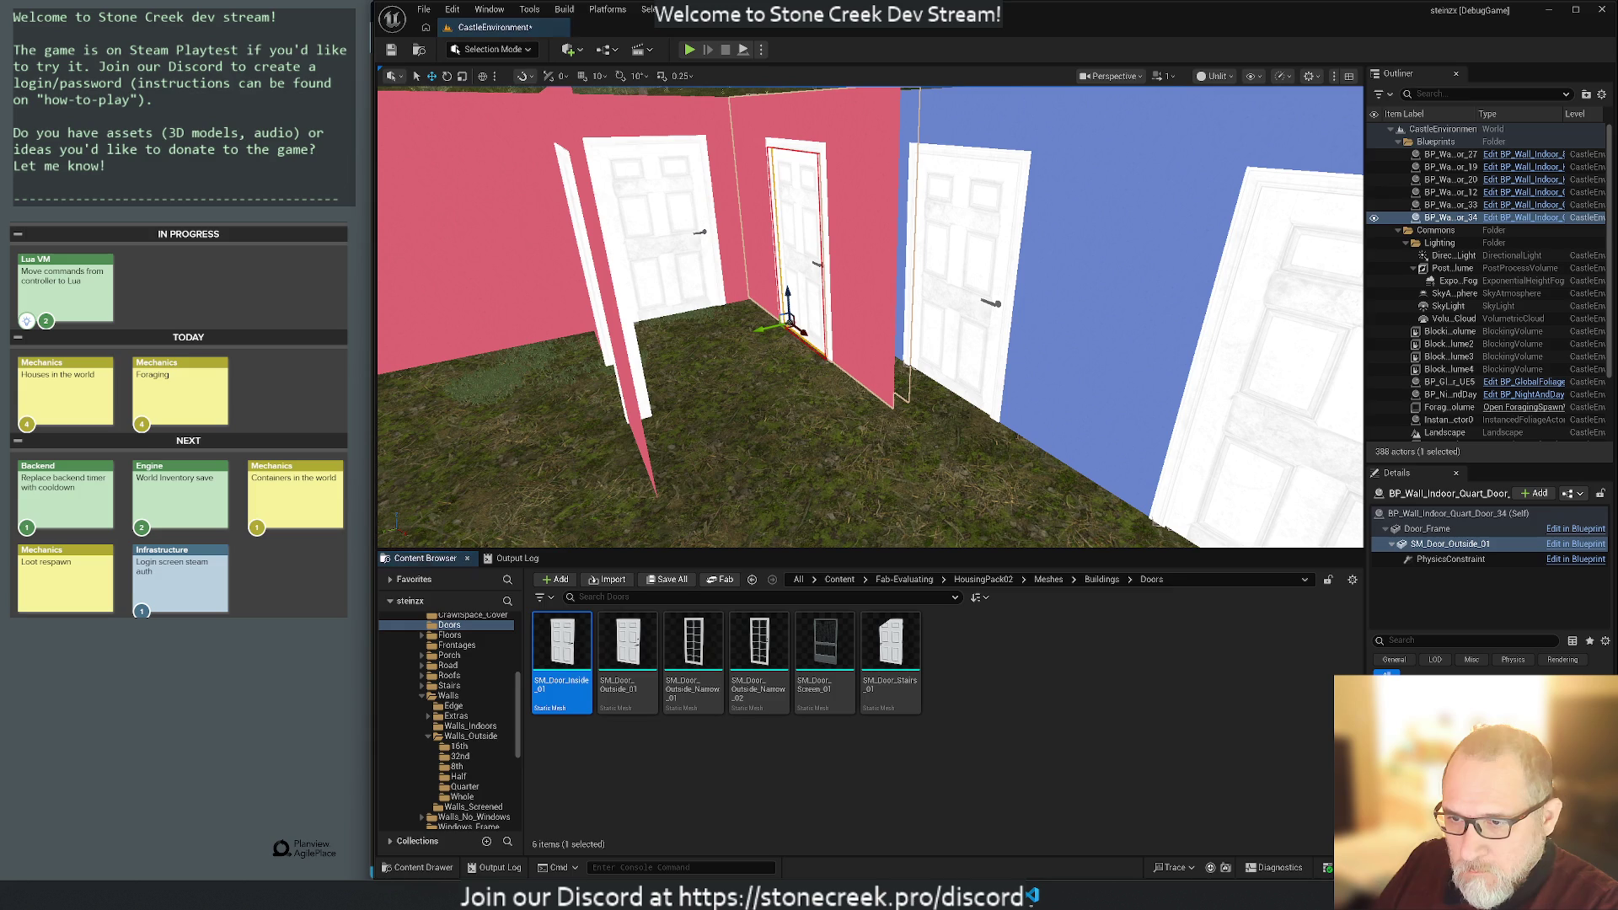
click(570, 664)
Place an SM_Door_Inside_01 door and delete BP_Wall_Indoor_Quart_Door_34.
mouse_move(570, 663)
mouse_down()
mouse_move(505, 379)
mouse_move(543, 415)
mouse_up()
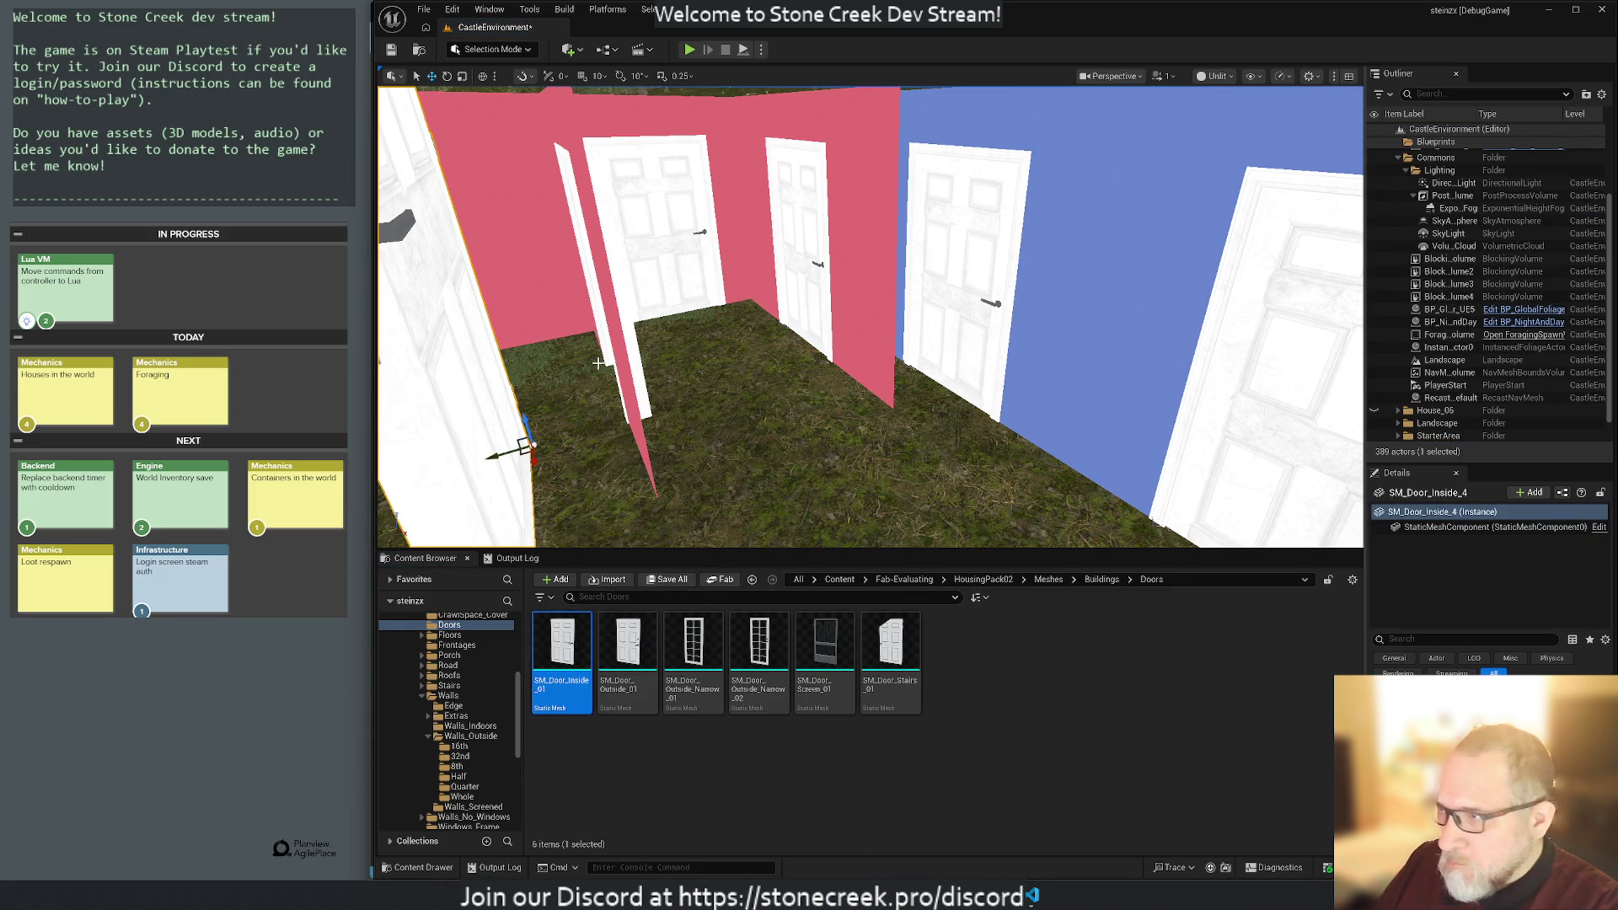
click(872, 387)
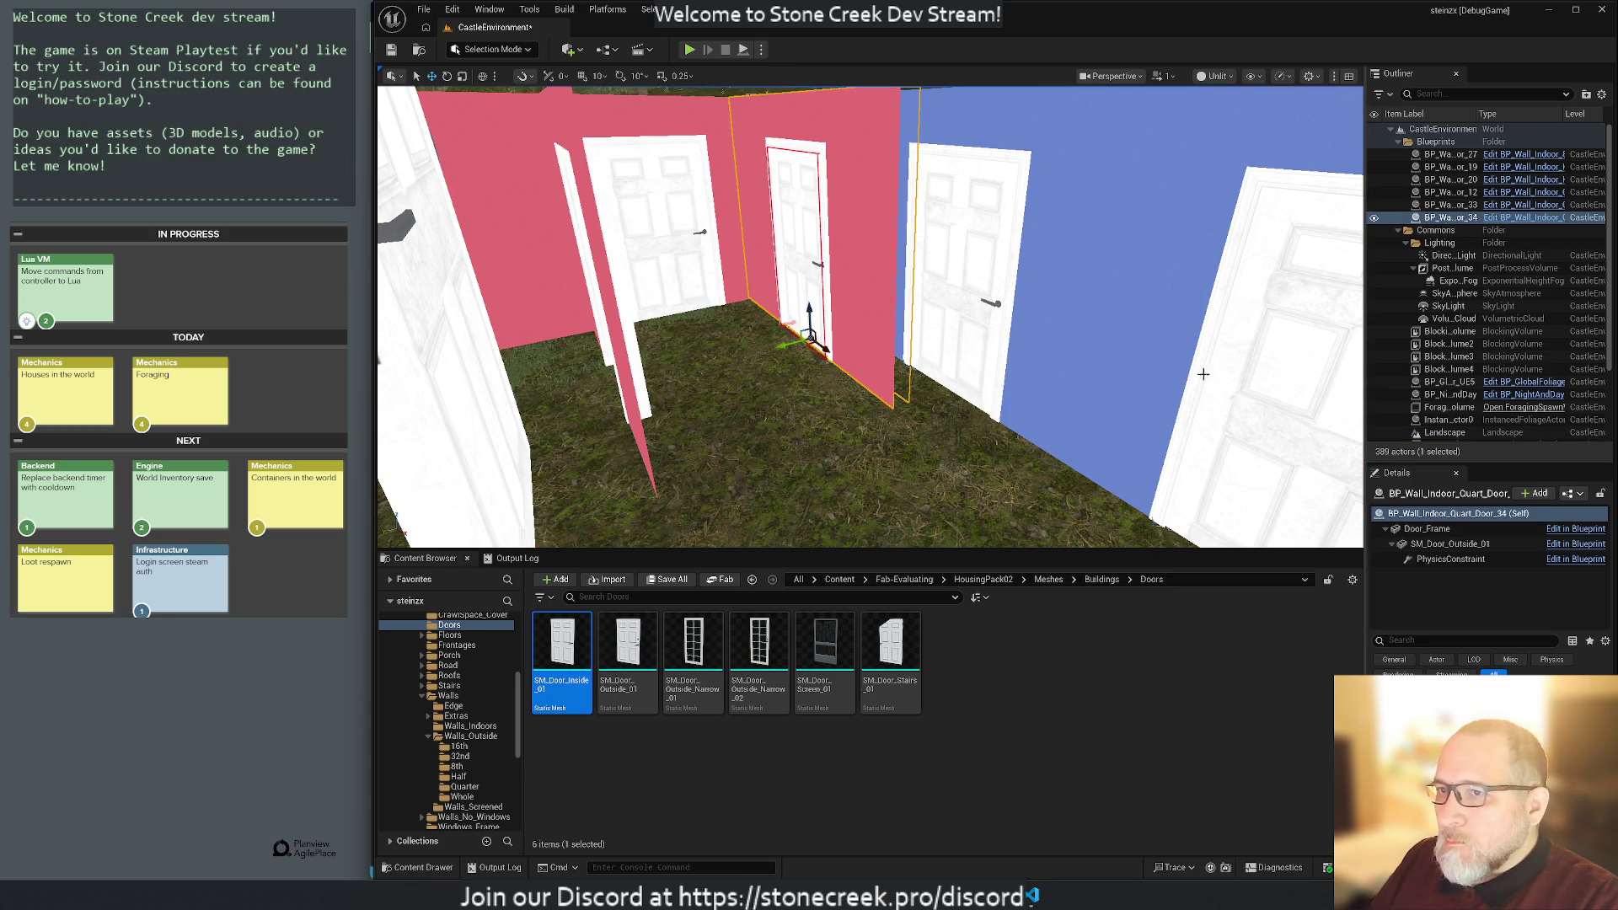
click(1437, 221)
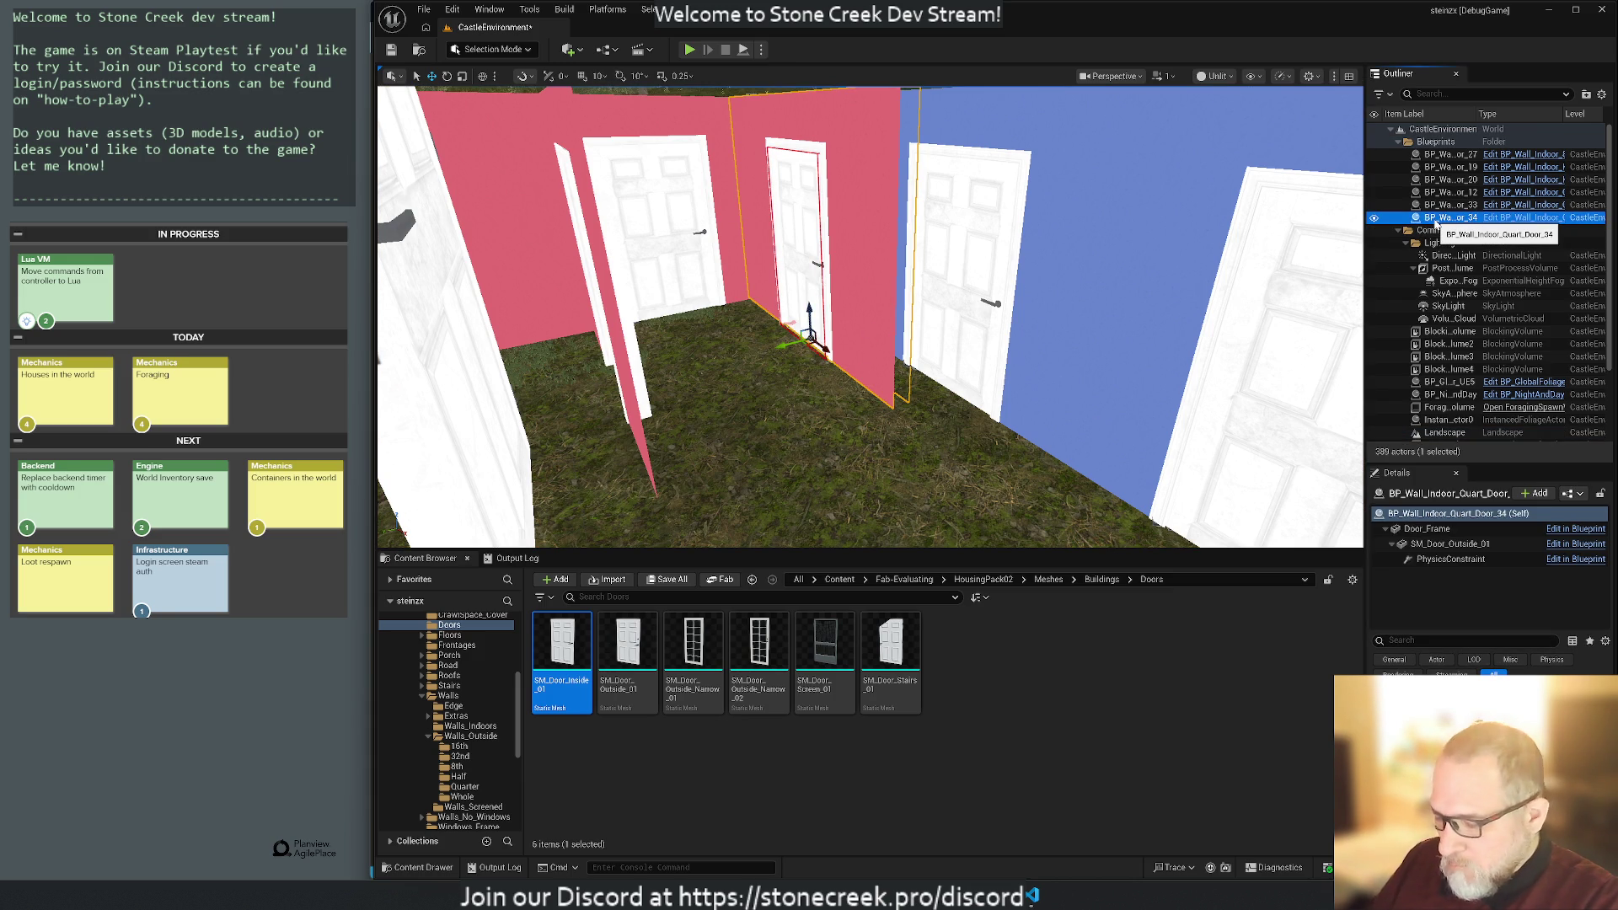
key(Delete)
mouse_move(807, 371)
mouse_down()
mouse_move(807, 337)
mouse_move(822, 422)
mouse_move(794, 373)
mouse_move(857, 537)
mouse_move(857, 481)
mouse_move(857, 523)
mouse_move(826, 506)
mouse_move(826, 446)
mouse_up()
Fit the new SM_Door_Inside_4 door into the pink wall's doorway.
click(918, 349)
click(742, 278)
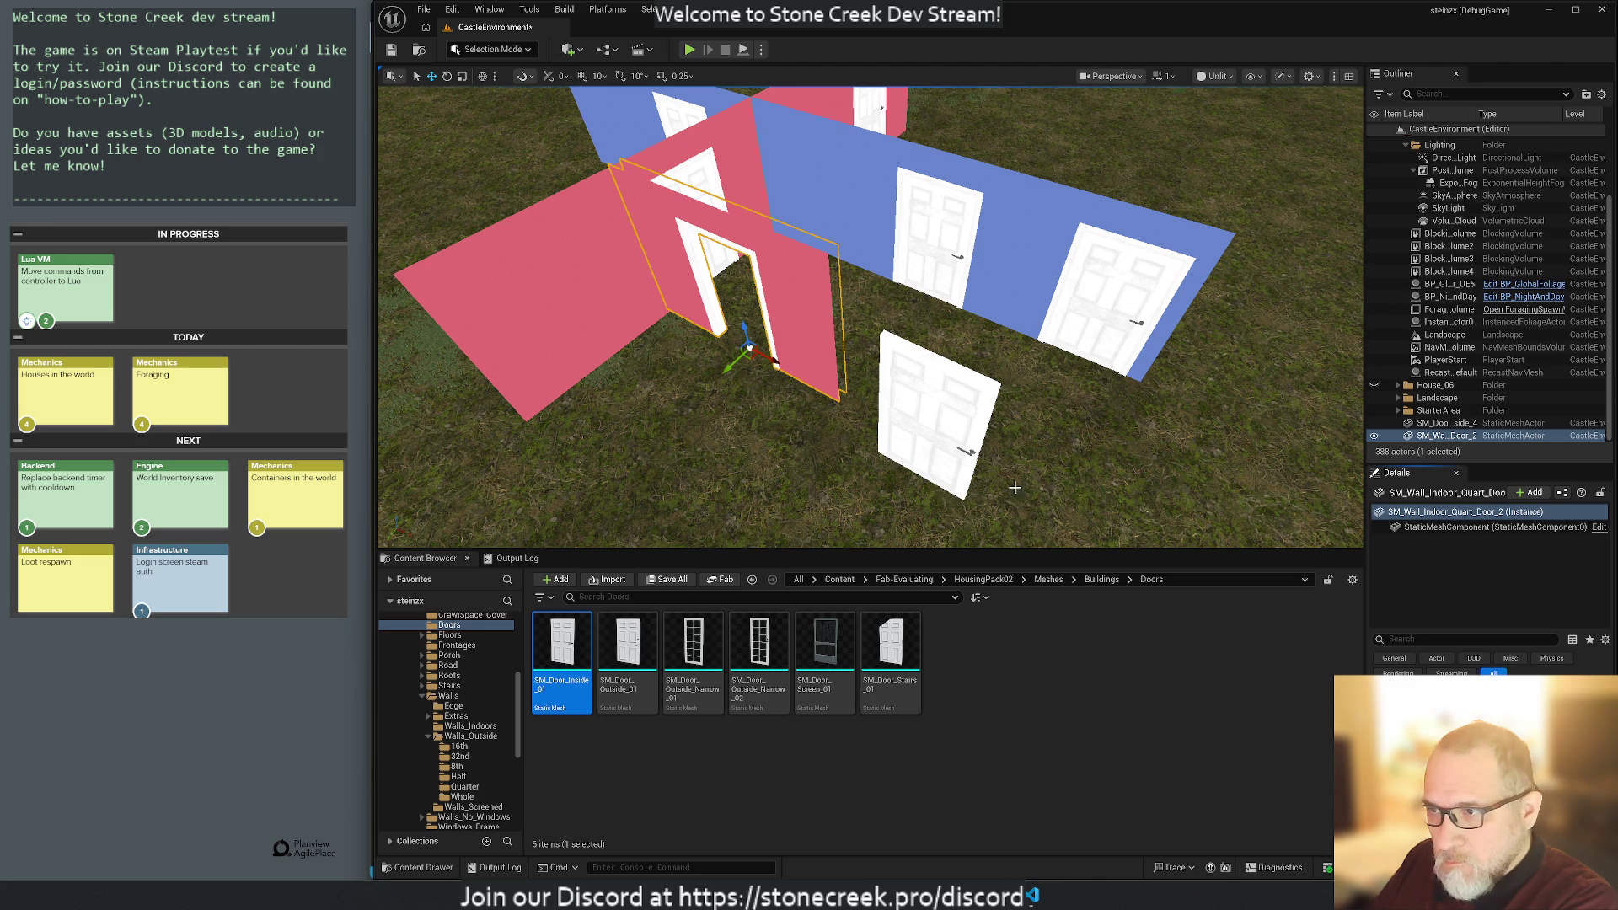
key(Up)
key(ctrl+z)
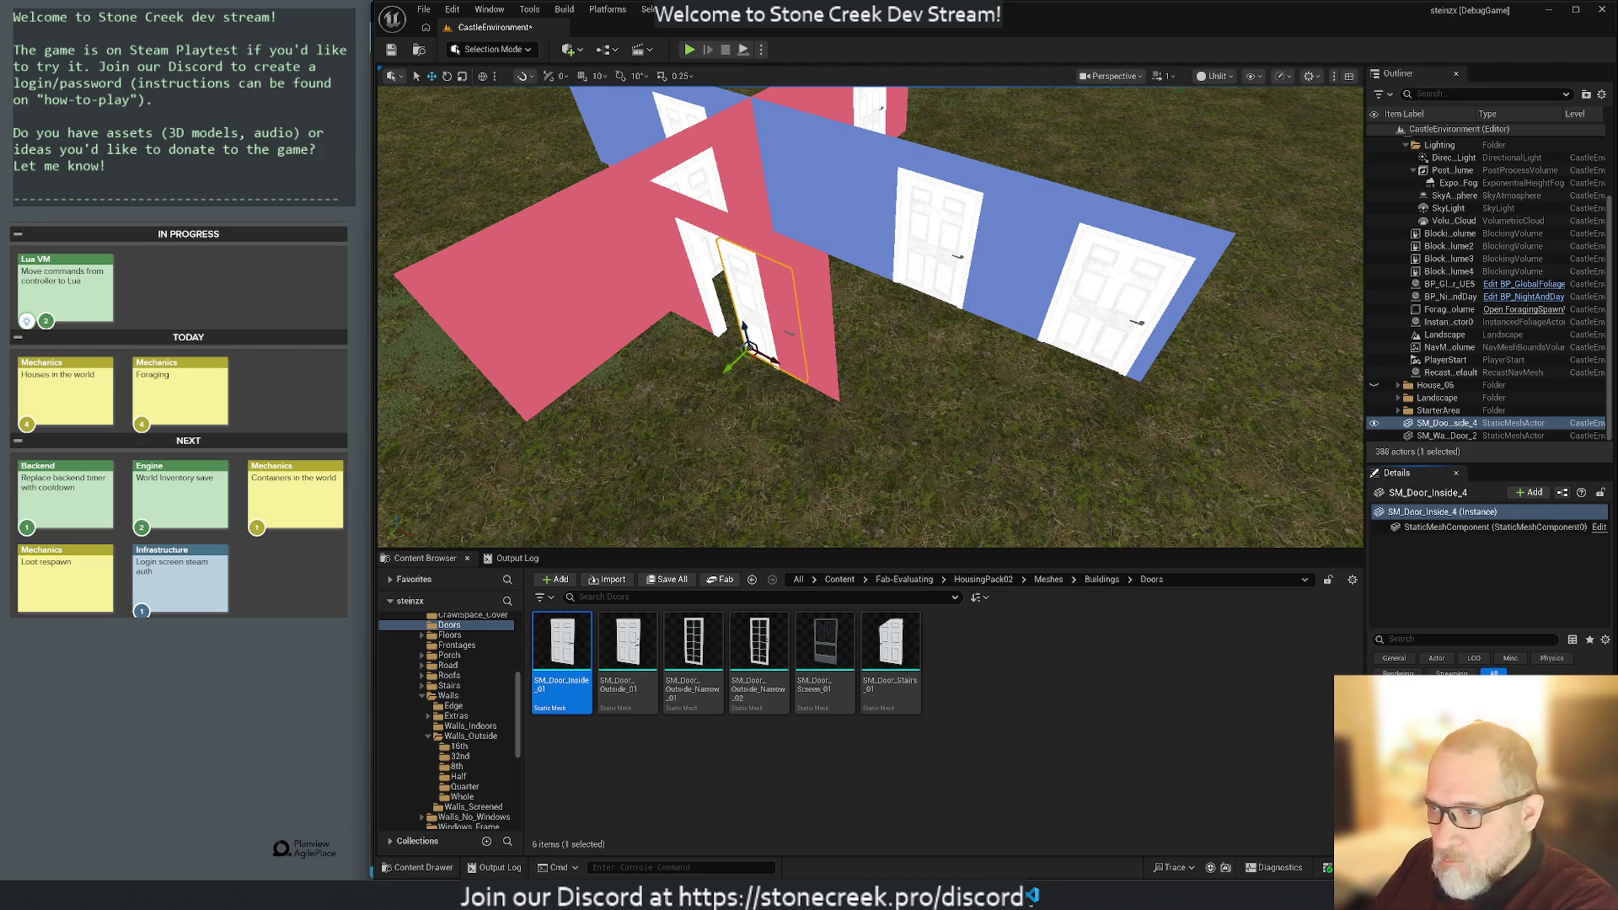
drag(774, 357, 739, 352)
mouse_move(660, 412)
mouse_down()
mouse_move(620, 321)
mouse_move(620, 371)
mouse_move(993, 361)
mouse_up()
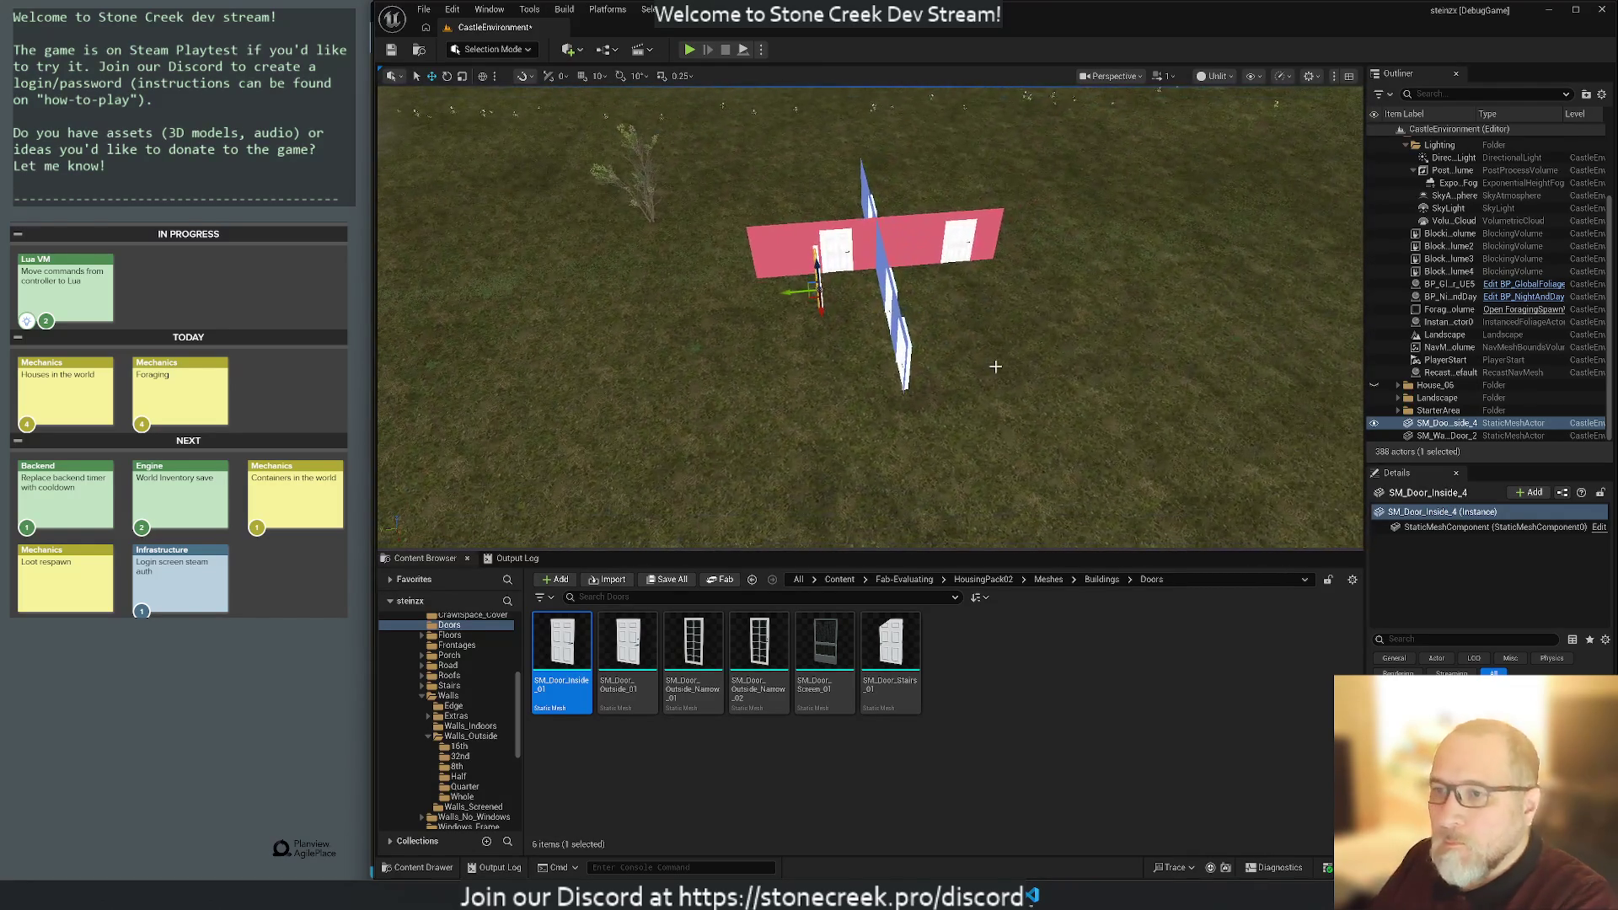
File the new pink wall and door meshes under the Landscape folder in the Outliner.
ctrl+click(1433, 436)
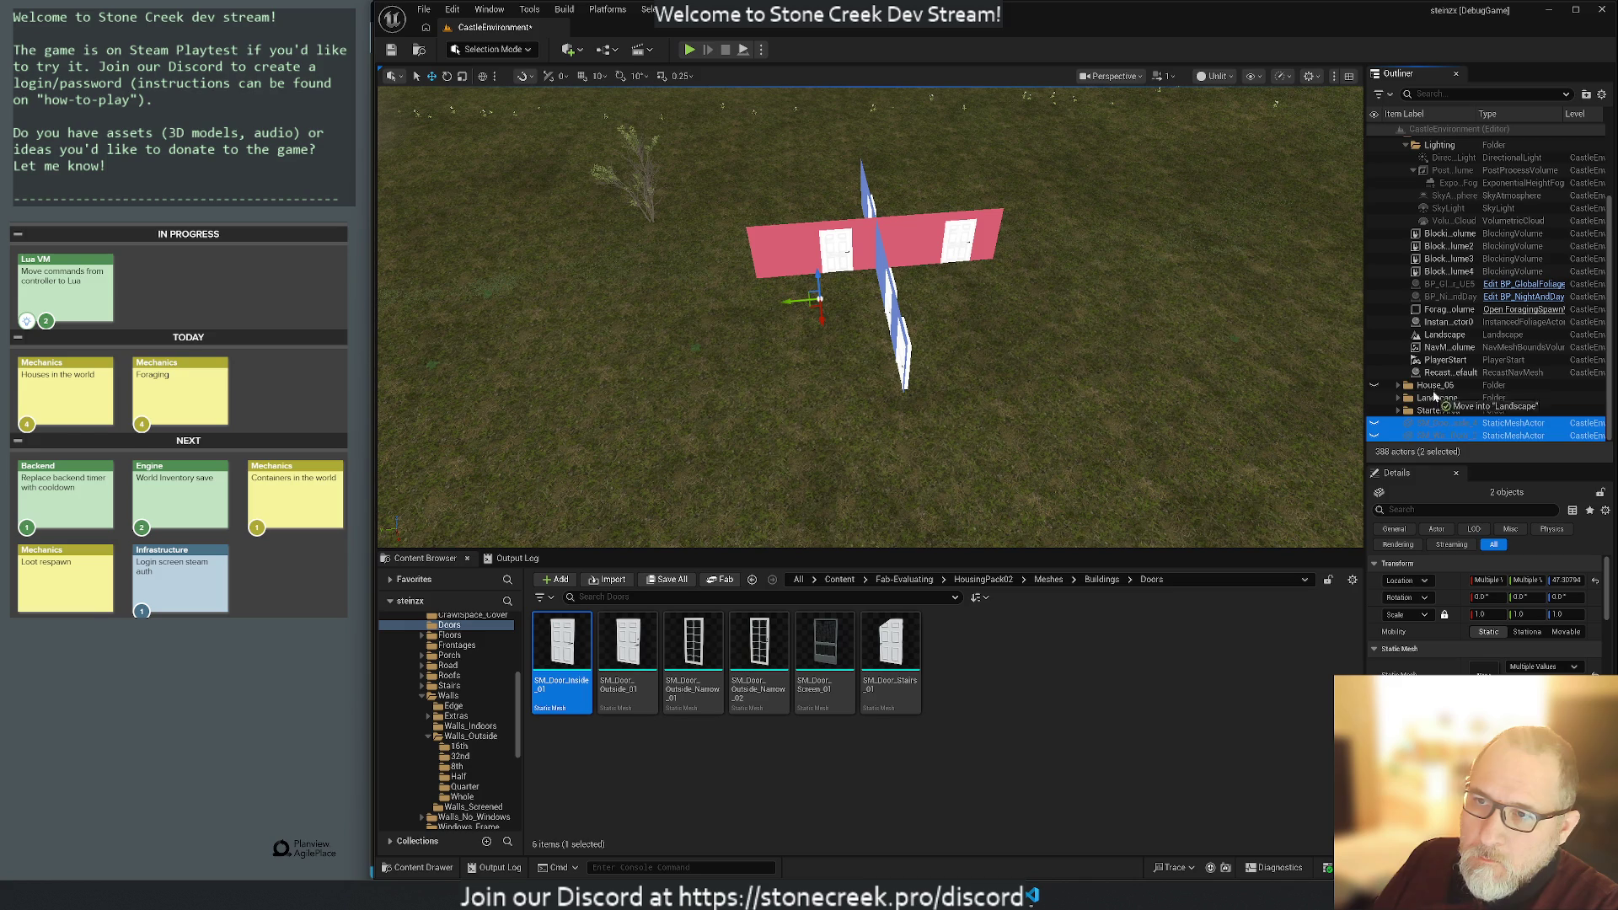
click(1397, 385)
click(1398, 385)
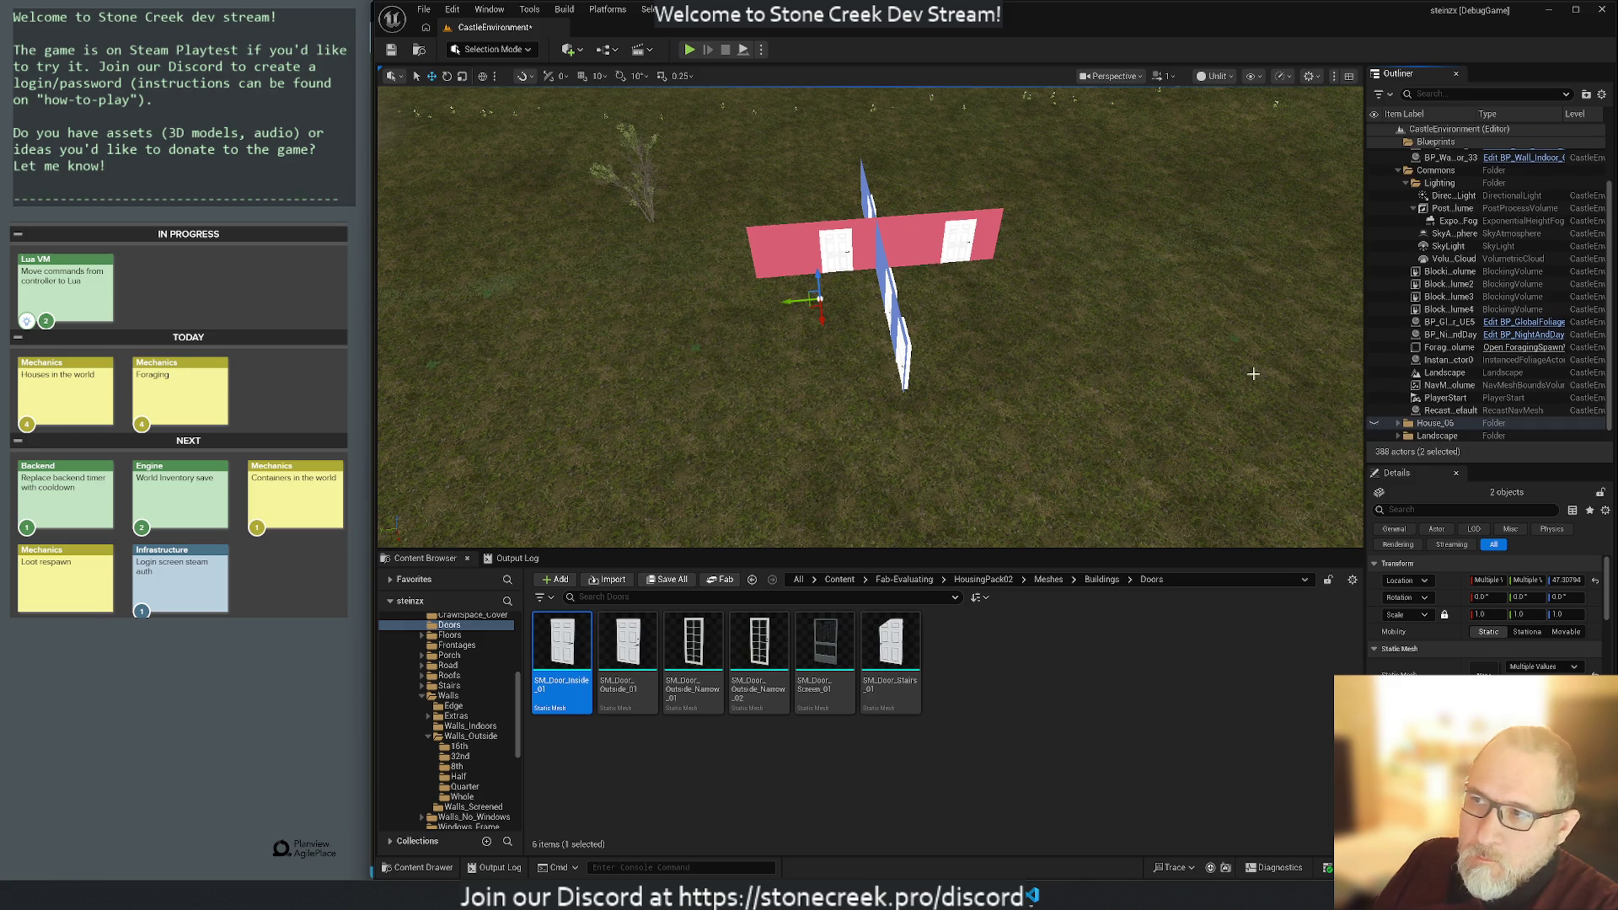
click(745, 339)
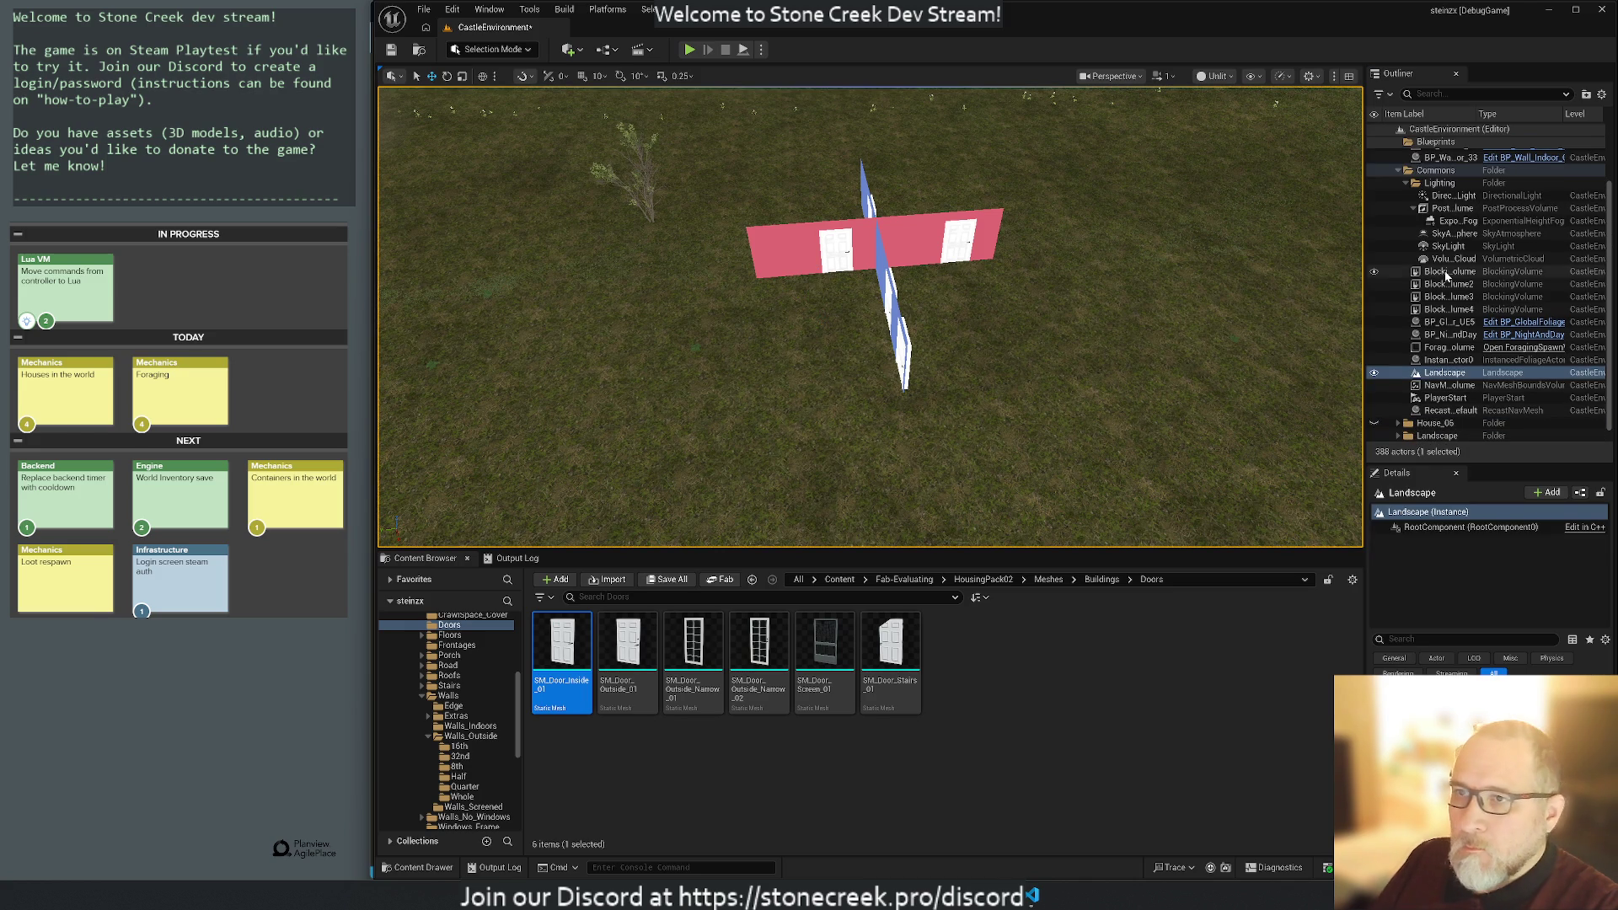
scroll(1449, 278, up, 2)
click(1401, 218)
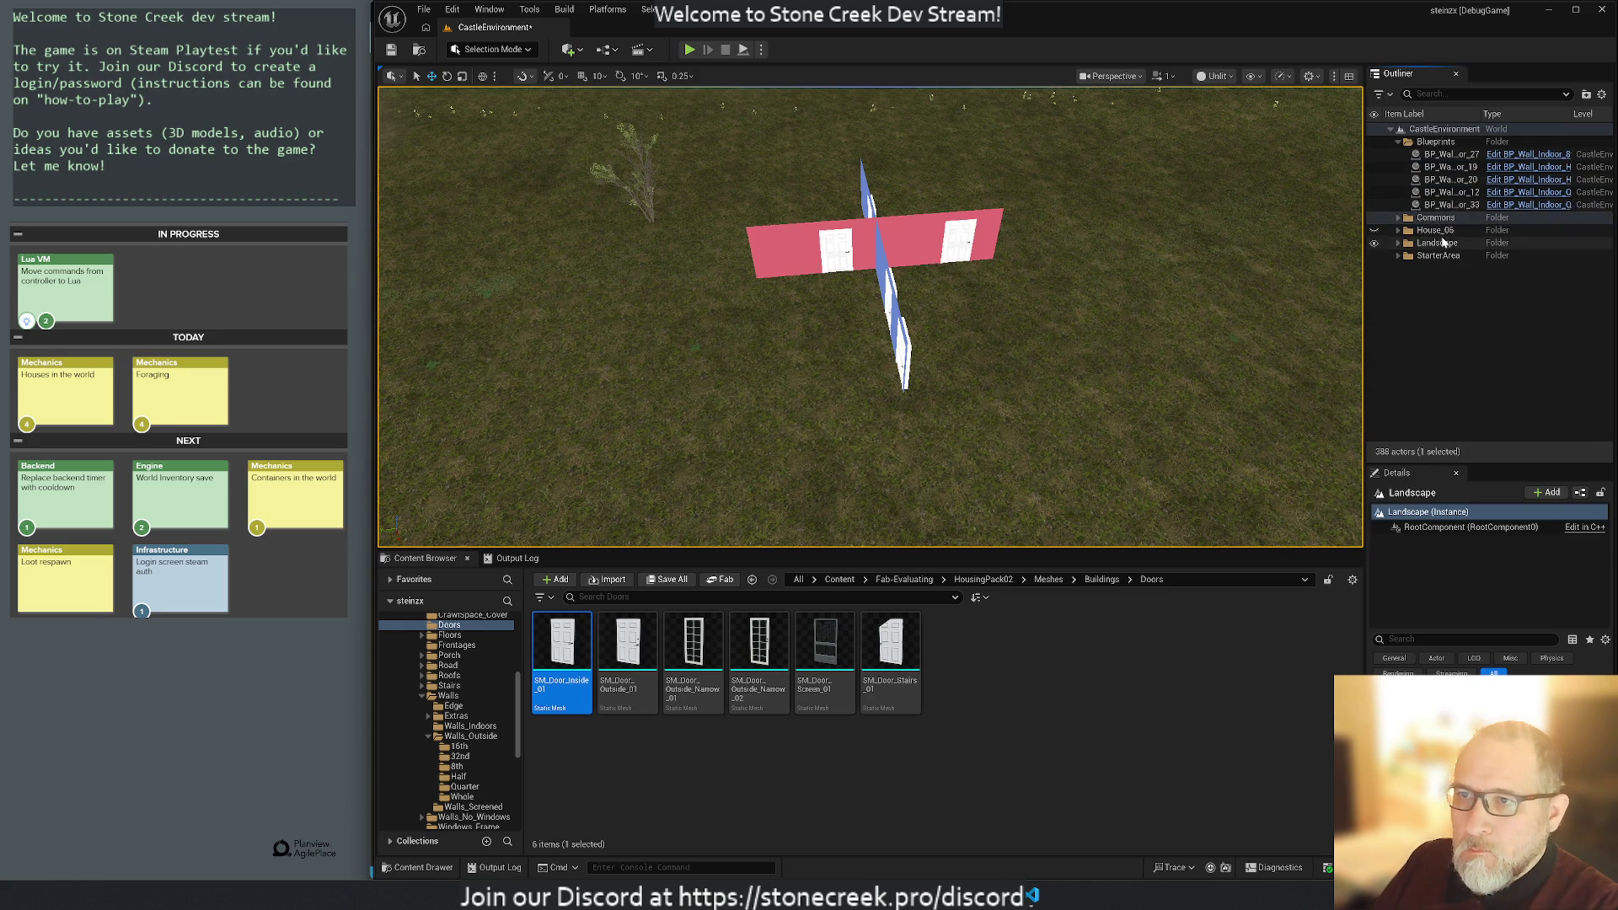
Focus on the remaining door blueprints, including BP_Wall_Indoor_8th_Door_27, and save the level.
click(1449, 205)
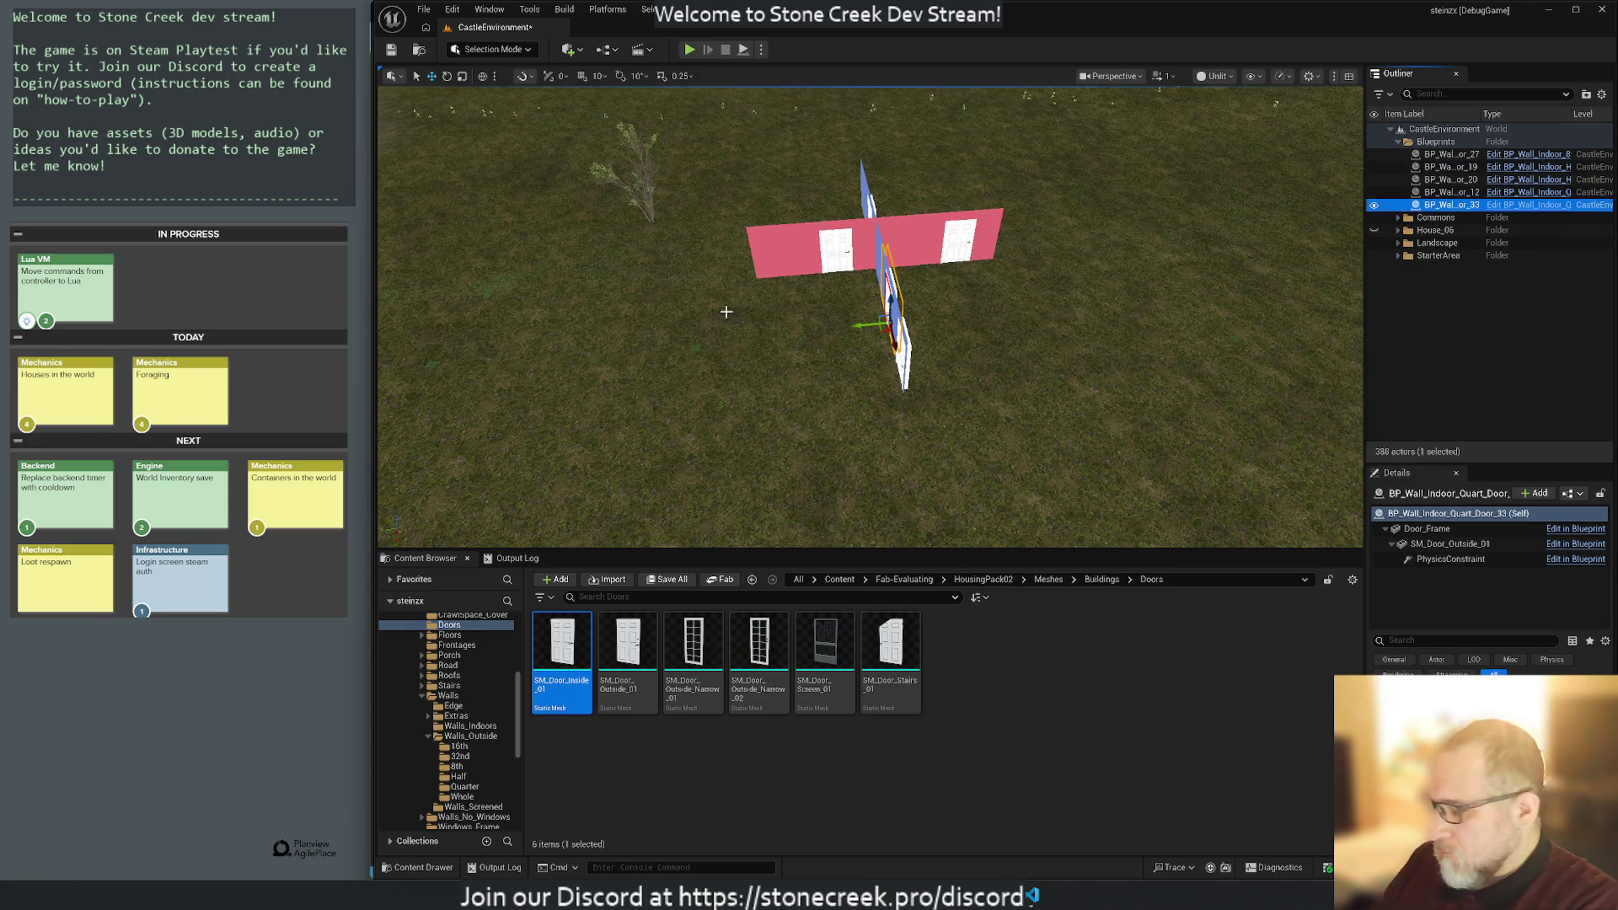
key(f)
drag(936, 358, 937, 357)
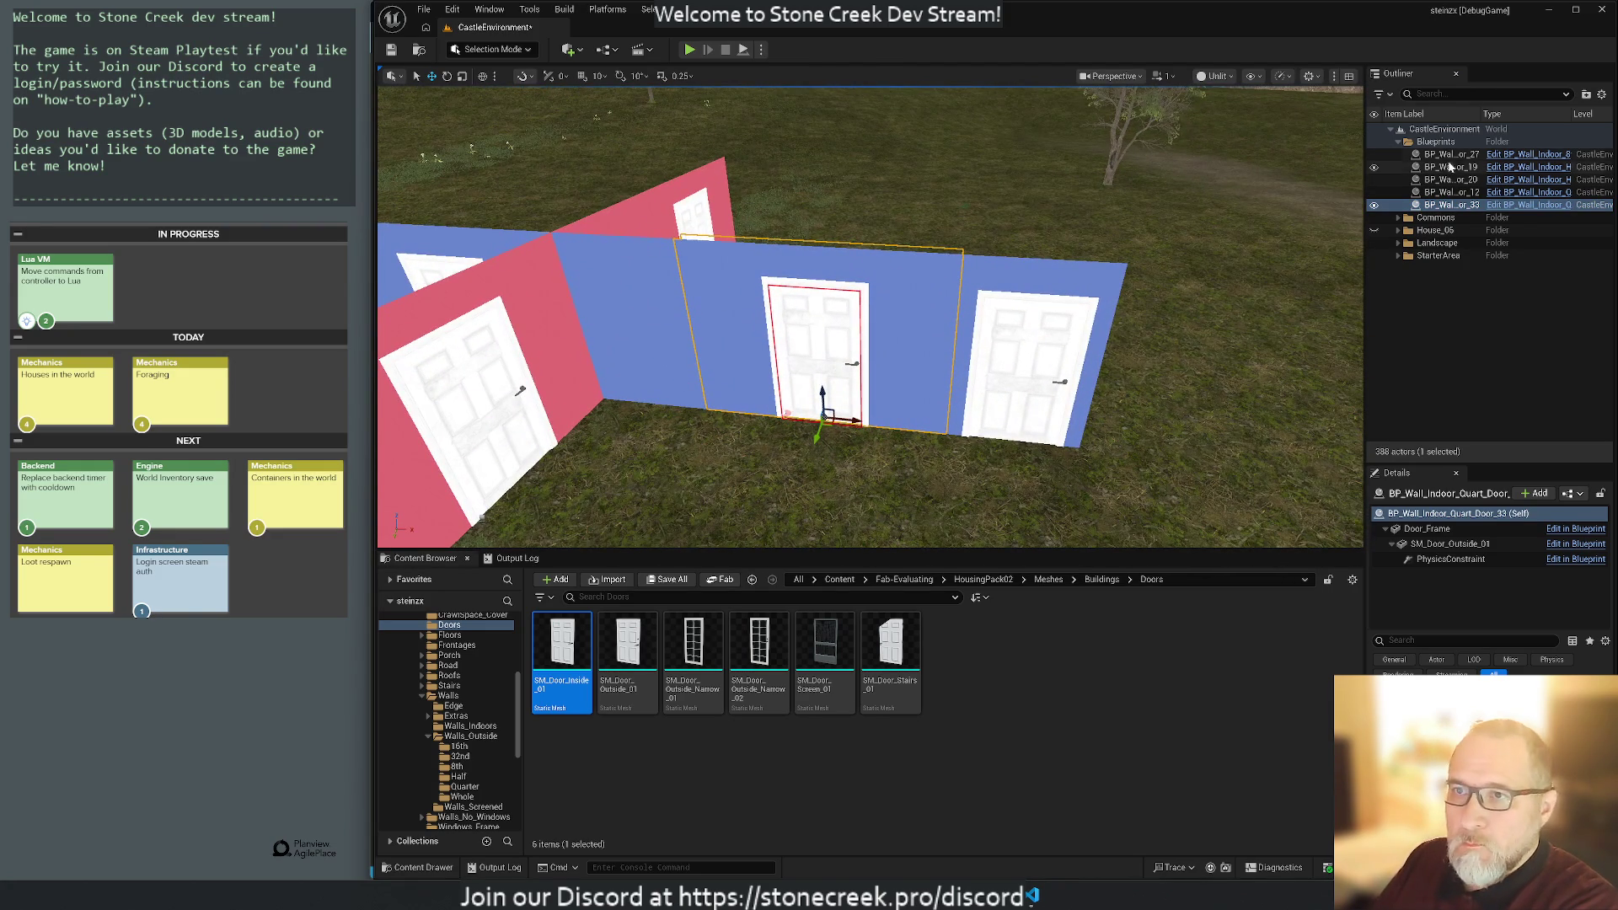
click(1031, 270)
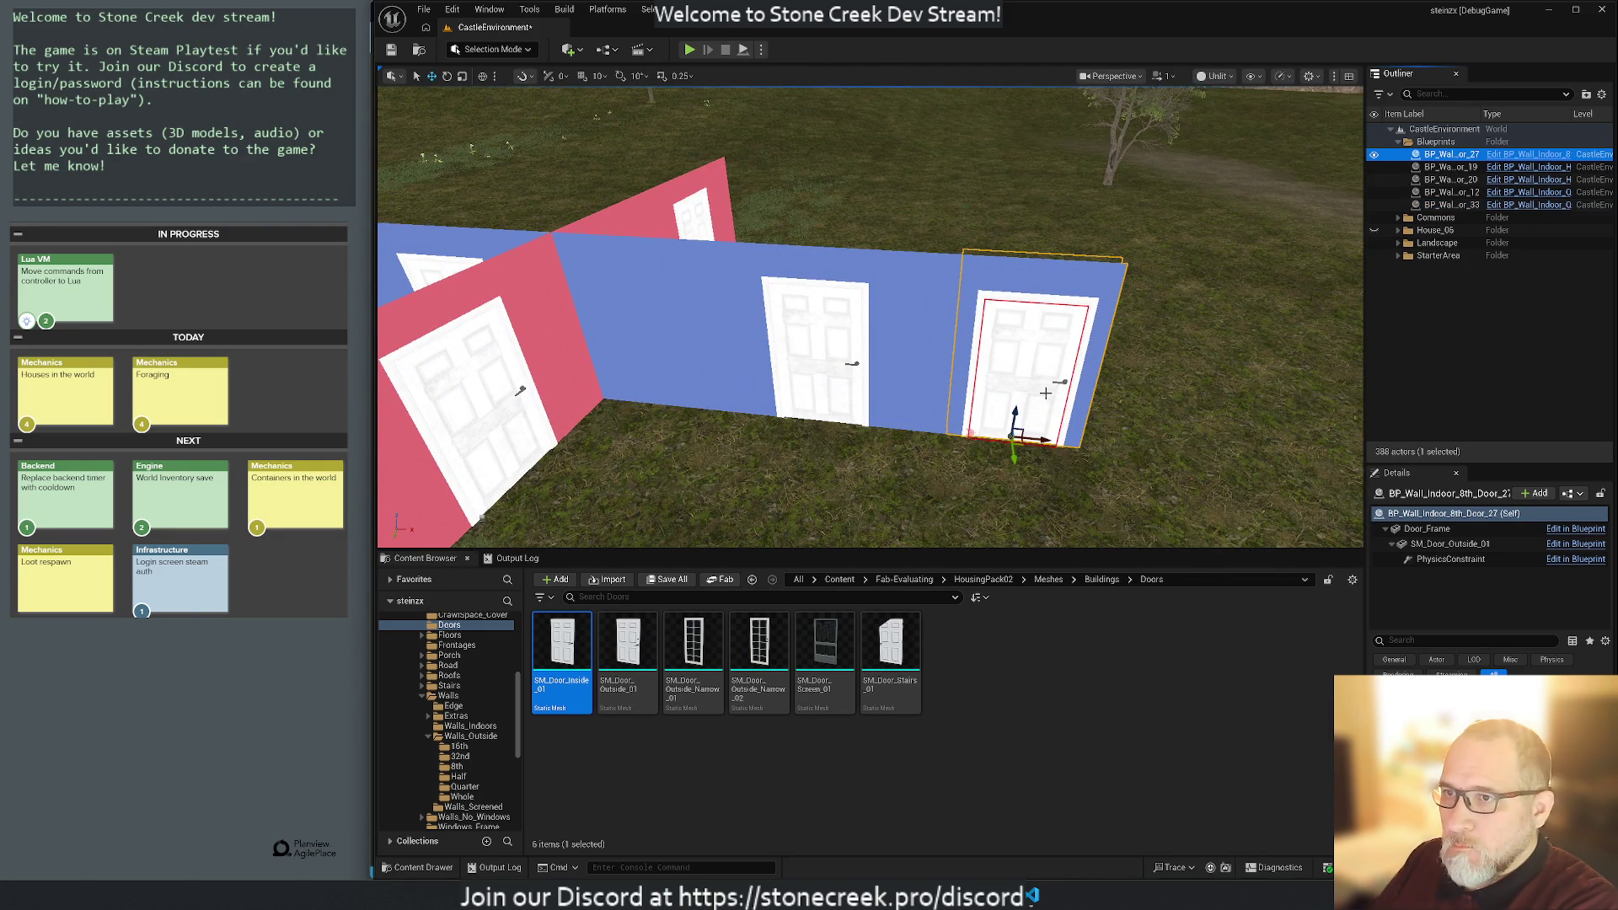
drag(1153, 419, 1153, 420)
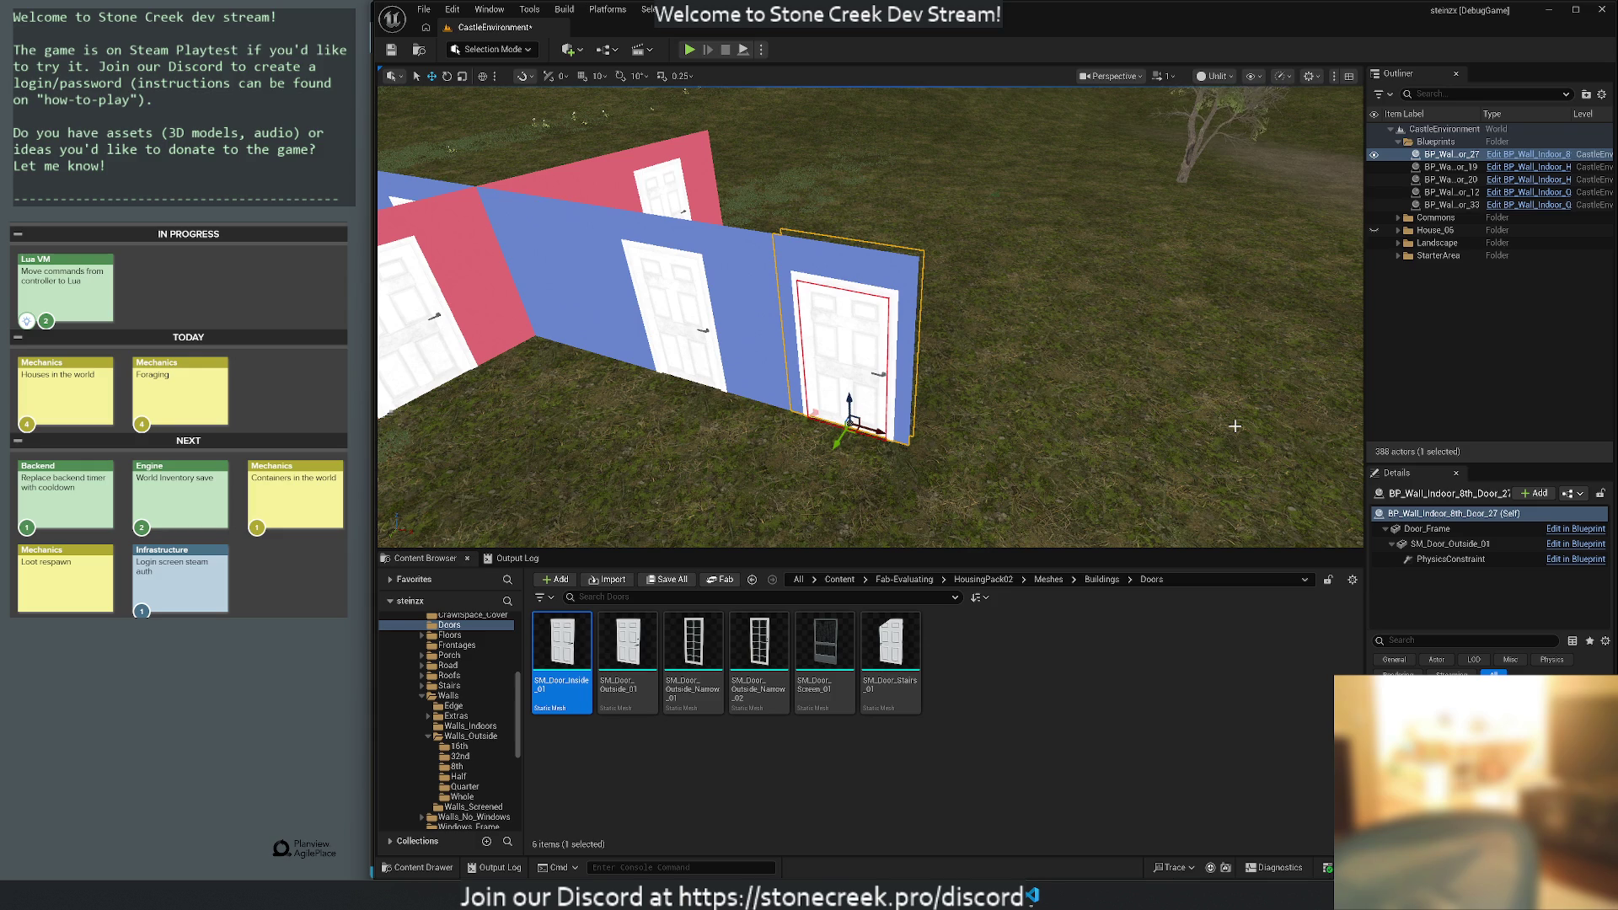
key(ctrl+s)
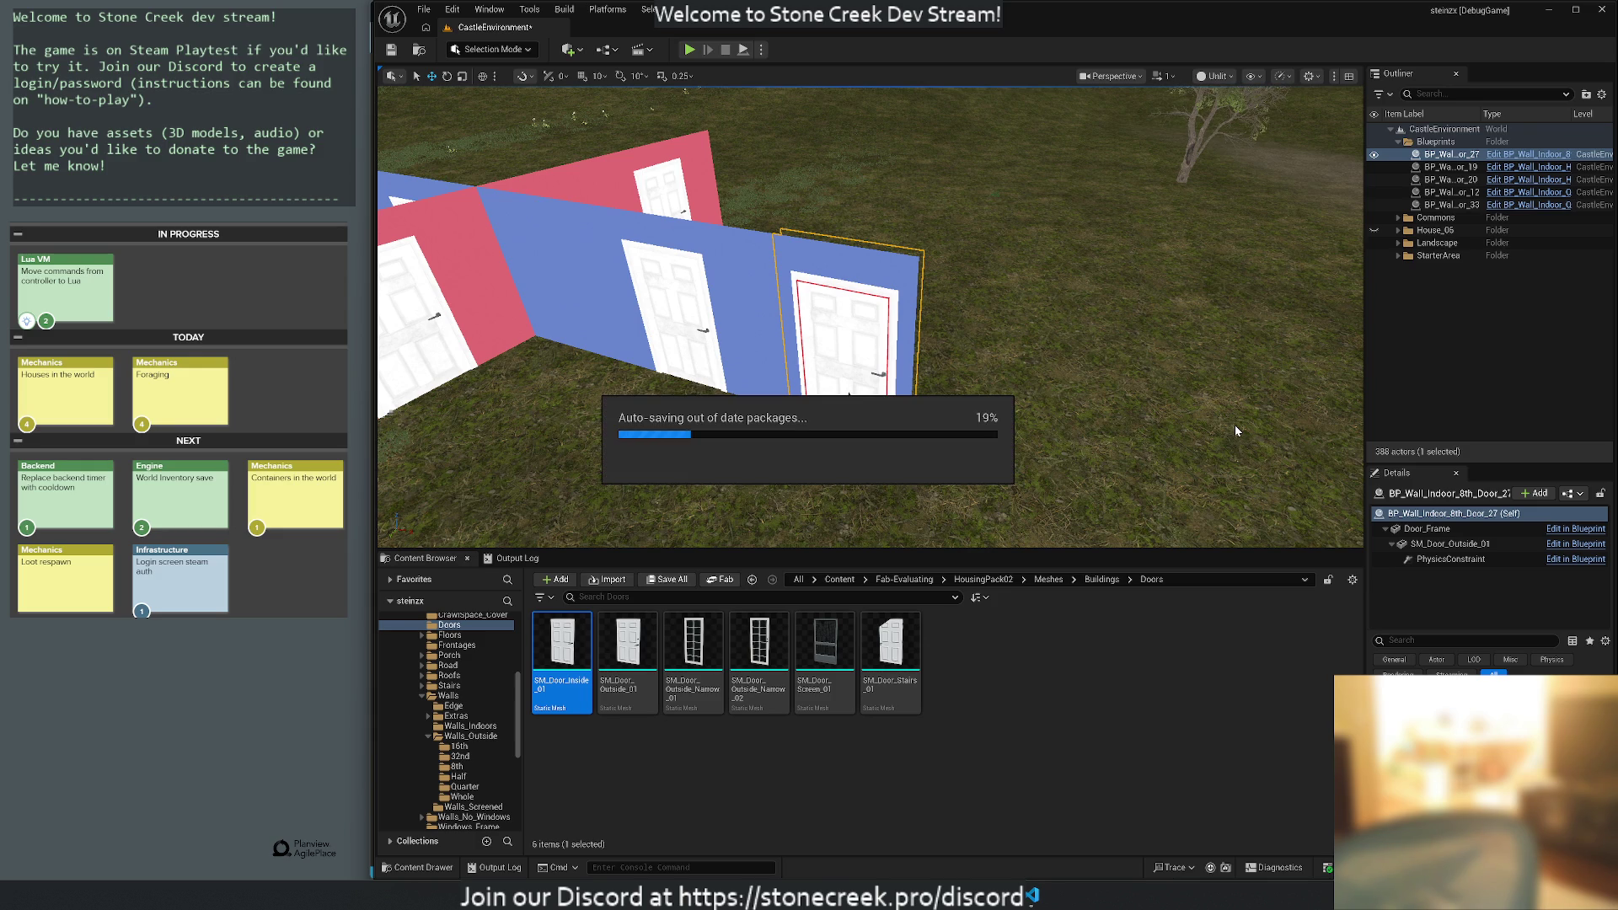
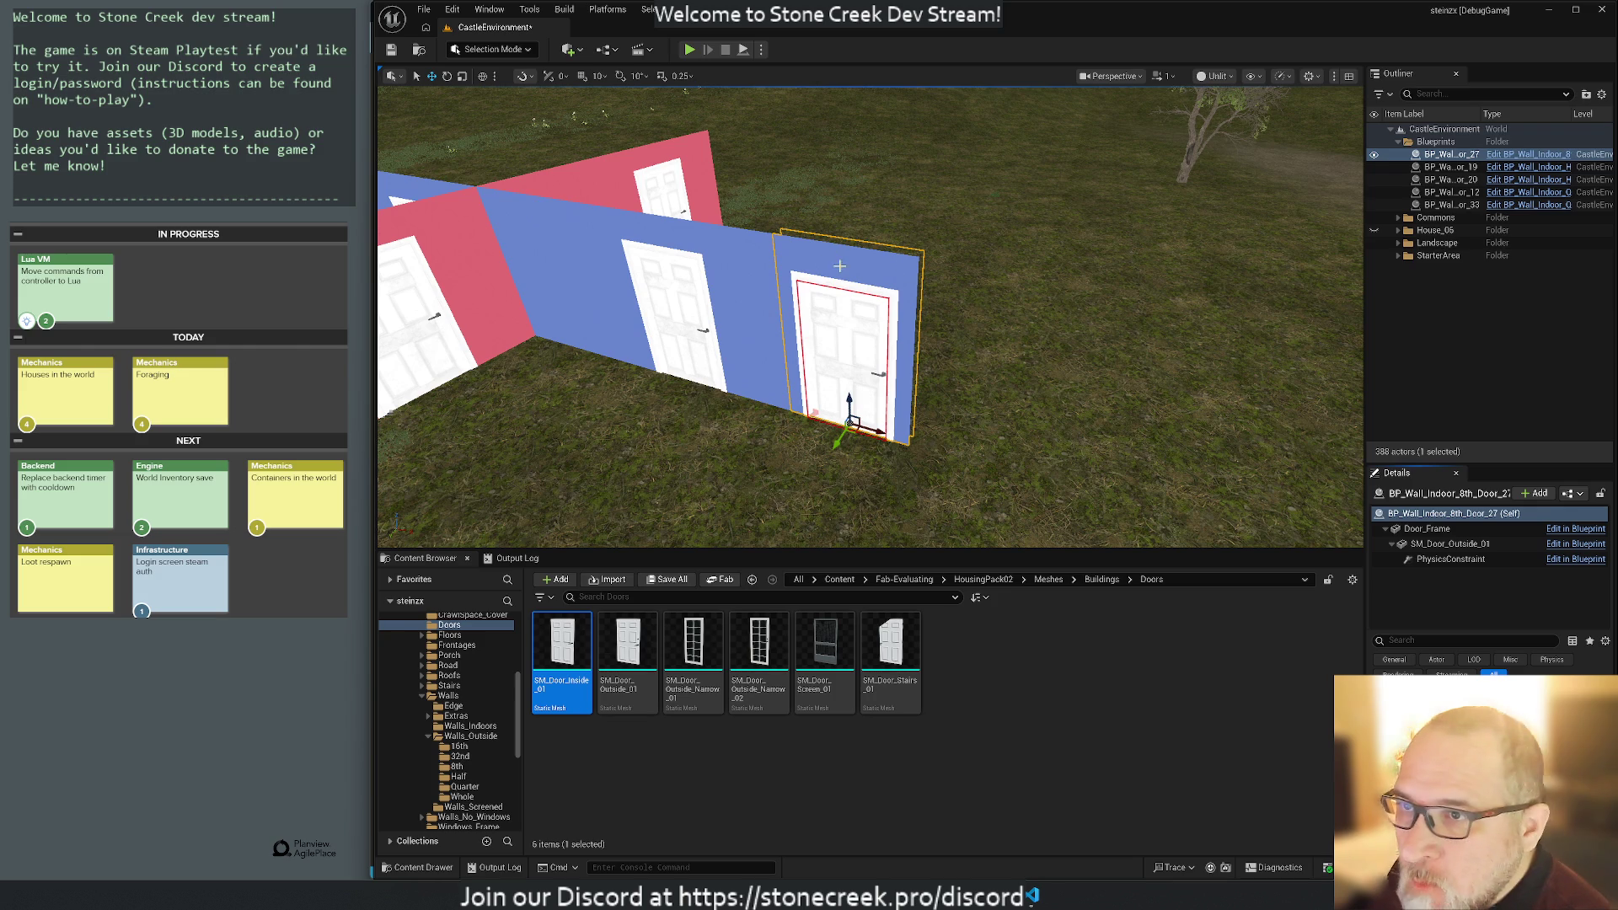
Place SM_Wall_Indoor_8th_Door_01 from Walls_Indoors beside the blue wall.
drag(749, 335, 834, 337)
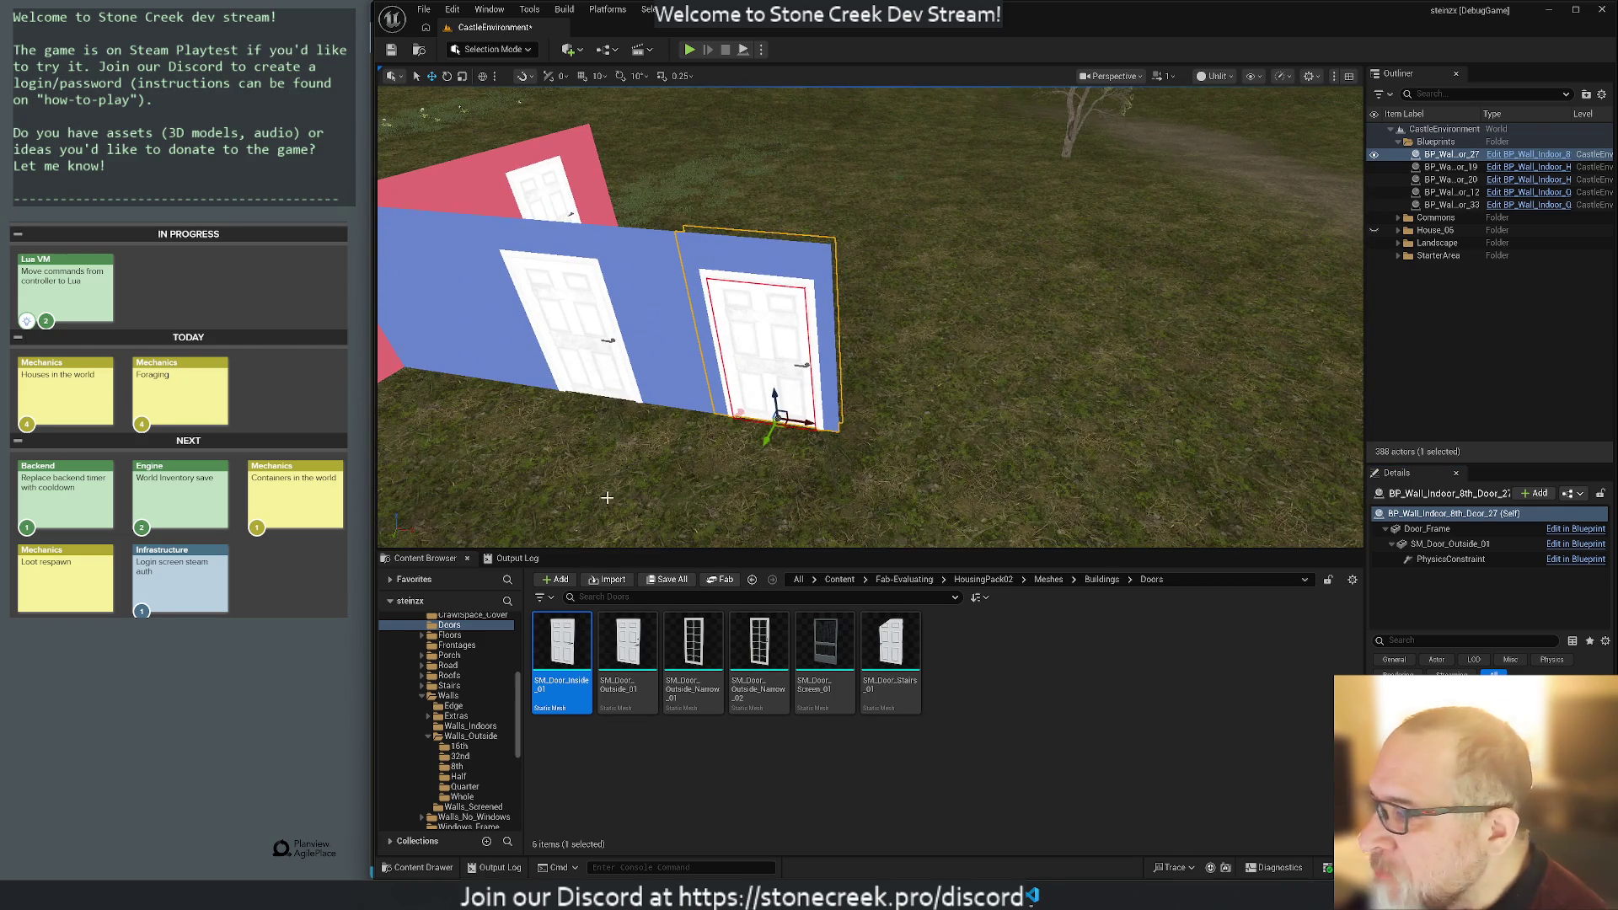
click(1427, 528)
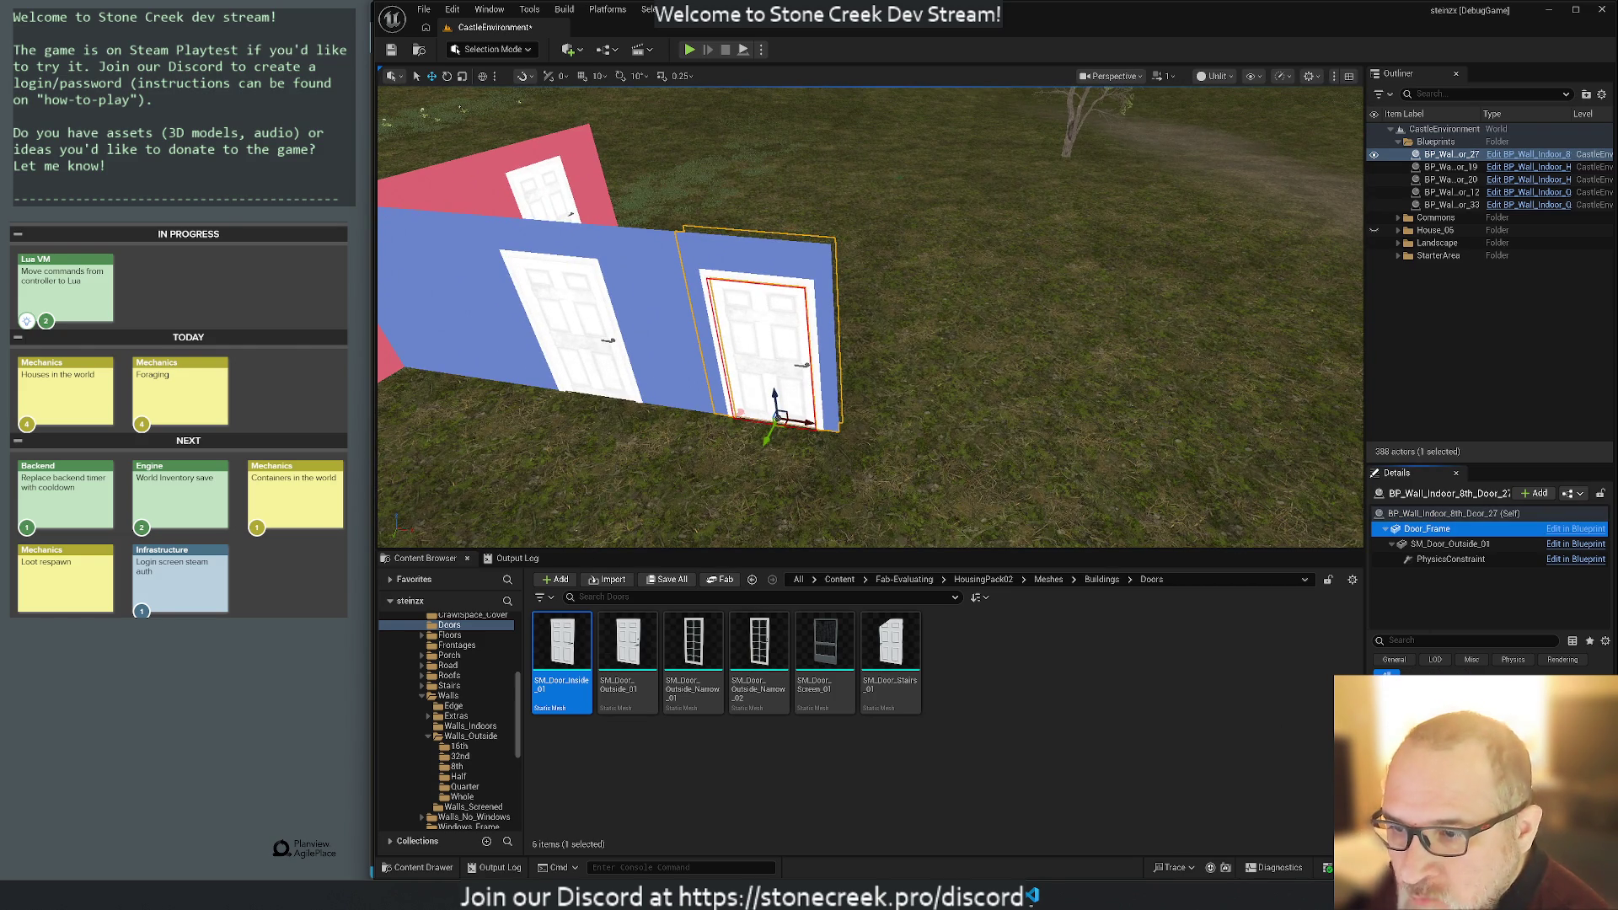
click(471, 725)
mouse_move(825, 658)
mouse_down()
mouse_move(1045, 590)
mouse_move(1039, 275)
mouse_move(797, 472)
mouse_move(771, 417)
mouse_move(868, 376)
mouse_up()
scroll(868, 376, down, 10)
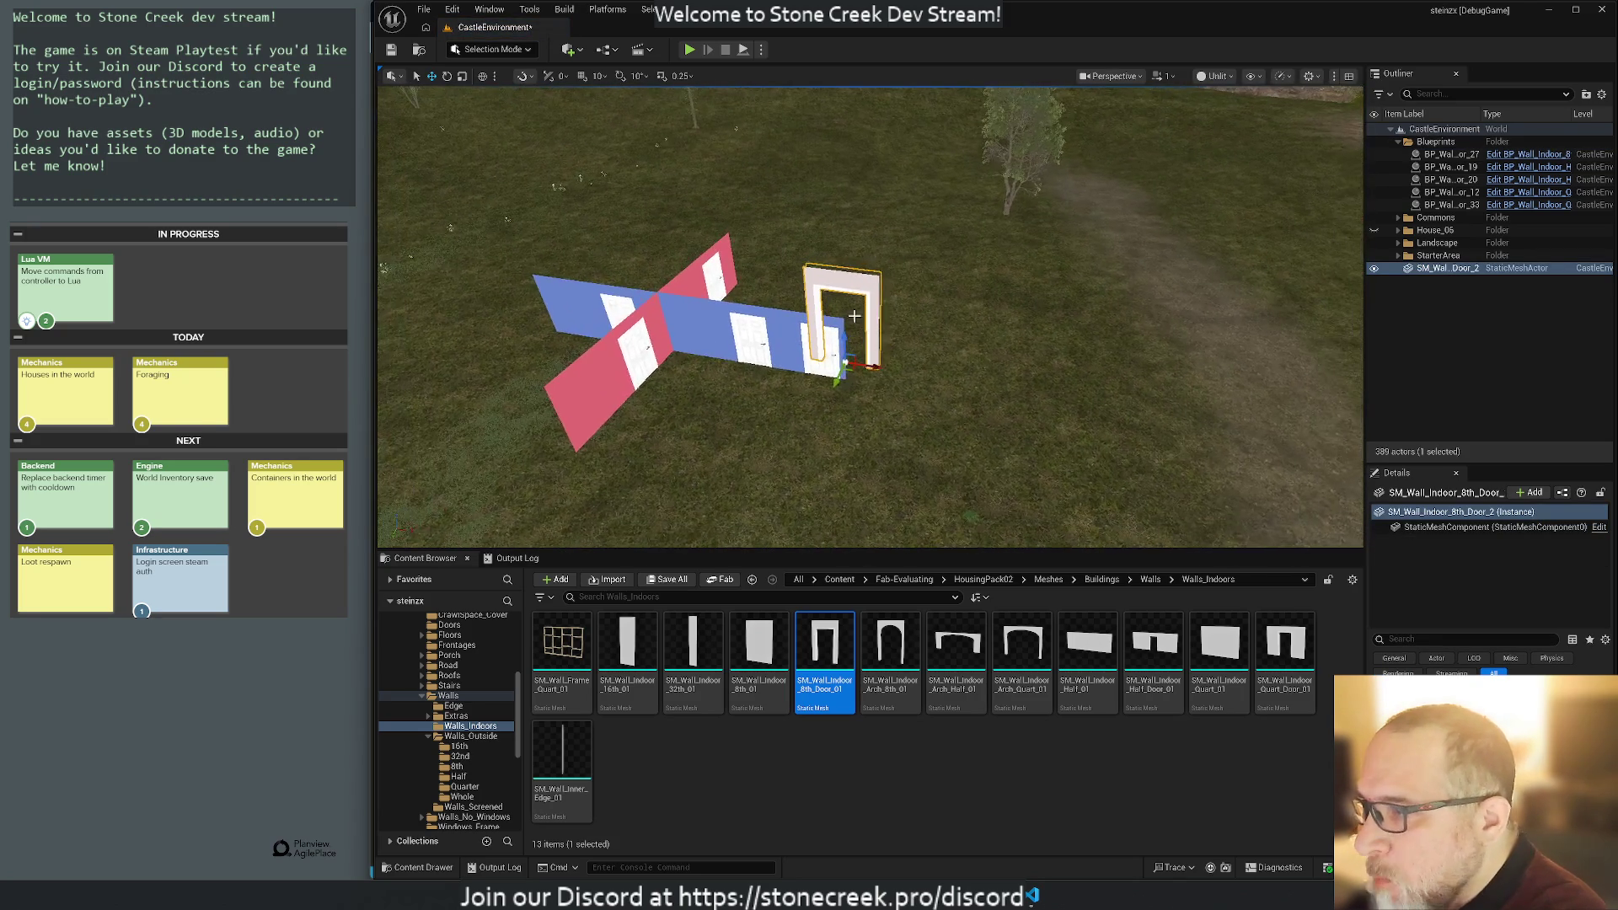
Move the blue door blueprint away from the wall end, leaving the white frame empty.
mouse_move(854, 291)
mouse_down()
mouse_move(918, 286)
mouse_move(854, 289)
mouse_up()
click(666, 345)
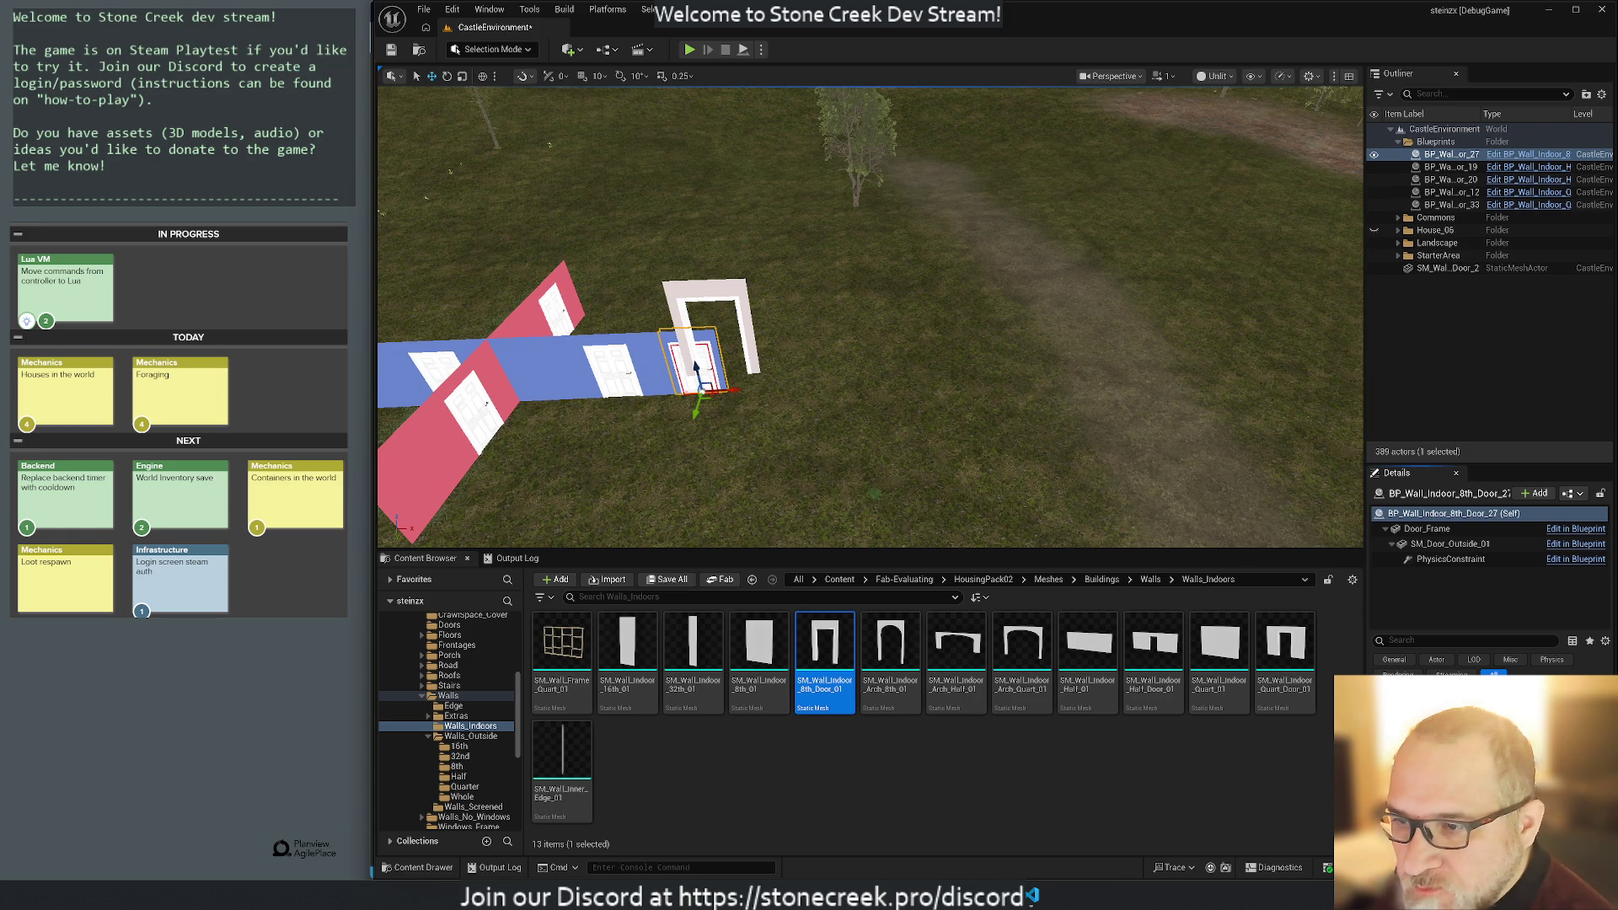
click(1427, 529)
click(697, 367)
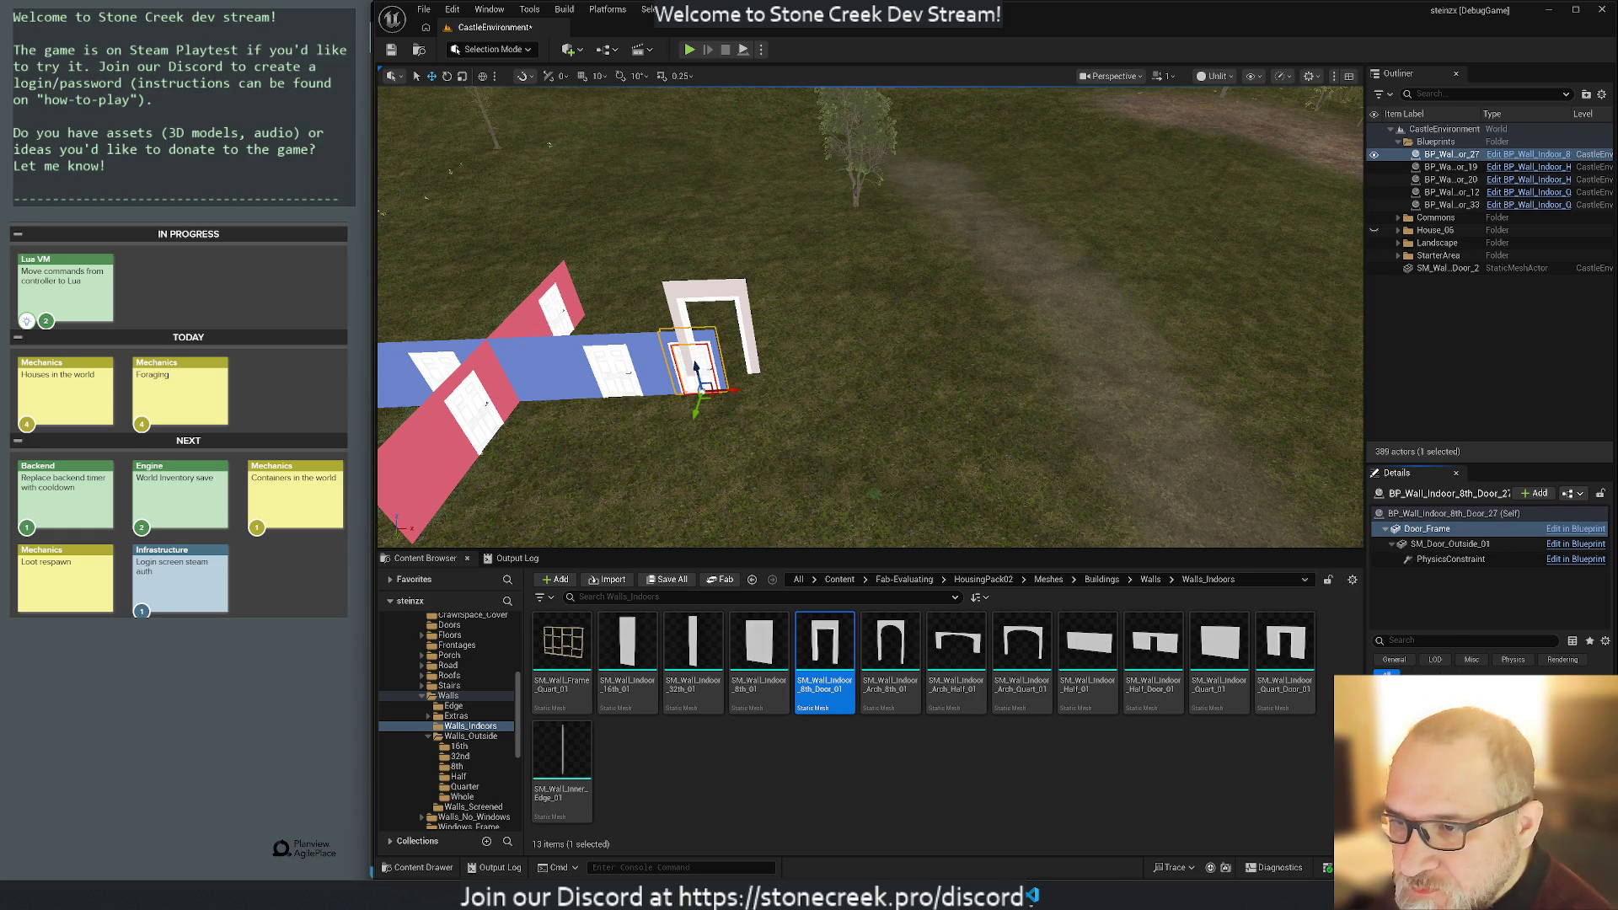
click(685, 294)
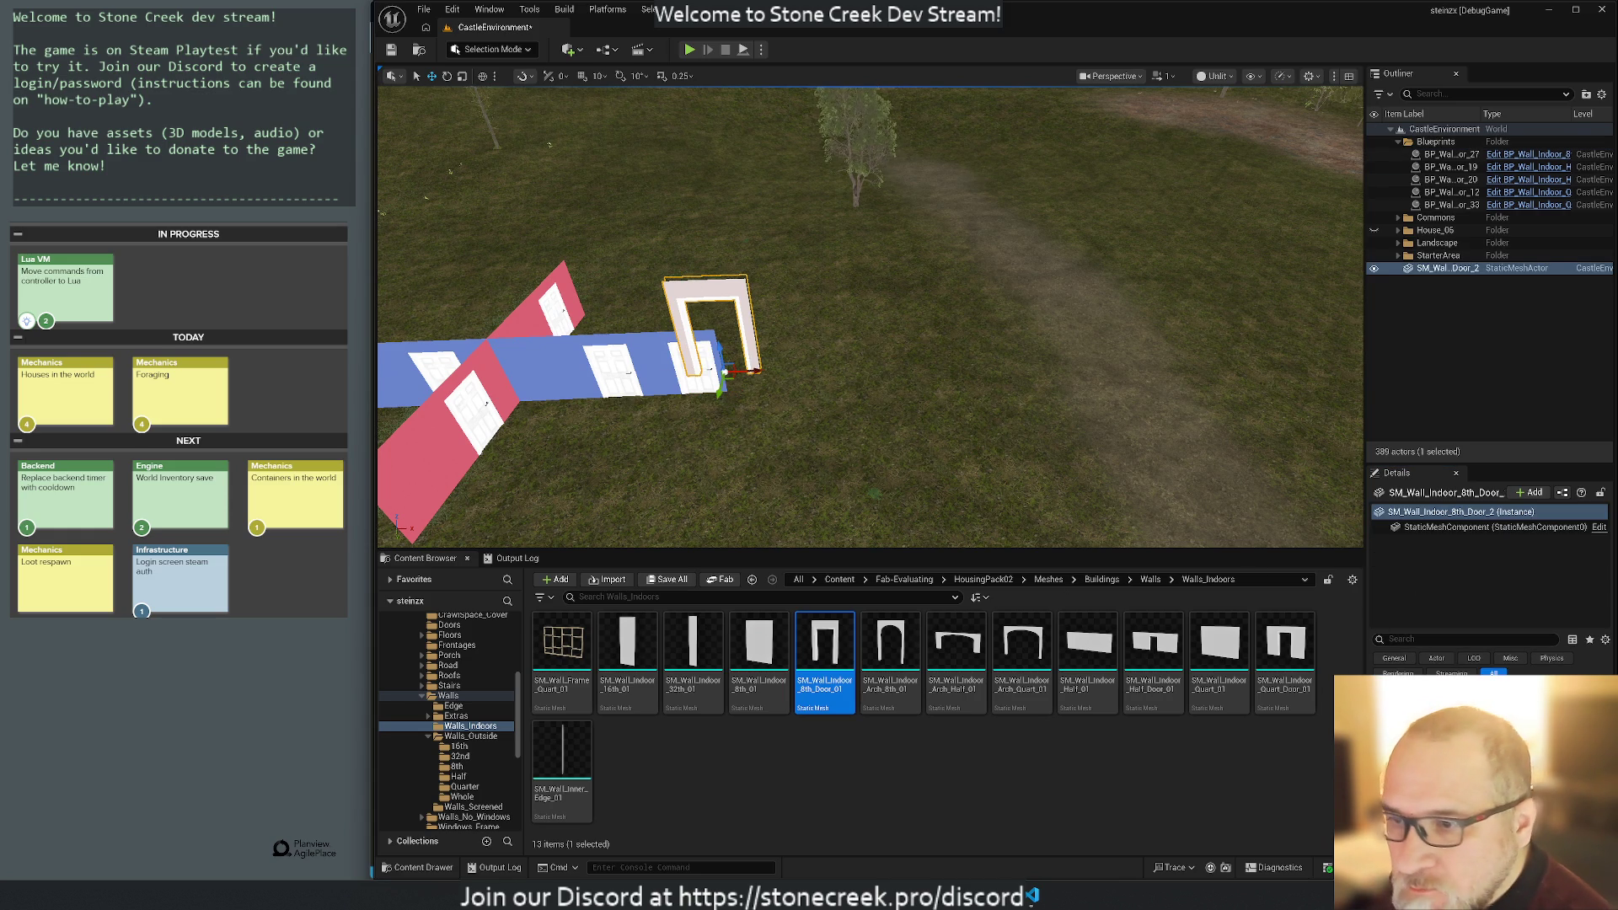
key(ctrl+z)
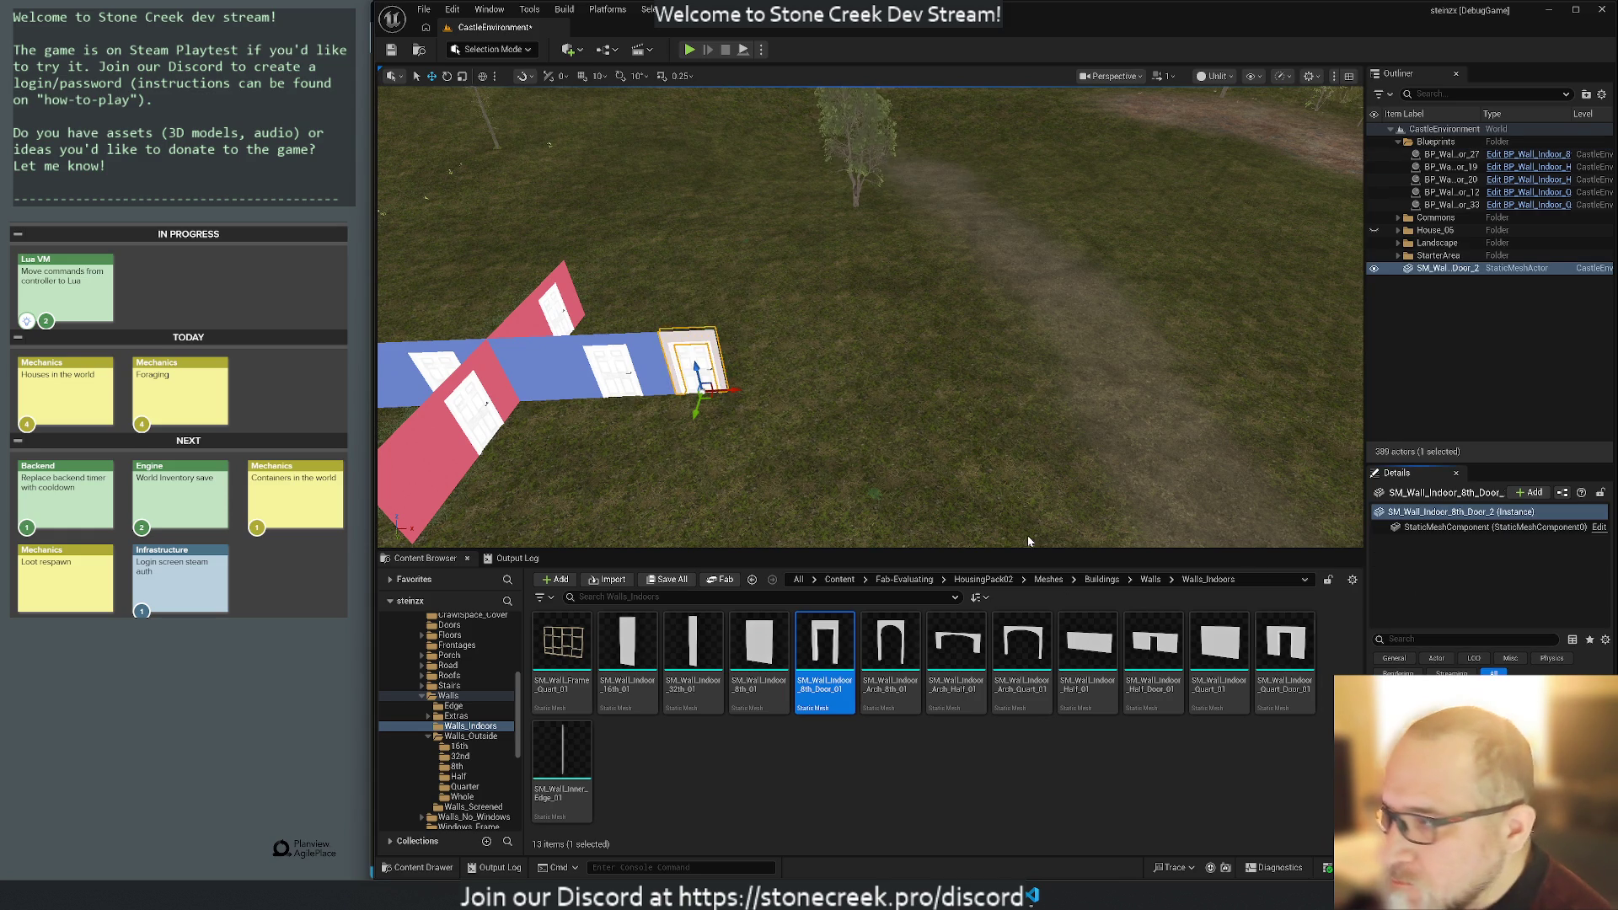
click(693, 342)
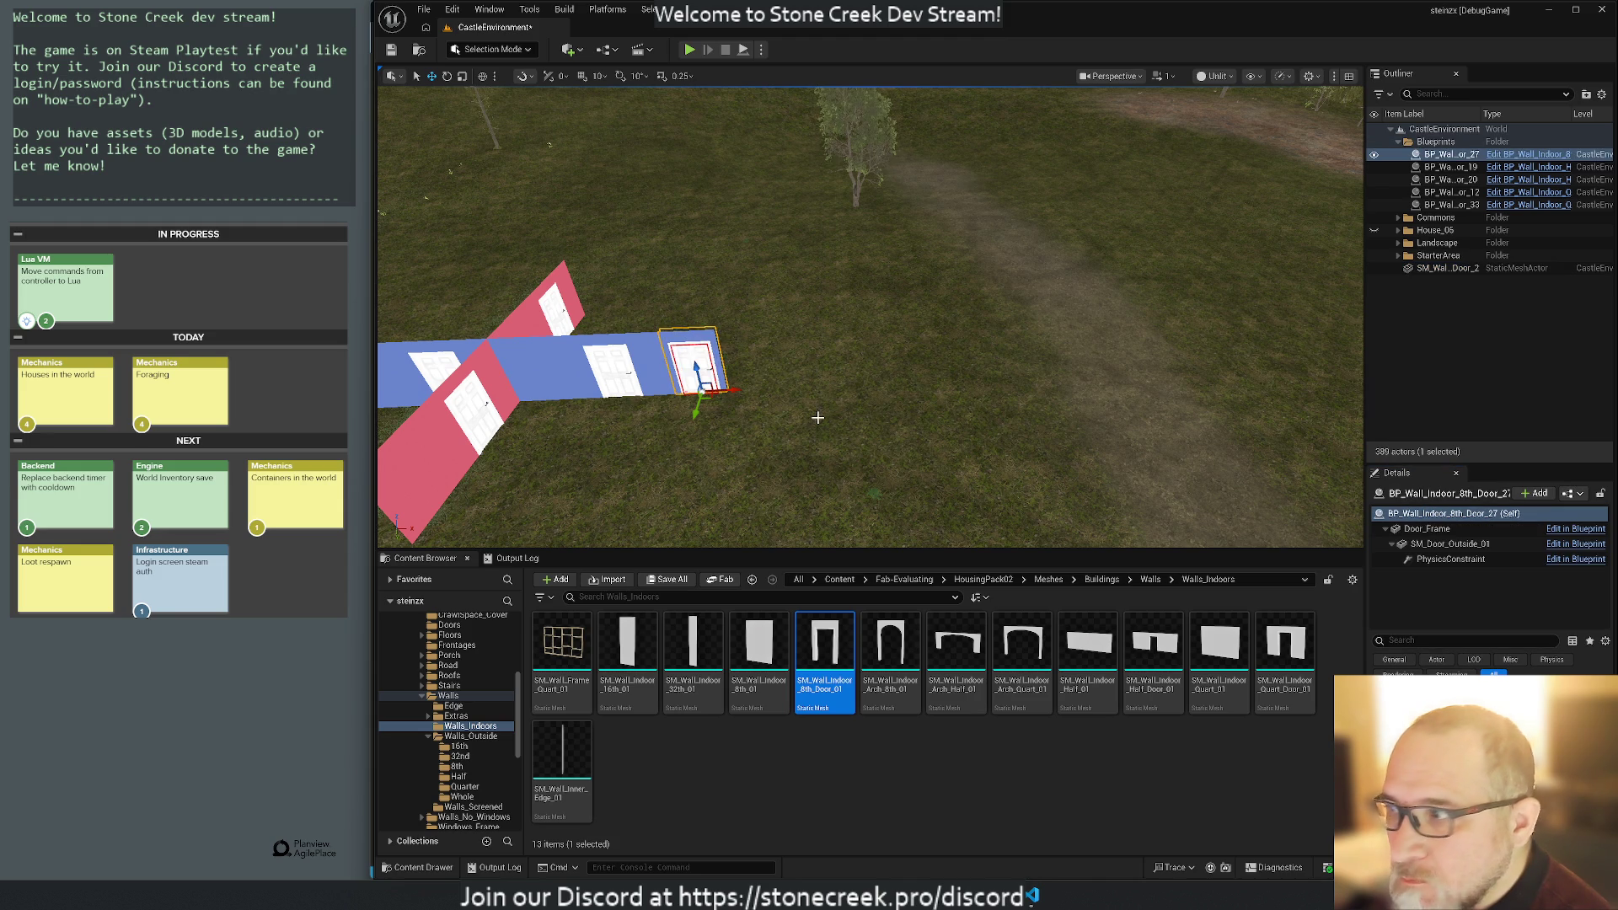
drag(695, 415, 720, 334)
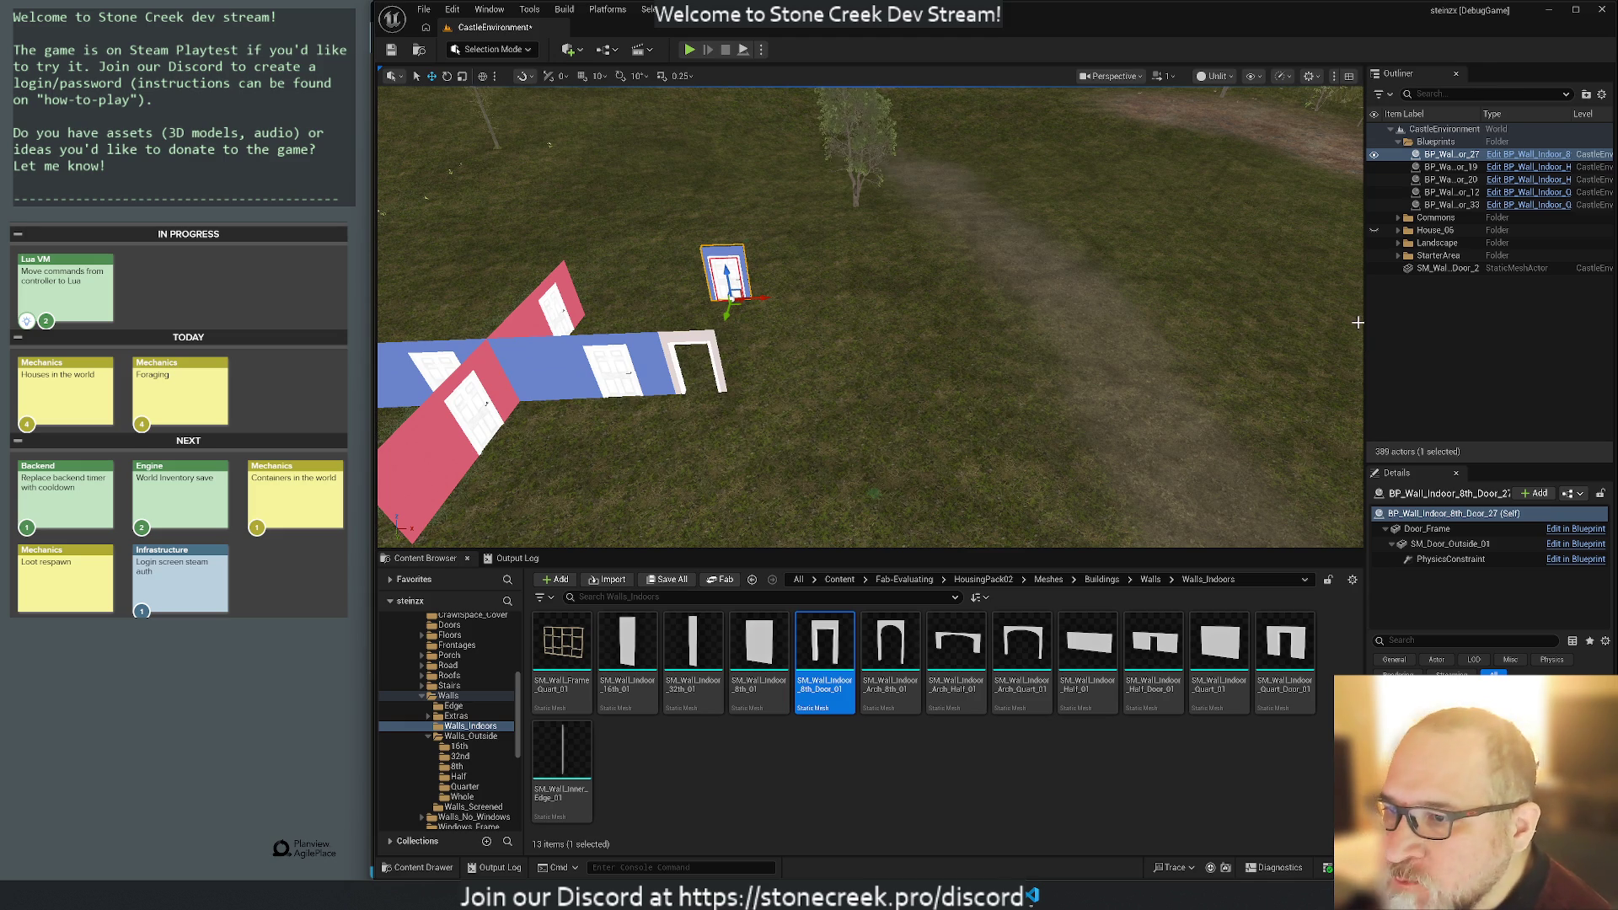
Place SM_Door_Inside_01 and slide it along Y into the white wall's doorway.
click(1429, 535)
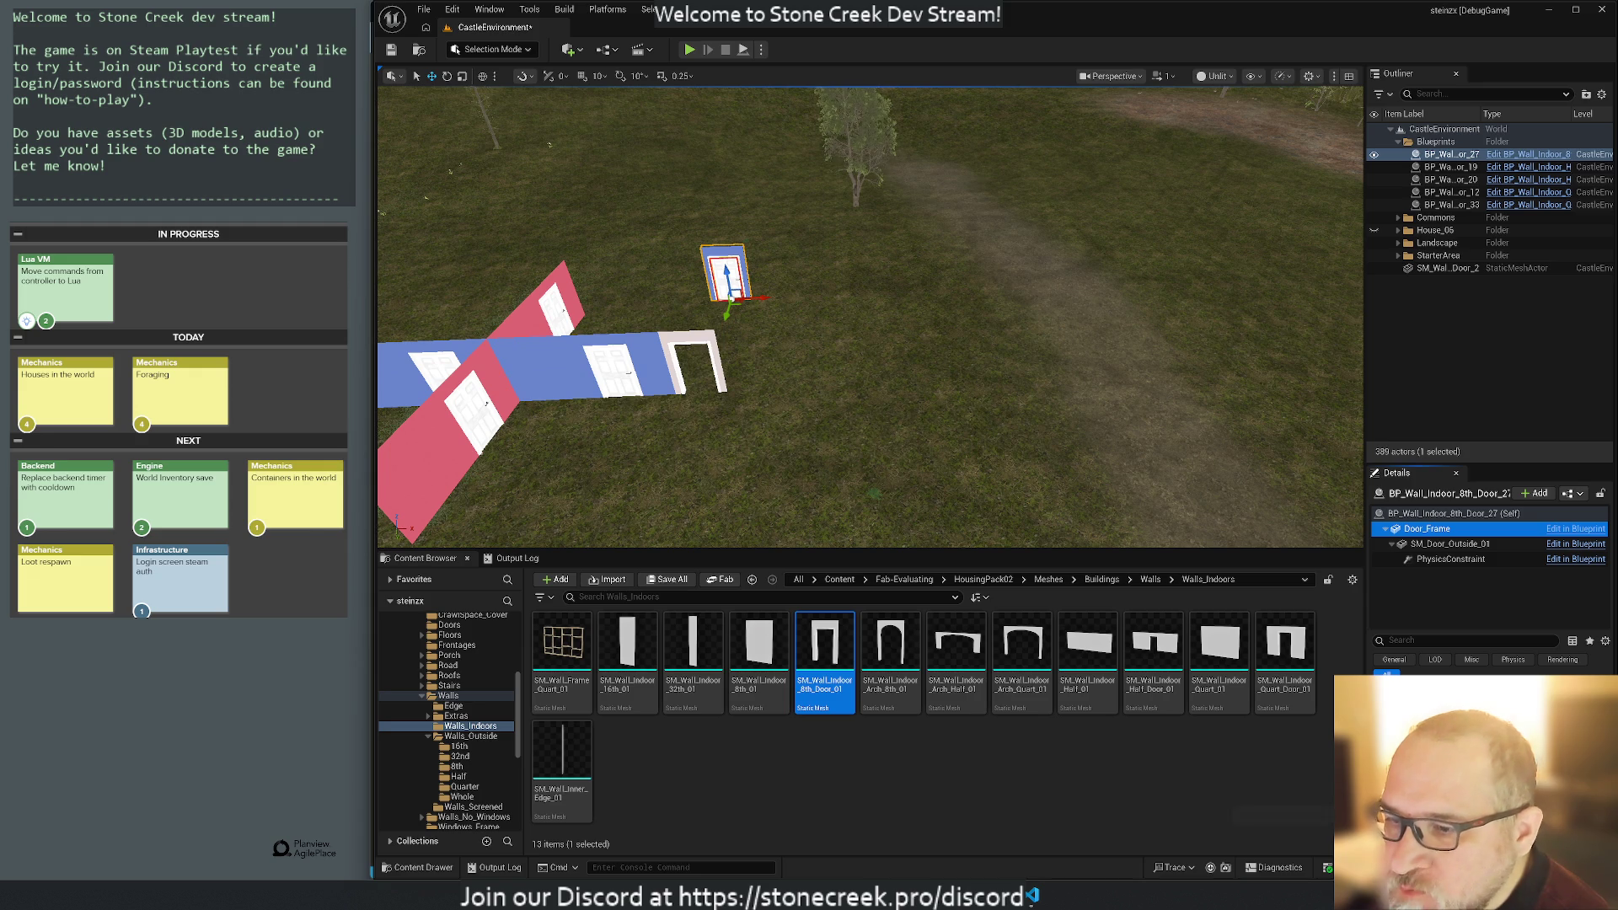
click(1457, 546)
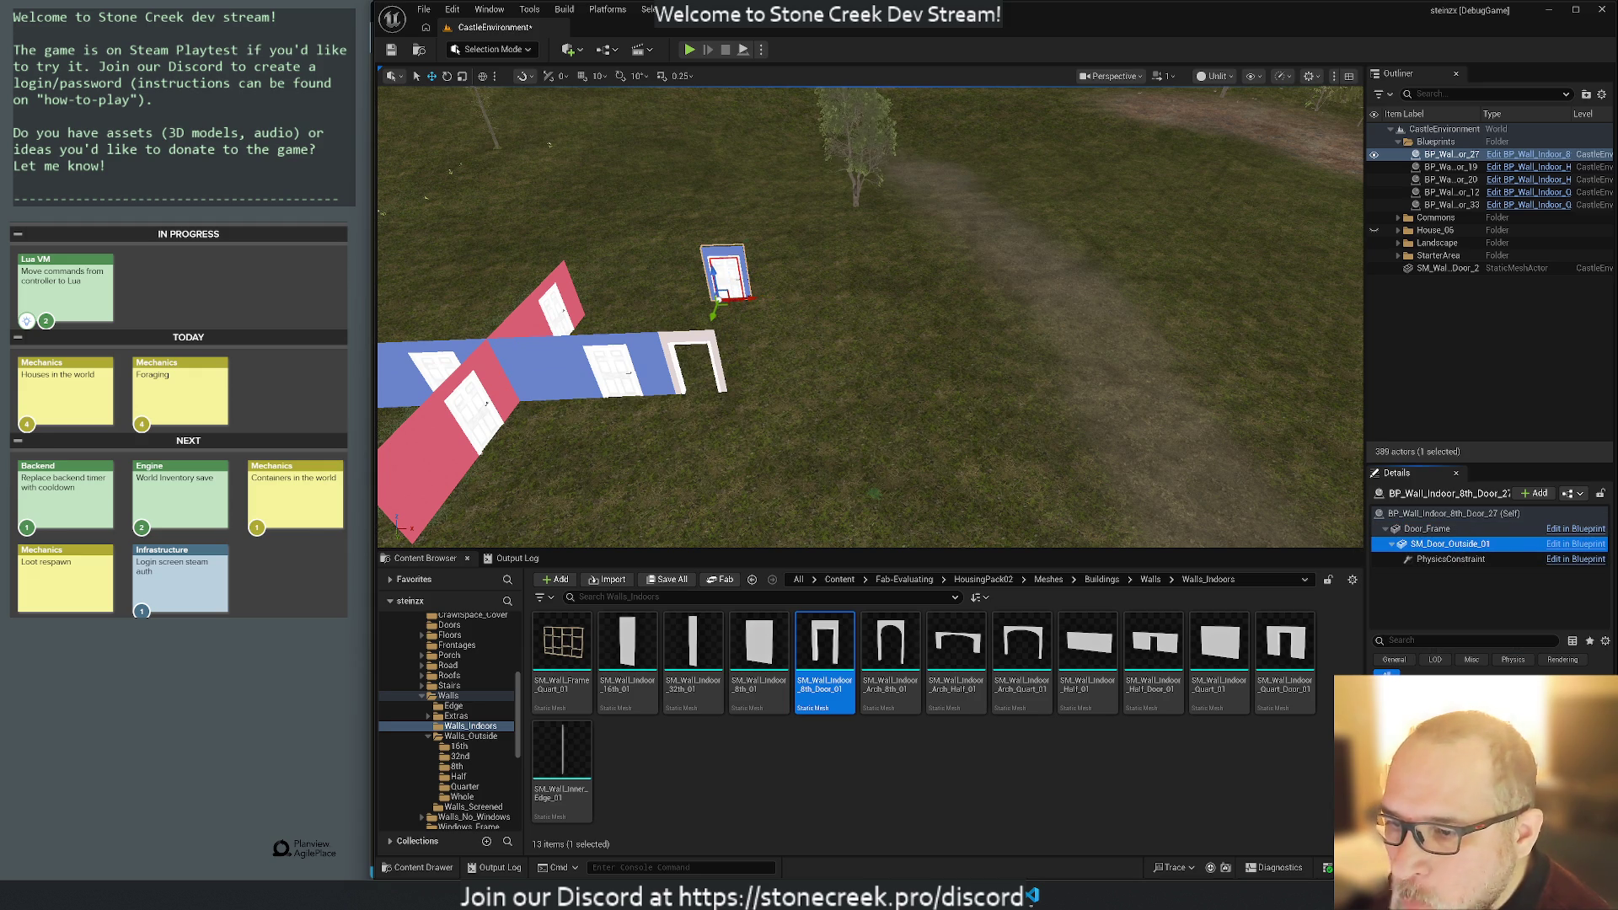
click(450, 624)
mouse_move(563, 649)
mouse_down()
mouse_move(742, 540)
mouse_move(814, 363)
mouse_move(792, 342)
mouse_move(725, 413)
mouse_move(784, 383)
mouse_move(680, 375)
mouse_move(670, 330)
mouse_move(680, 363)
mouse_move(728, 351)
mouse_up()
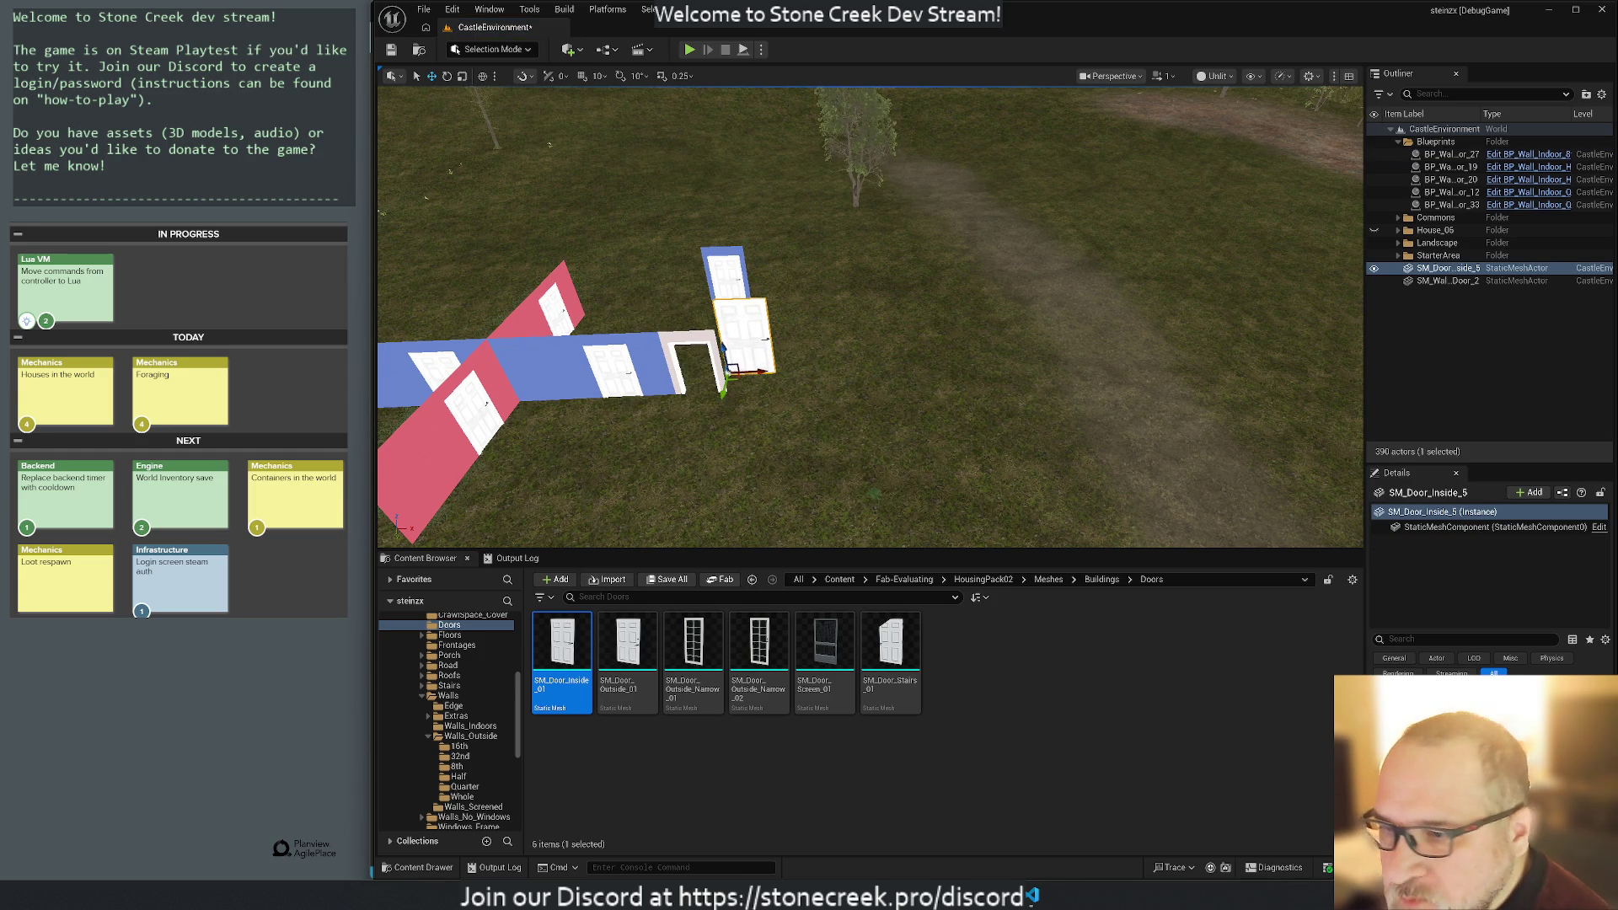
mouse_move(722, 387)
mouse_down()
mouse_move(696, 411)
mouse_move(721, 392)
mouse_up()
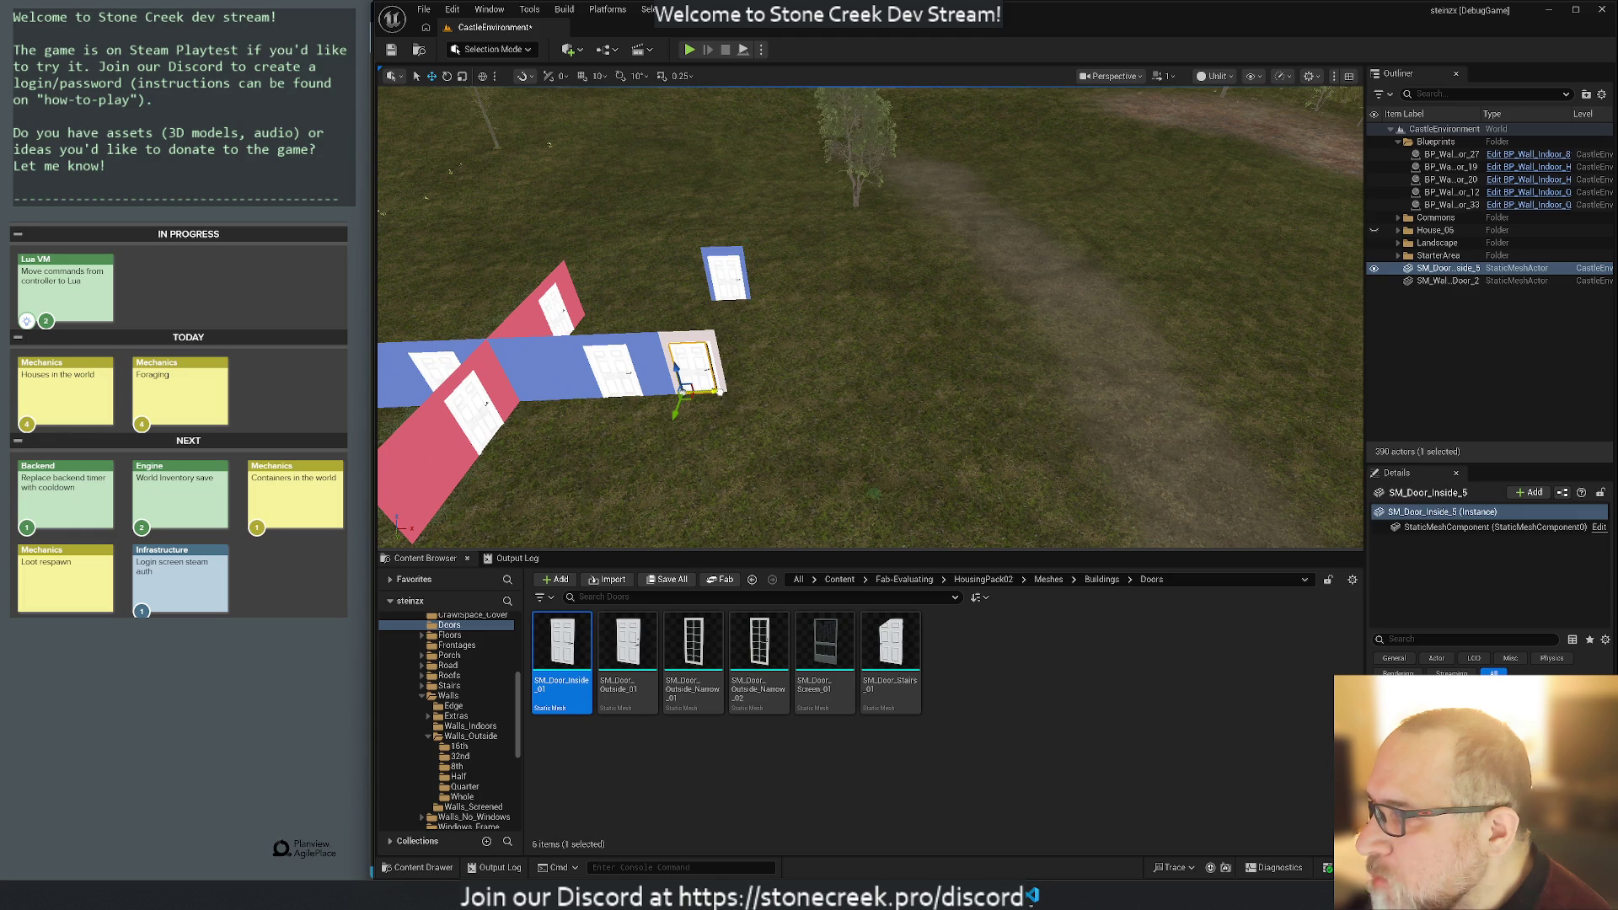
Check the inside door's fit, then select the quarter-door blueprint on the blue wall.
click(799, 405)
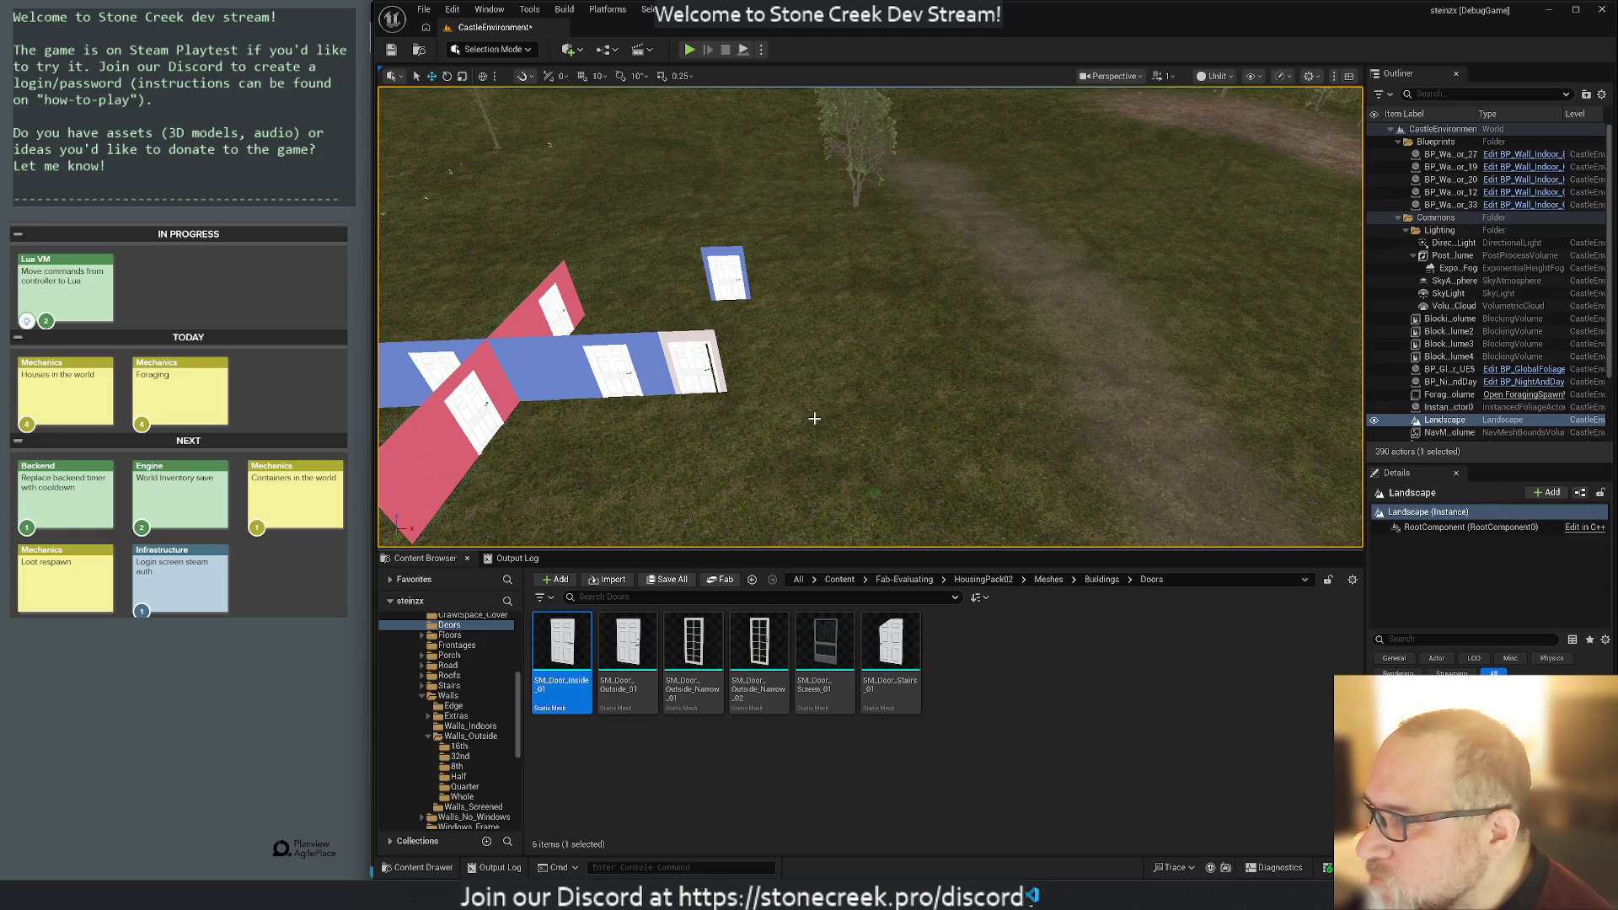
mouse_move(788, 441)
mouse_down()
mouse_move(754, 439)
mouse_move(732, 350)
mouse_up()
click(927, 337)
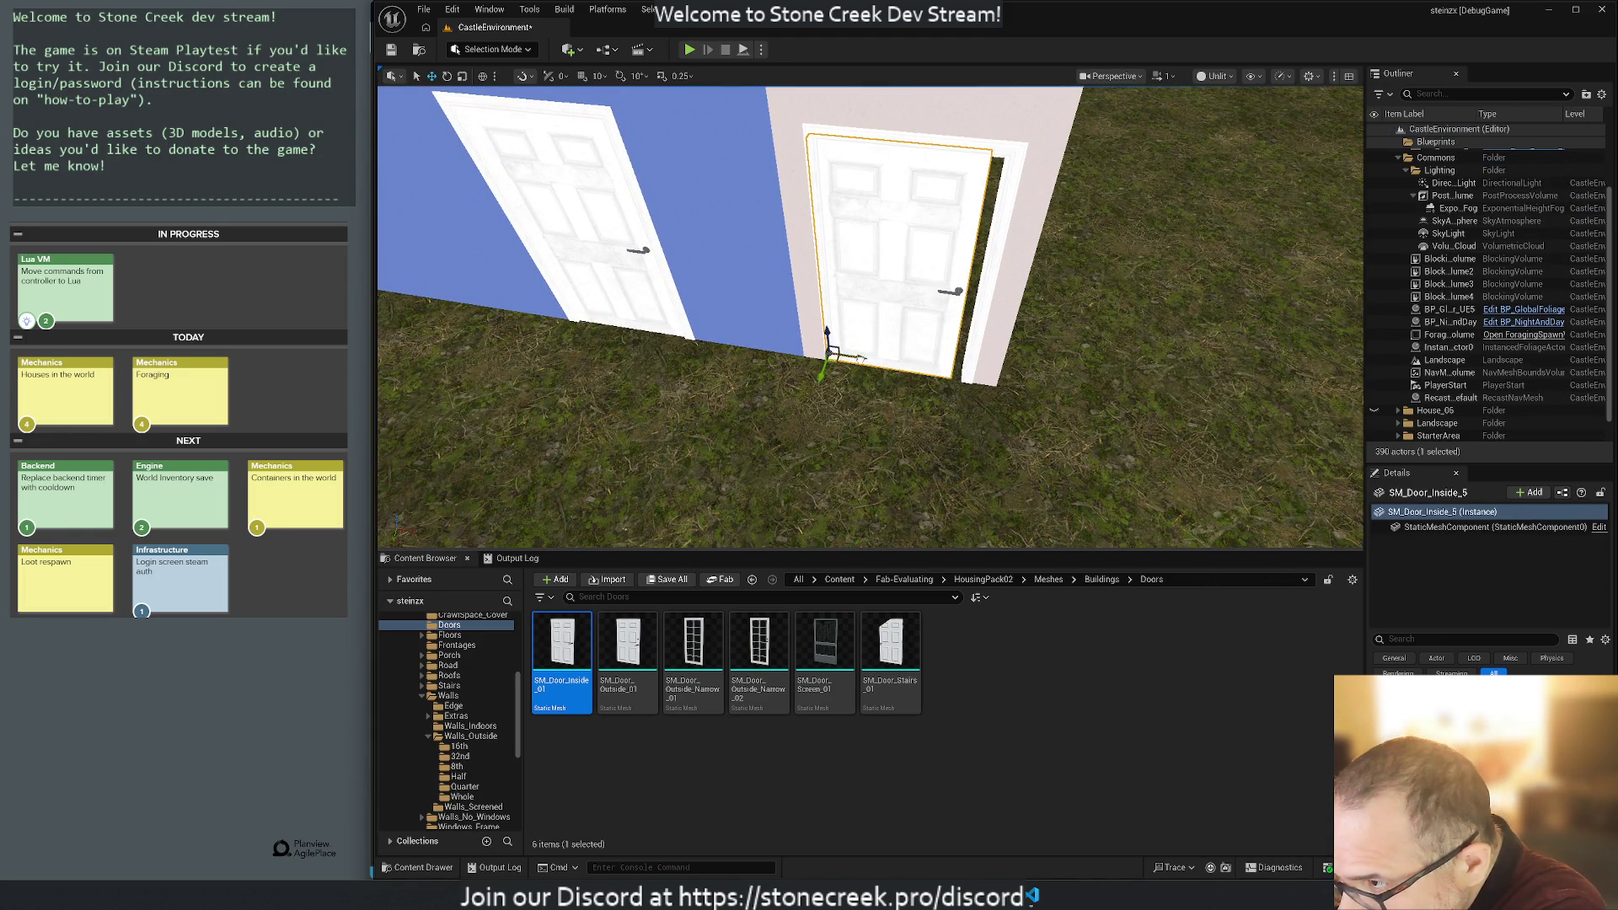
click(877, 445)
drag(877, 445, 873, 472)
mouse_move(715, 340)
mouse_down()
mouse_move(715, 396)
mouse_move(714, 340)
mouse_up()
click(714, 339)
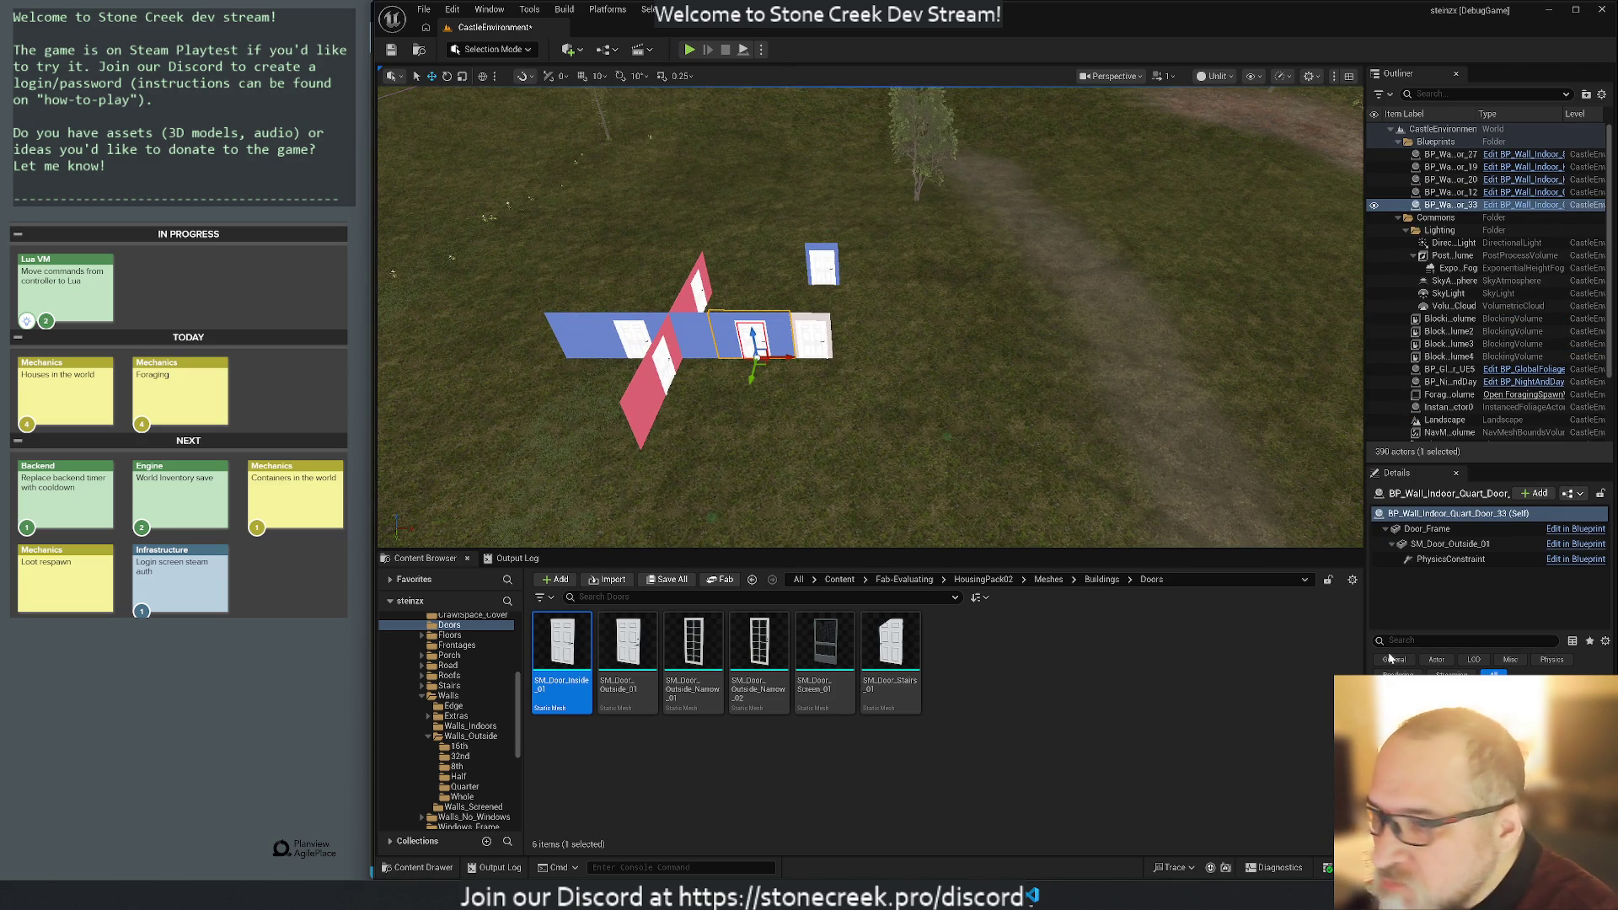
Place SM_Wall_Indoor_Quart_Door_01 on the blue wall and delete BP_Wall_Indoor_Quart_Door_33.
click(1441, 529)
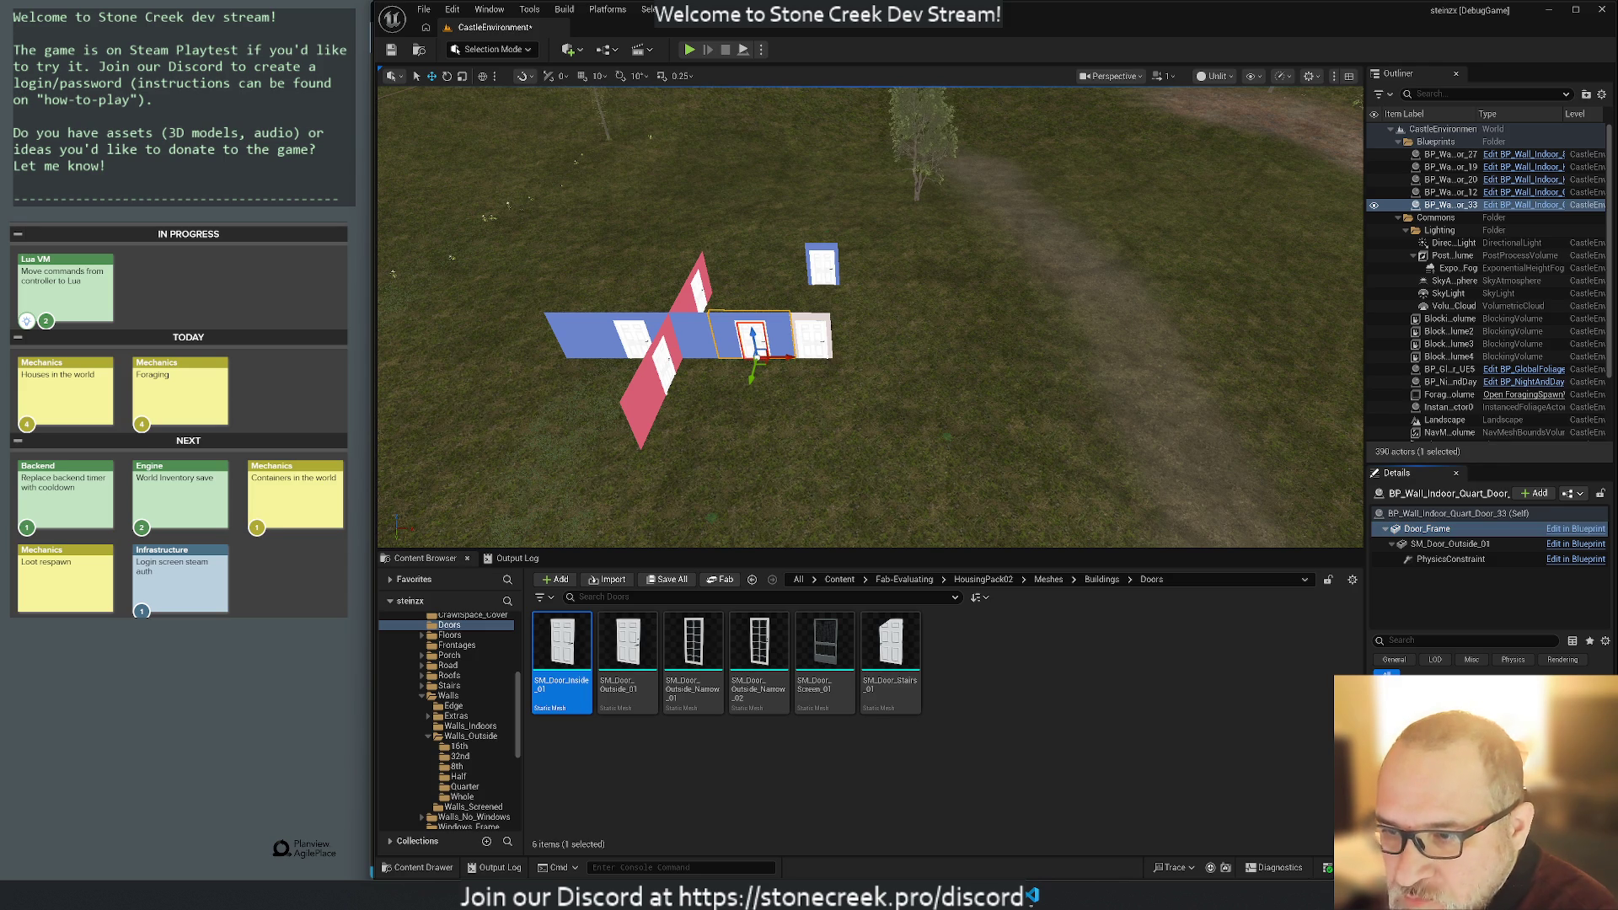
key(ctrl+b)
drag(1283, 662, 950, 347)
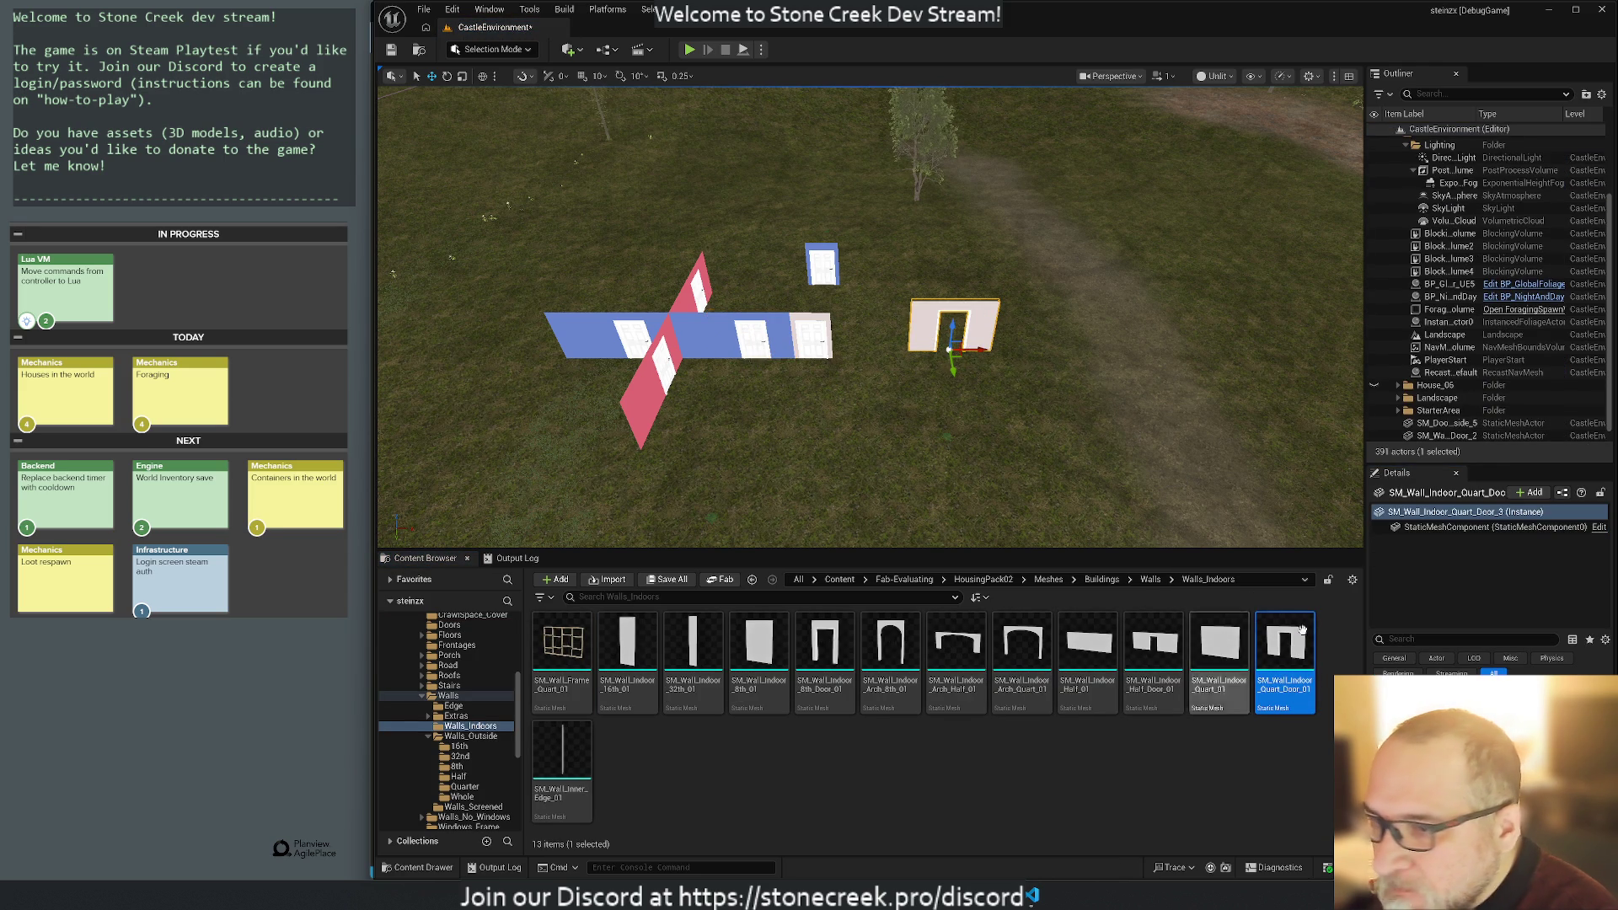
drag(953, 333, 750, 341)
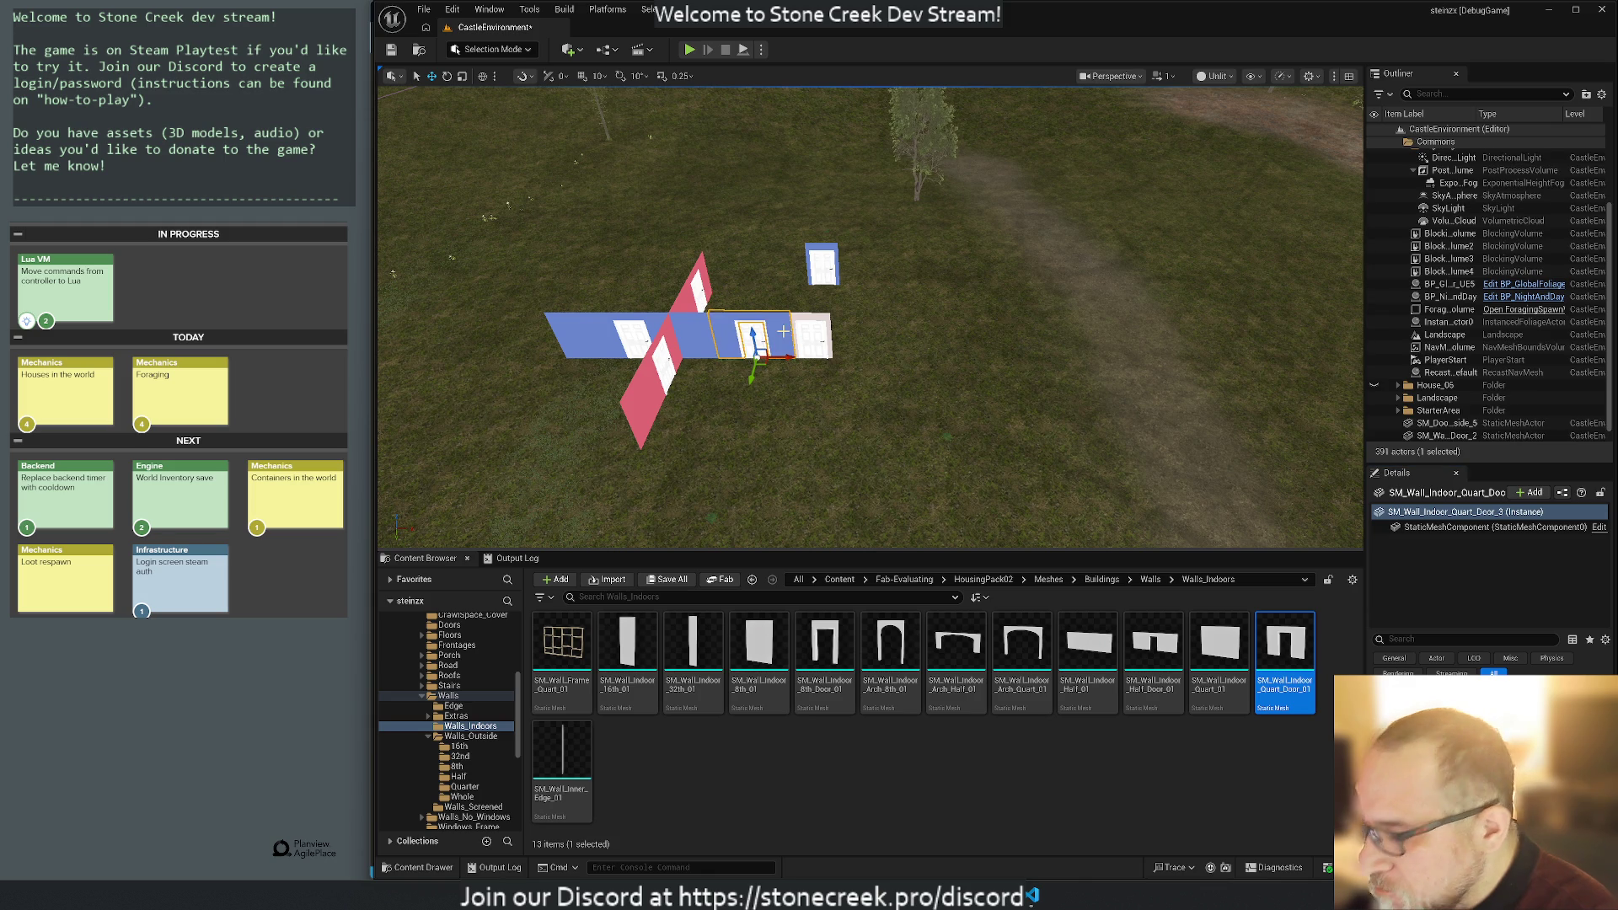
key(Delete)
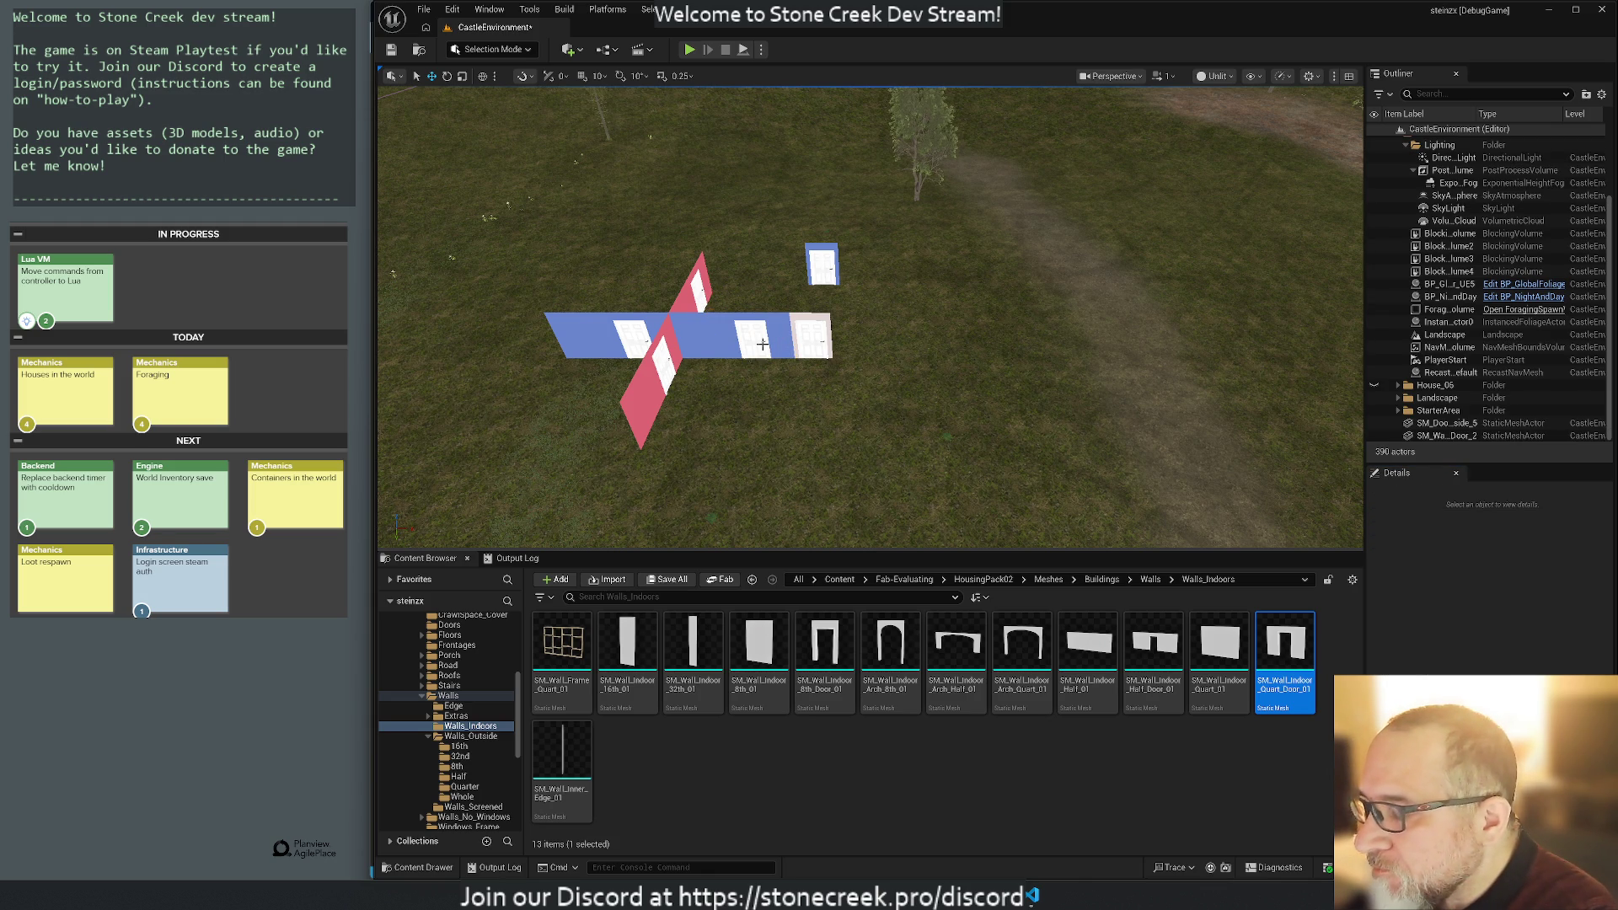
key(ctrl+z)
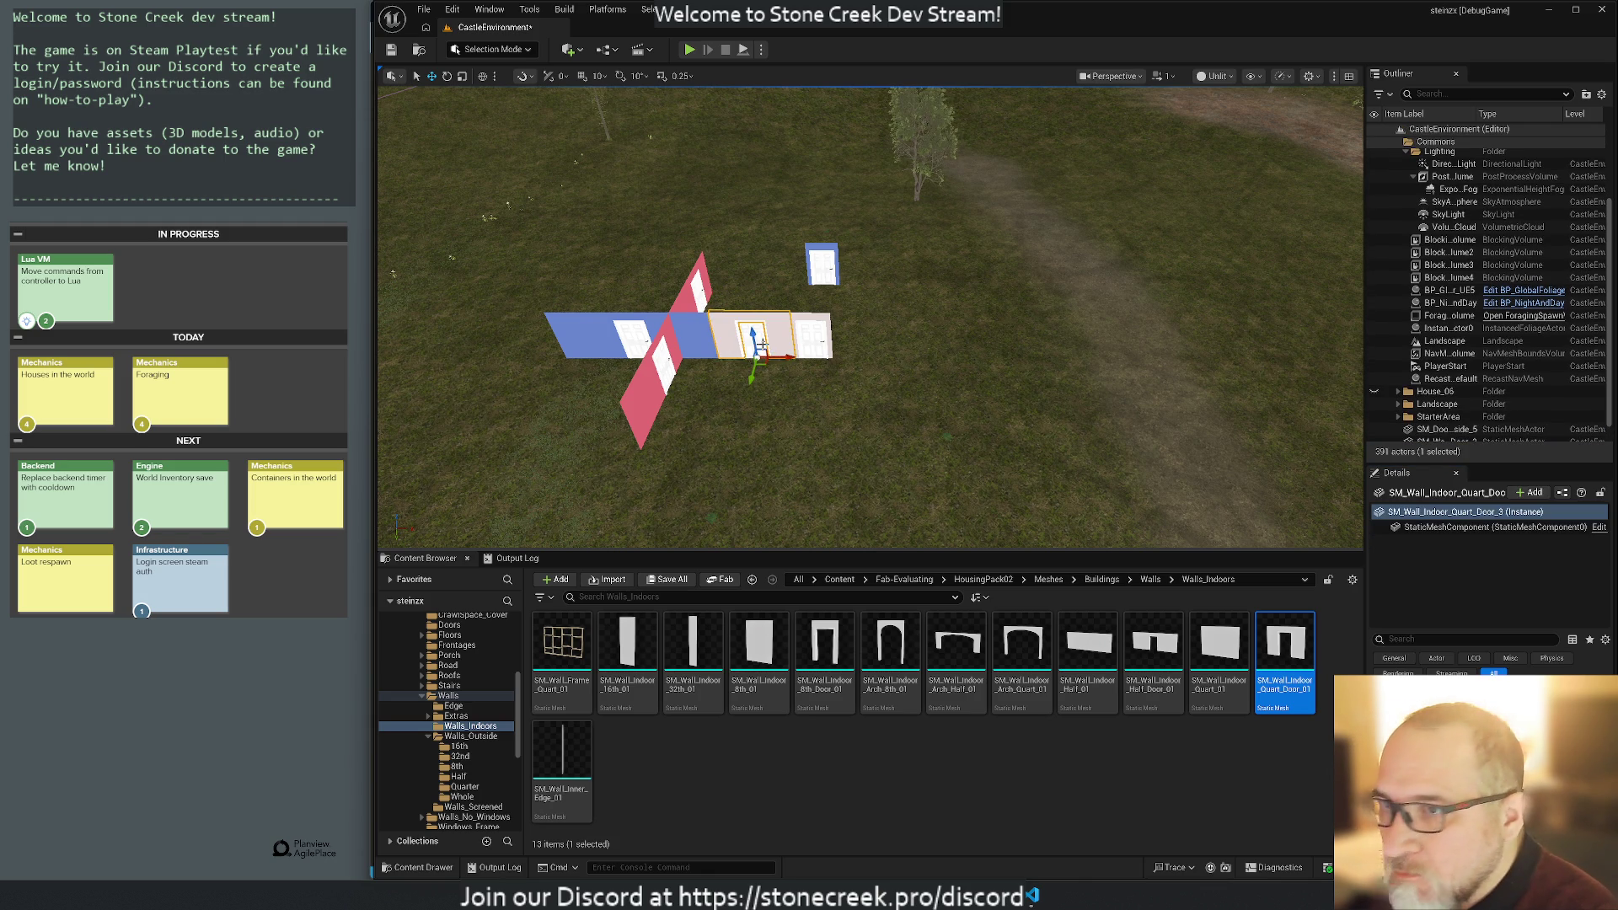
click(759, 335)
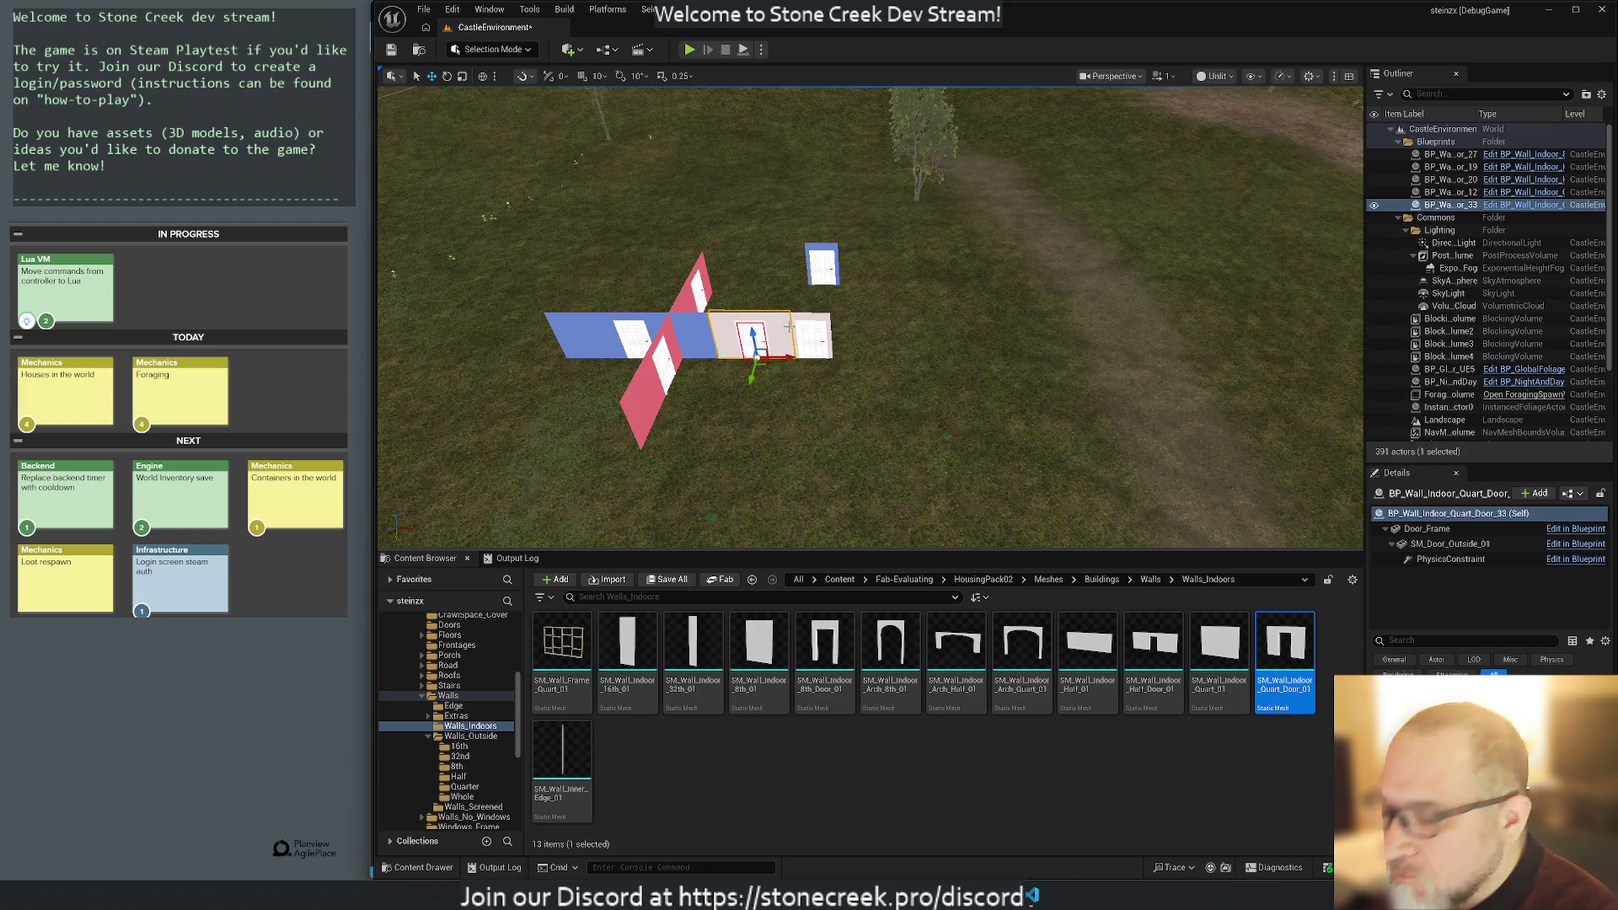
key(Delete)
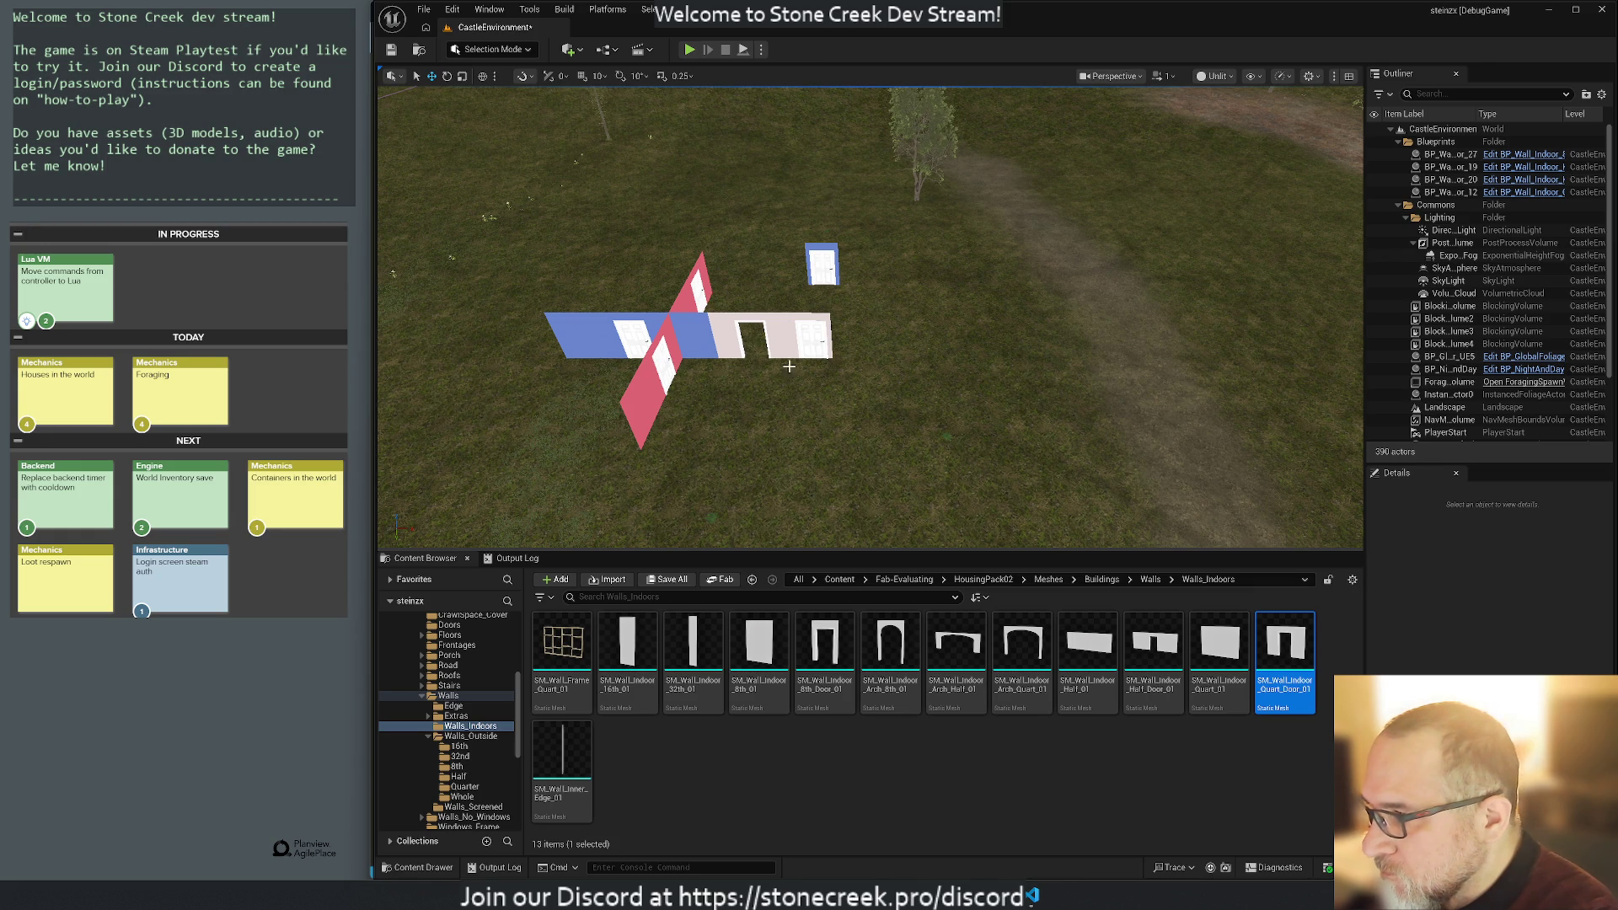
Alt-drag a copy of the inside door into the quarter-door doorway and frame it.
click(811, 344)
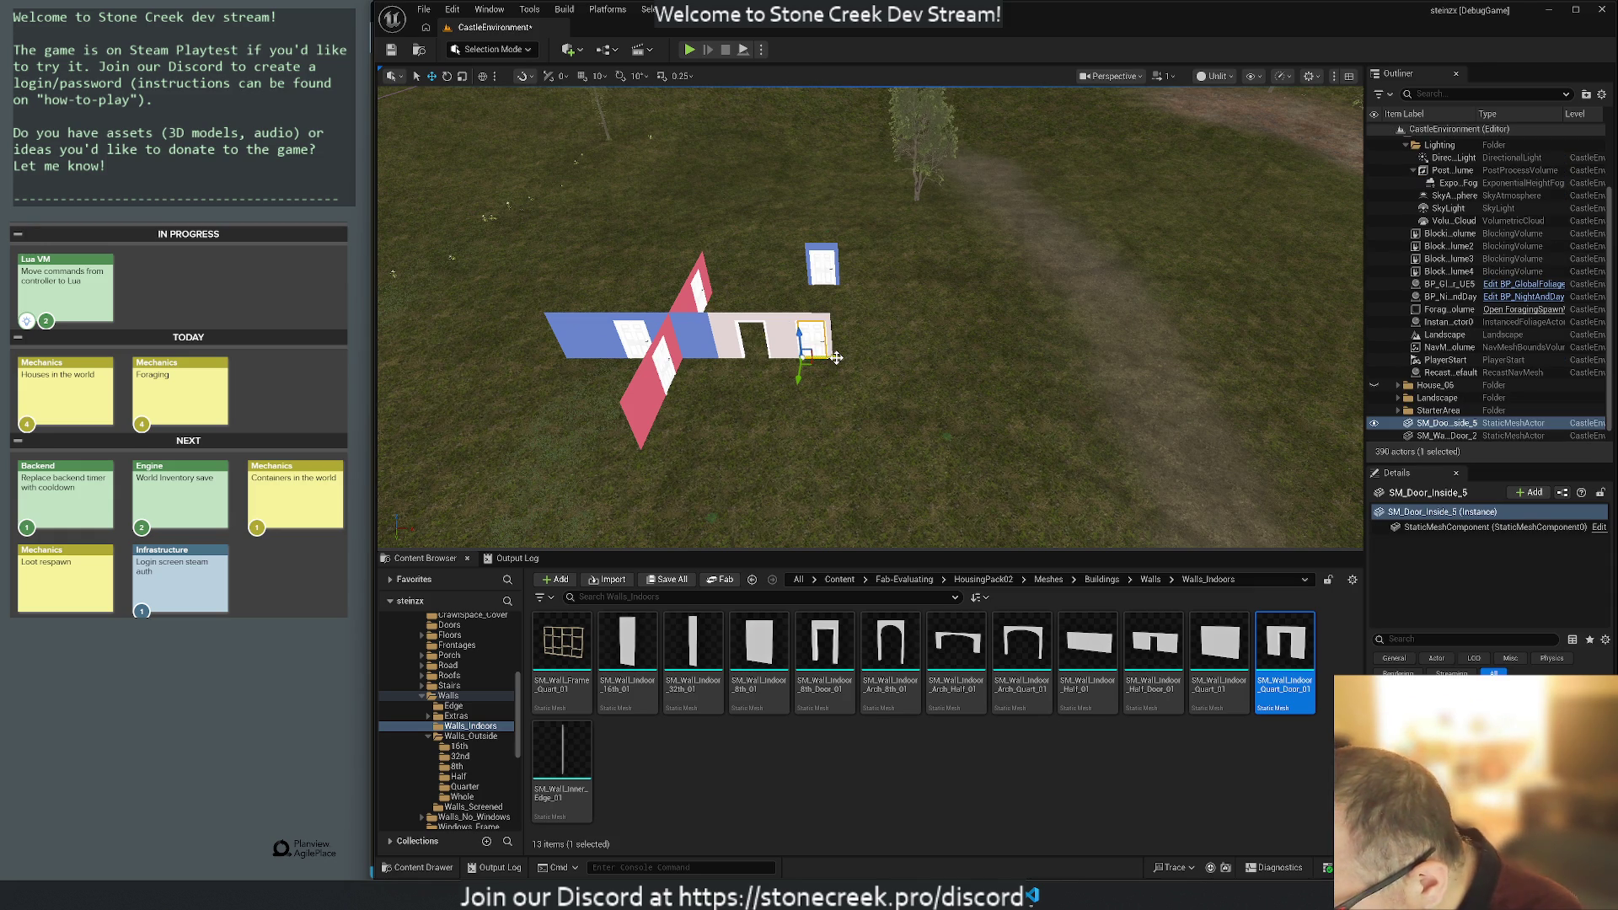
drag(837, 358, 780, 369)
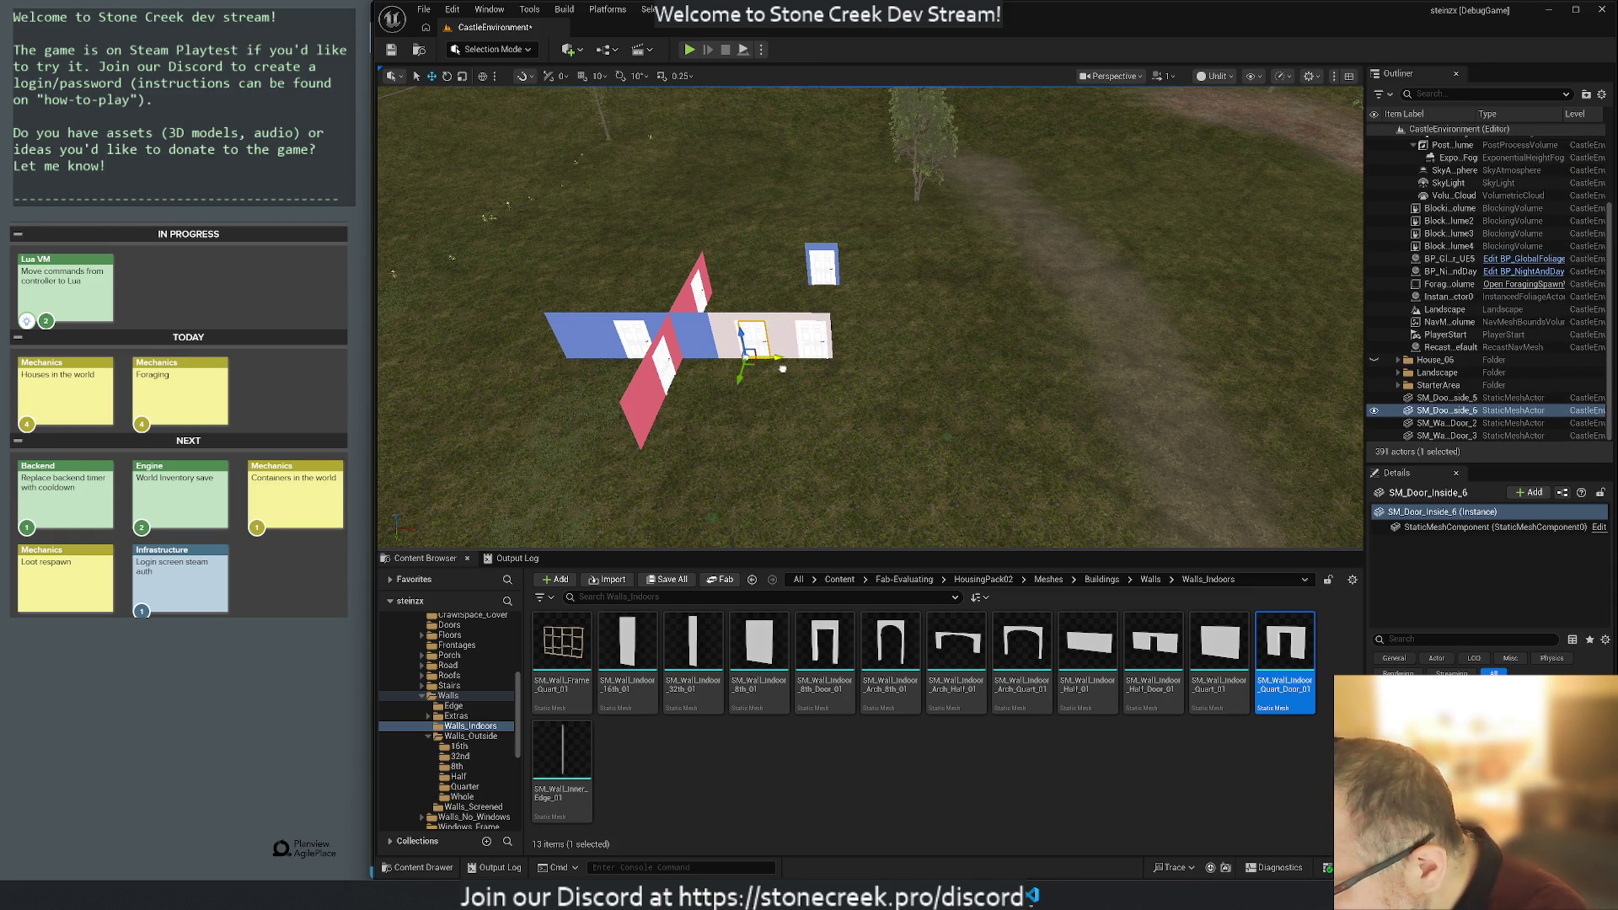
scroll(685, 409, up, 1)
key(f)
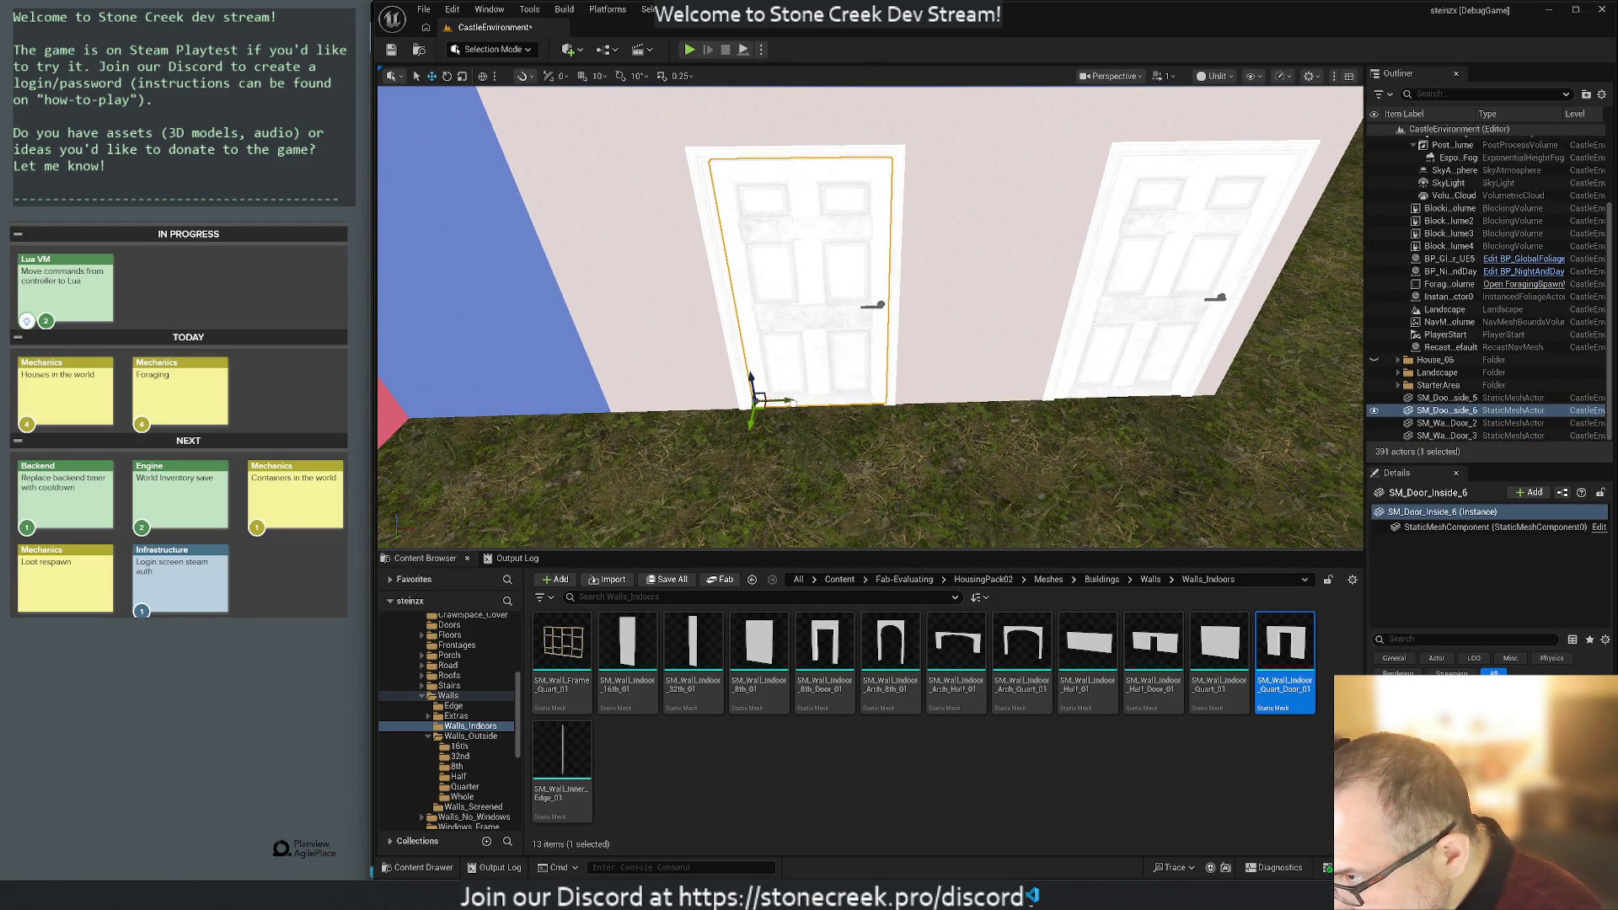
Save the CastleEnvironment level and close the editor, discarding changes to BP_Fox.
click(1445, 335)
click(1438, 398)
scroll(1441, 379, down, 1)
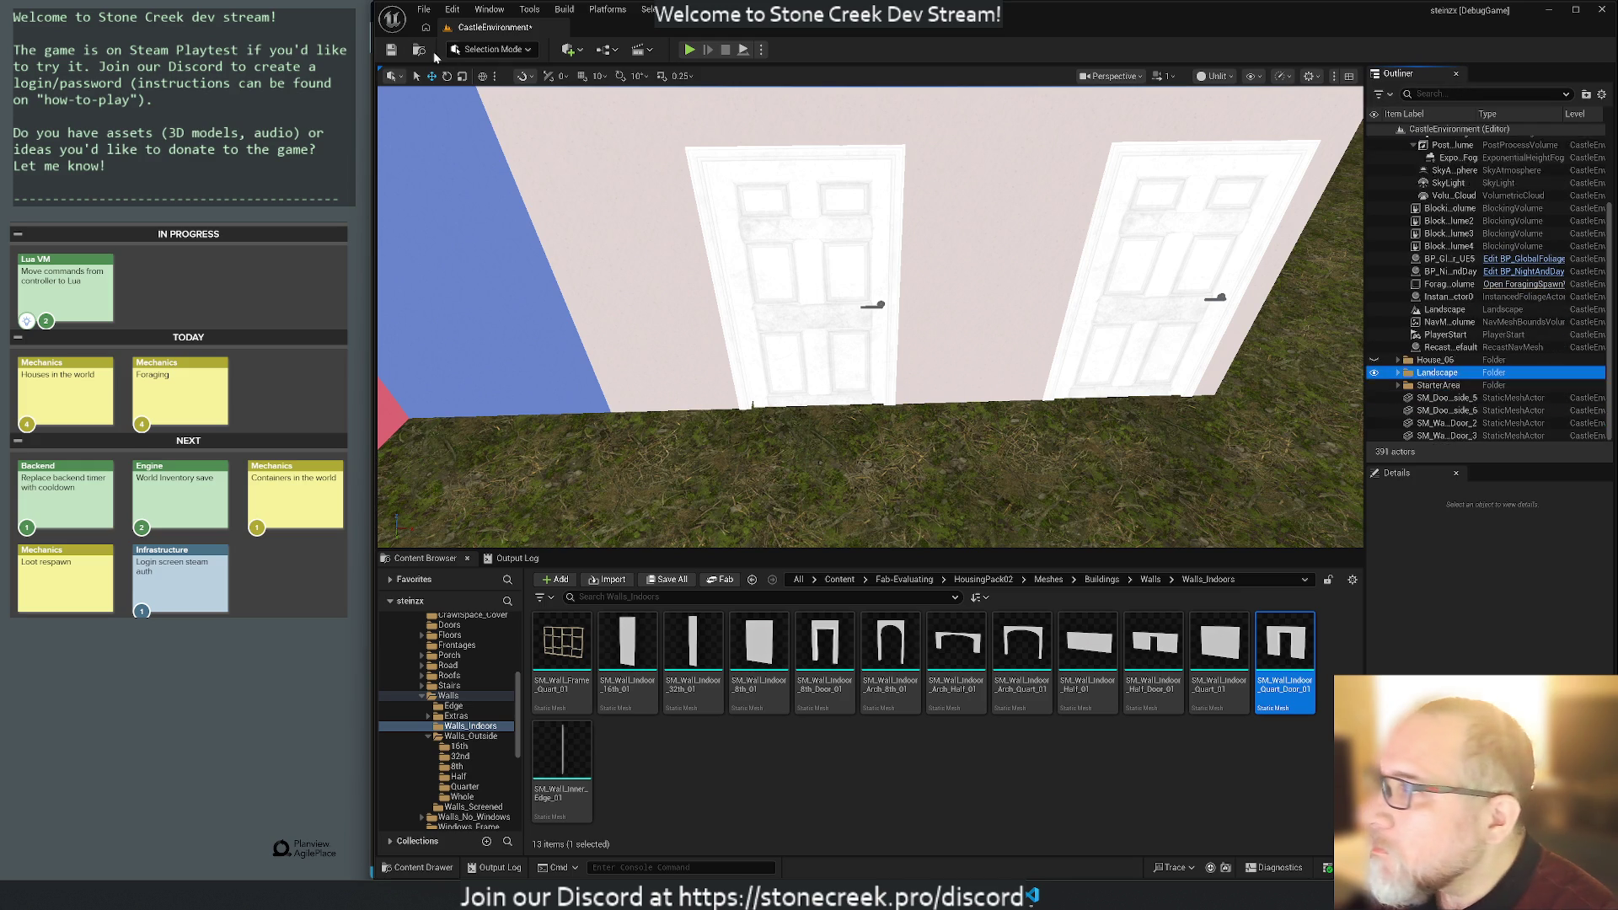
click(392, 50)
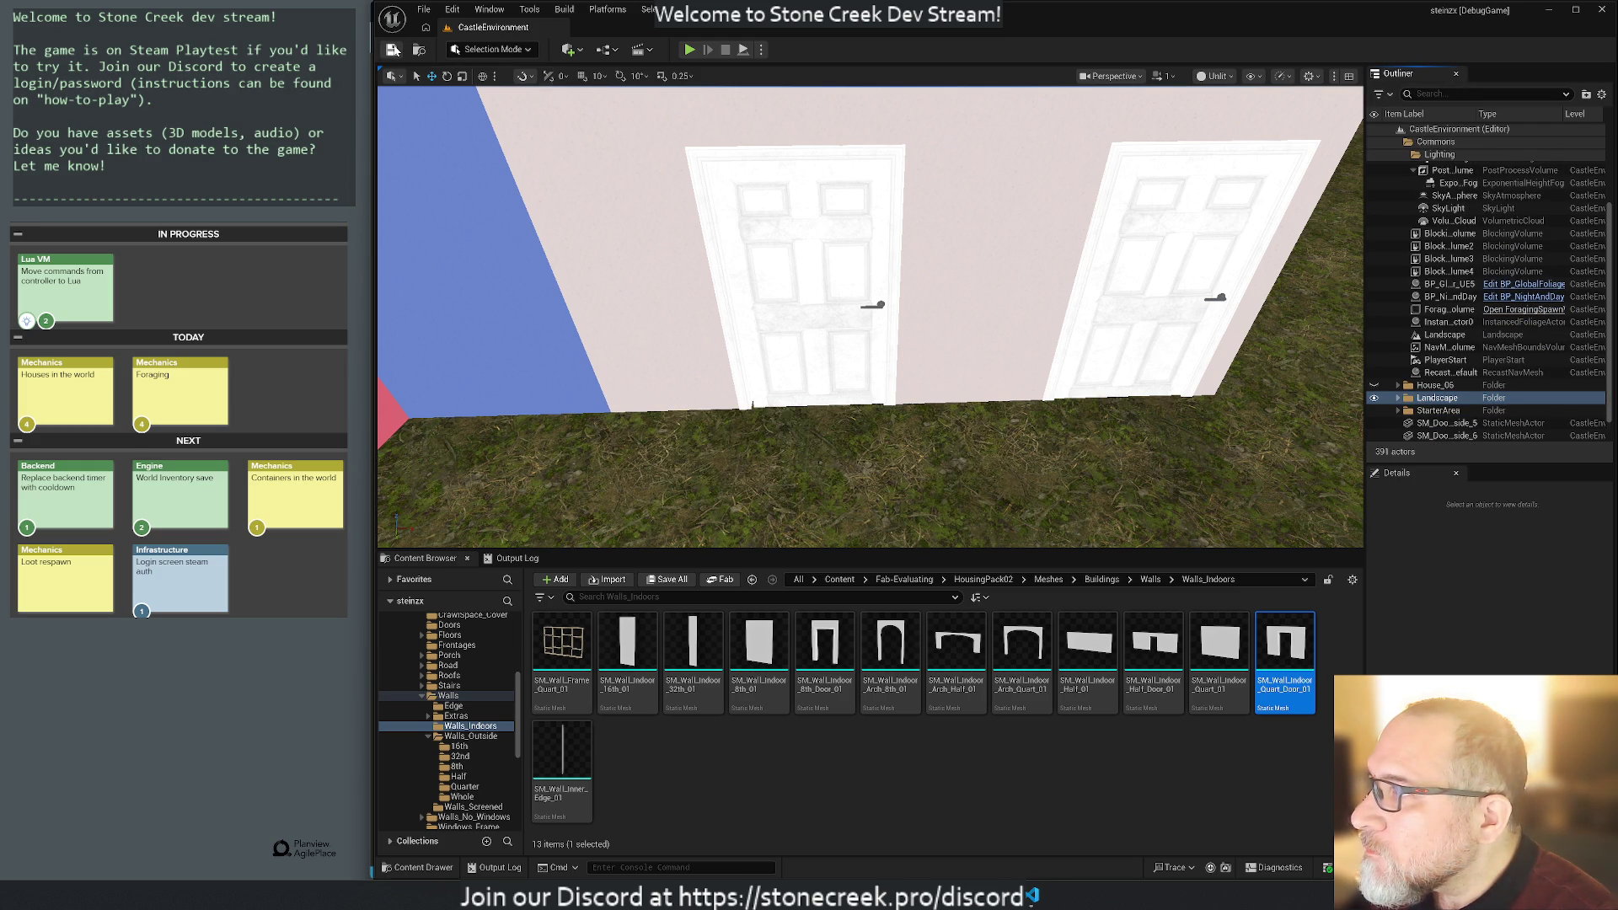
click(1603, 10)
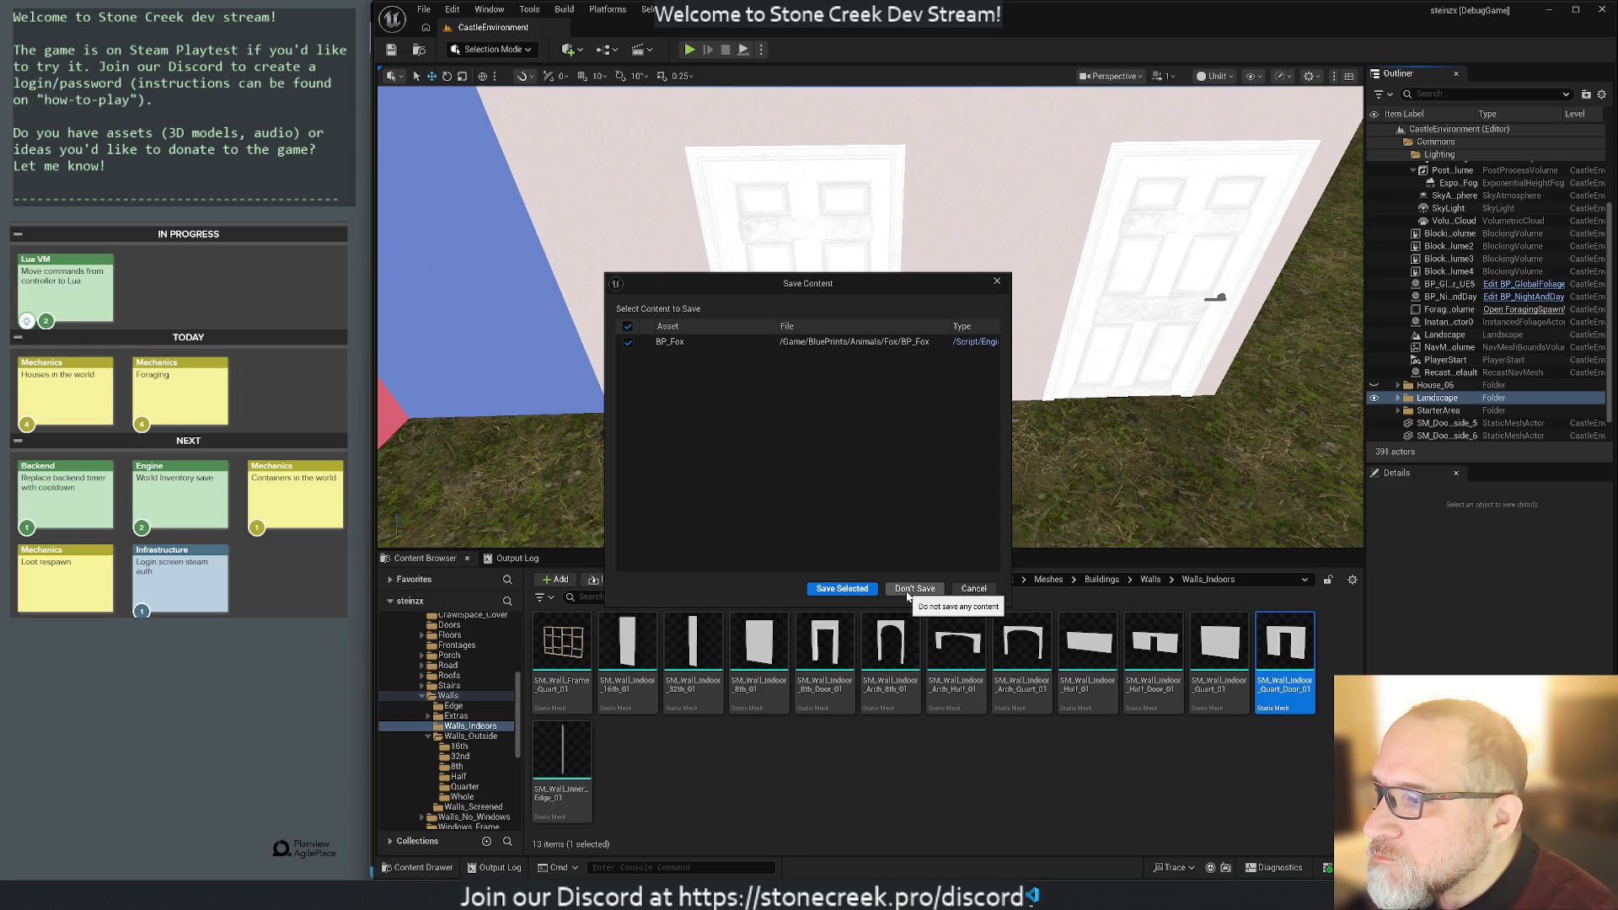
click(912, 590)
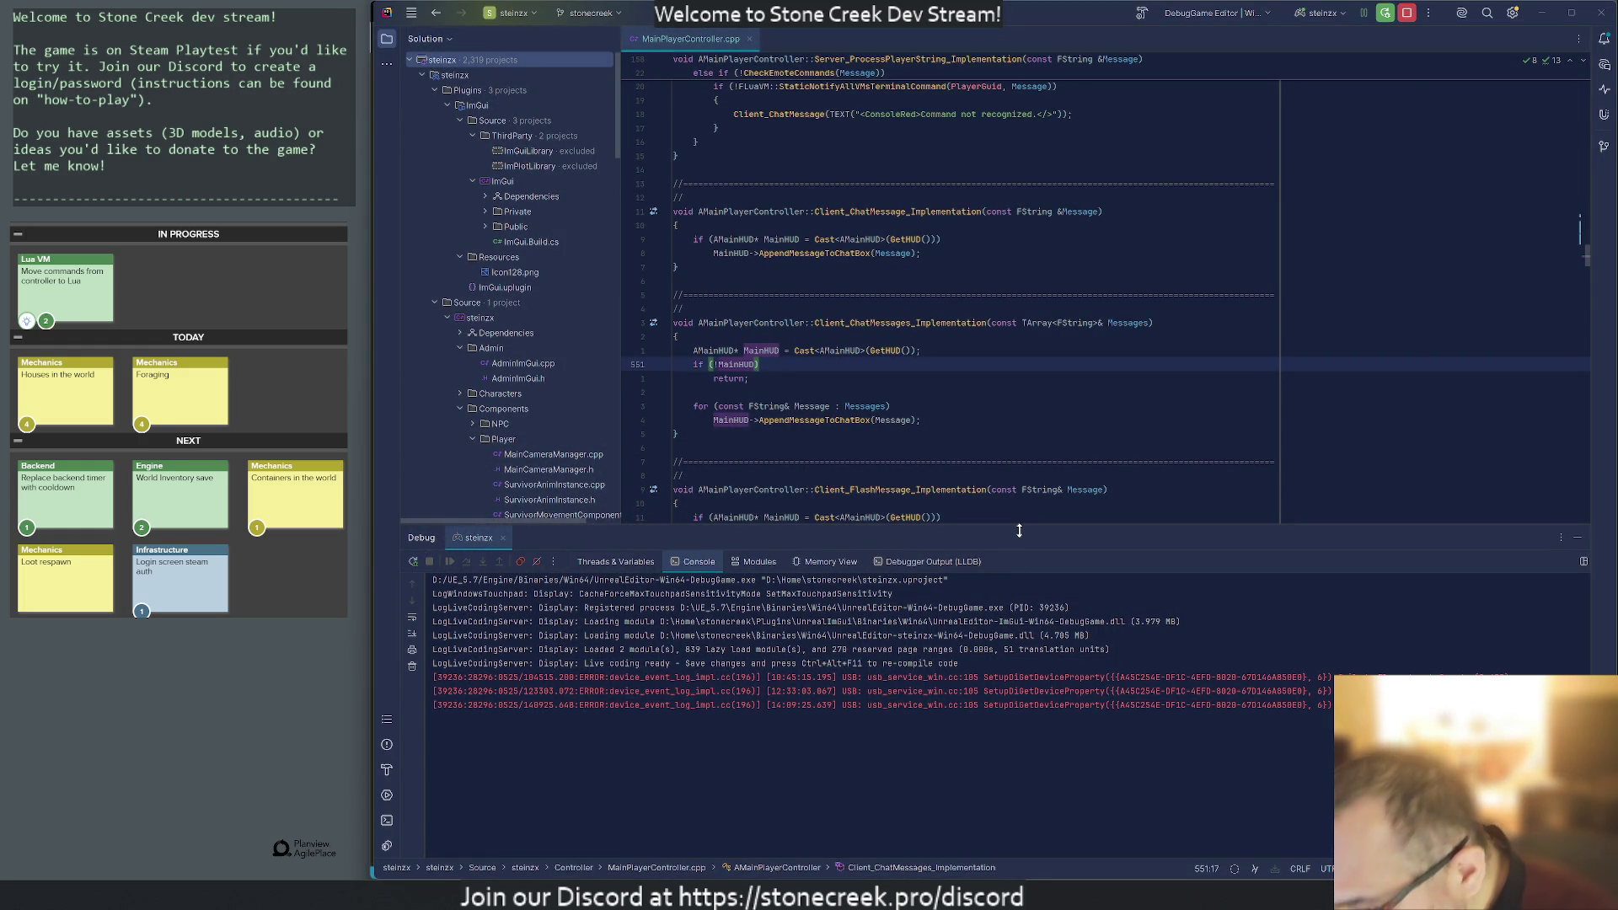
Rebuild the project with Rider's Debug button and dock the relaunched editor on the right half.
click(1387, 13)
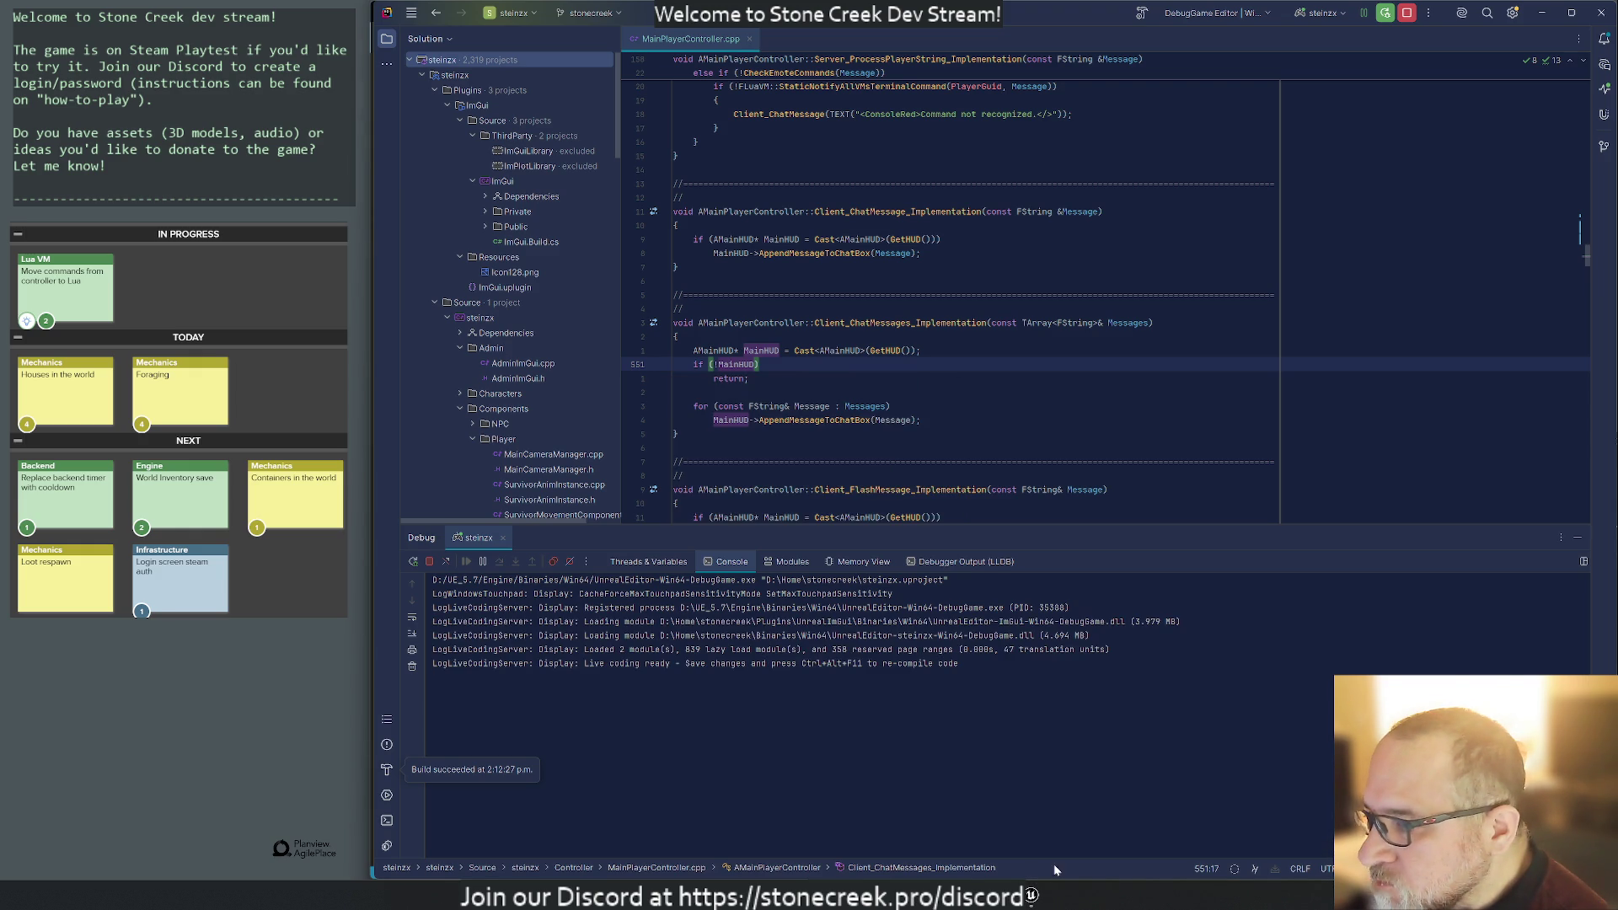
mouse_move(1216, 451)
mouse_down()
mouse_move(1539, 277)
mouse_move(1593, 162)
mouse_move(1614, 168)
mouse_up()
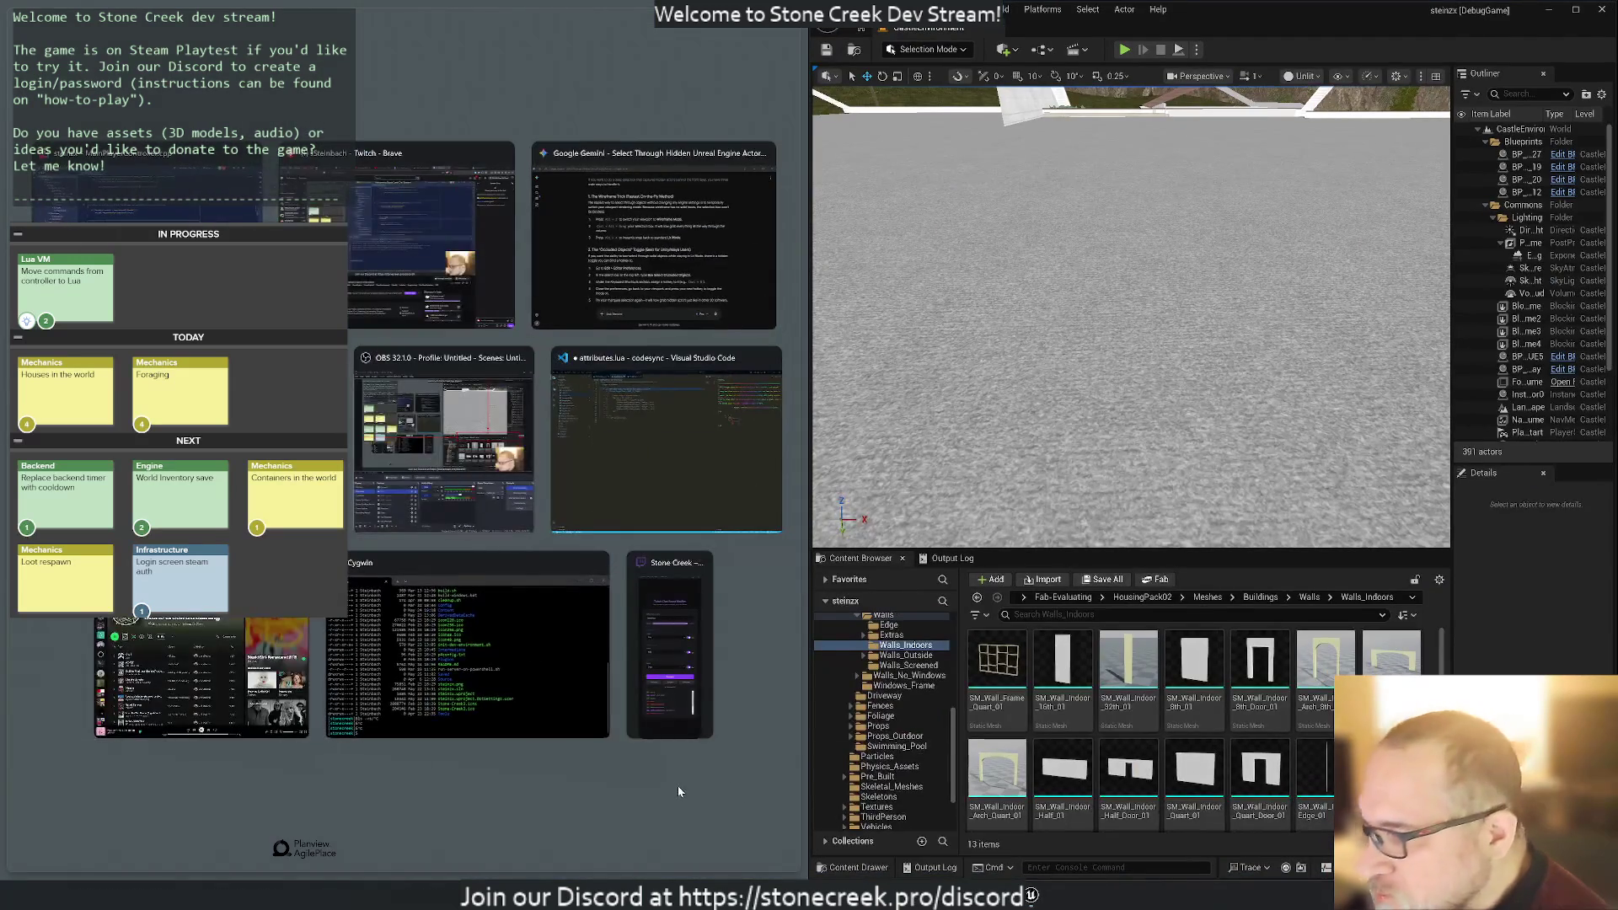
Widen the editor window and hide House_06 in the Outliner.
click(677, 787)
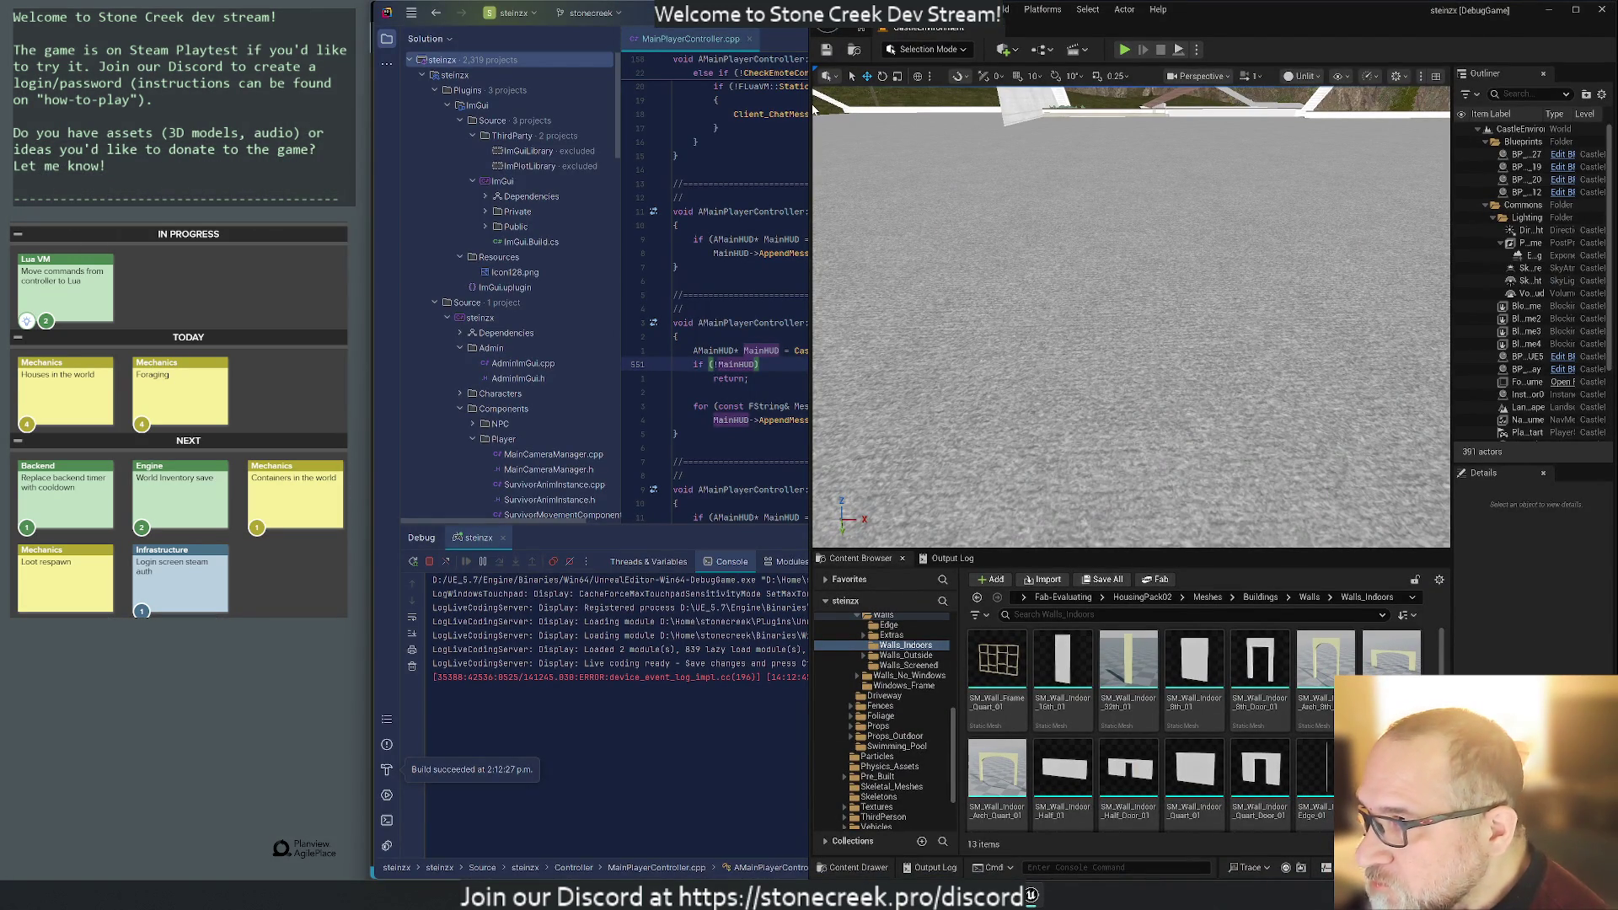
drag(809, 107, 375, 107)
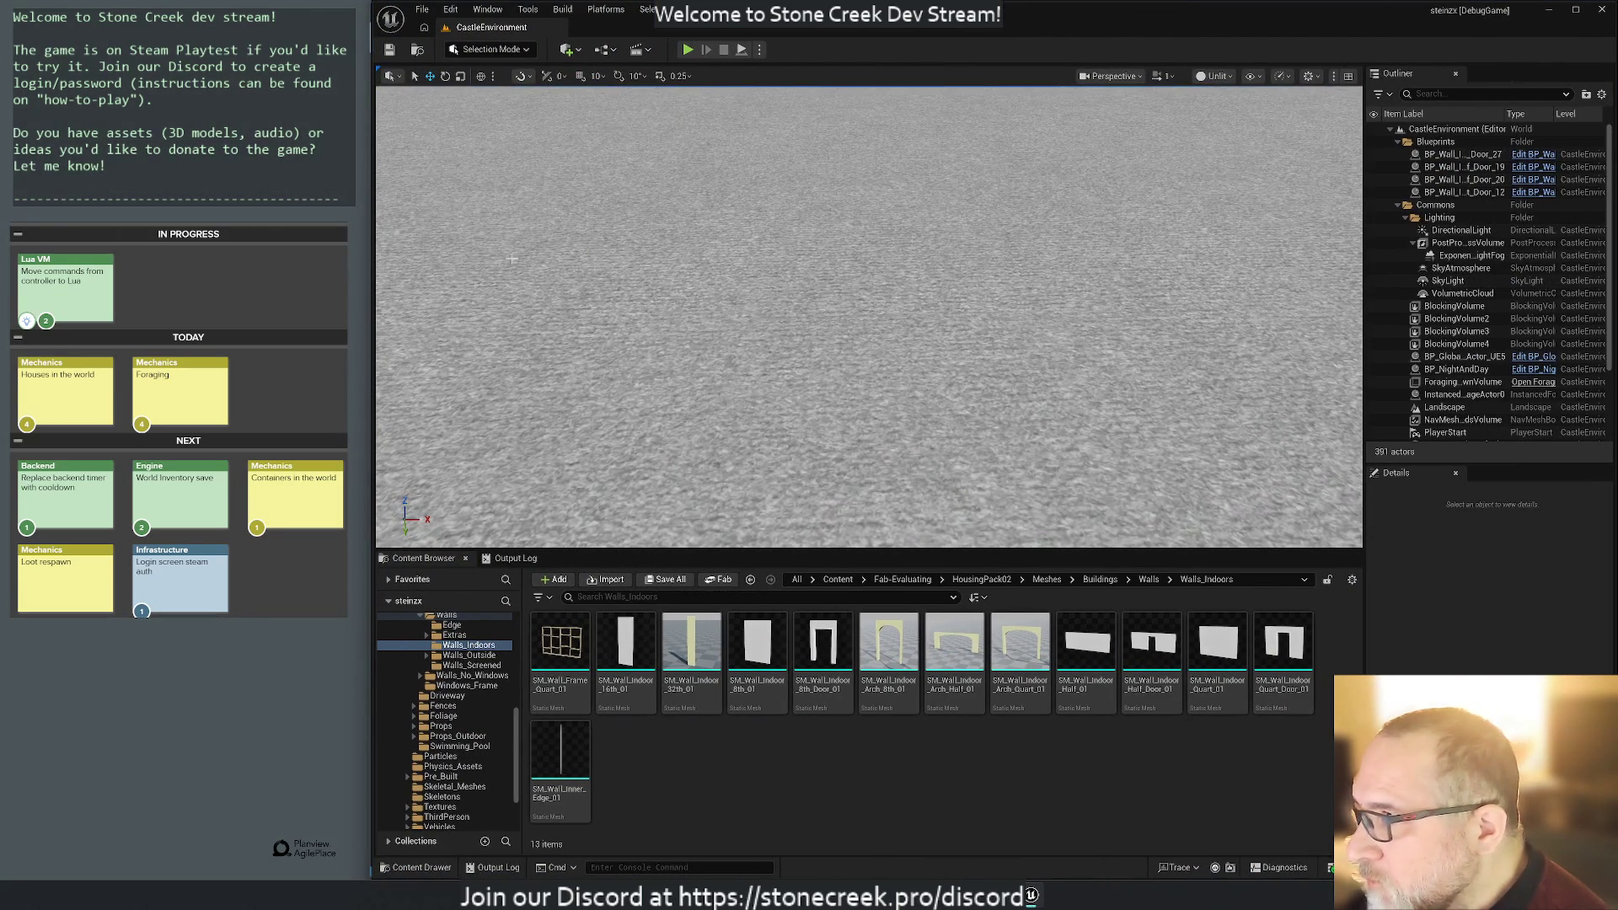
scroll(868, 316, down, 10)
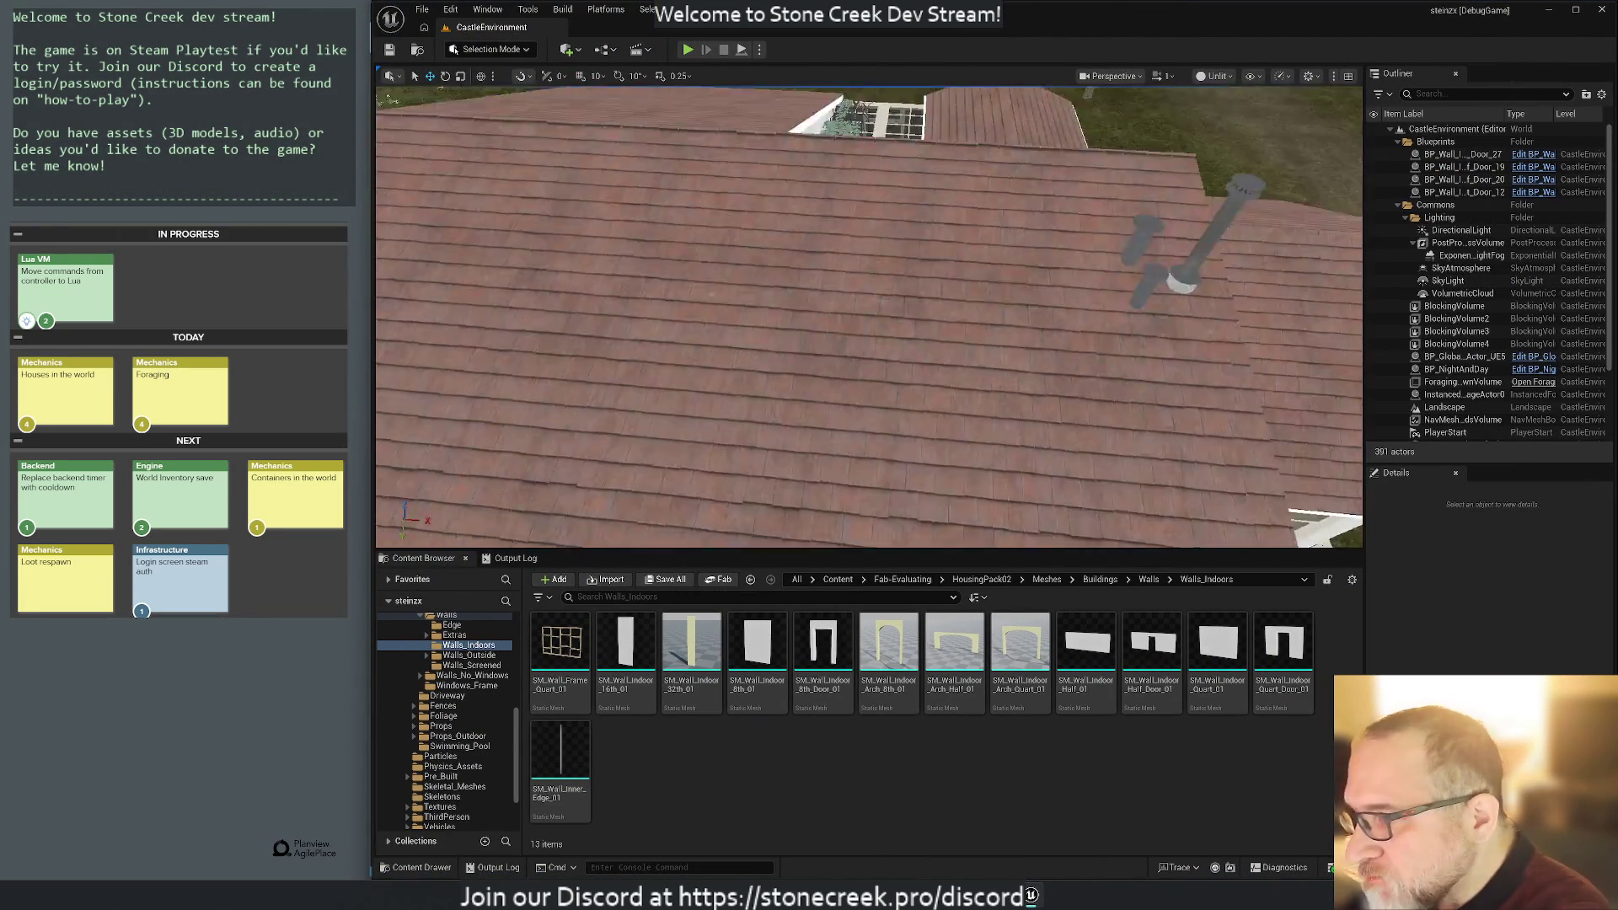
mouse_move(690, 281)
mouse_down()
mouse_move(716, 232)
mouse_move(690, 282)
mouse_up()
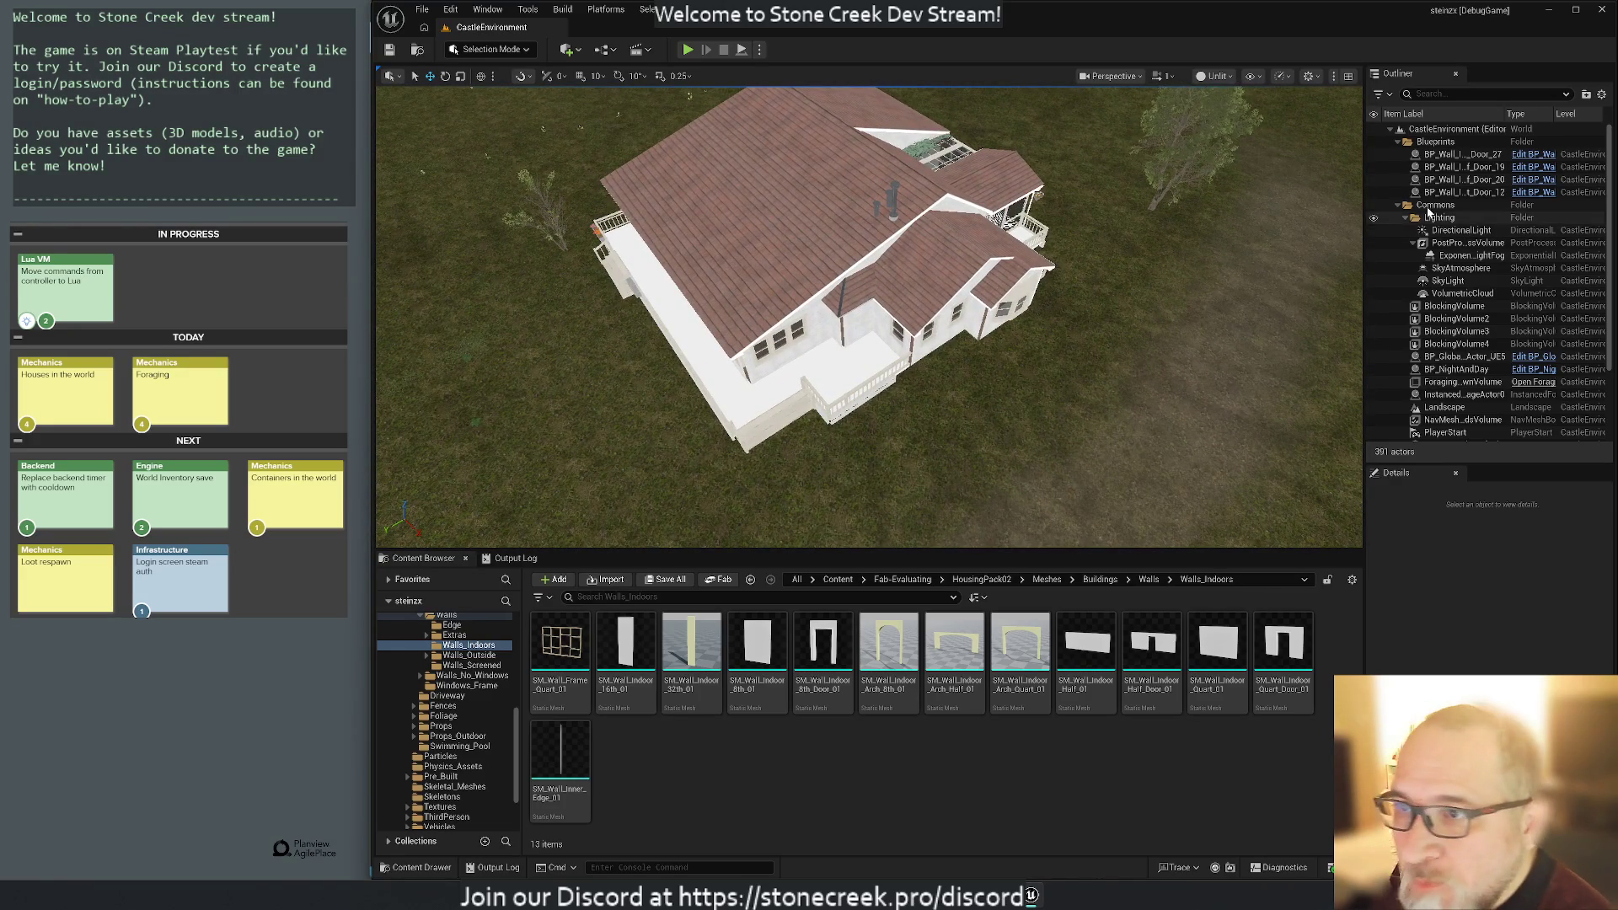
click(1398, 205)
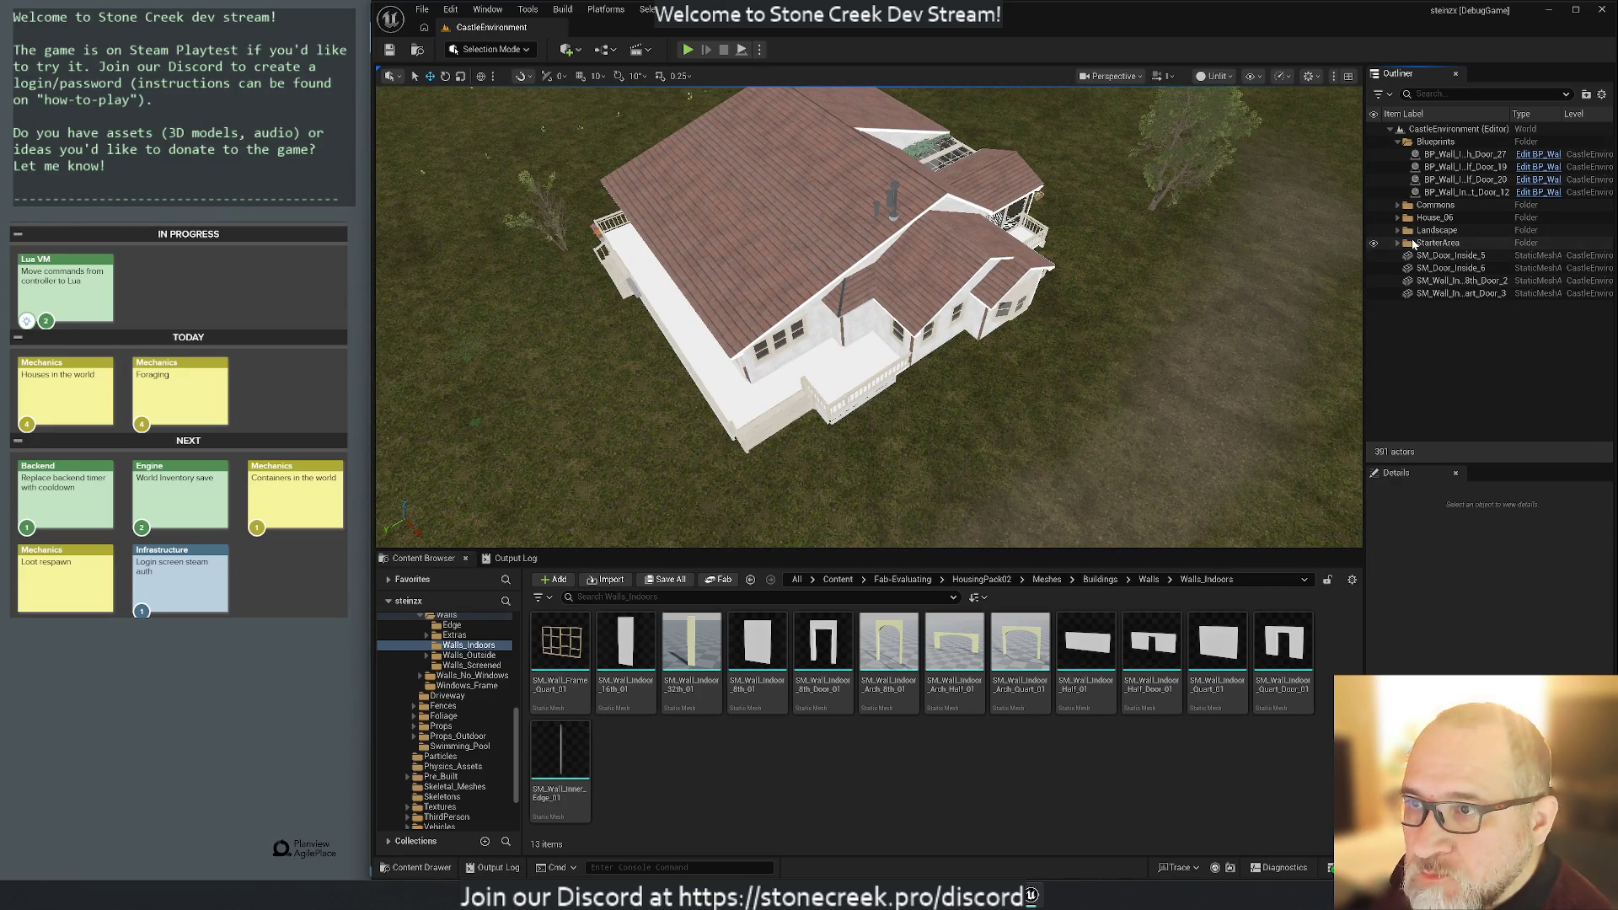
click(1374, 218)
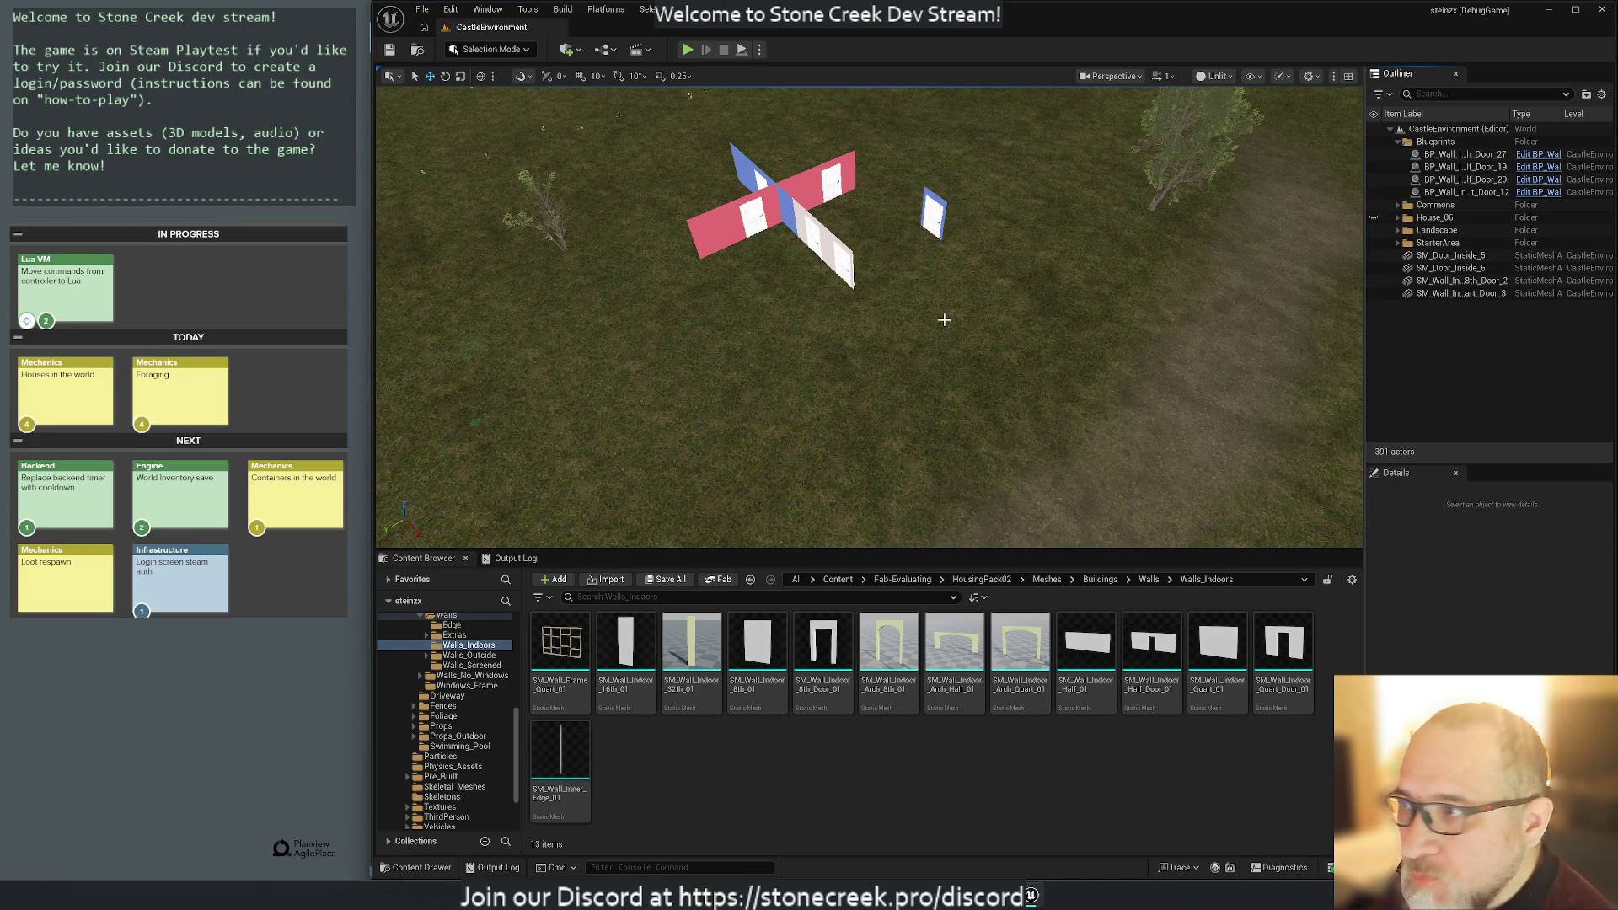
Frame SM_Door_Inside_6 and nudge it slightly along X.
mouse_move(765, 325)
mouse_down()
mouse_move(735, 303)
mouse_move(853, 282)
mouse_up()
click(853, 282)
key(f)
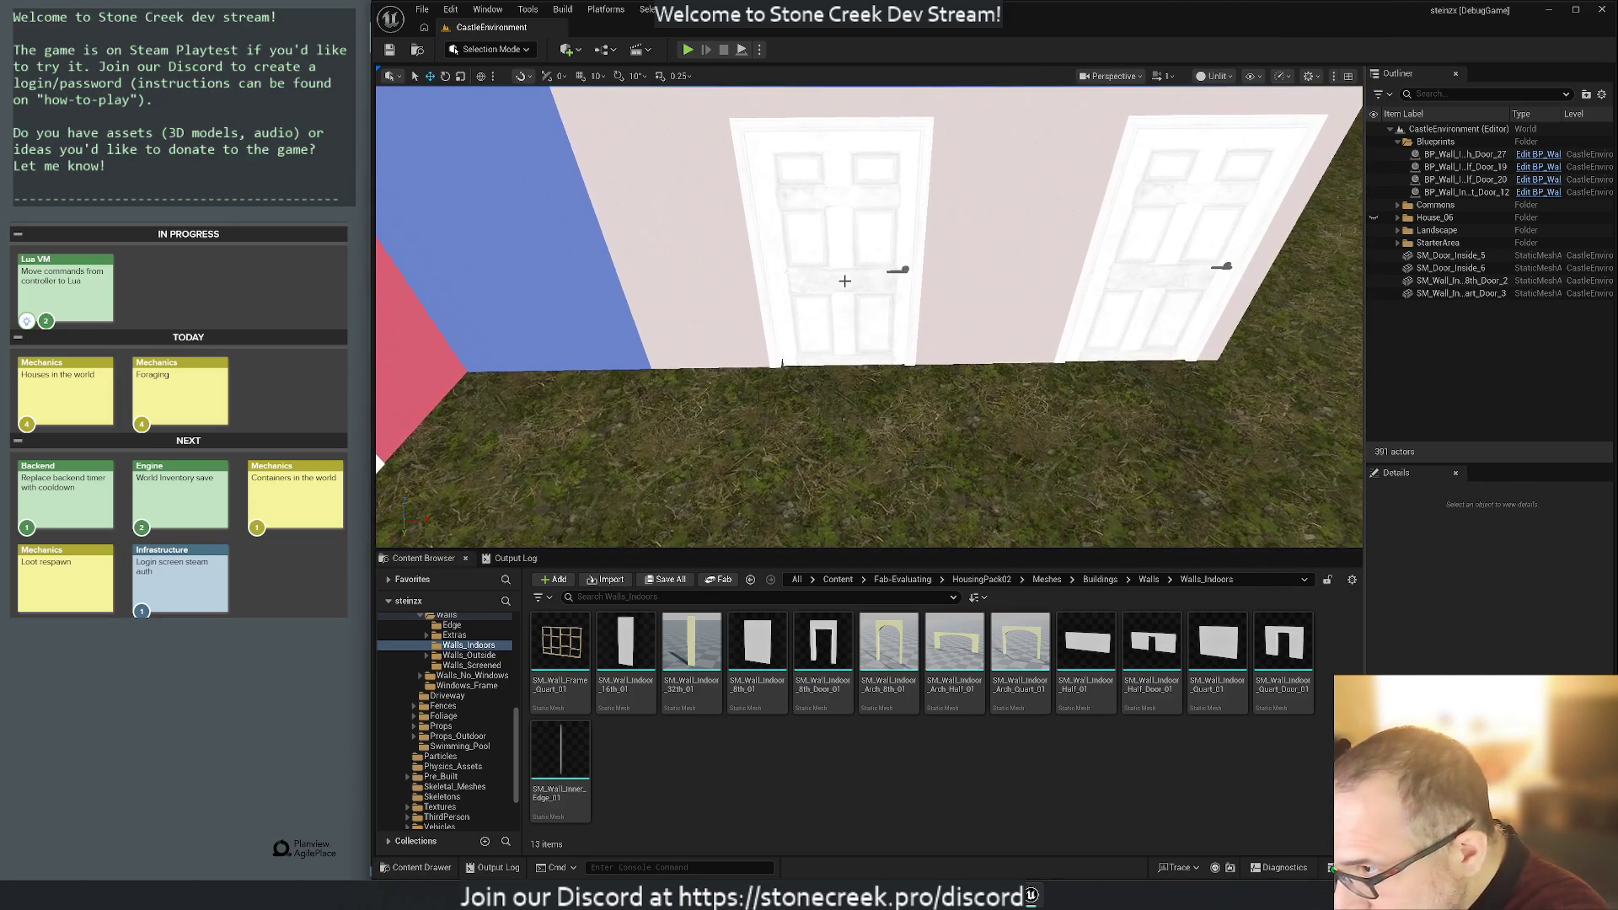
drag(809, 360, 803, 360)
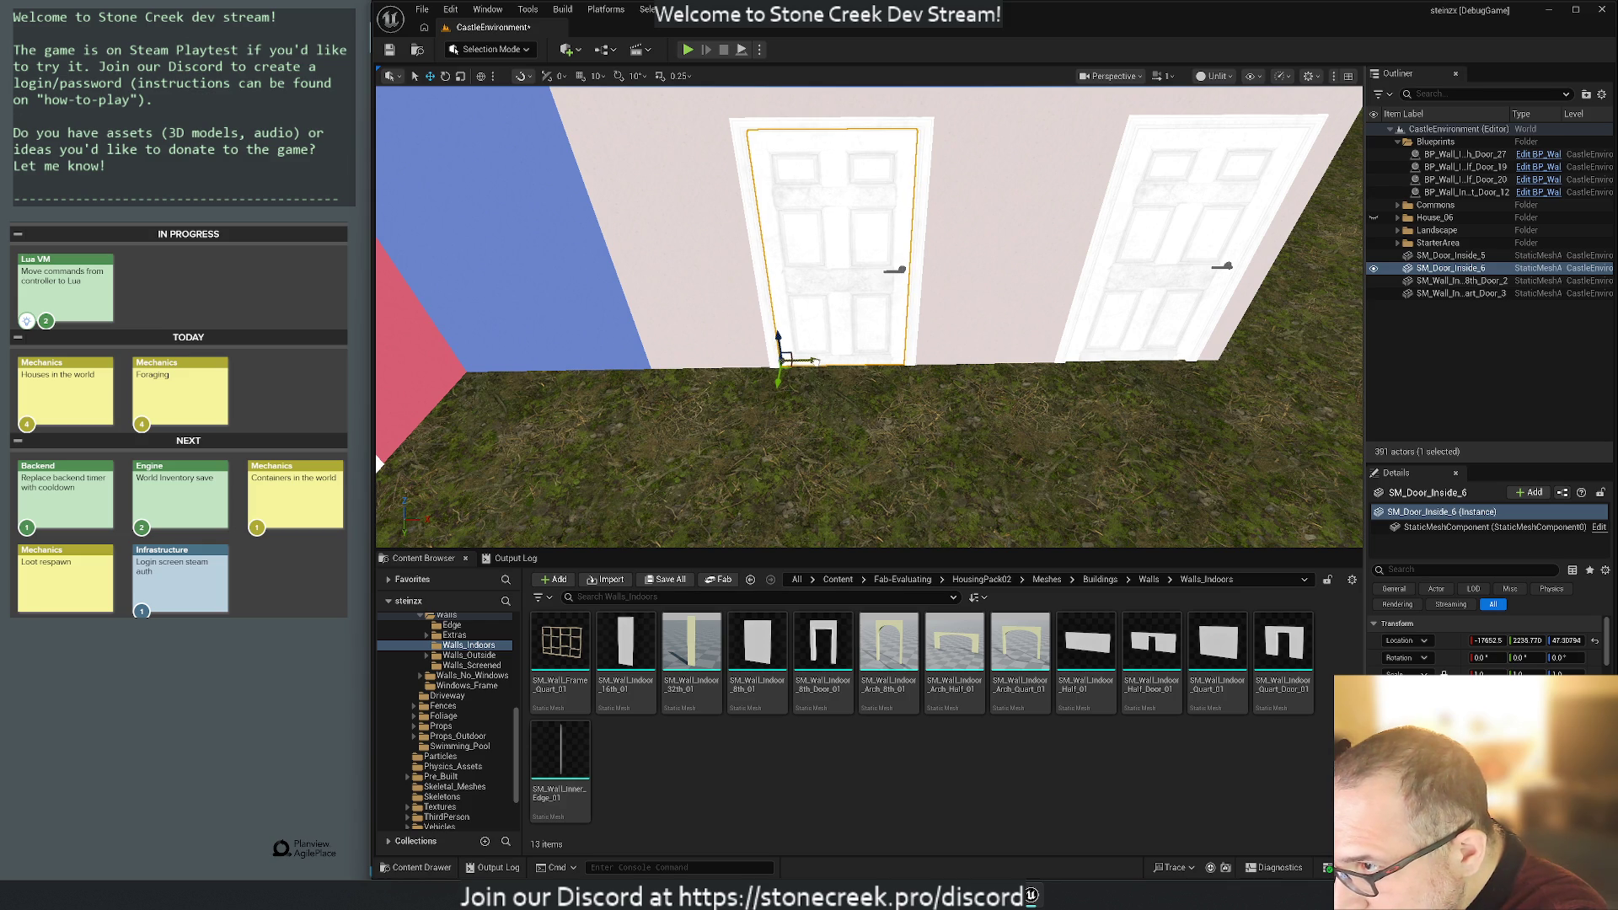
click(634, 421)
scroll(634, 274, down, 10)
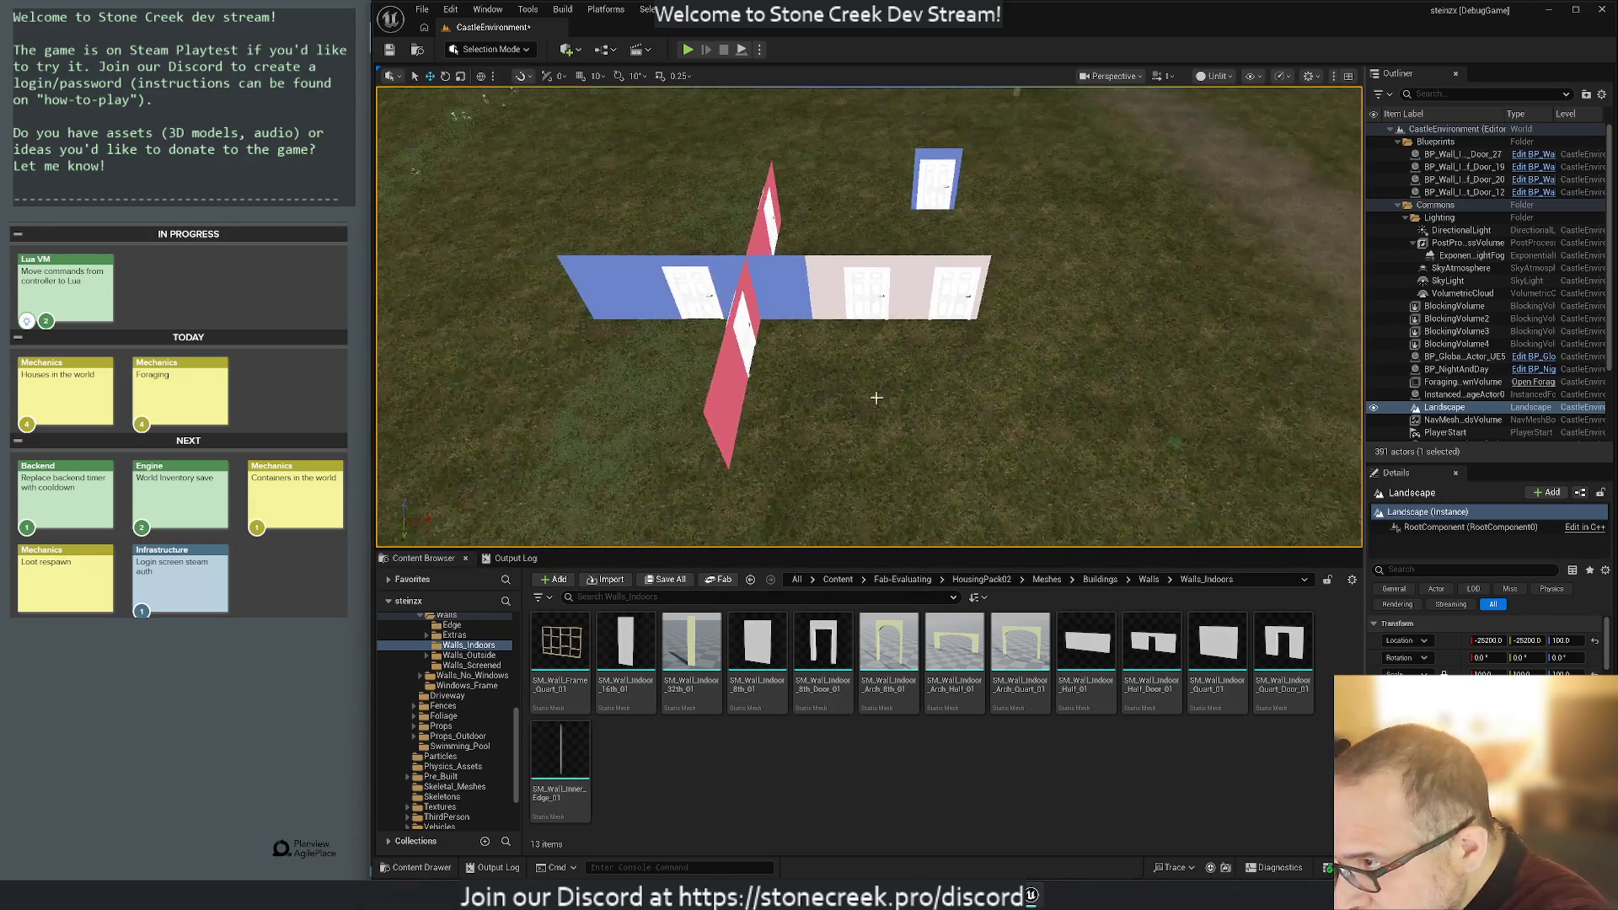
Compare the blue half-door blueprint with the quarter- and 8th-door walls, then delete the floating door wall.
click(634, 274)
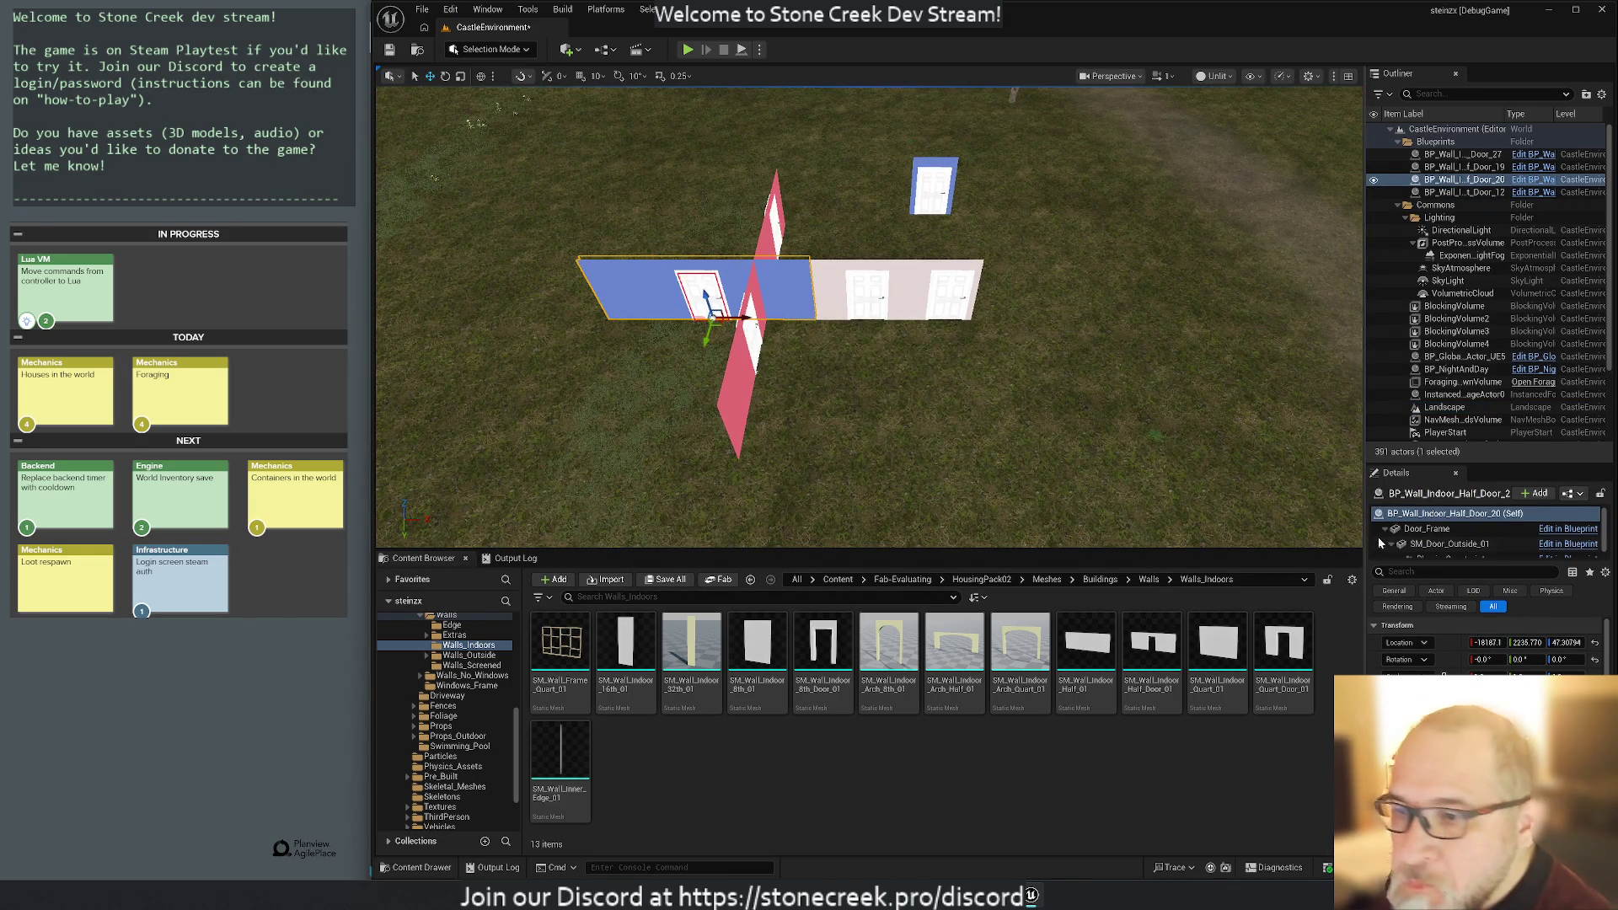
scroll(1483, 591, down, 5)
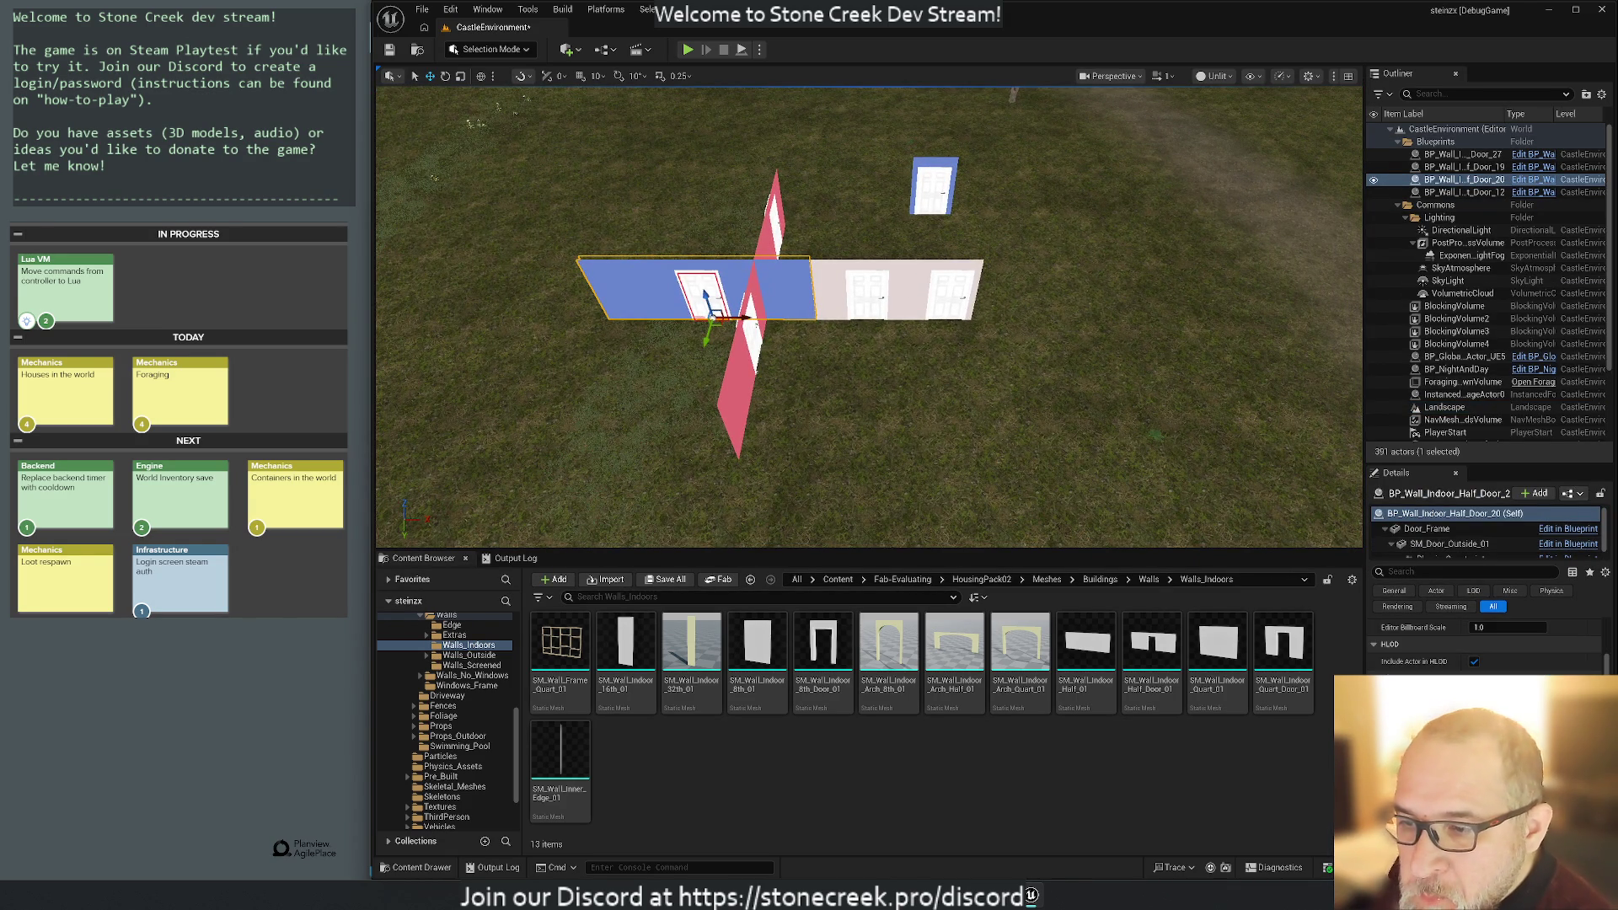
click(1427, 528)
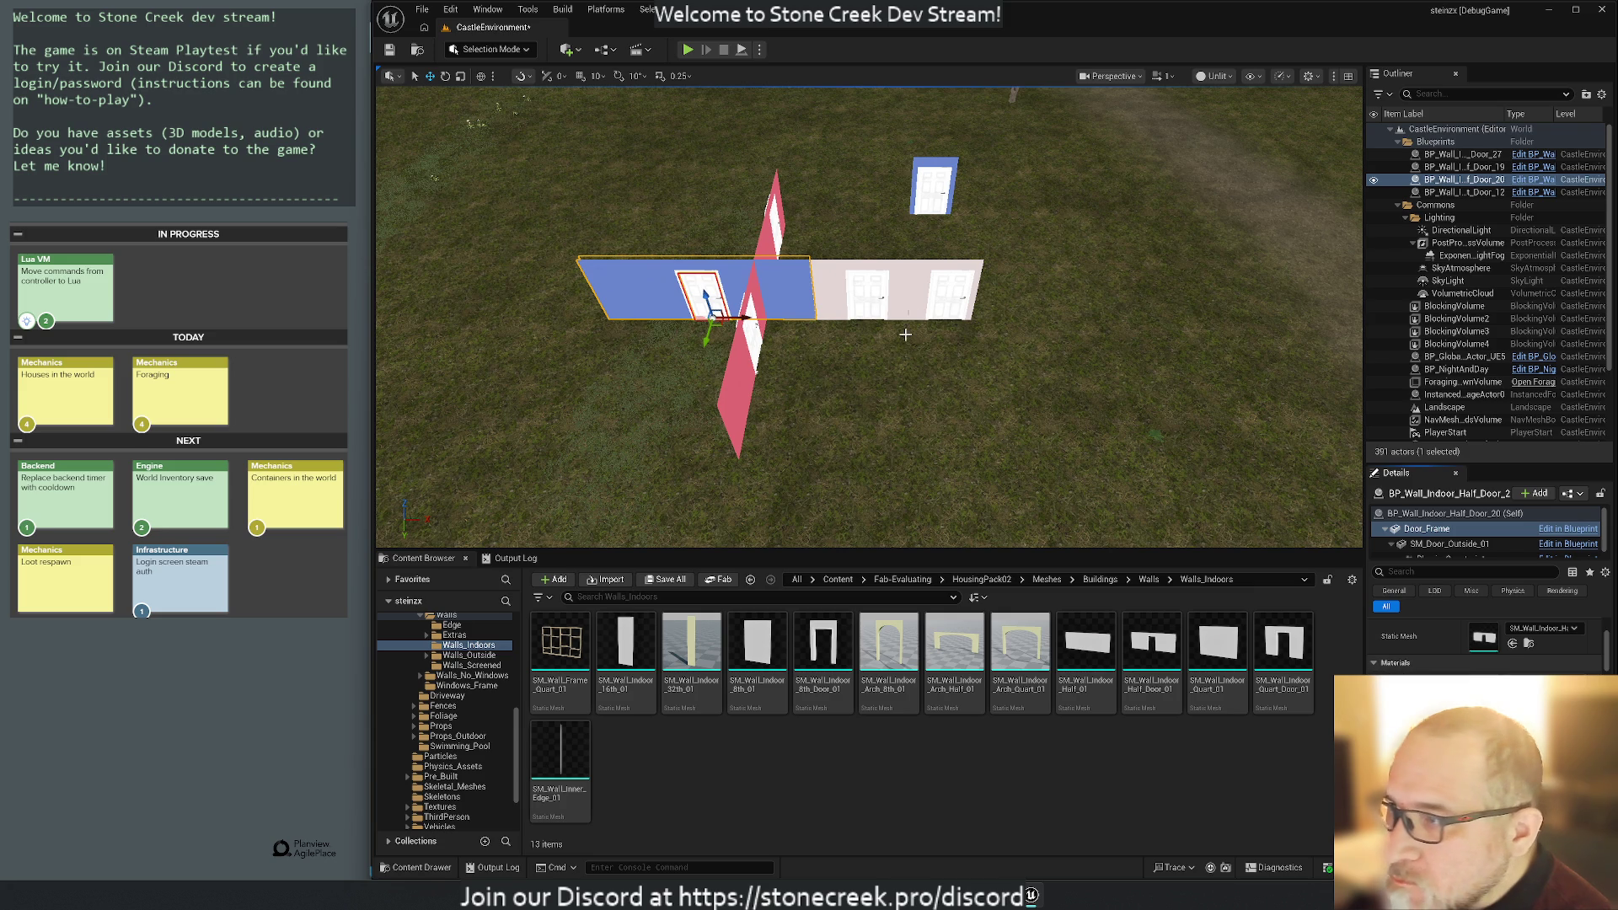
click(879, 268)
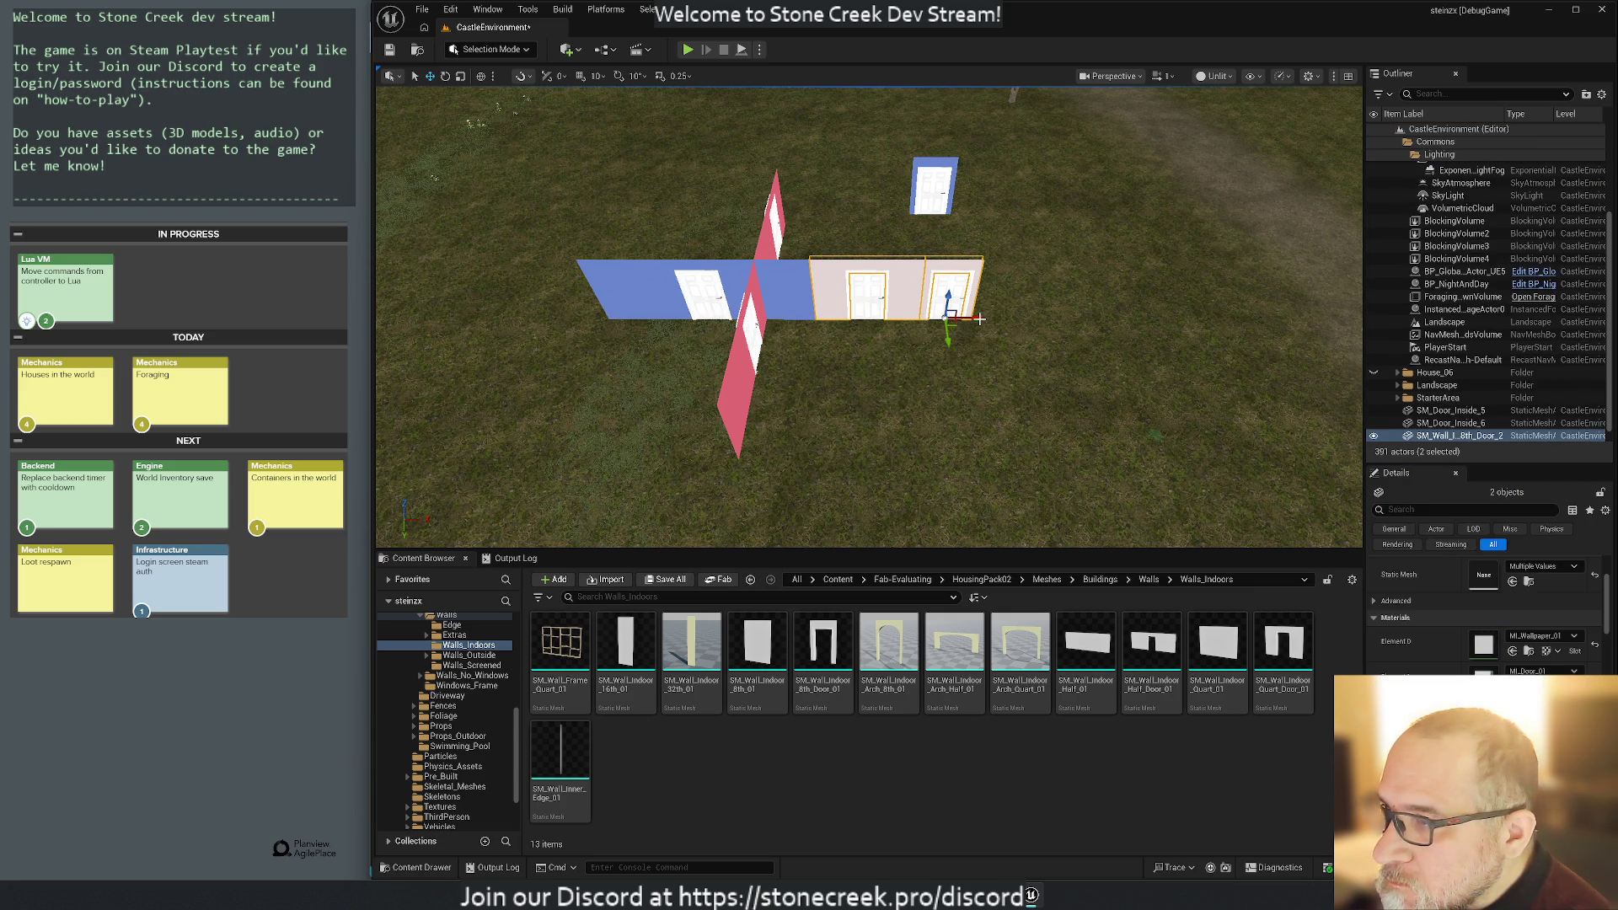
ctrl+click(944, 268)
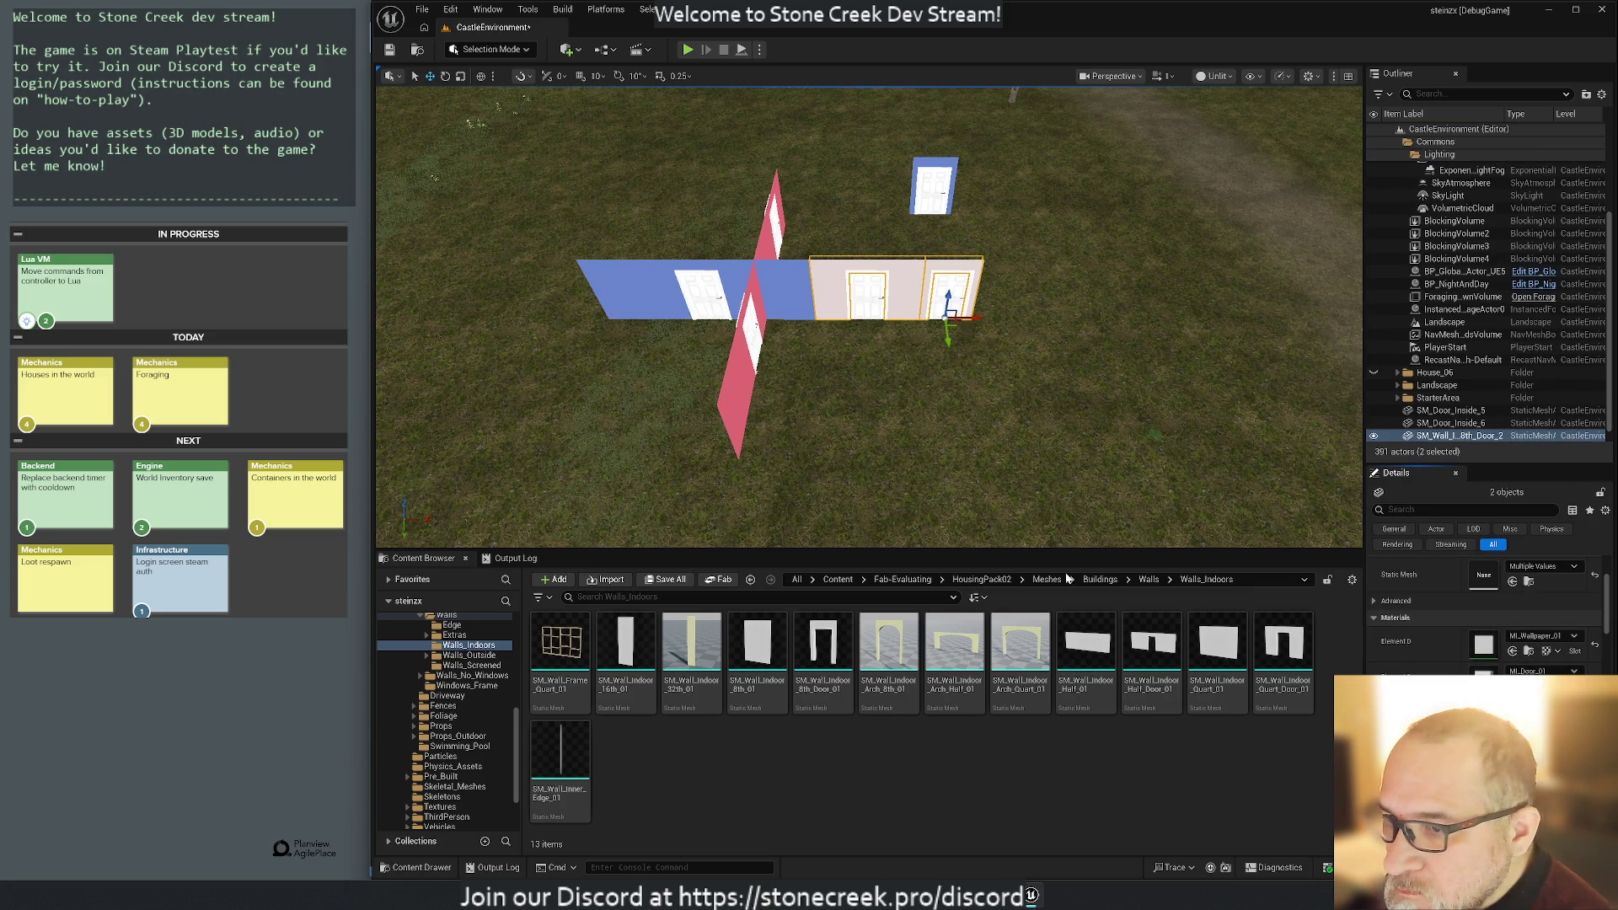
click(896, 283)
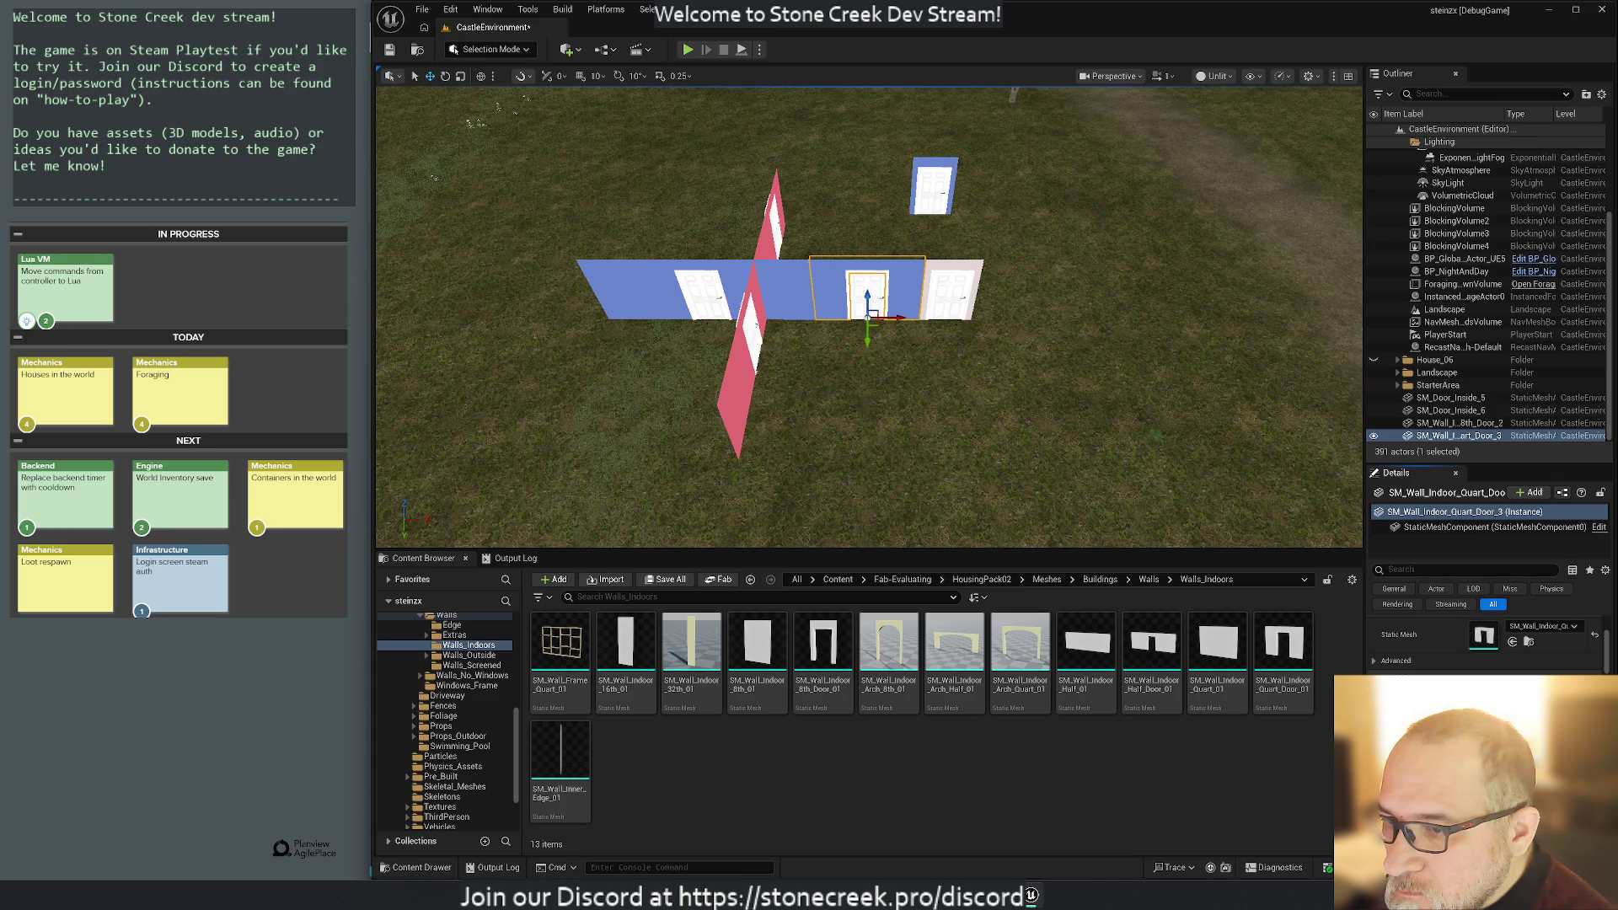
click(962, 270)
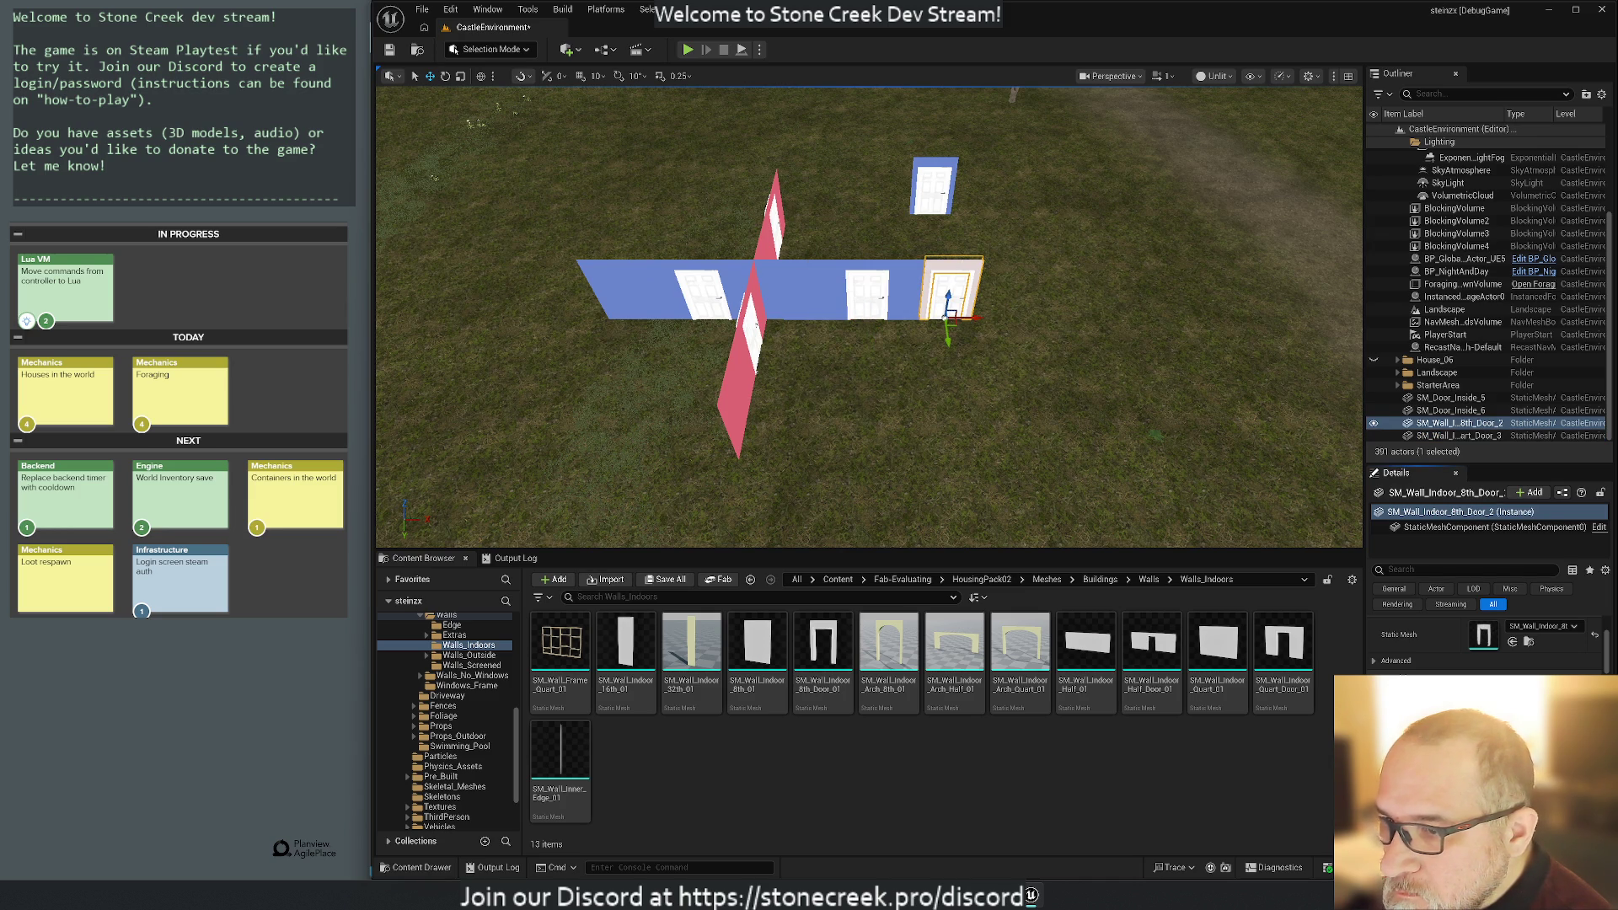
click(644, 276)
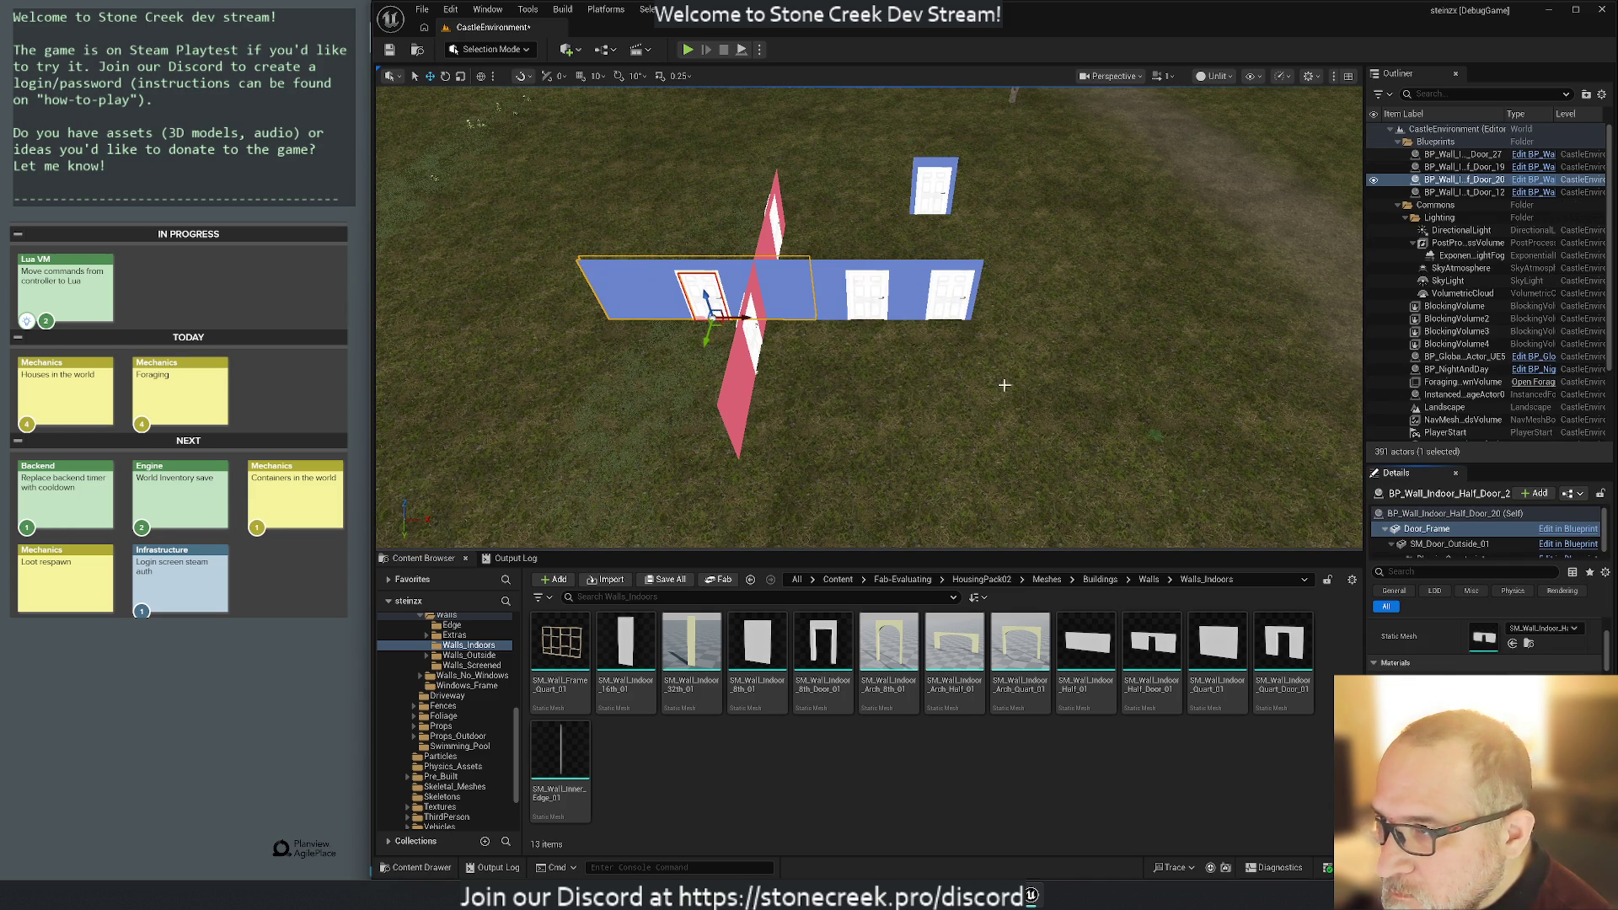
click(905, 312)
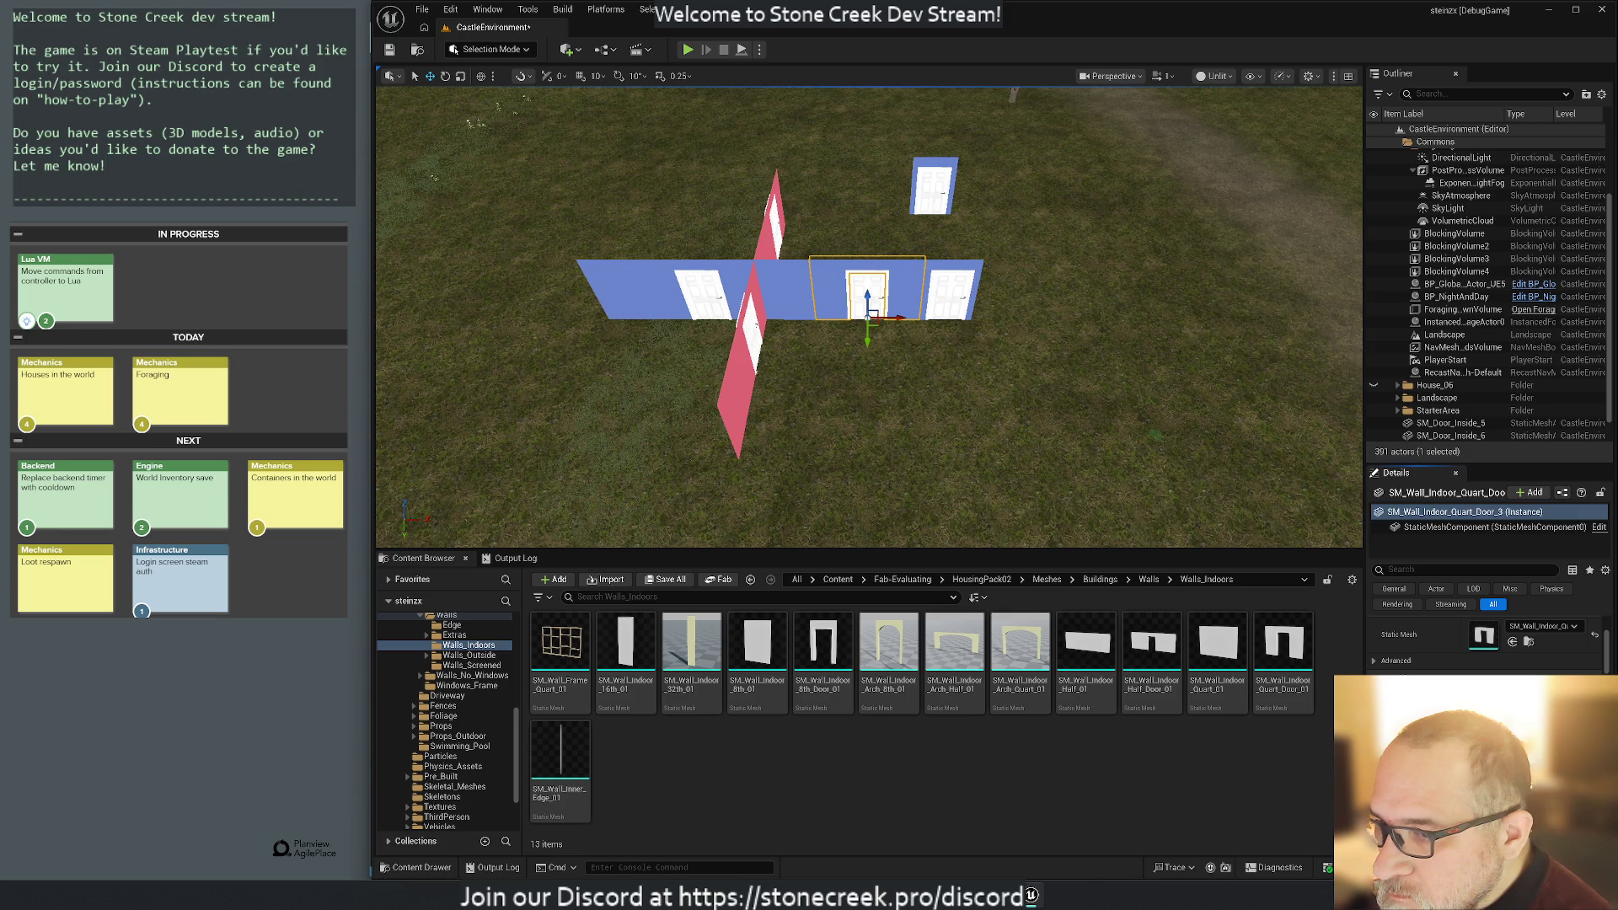
click(957, 295)
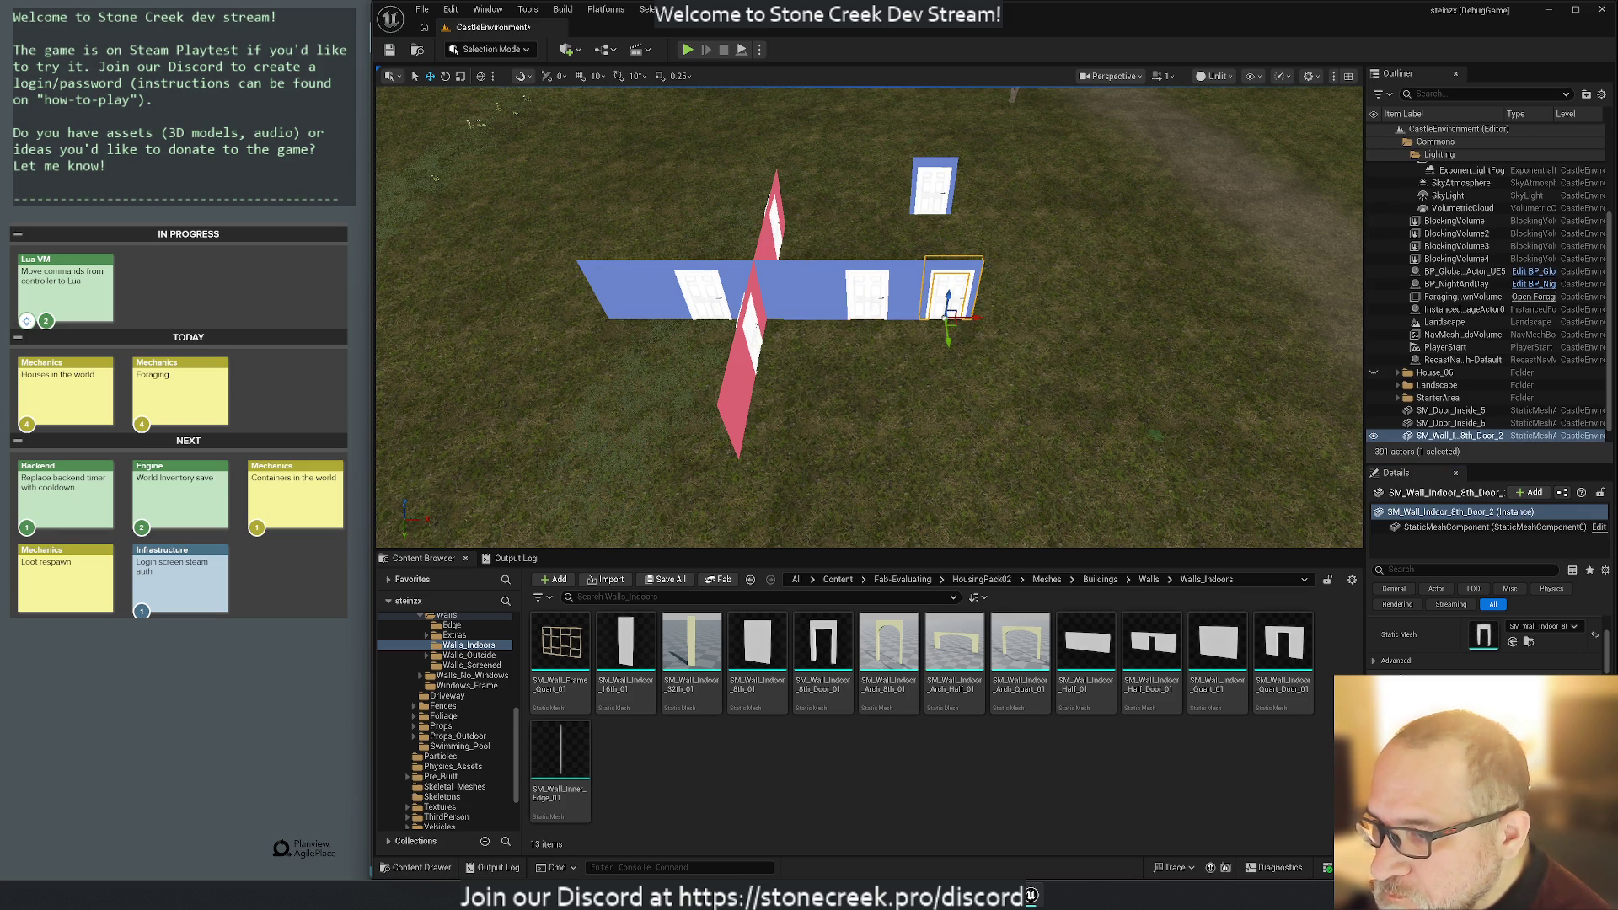
click(655, 285)
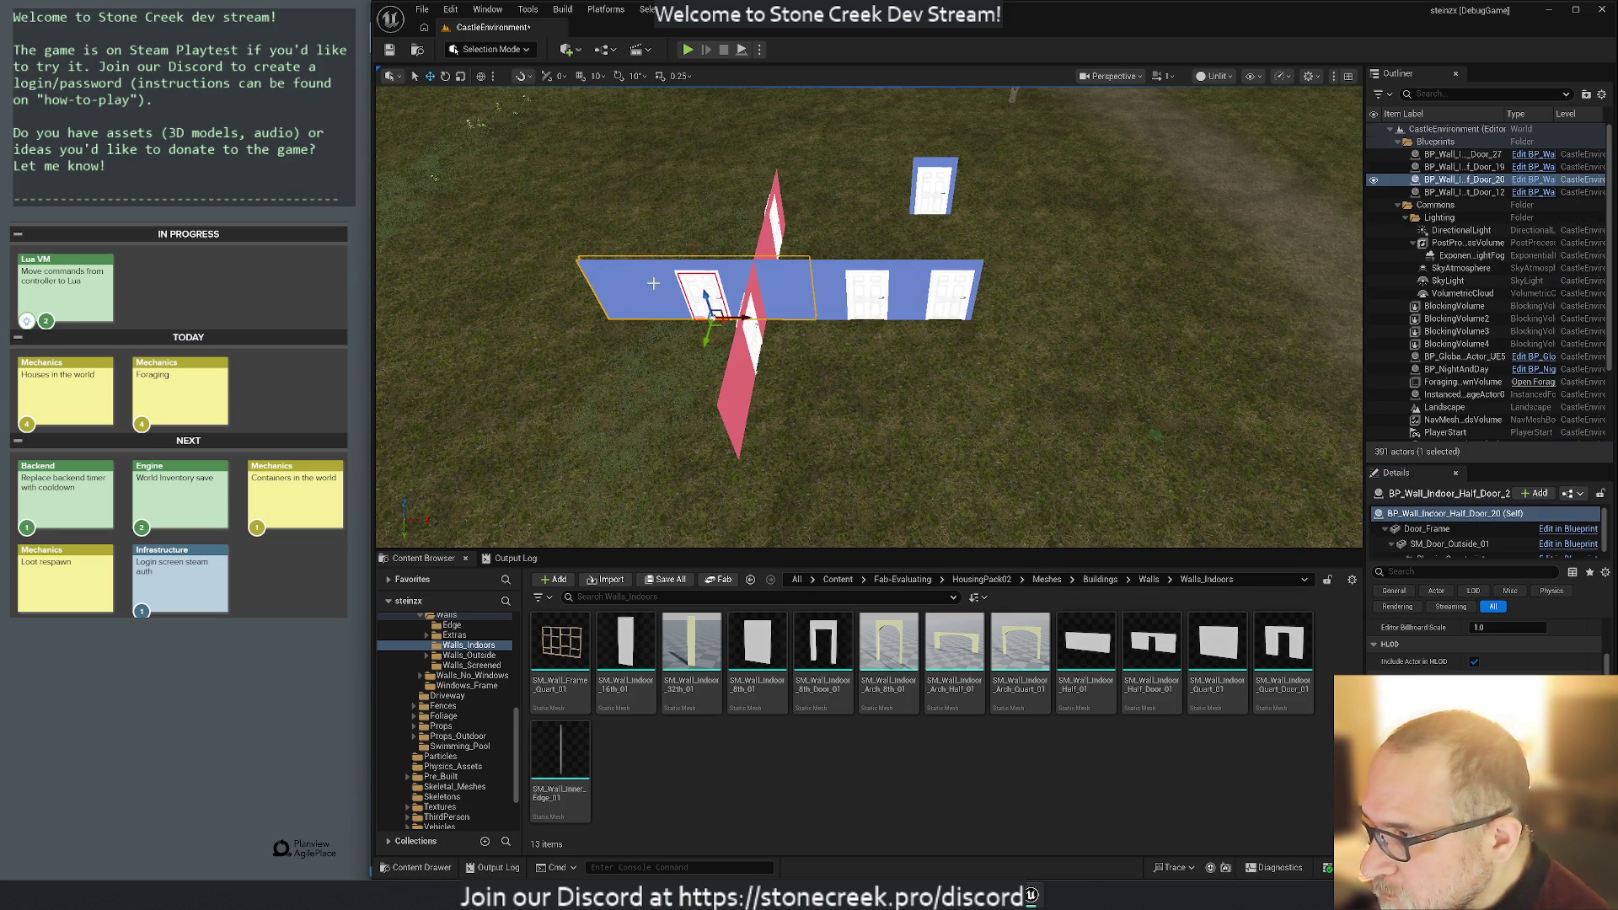
click(936, 158)
key(Delete)
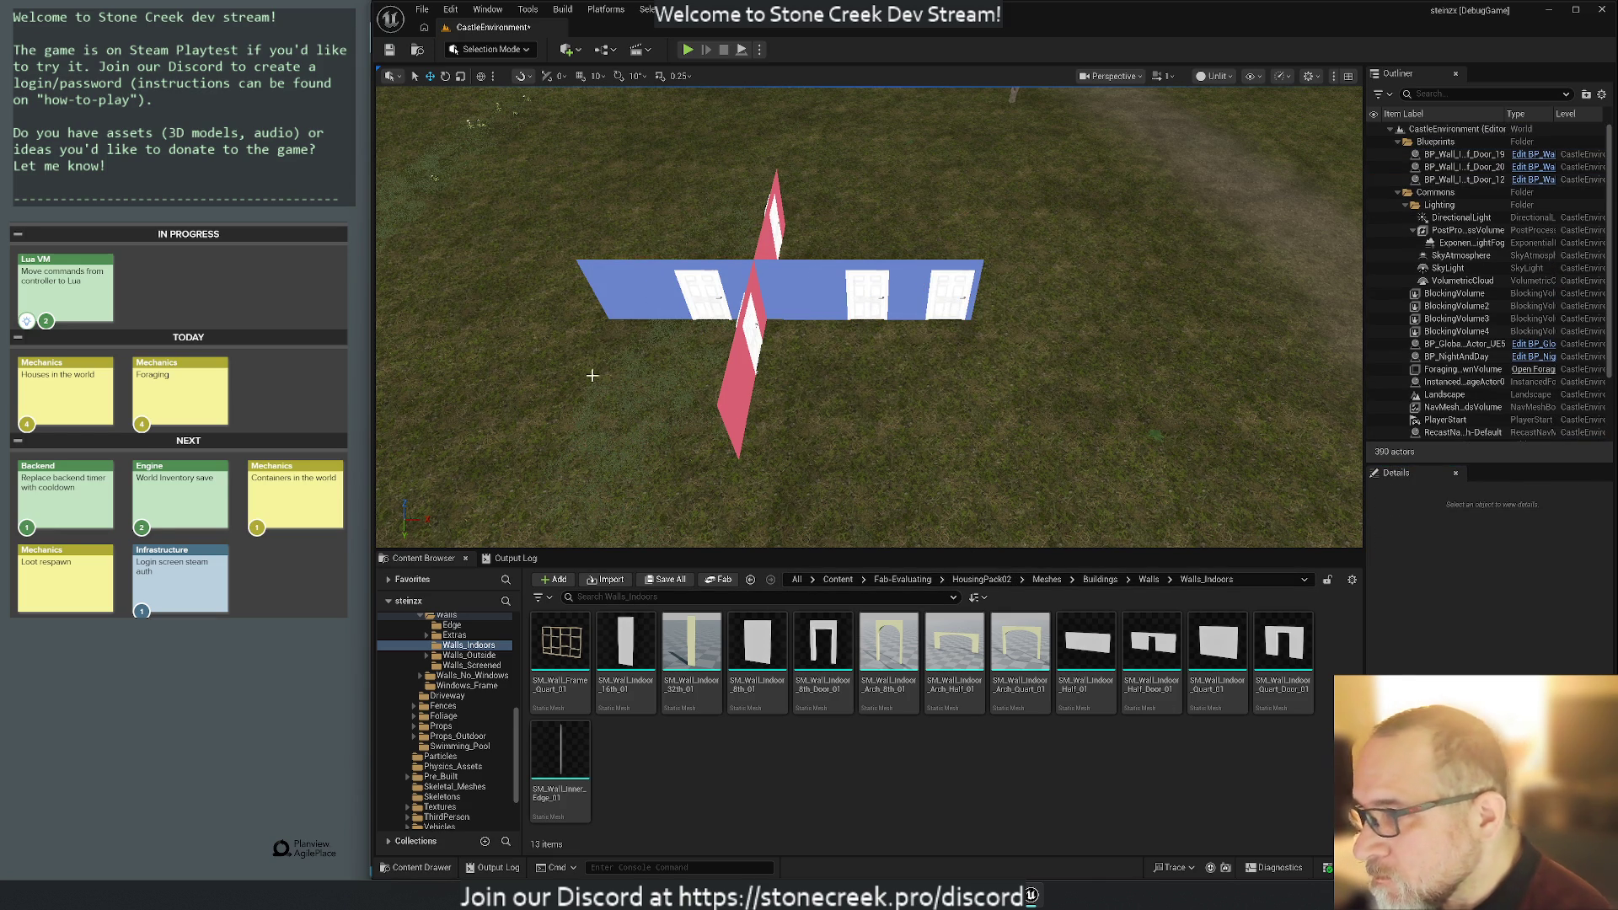
Place an SM_Wall_Indoor_Half_Door_01 wall mesh near the blue half-door blueprint.
click(621, 296)
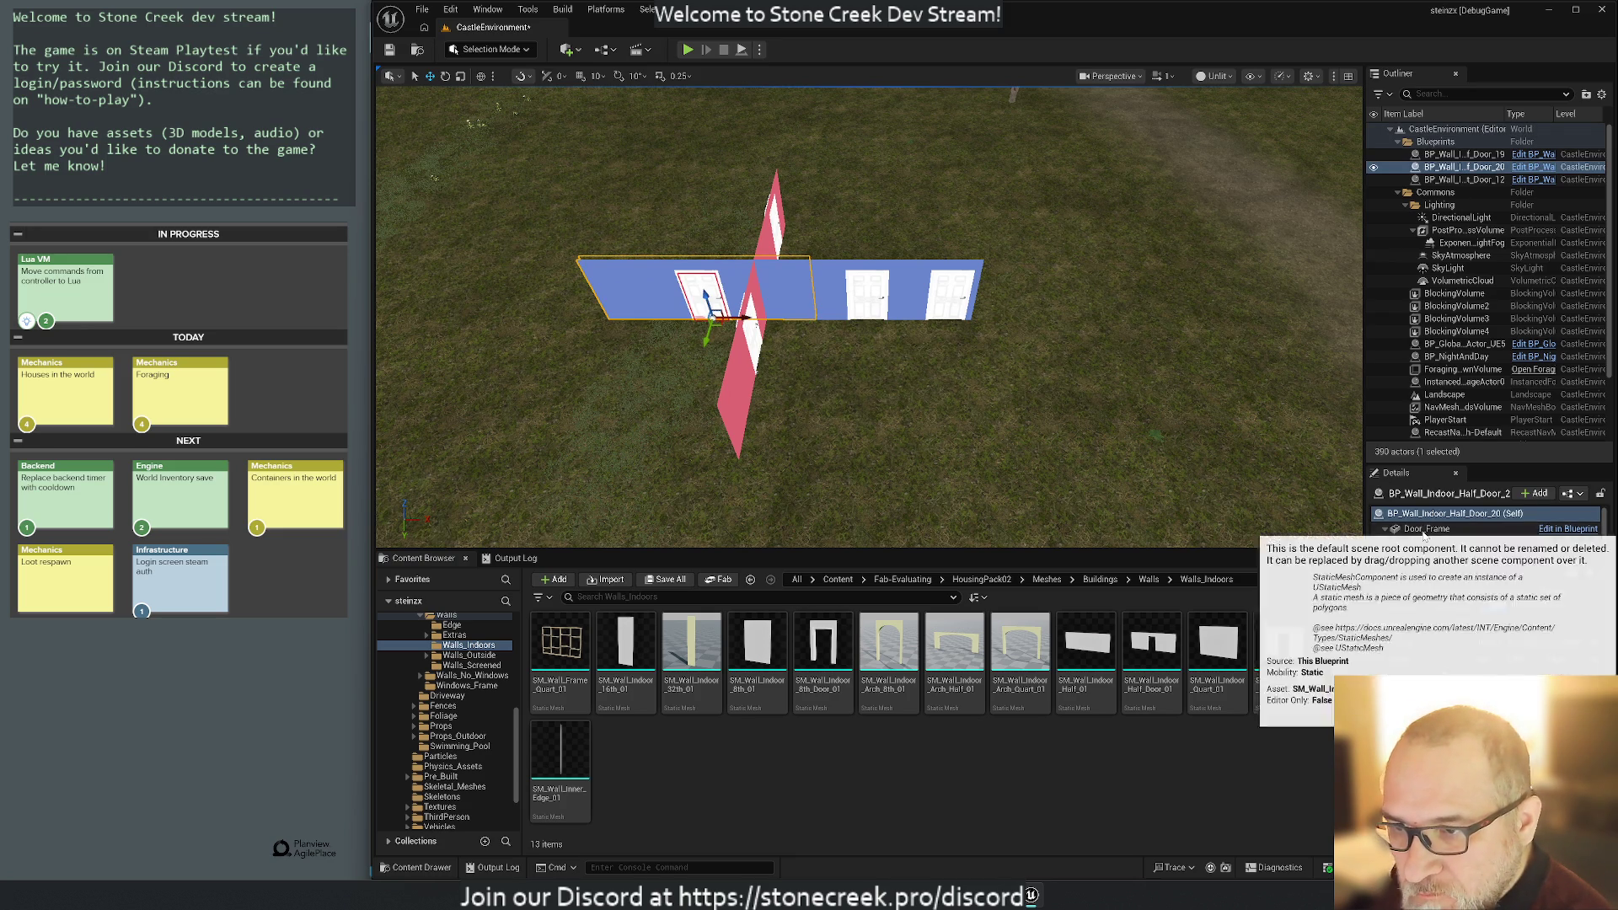
click(1424, 531)
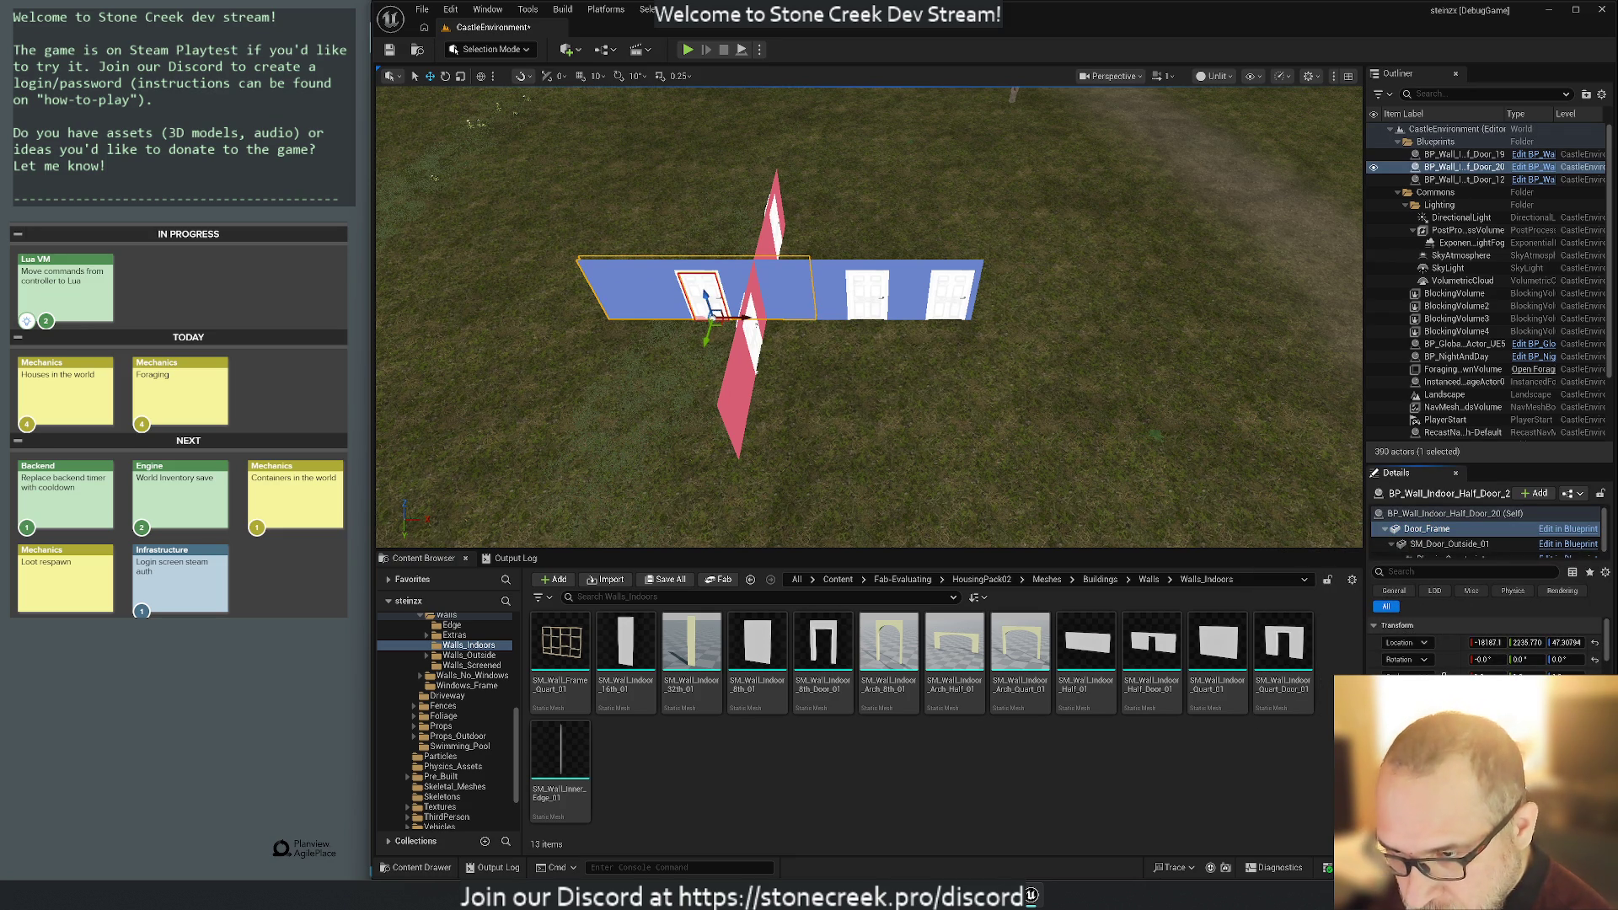
mouse_move(1152, 653)
mouse_down()
mouse_move(691, 430)
mouse_move(690, 331)
mouse_move(598, 169)
mouse_move(520, 156)
mouse_up()
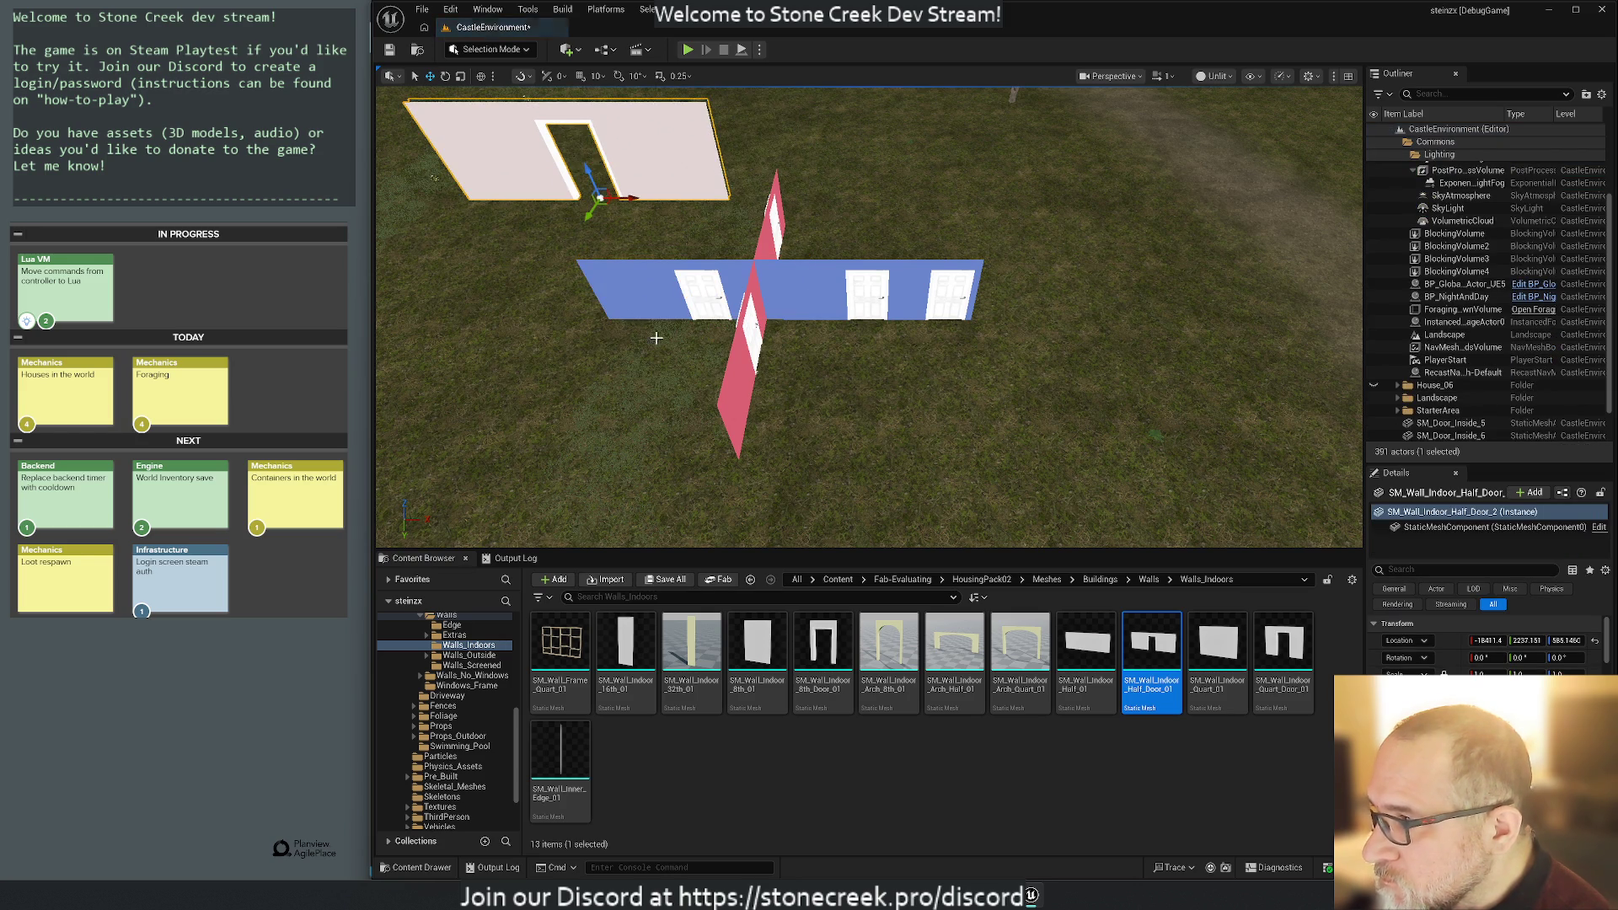
Move the blue blueprint aside and paste its transform onto the half-door wall mesh.
click(646, 312)
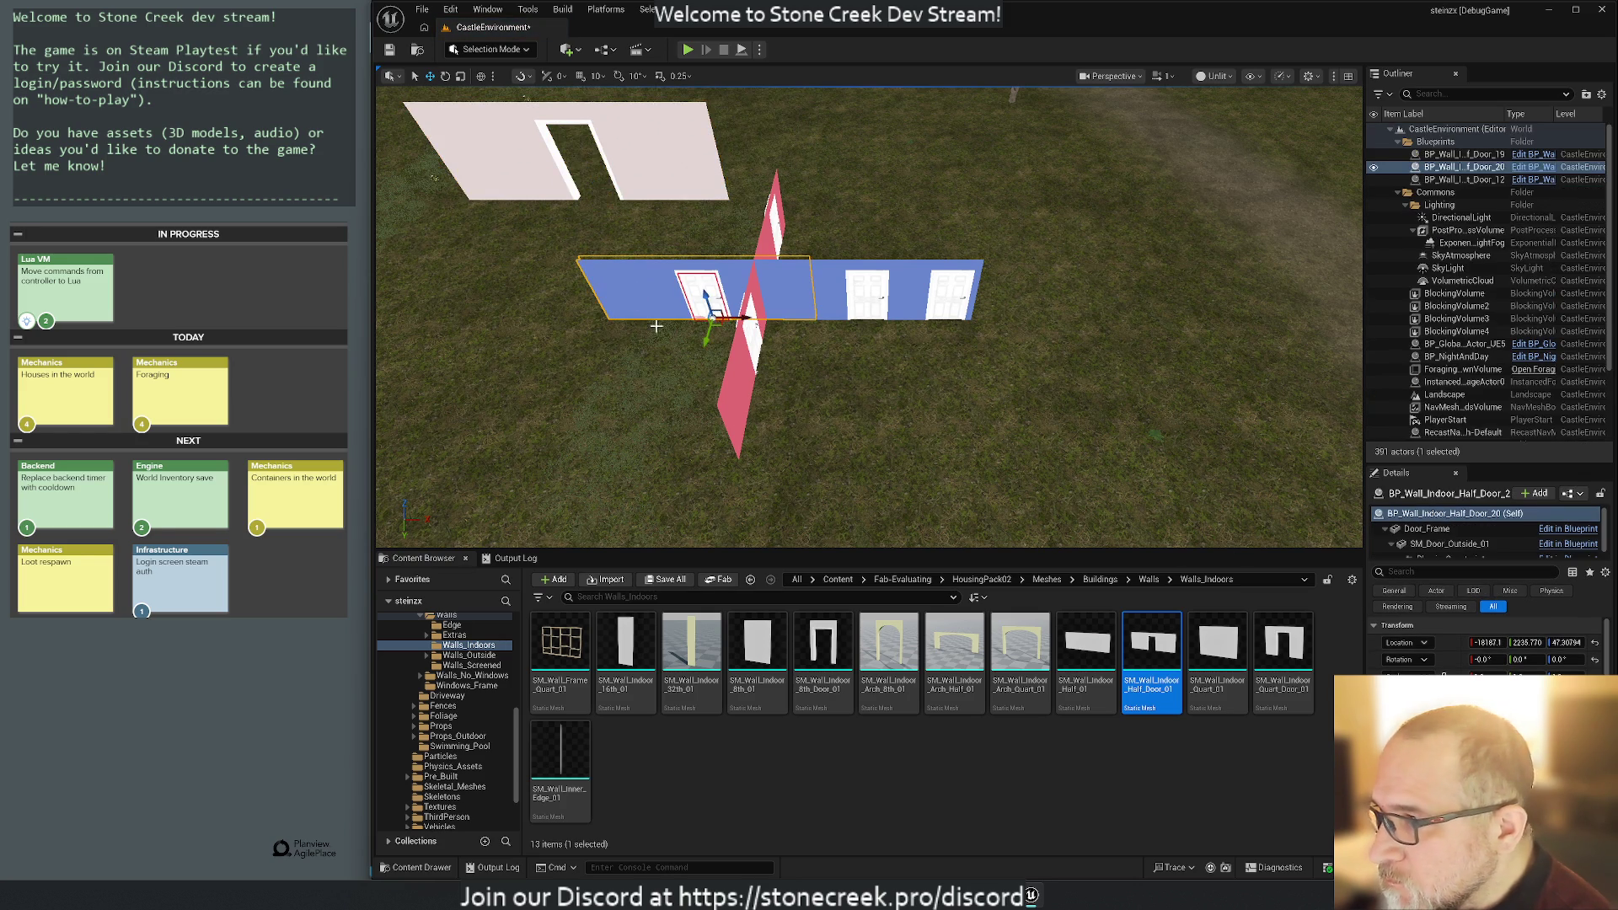
drag(708, 344, 776, 155)
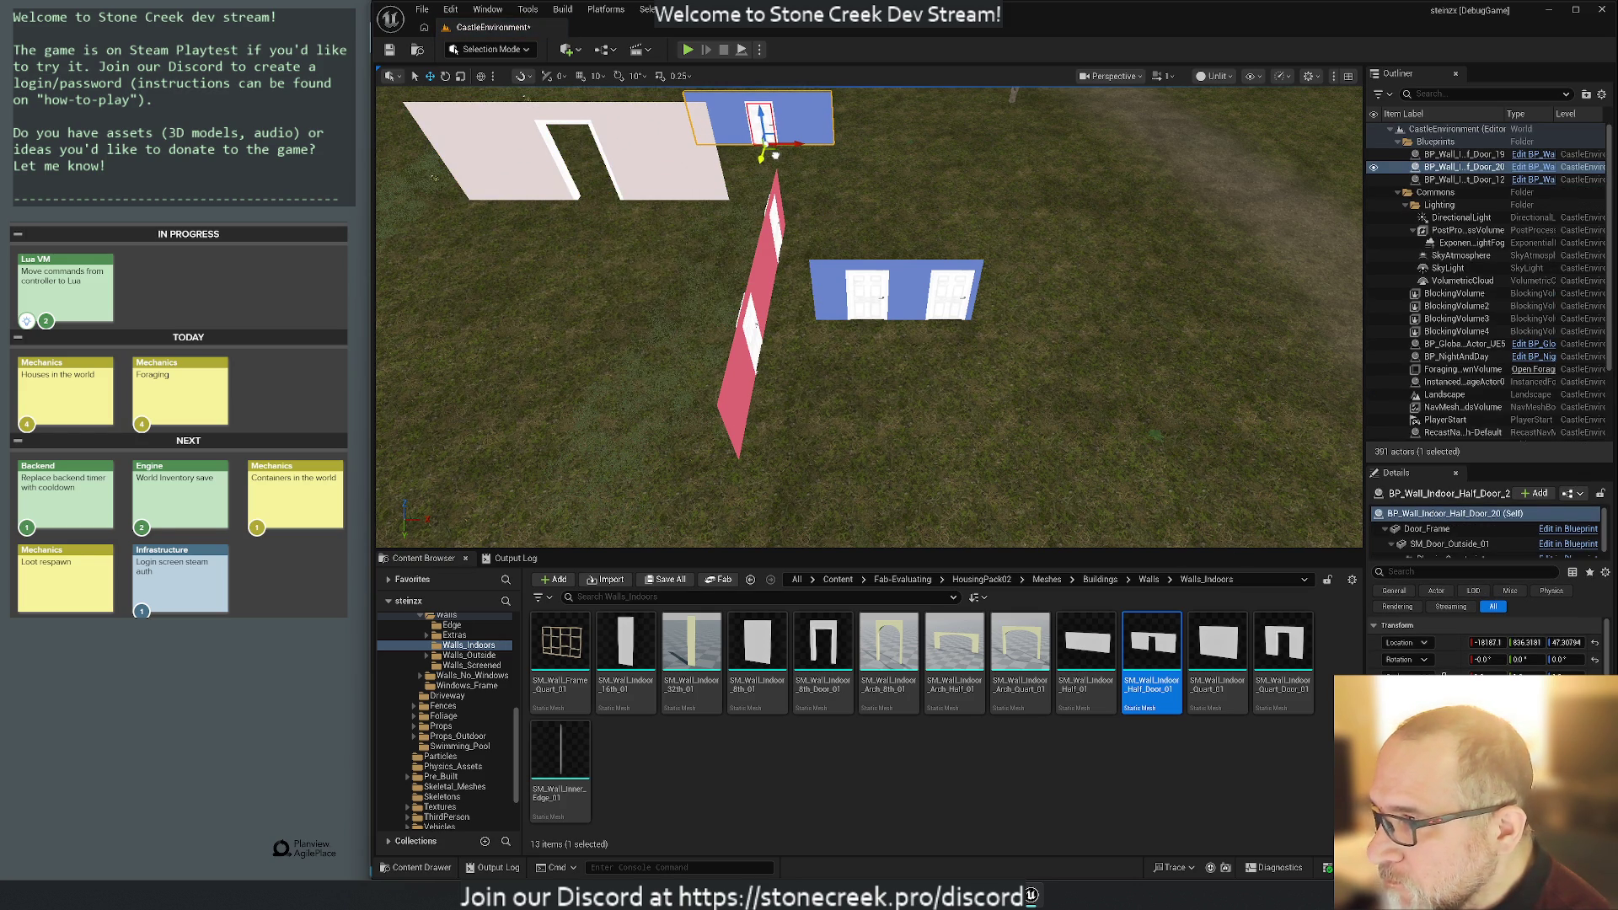
click(607, 188)
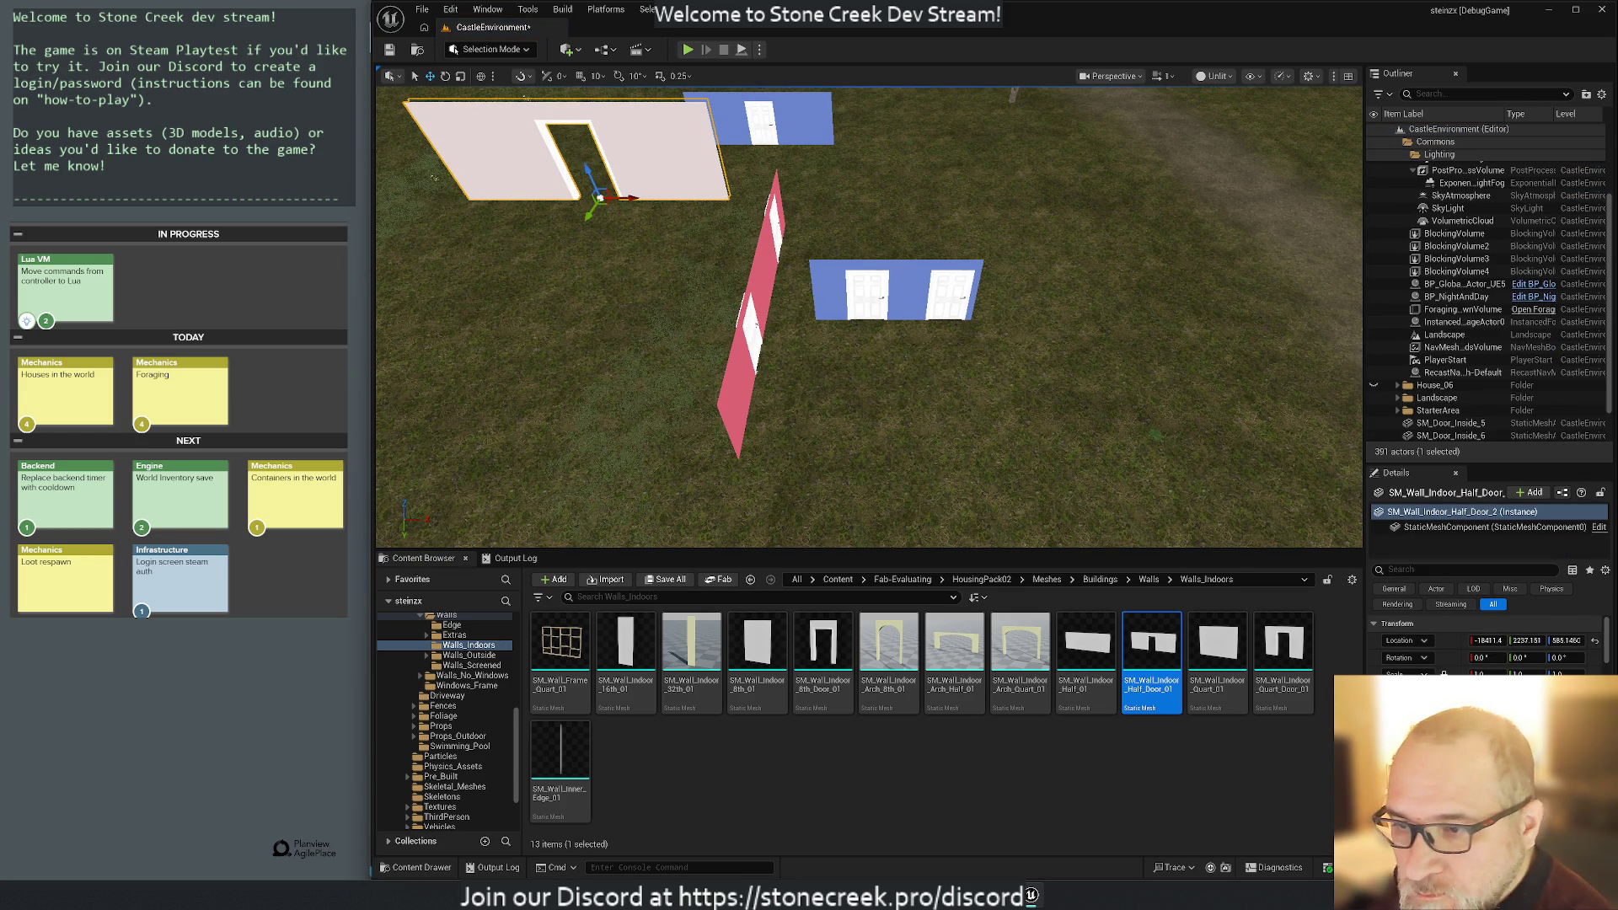
key(ctrl+v)
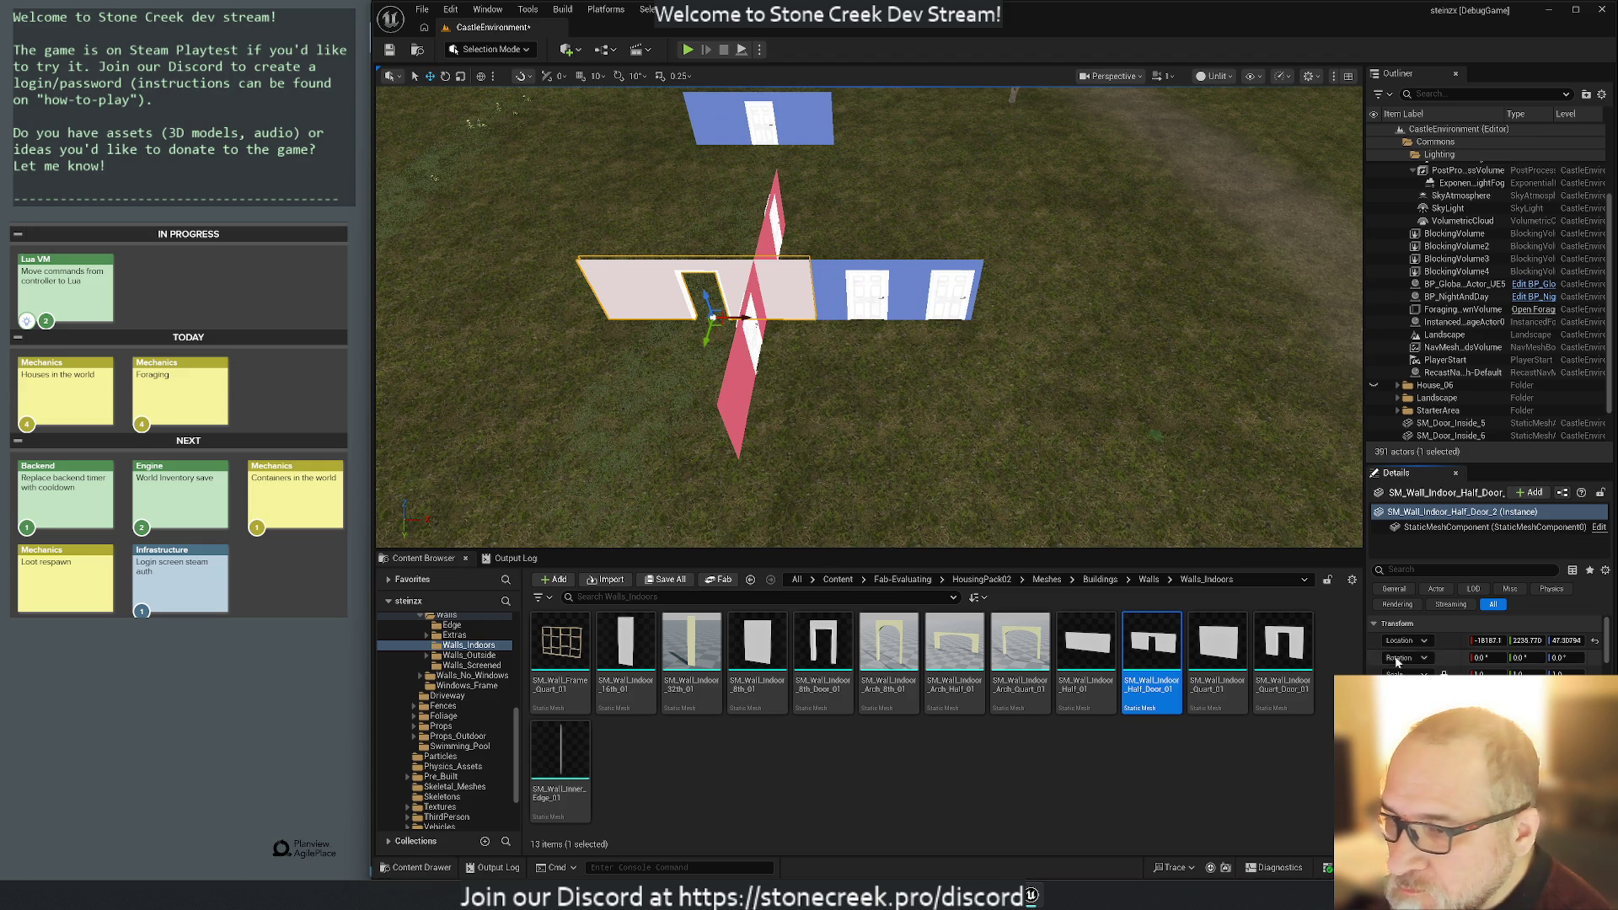
click(799, 126)
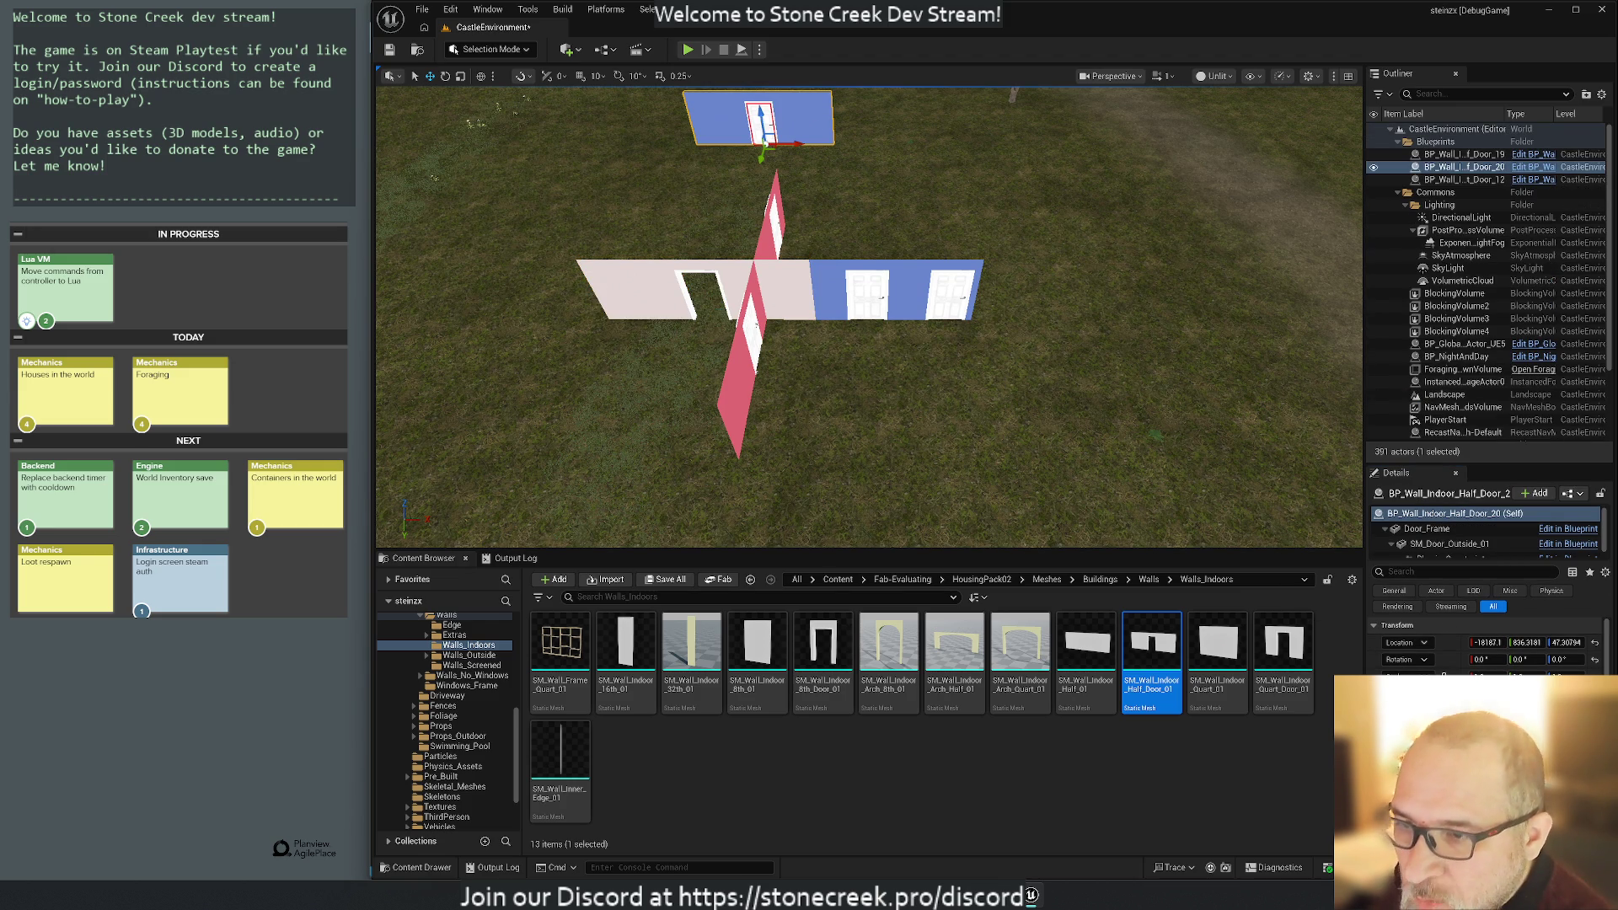
click(1427, 528)
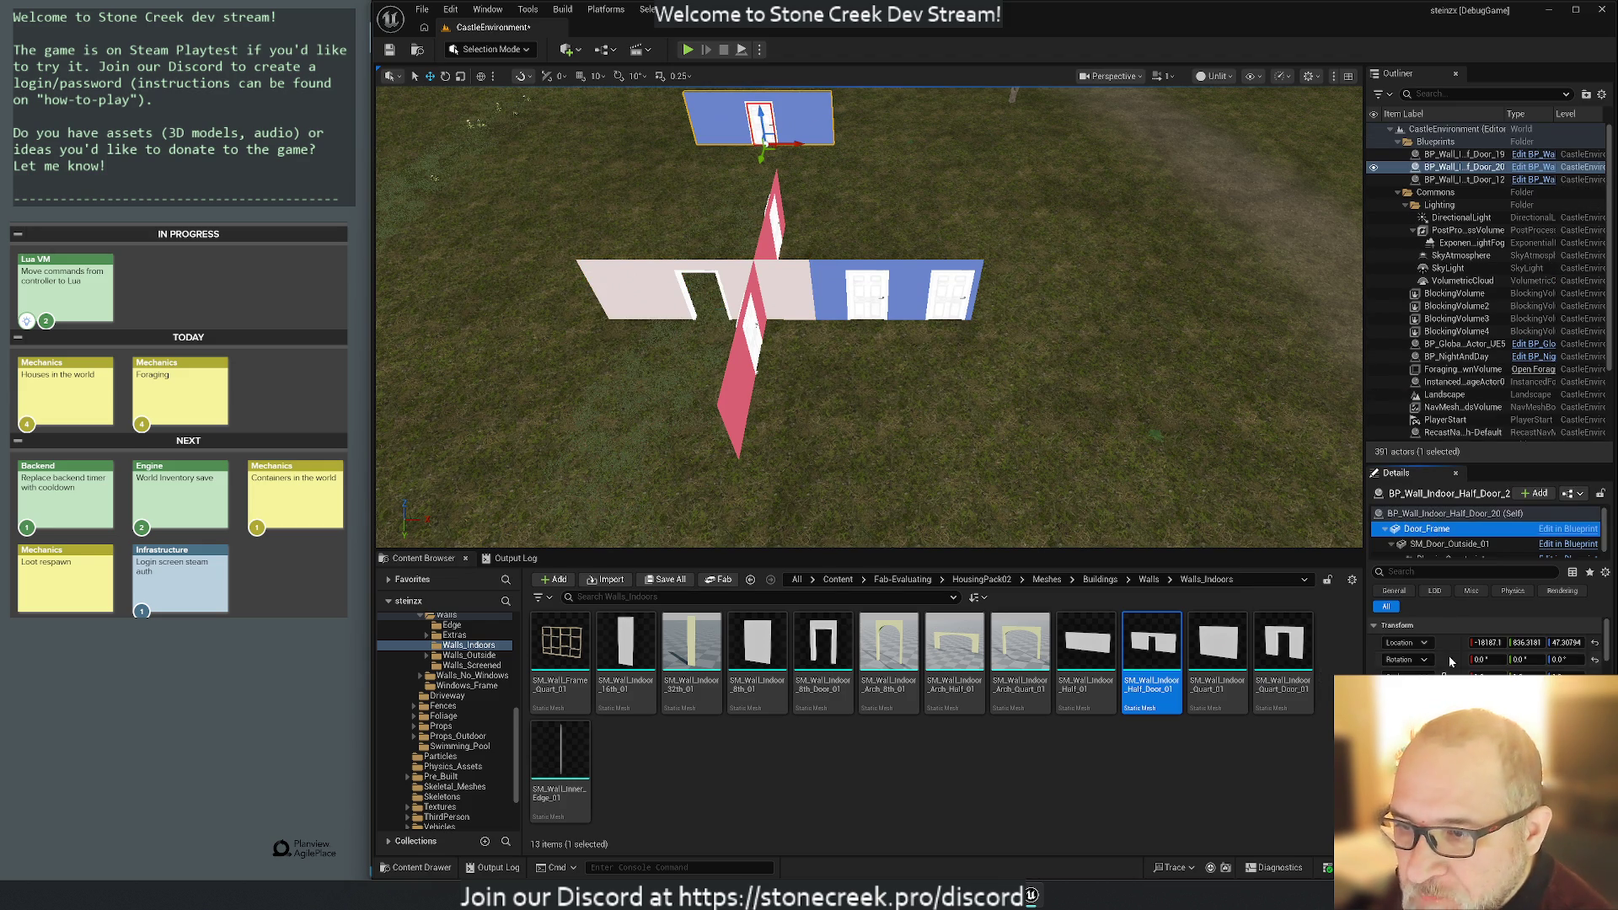
Alt-drag a copy of the middle wall's inside door into the half-door wall's opening.
click(628, 297)
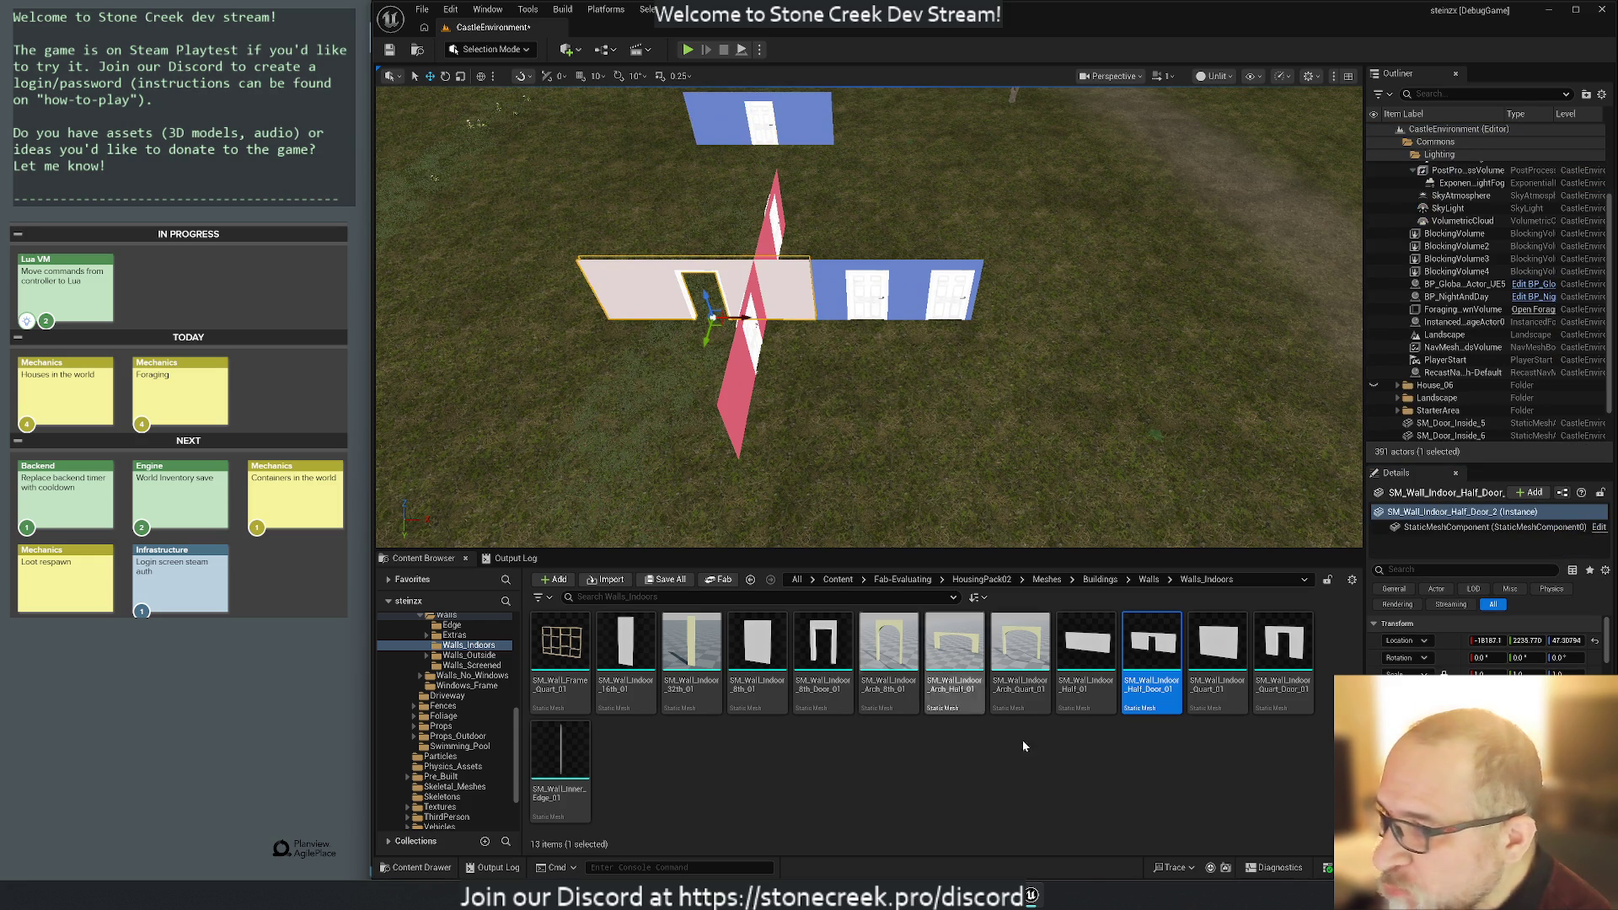
click(851, 299)
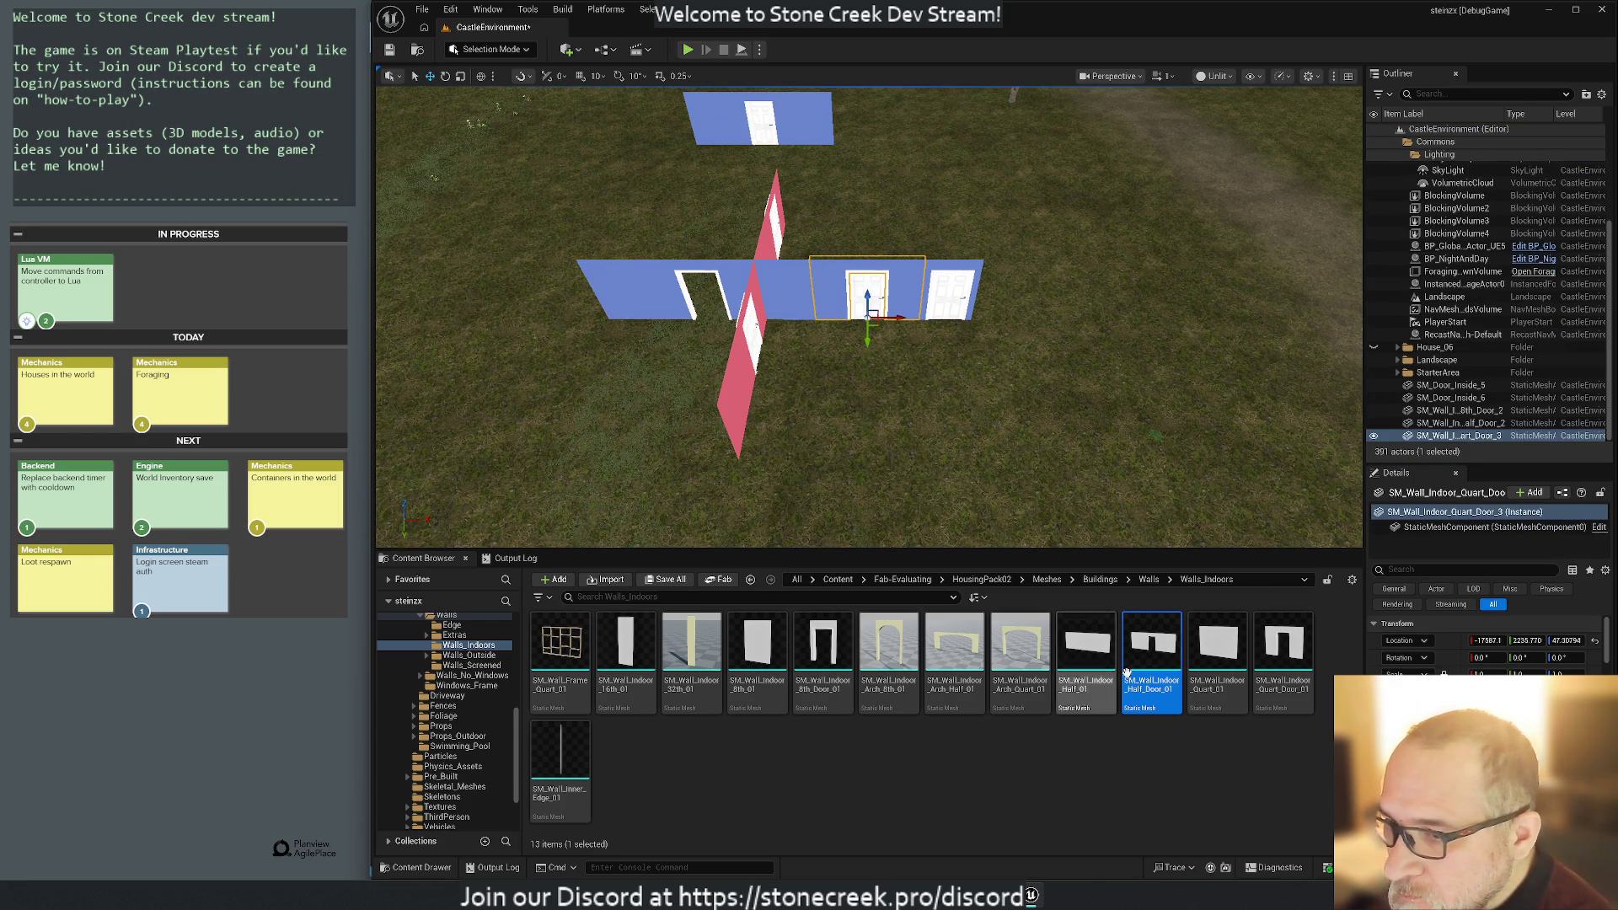
scroll(1487, 641, down, 2)
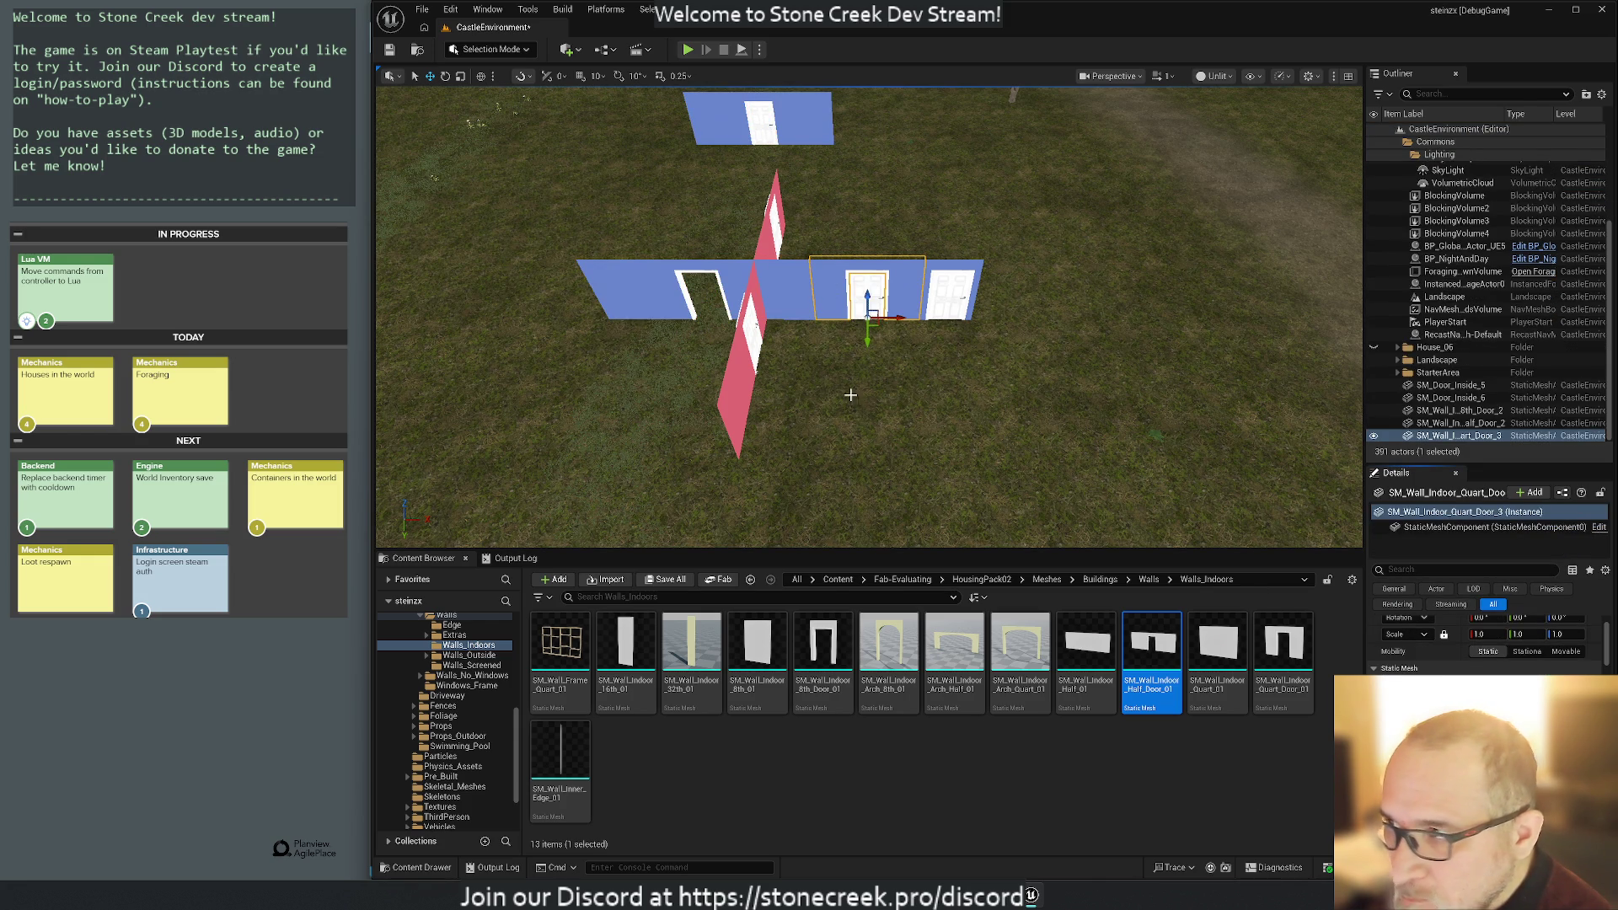
click(640, 291)
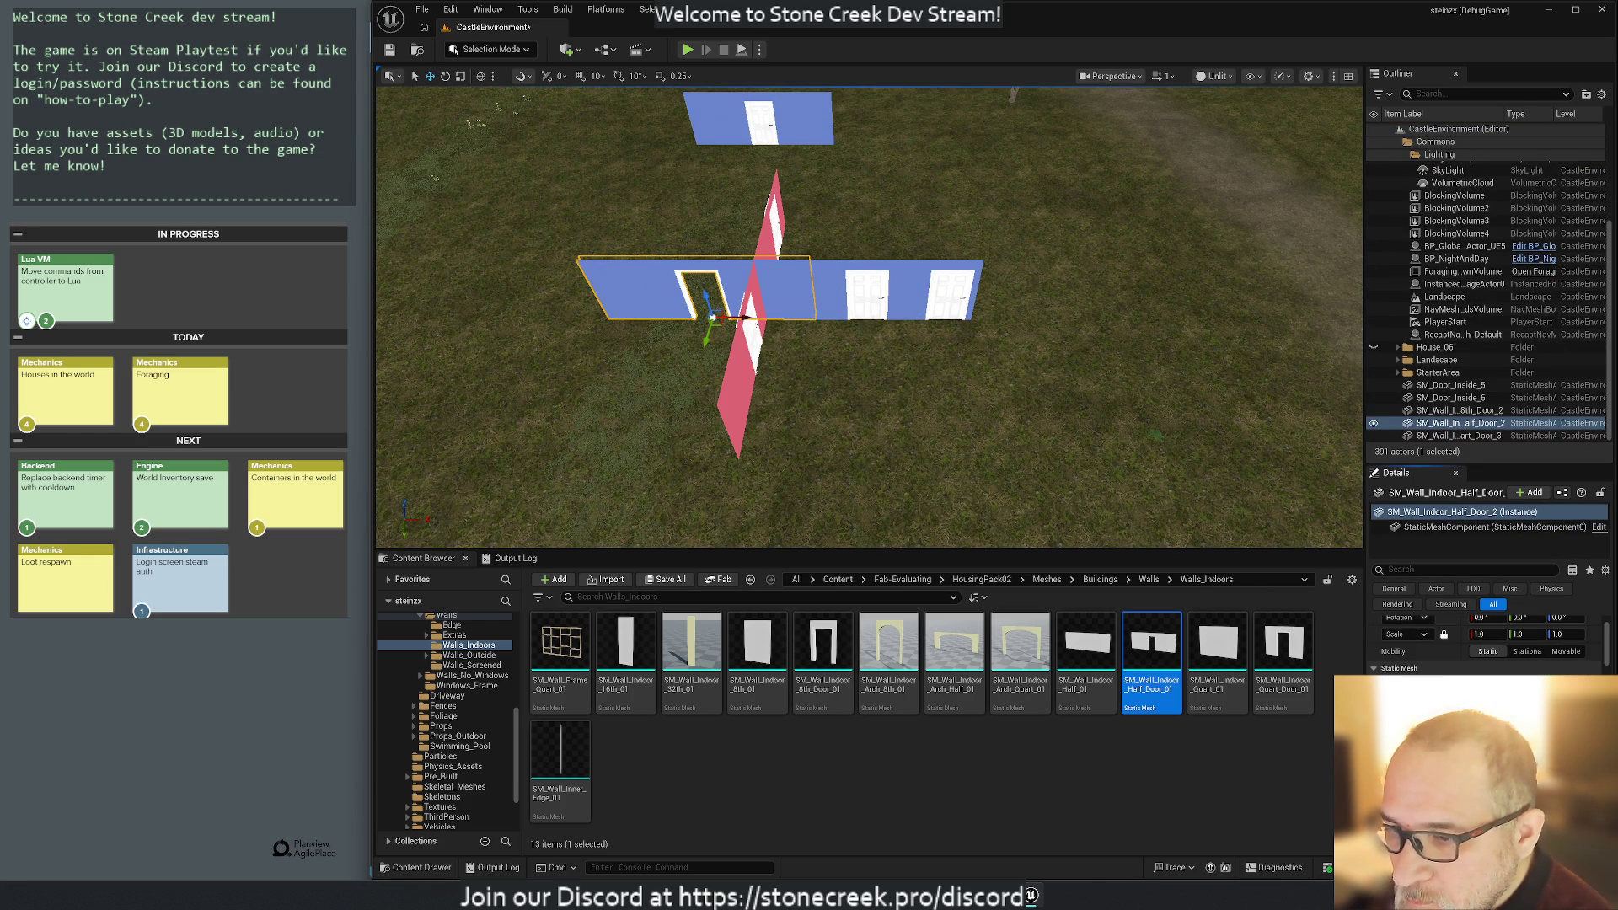
click(871, 320)
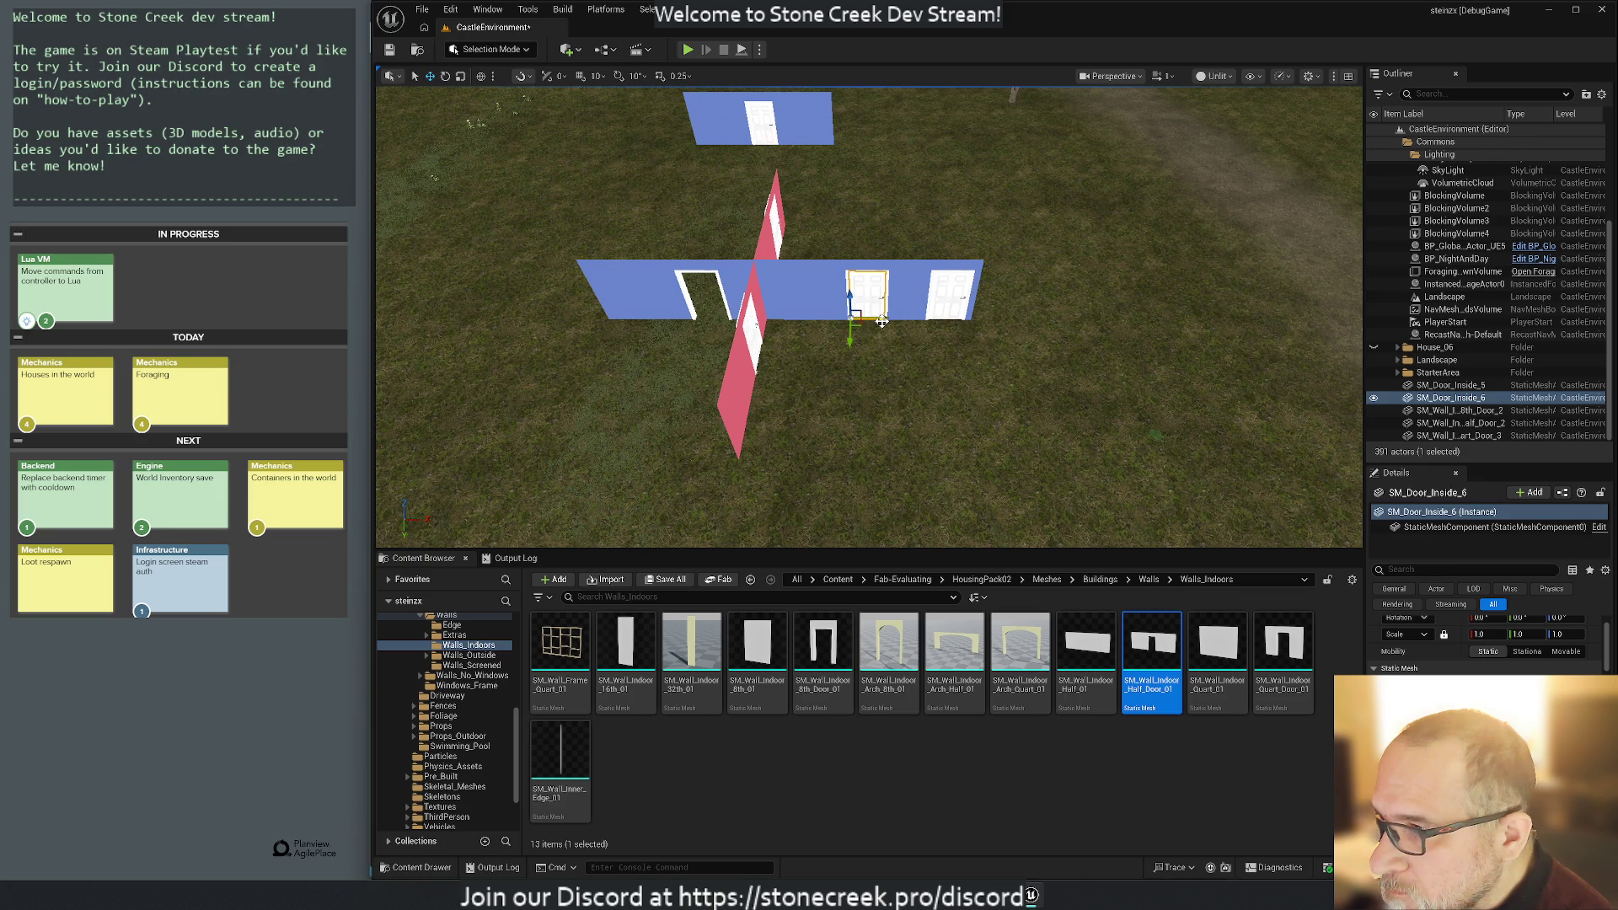
drag(853, 314, 696, 316)
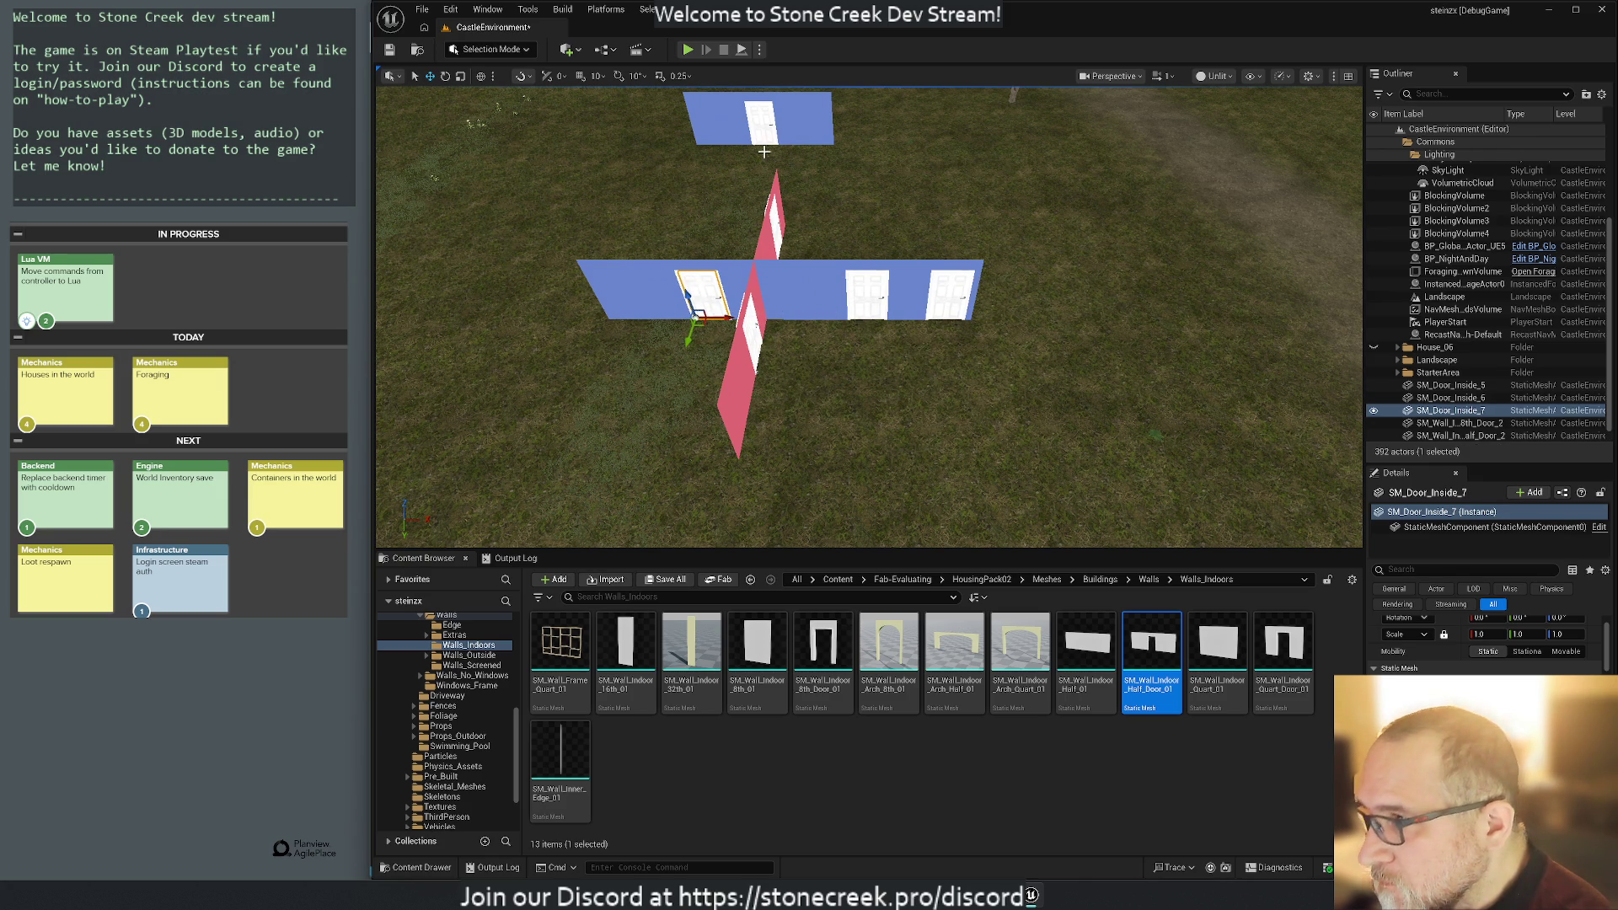
Delete the leftover blue blueprint wall and select the new door up close.
click(719, 133)
key(Delete)
drag(658, 384, 712, 361)
click(819, 425)
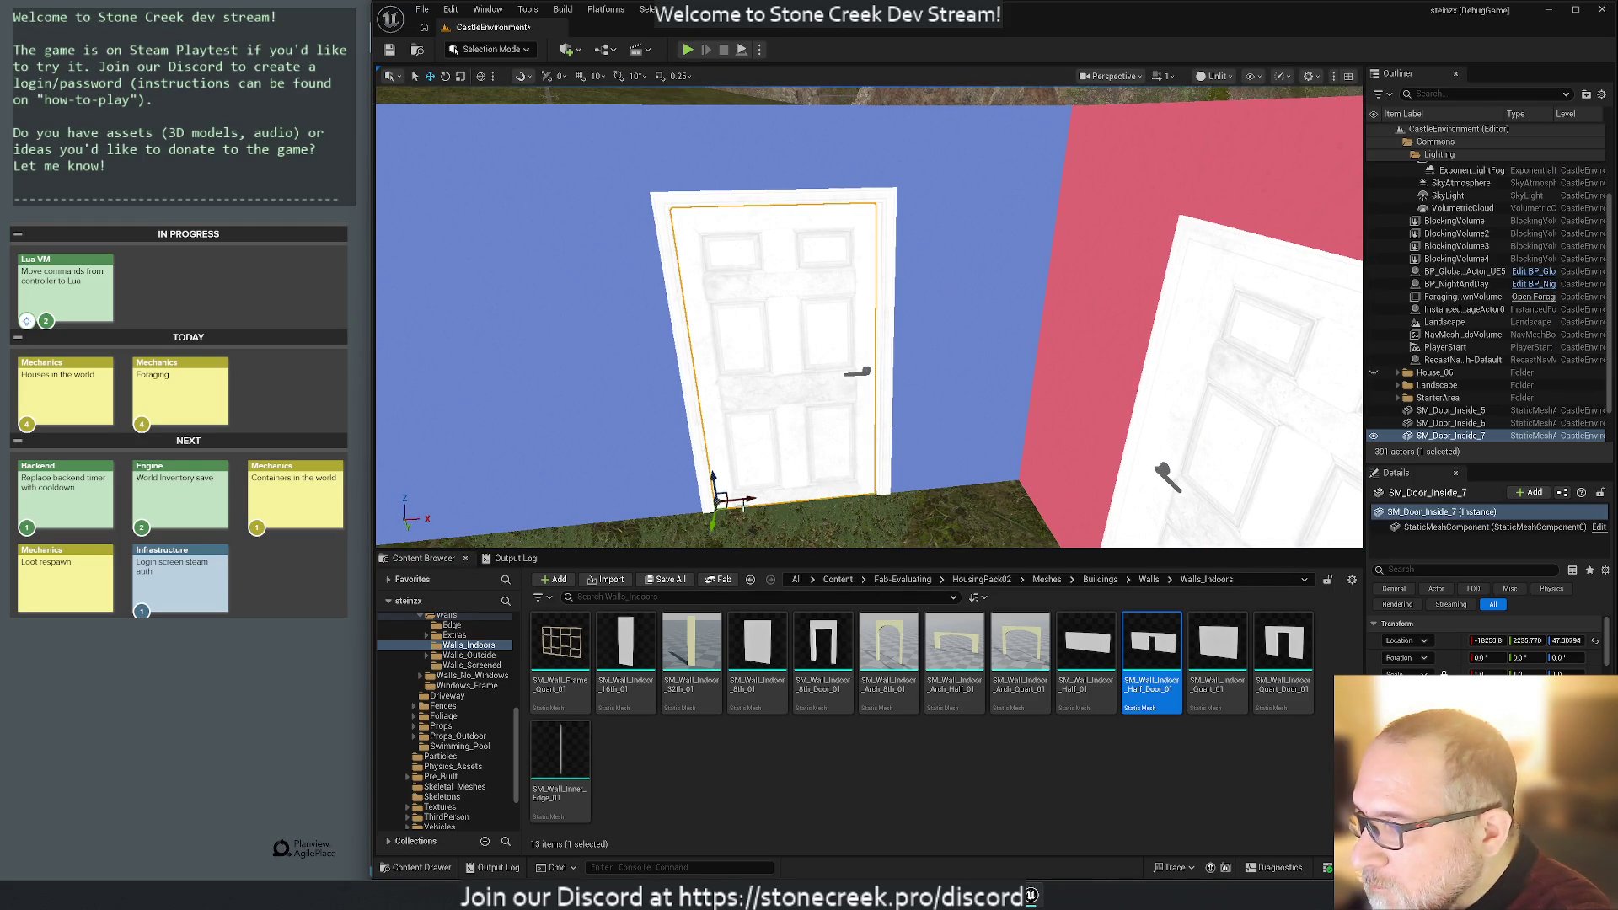
Nudge SM_Door_Inside_7 slightly to the right along X.
drag(748, 499, 752, 500)
click(837, 526)
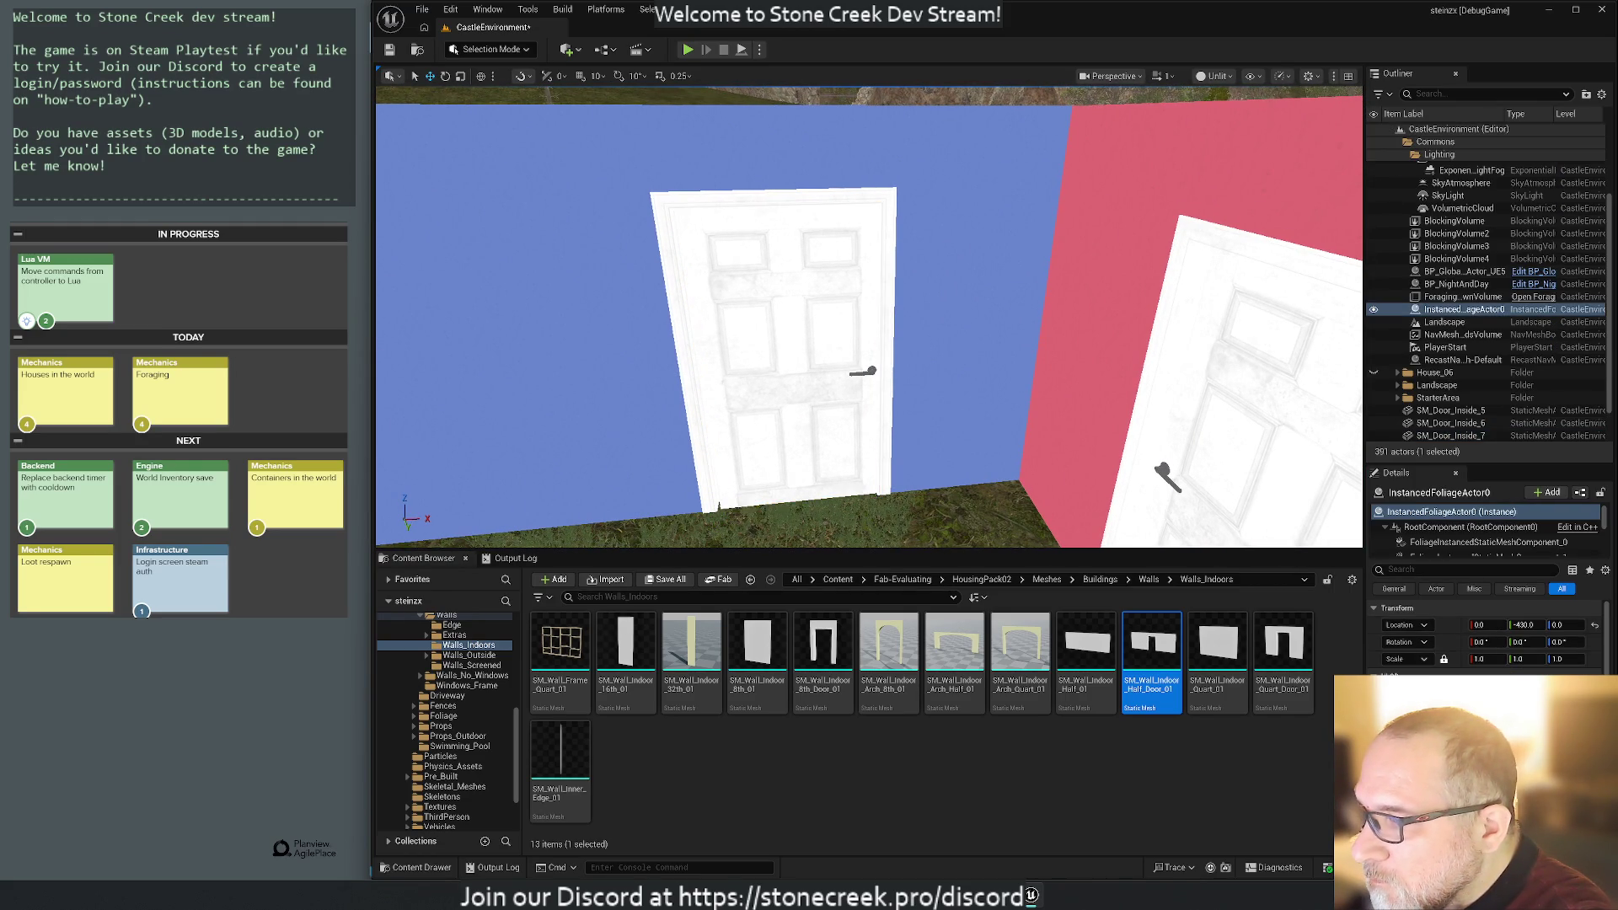
scroll(837, 526, down, 10)
scroll(849, 352, down, 1)
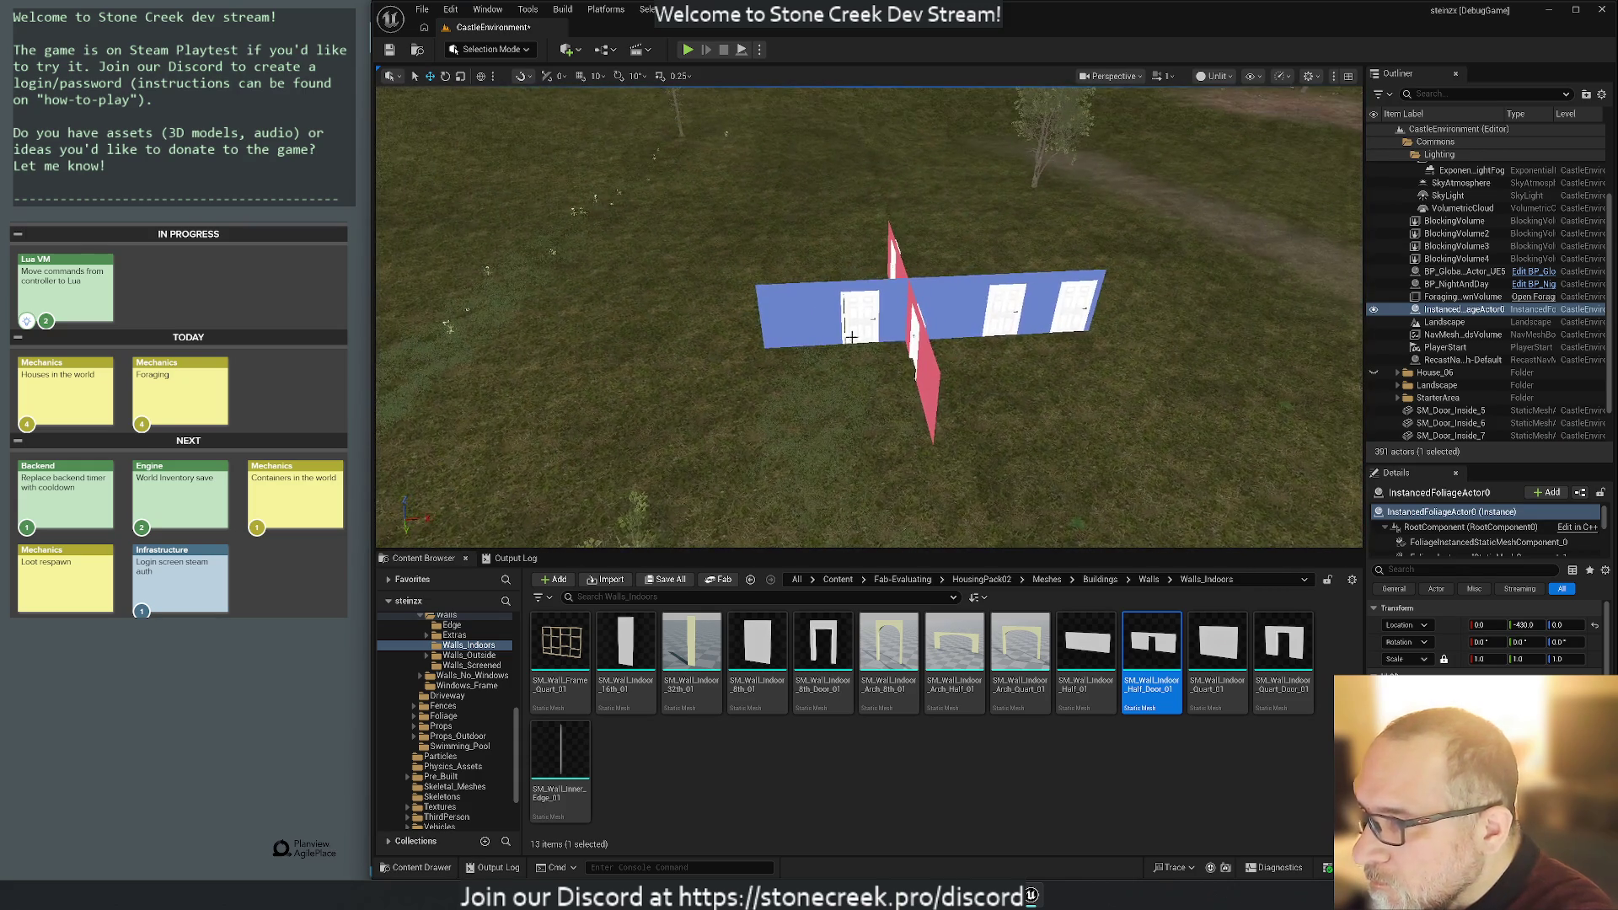
scroll(855, 375, up, 10)
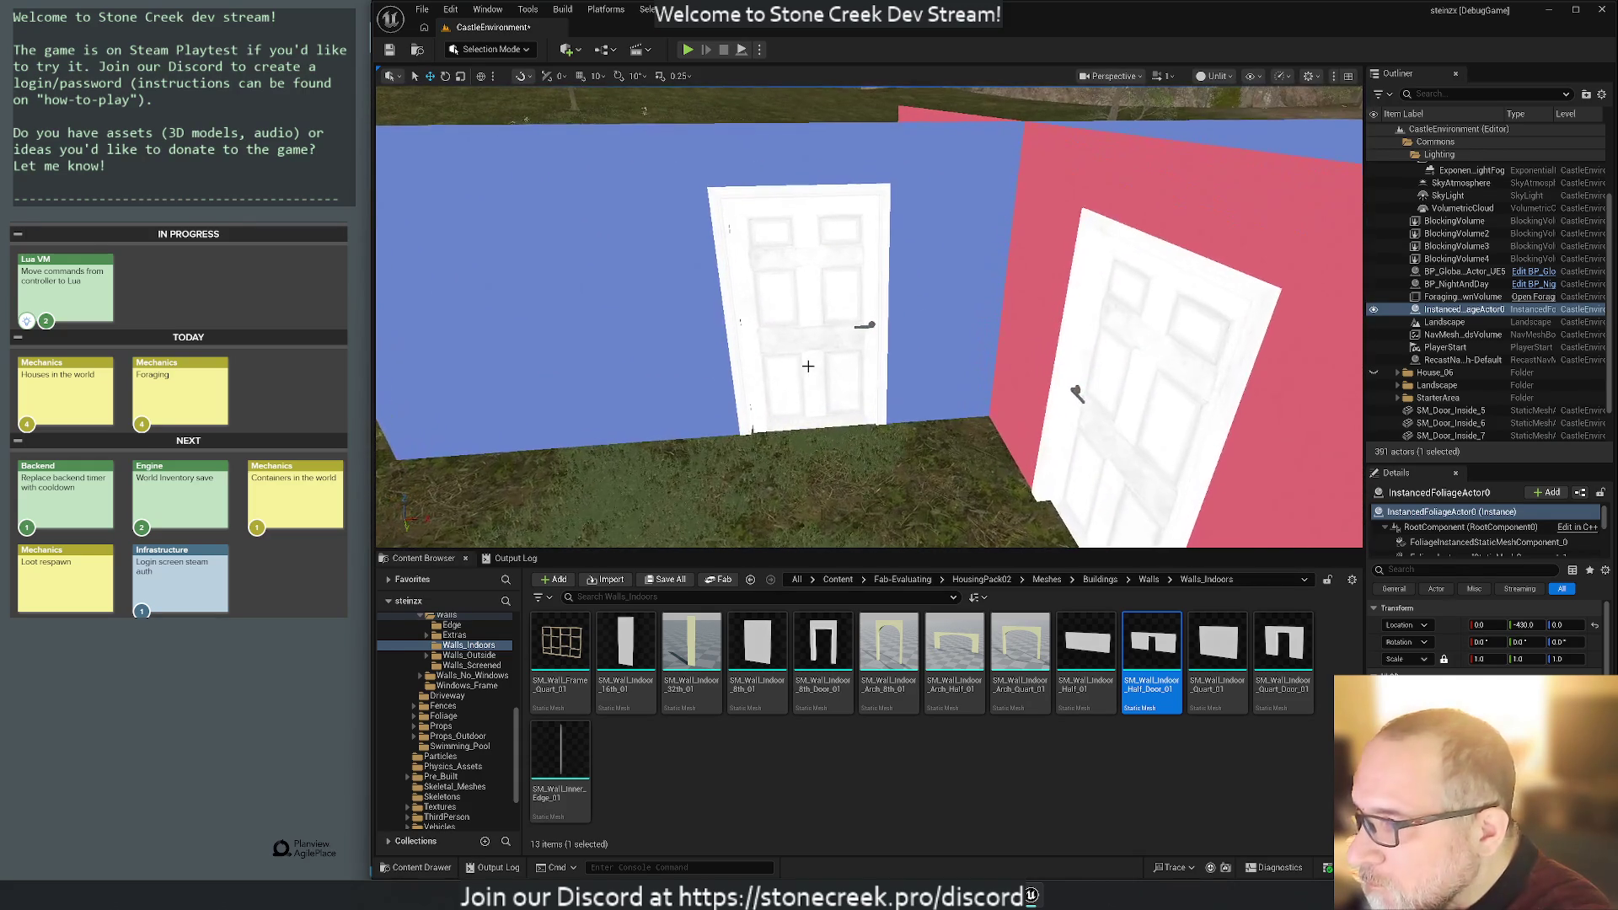
click(802, 413)
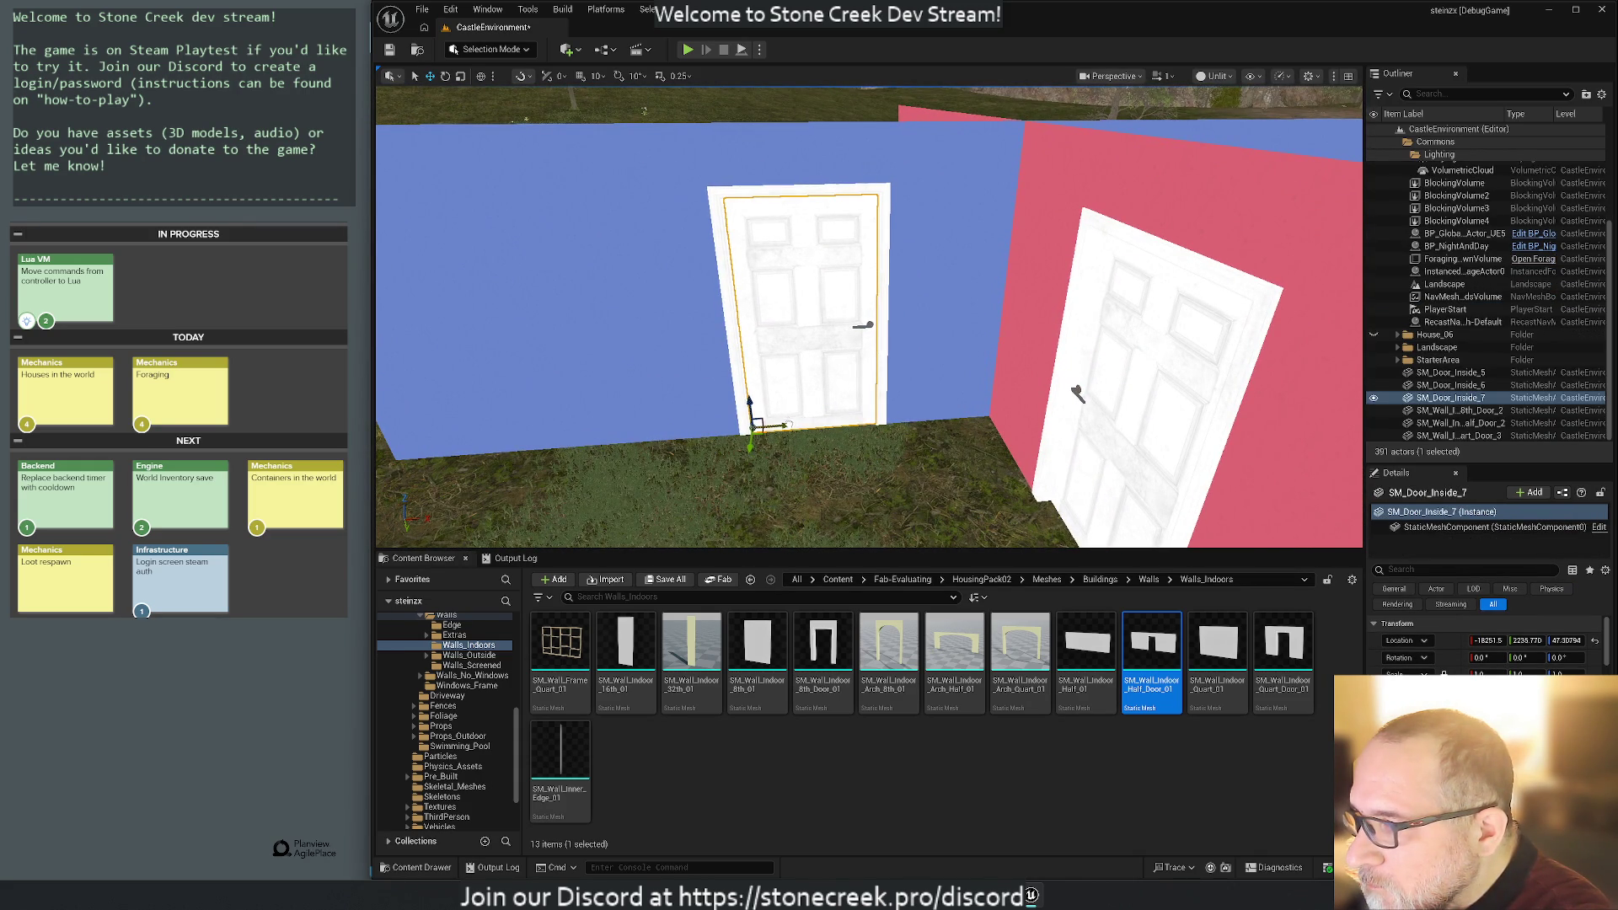
click(816, 472)
scroll(870, 317, down, 10)
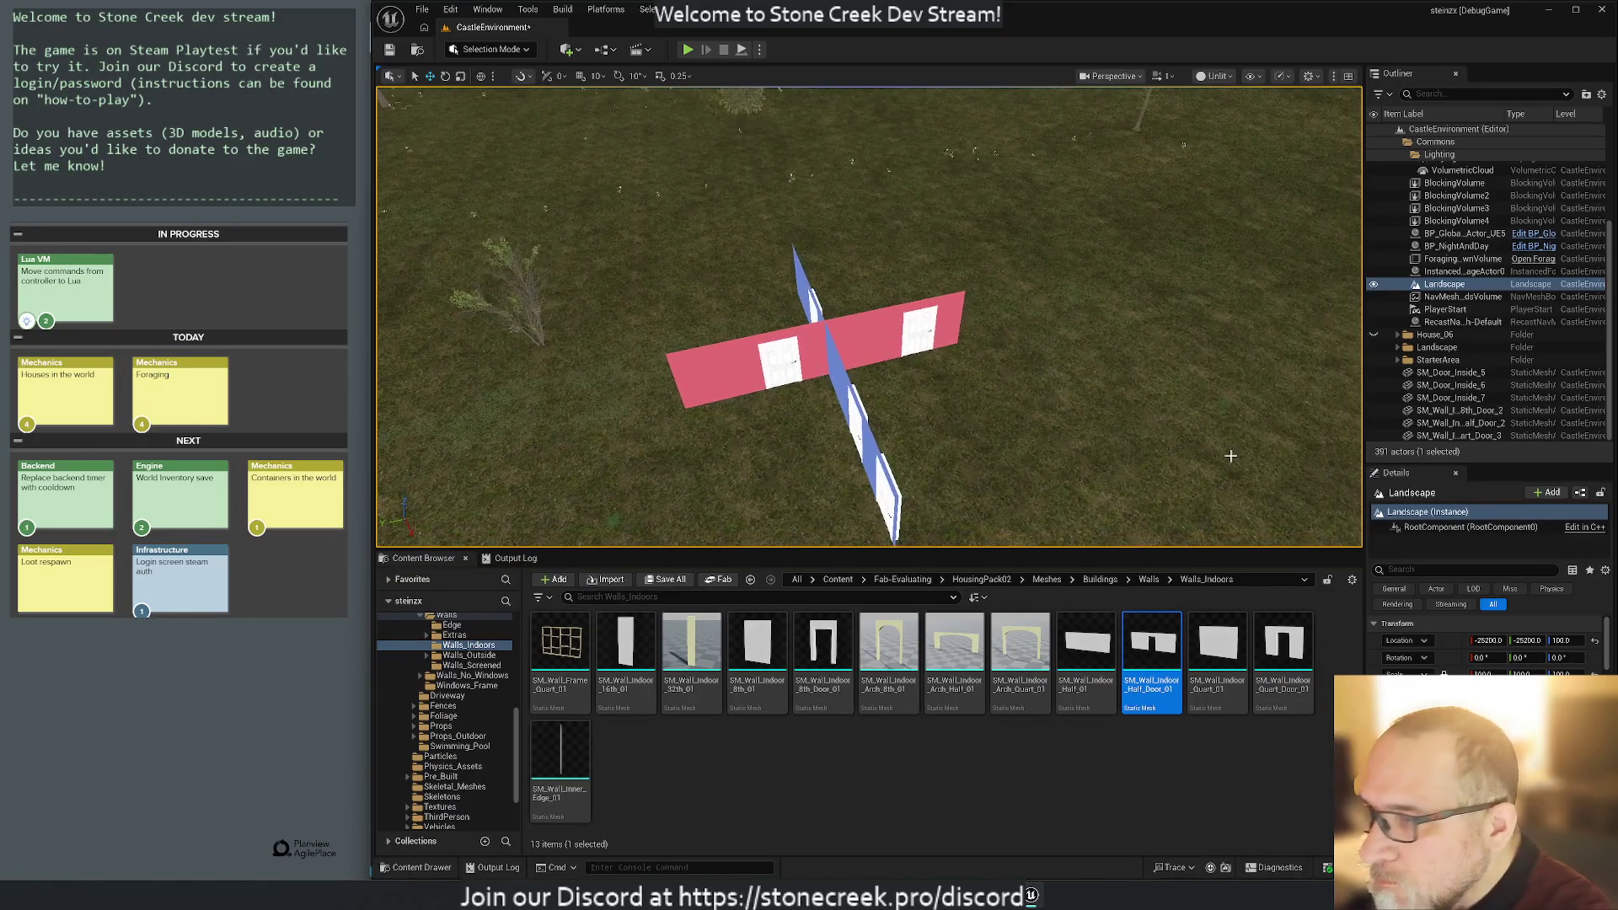
Move the six new wall and door actors into the House_06 folder.
click(1438, 360)
click(1449, 373)
shift+click(1442, 436)
mouse_move(1443, 389)
mouse_down()
mouse_move(1438, 236)
mouse_move(1436, 336)
mouse_up()
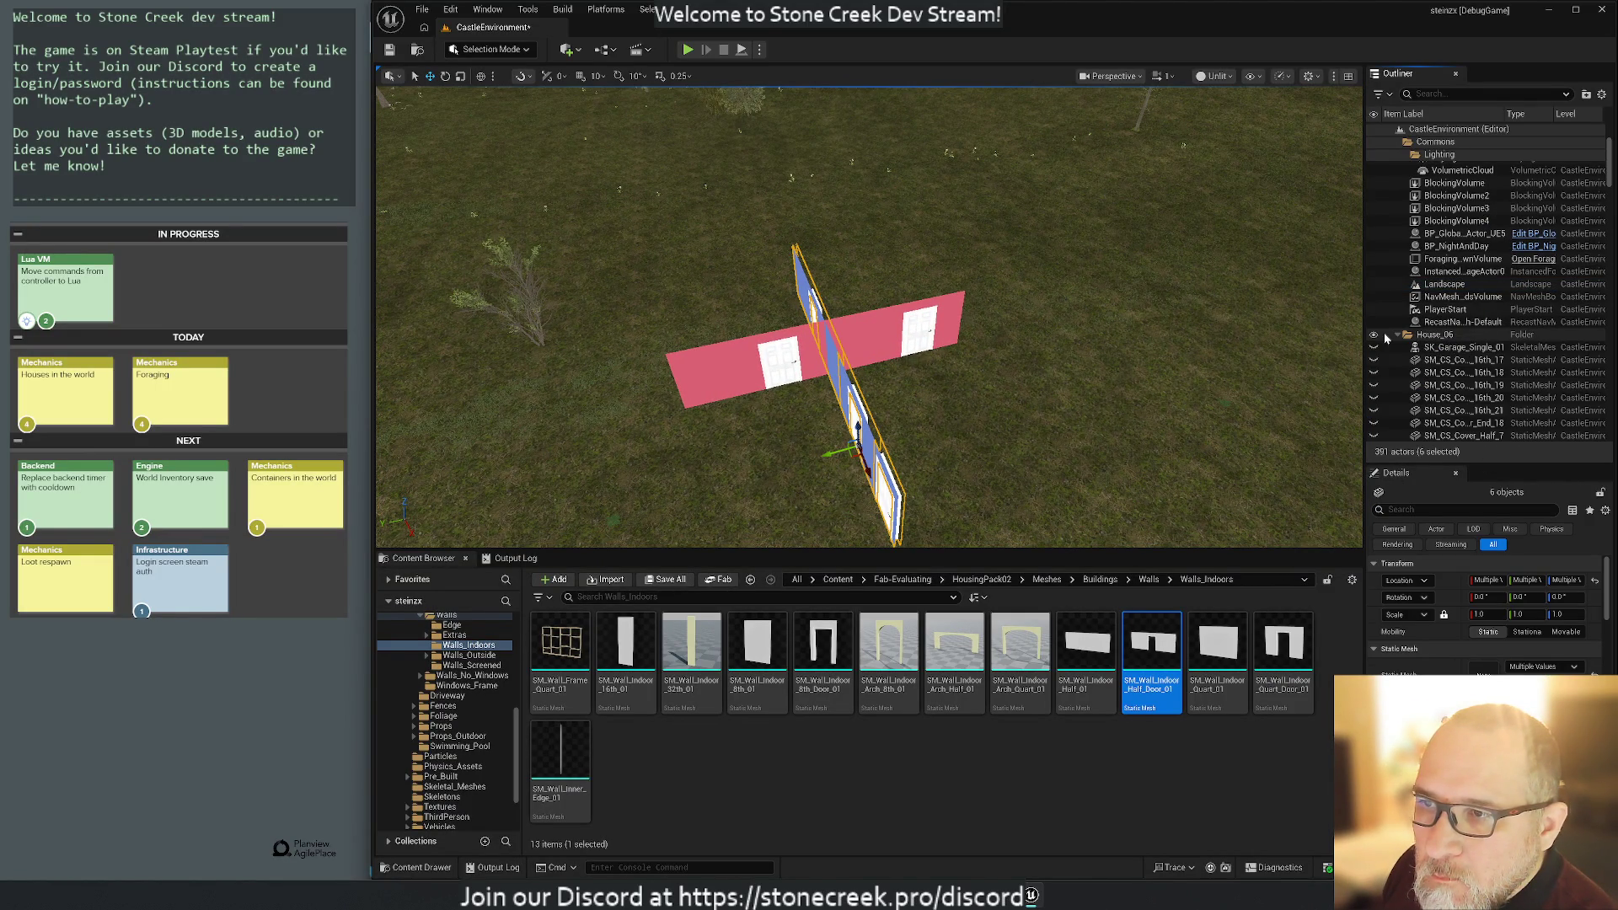
Hide and collapse the House_06 folder, then clear the selection.
click(1374, 336)
click(1398, 335)
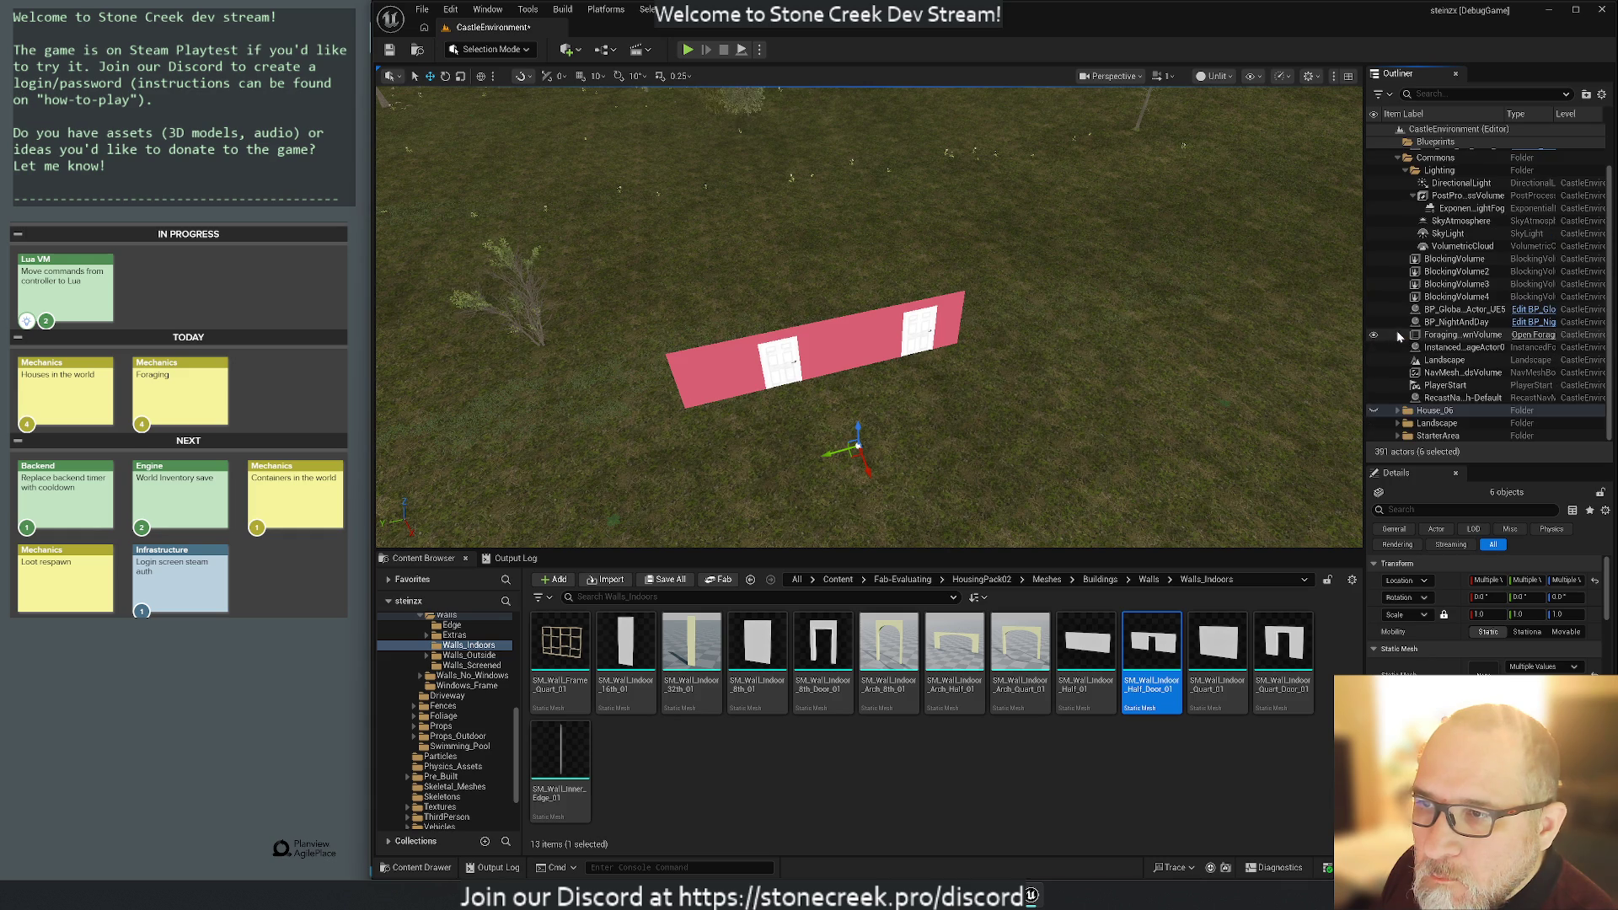
click(1041, 396)
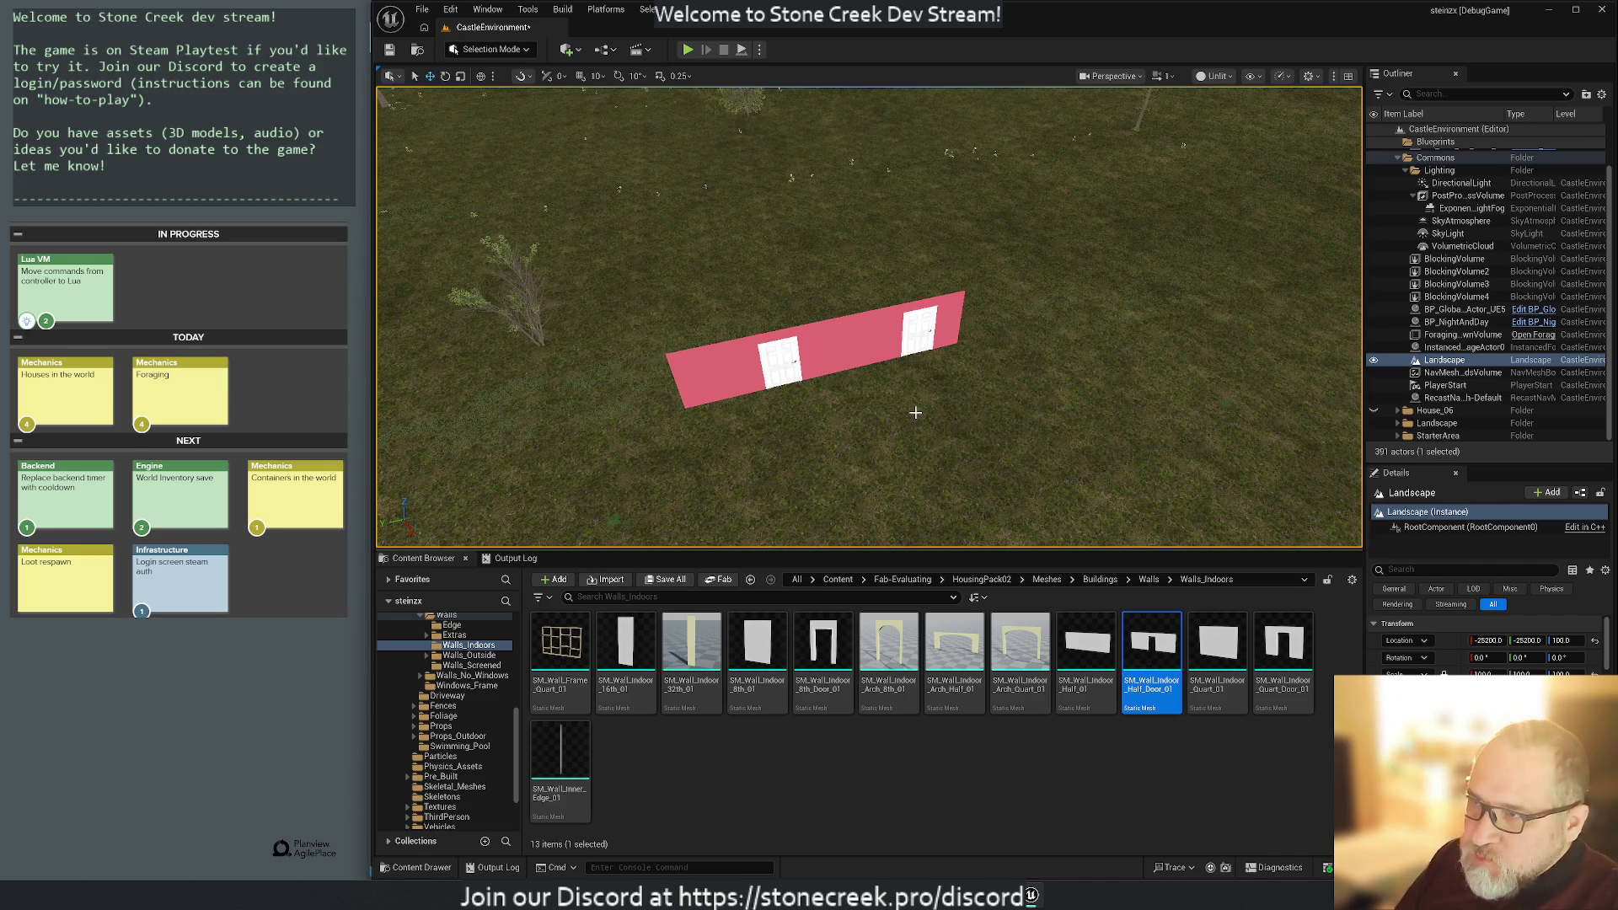
Place a half-door wall mesh at the left pink wall's transform and move the pink blueprint back.
click(725, 384)
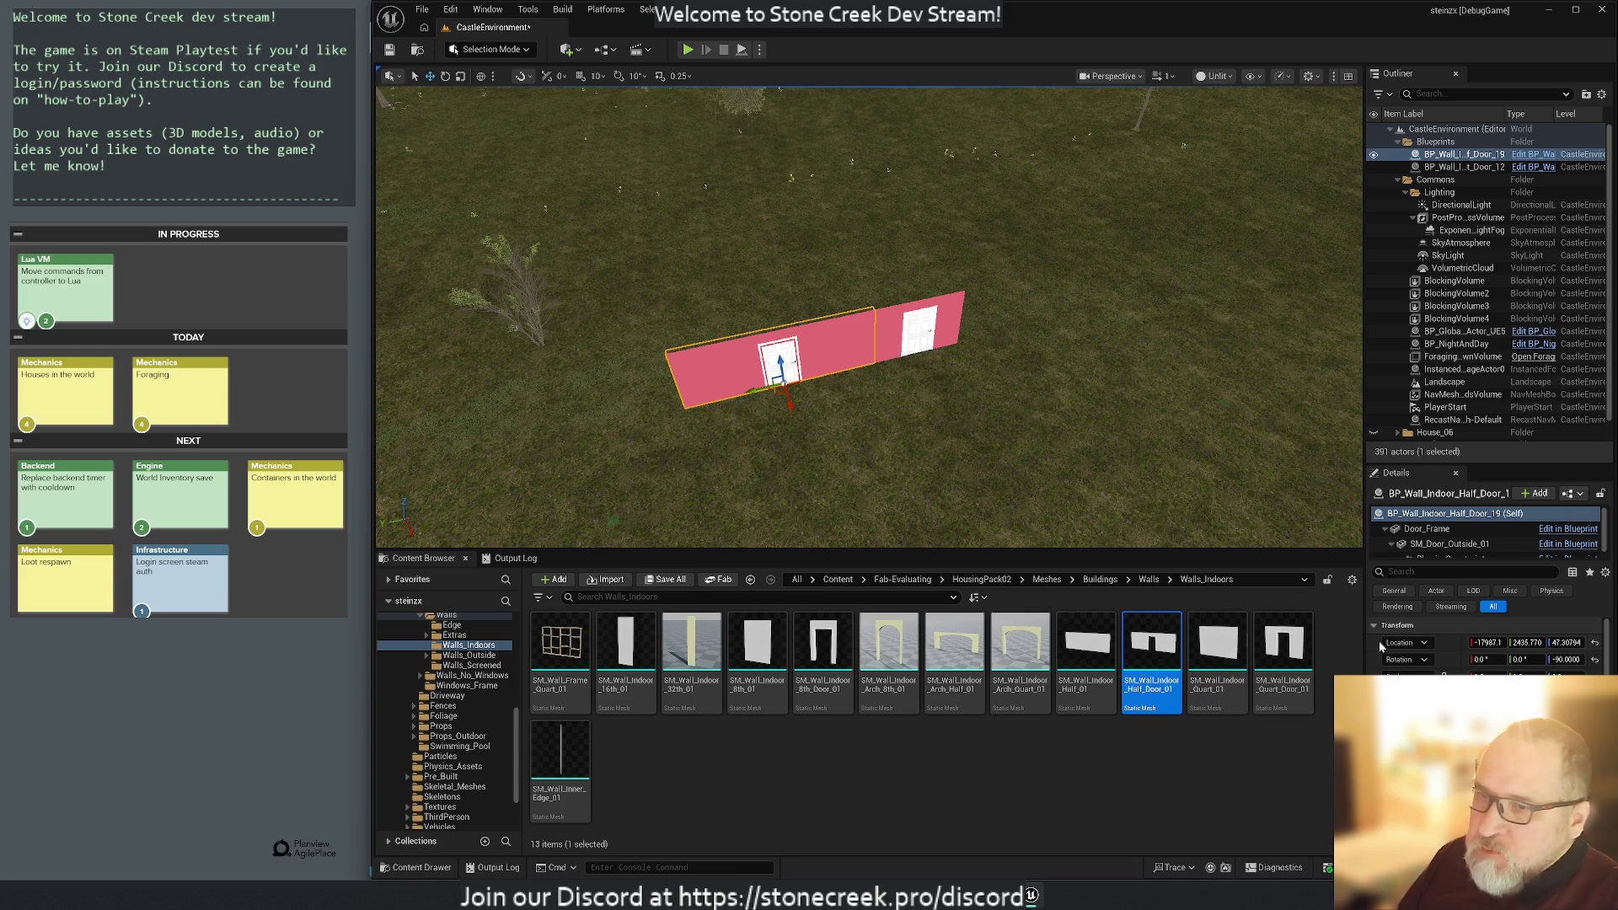
click(1427, 528)
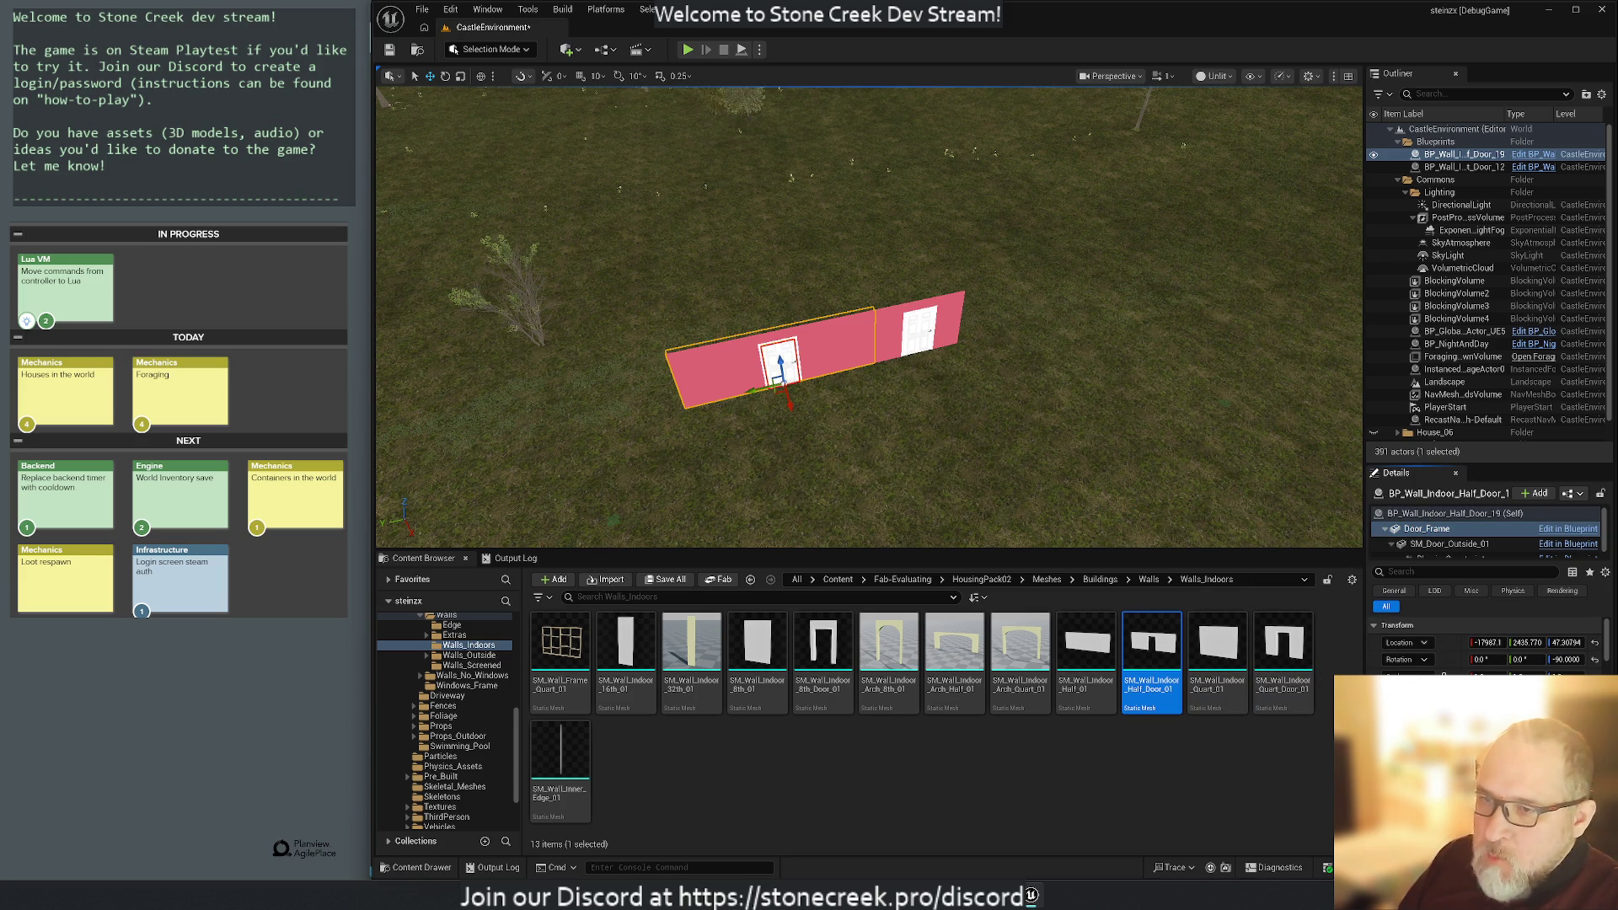
mouse_move(1151, 657)
mouse_down()
mouse_move(691, 293)
mouse_move(708, 291)
mouse_move(649, 287)
mouse_up()
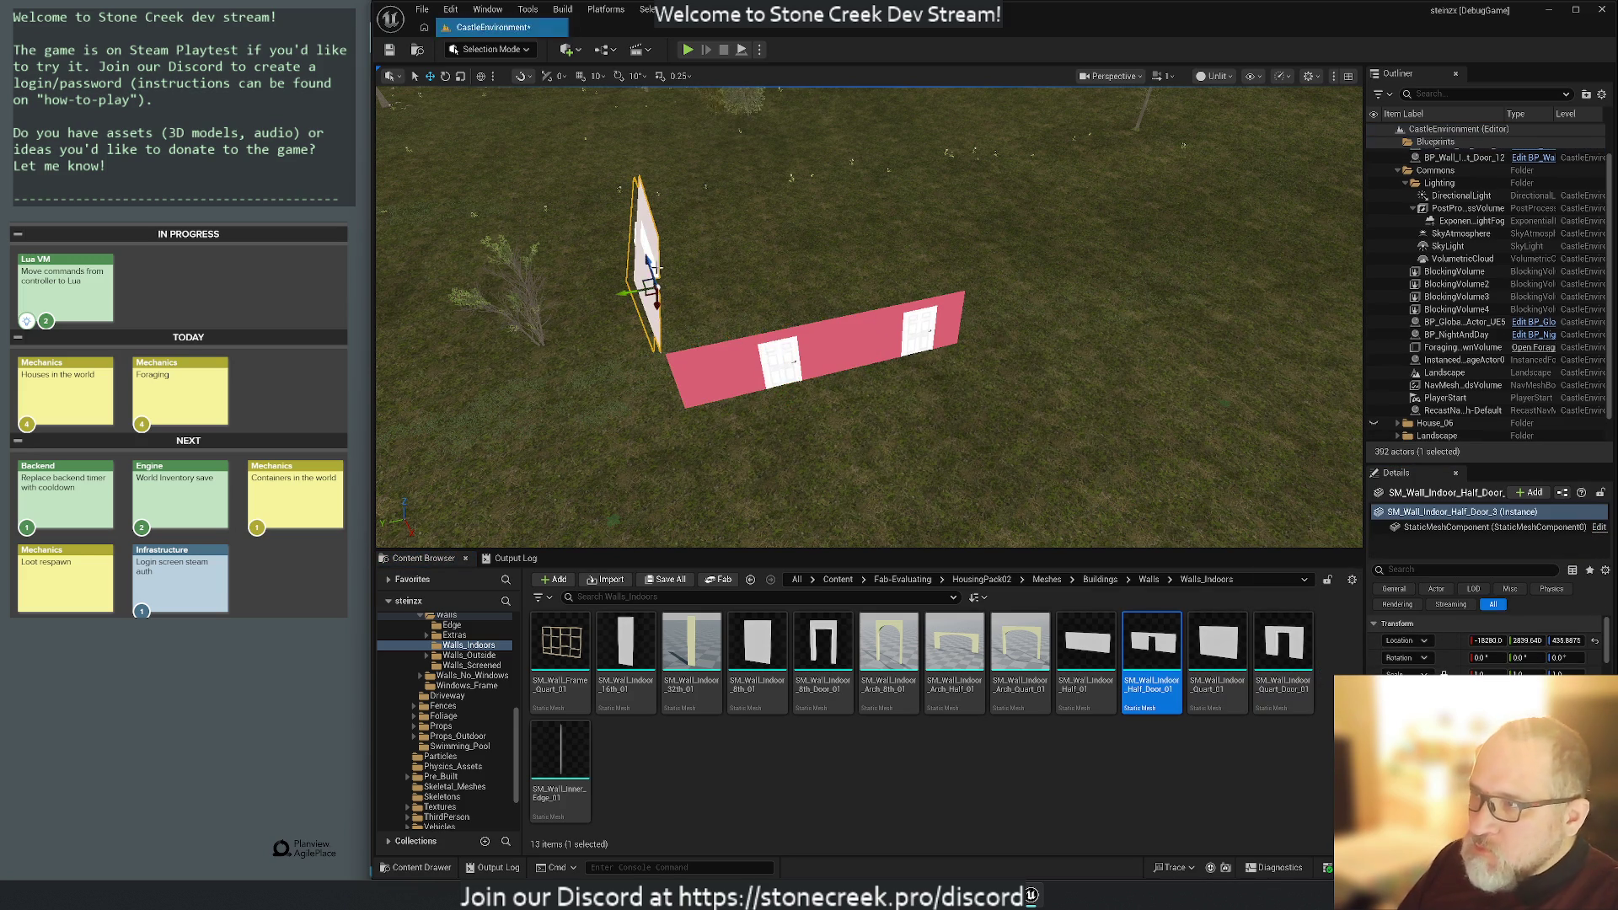
key(ctrl+v)
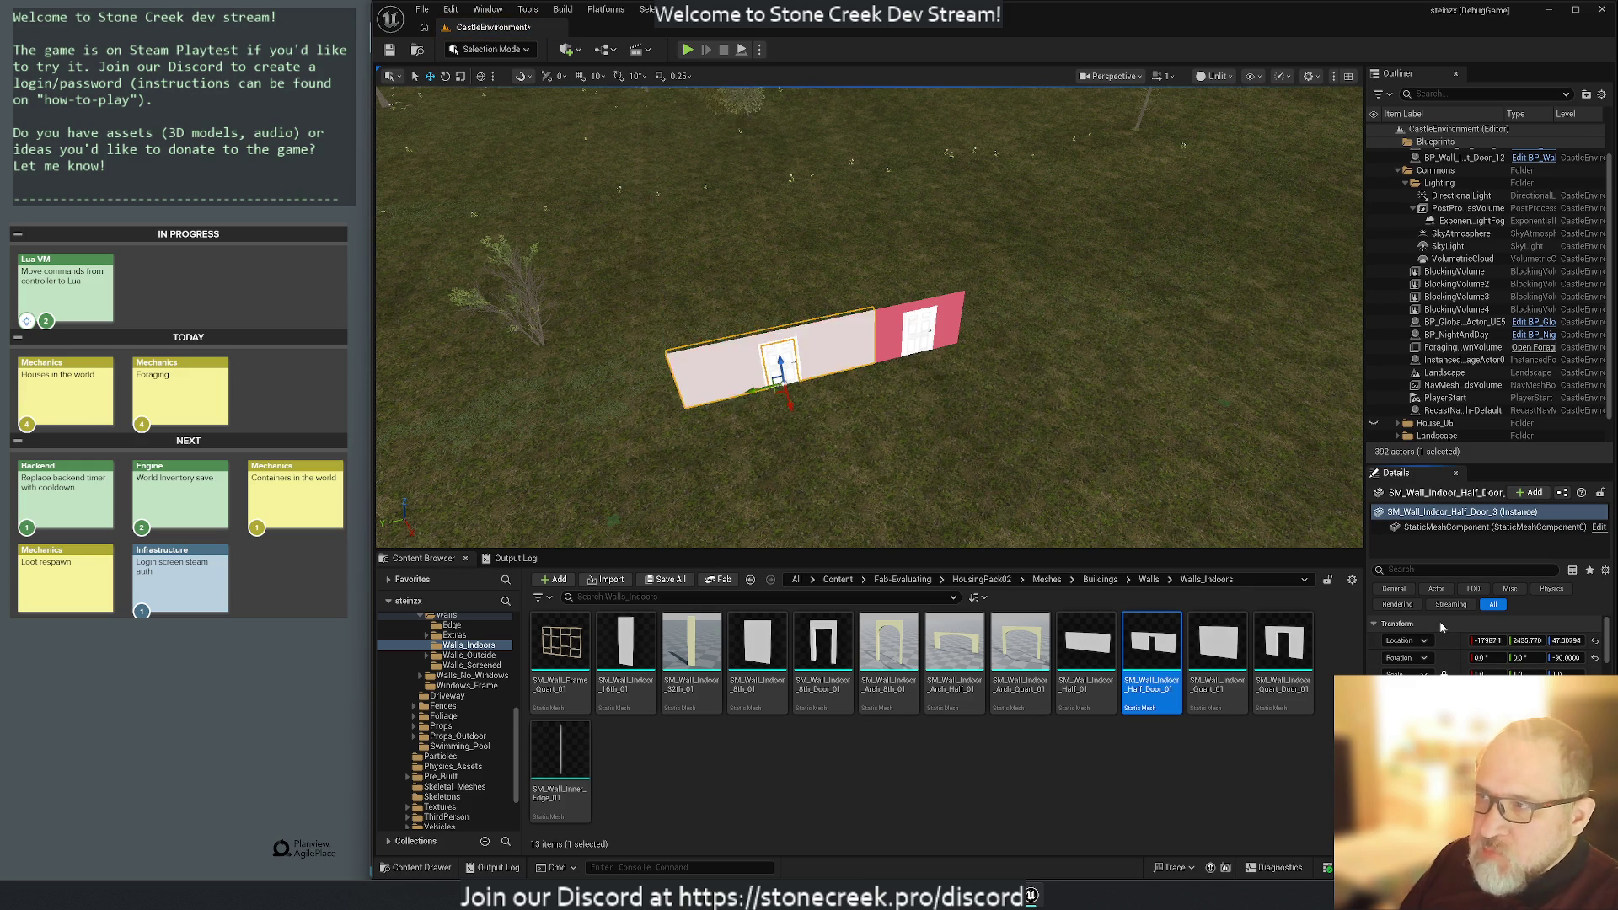
click(838, 344)
drag(788, 397, 711, 317)
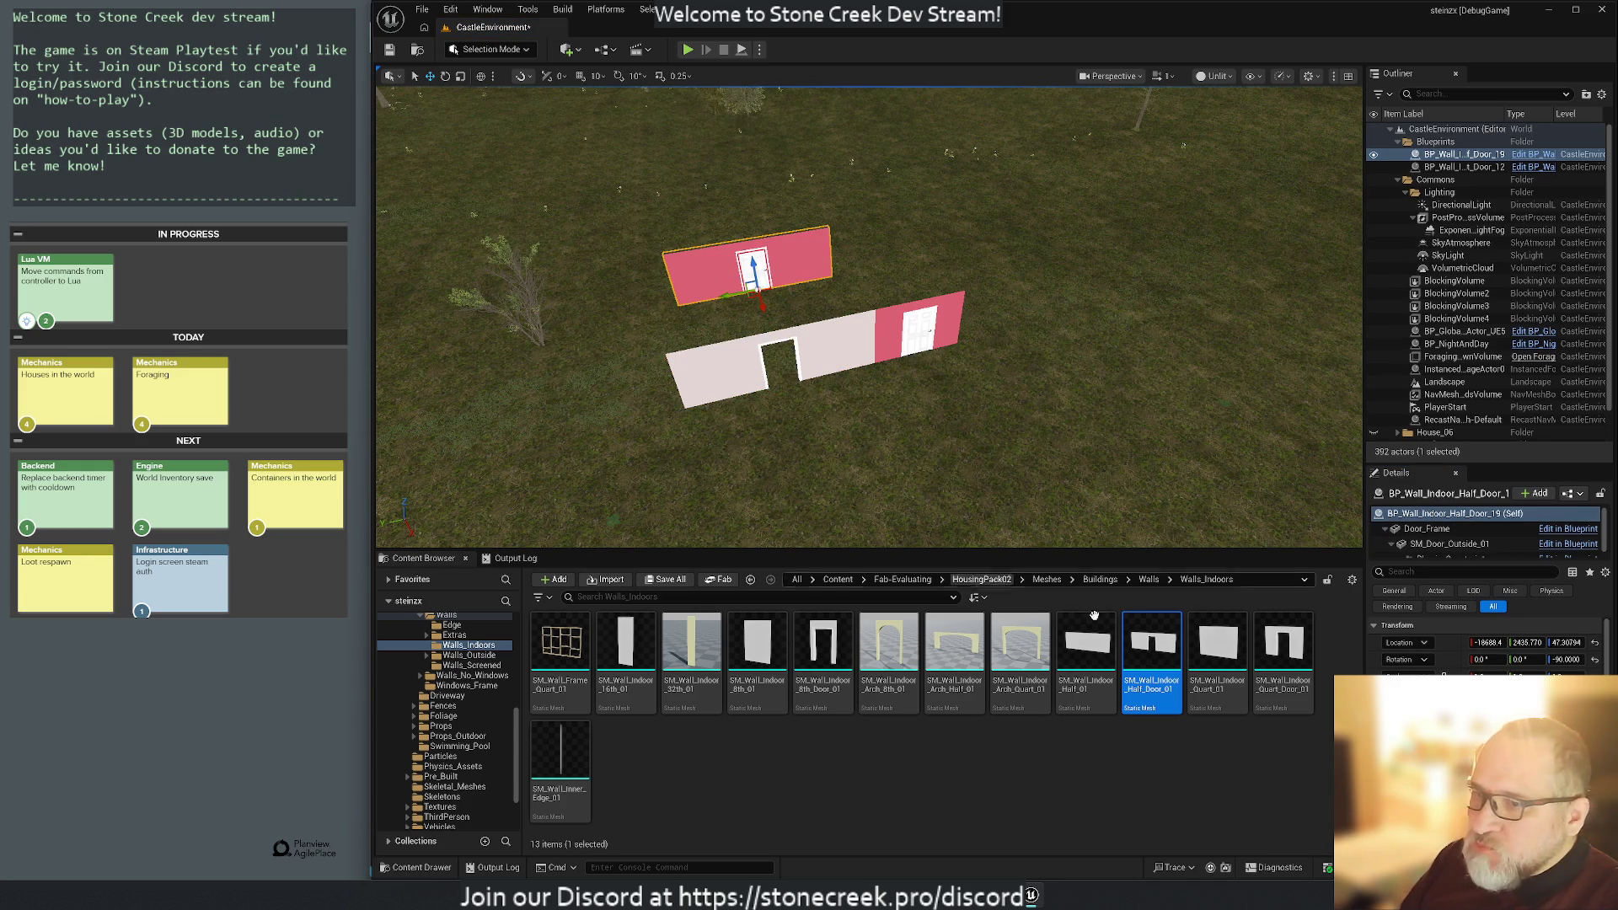